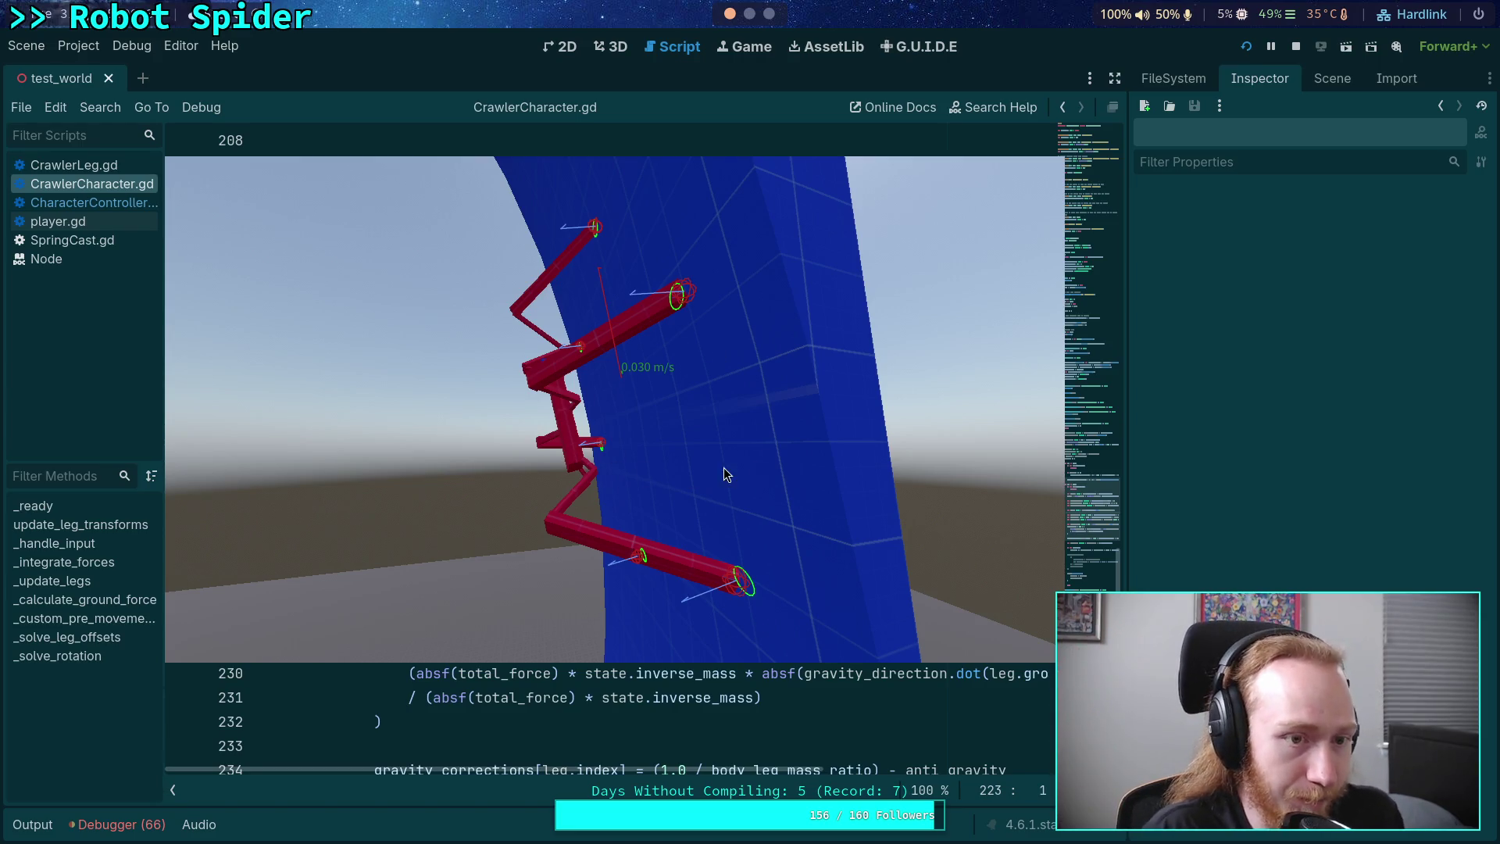
- Close the running game with F8 and set a breakpoint on CrawlerCharacter.gd line 236 (force_vec)
key(F8)
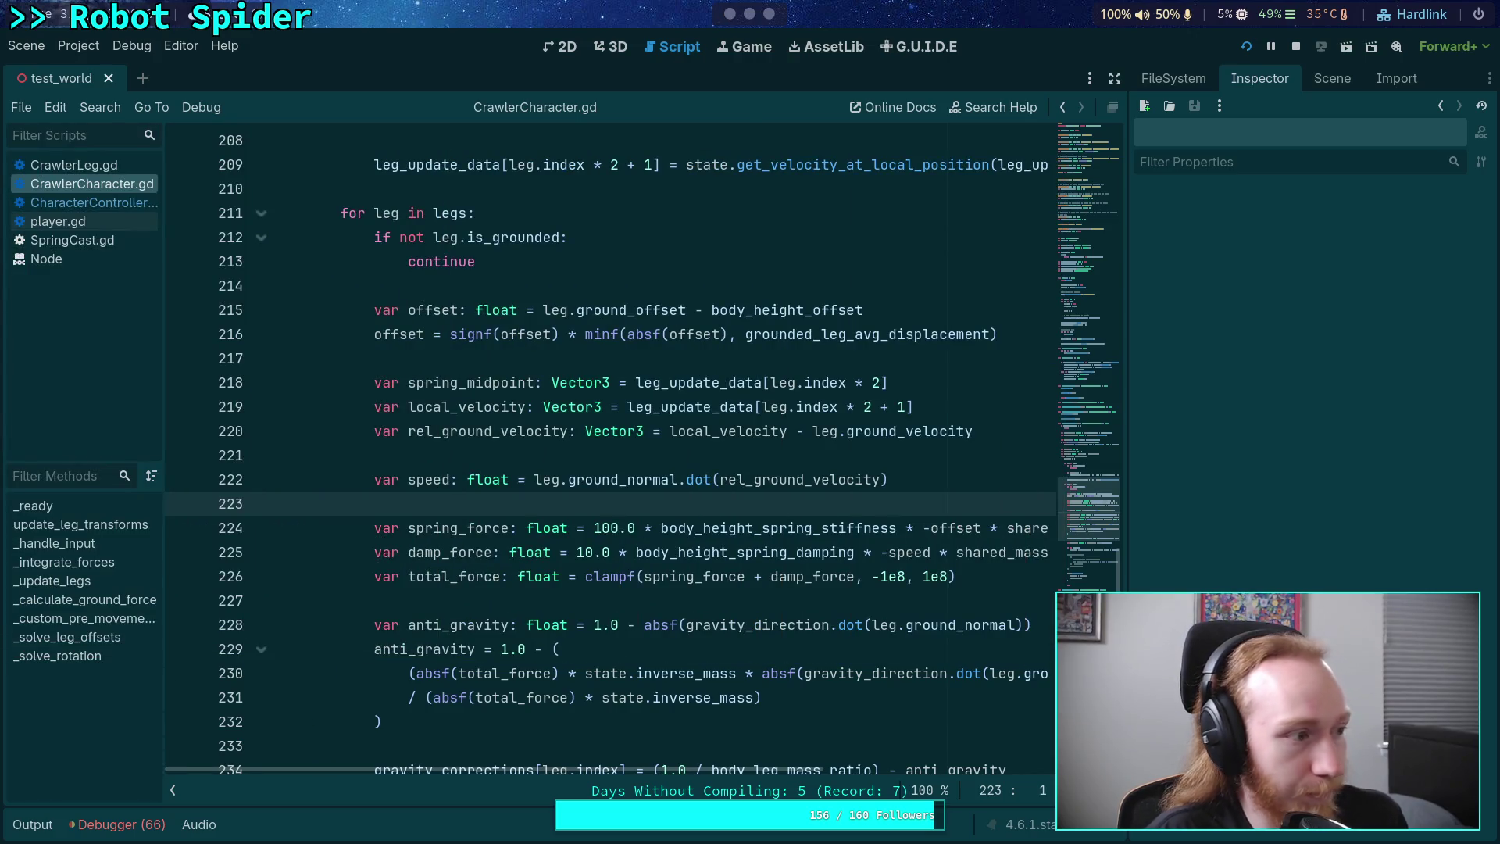
scroll(466, 485, down, 2)
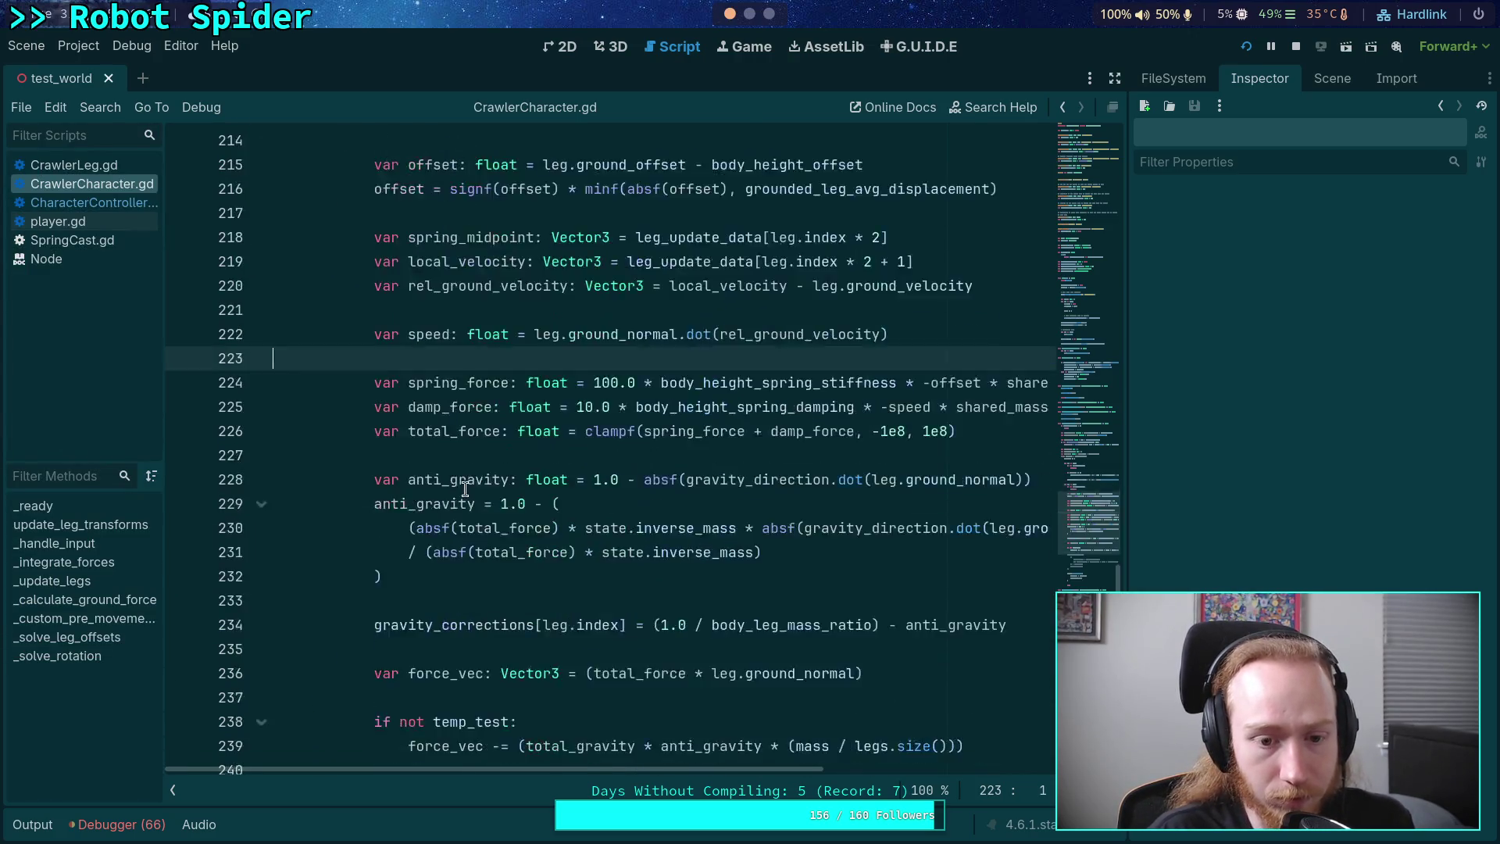
scroll(465, 491, down, 5)
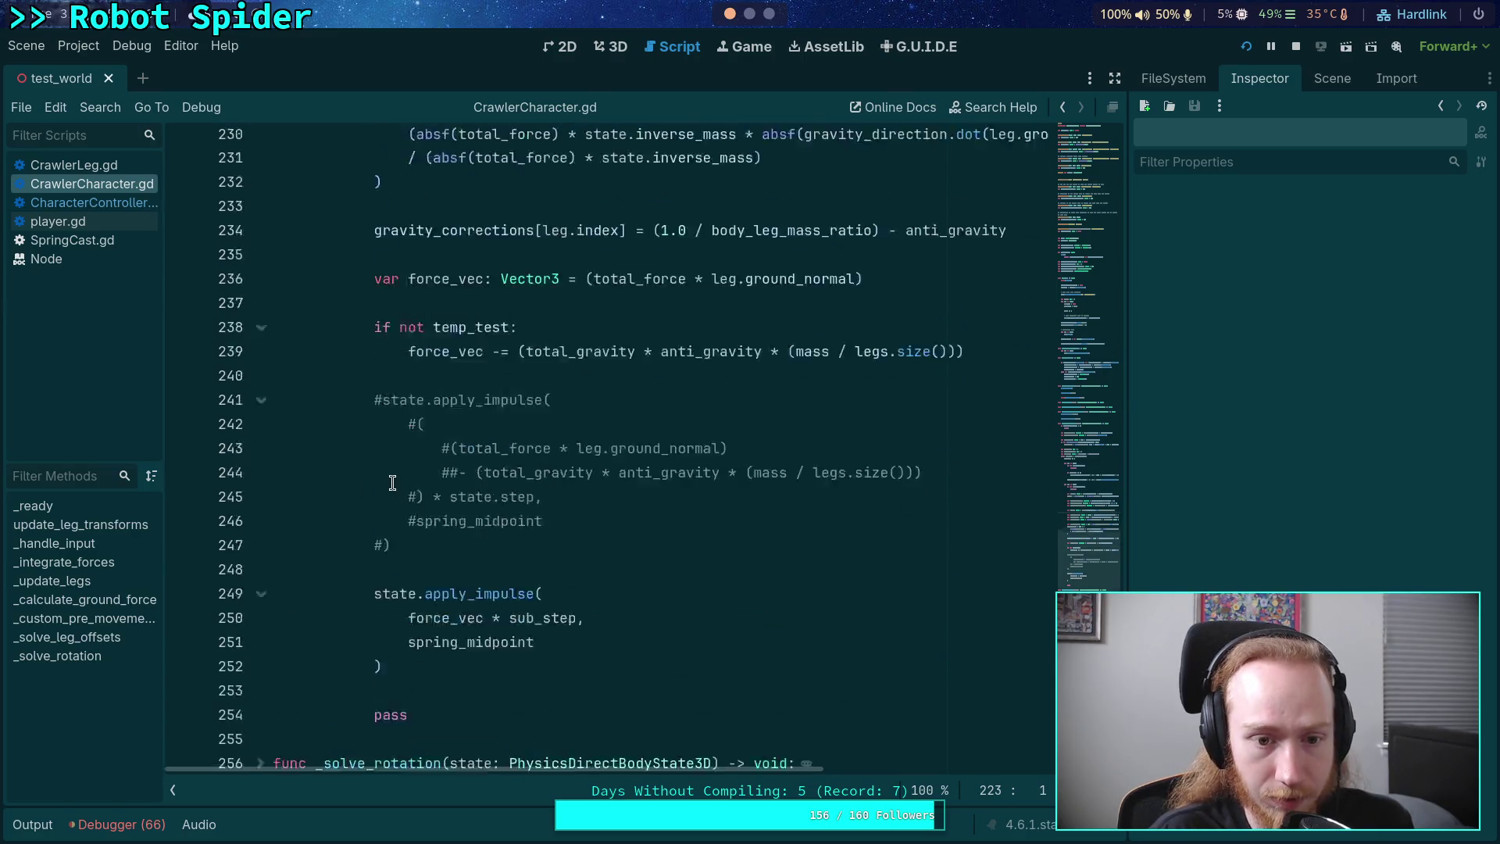
scroll(392, 482, up, 4)
click(181, 600)
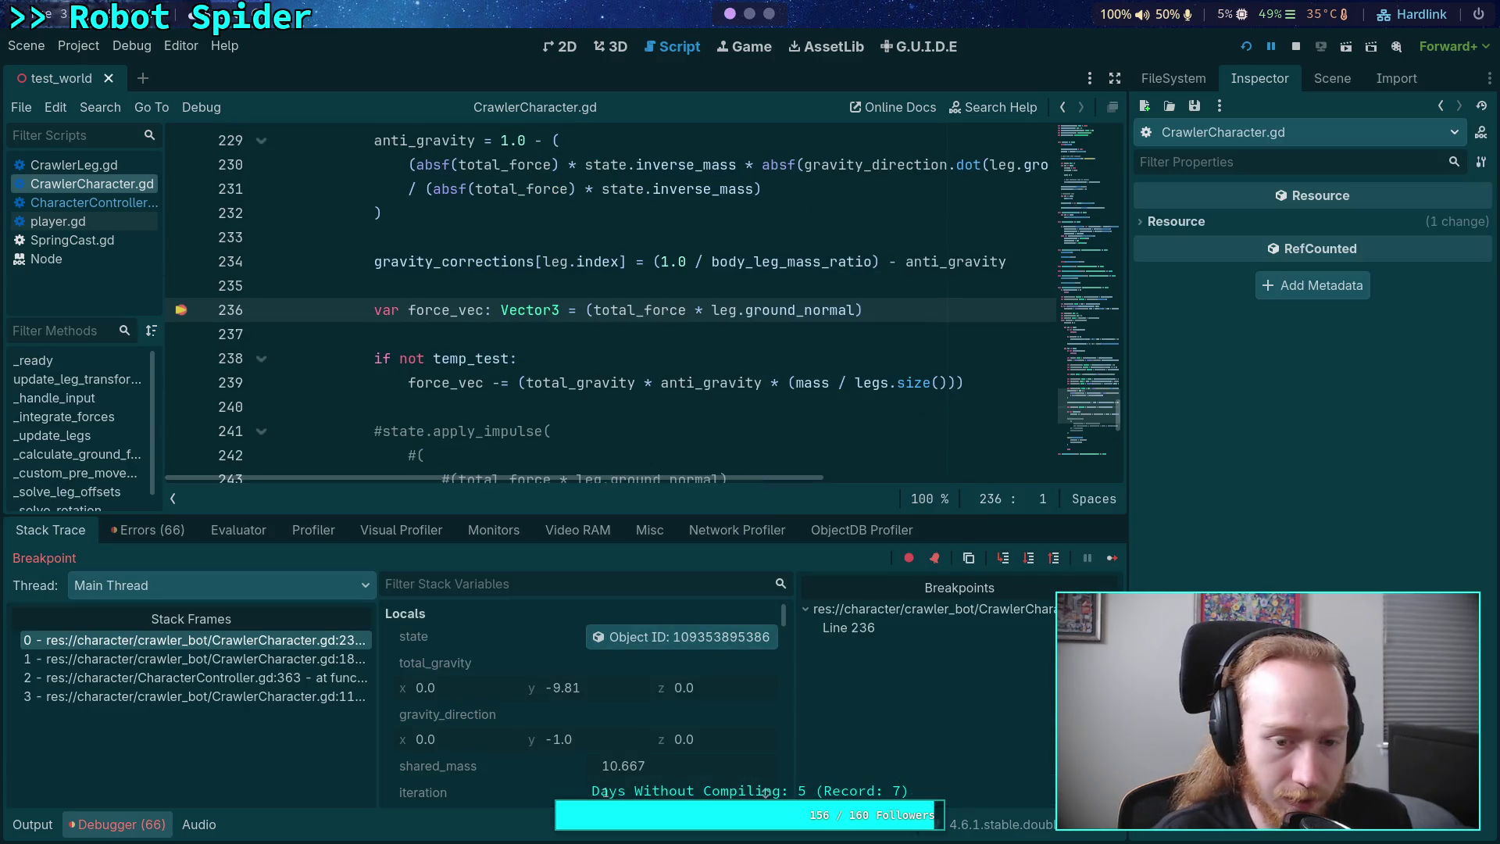
- Inspect the paused state object, remove the line 236 breakpoint, and break at CharacterController.gd line 365
click(682, 637)
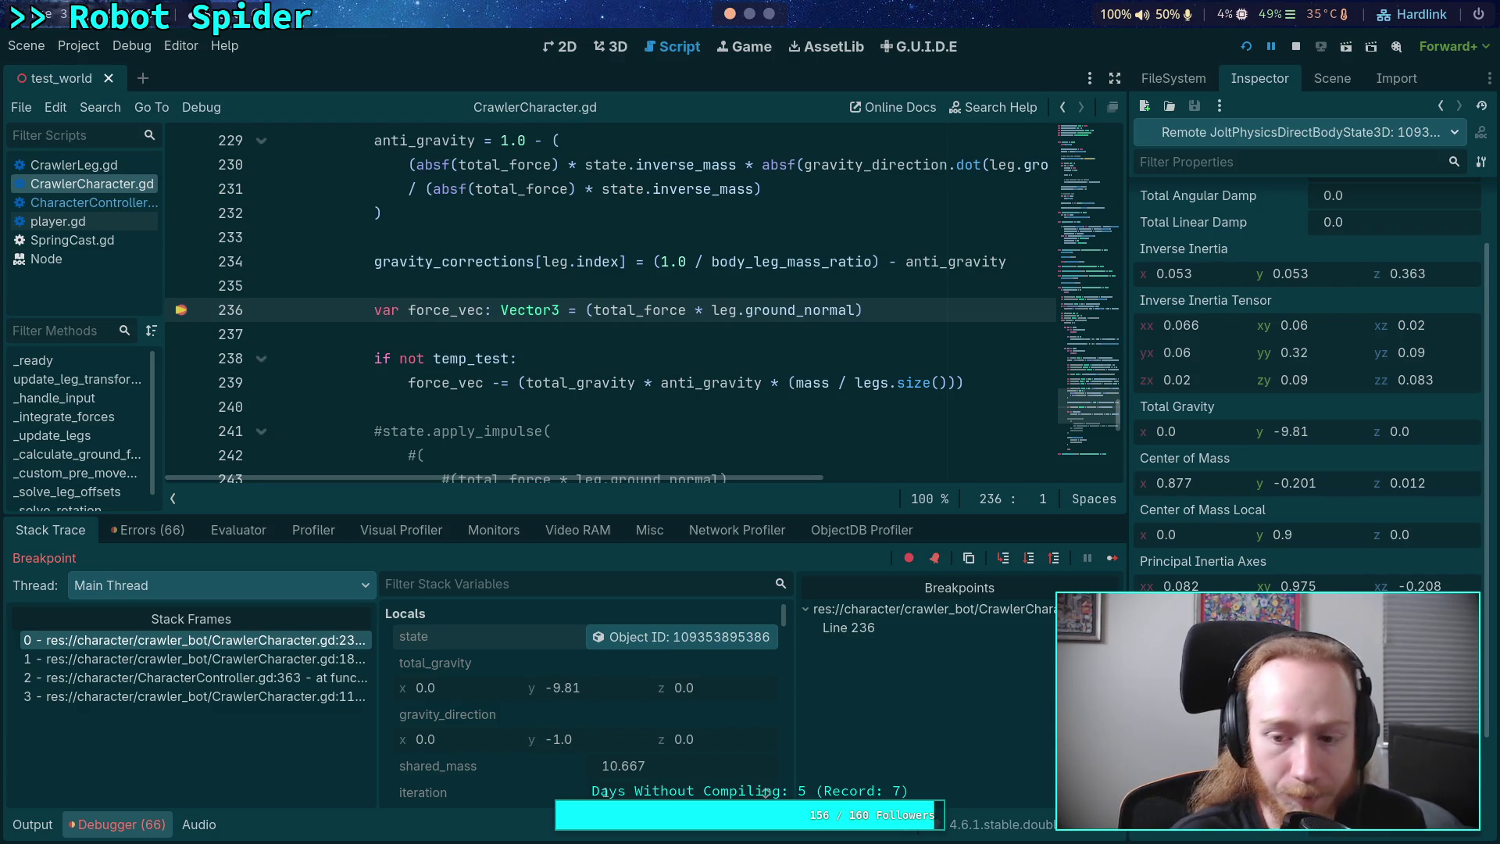
click(180, 309)
click(101, 203)
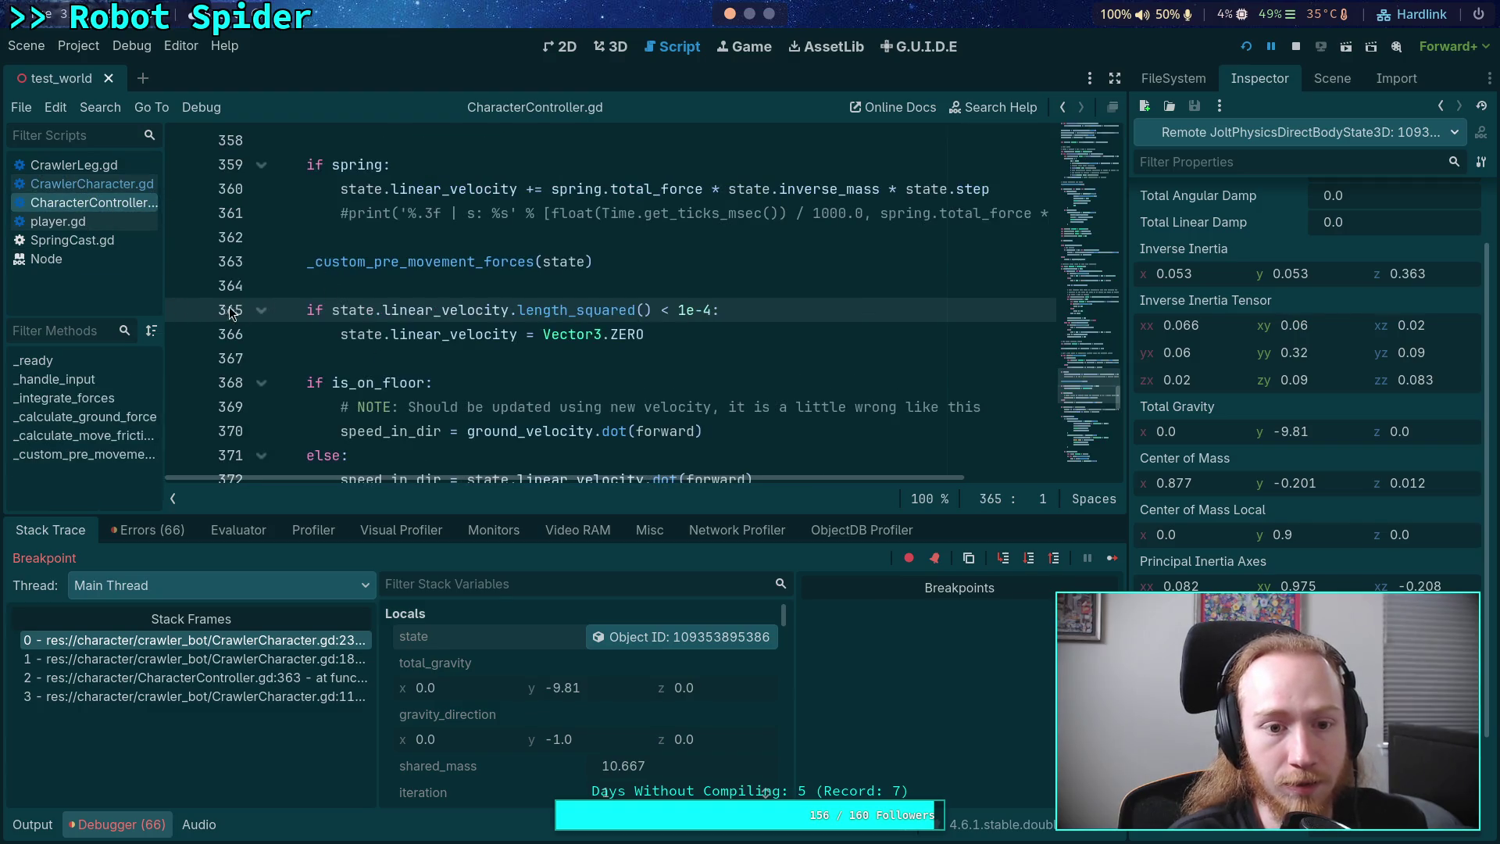
click(178, 311)
- Continue to line 365, inspect the physics state there, then hide the debugger and reopen CrawlerCharacter.gd
click(1111, 560)
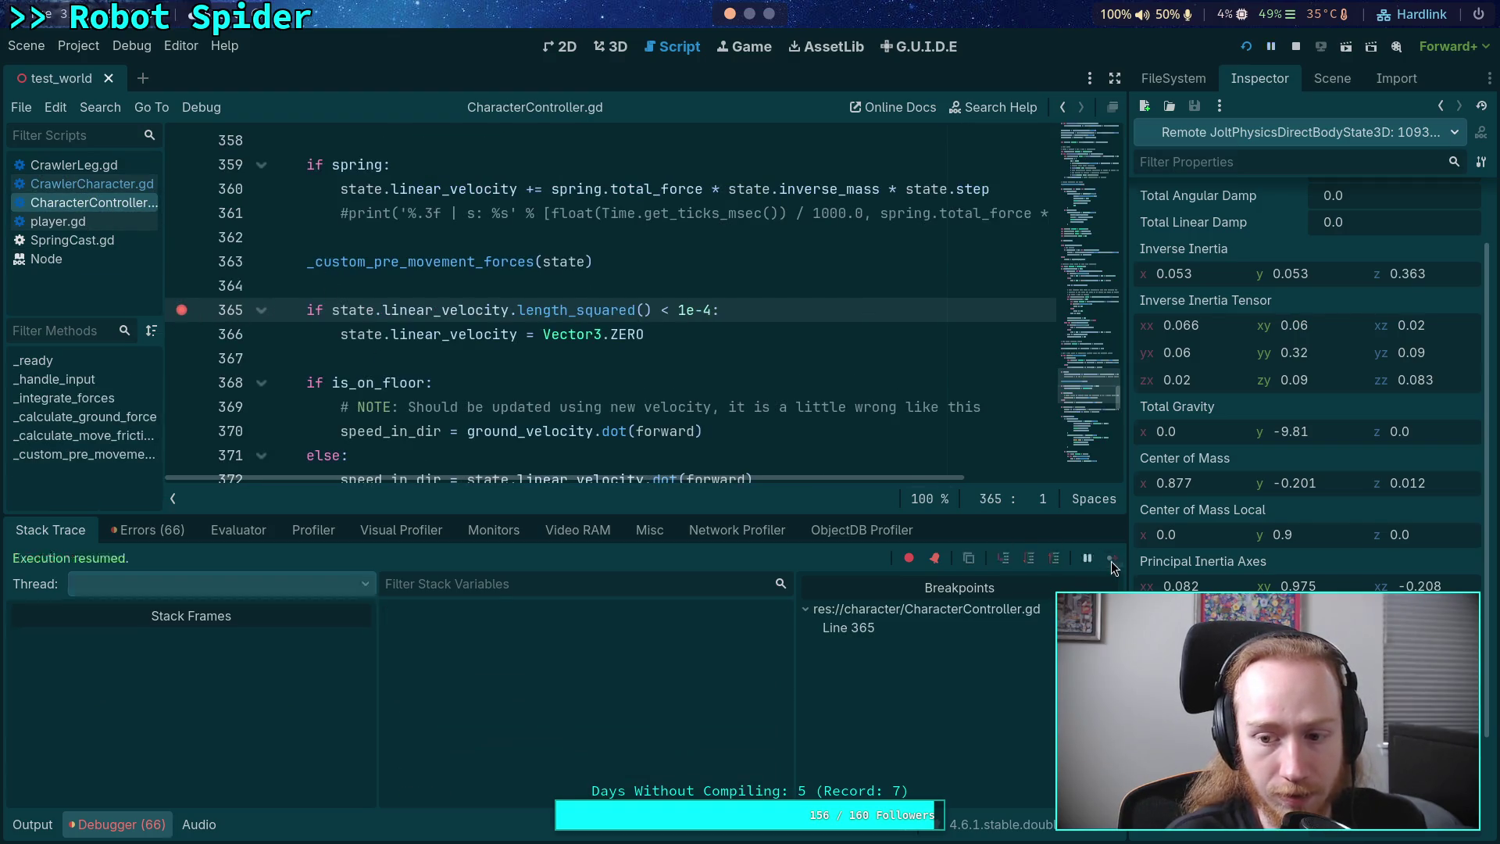
click(673, 637)
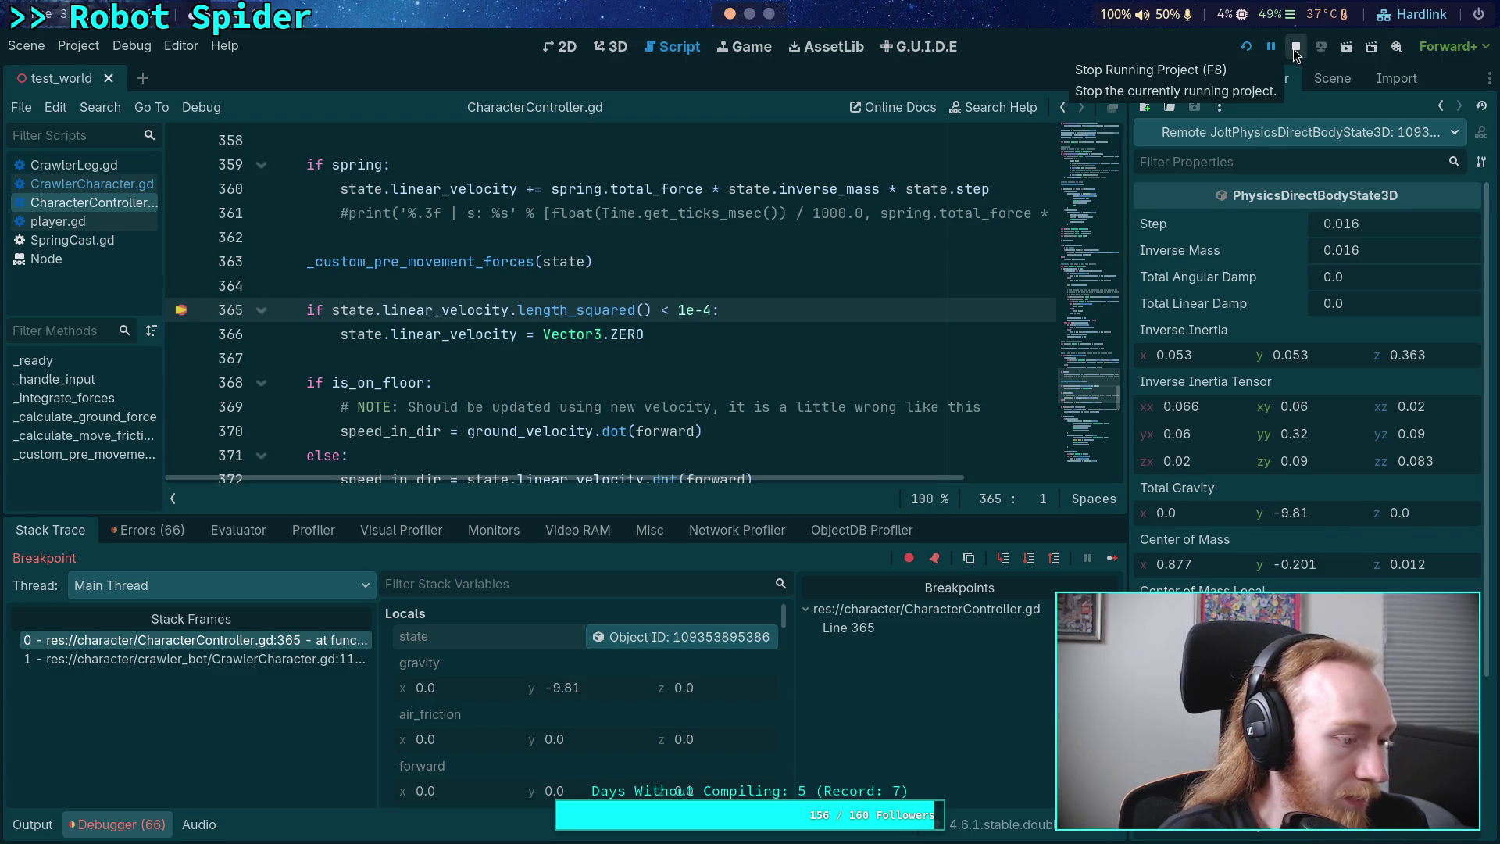
click(114, 827)
click(78, 184)
scroll(498, 378, up, 10)
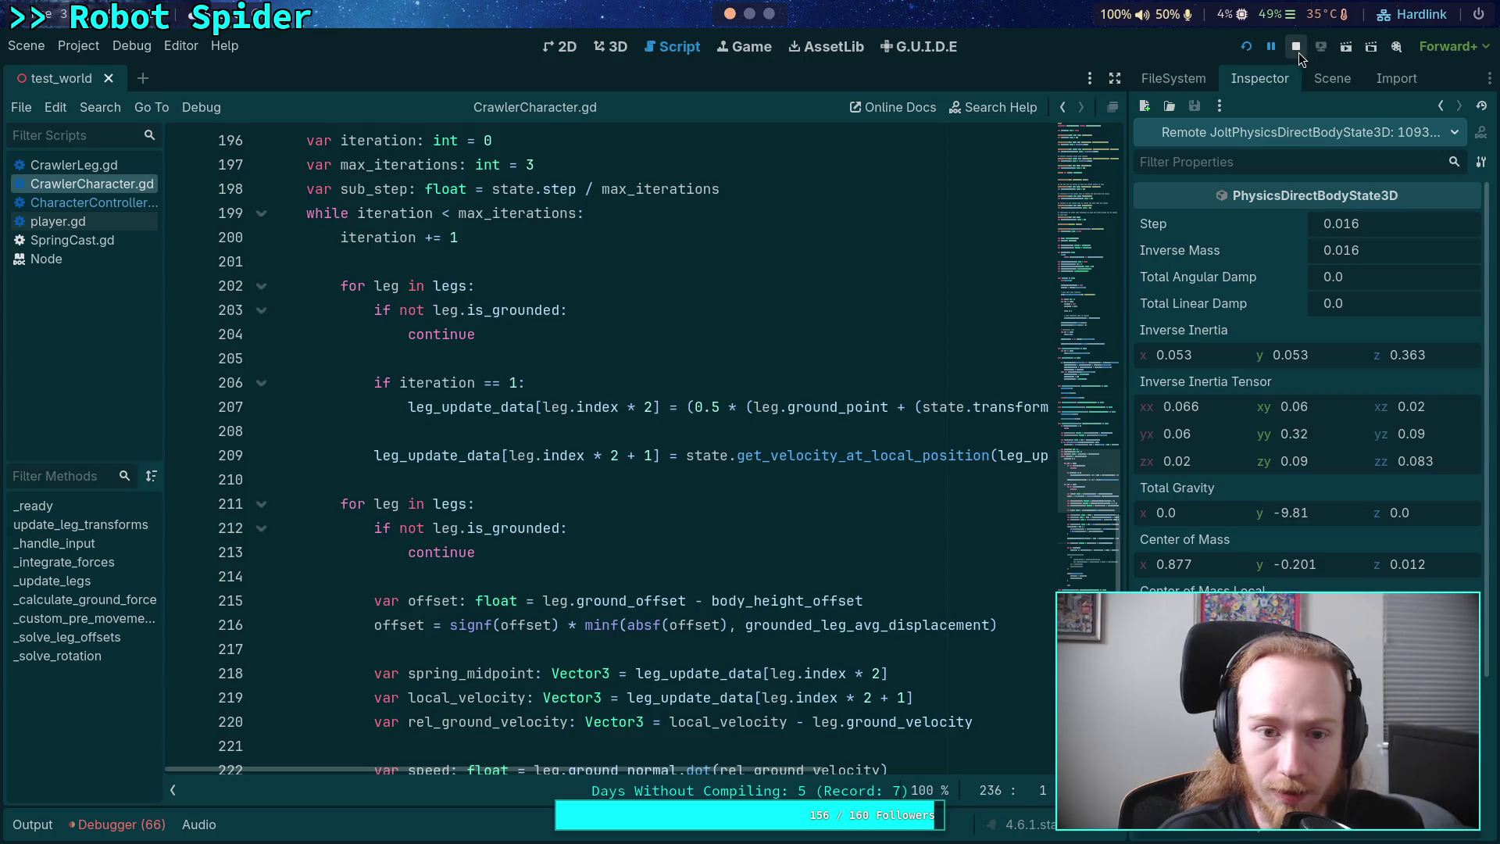
- Re-add the breakpoint on the force_vec line 236, reopen the Debugger panel, and resume with F12
scroll(861, 281, down, 5)
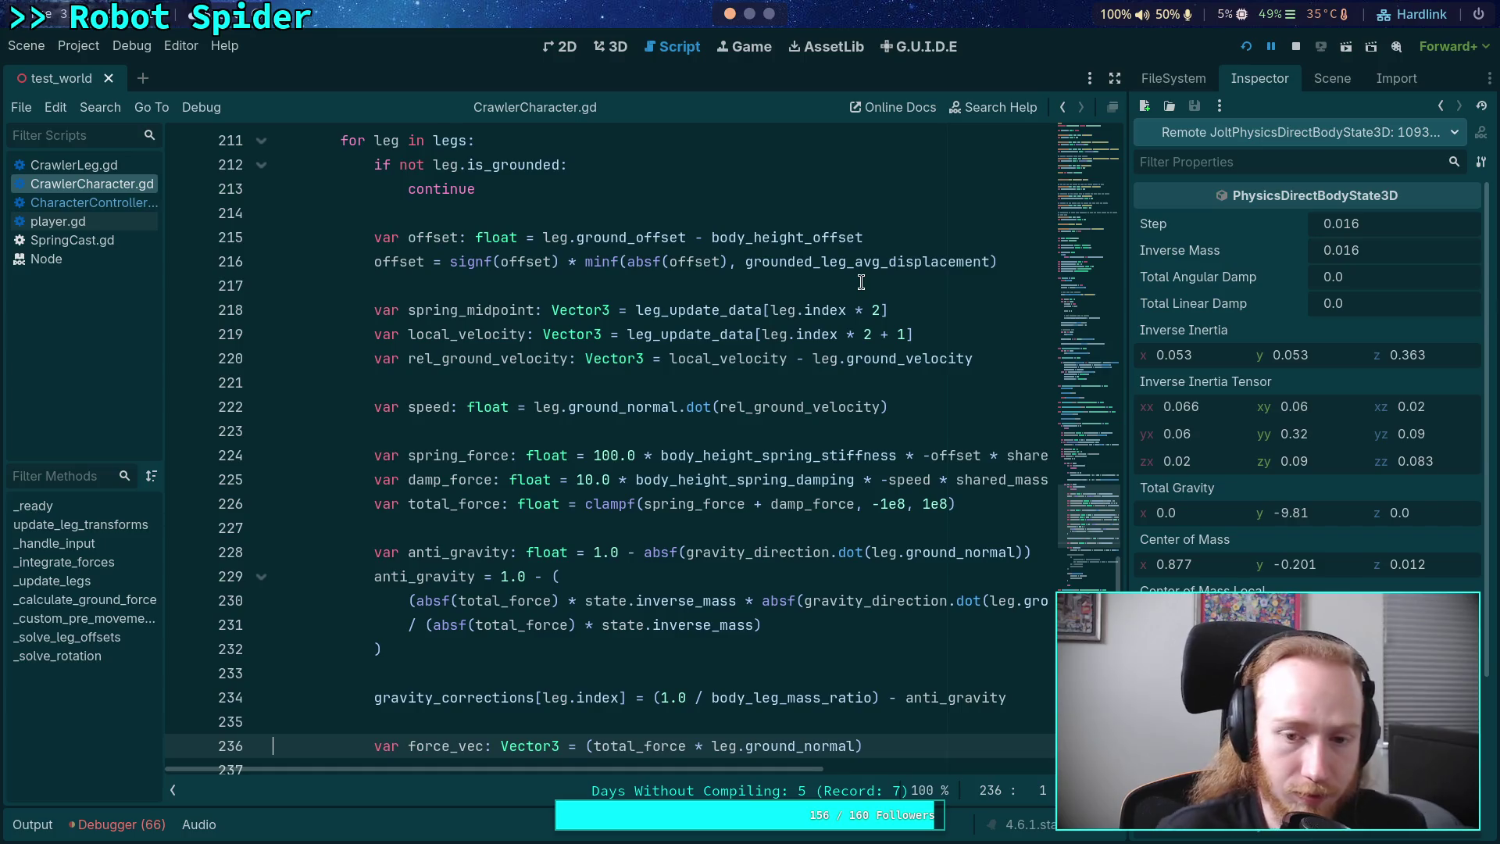
scroll(707, 472, down, 2)
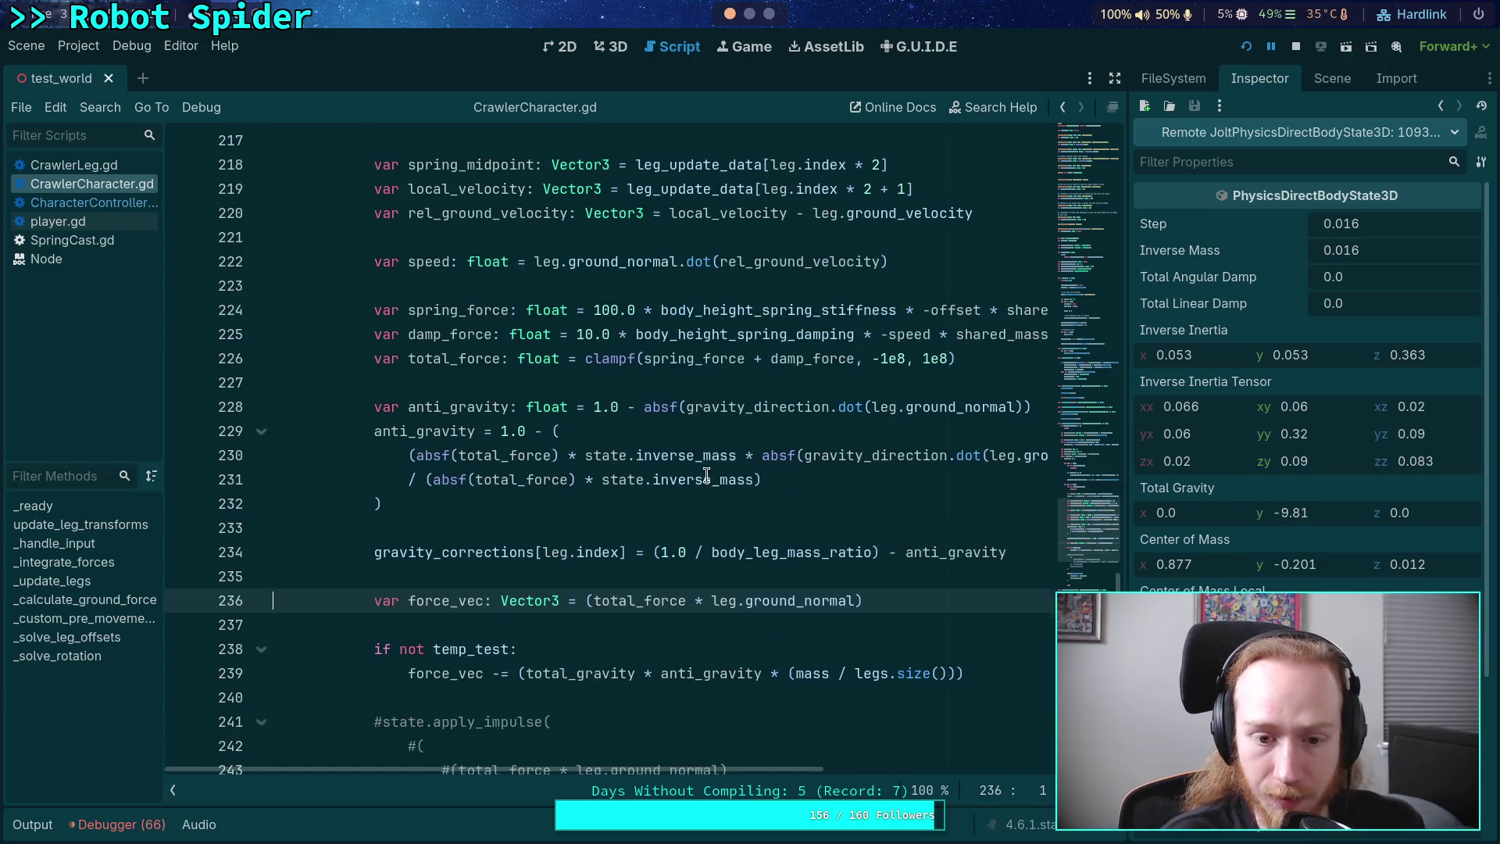
mouse_move(656, 770)
mouse_down()
mouse_move(699, 762)
mouse_move(576, 678)
mouse_up()
click(618, 523)
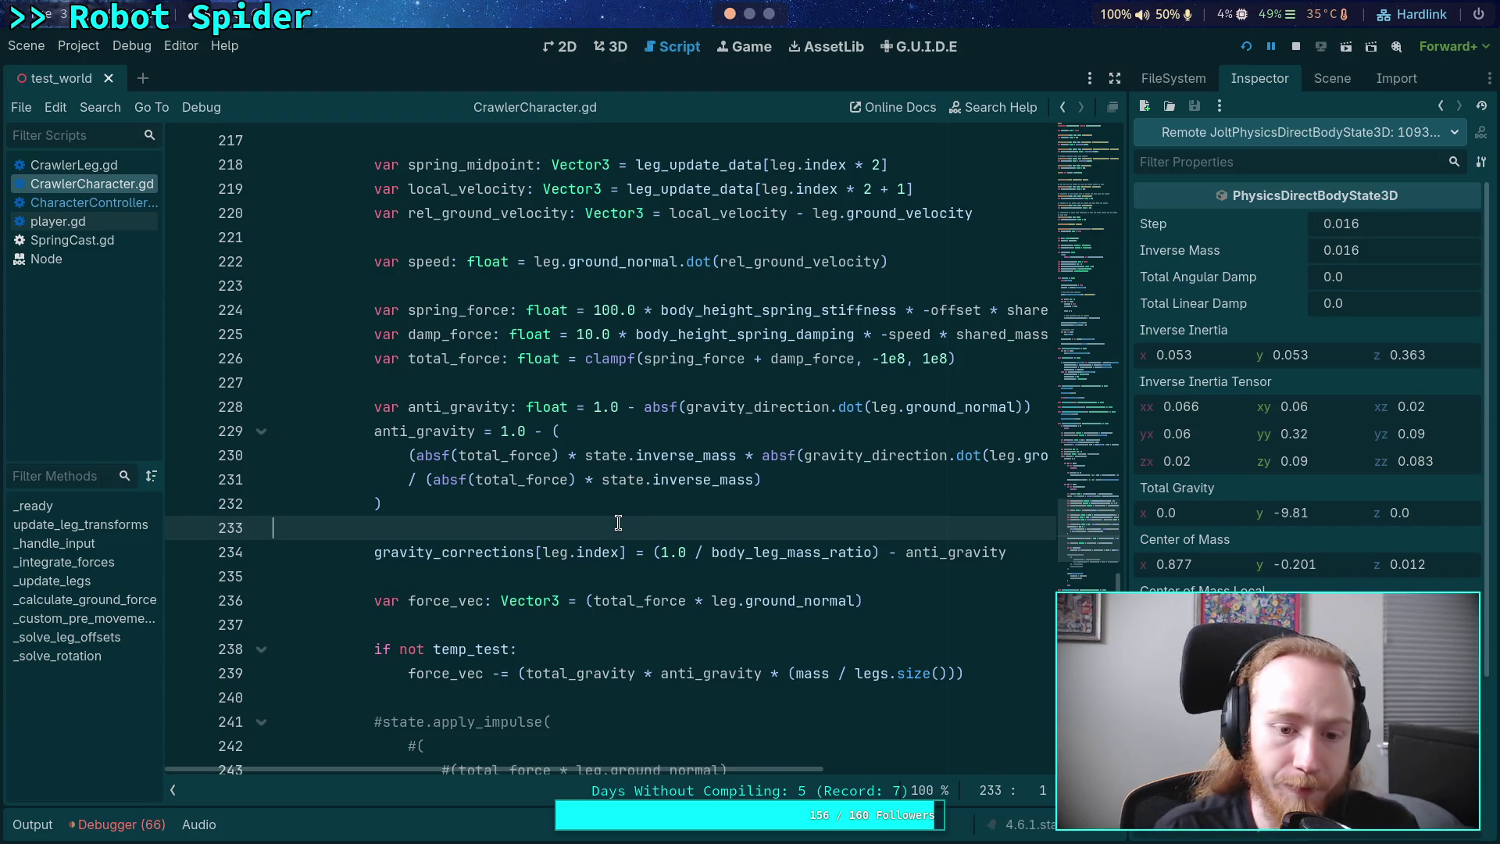
click(182, 600)
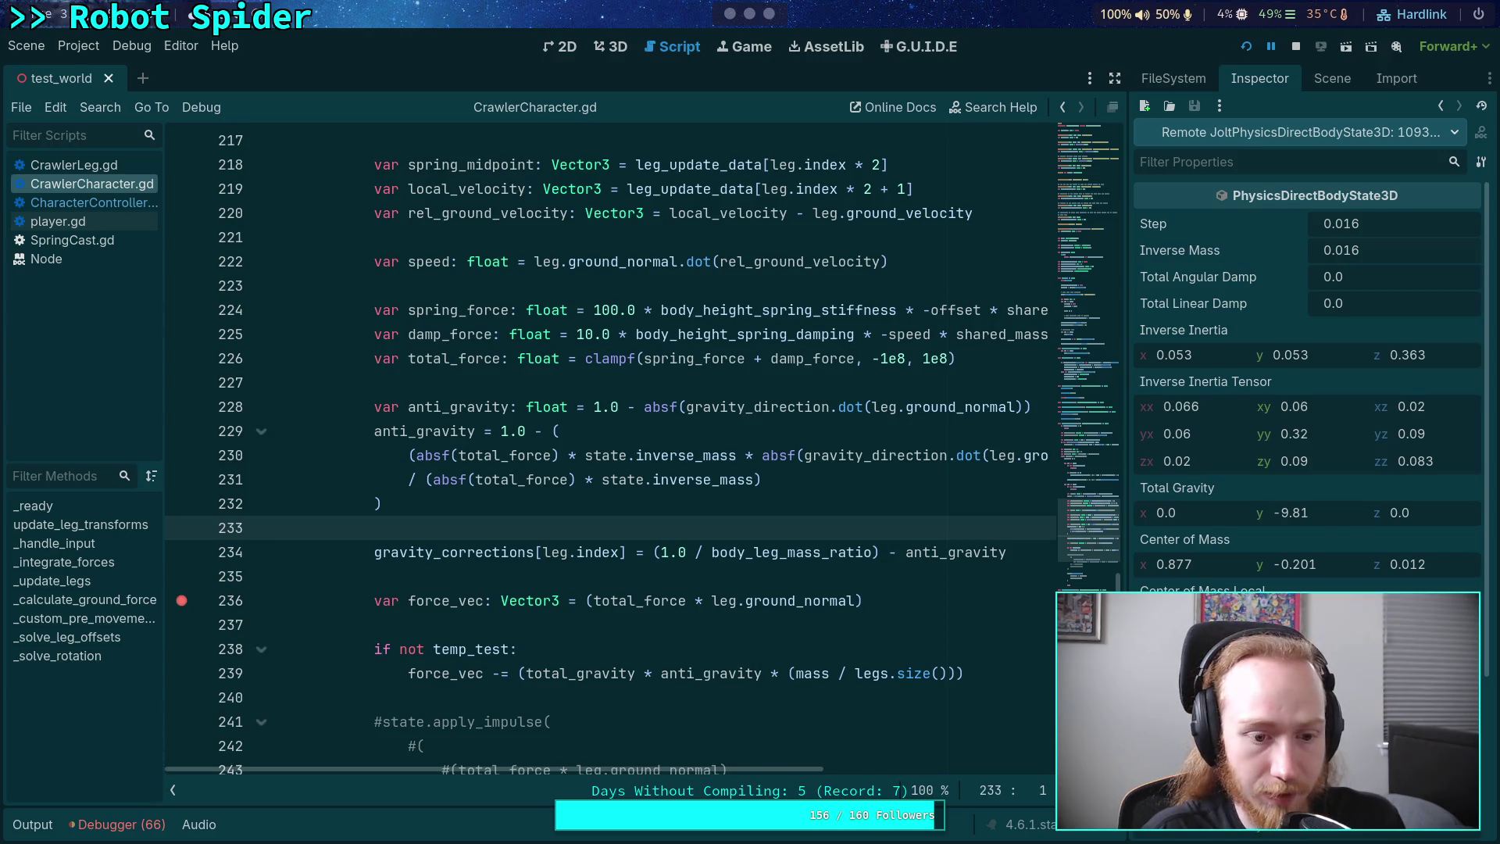
click(137, 826)
key(F12)
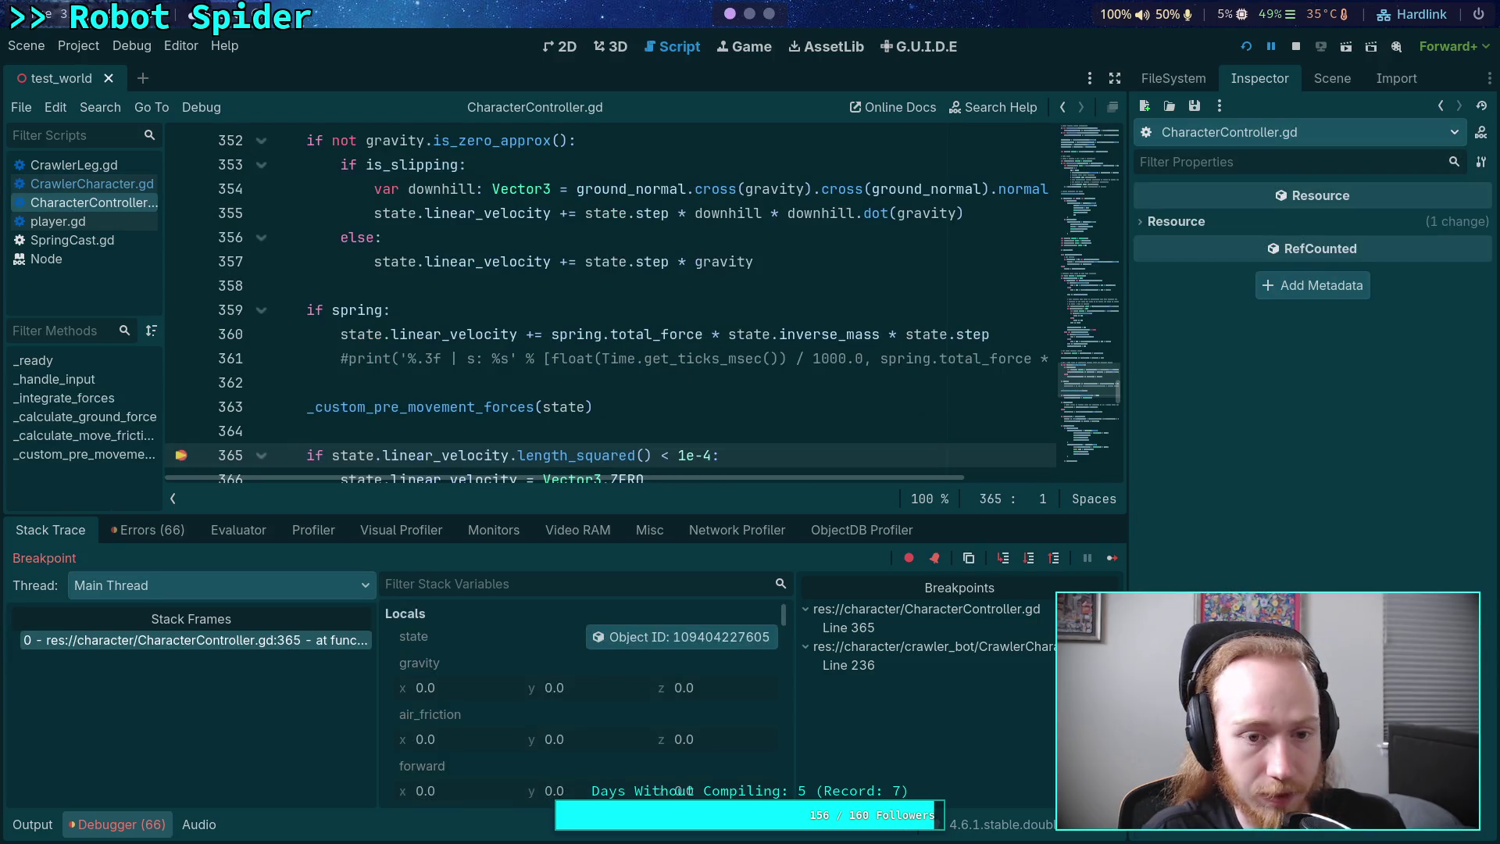
- Inspect the body's physics state, remove the line 365 breakpoint, and continue to line 236
click(677, 636)
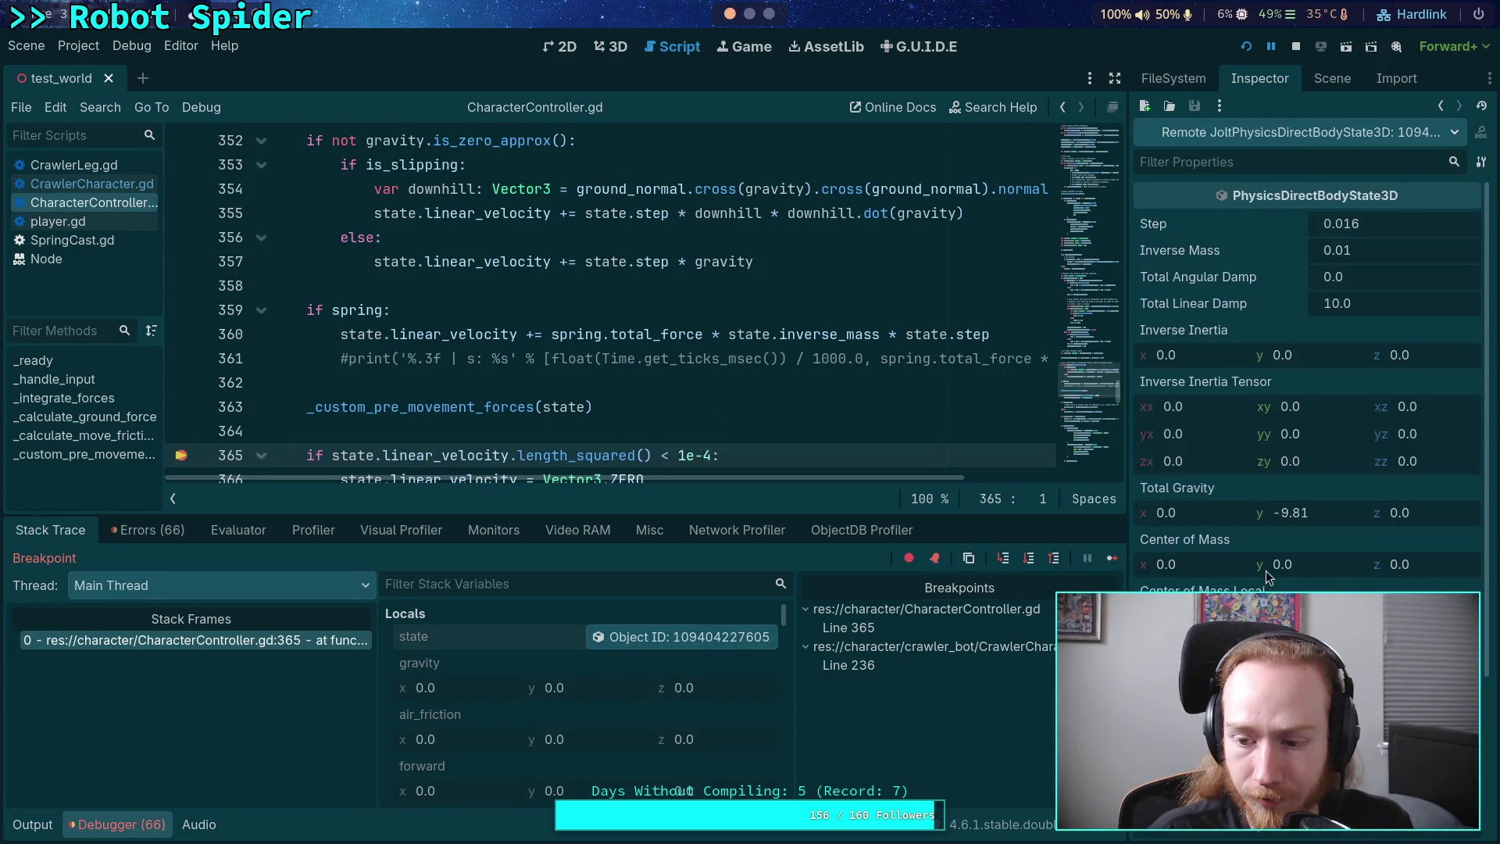
scroll(1318, 570, down, 4)
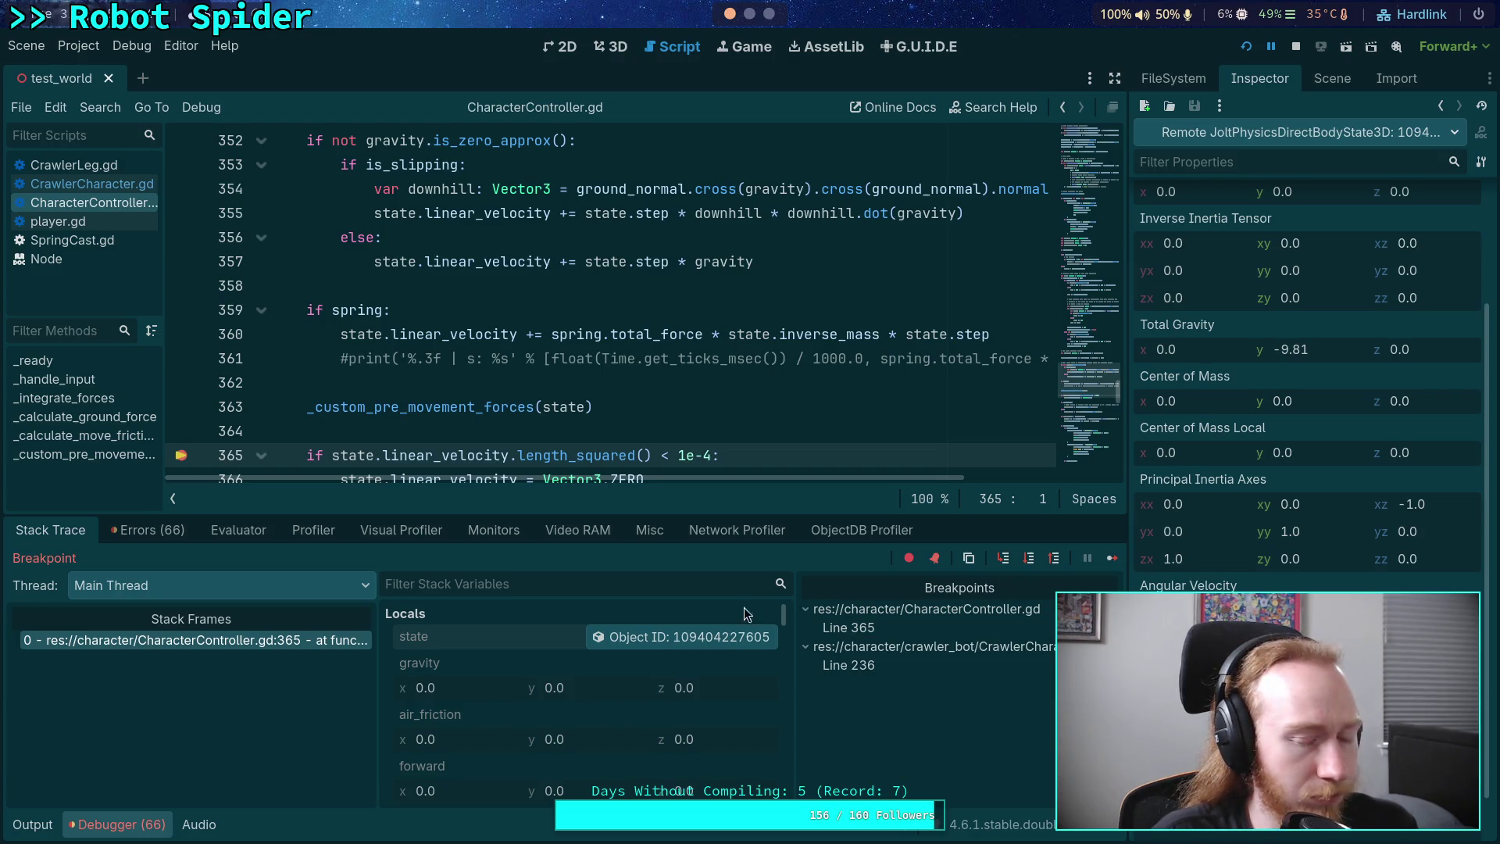
click(190, 462)
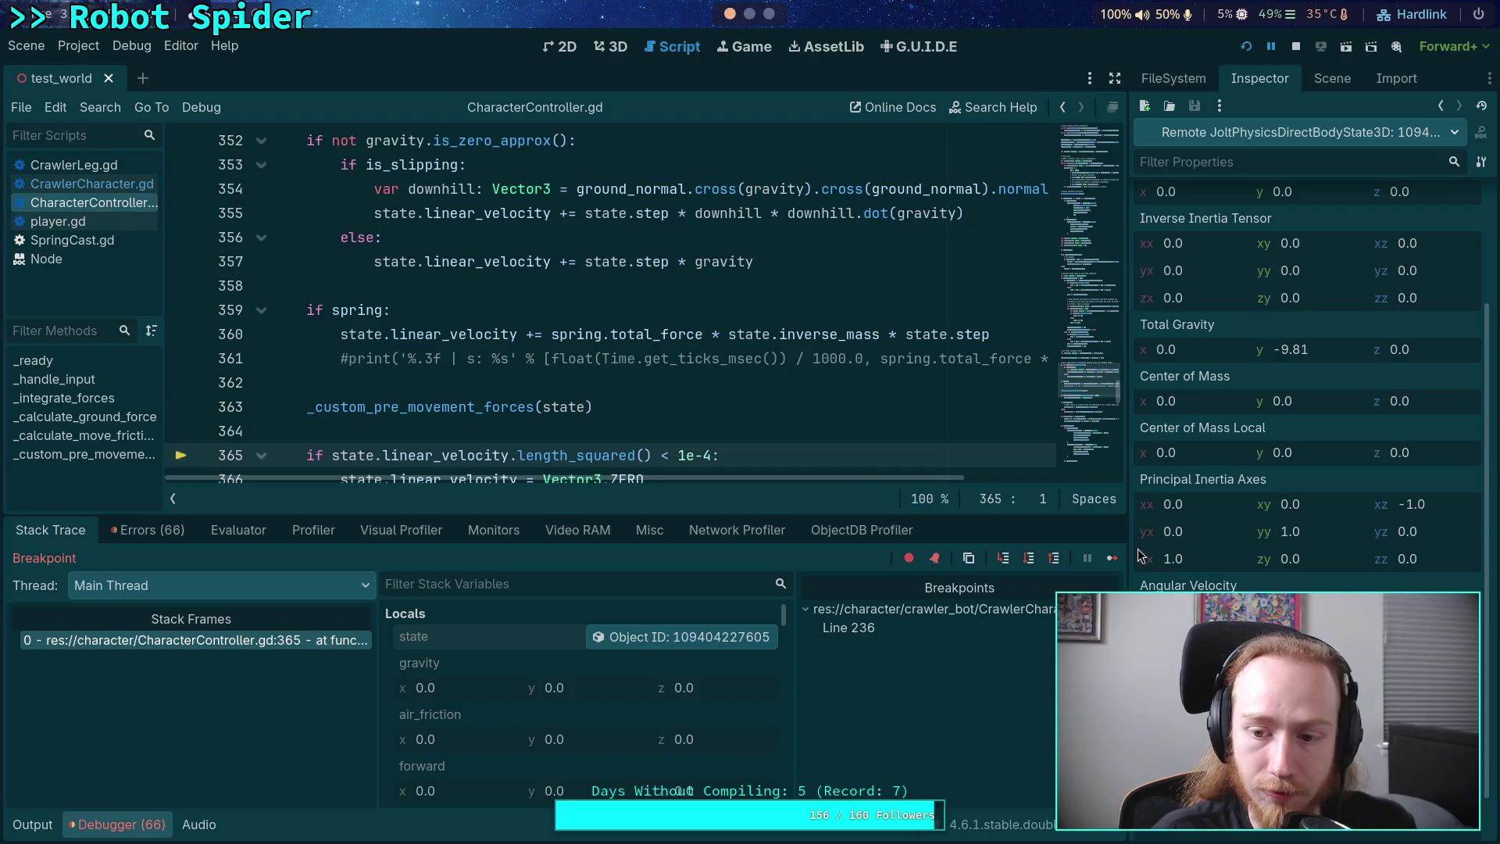
key(F12)
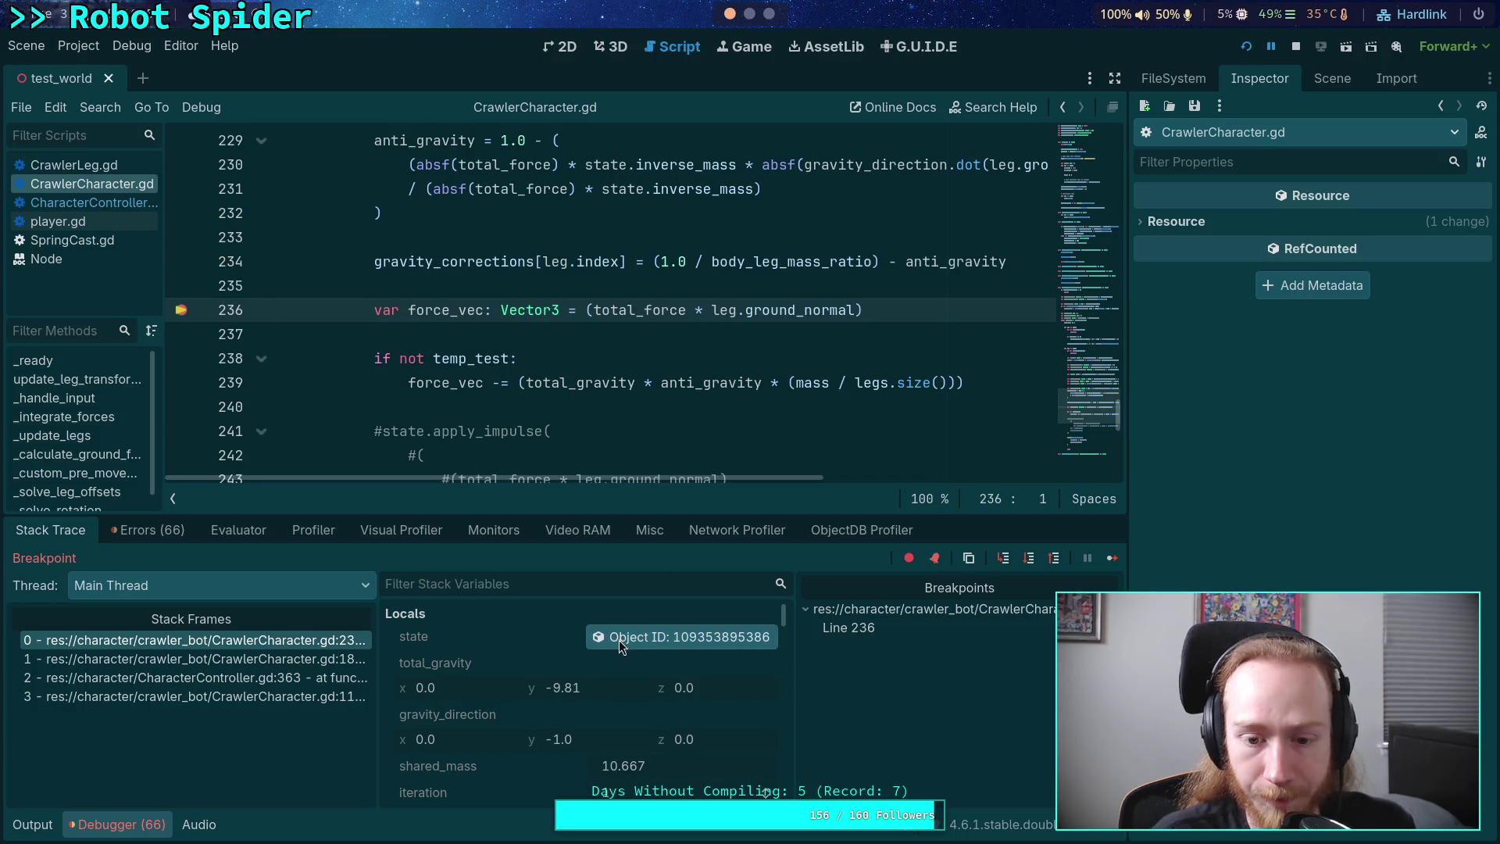
- Review the physics state object paused at line 236, then view the game's remote scene tree
click(636, 638)
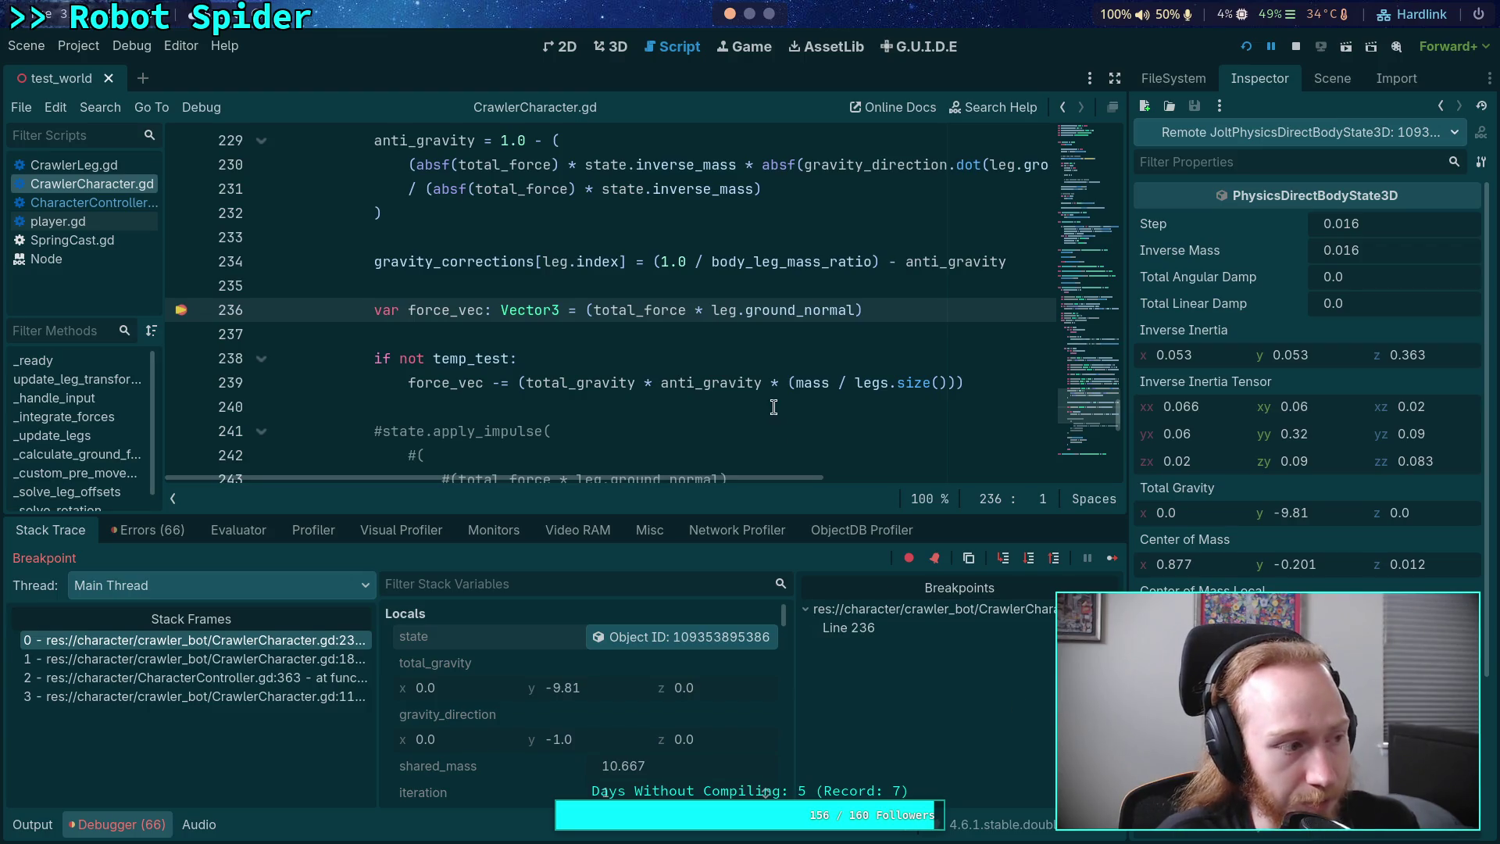
scroll(774, 407, down, 1)
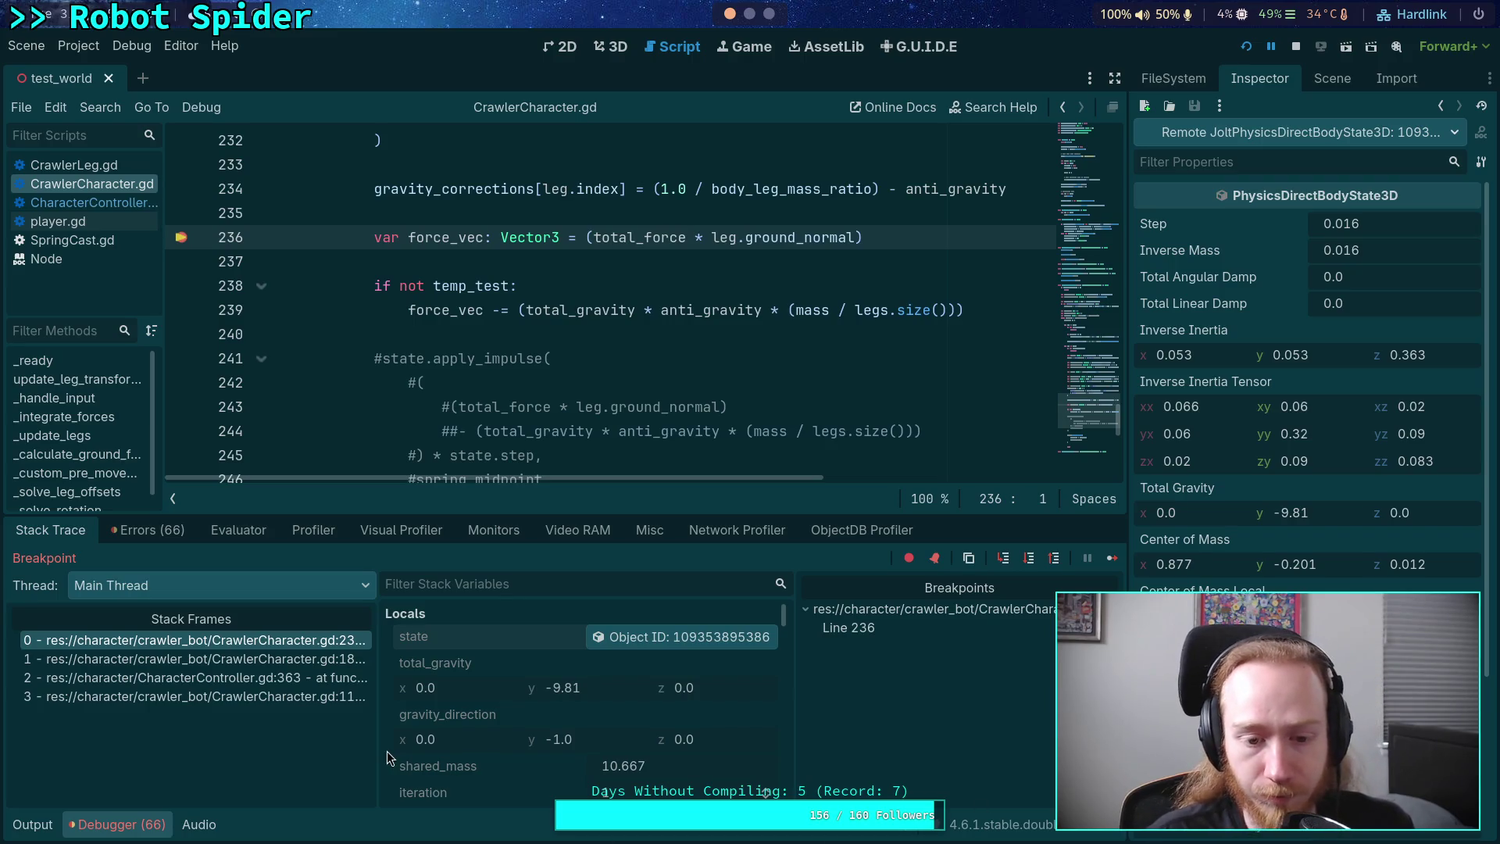
scroll(516, 324, down, 1)
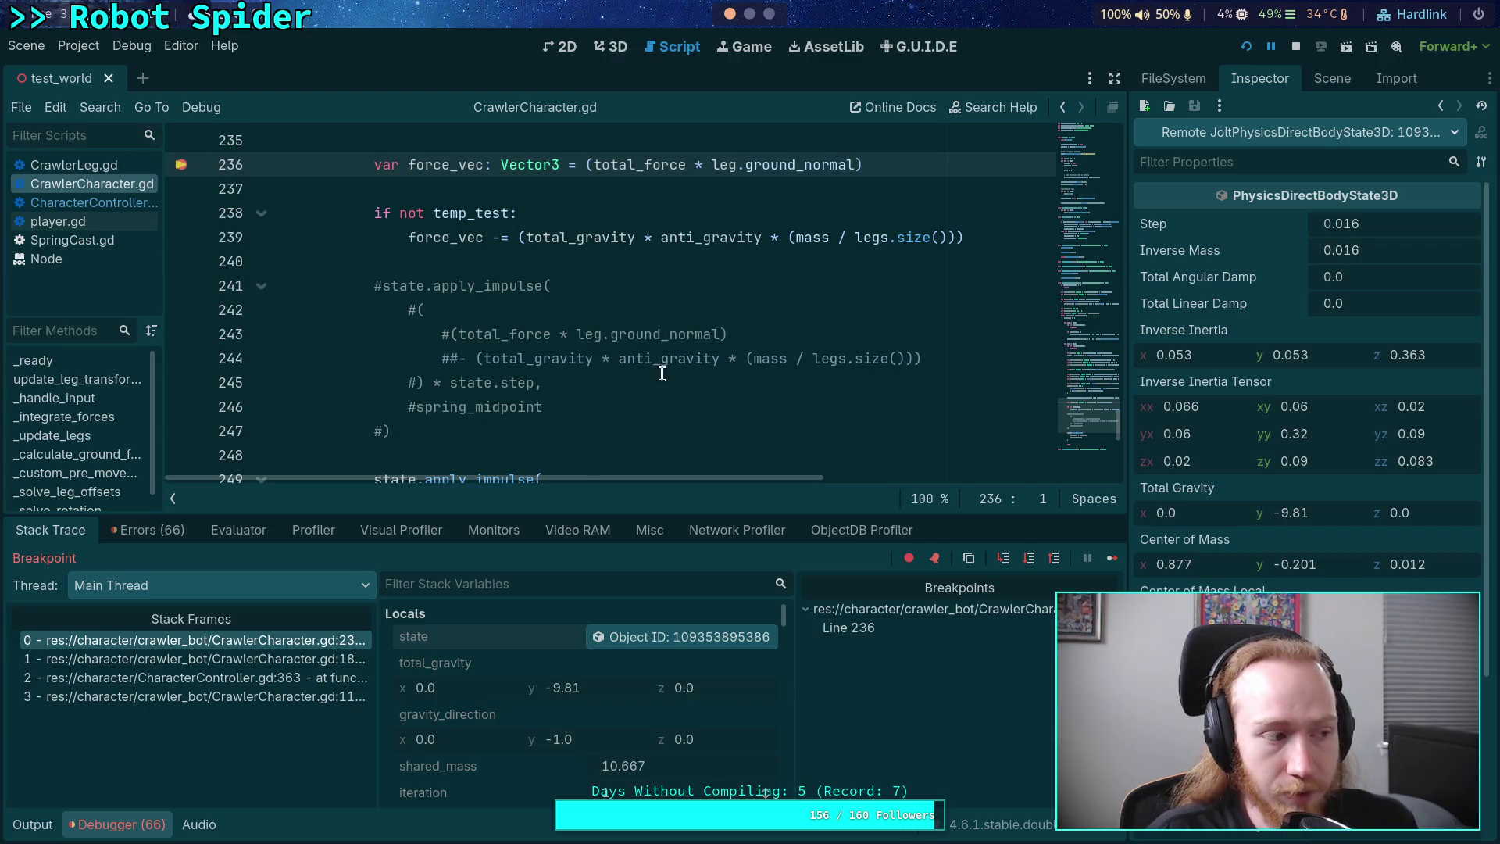
scroll(661, 373, down, 1)
scroll(660, 363, up, 2)
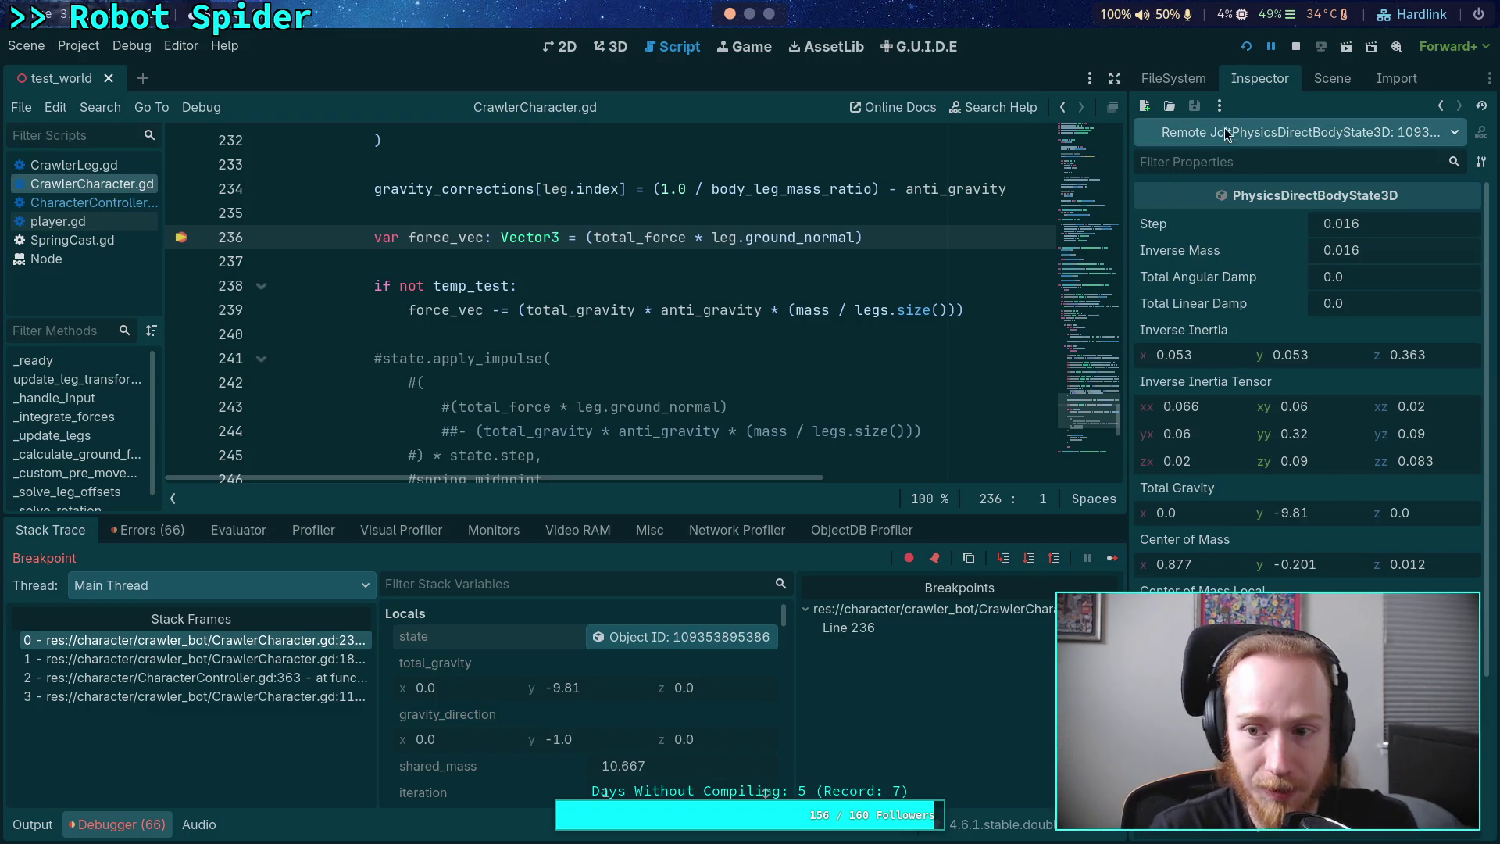
click(1315, 78)
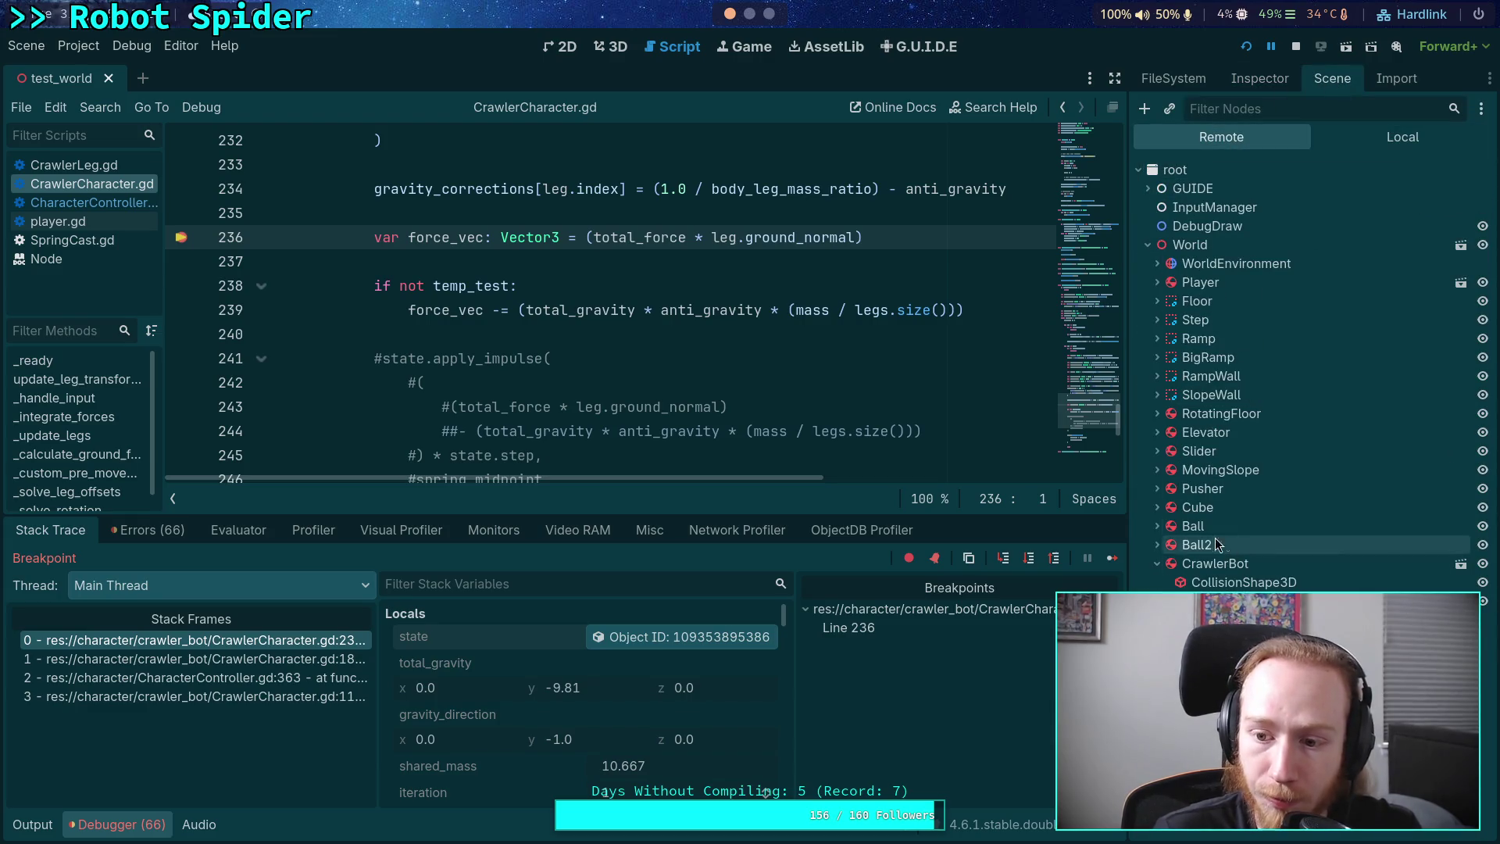
- Turn on Temp Test for the remote CrawlerBot body
click(1258, 80)
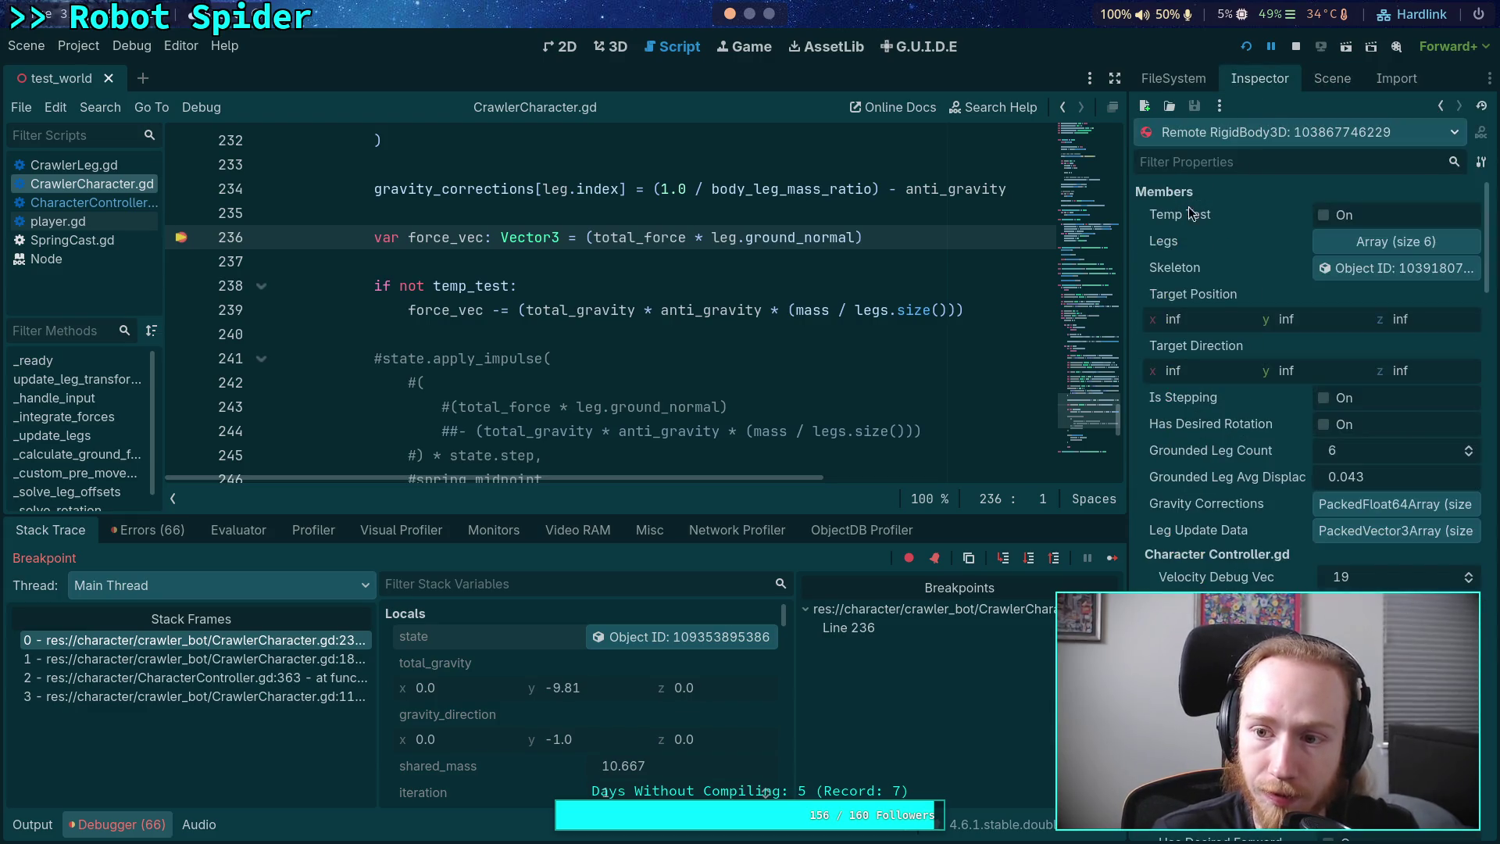
click(1324, 216)
triple_click(881, 311)
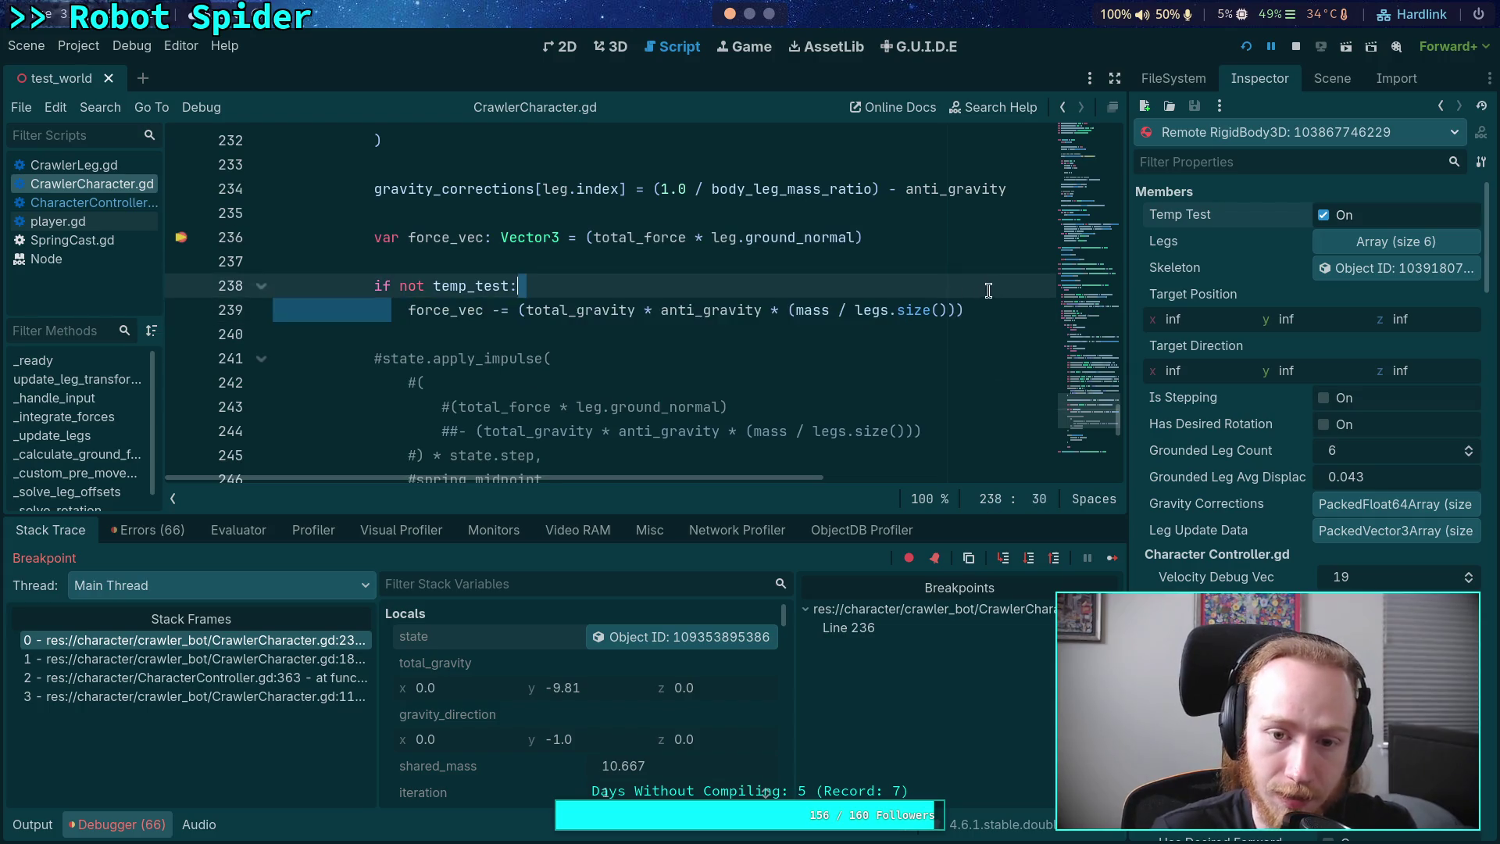
click(875, 311)
- Add a breakpoint on CharacterController.gd line 365
scroll(368, 329, down, 3)
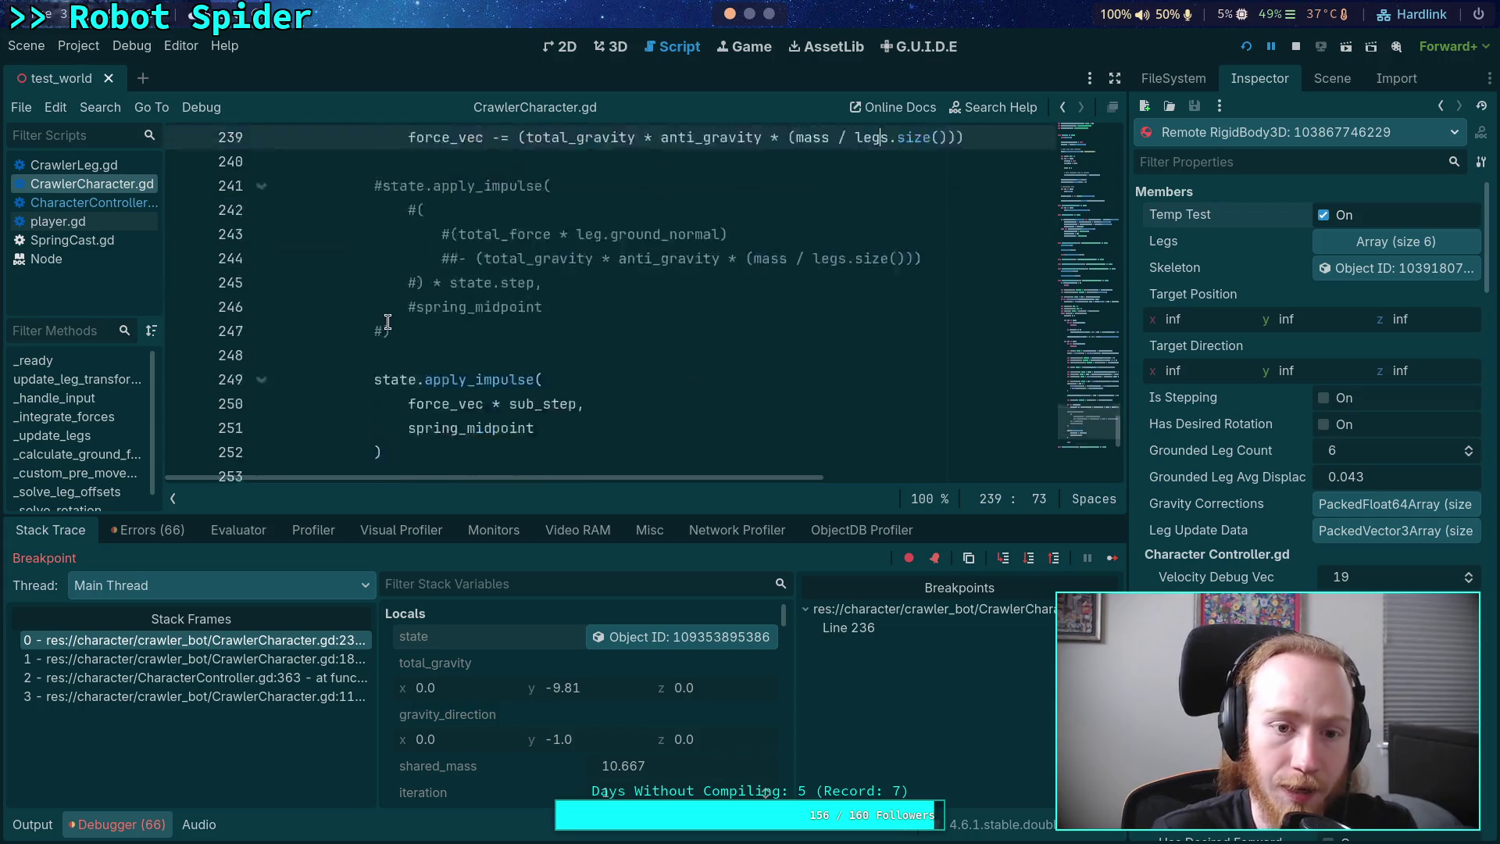
scroll(394, 356, down, 1)
click(125, 205)
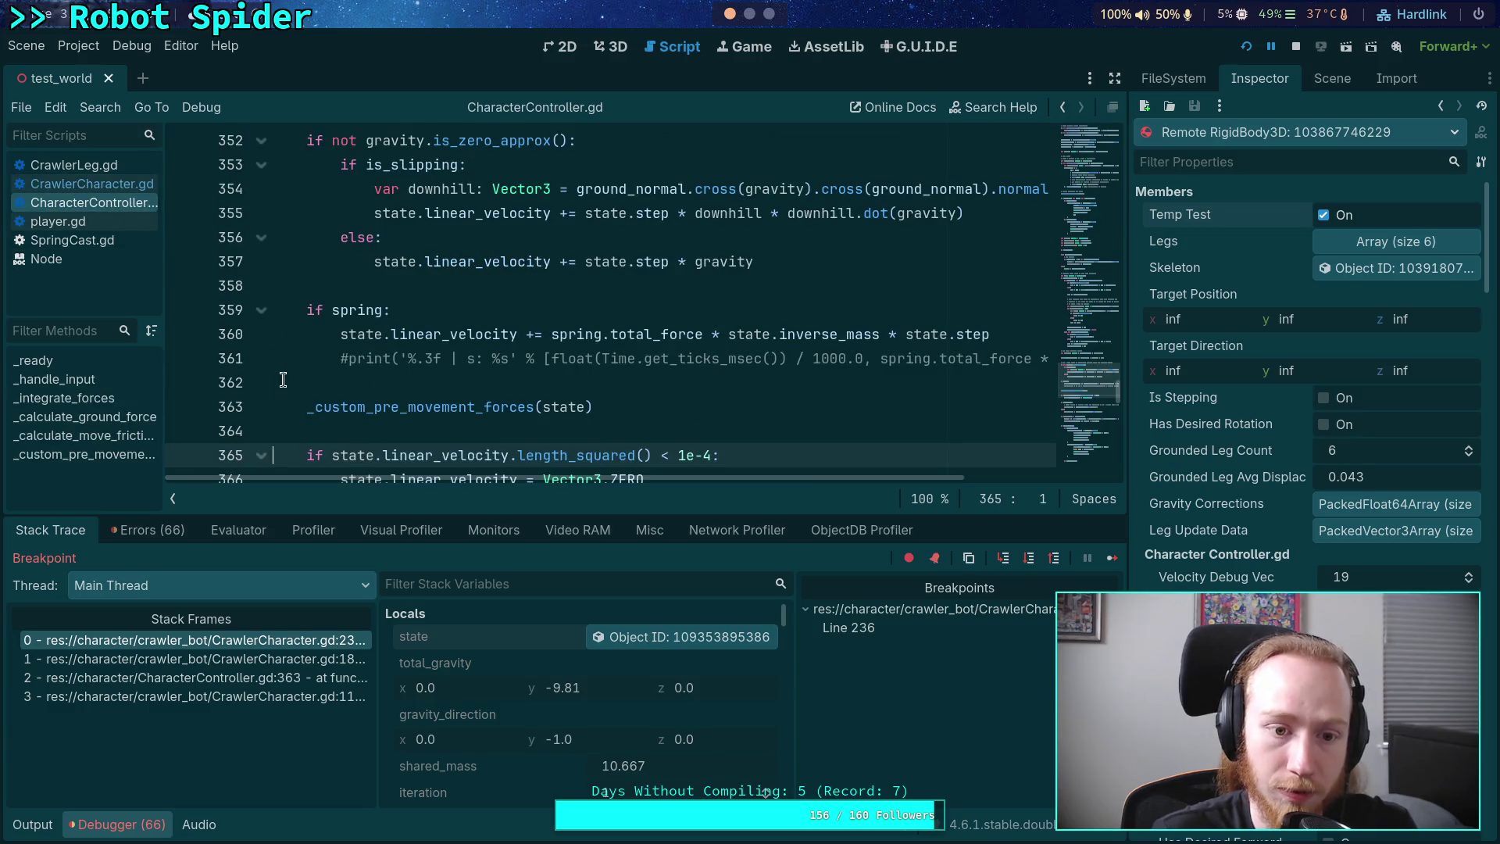
scroll(366, 277, up, 2)
scroll(366, 277, down, 3)
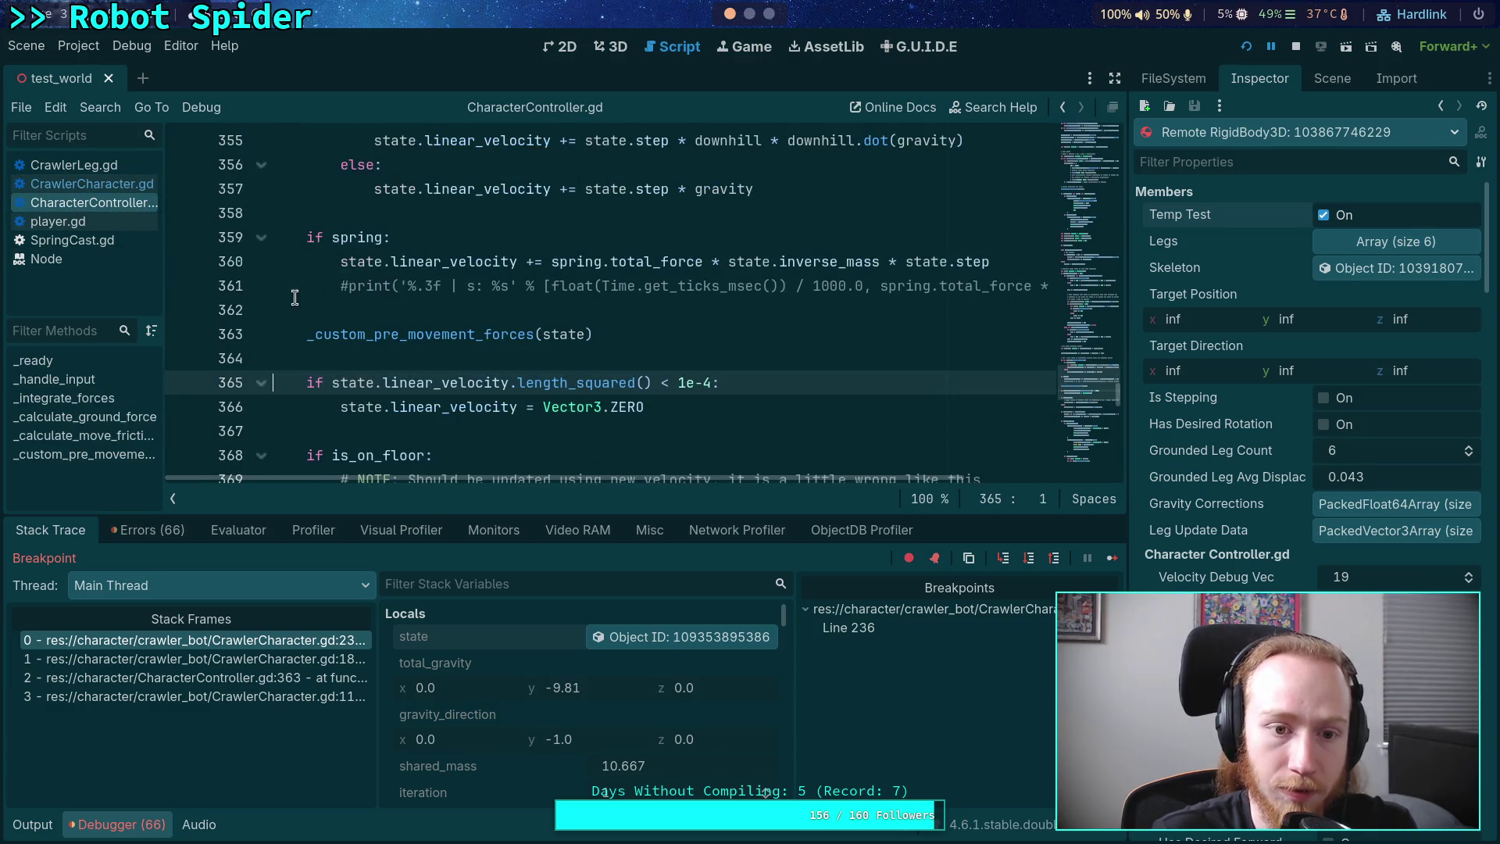
click(194, 389)
- Remove the line 236 breakpoint in CrawlerCharacter.gd and resume to the next breakpoint
click(92, 183)
scroll(205, 250, up, 3)
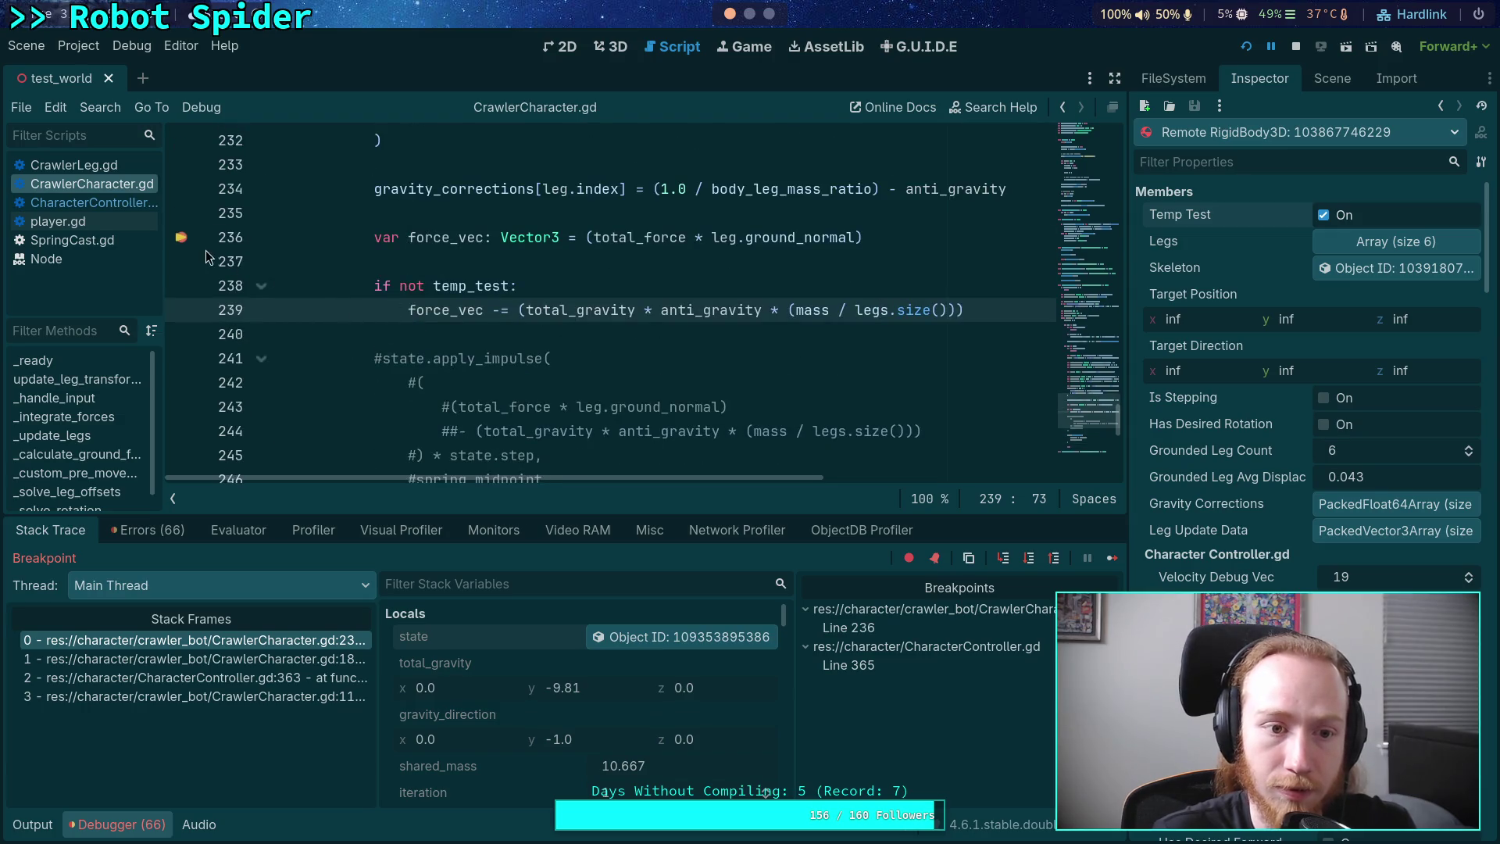
click(183, 237)
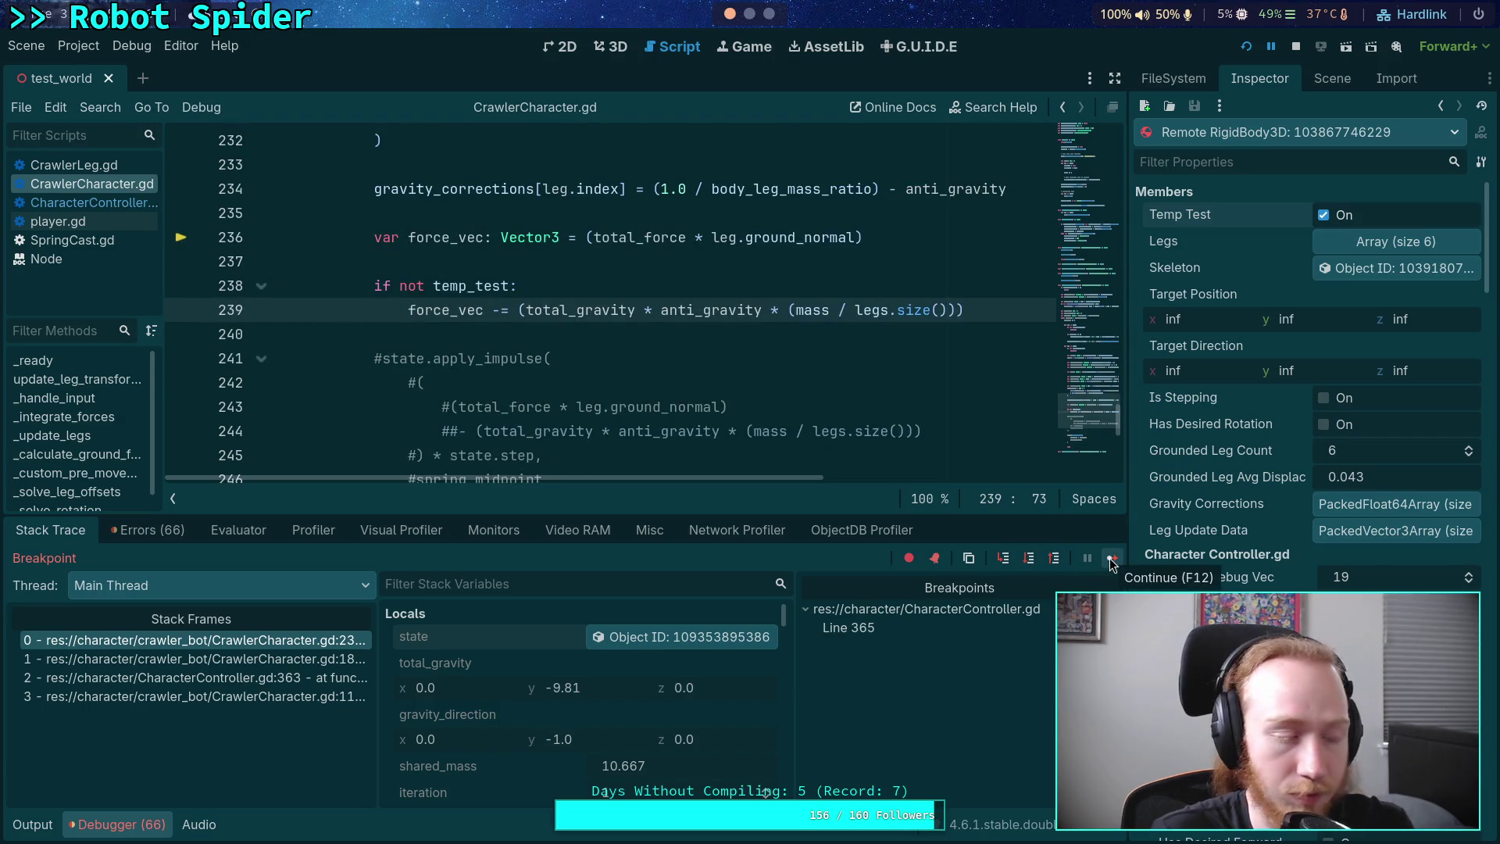
click(1110, 559)
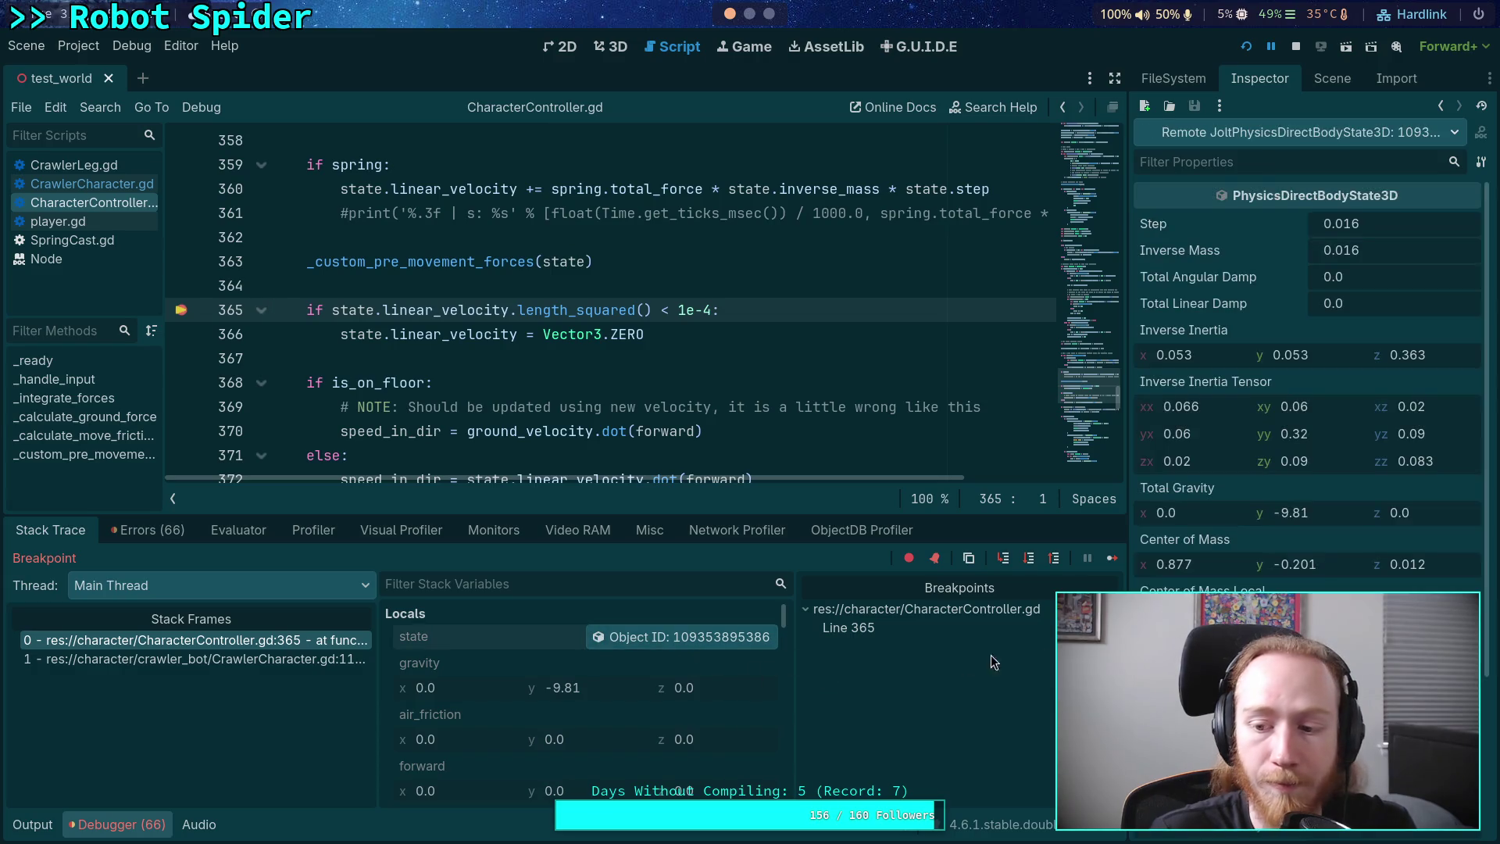
- Review Center of Mass Local and Principal Inertia Axes, then go to the Python terminal
scroll(1309, 391, down, 2)
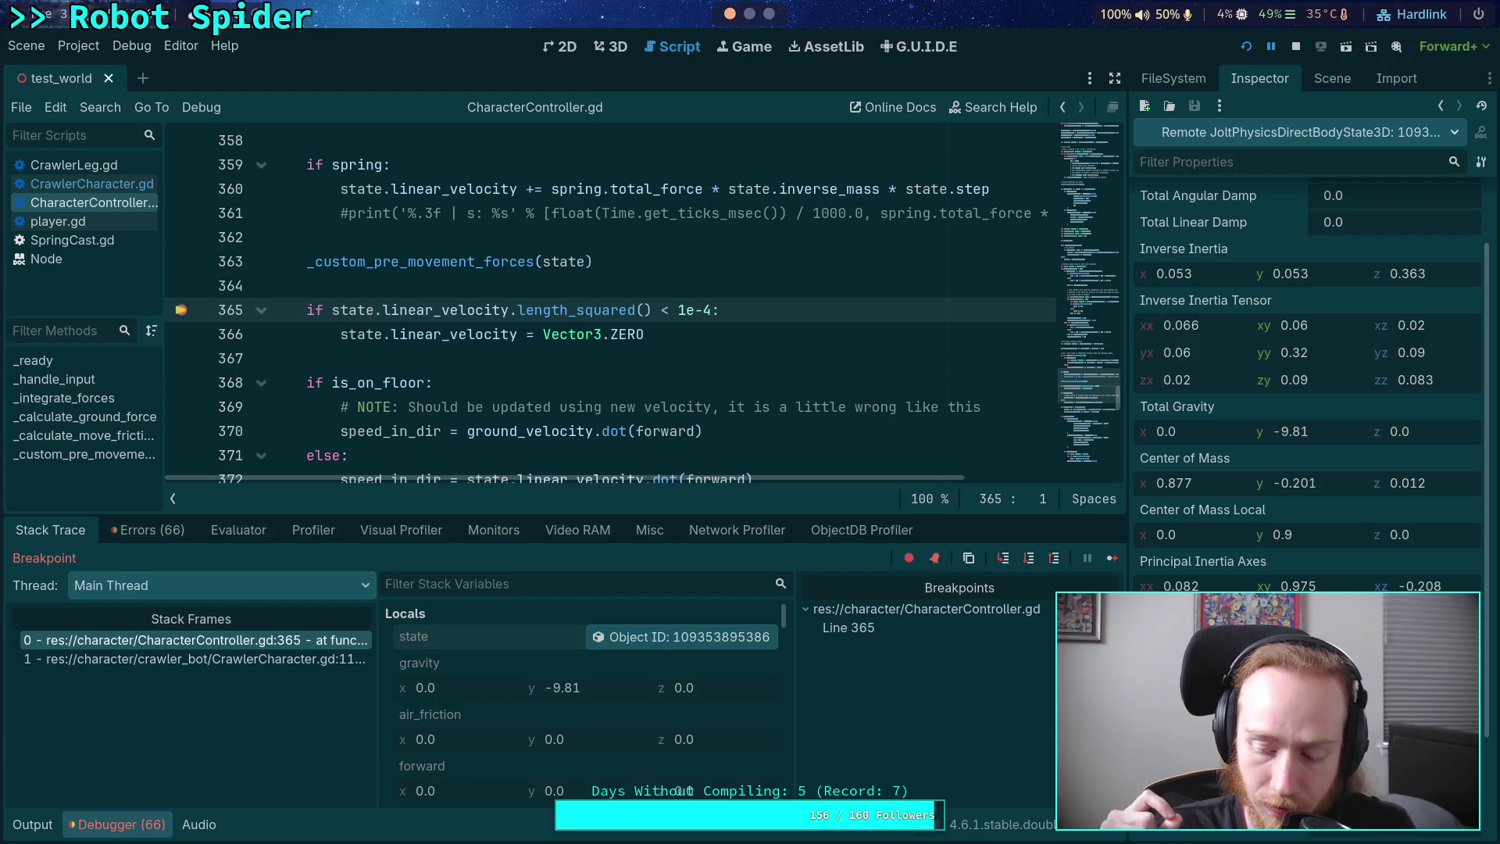
key(super+3)
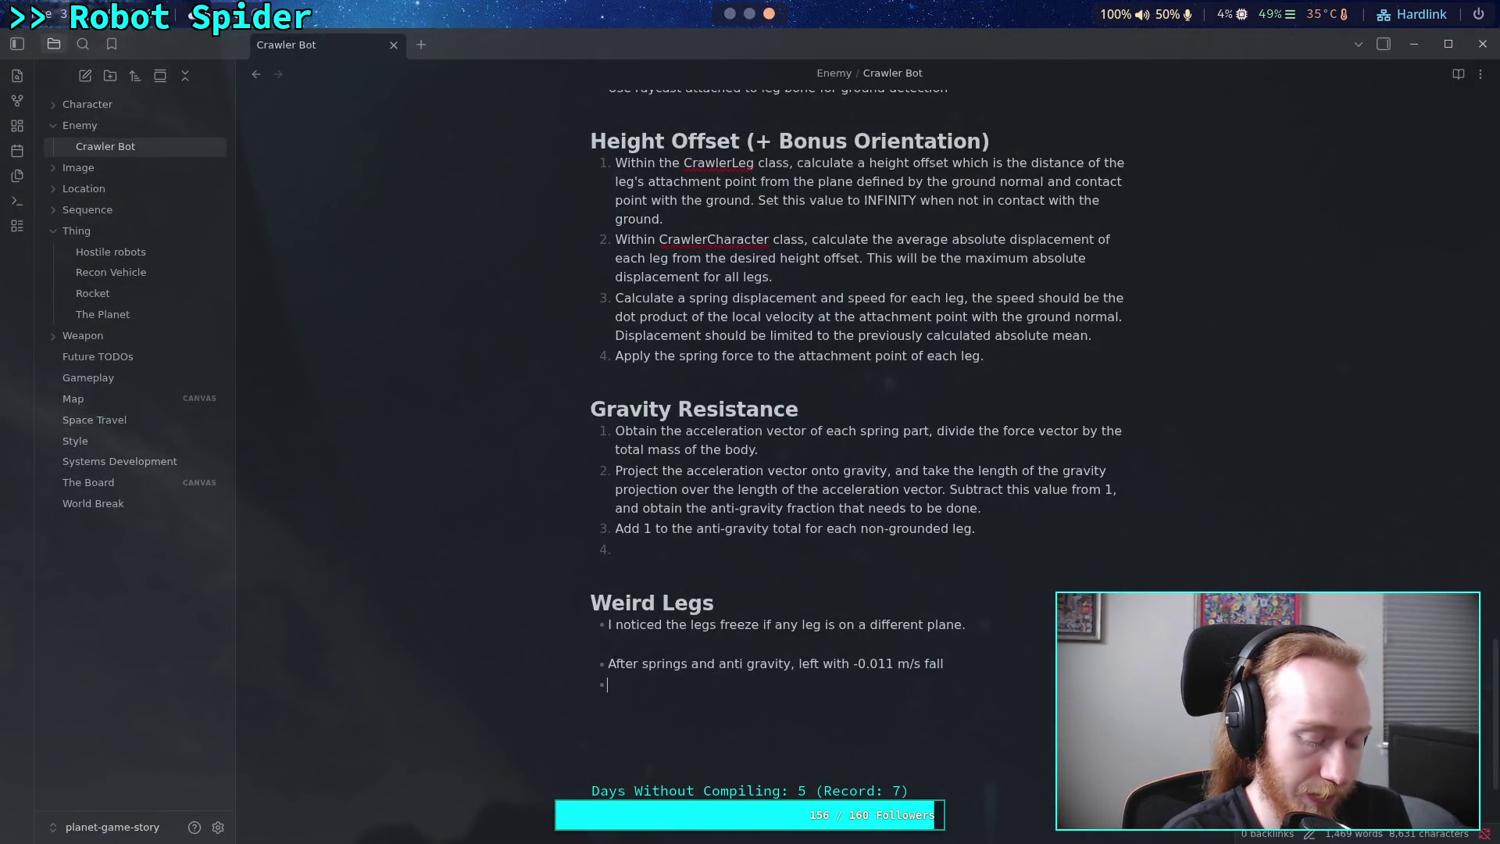
key(super+2)
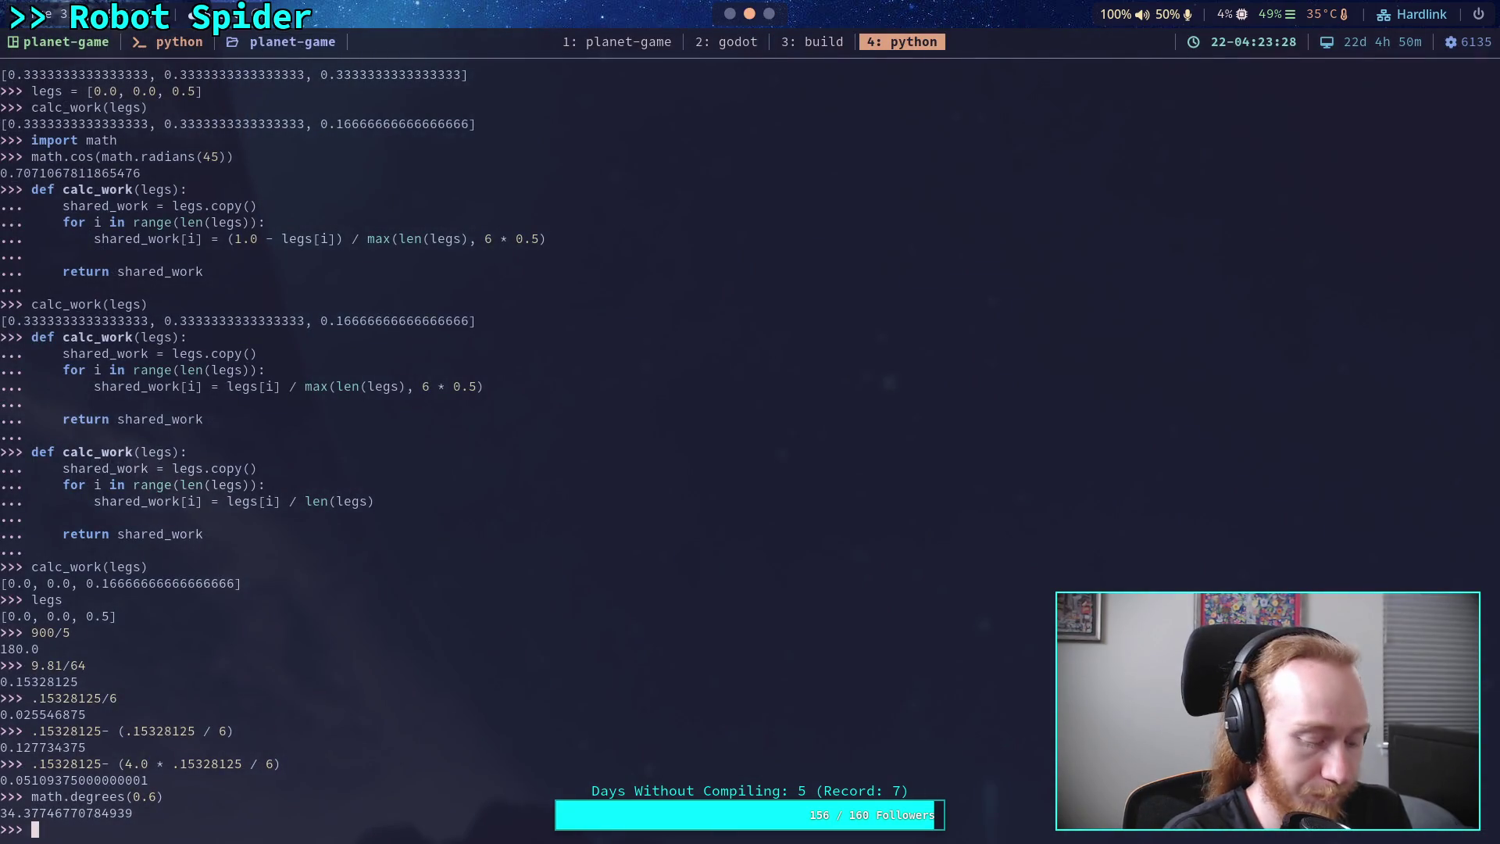
- Evaluate (.152-.149)/.152 in the Python REPL, giving about 0.0197
text(.149)
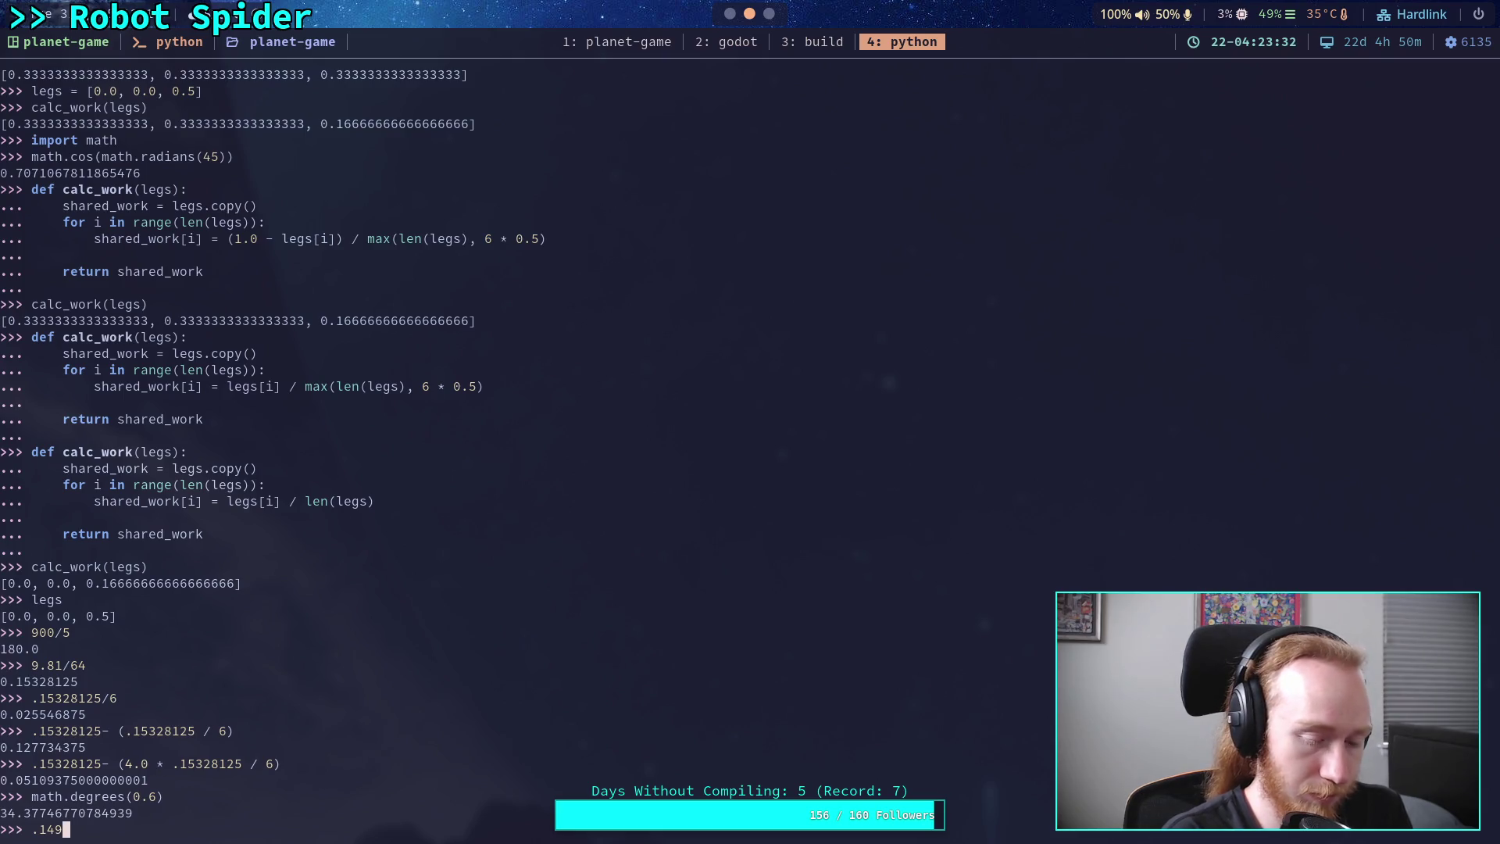
text(/)
key(BackSpace)
key(BackSpace)
key(BackSpace)
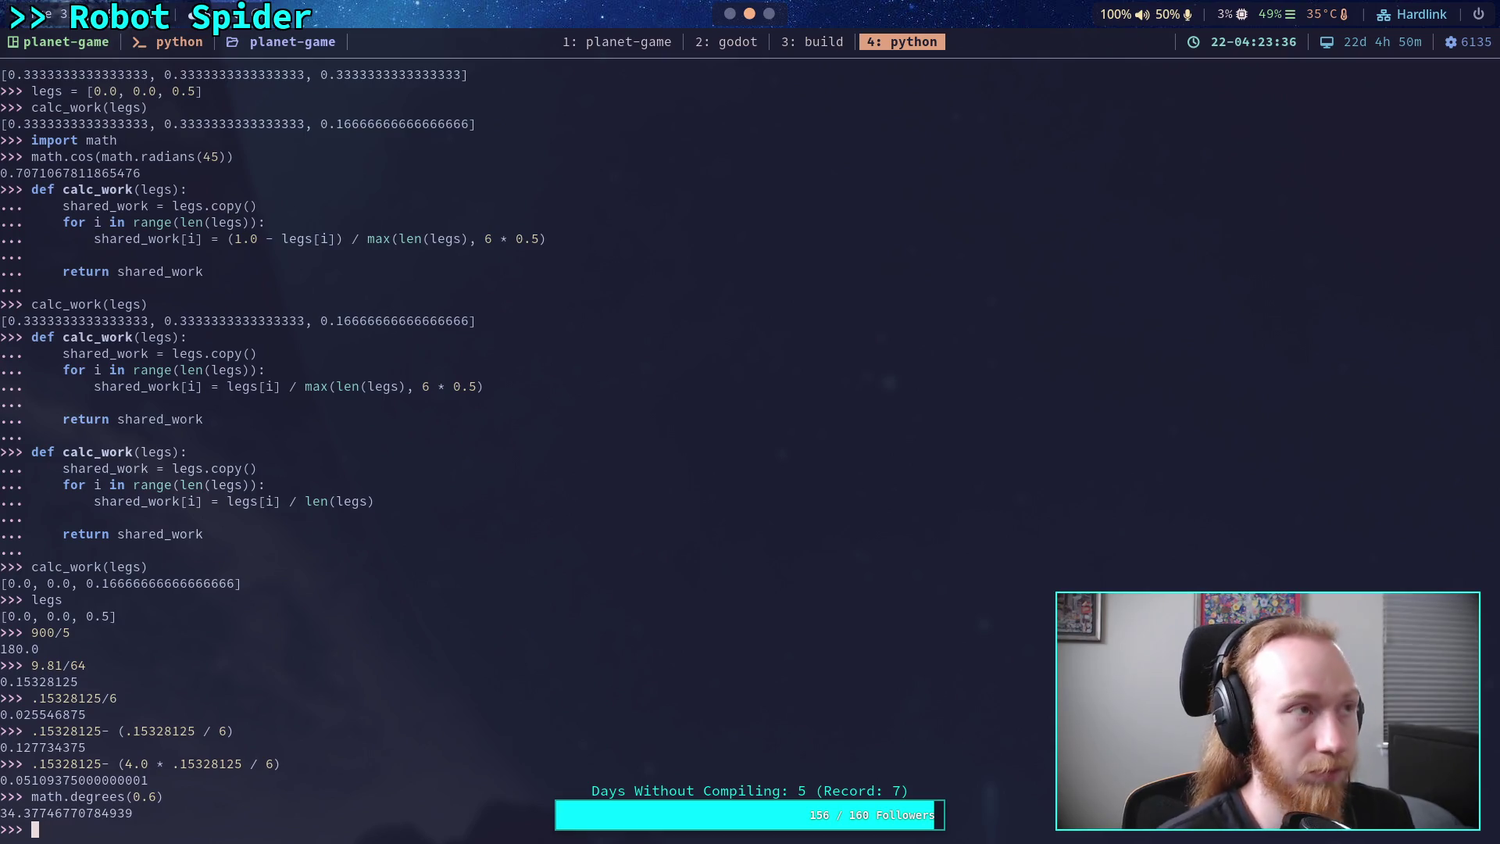
text((.16)
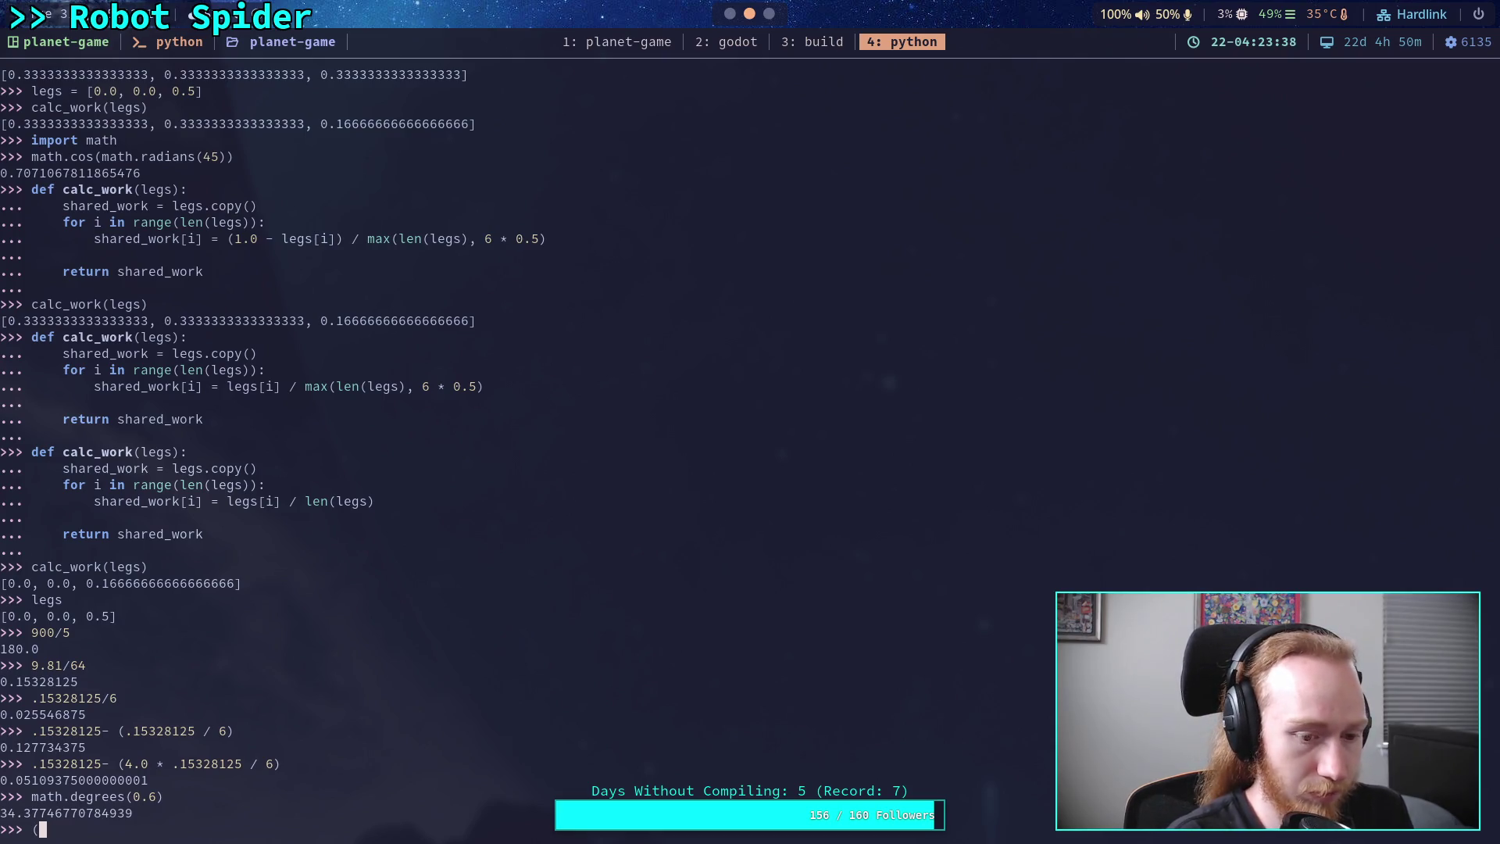
key(BackSpace)
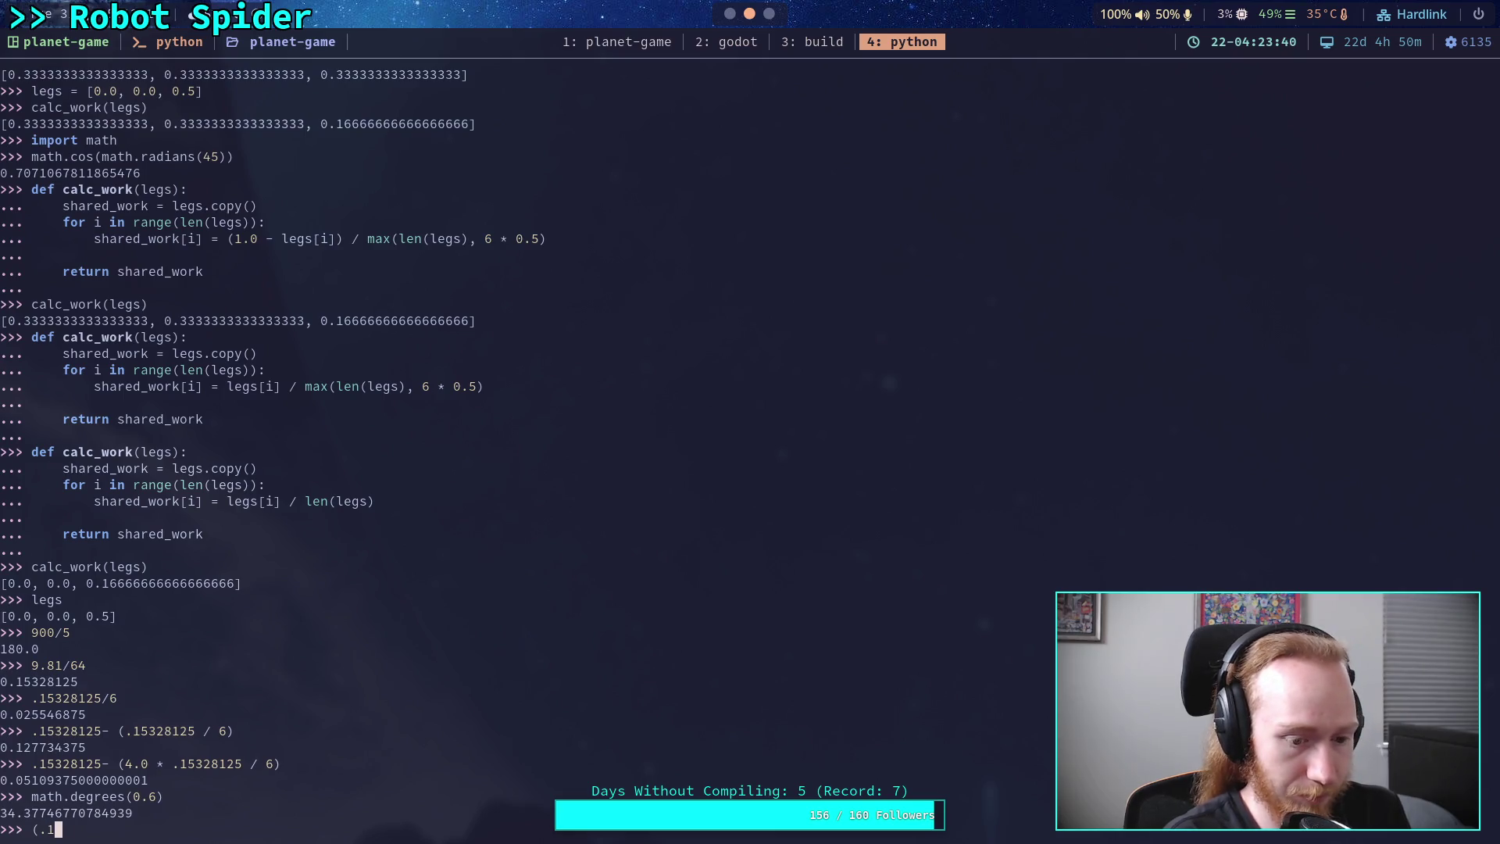
text(52-.149)
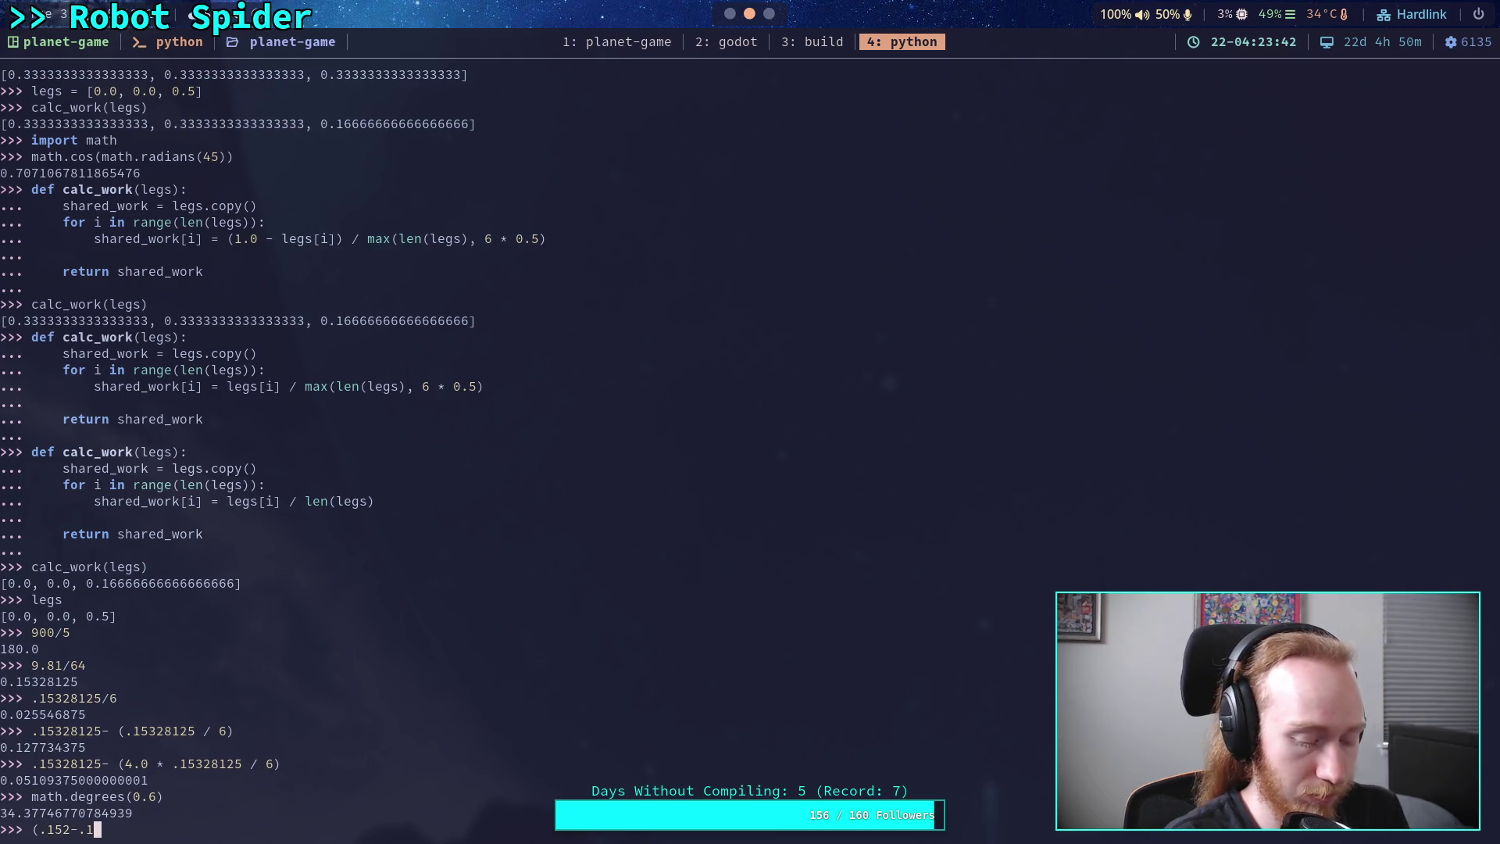
text()/)
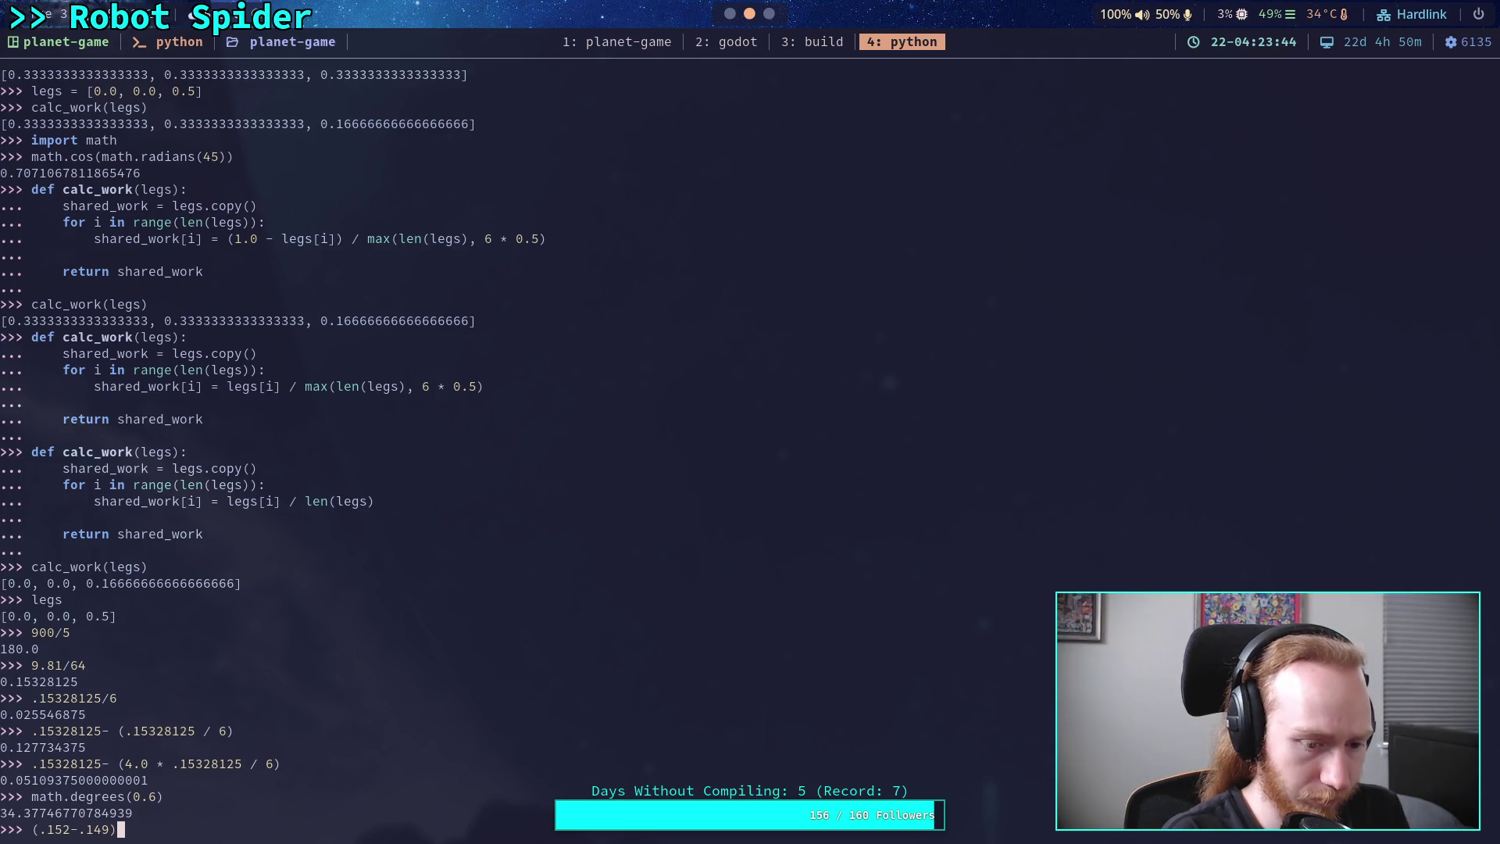
text(()
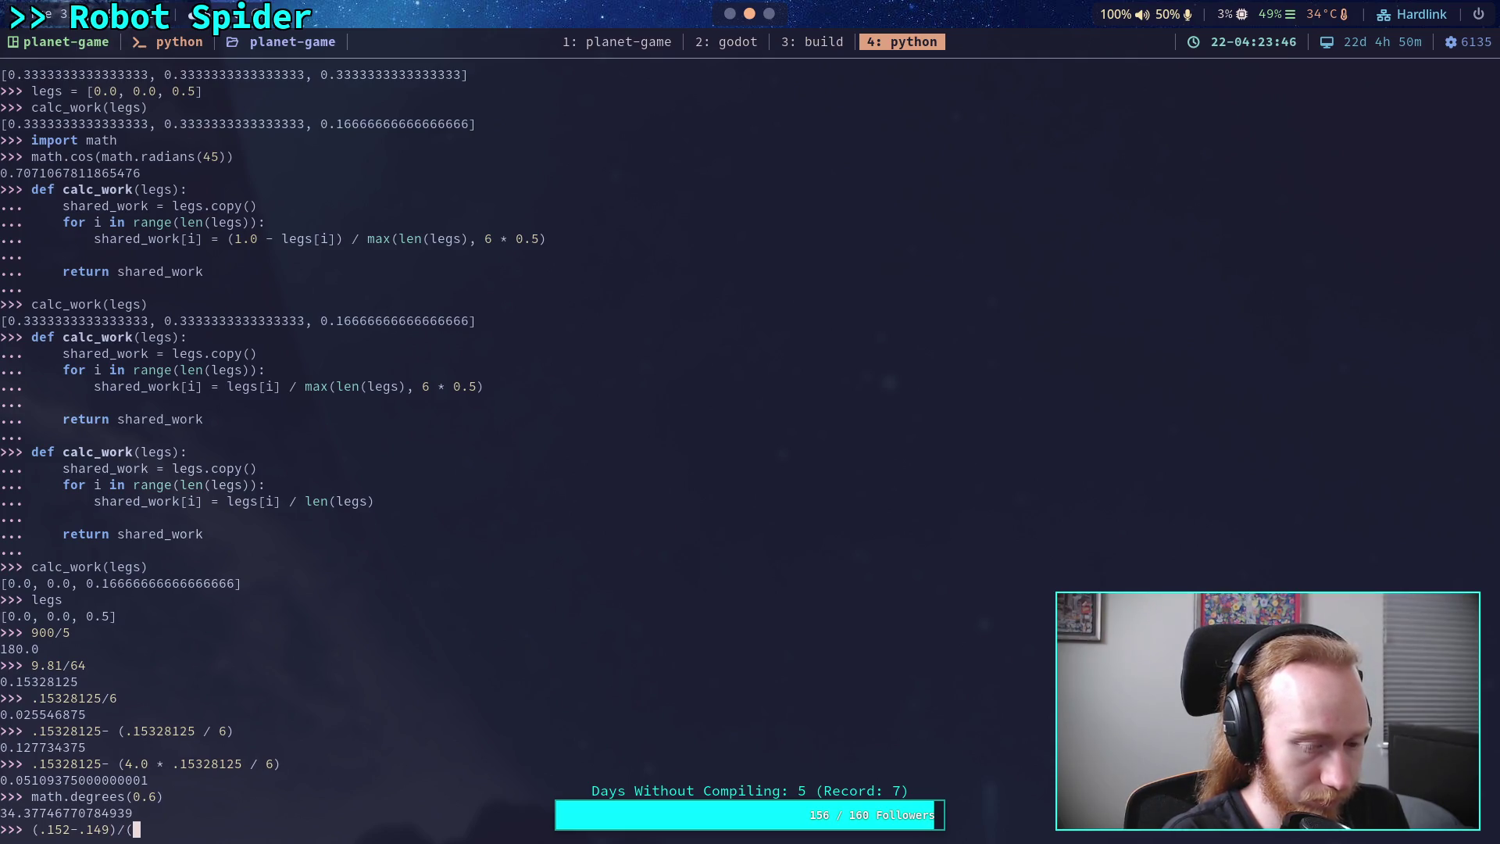
text(.142))
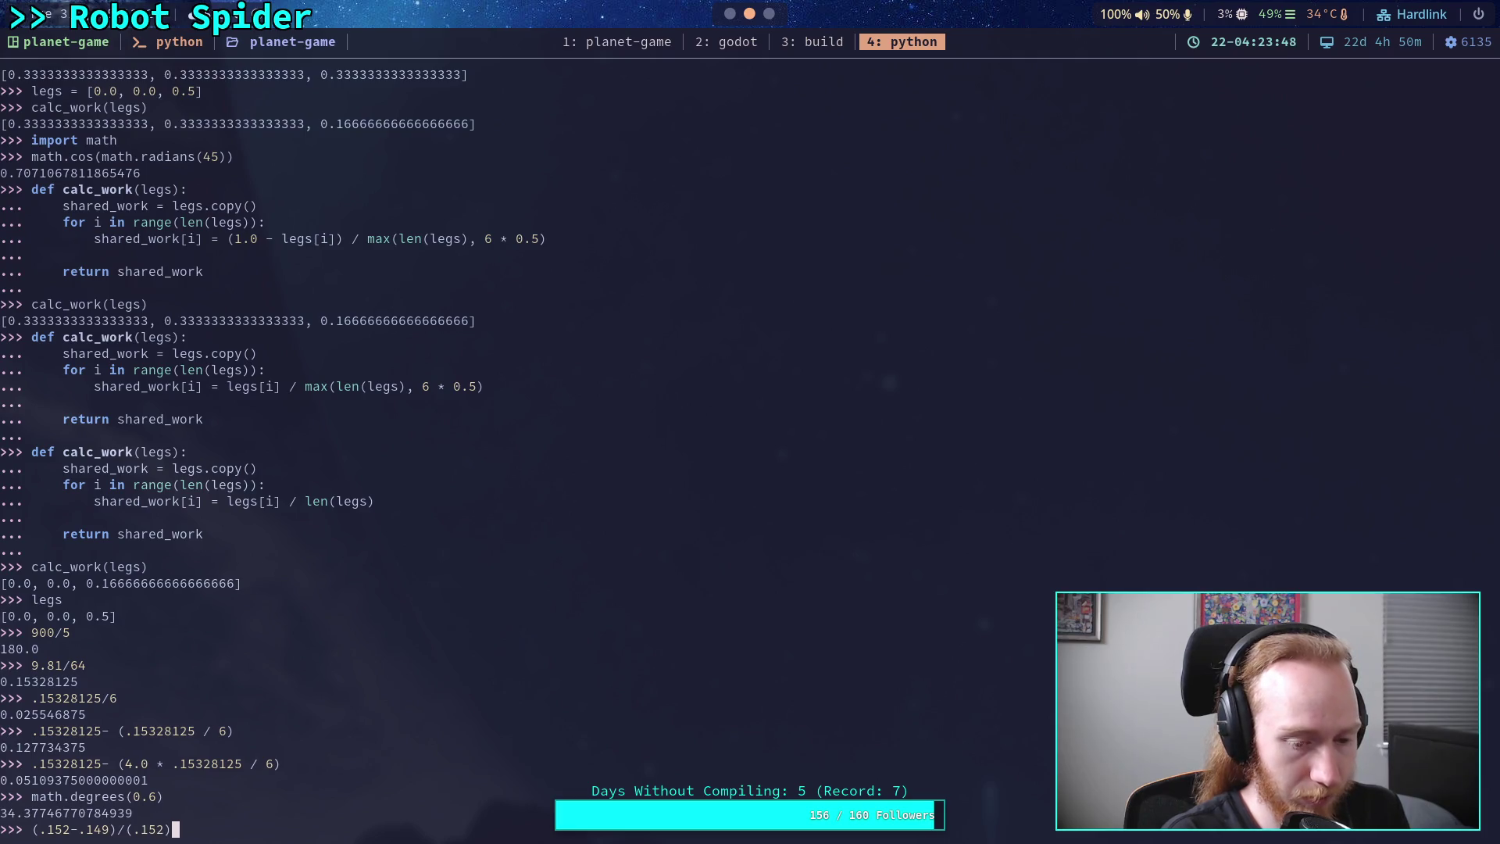
key(Return)
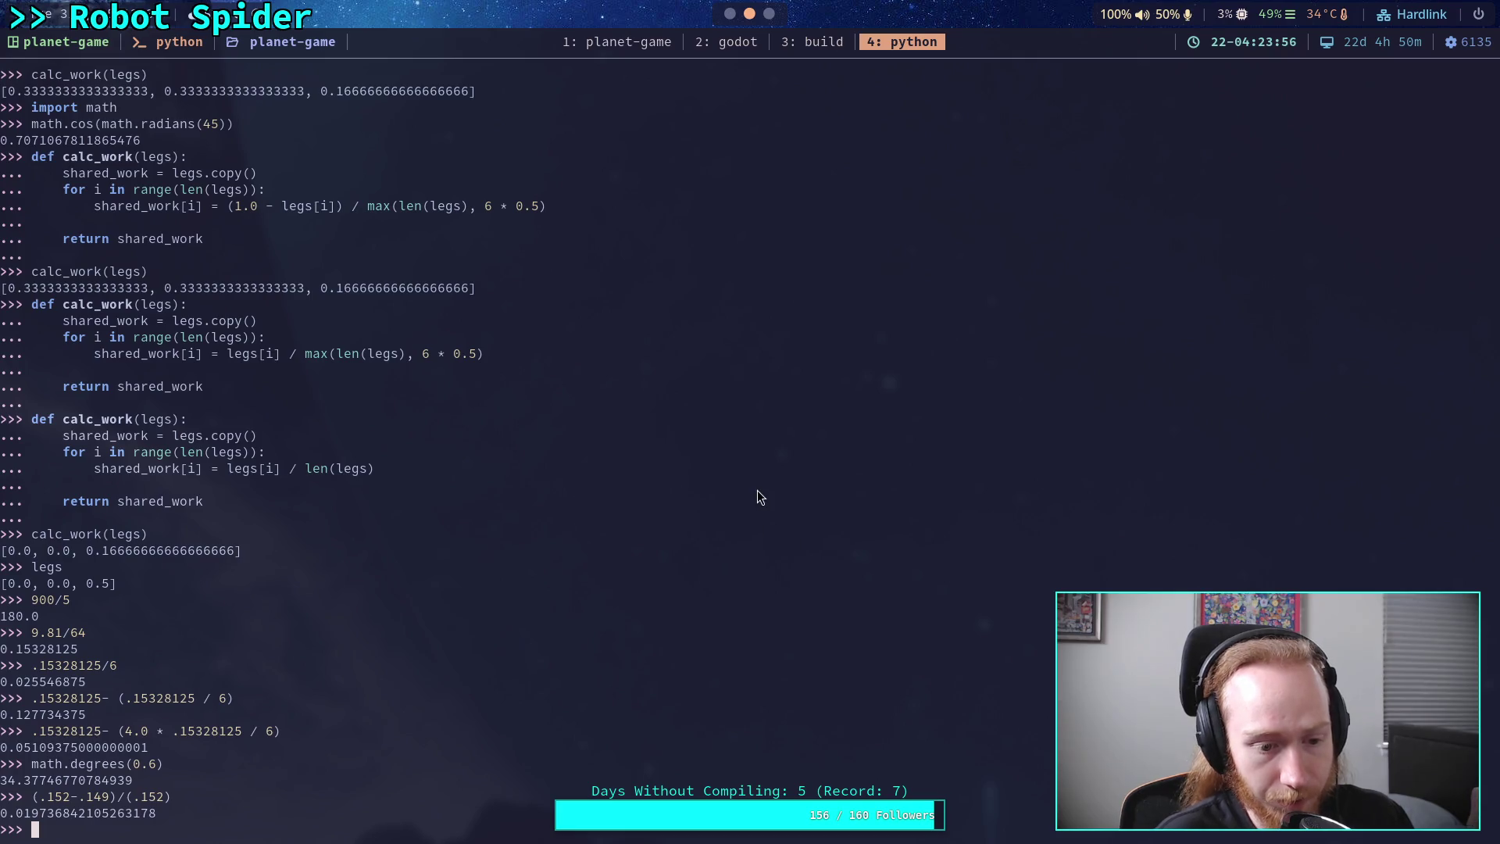
click(773, 15)
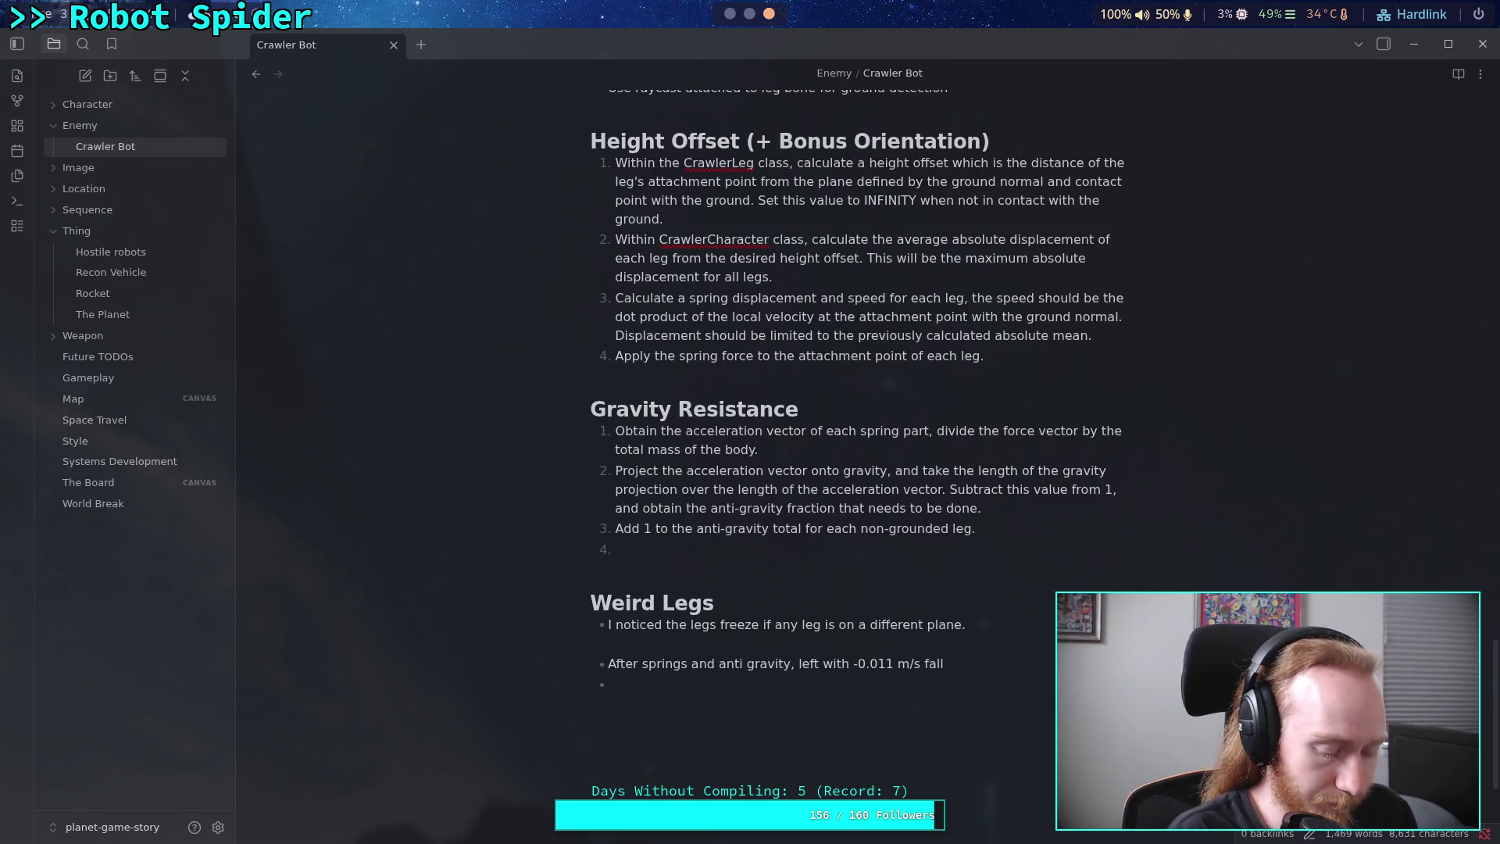
- Log the TEST entry: Before -0.152, After -0.149, leg springs alone accounted for 0.018
text(TEST:)
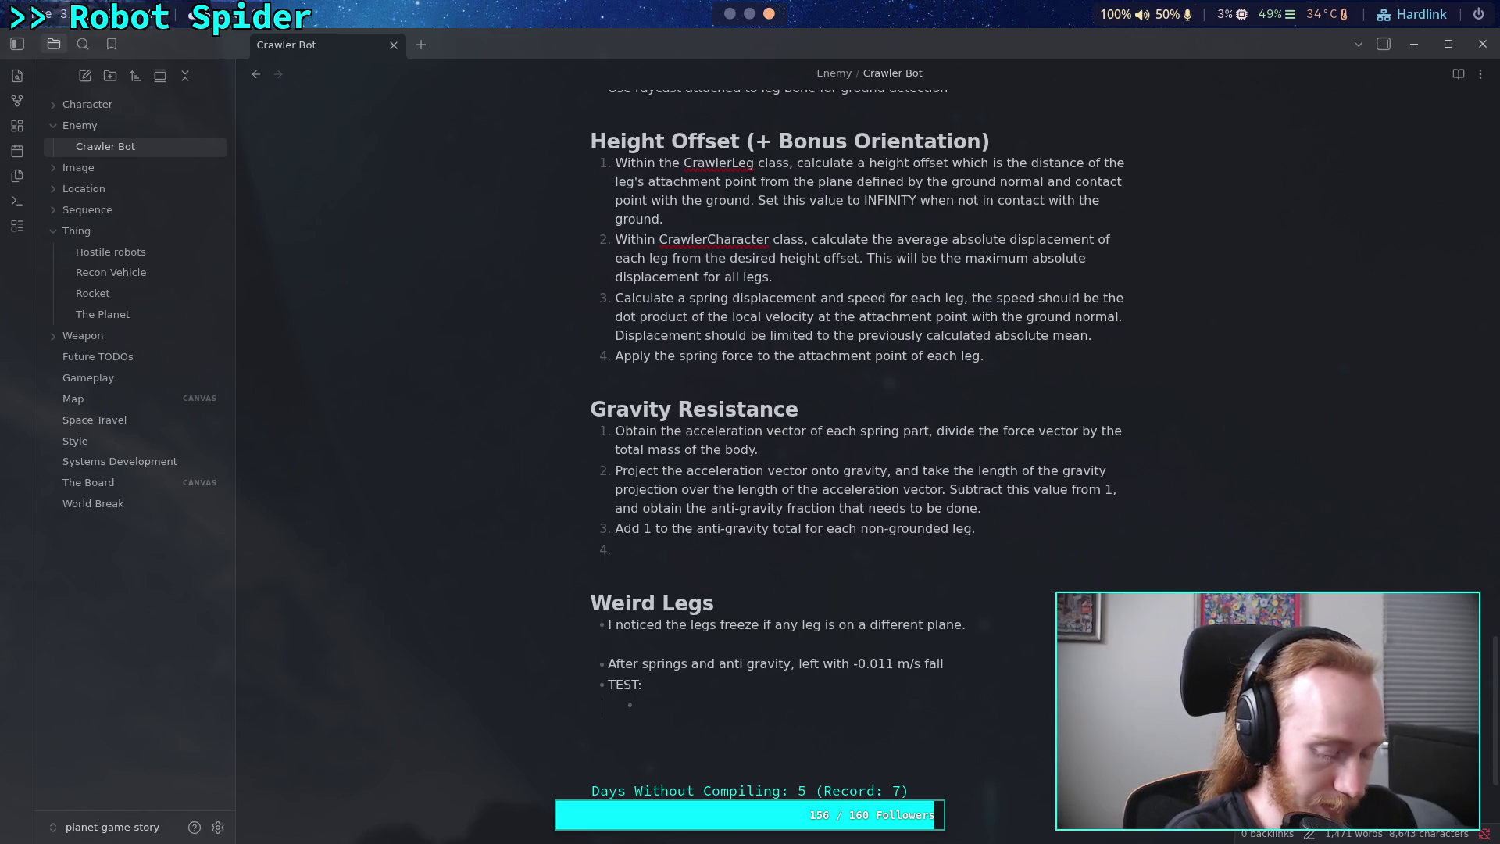
text(Before:)
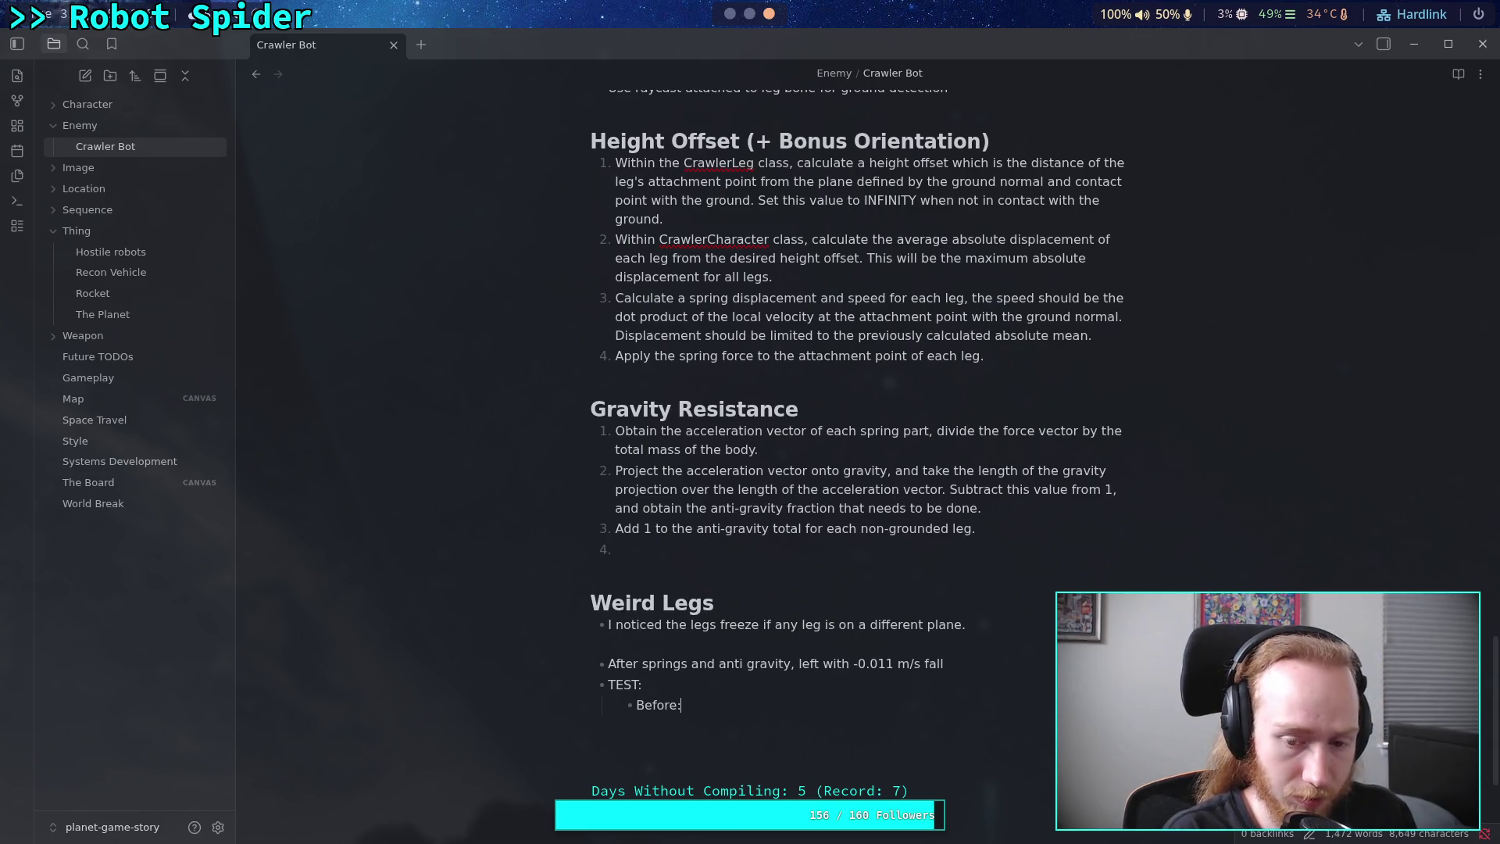
text( -0.1)
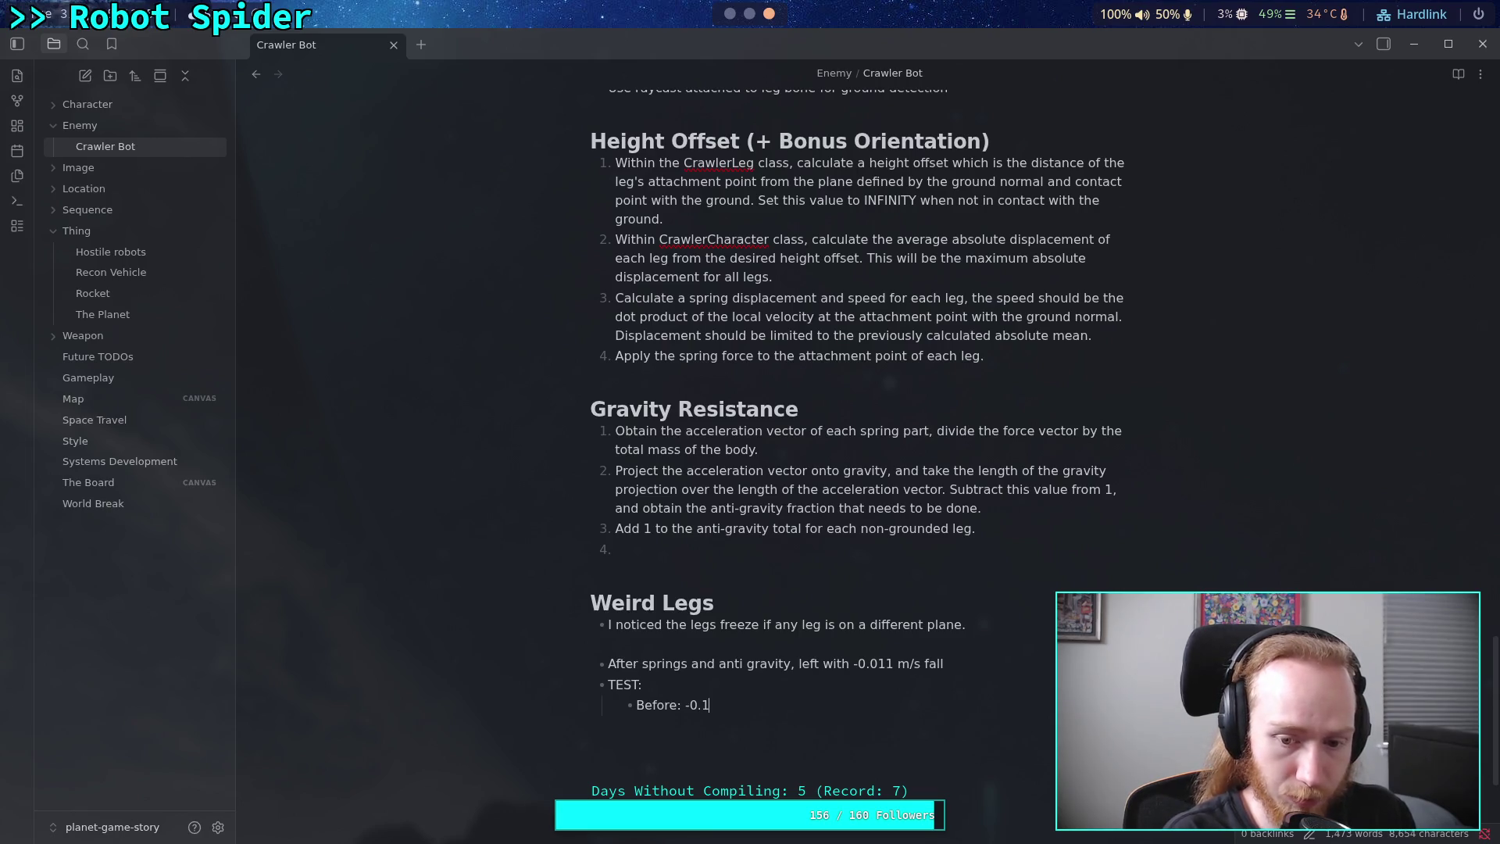
text(52)
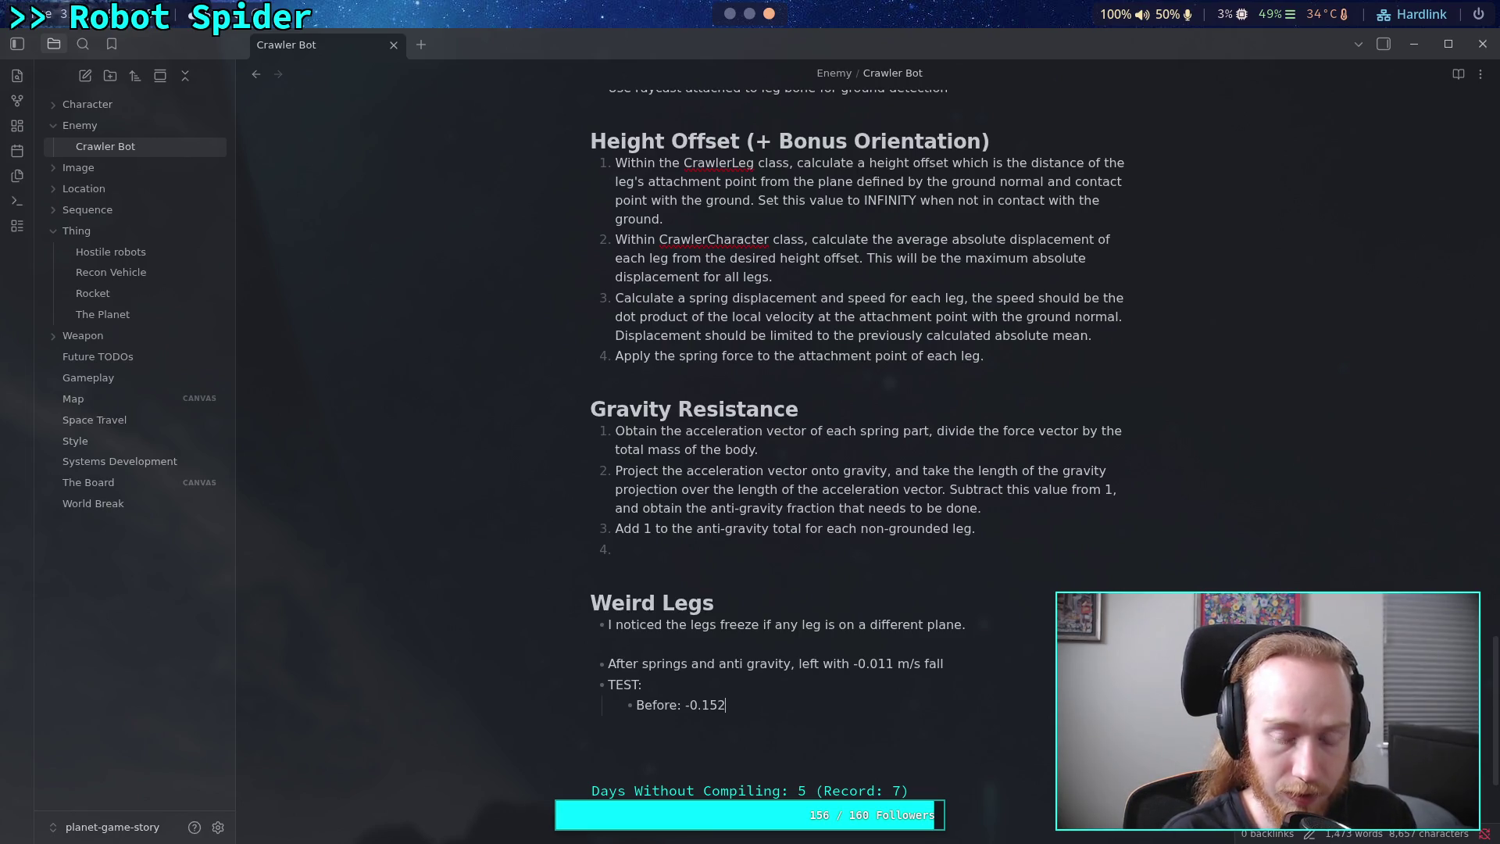
text(After: )
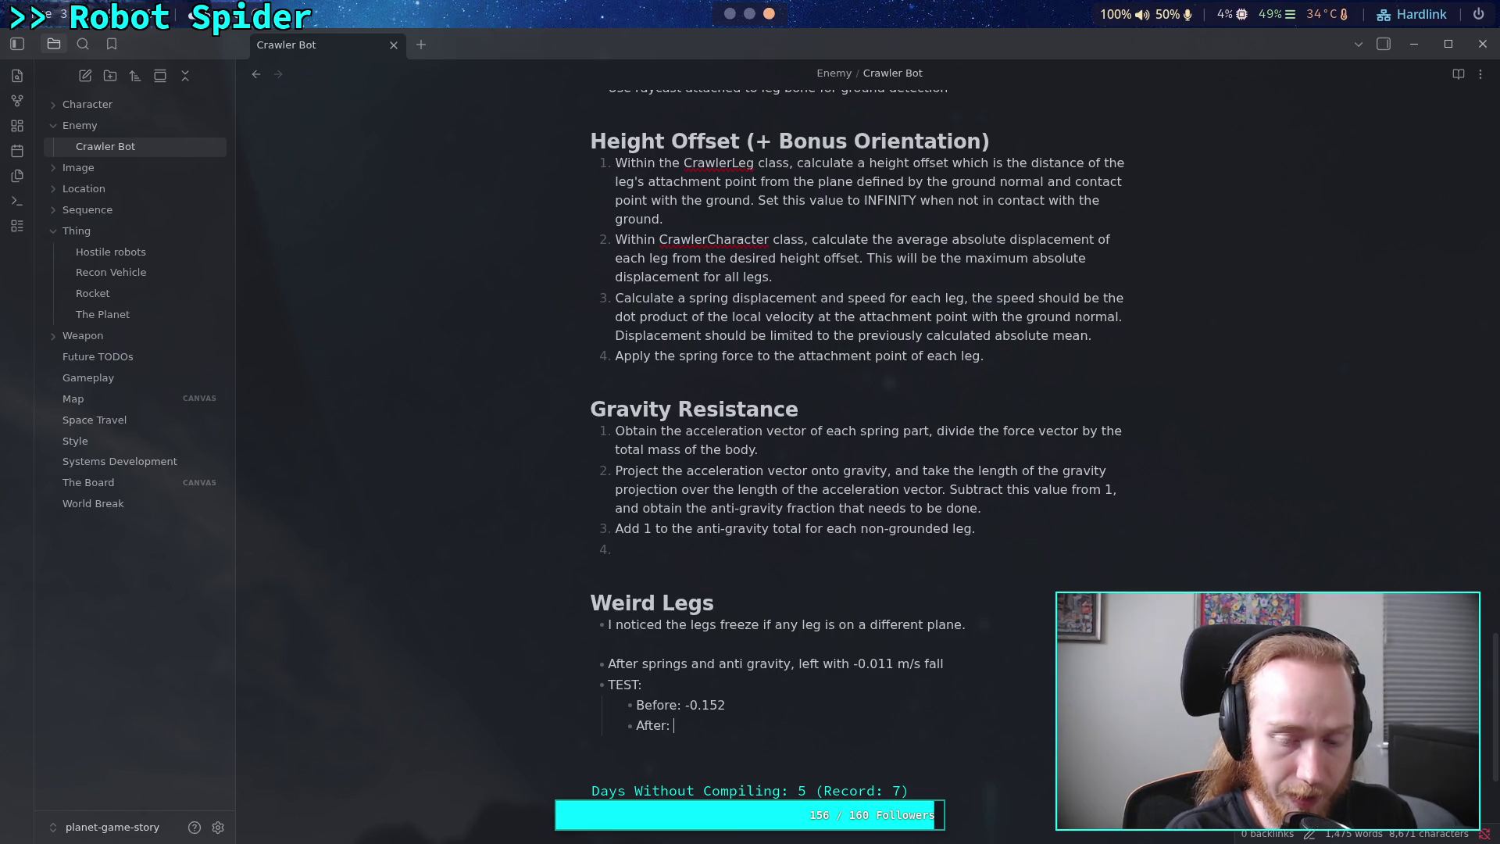
text(-0.)
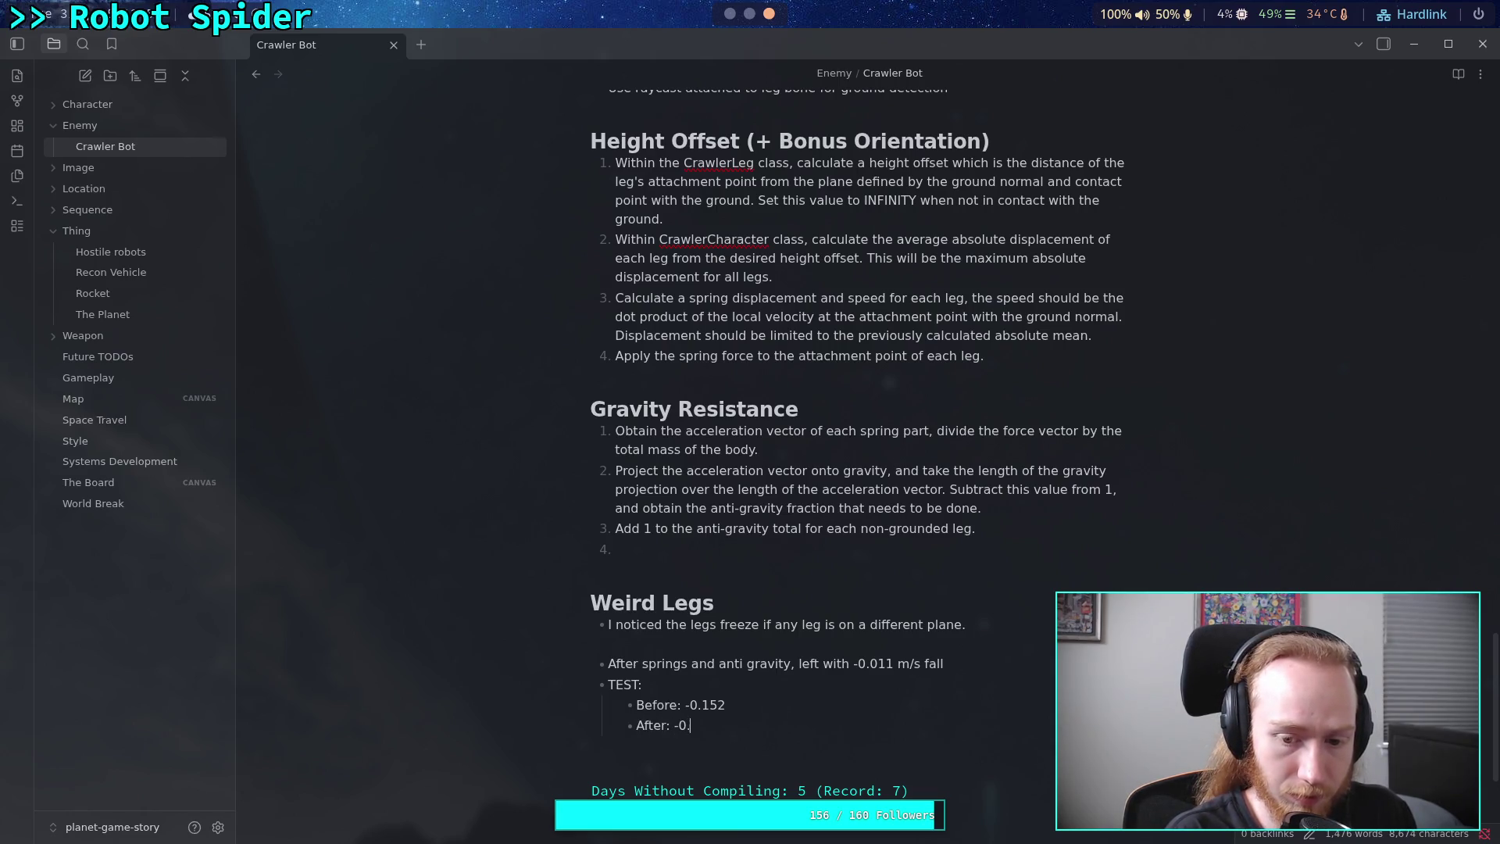
text(158)
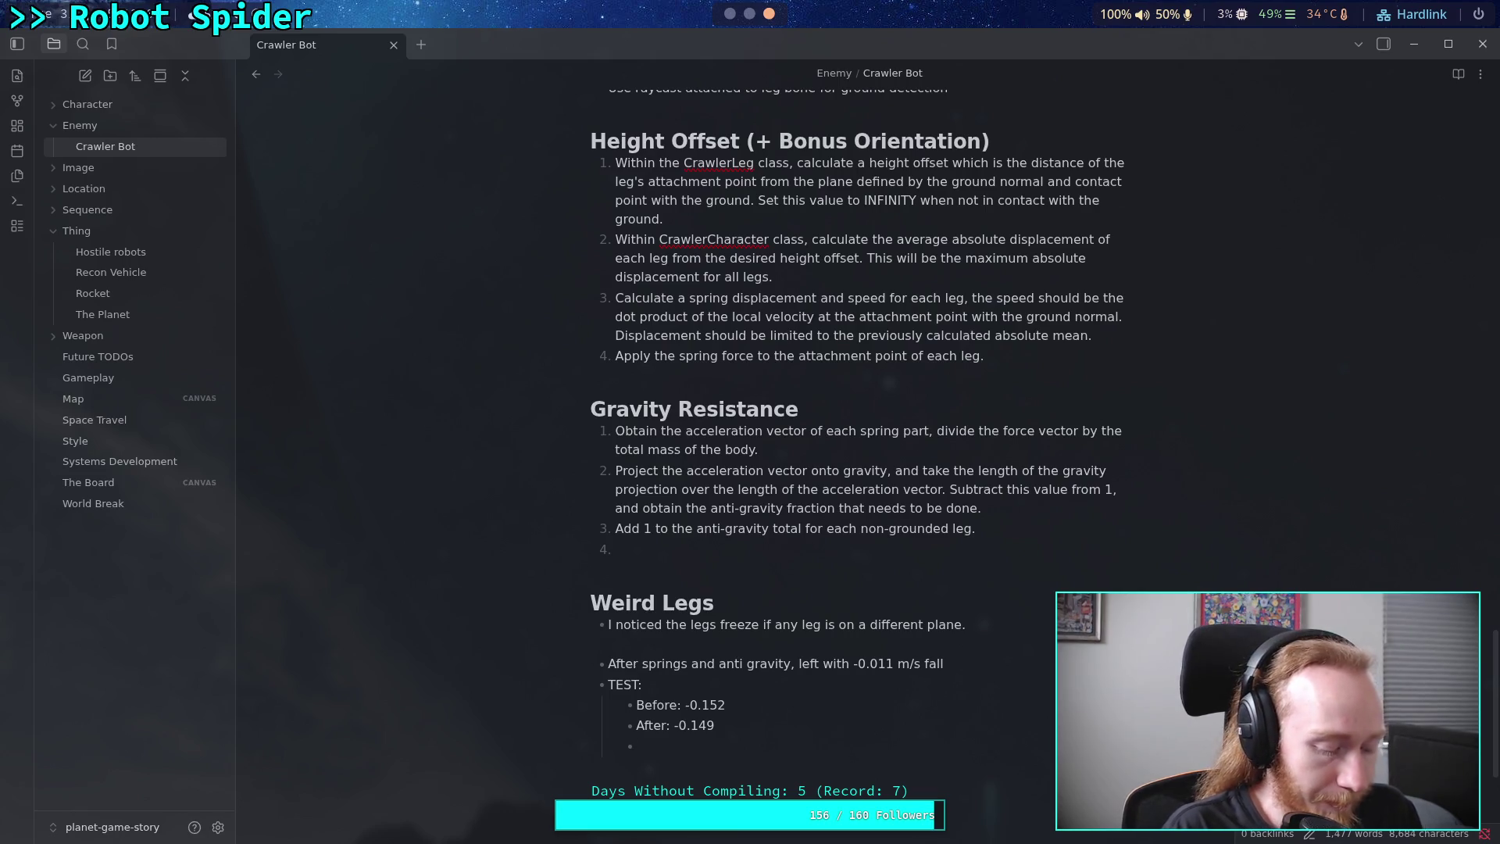
text(Leg)
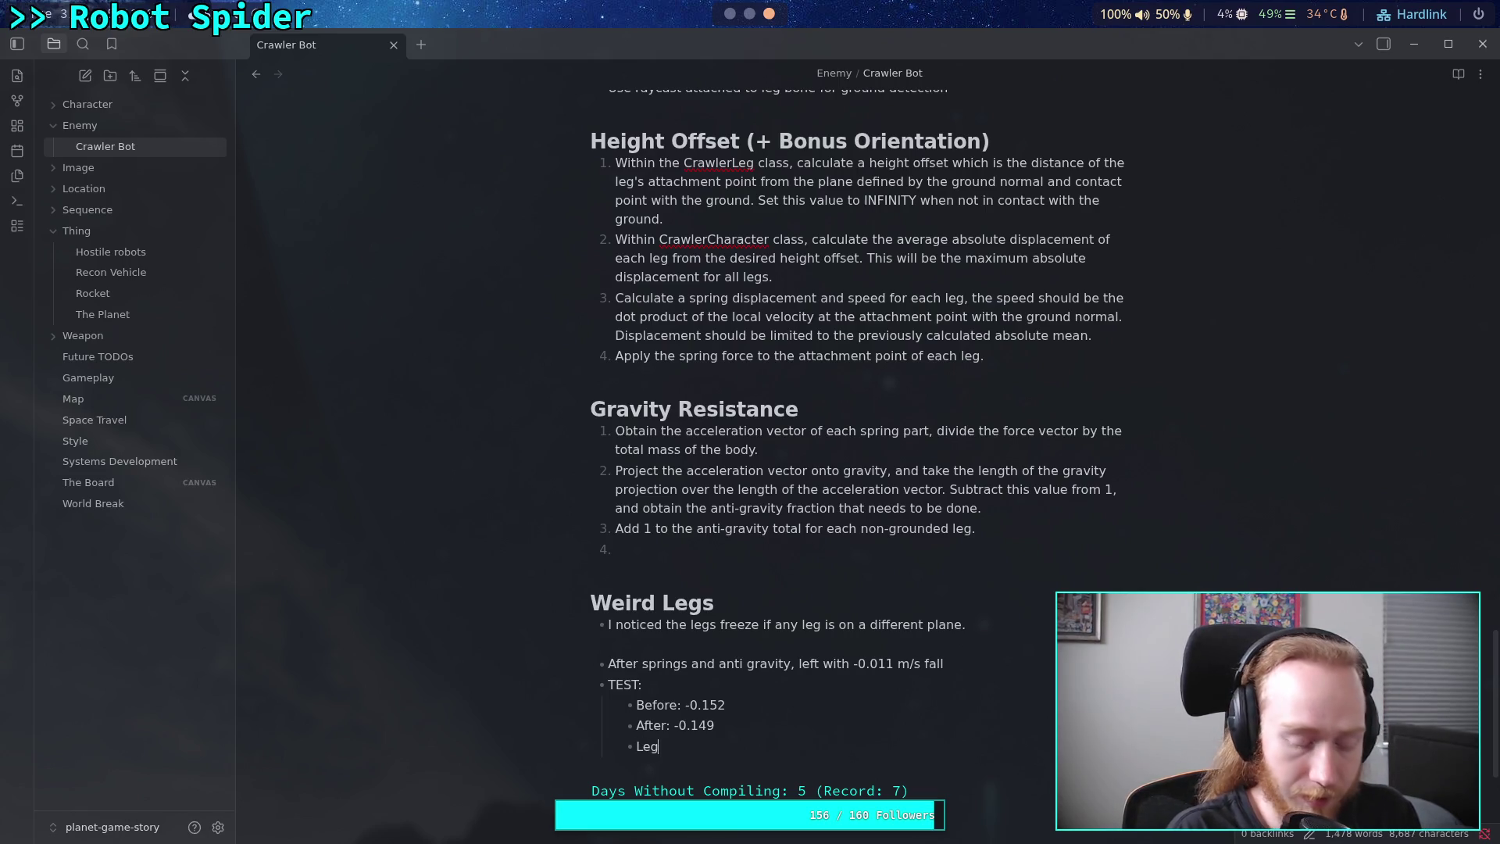
text( springs al)
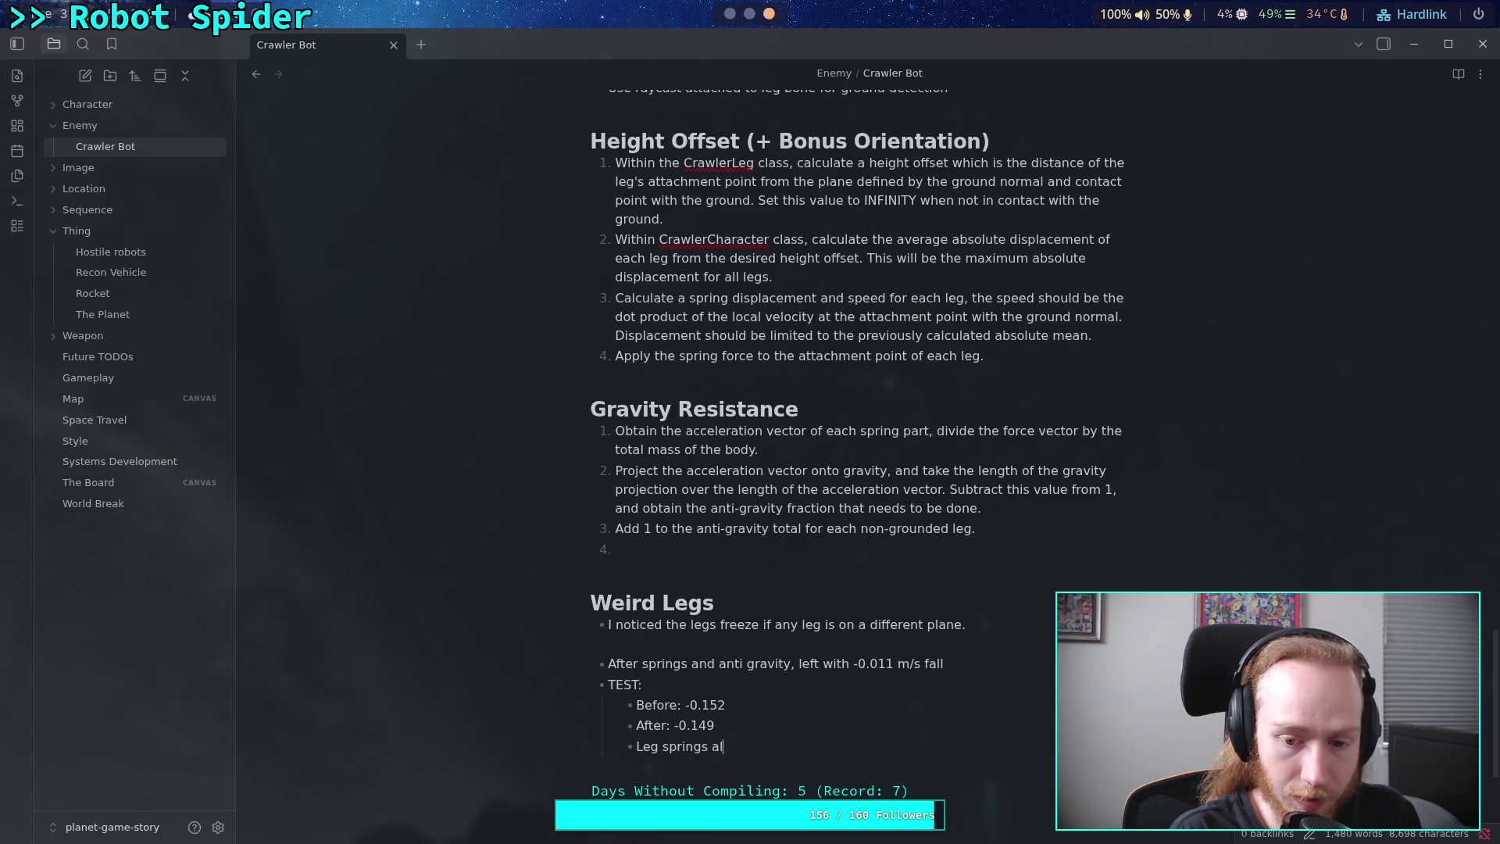
text(one accounted of)
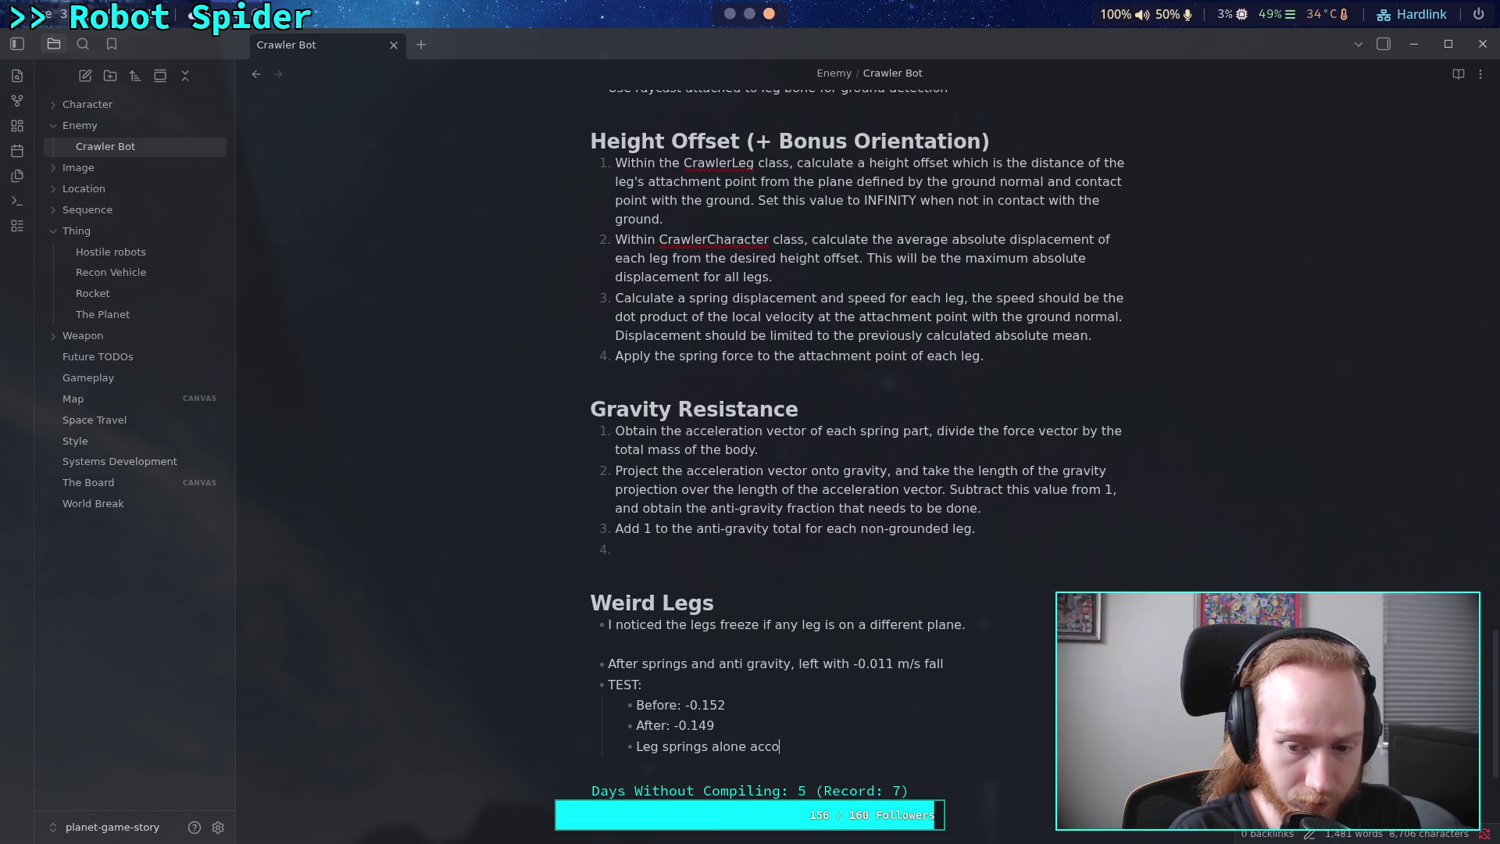
key(BackSpace)
key(BackSpace)
text(for)
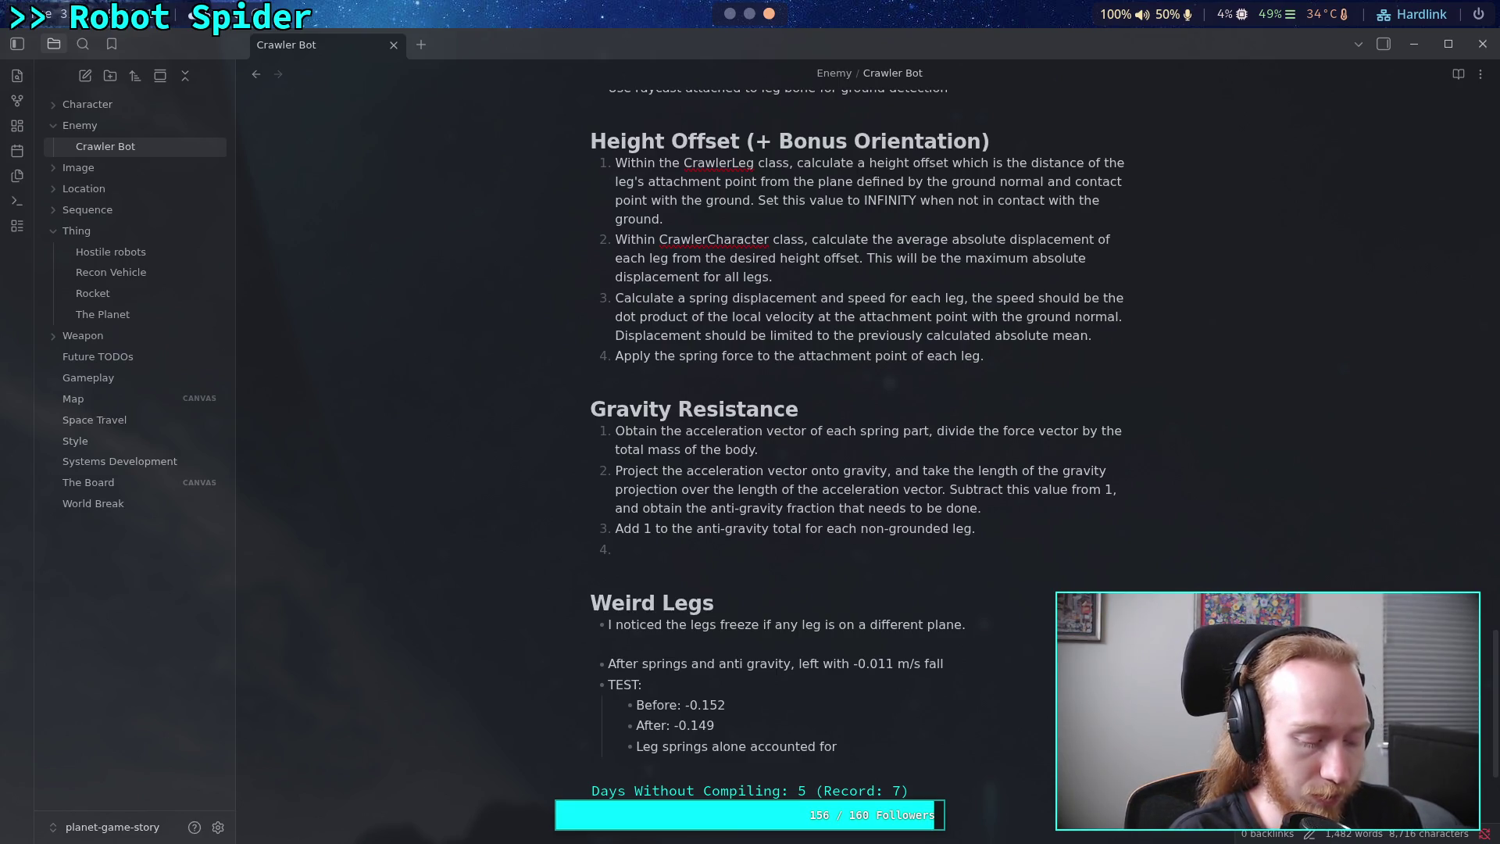
text(1.9^)
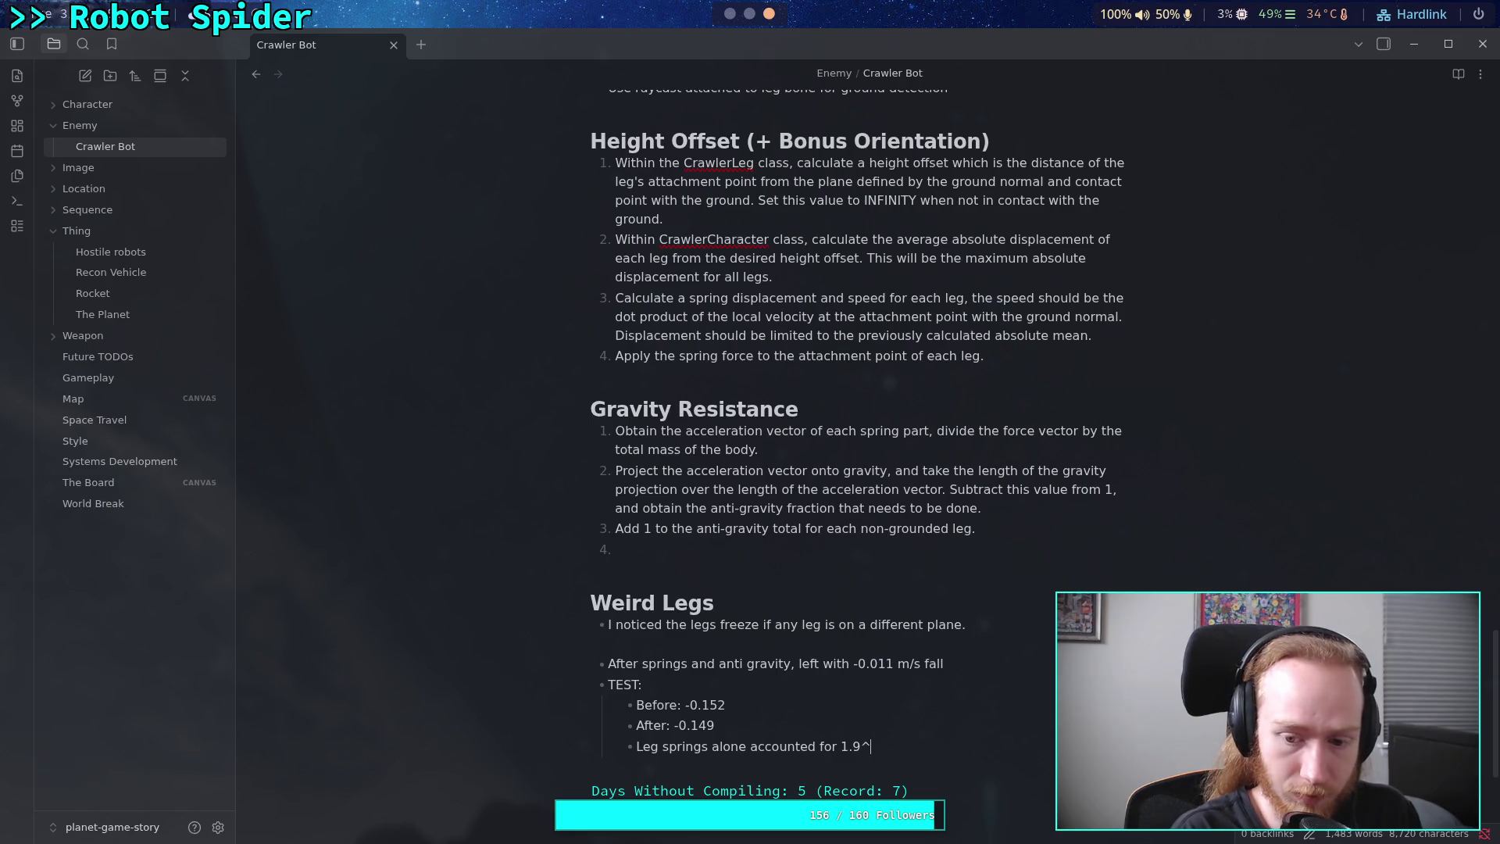
key(BackSpace)
key(BackSpace)
key(BackSpace)
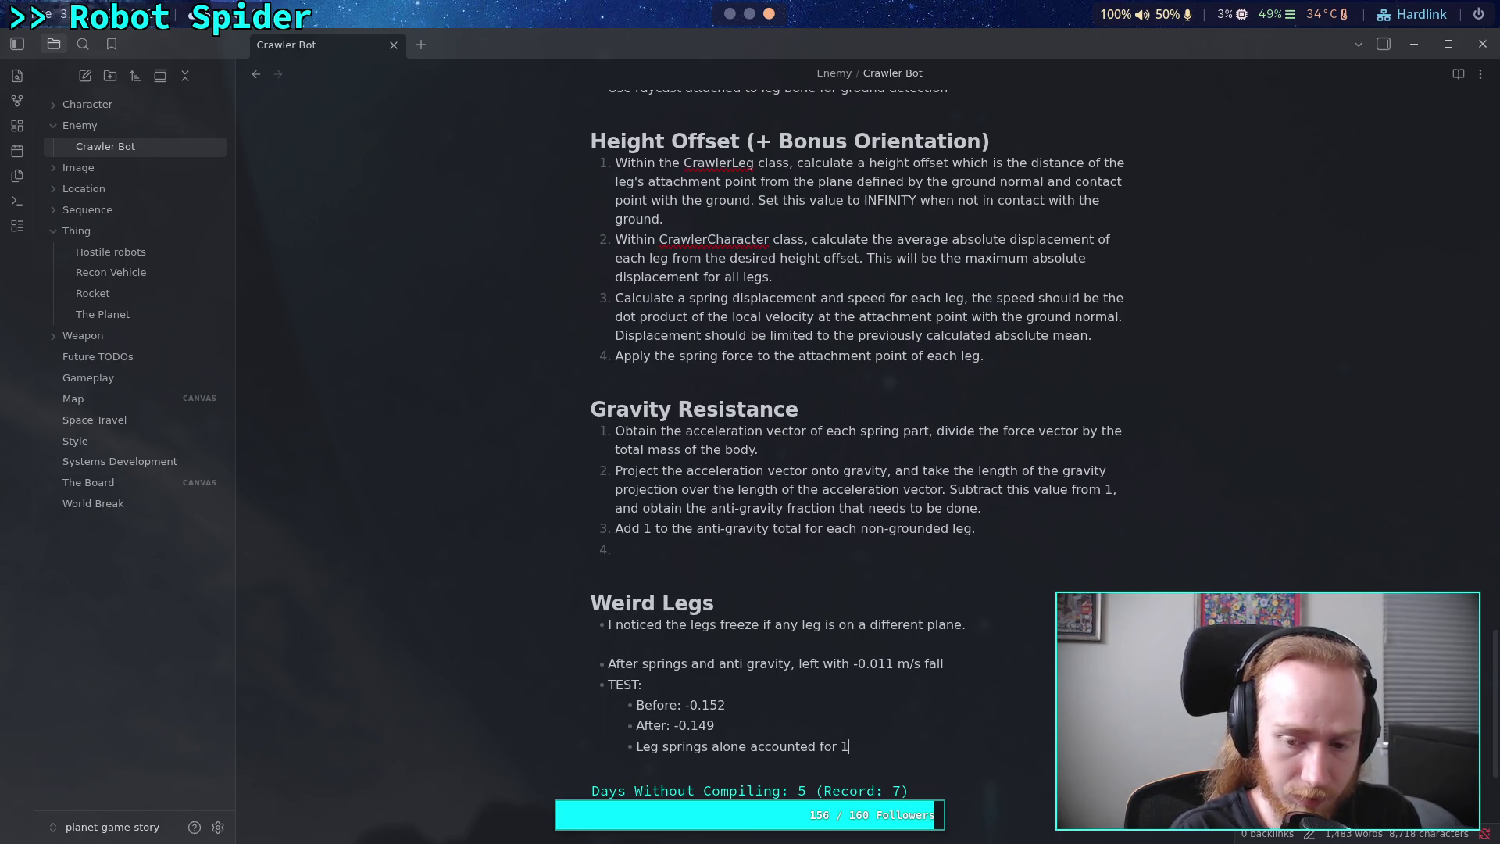
key(BackSpace)
text(0.018)
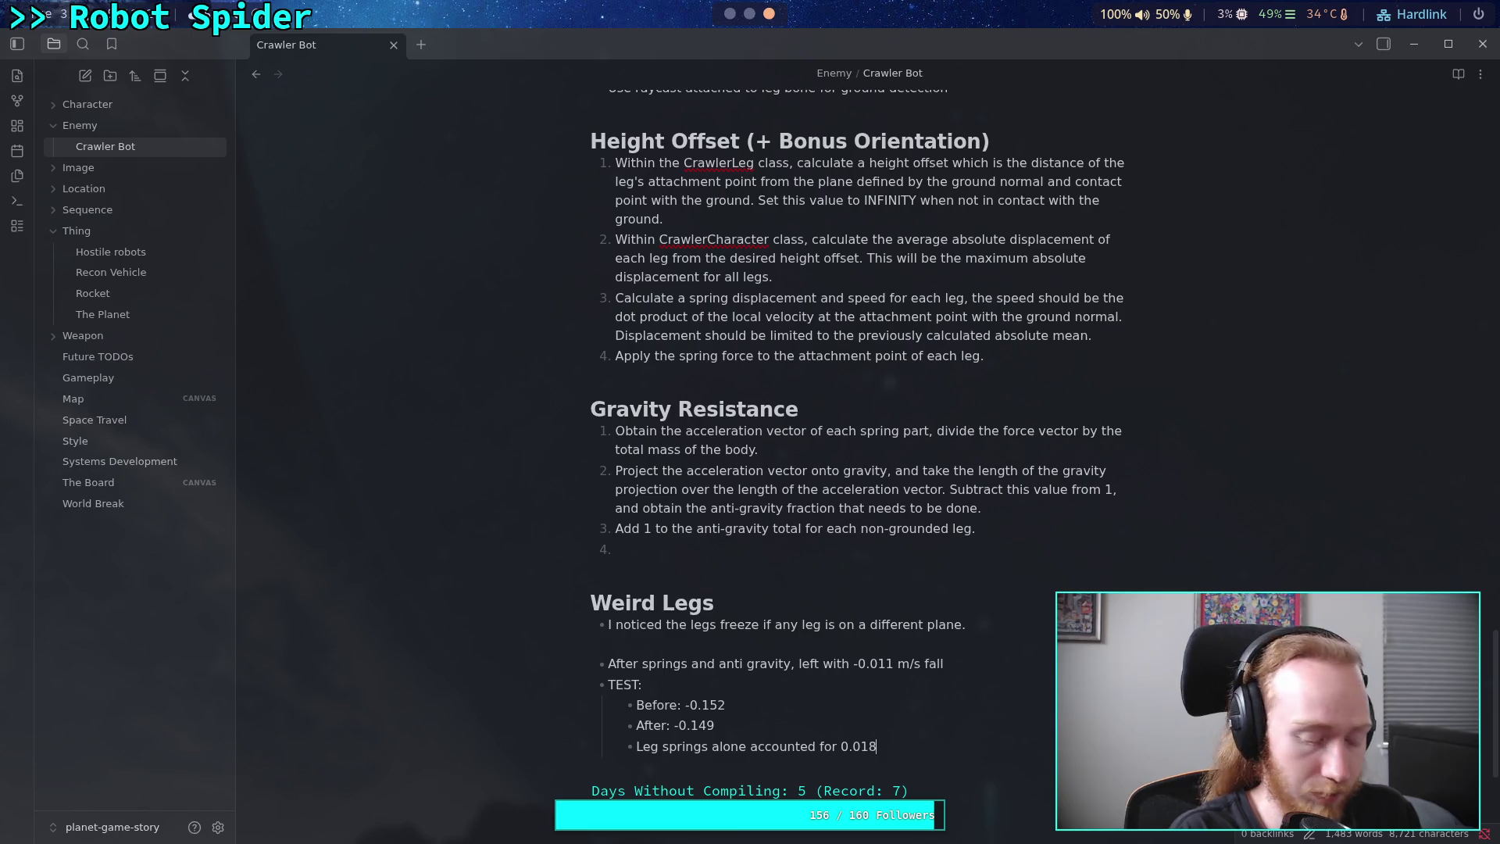
key(alt+Tab)
key(super+4)
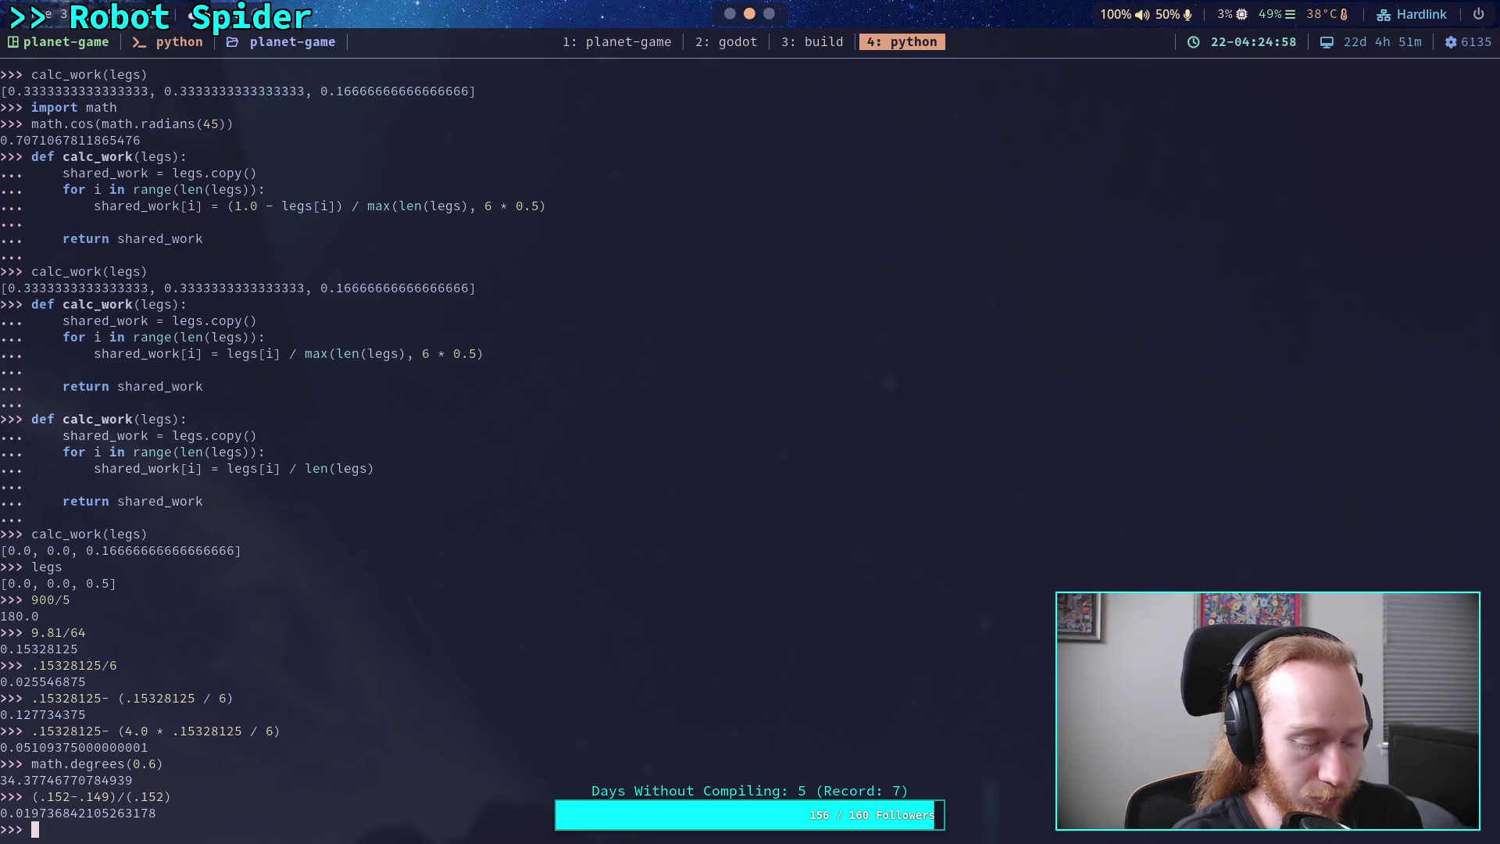
- Change the leg-spring figure in the Crawler Bot note from 0.018 to ~0.02 m/s
key(super+2)
key(super+4)
key(super+1)
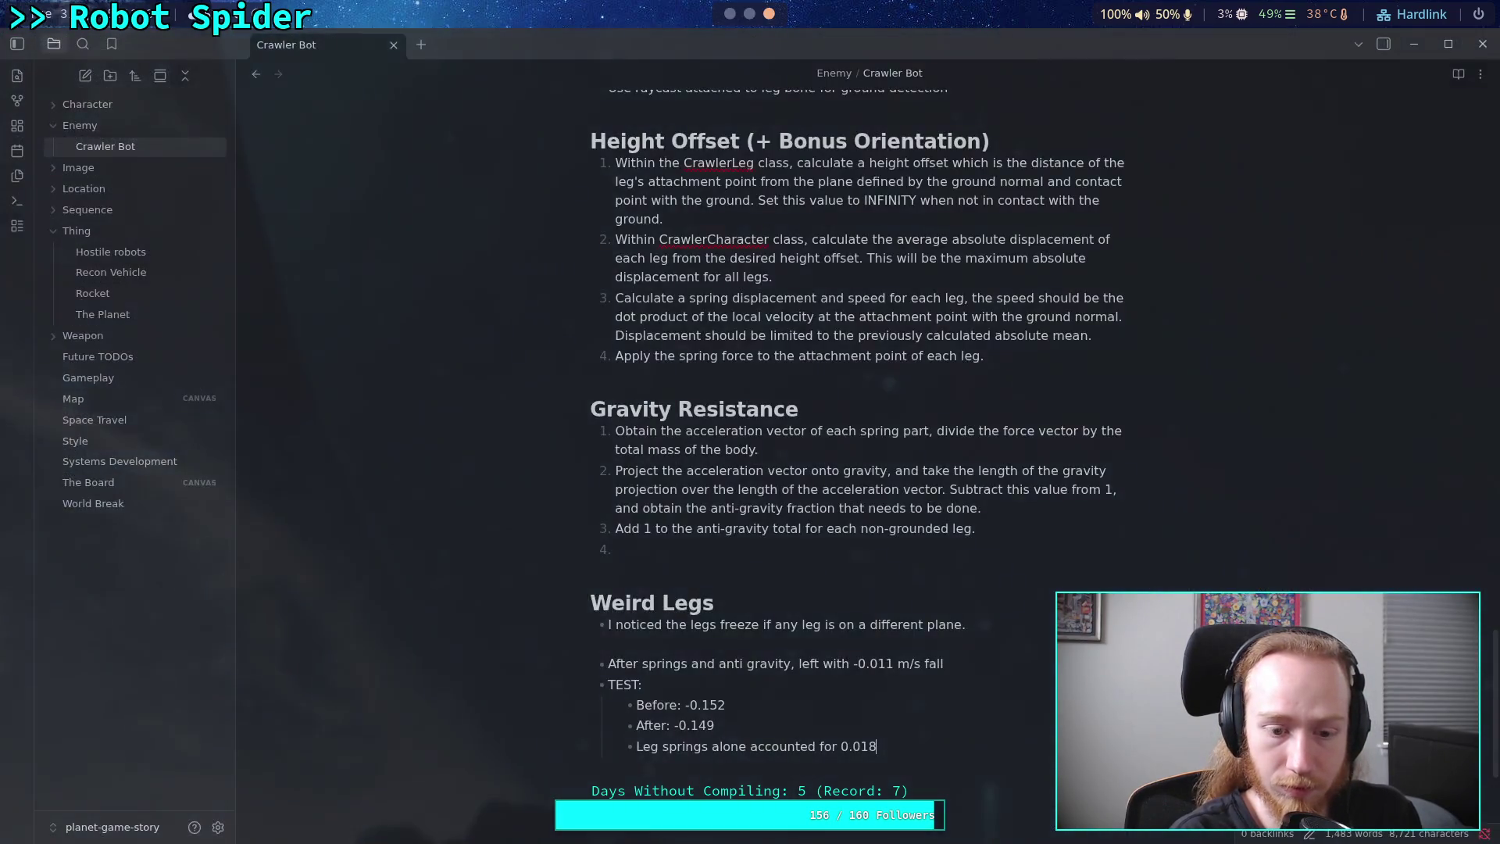
key(BackSpace)
key(BackSpace)
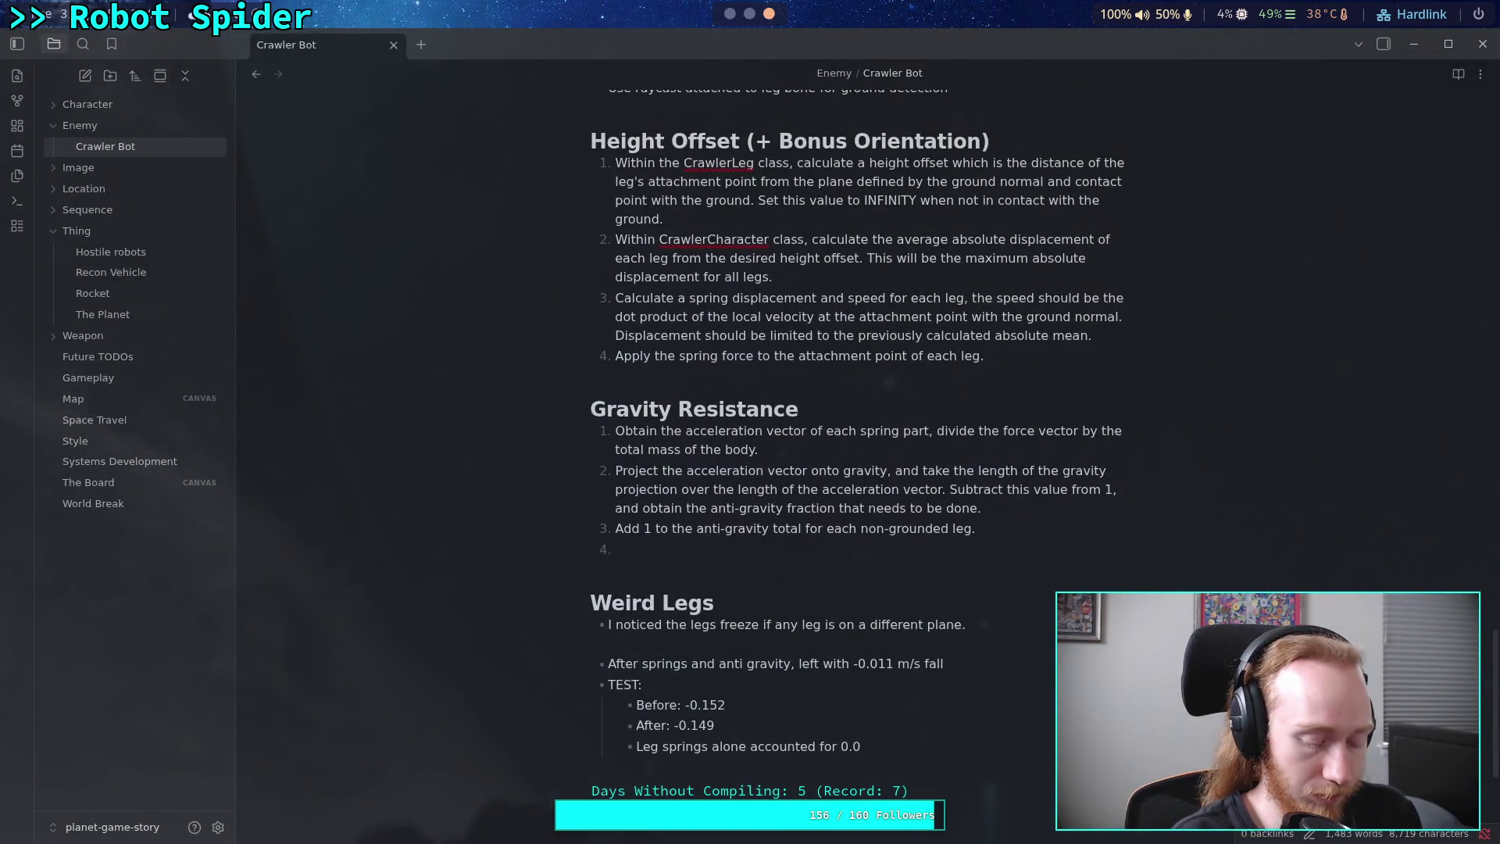
text(2)
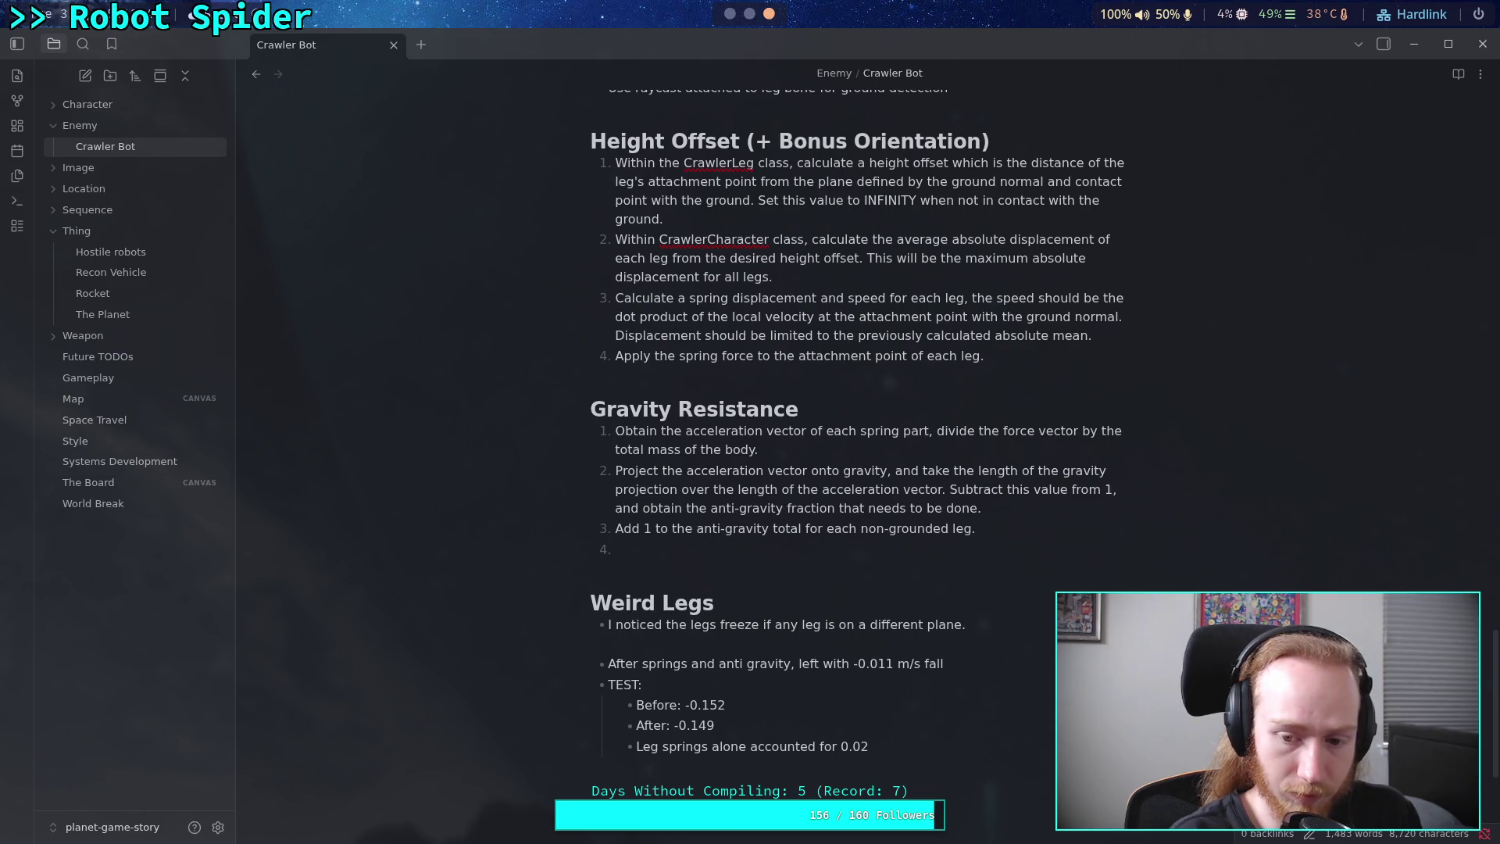
key(Left)
text(~)
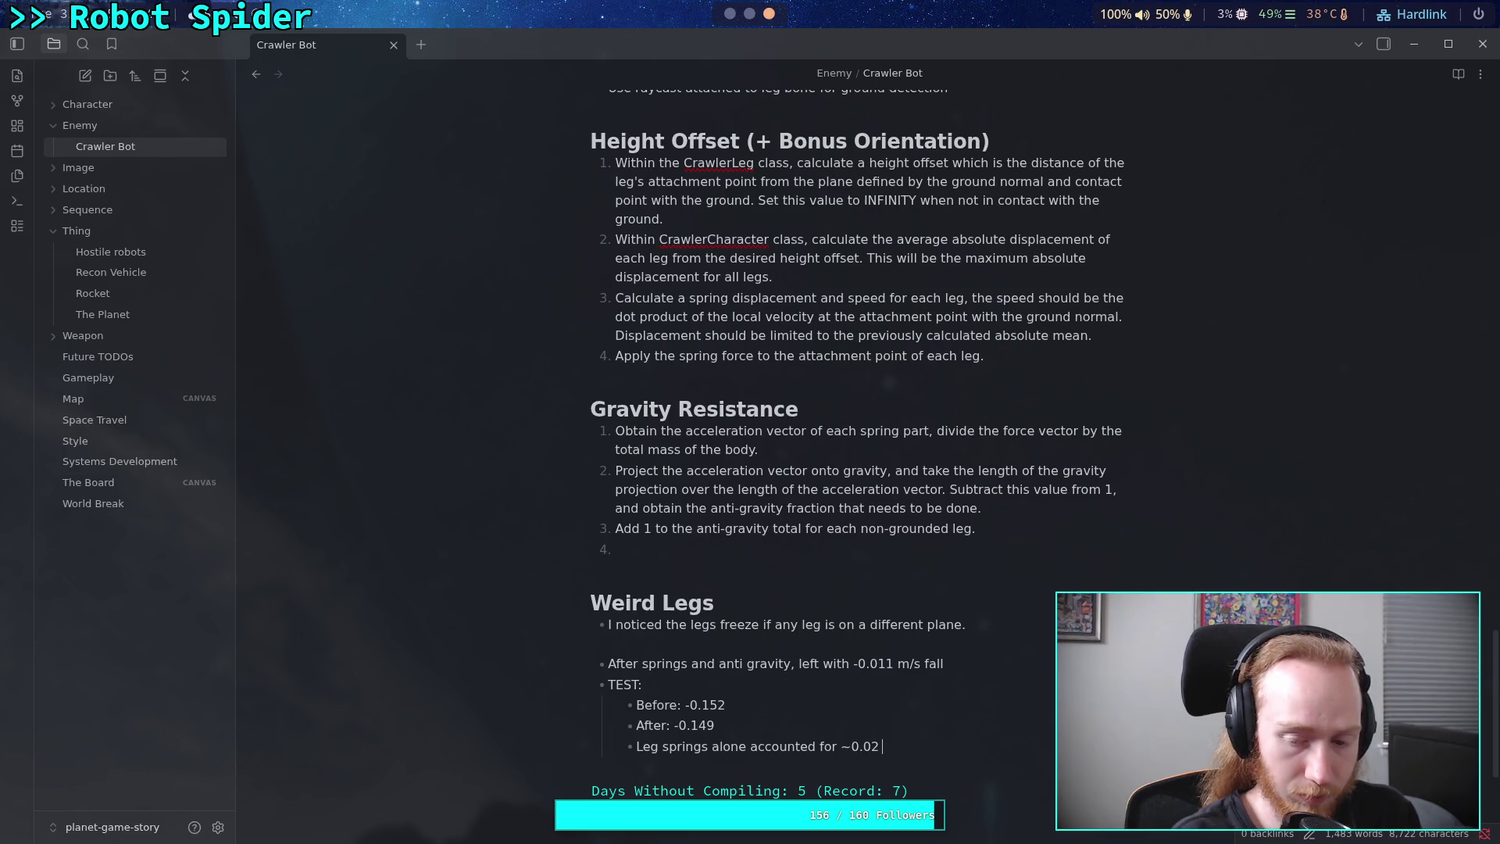
text( m)
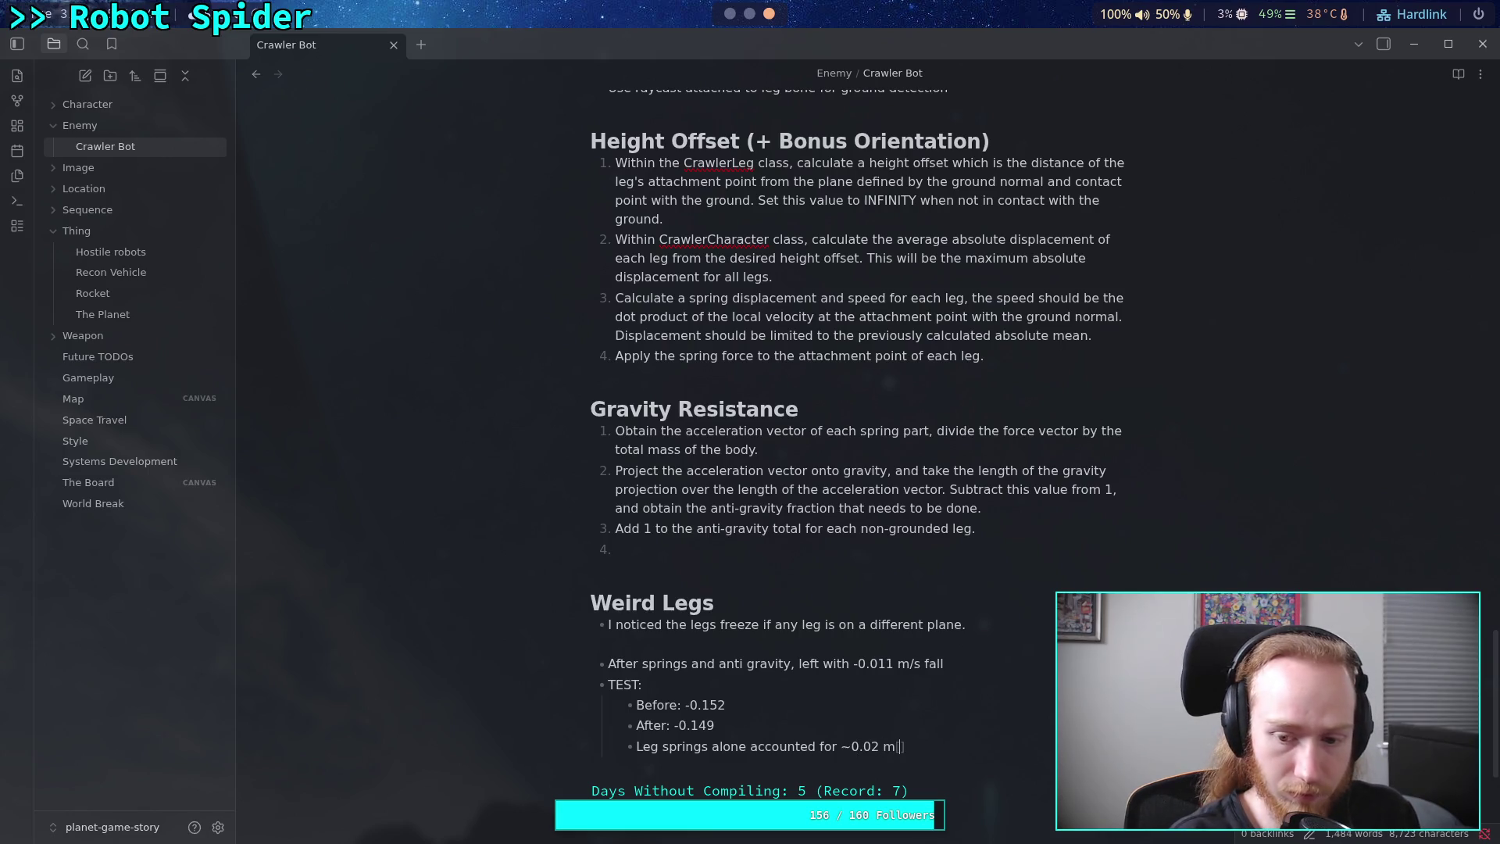
text(/s)
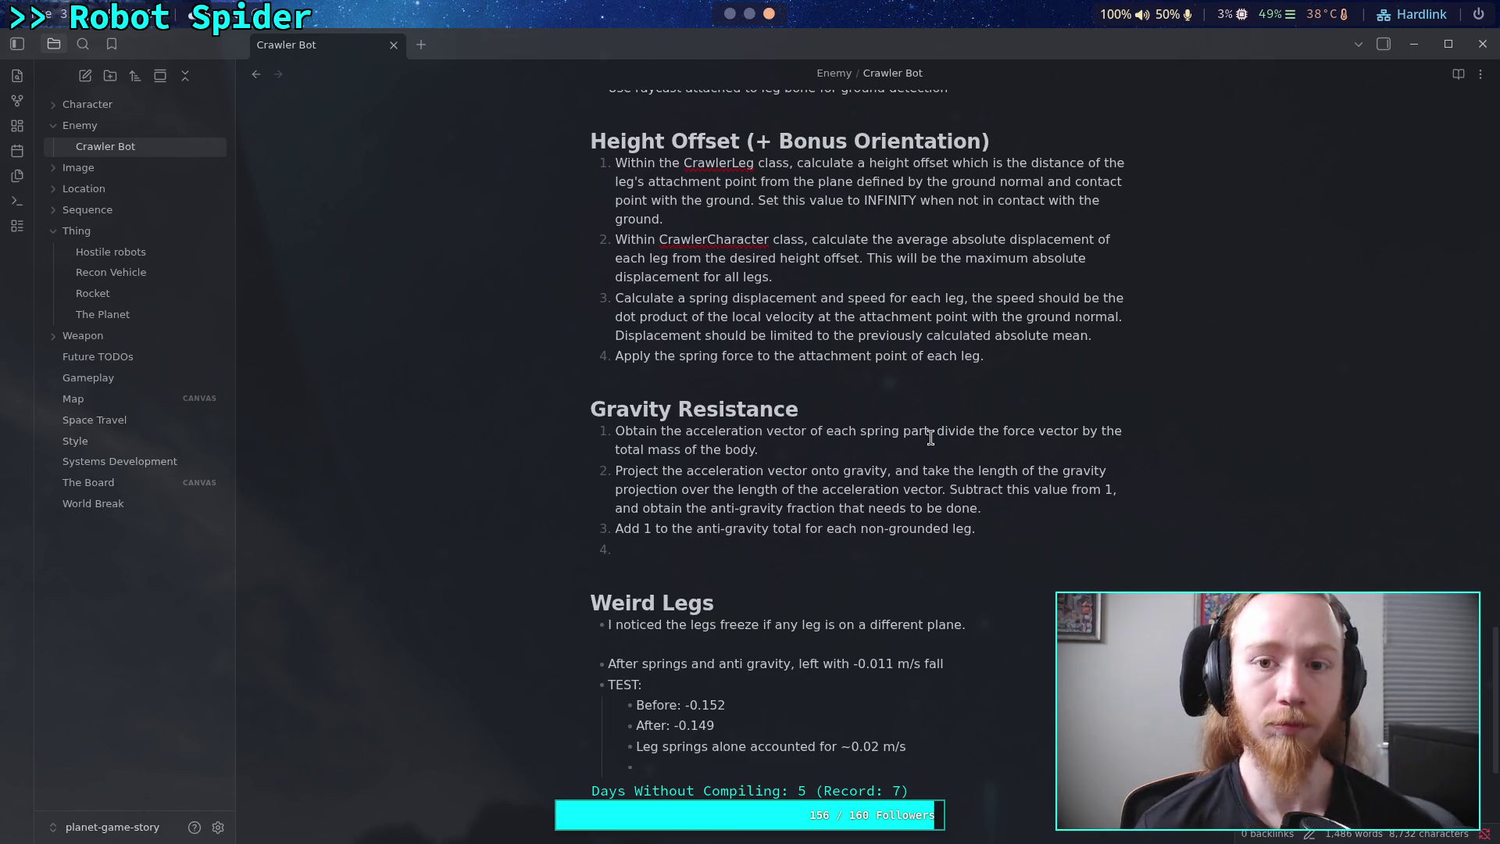
click(729, 14)
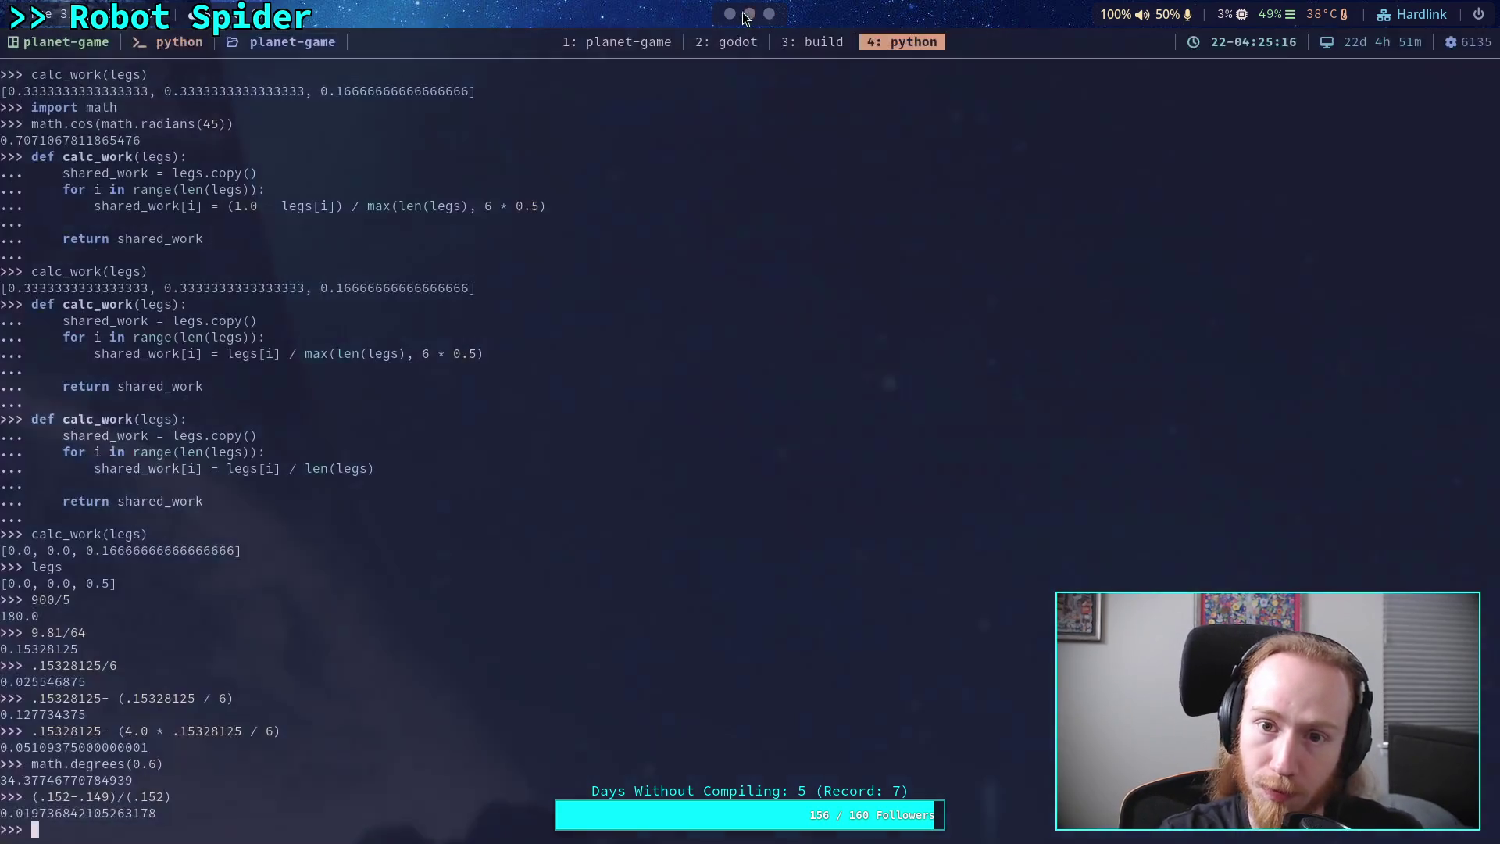
- Expand the legs Array (size 6) in Stack Variables and inspect leg item 0
scroll(587, 673, down, 3)
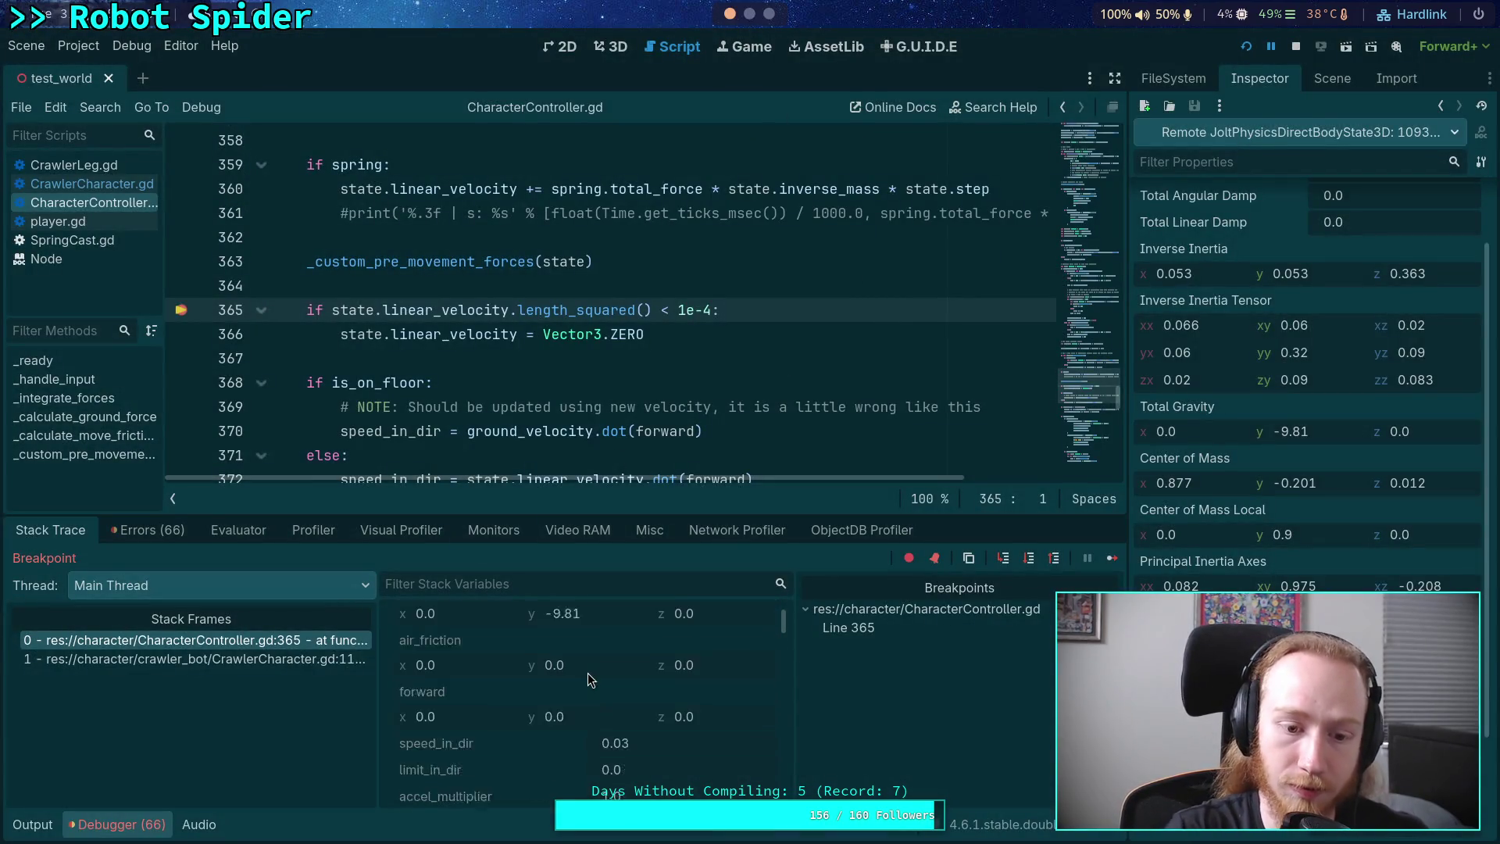
scroll(593, 679, down, 5)
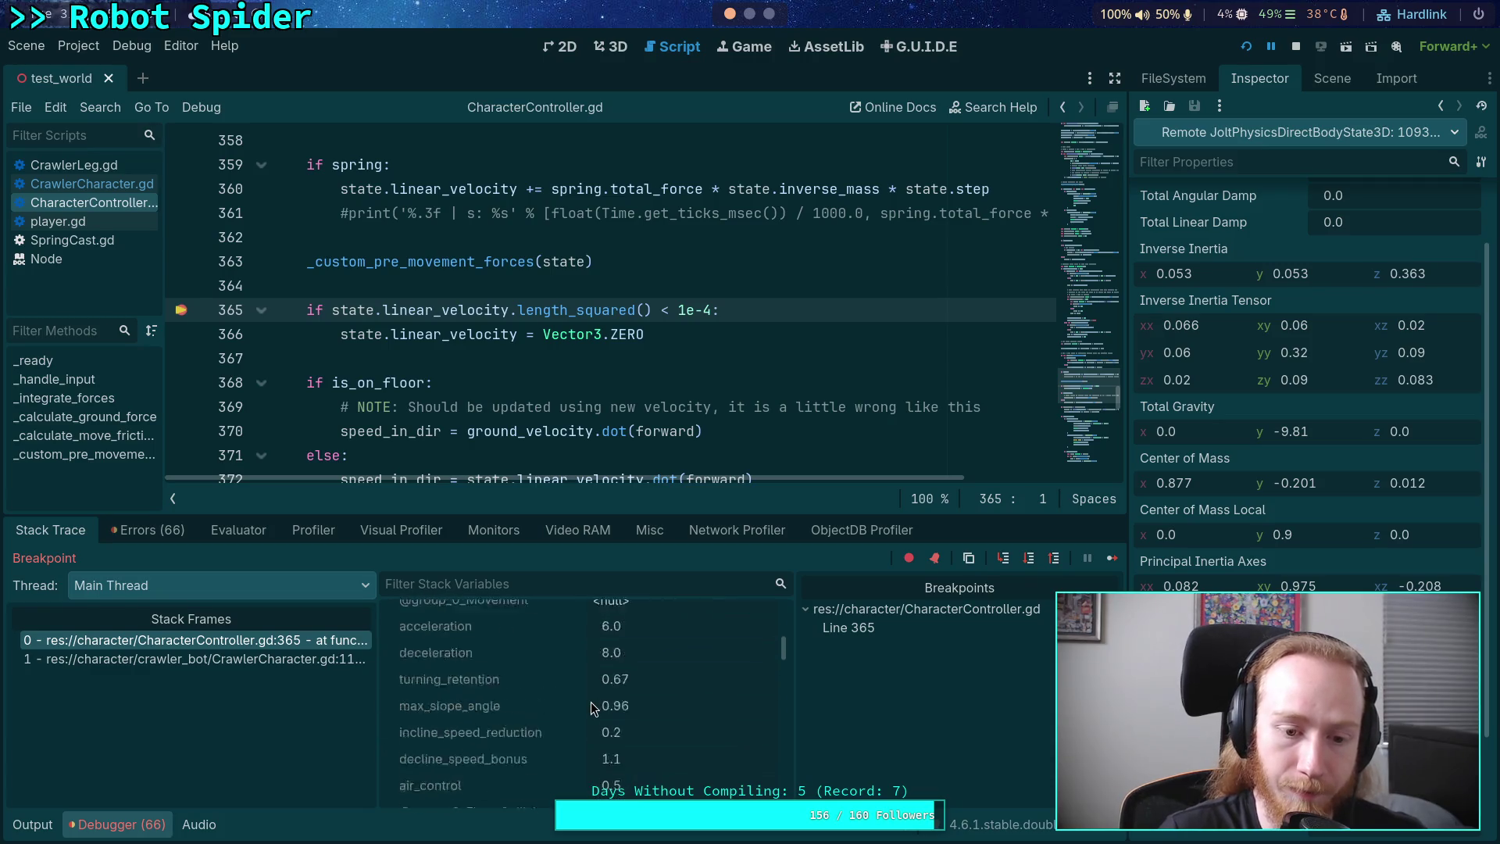
scroll(591, 701, up, 5)
scroll(592, 700, up, 5)
scroll(513, 681, down, 10)
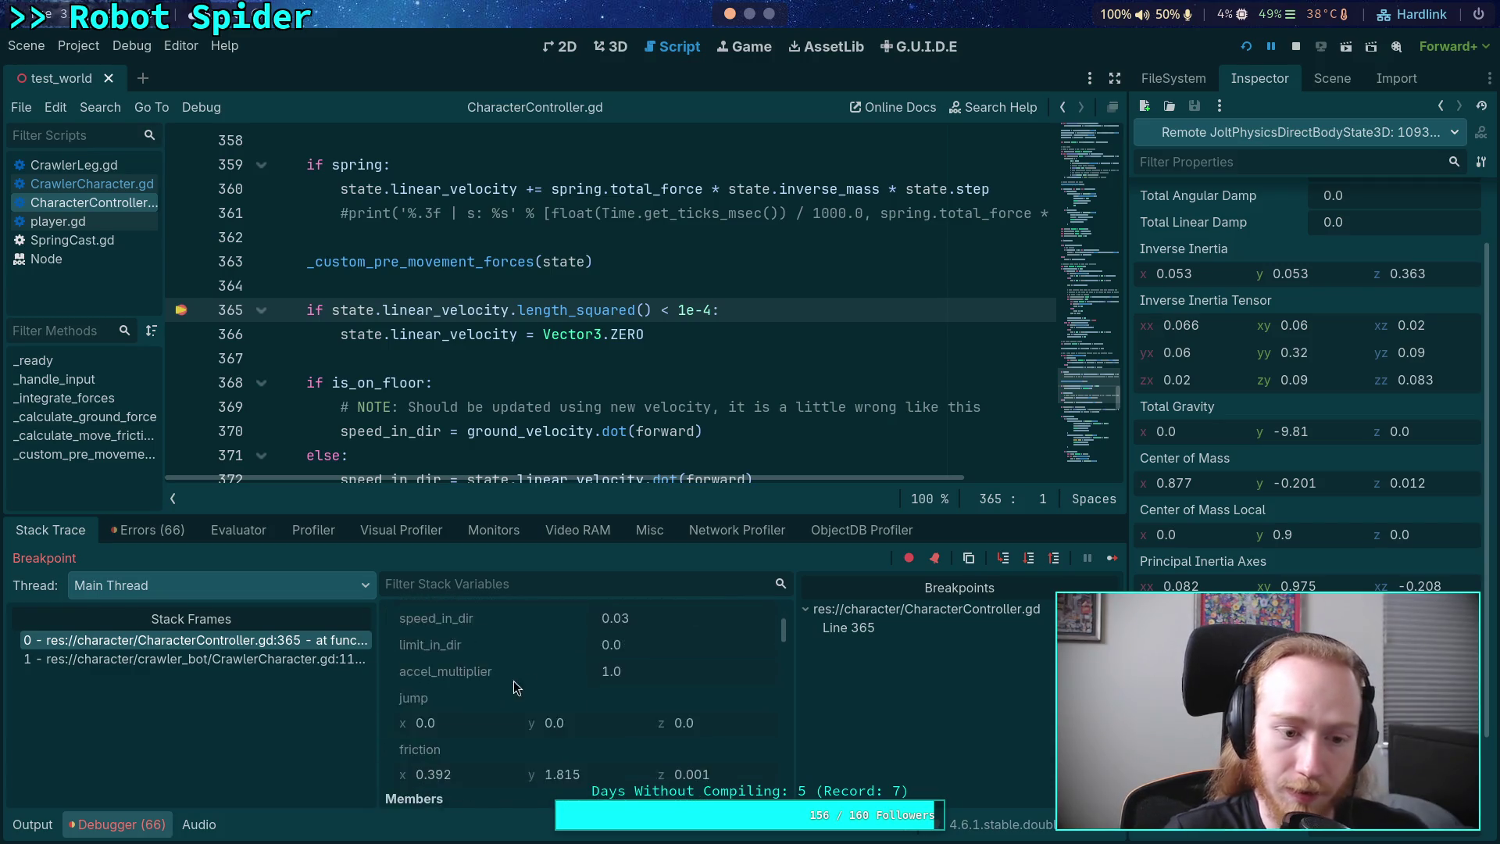
scroll(546, 699, down, 10)
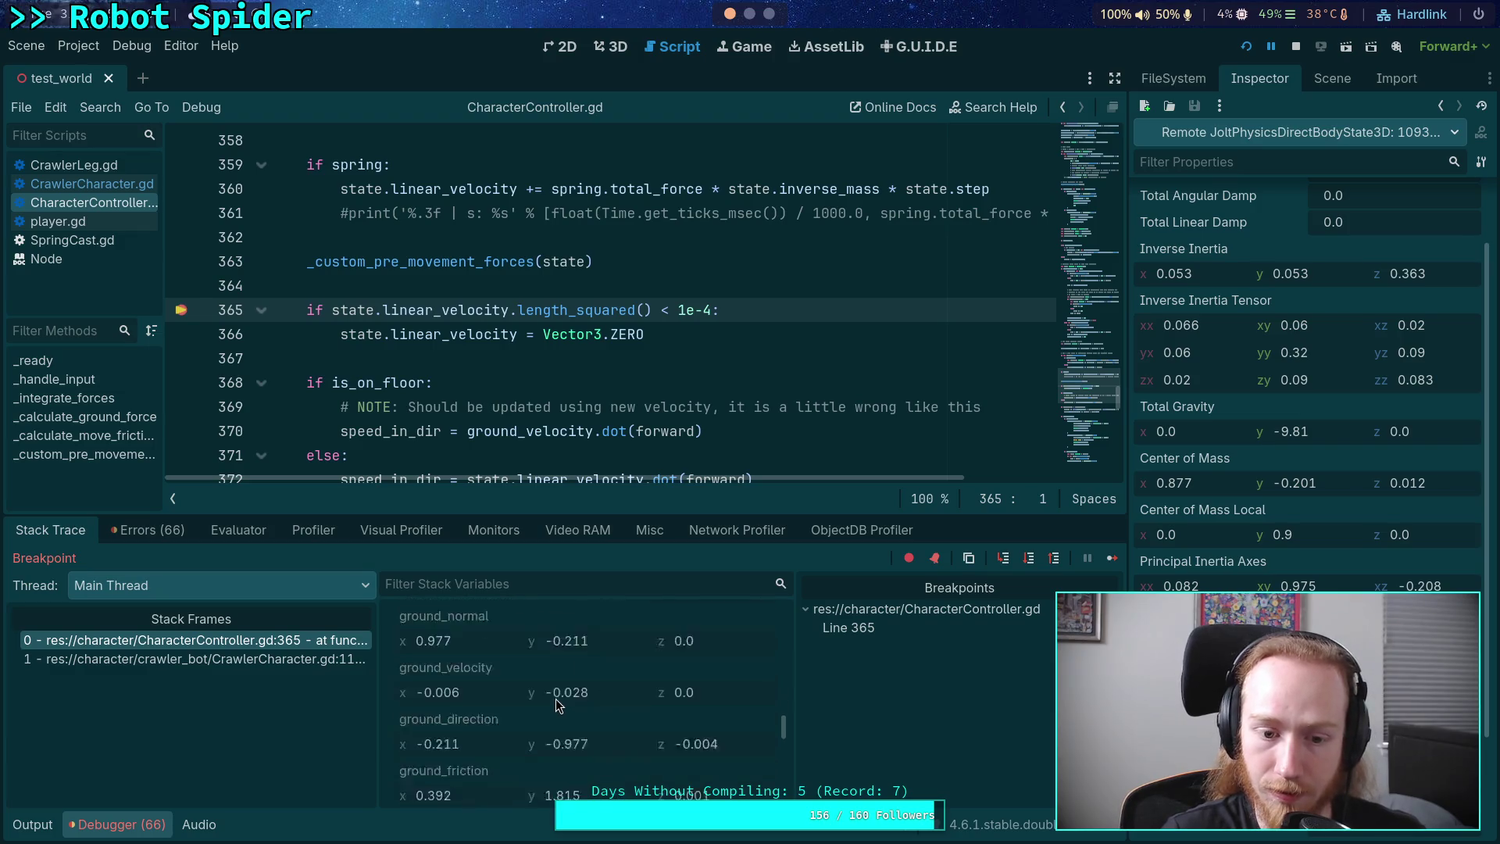
scroll(556, 699, down, 5)
scroll(556, 698, up, 2)
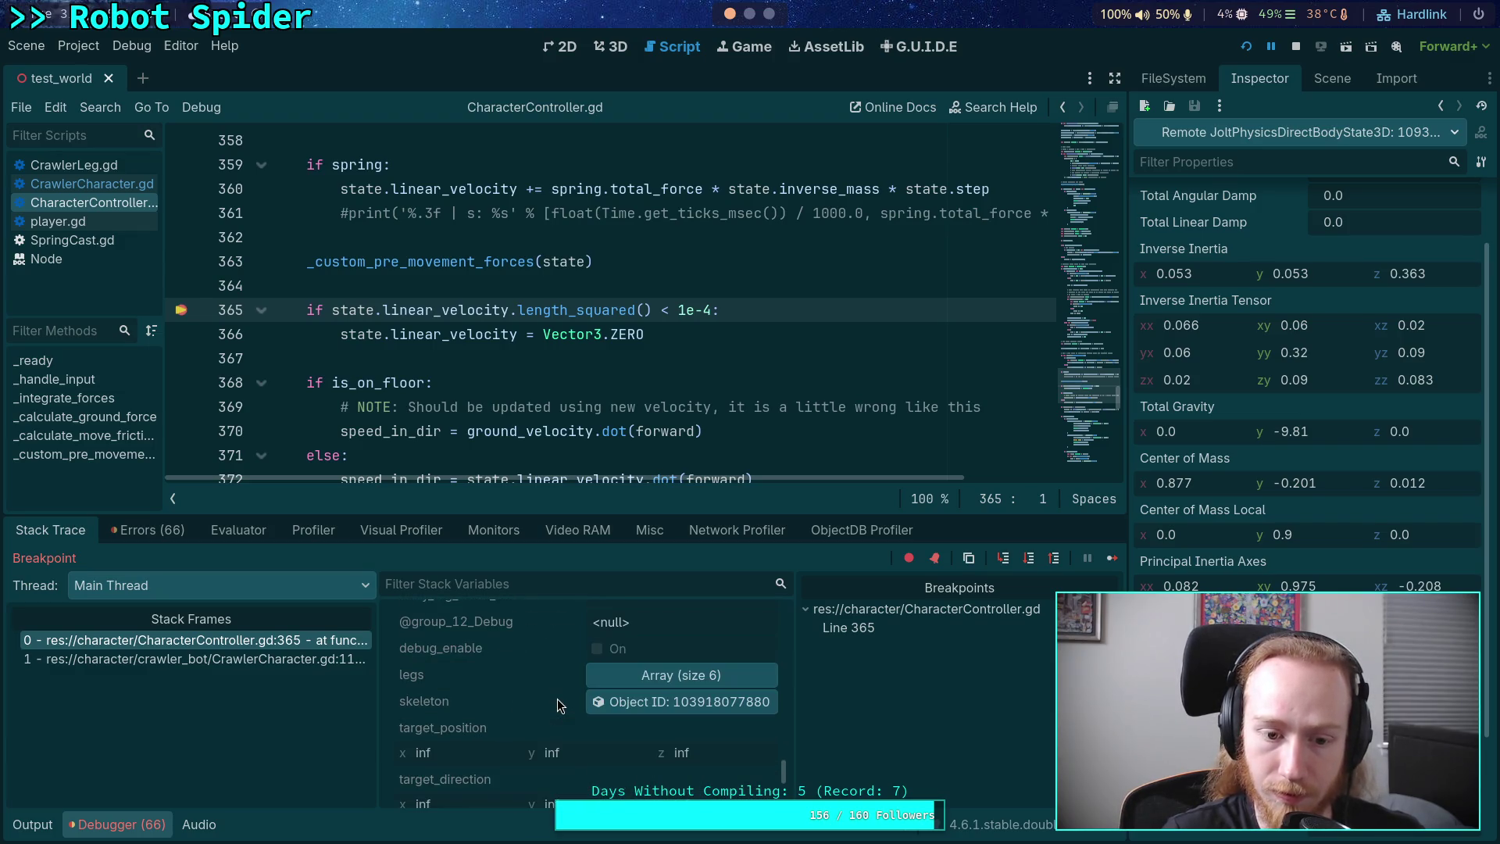
click(682, 677)
scroll(594, 719, down, 1)
click(636, 707)
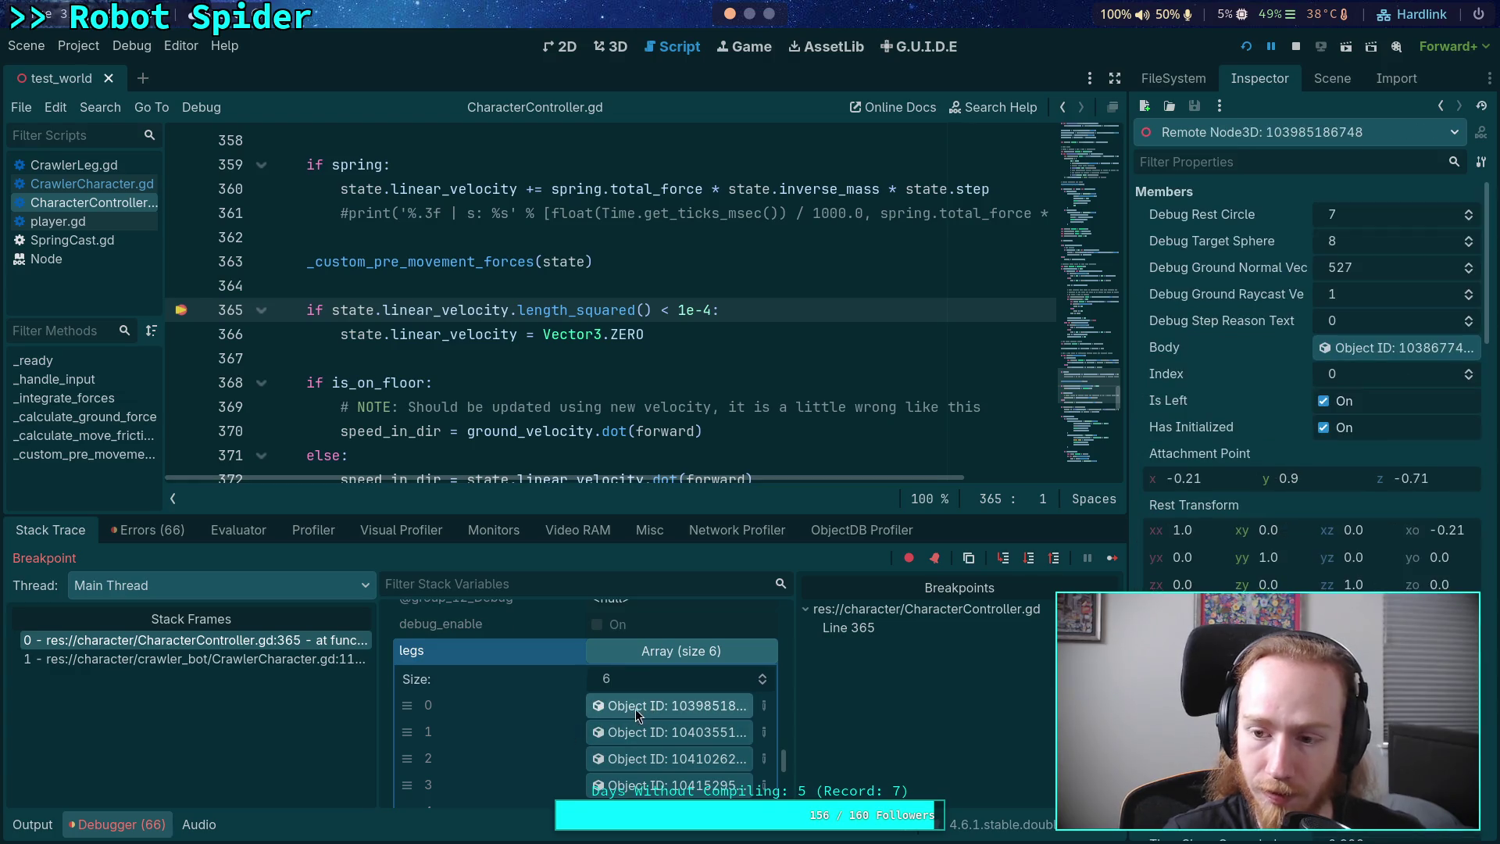
- Scroll the first leg's properties down to Ground Leg Transform and tile Godot beside the Obsidian note
scroll(1232, 578, down, 3)
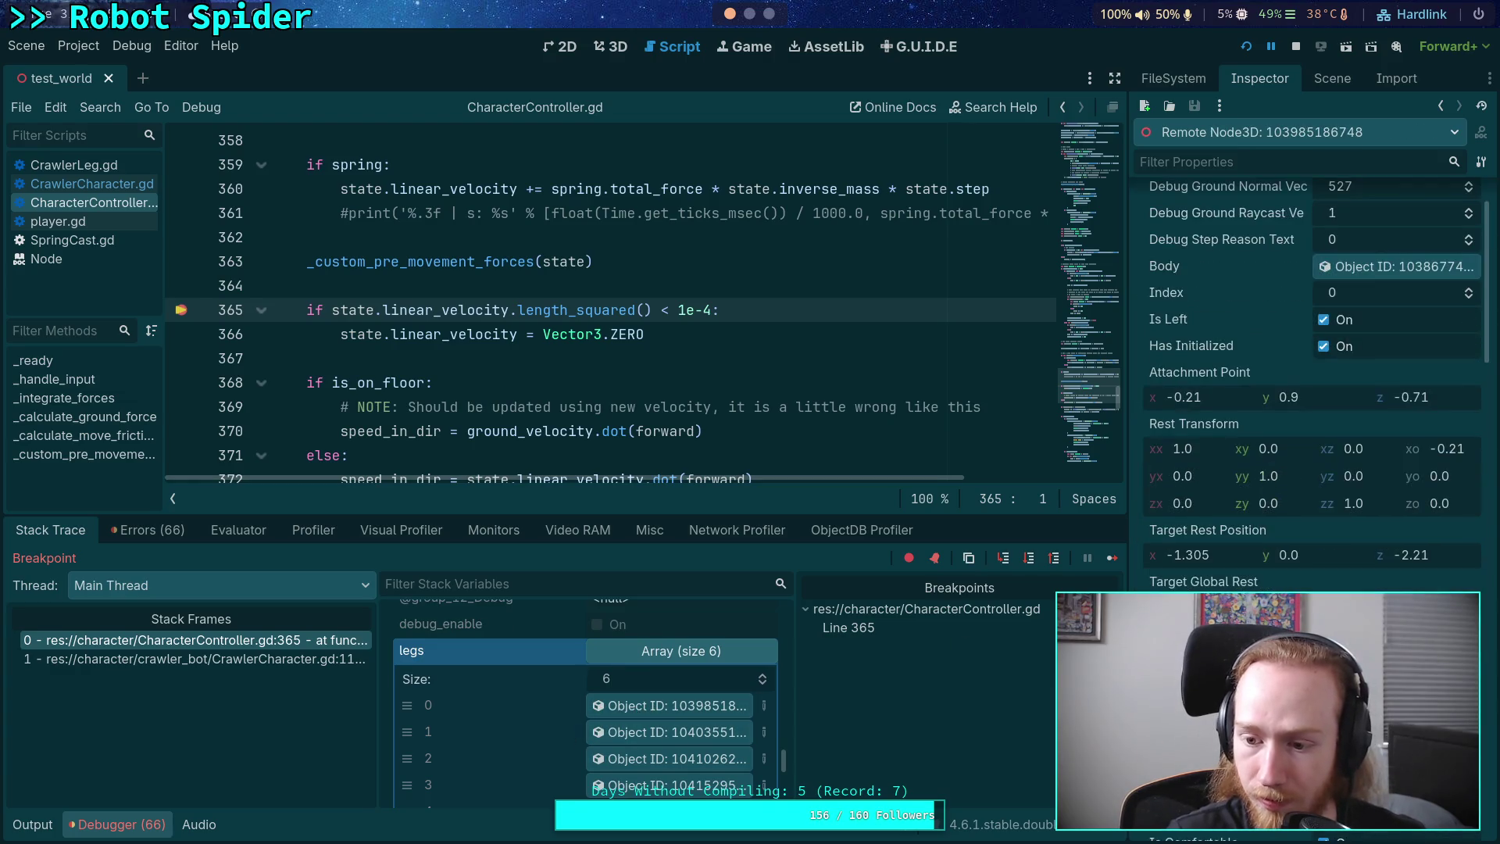
scroll(1233, 617, down, 10)
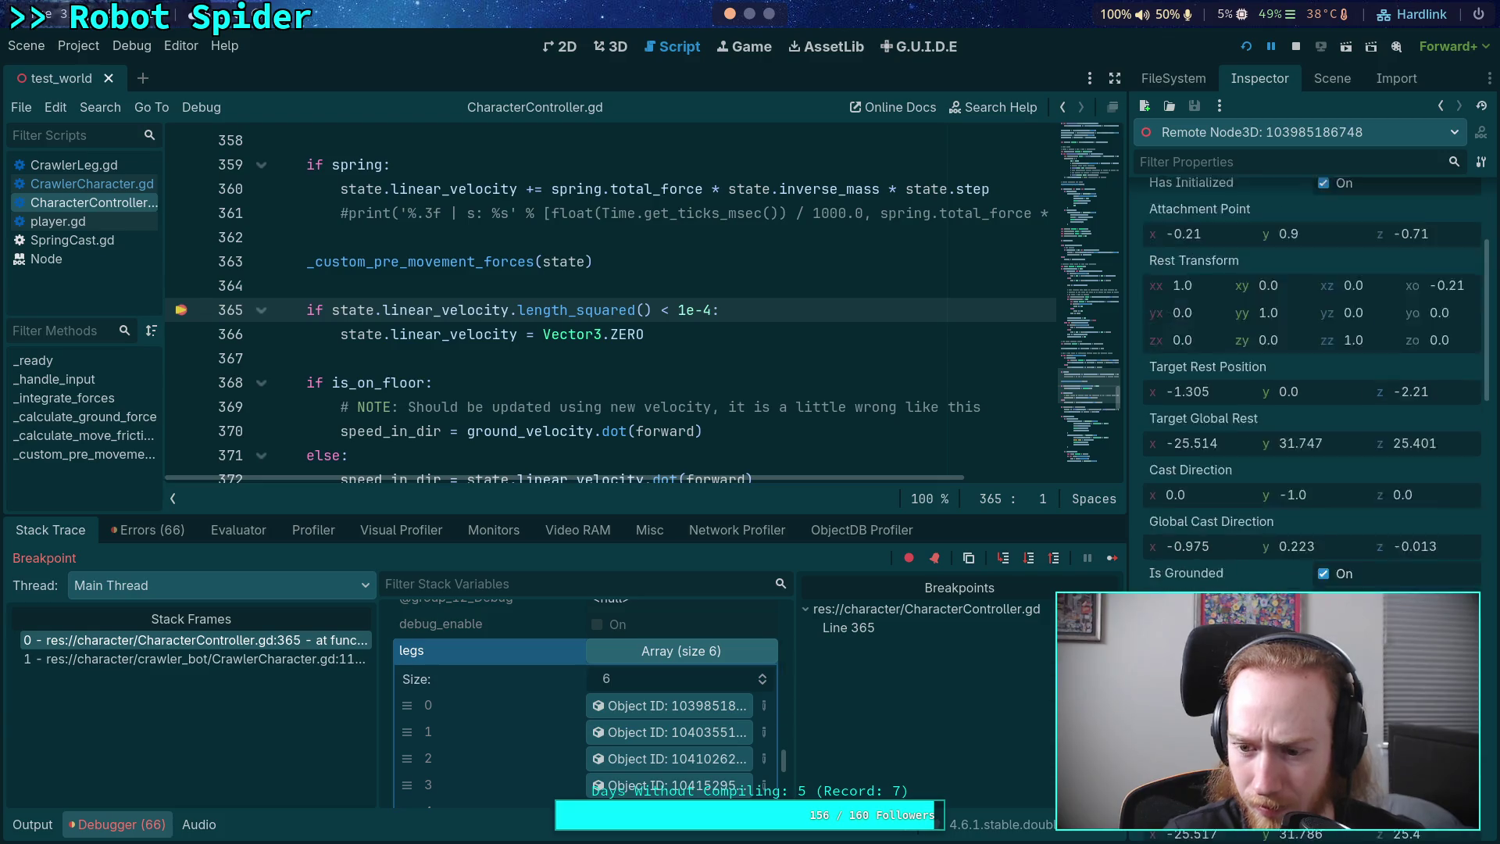
scroll(1232, 617, down, 9)
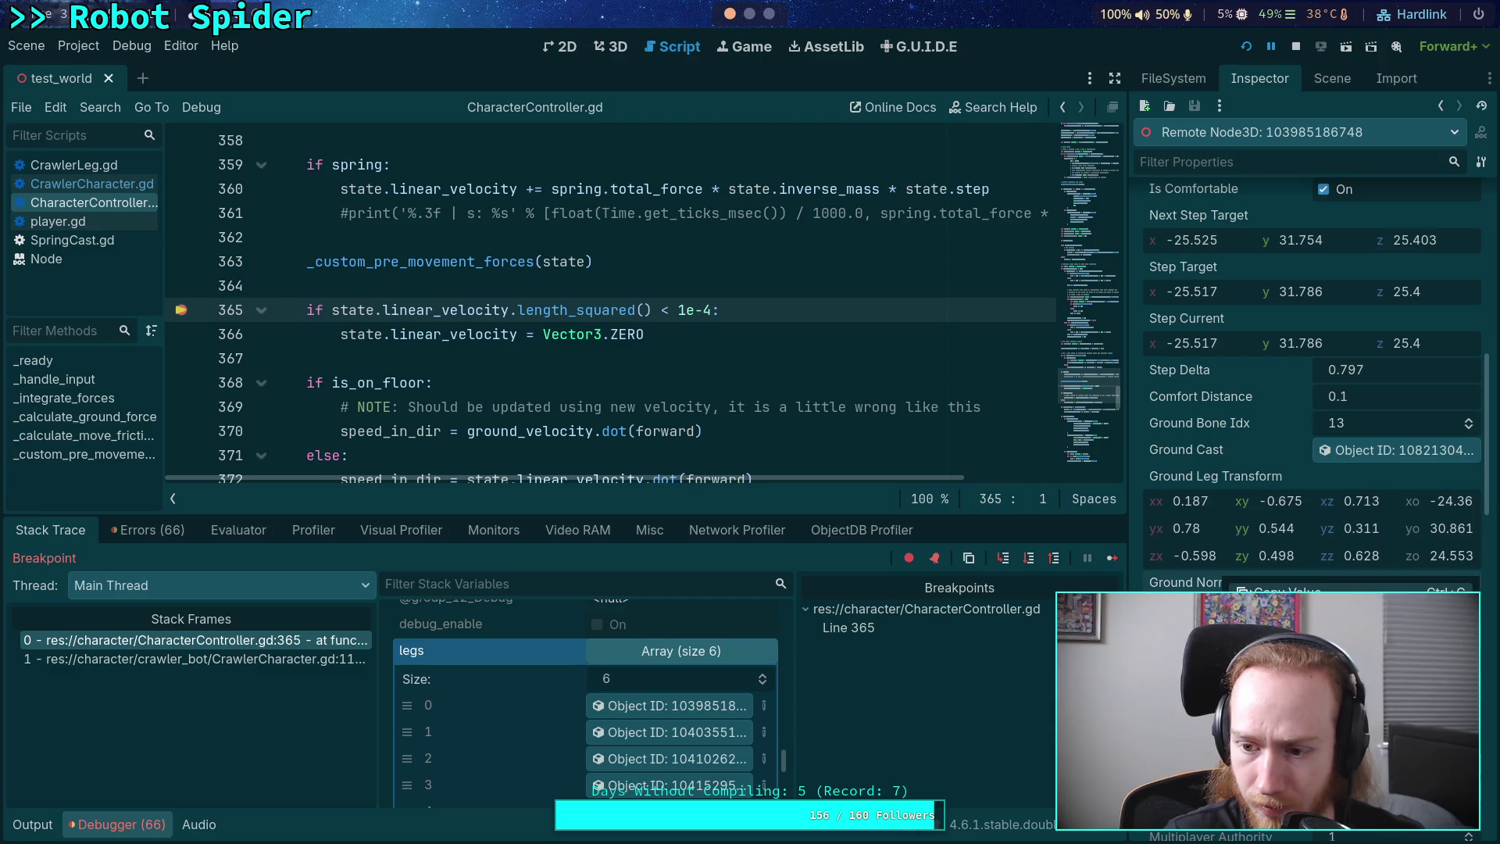
key(alt+Tab)
key(alt+Tab)
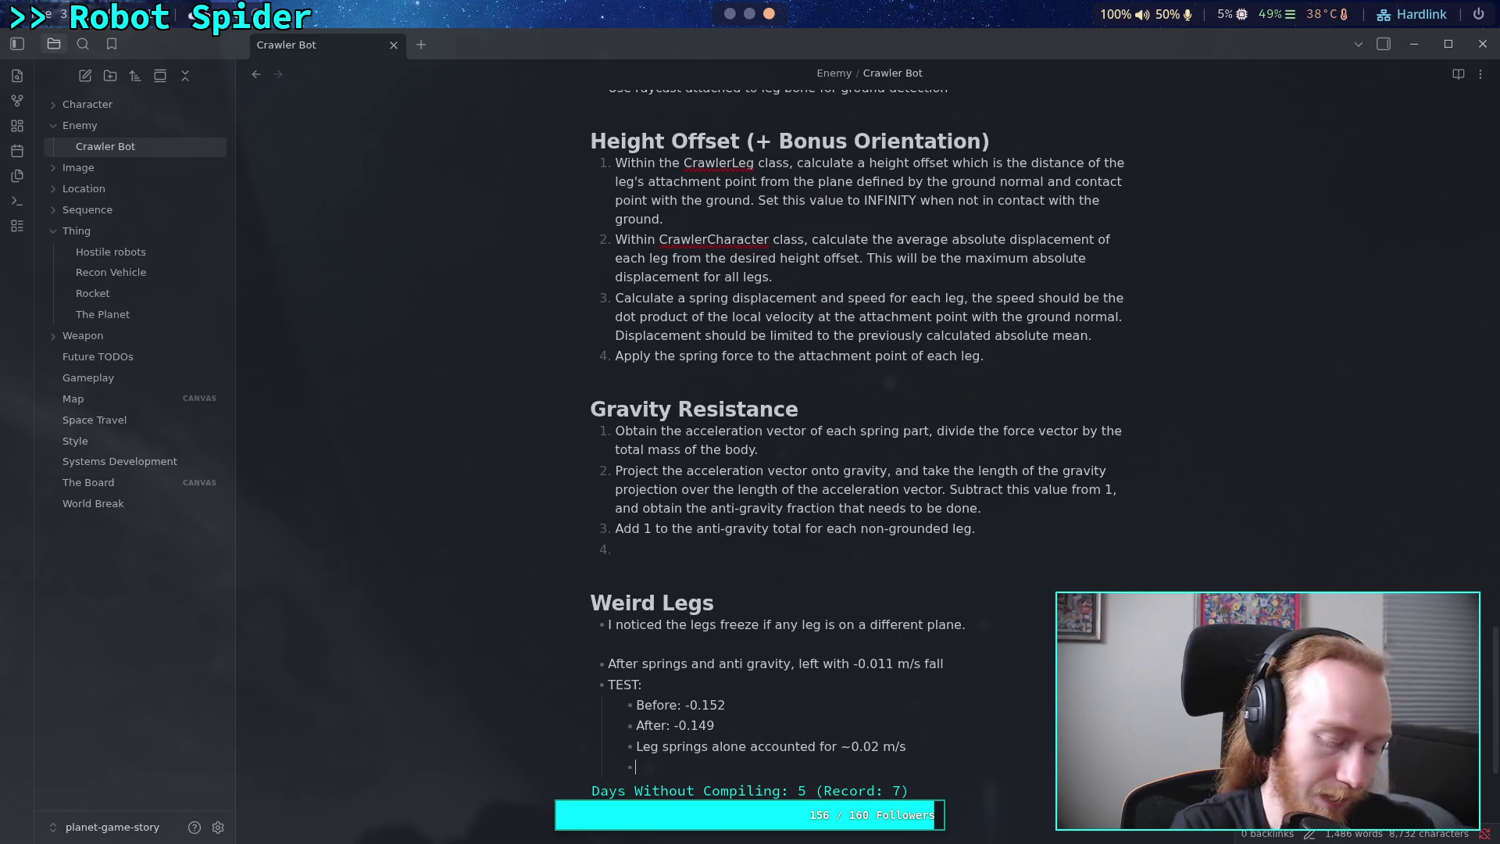
key(alt+Tab)
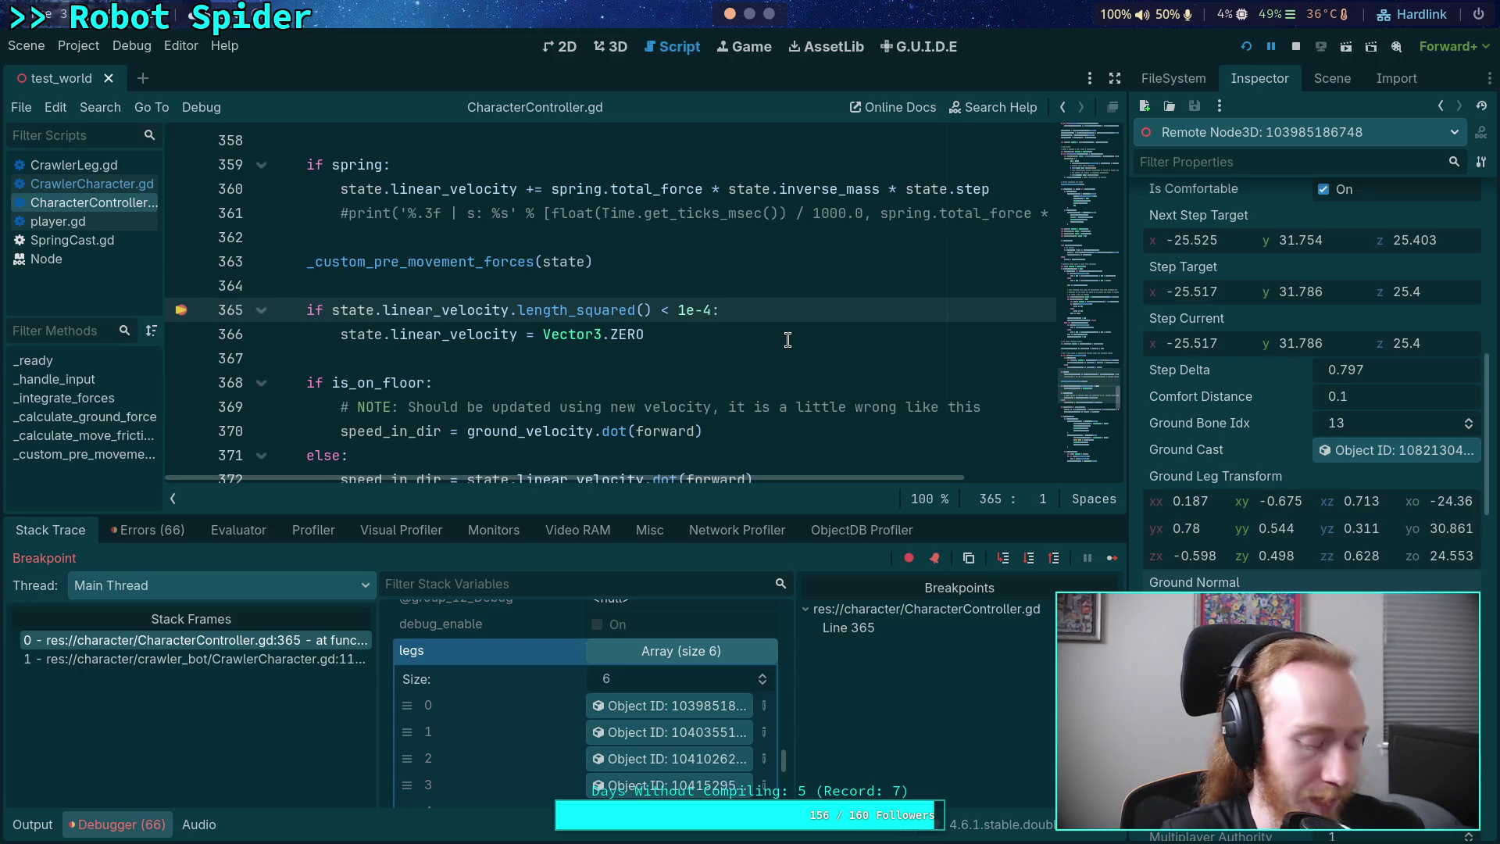
key(super+f)
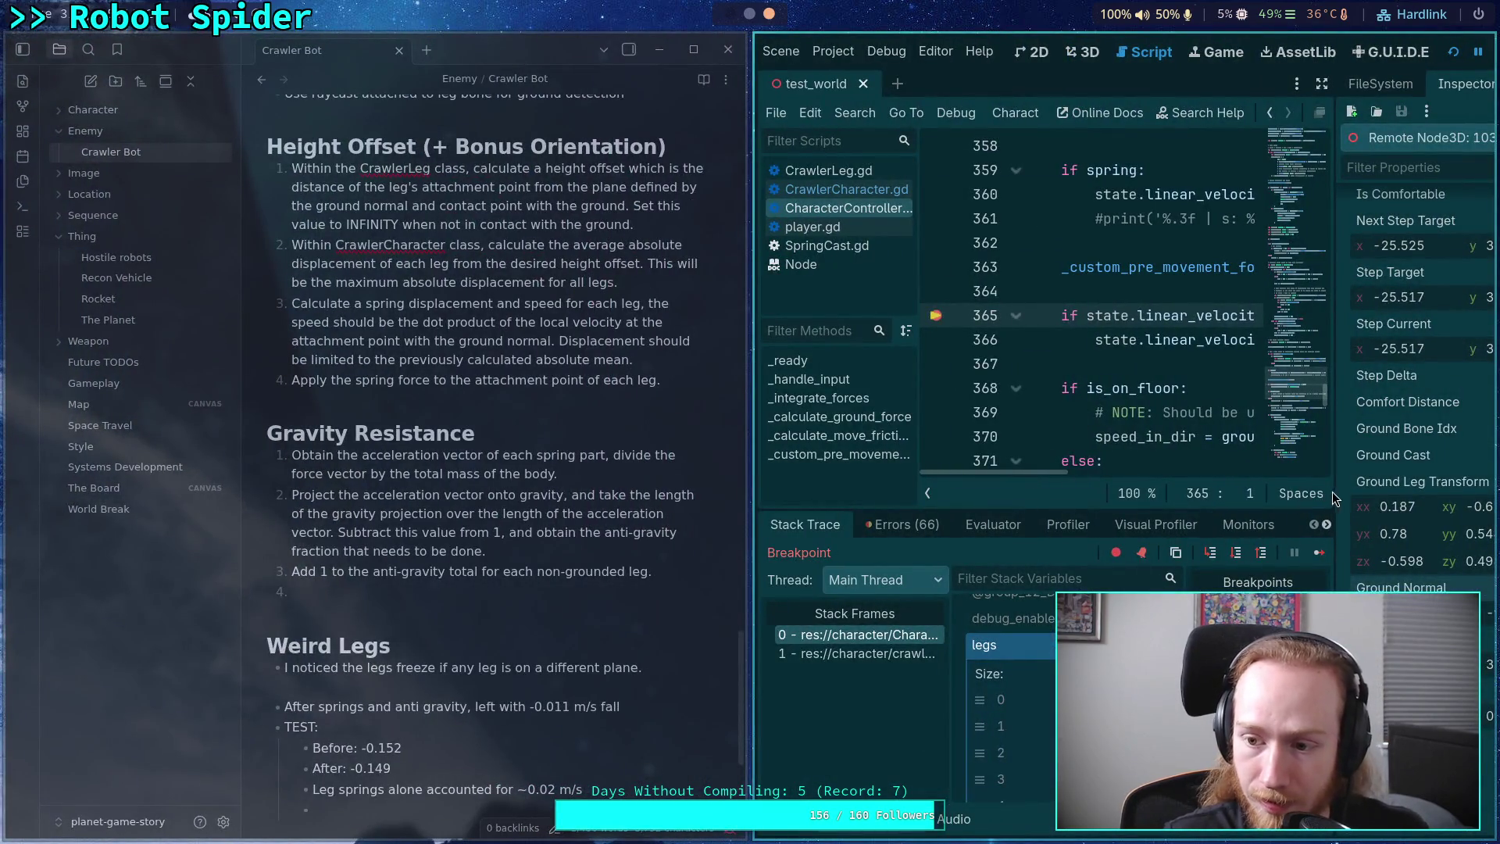
- Widen the Inspector, stack the note above Godot, and type NORMALS with entry (0.97, -0.243, 0.0)
drag(1334, 496, 1266, 496)
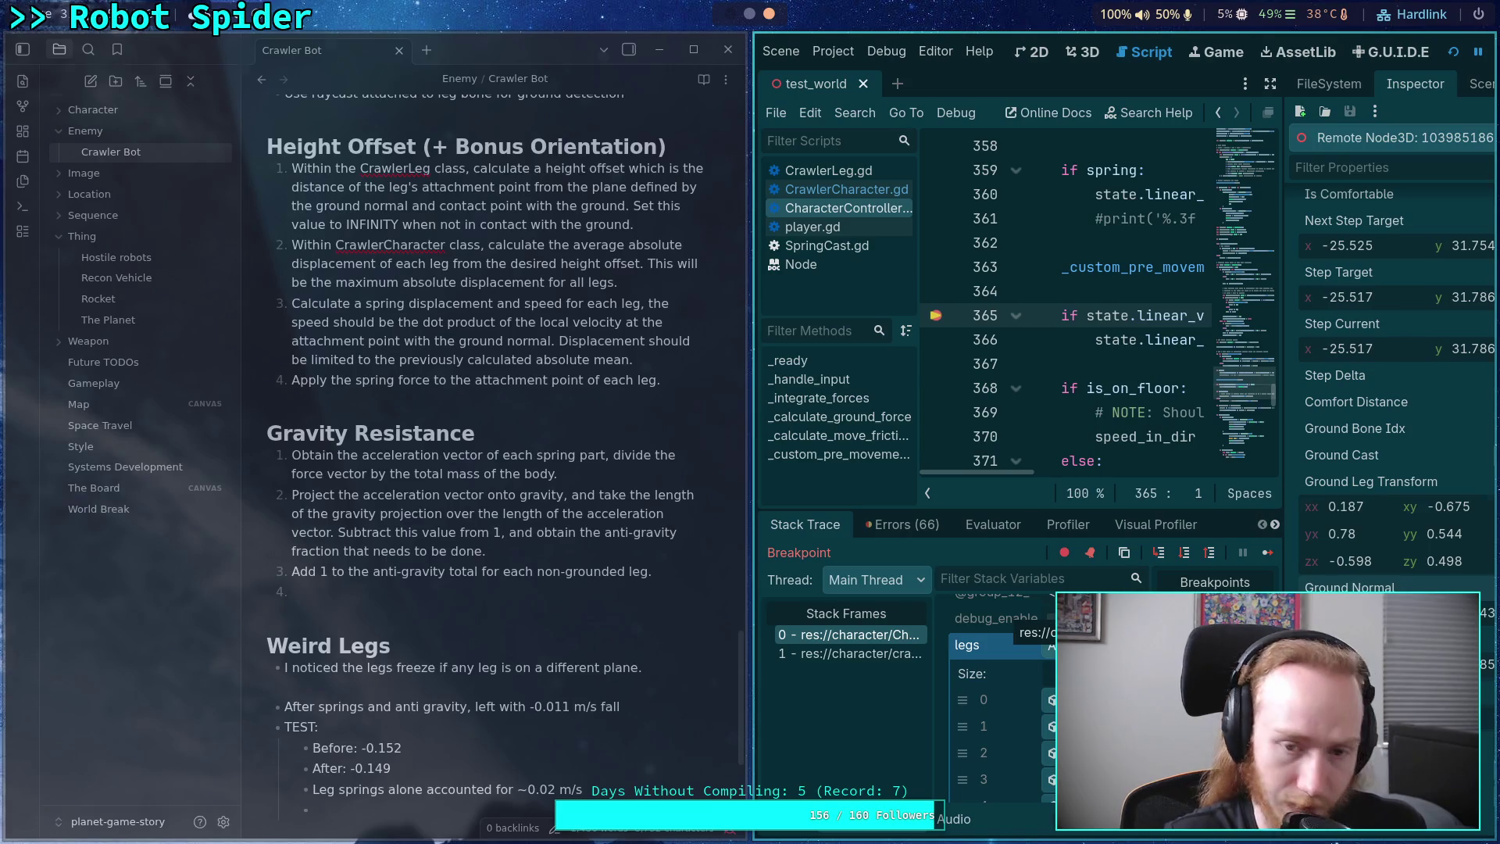
key(super+j)
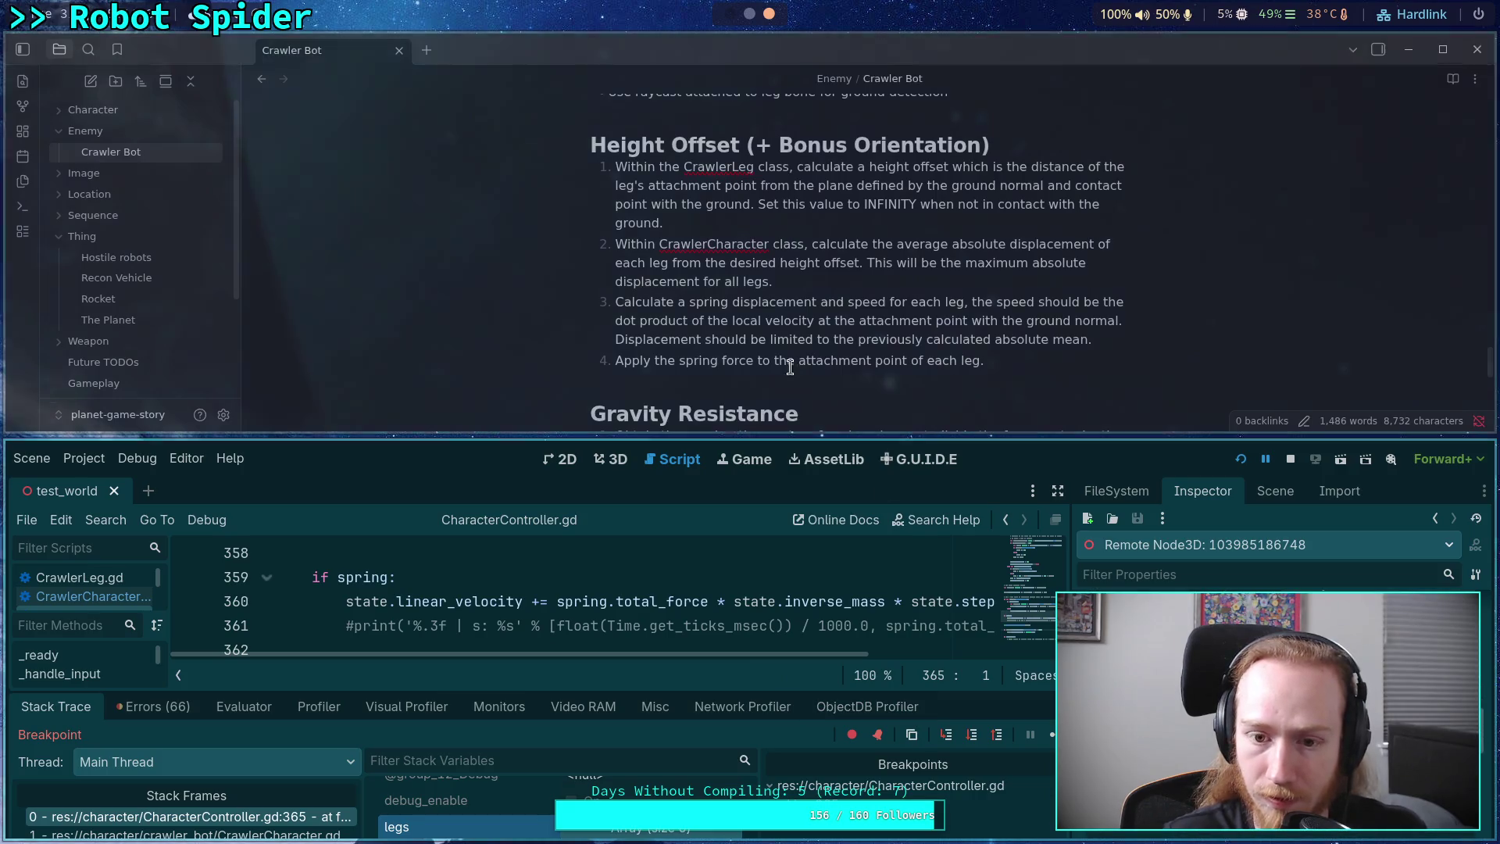
scroll(794, 344, down, 10)
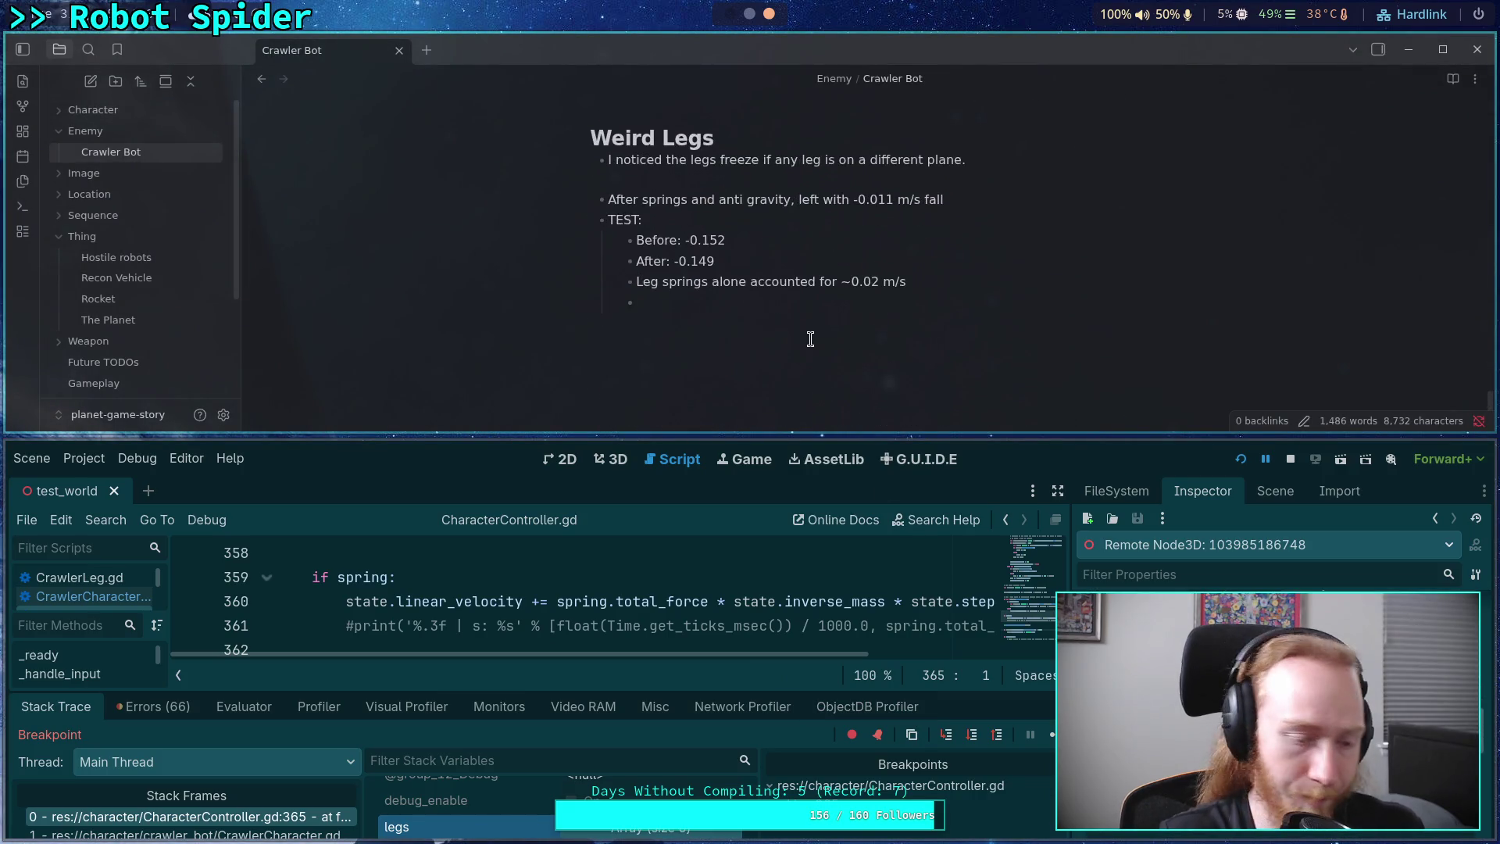
text(NORMALS:)
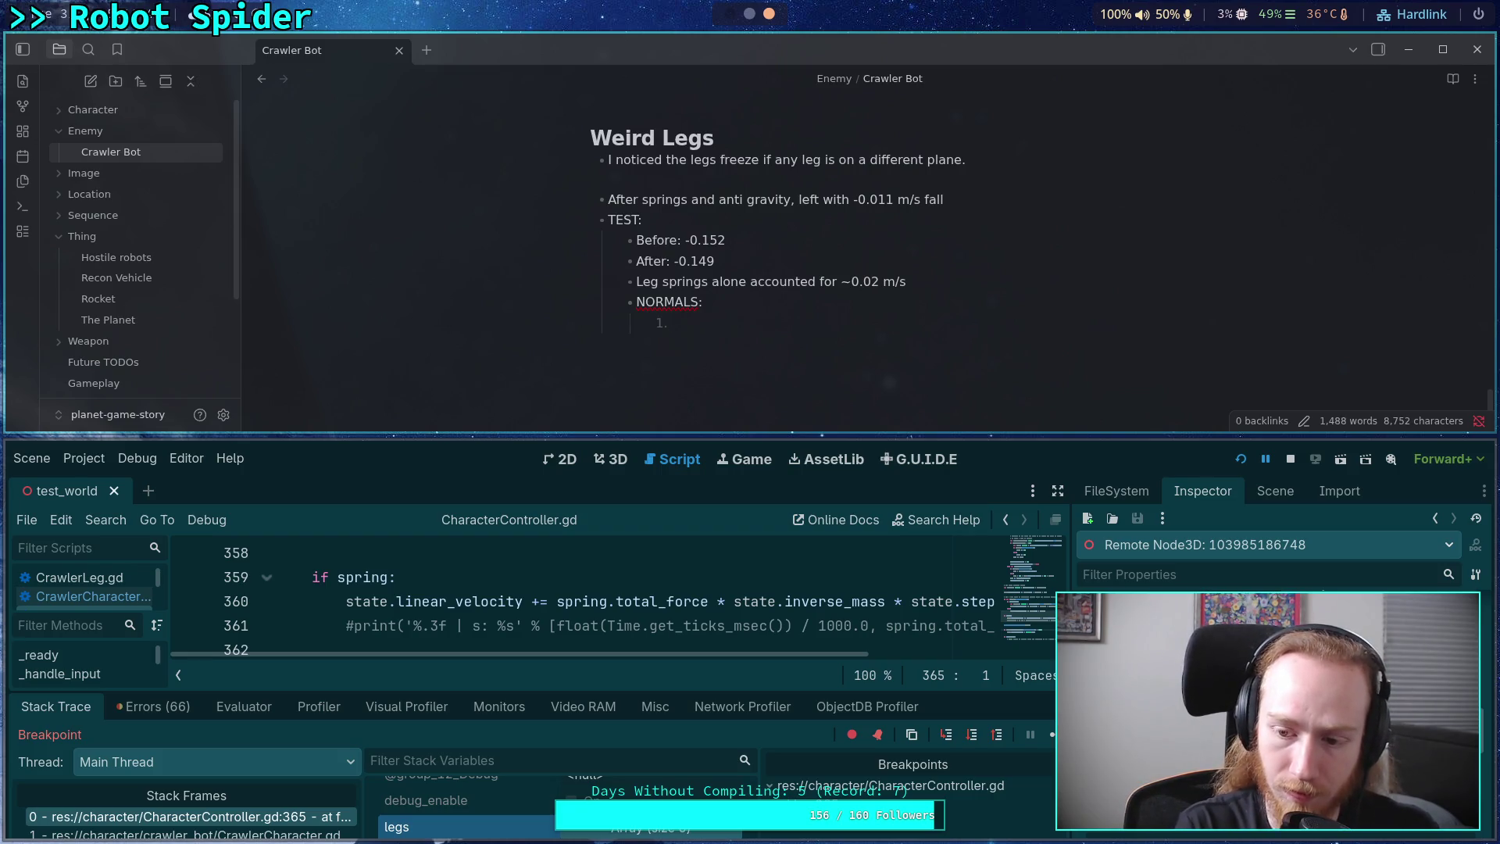
text( 0.97)
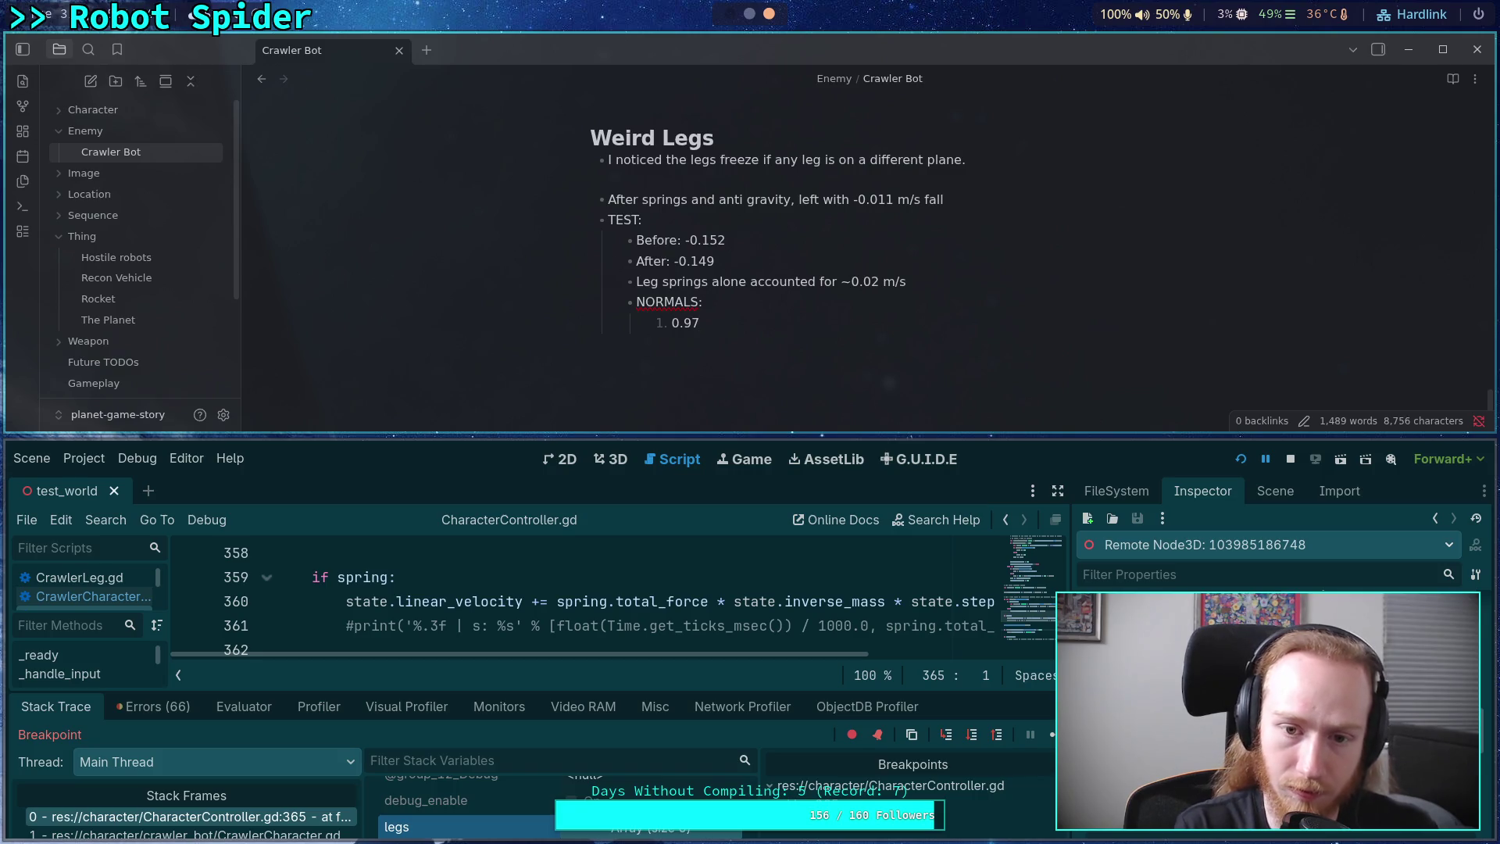
text(()
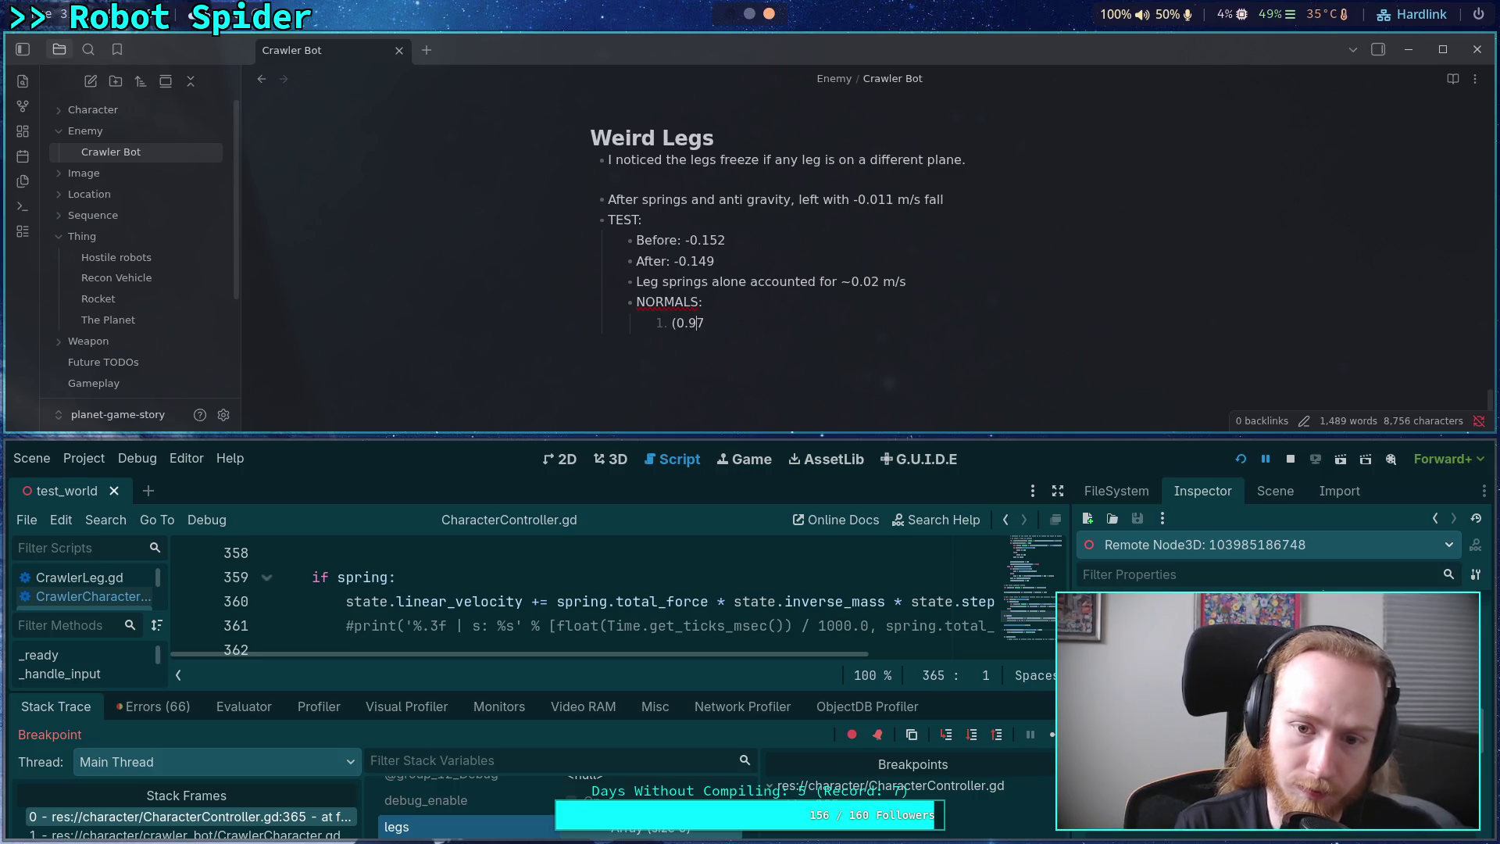
text(0.)
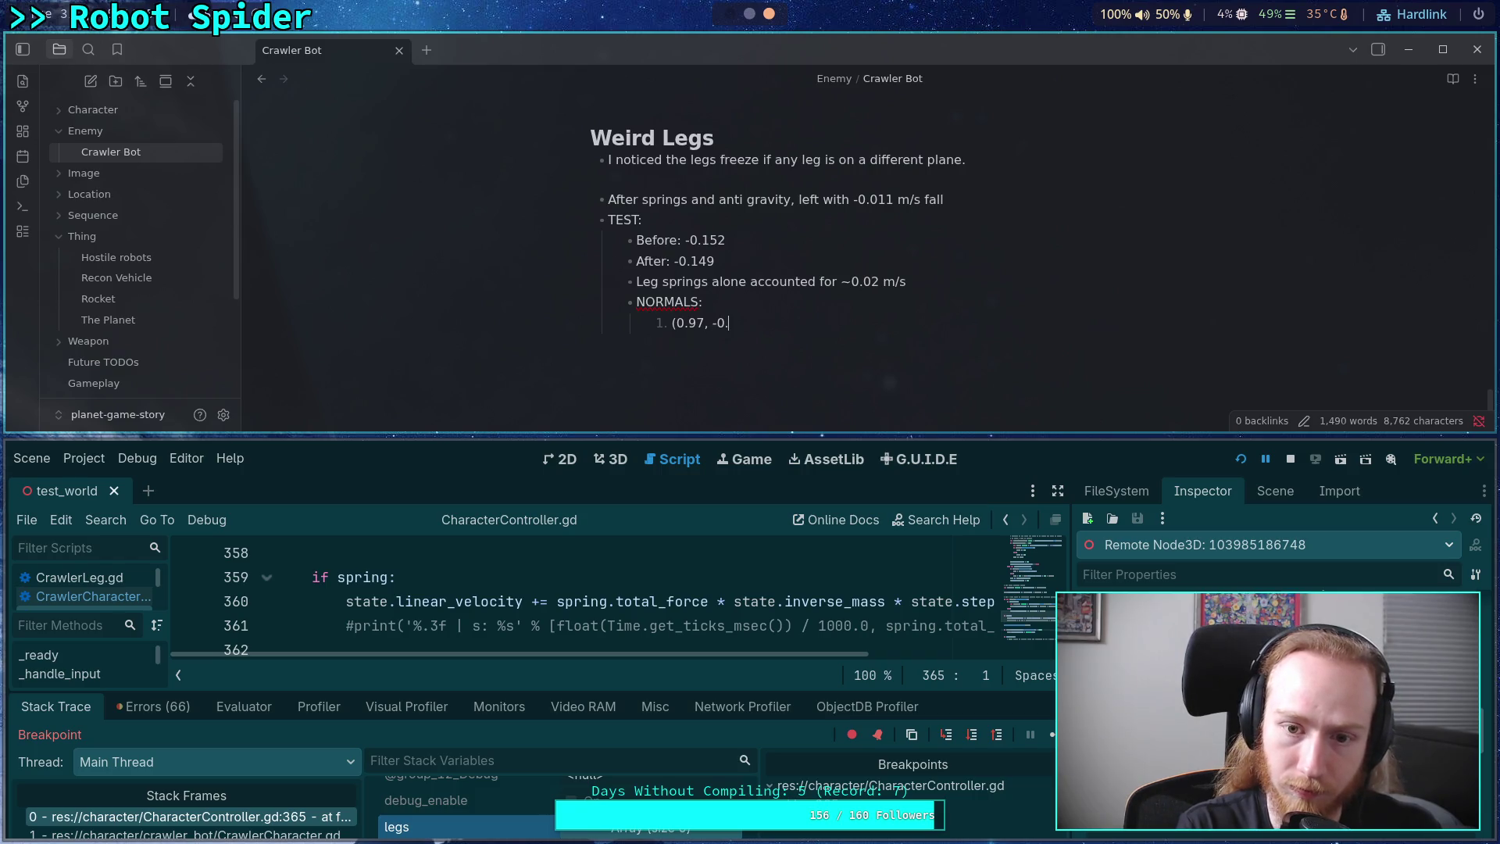
text(233,)
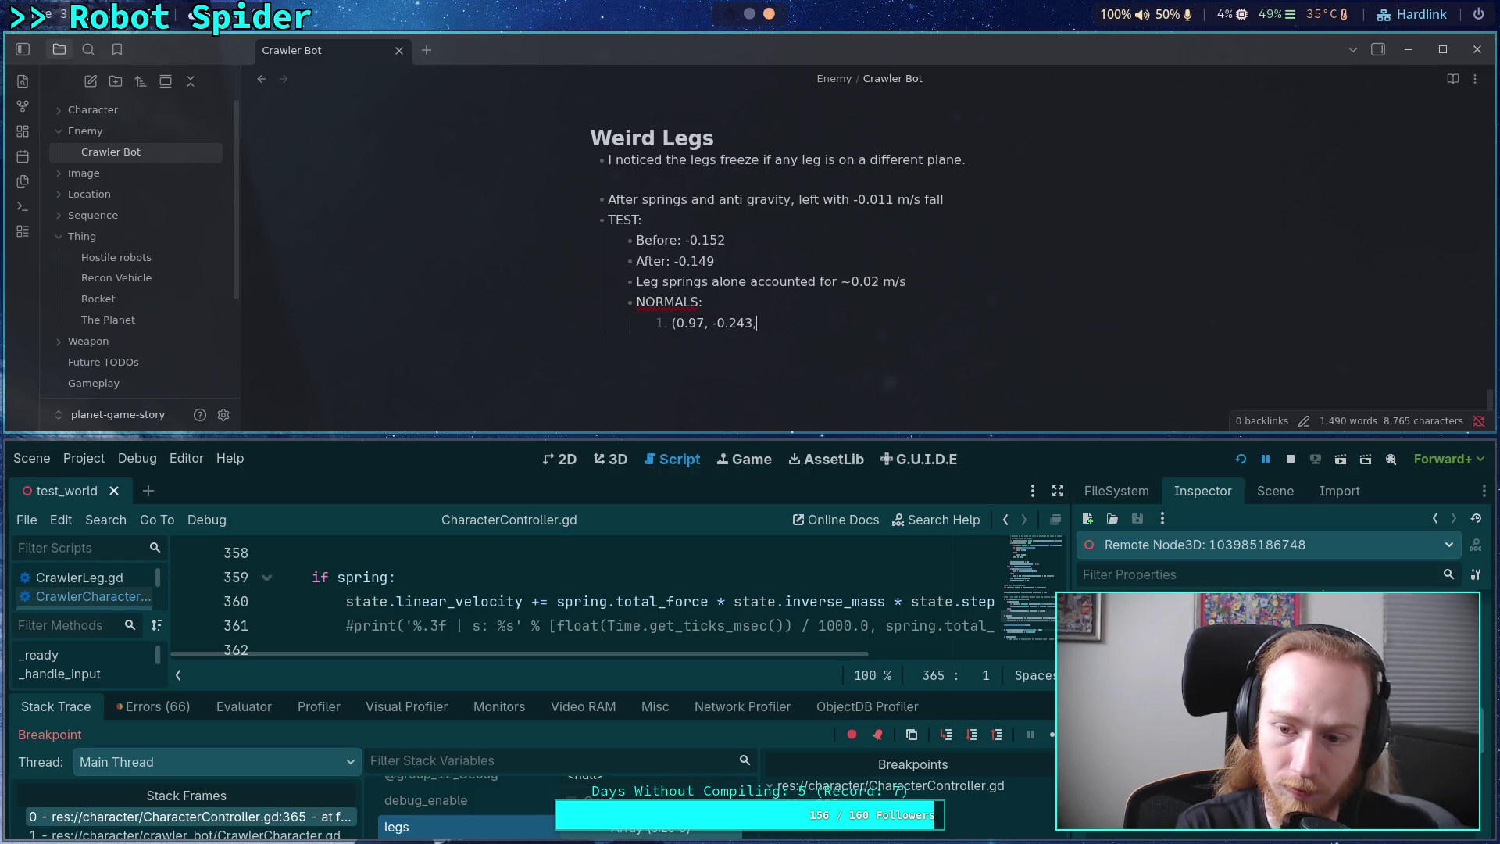
text(0.0))
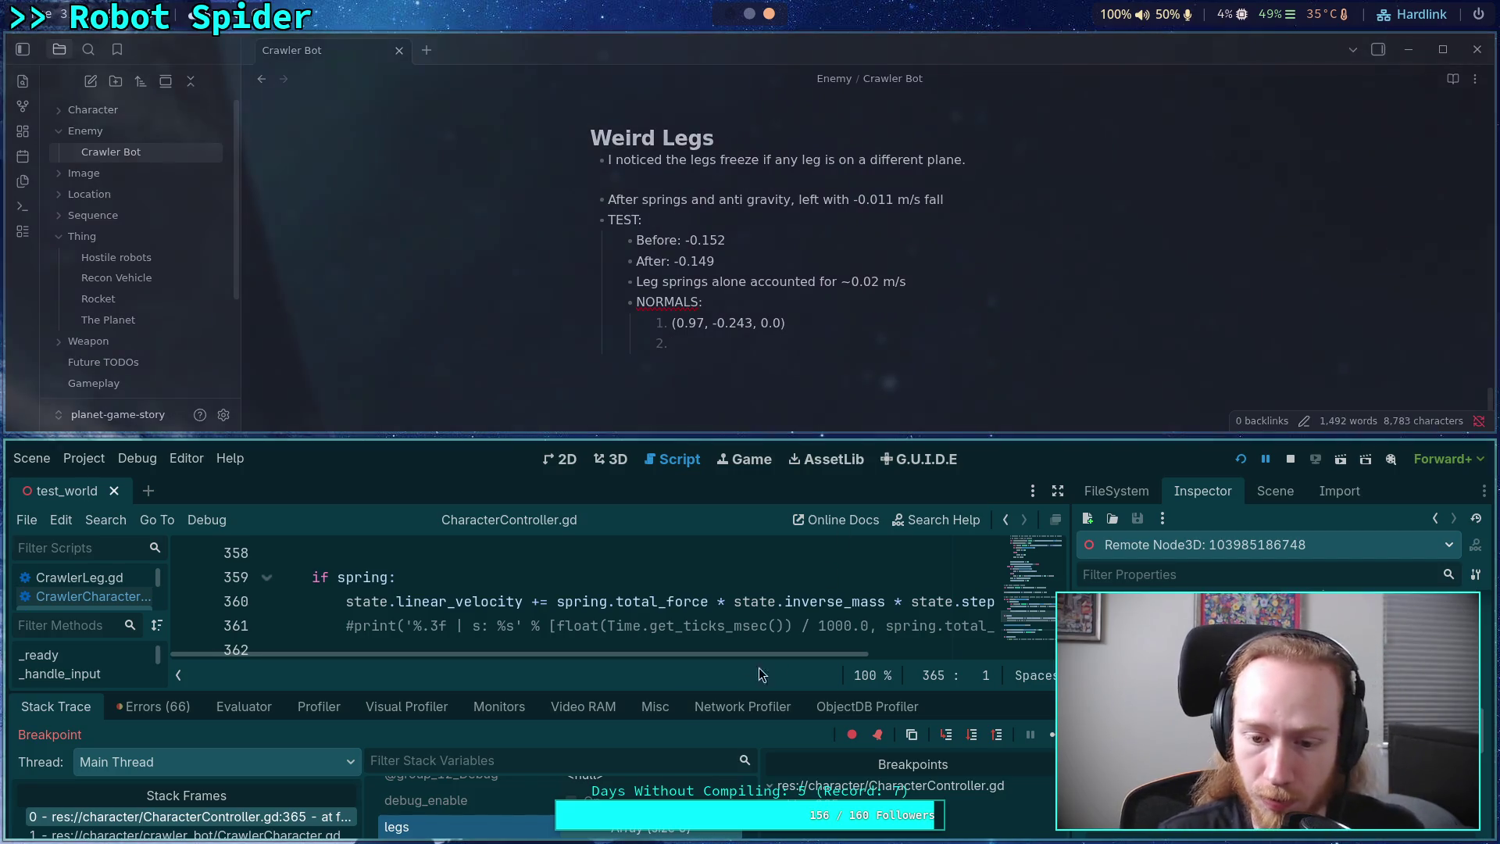
- Expand the legs array, inspect one leg node, and place the caret on NORMALS entry 2
click(649, 827)
click(648, 834)
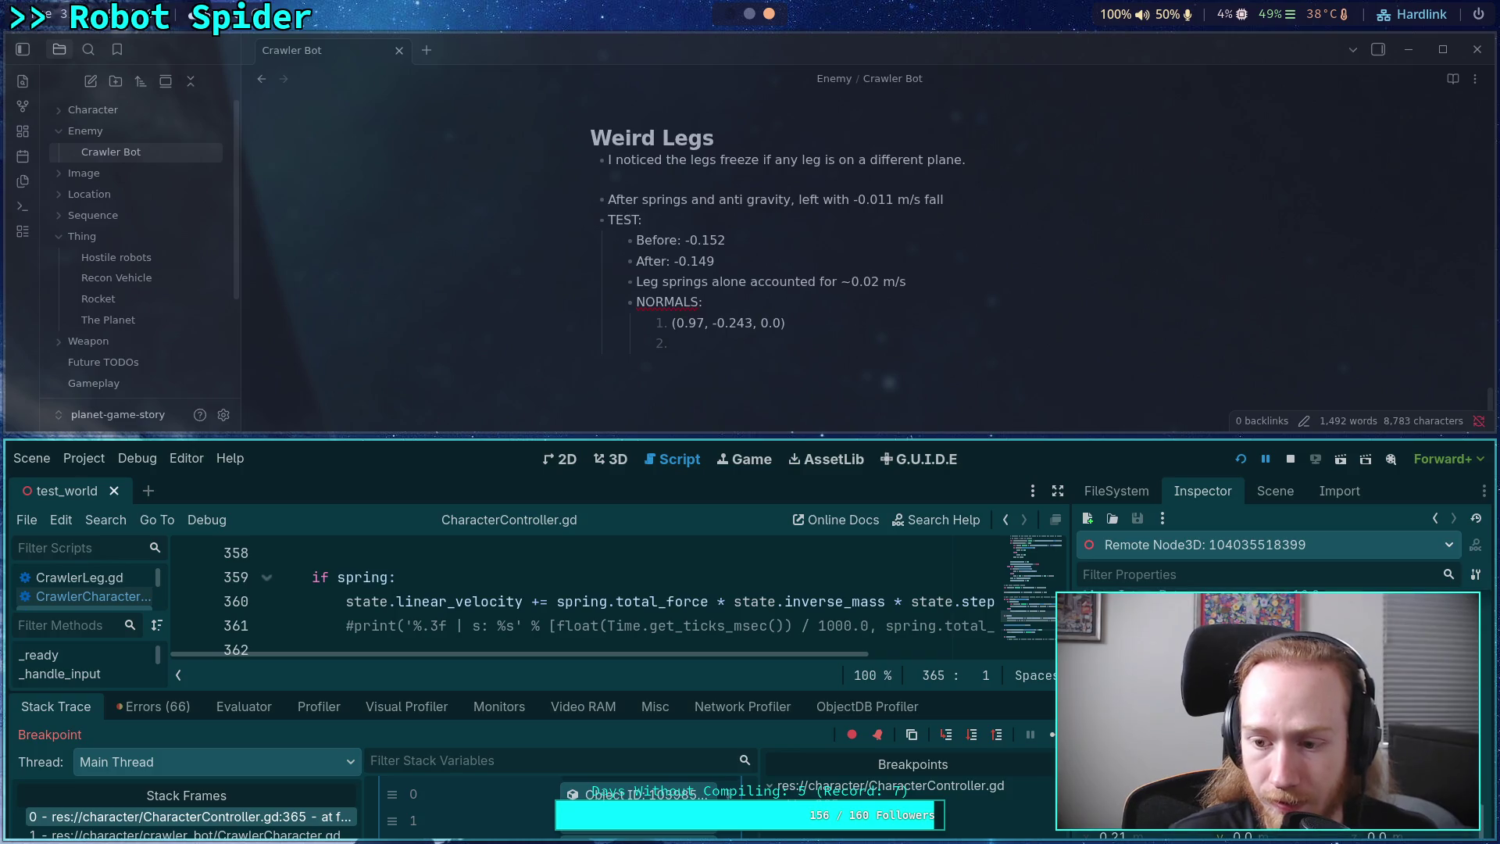
click(805, 281)
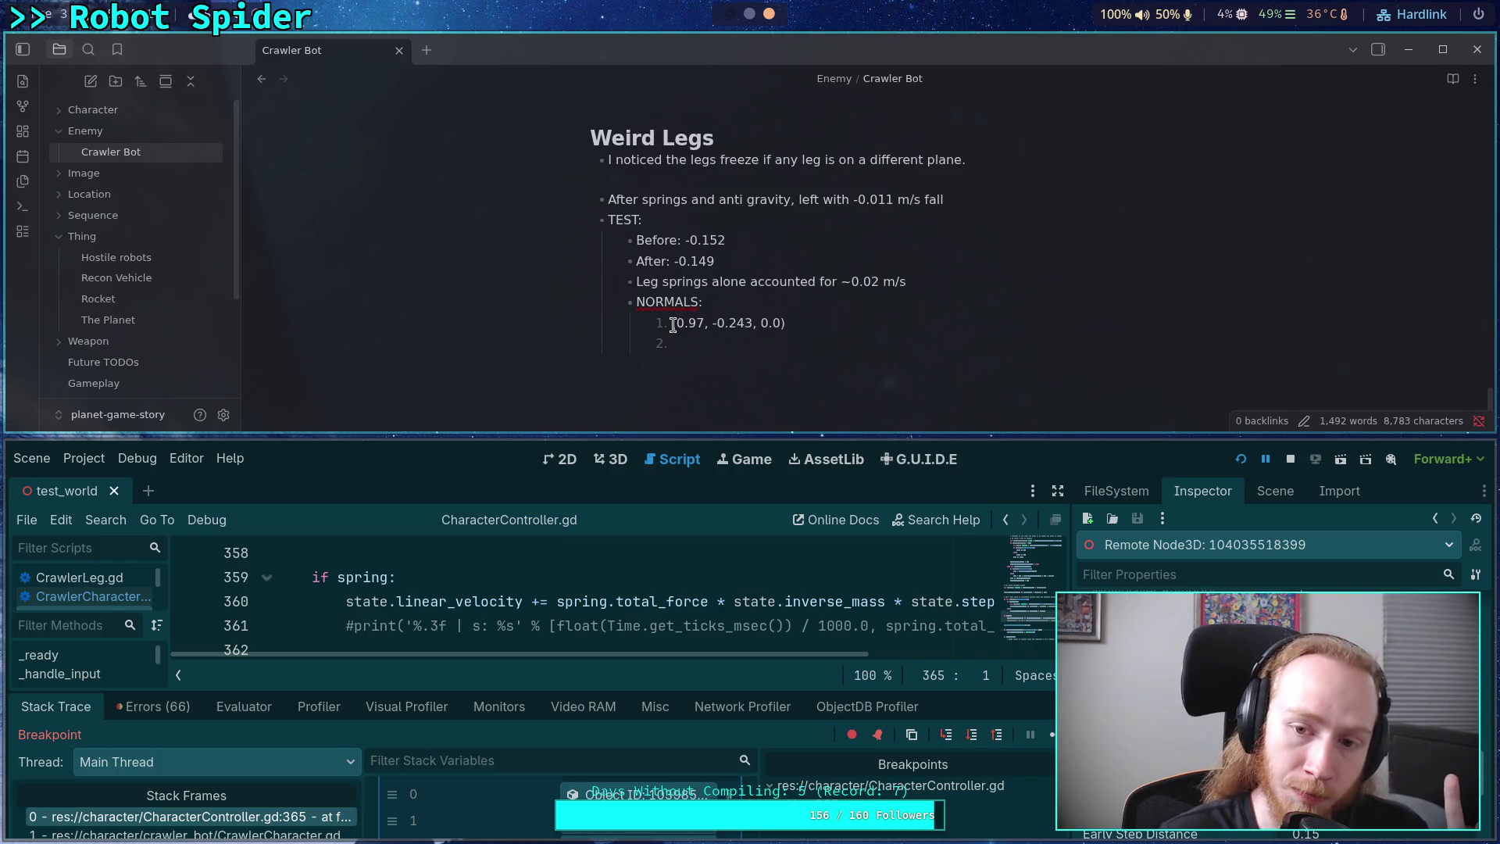
drag(839, 283, 906, 284)
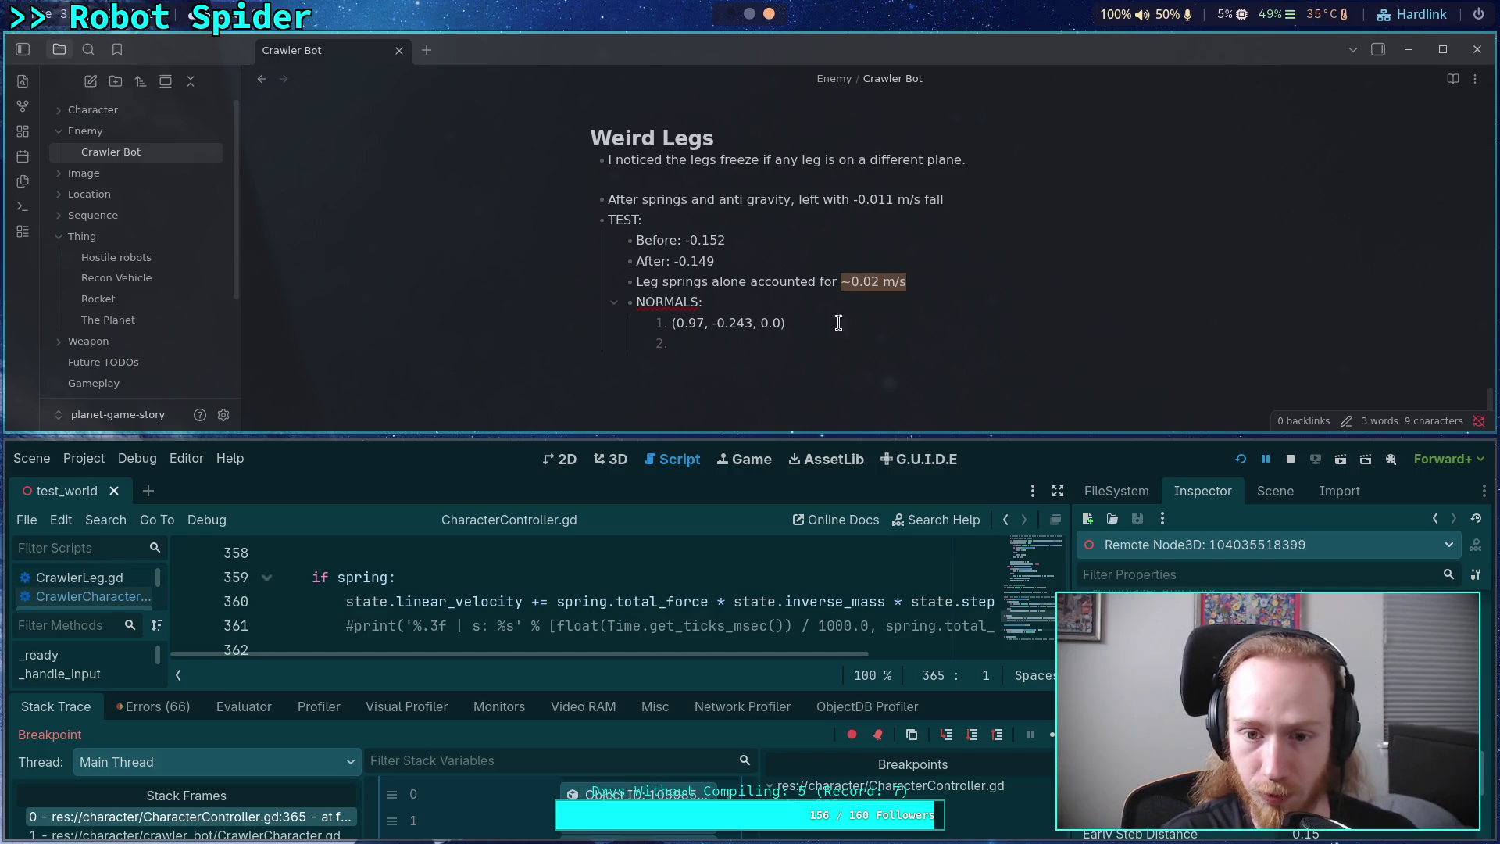
click(842, 346)
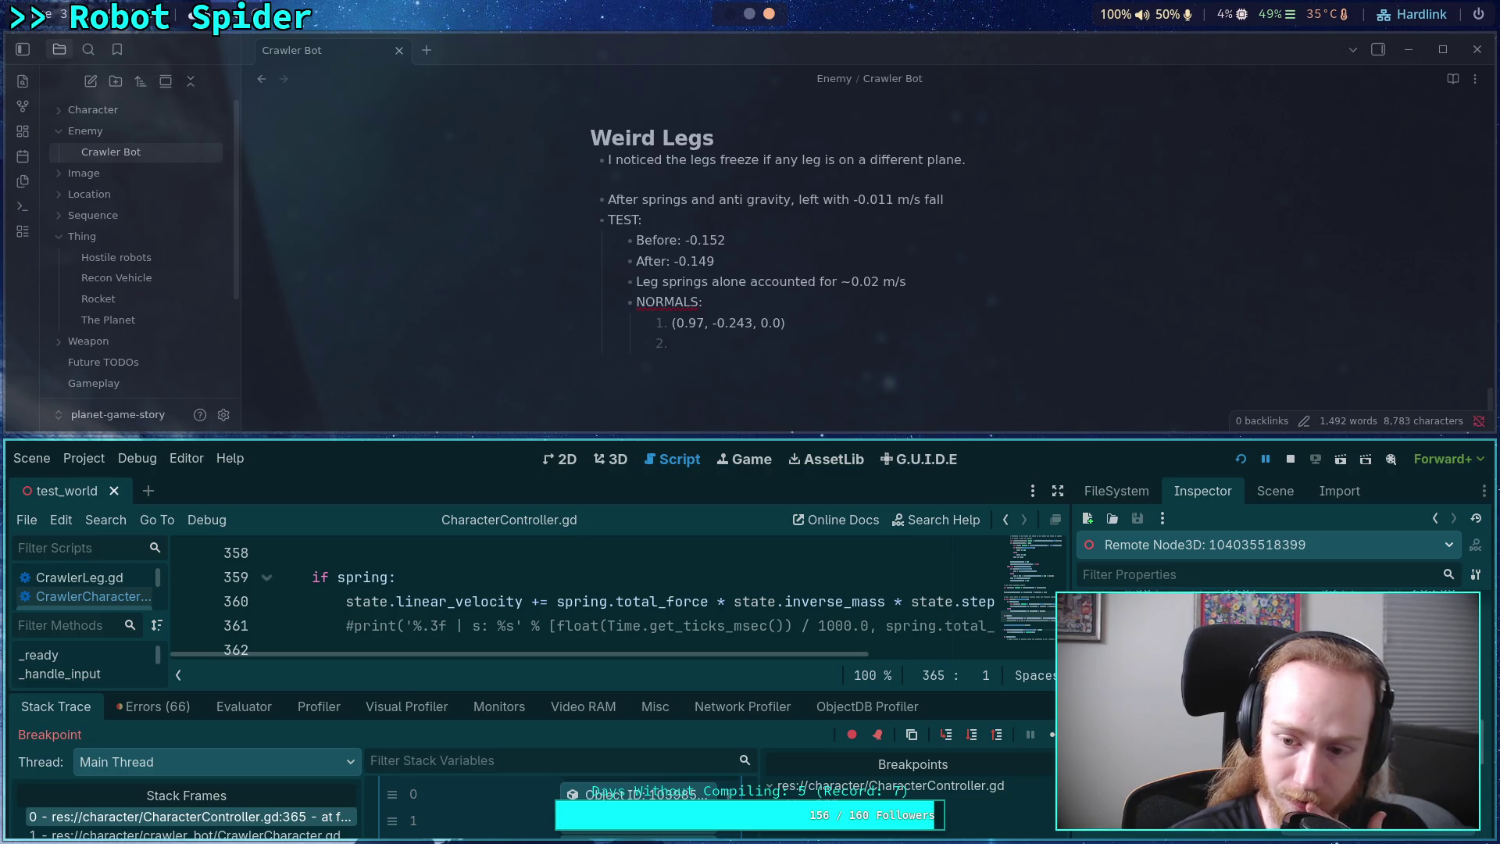
click(743, 346)
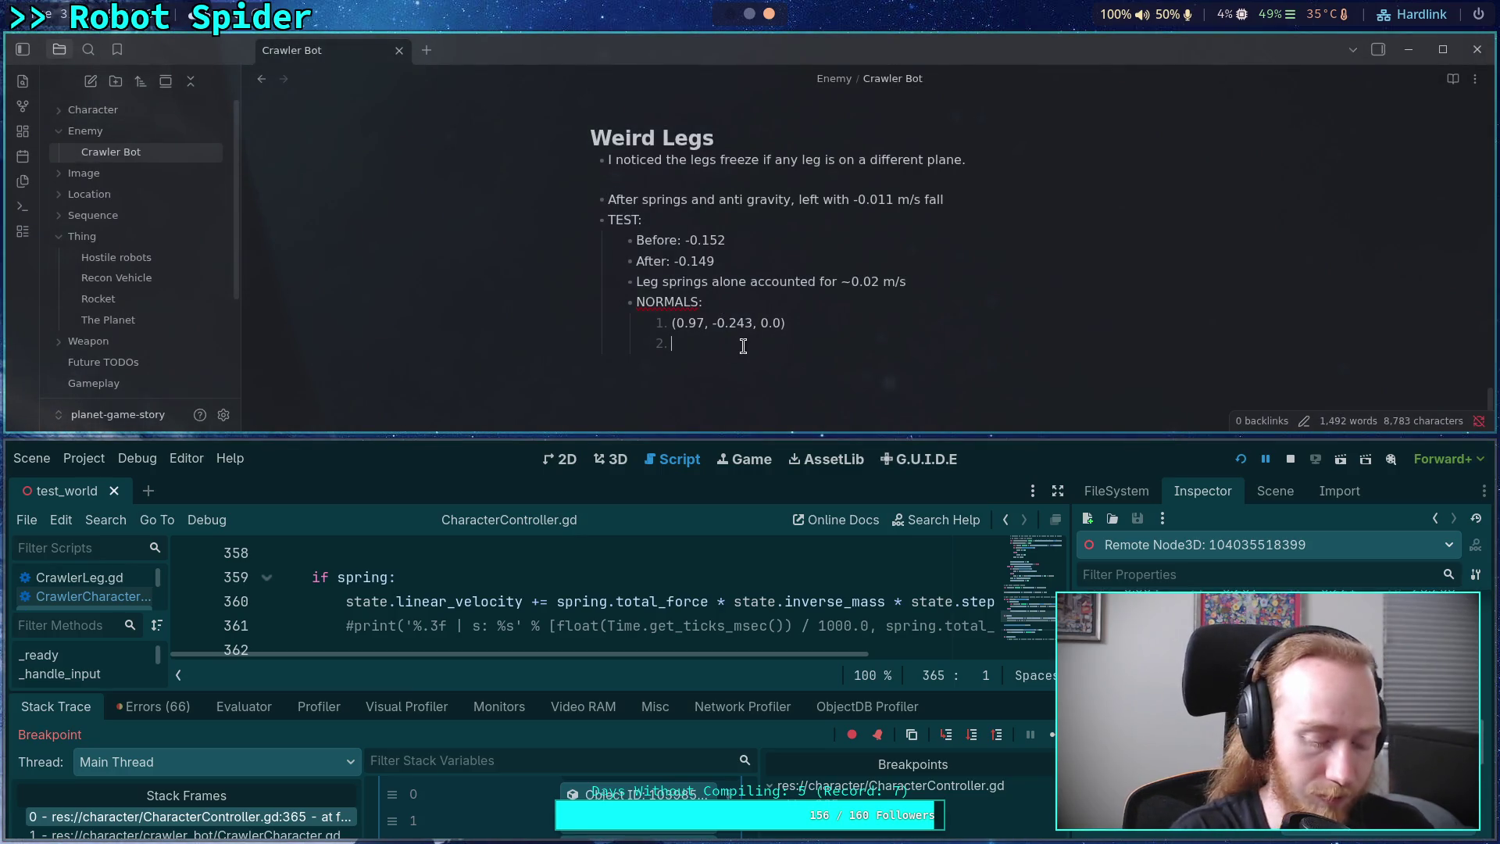
- Record the second leg normal as (0.942, -0.337, 0.0), fixing the mistyped digits
text((0.)
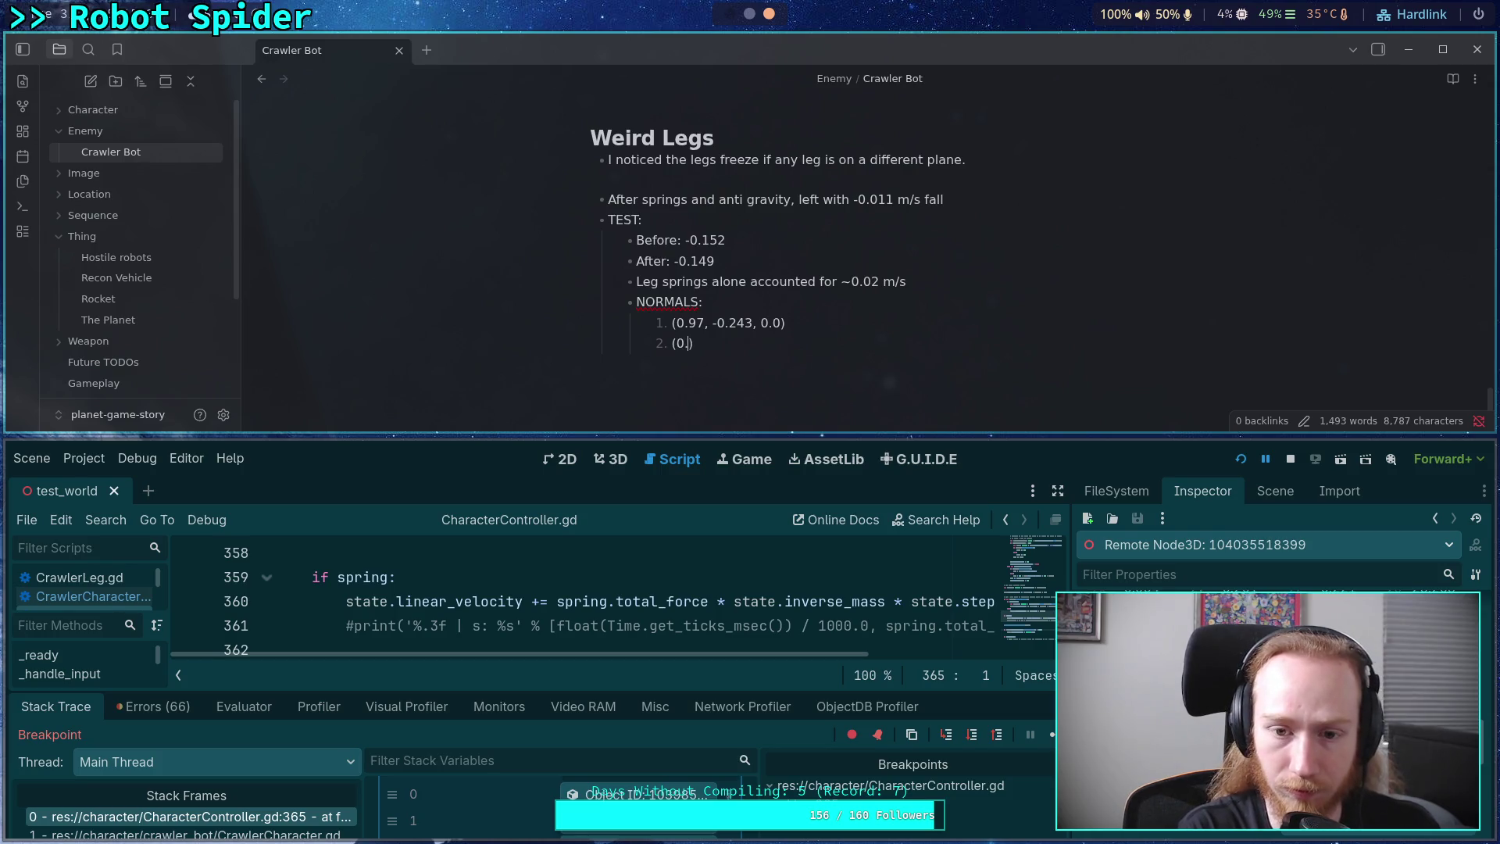
text(942, )
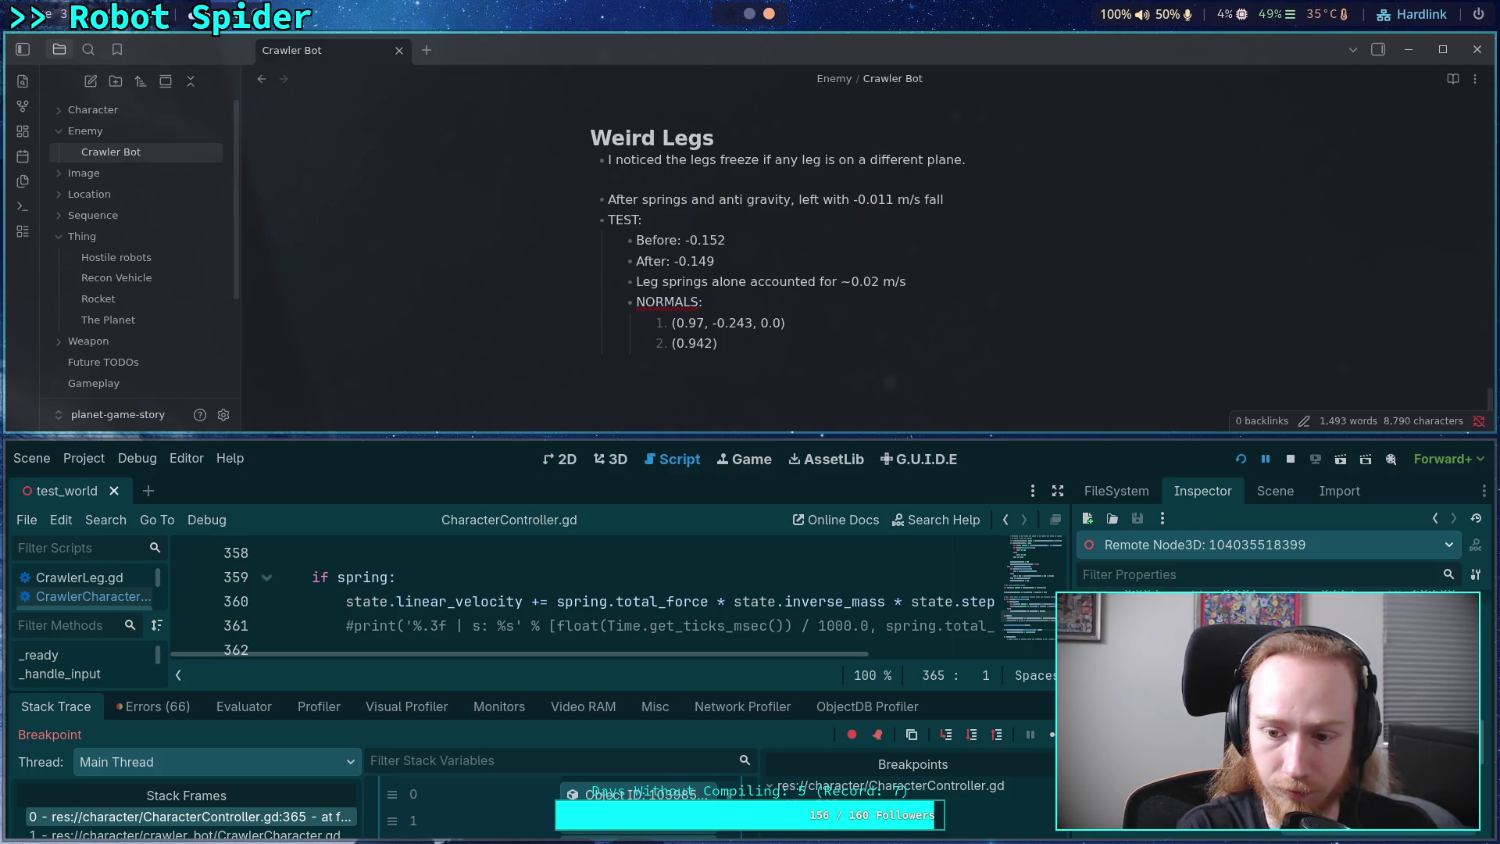
text(-0.3356)
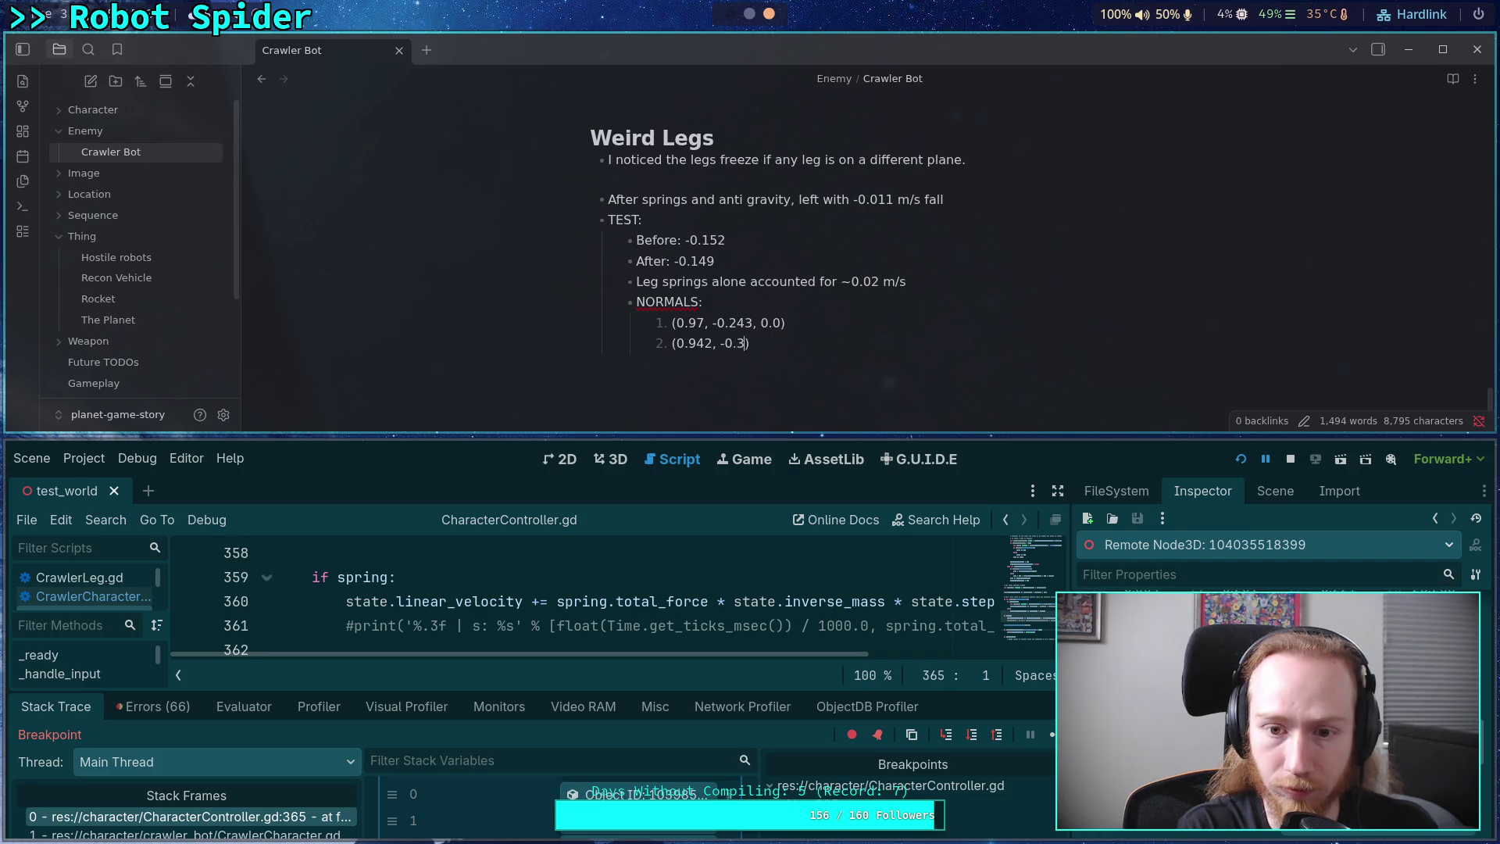
key(BackSpace)
key(BackSpace)
text(6)
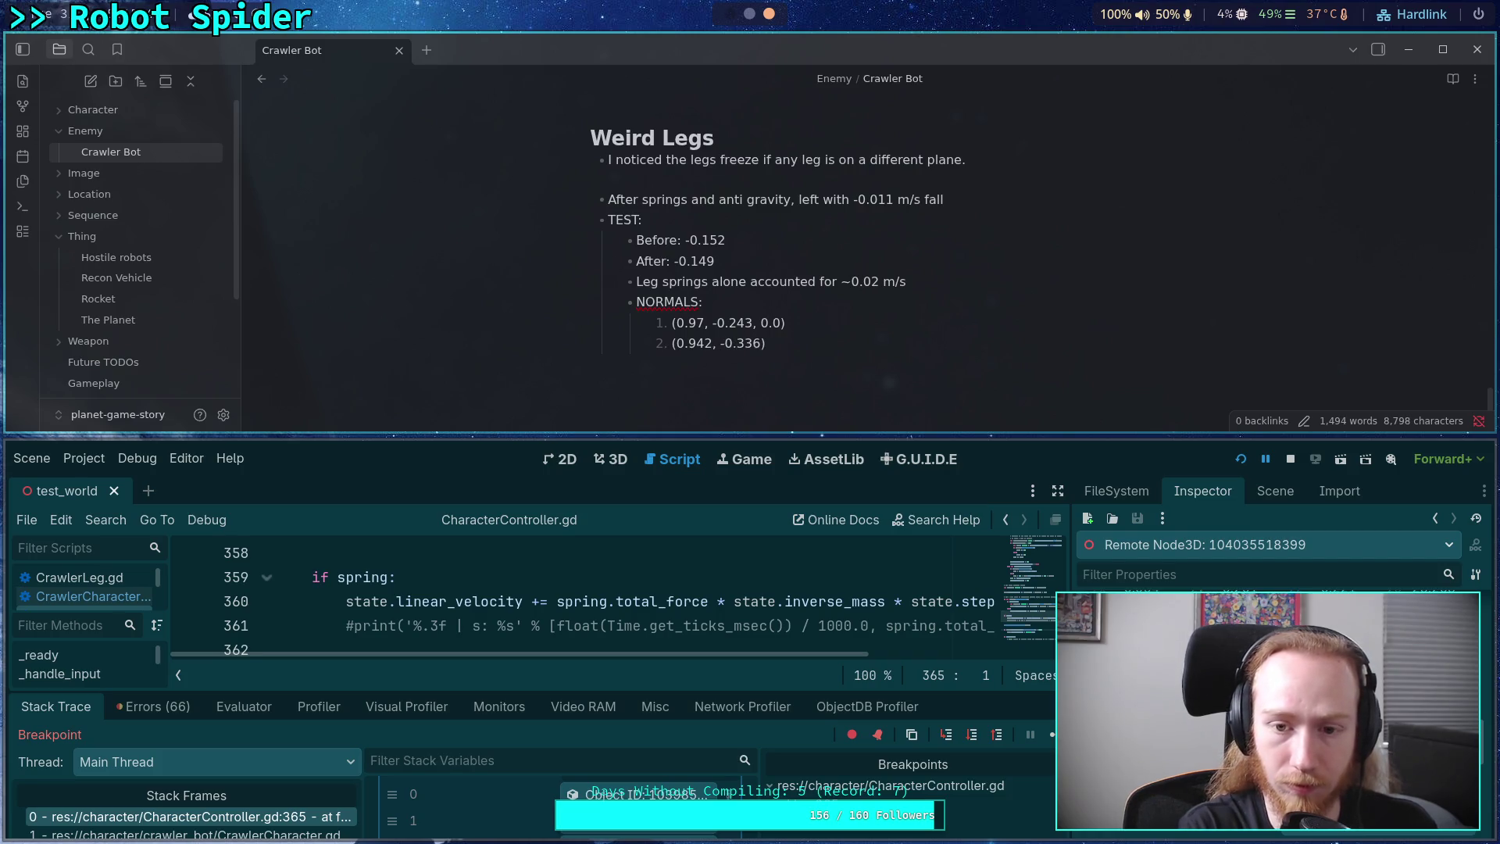
key(BackSpace)
text(7, 0)
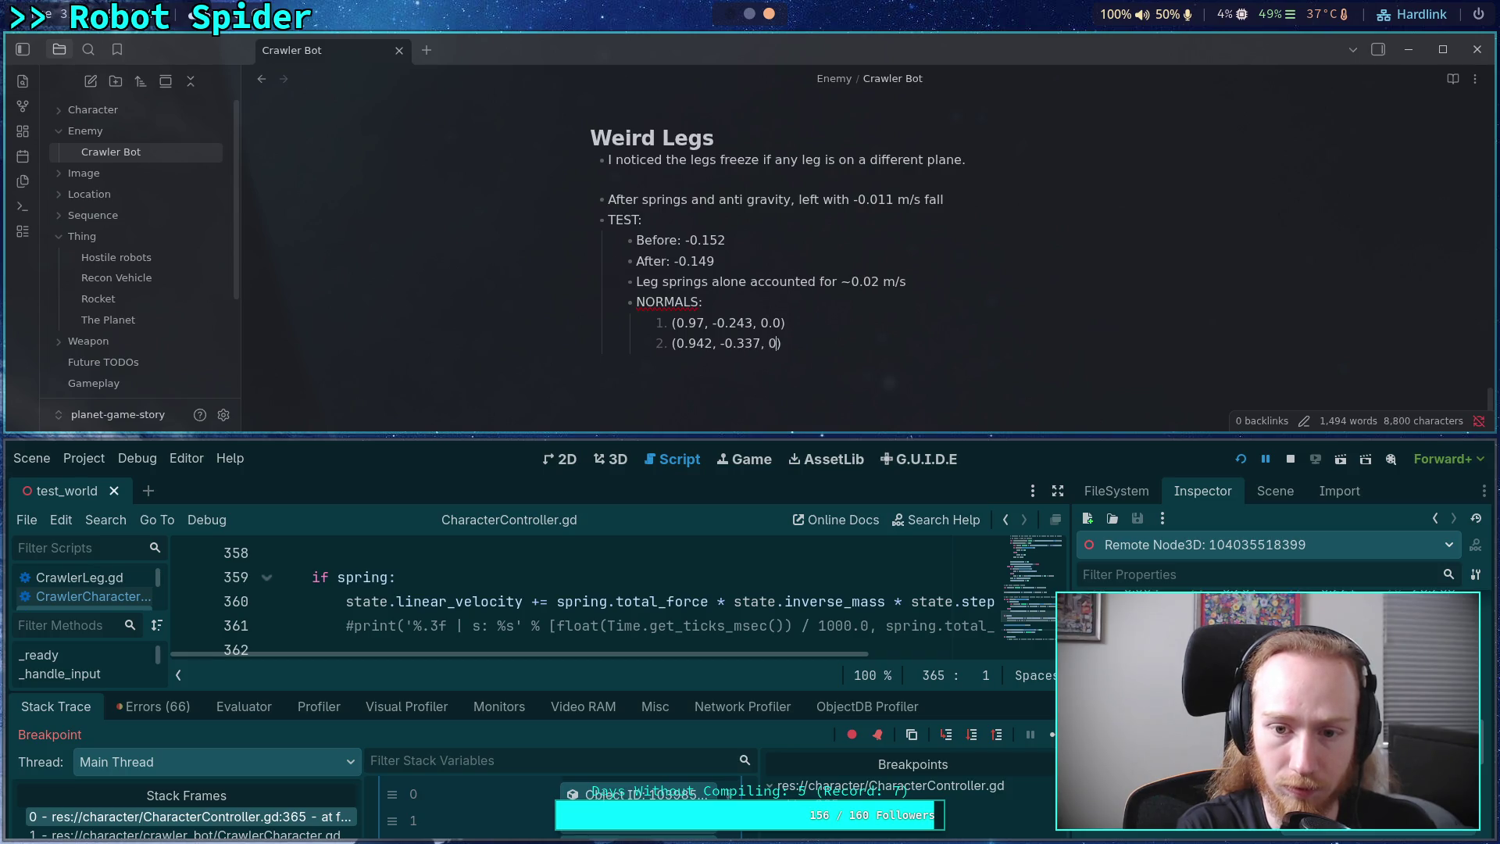
text(.0)
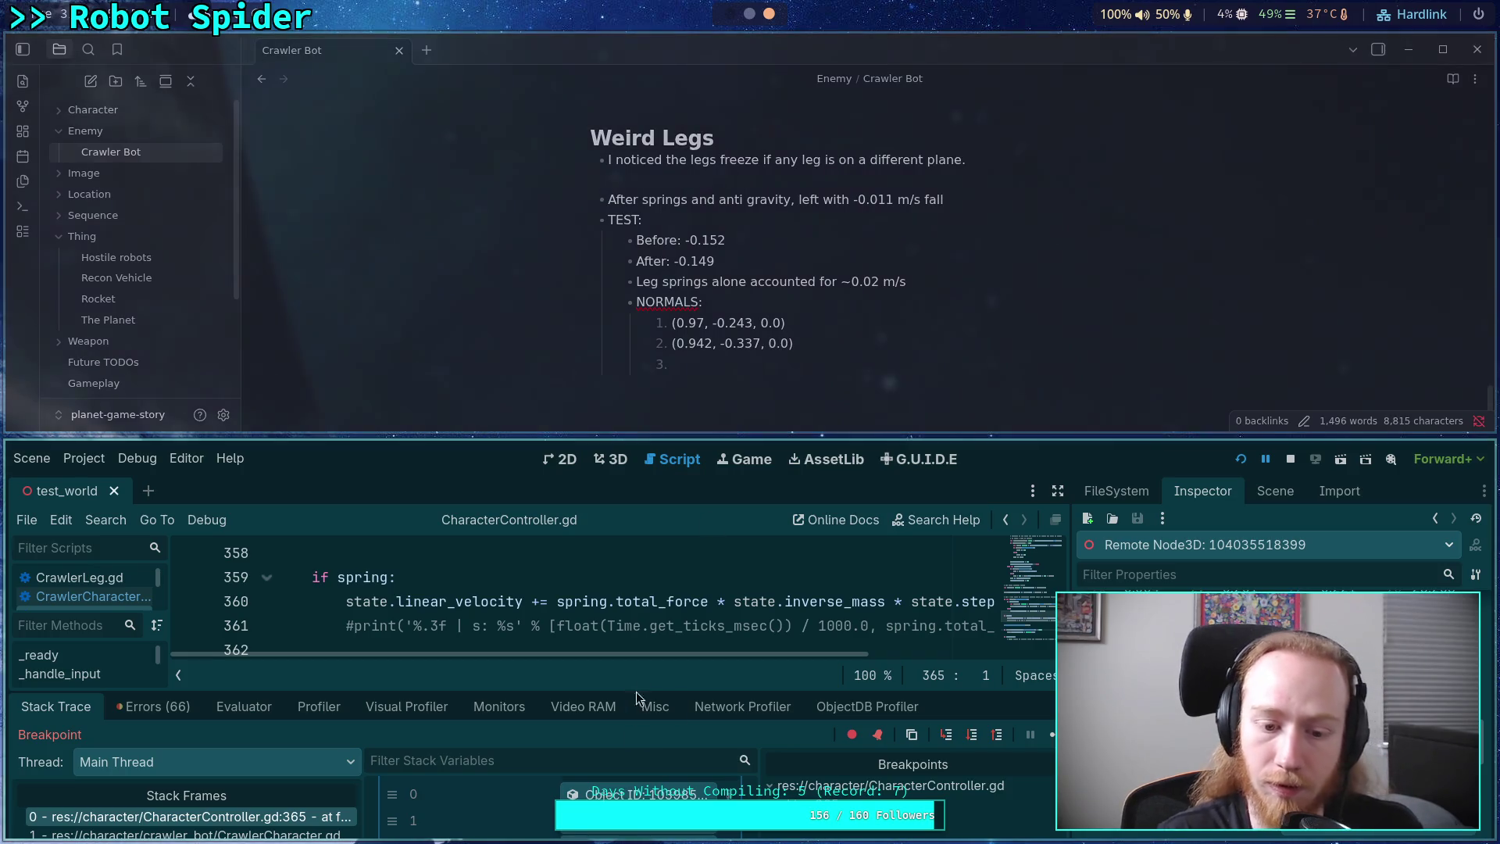
- Add the third normal (0.989, -0.147, 0.0) and start an empty fourth entry
scroll(632, 789, down, 1)
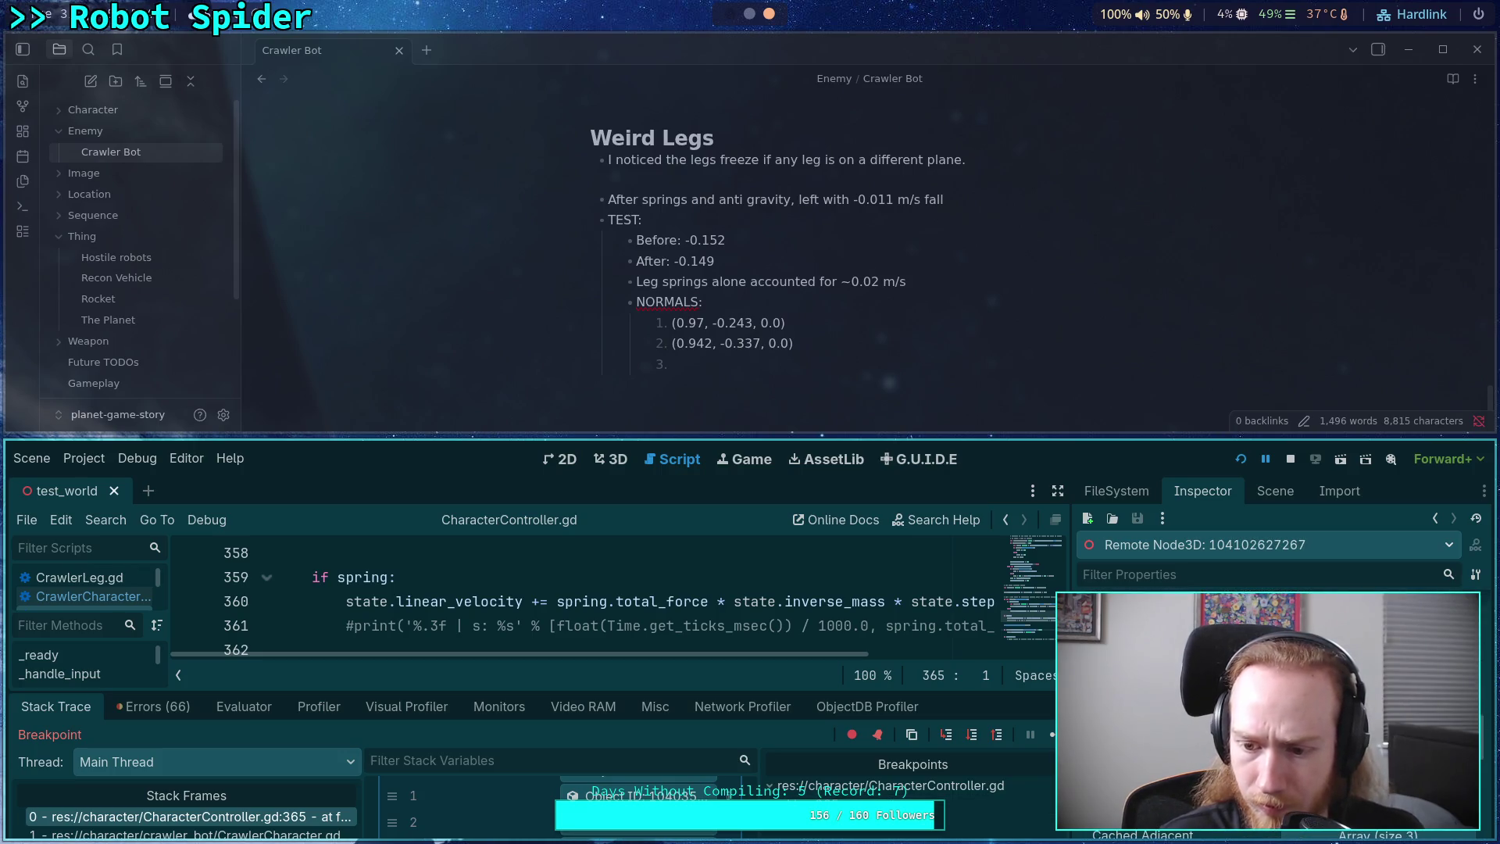
click(769, 364)
text(()
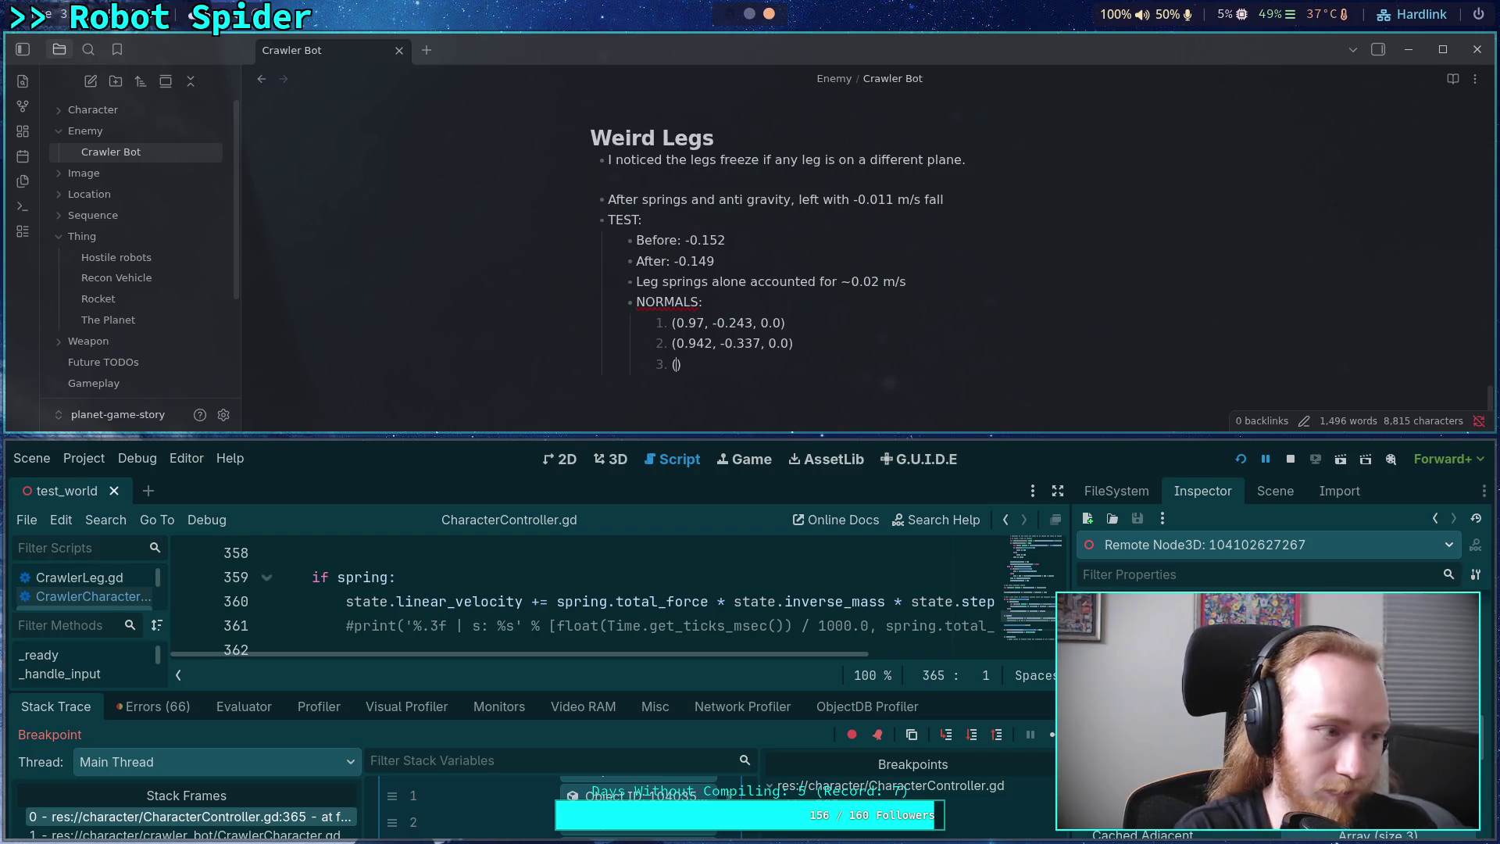
text(0.97)
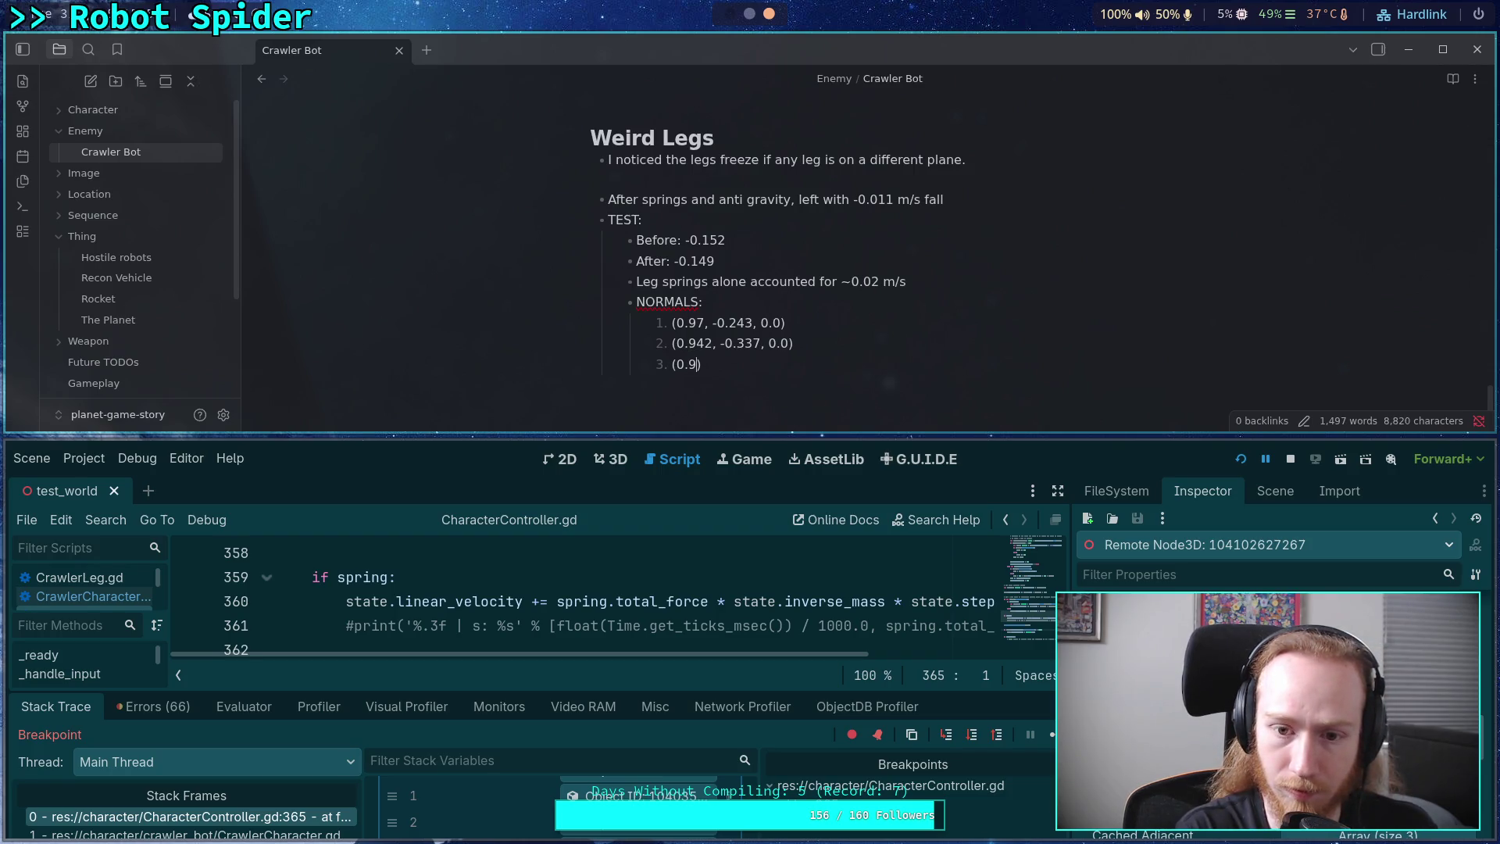
text(89, )
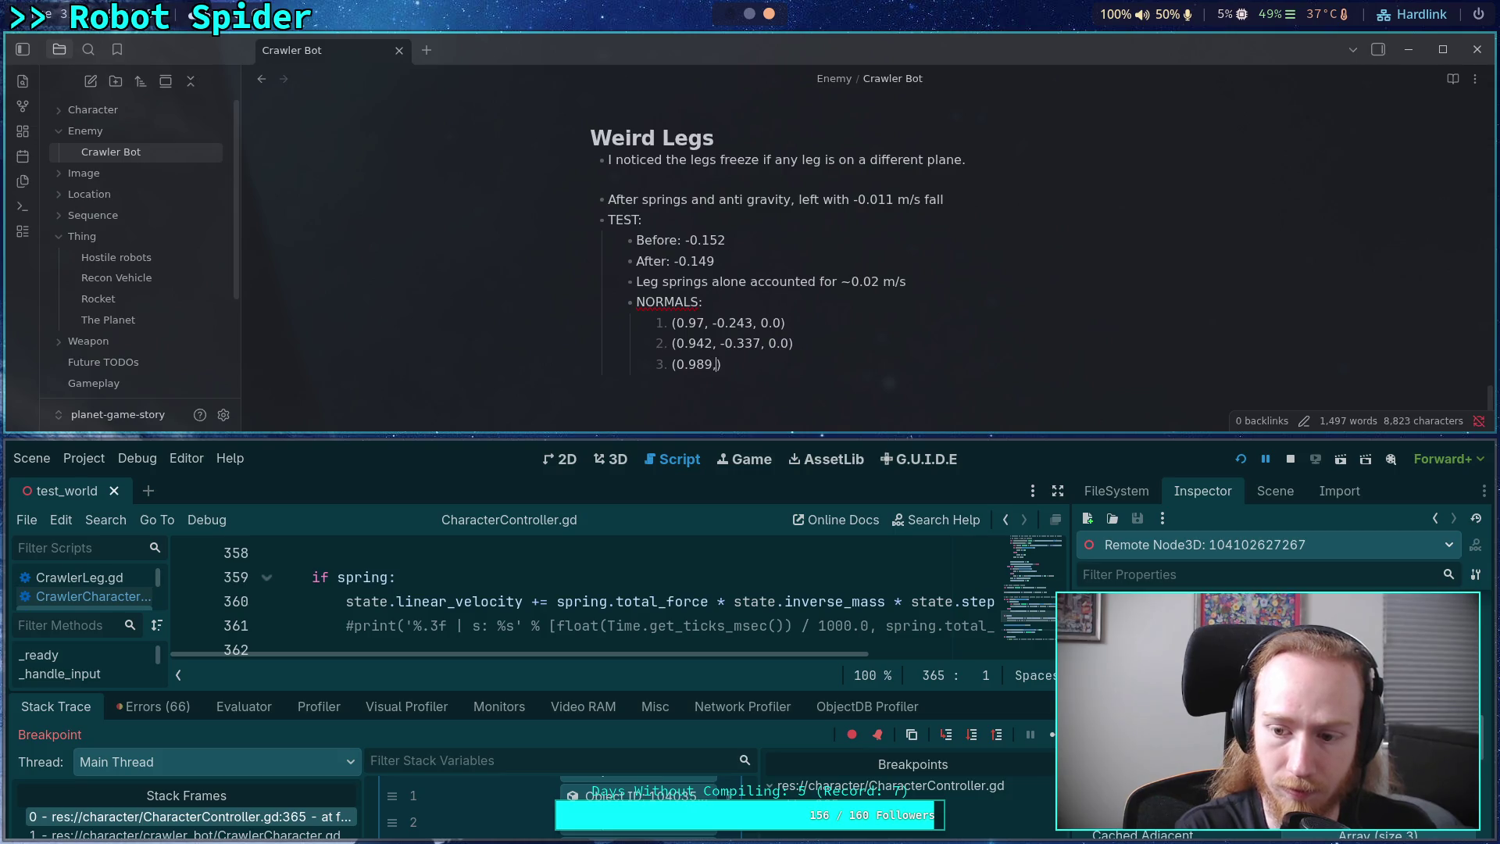
text(-0.1)
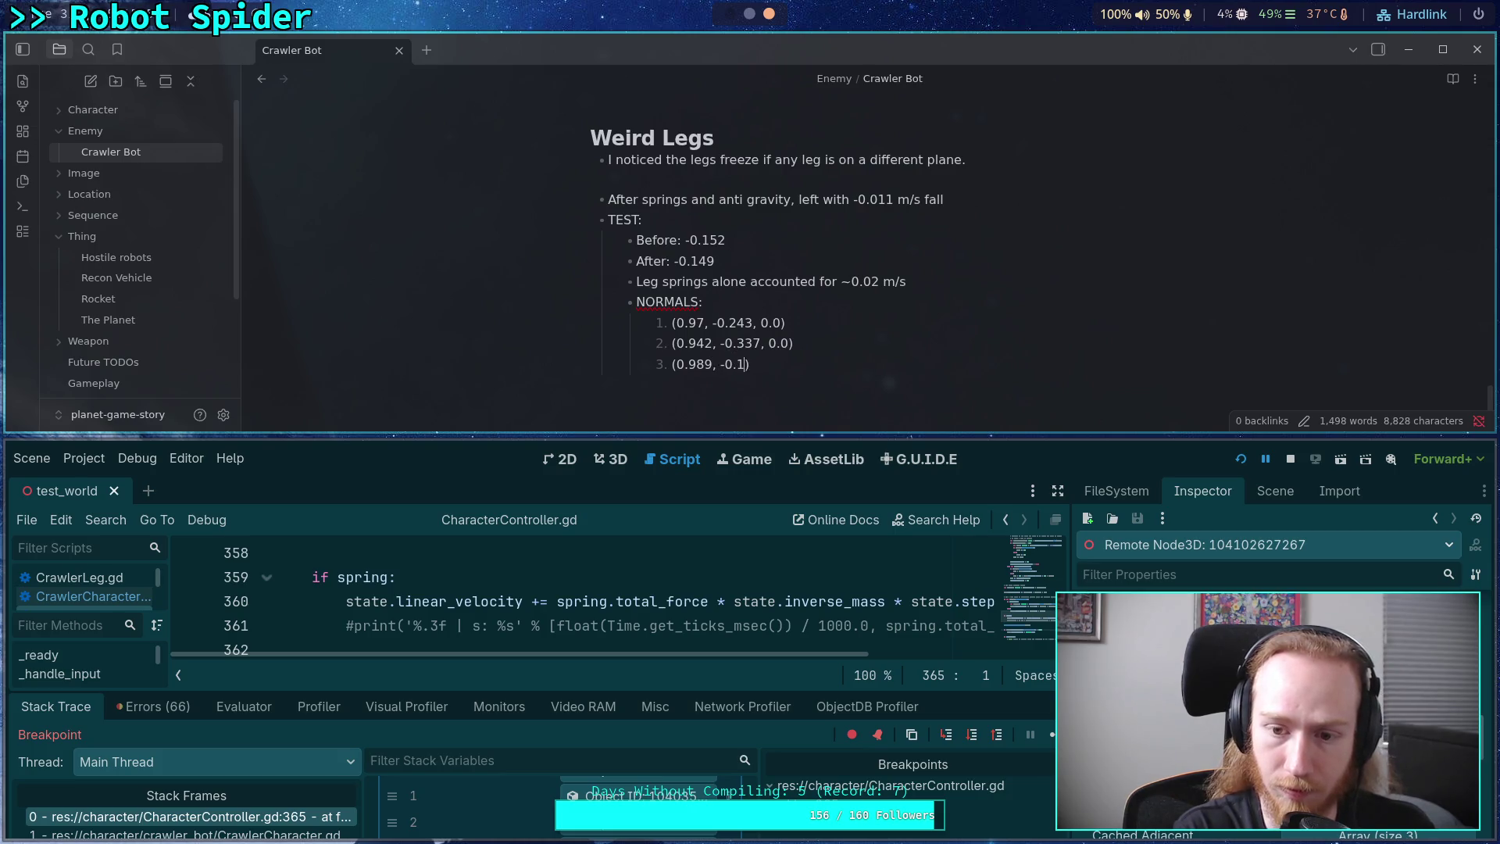
text(45)
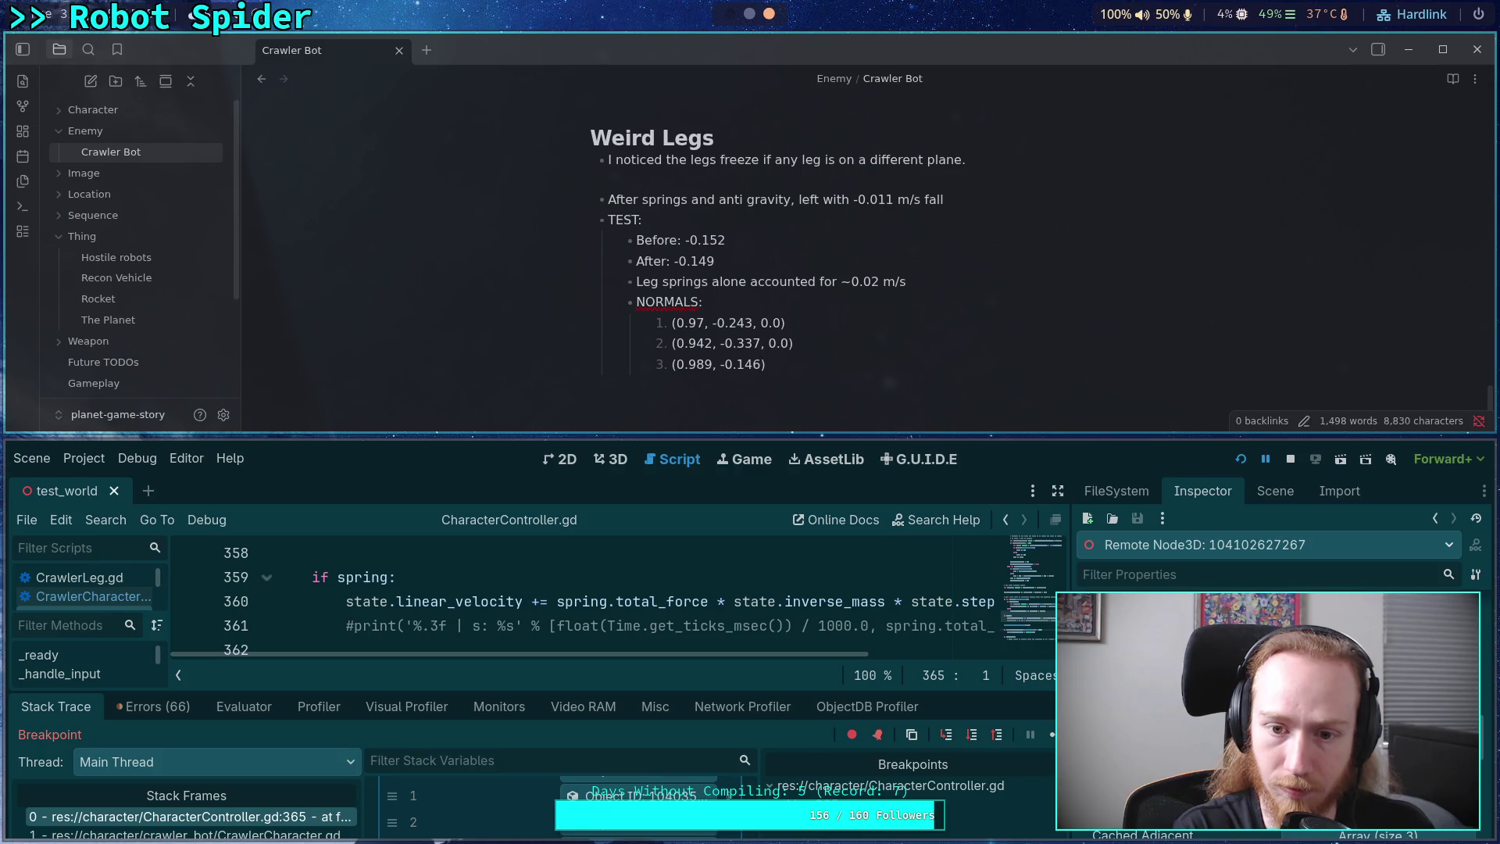
key(BackSpace)
text(7, 0.0)
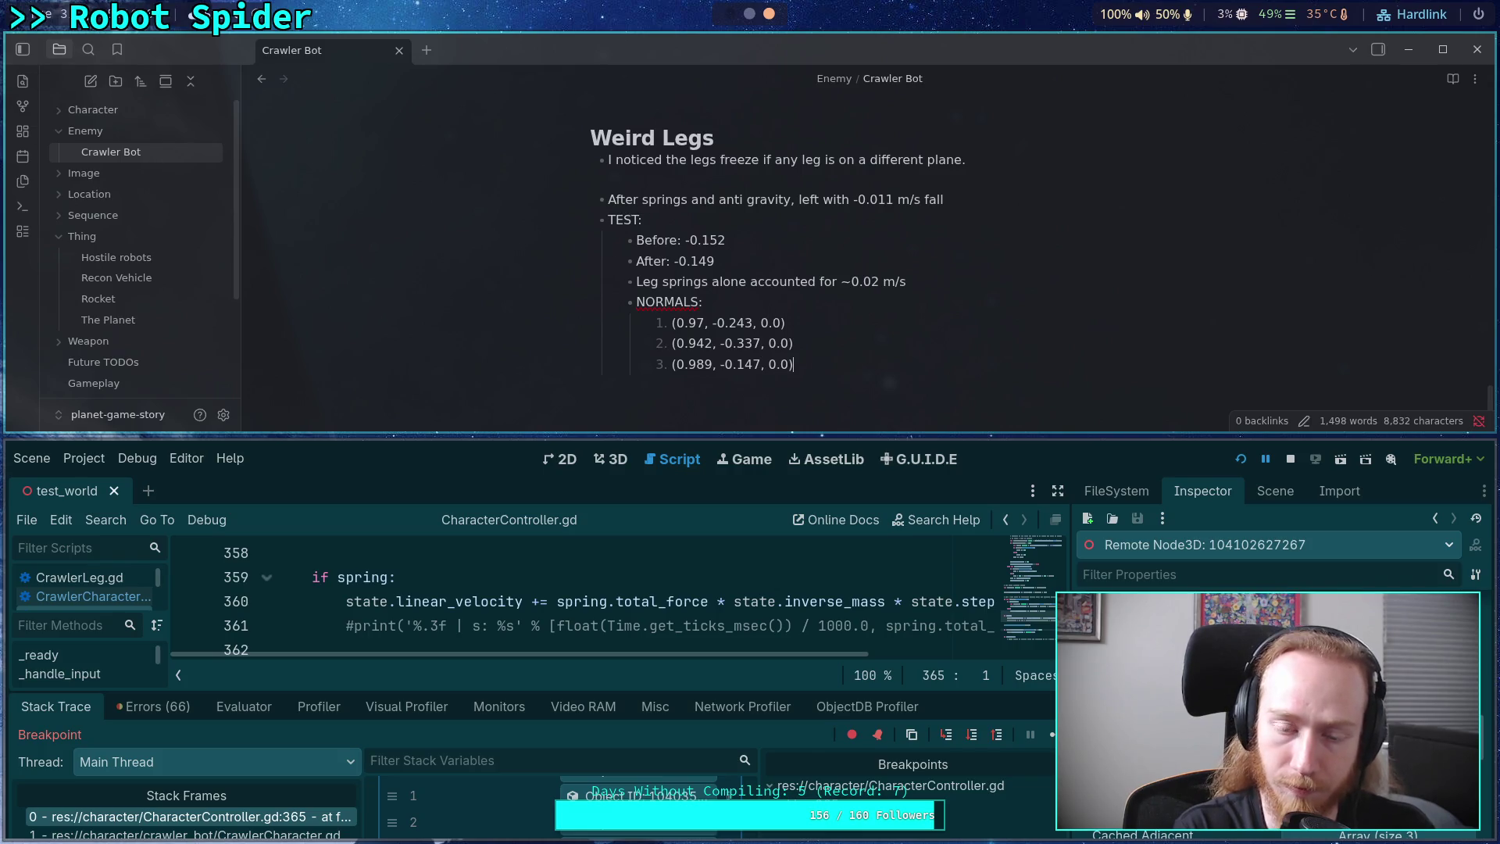
key(Return)
scroll(615, 830, down, 1)
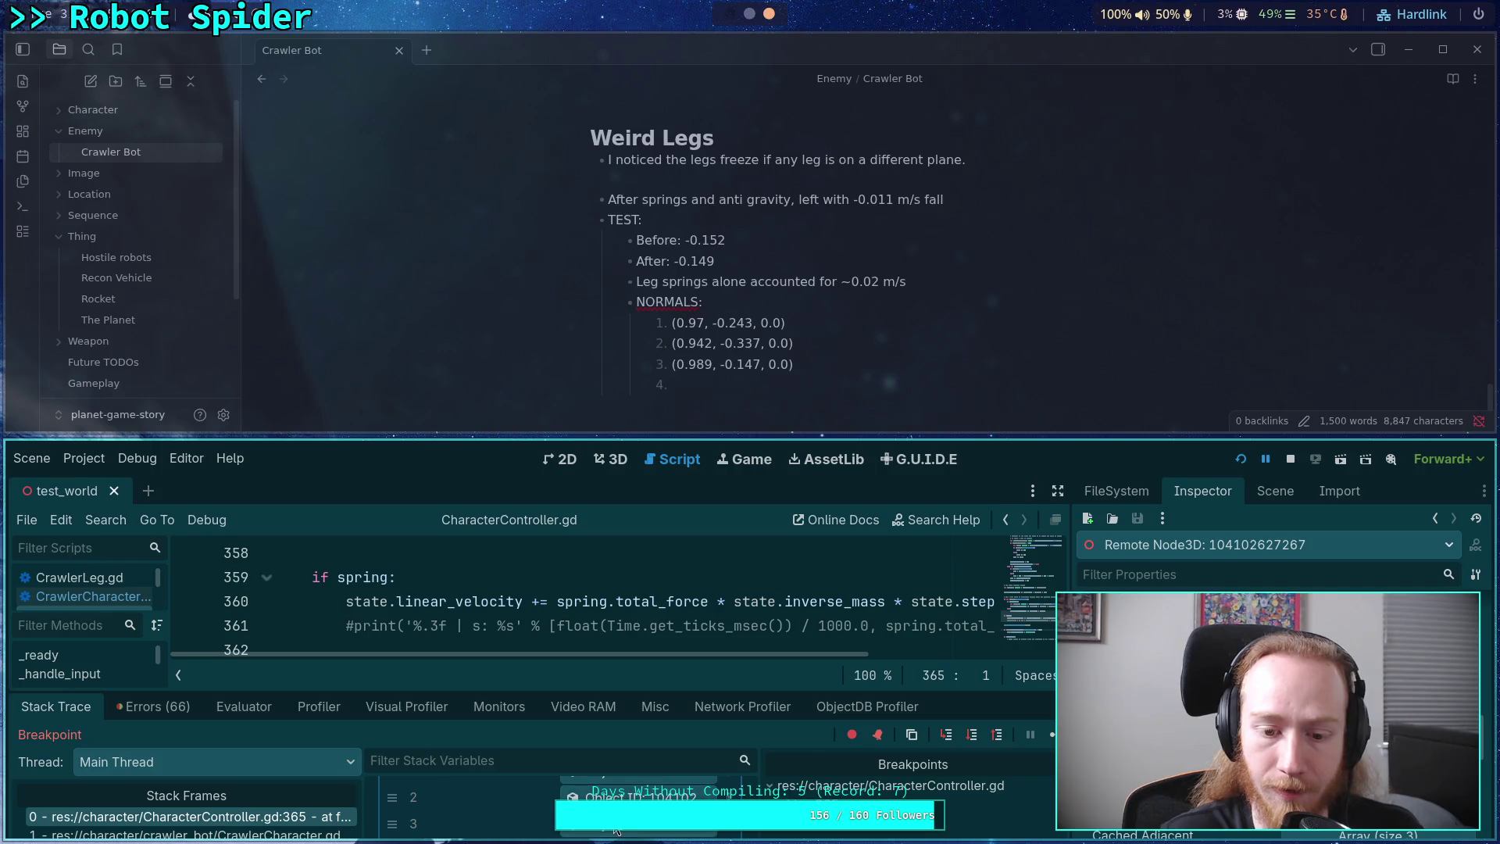
- Inspect the next leg node and record entry 4 as (0.97, -0.243, 0.0)
click(615, 830)
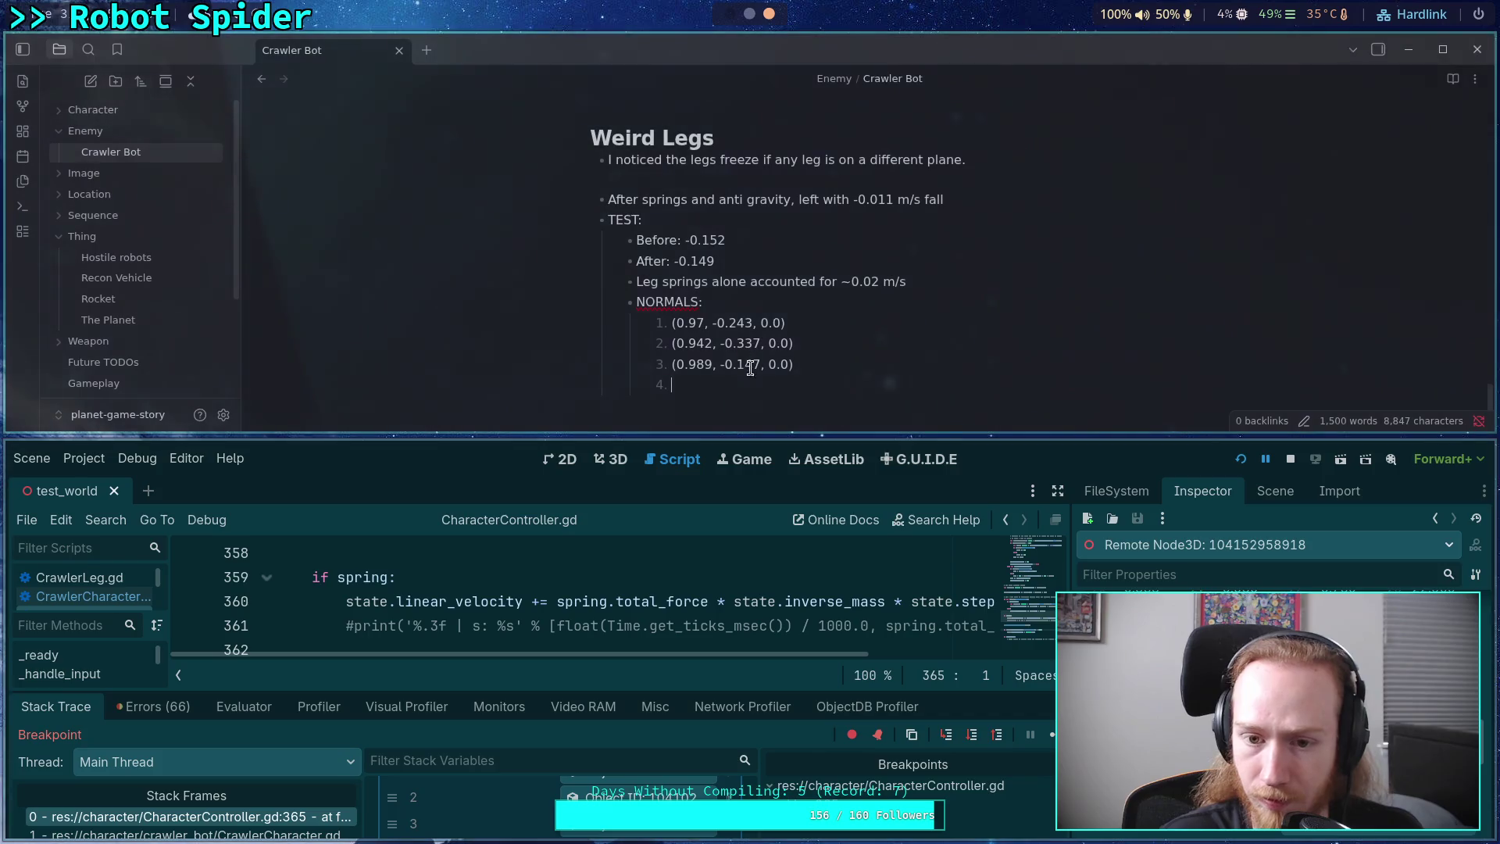
text((0.)
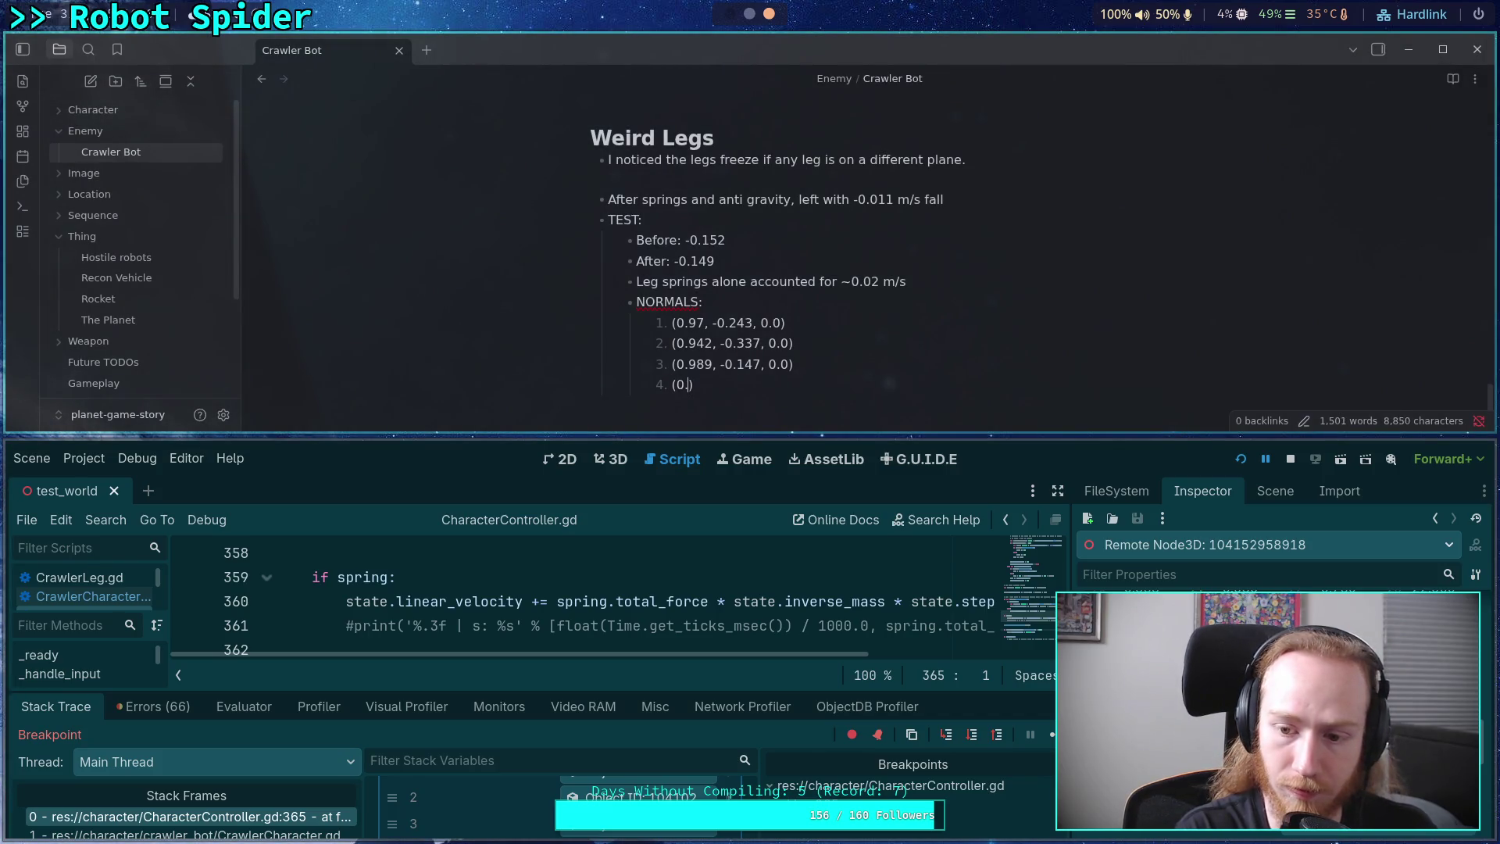
text(97)
text(, -0)
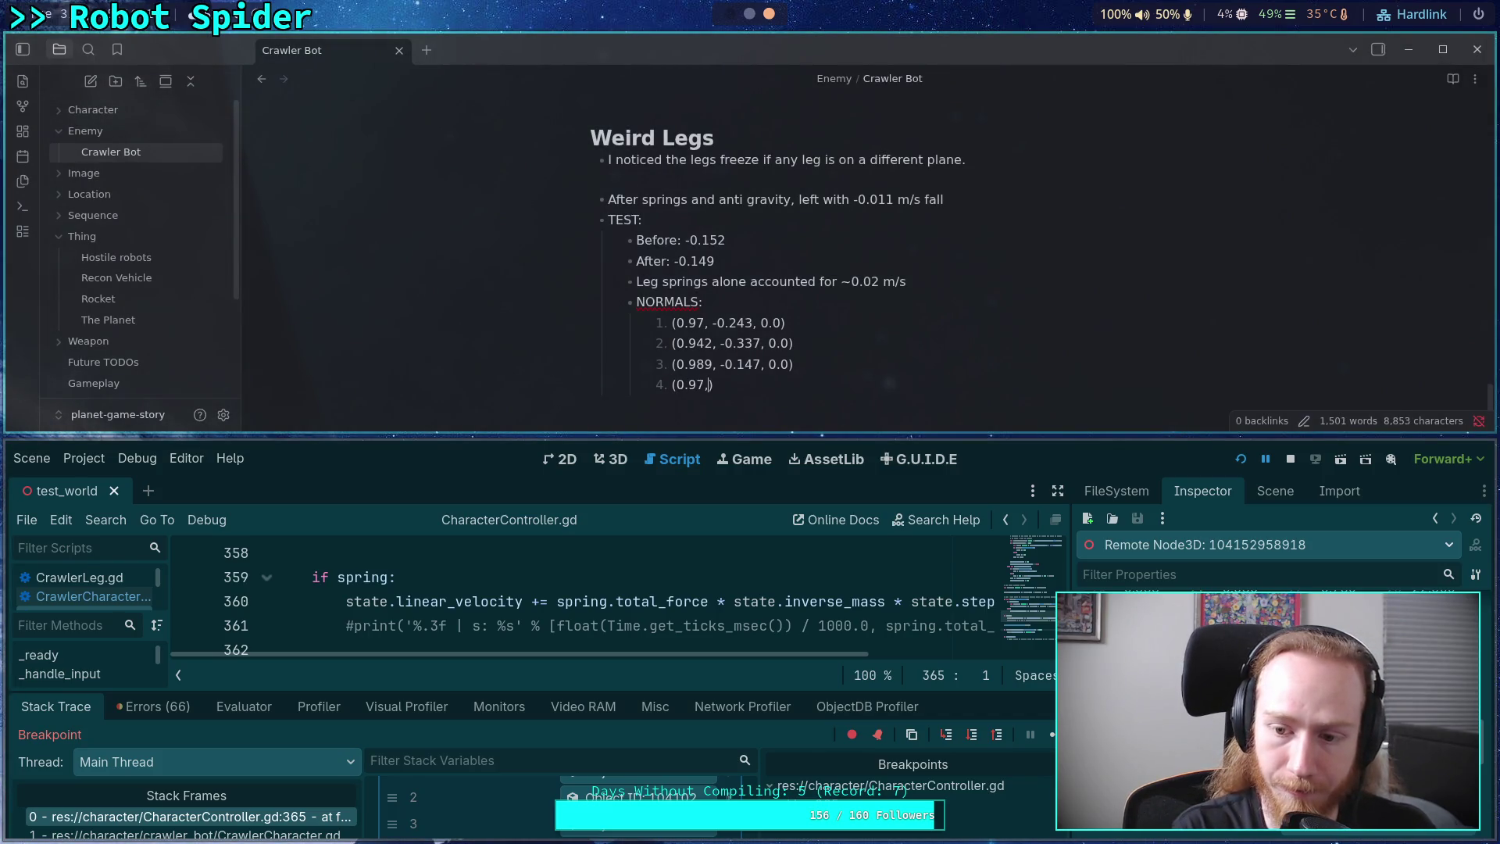
text(.24)
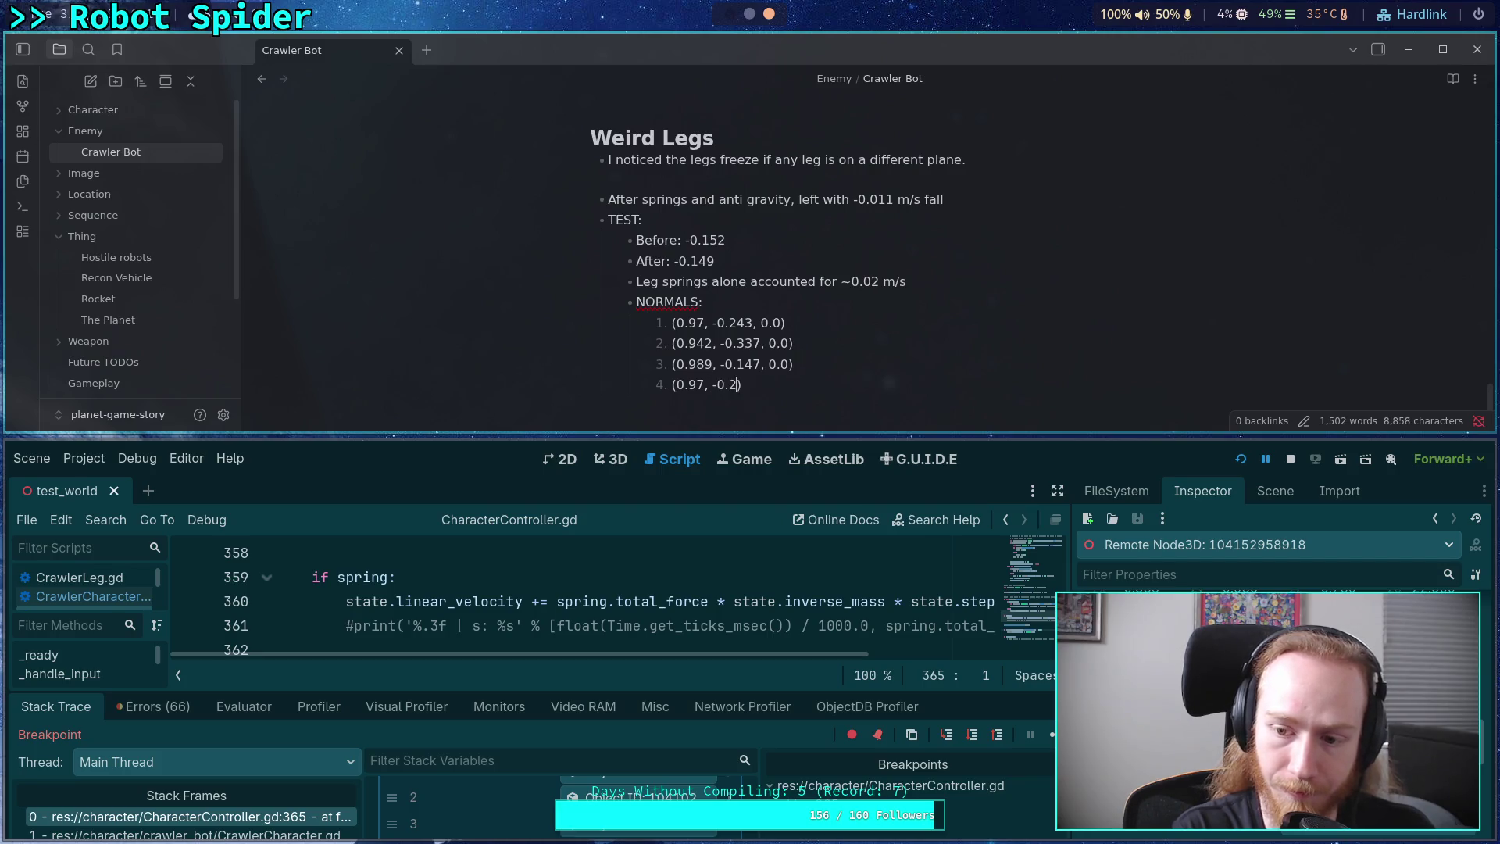
text(3, 0.0)
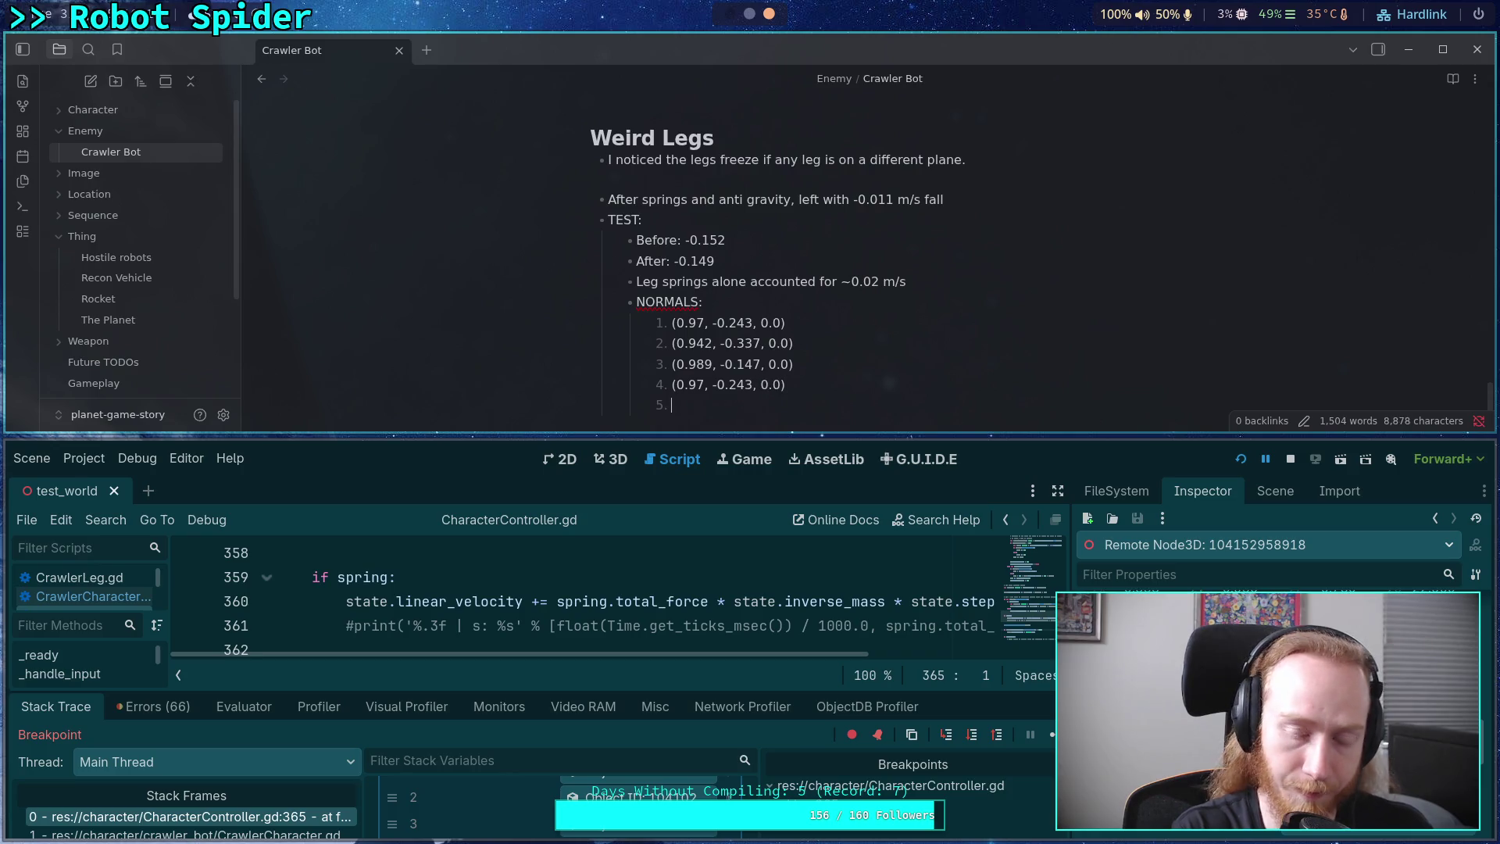
key(alt+Tab)
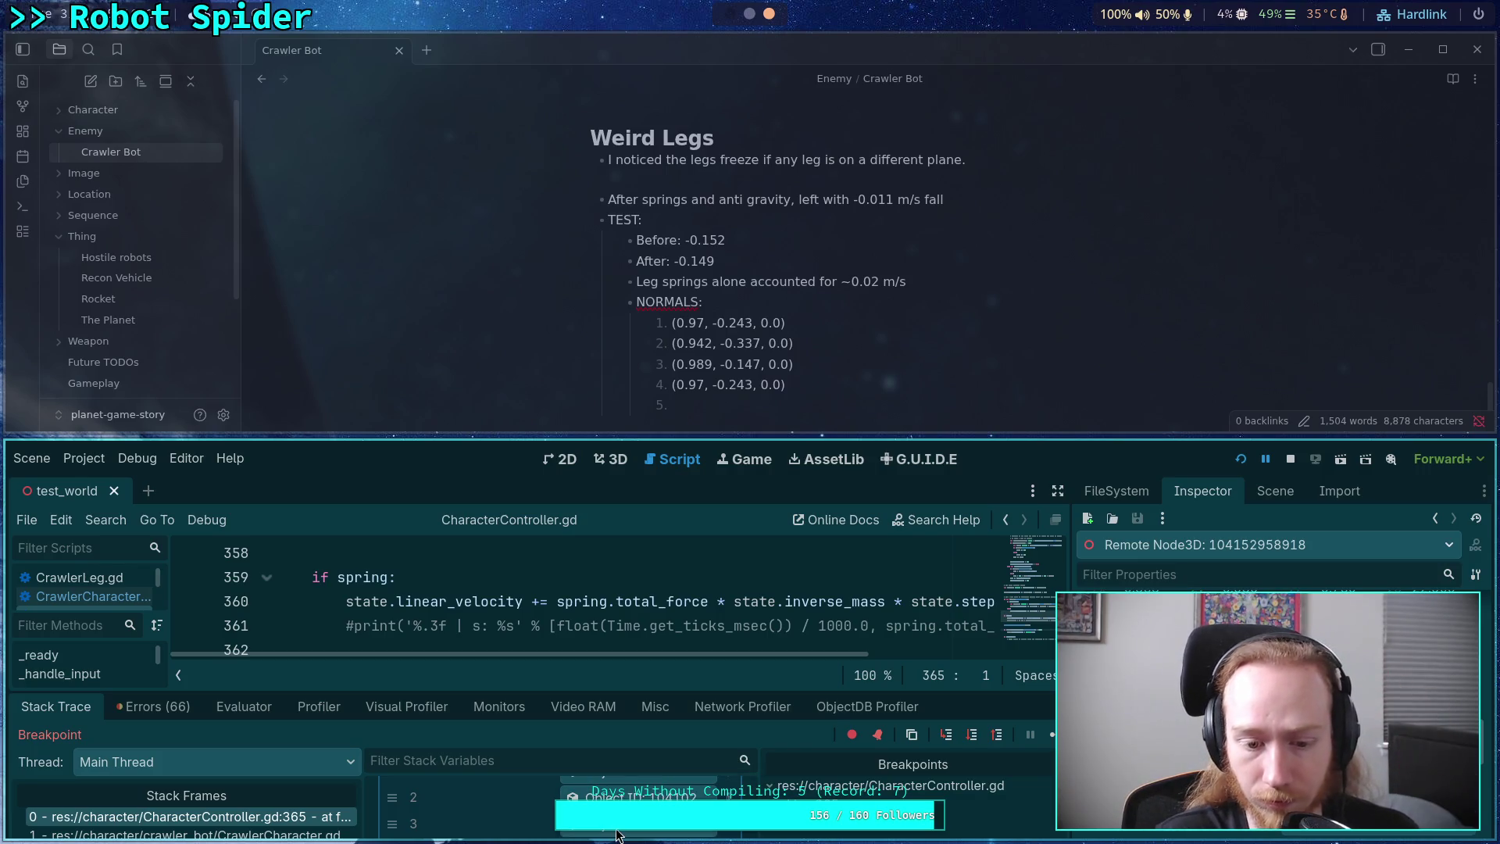
- Record the fifth normal as (0.989, -0.147, 0.0) and begin an empty sixth item
scroll(547, 809, down, 1)
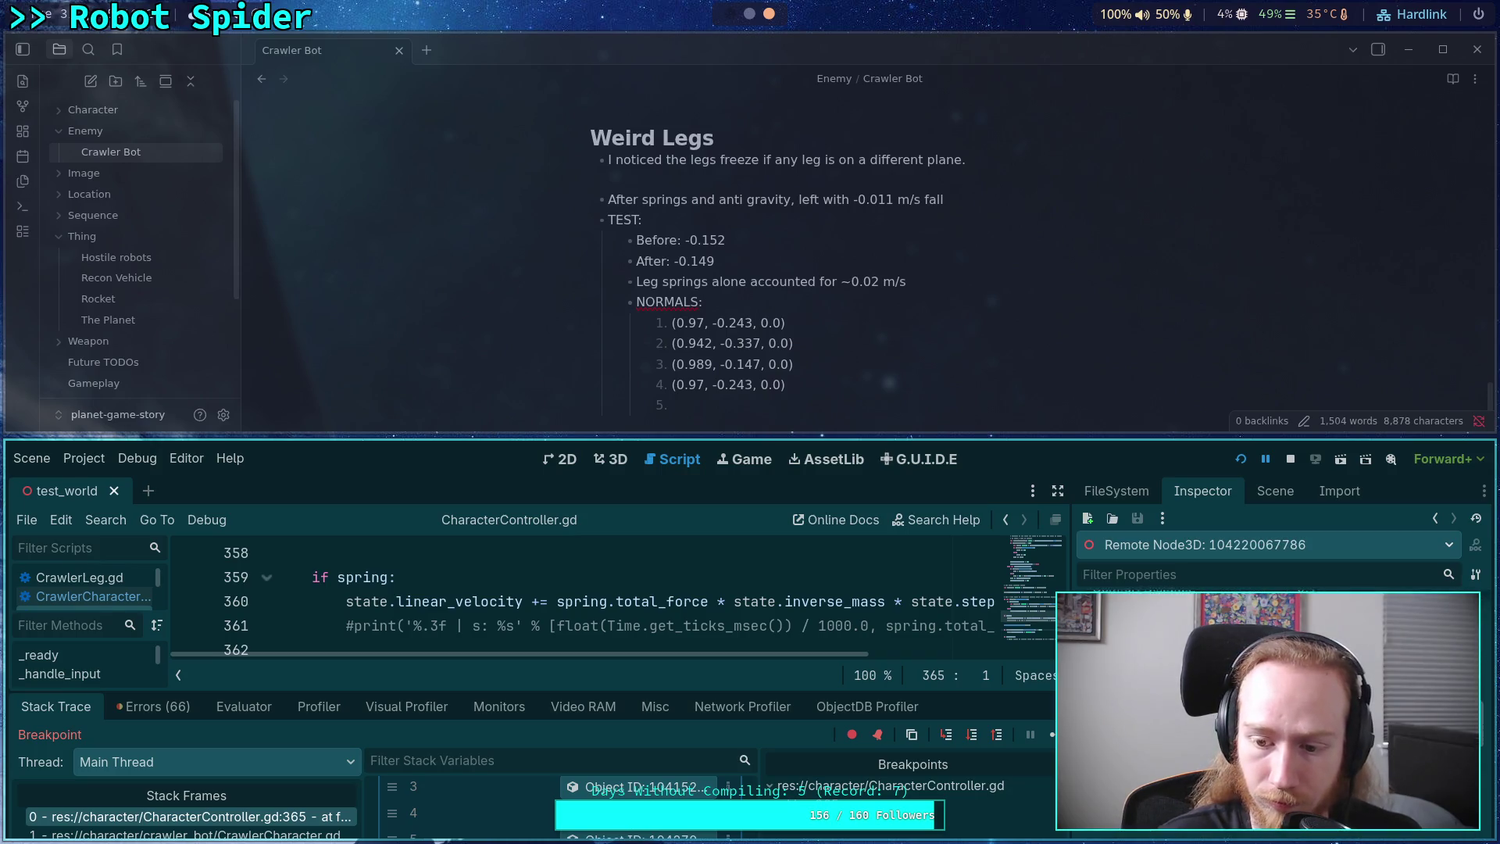
click(727, 405)
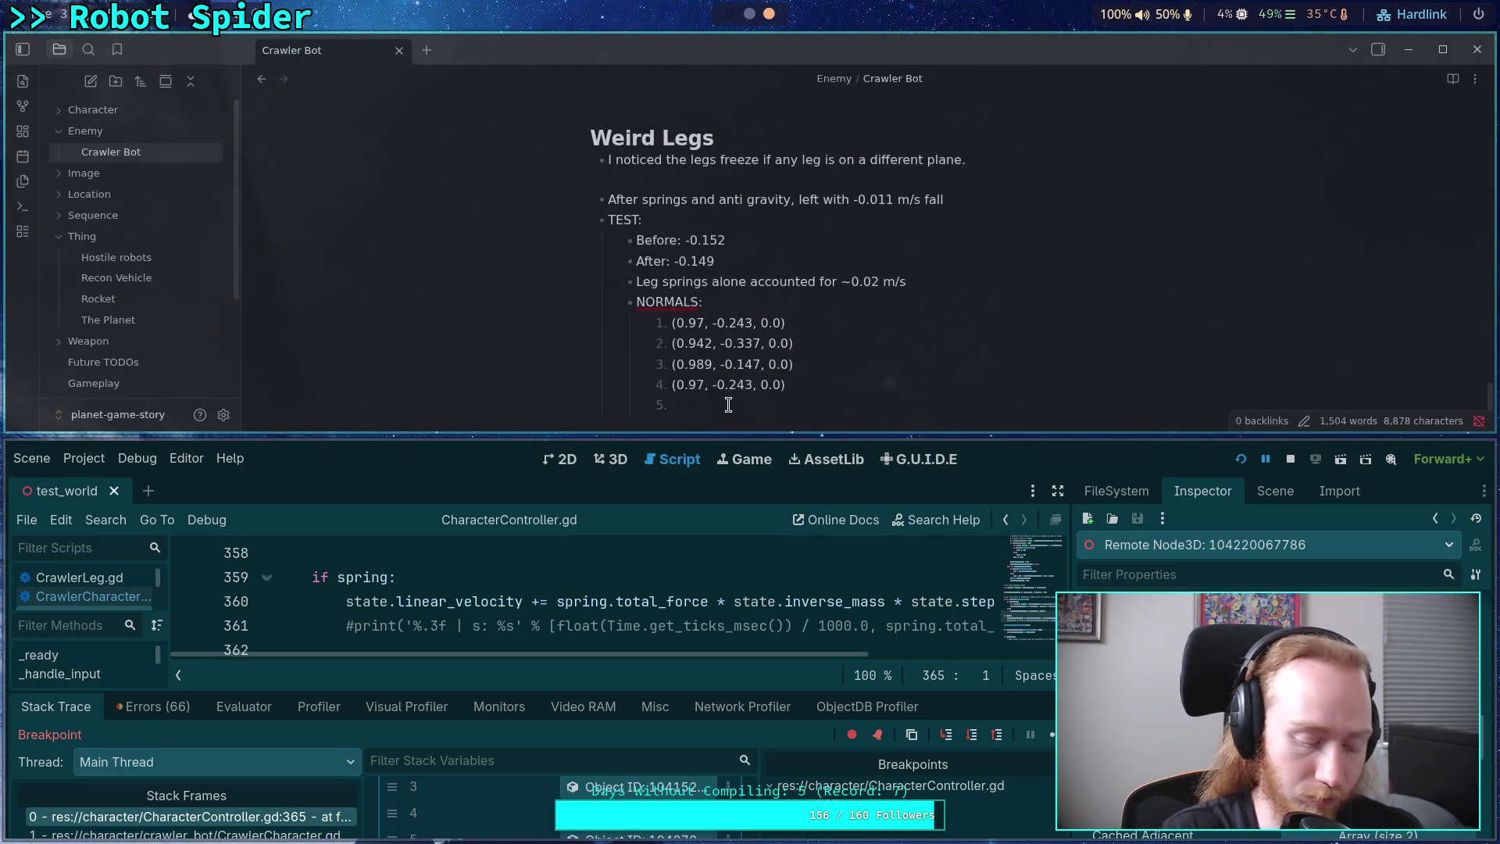
text((0.9)
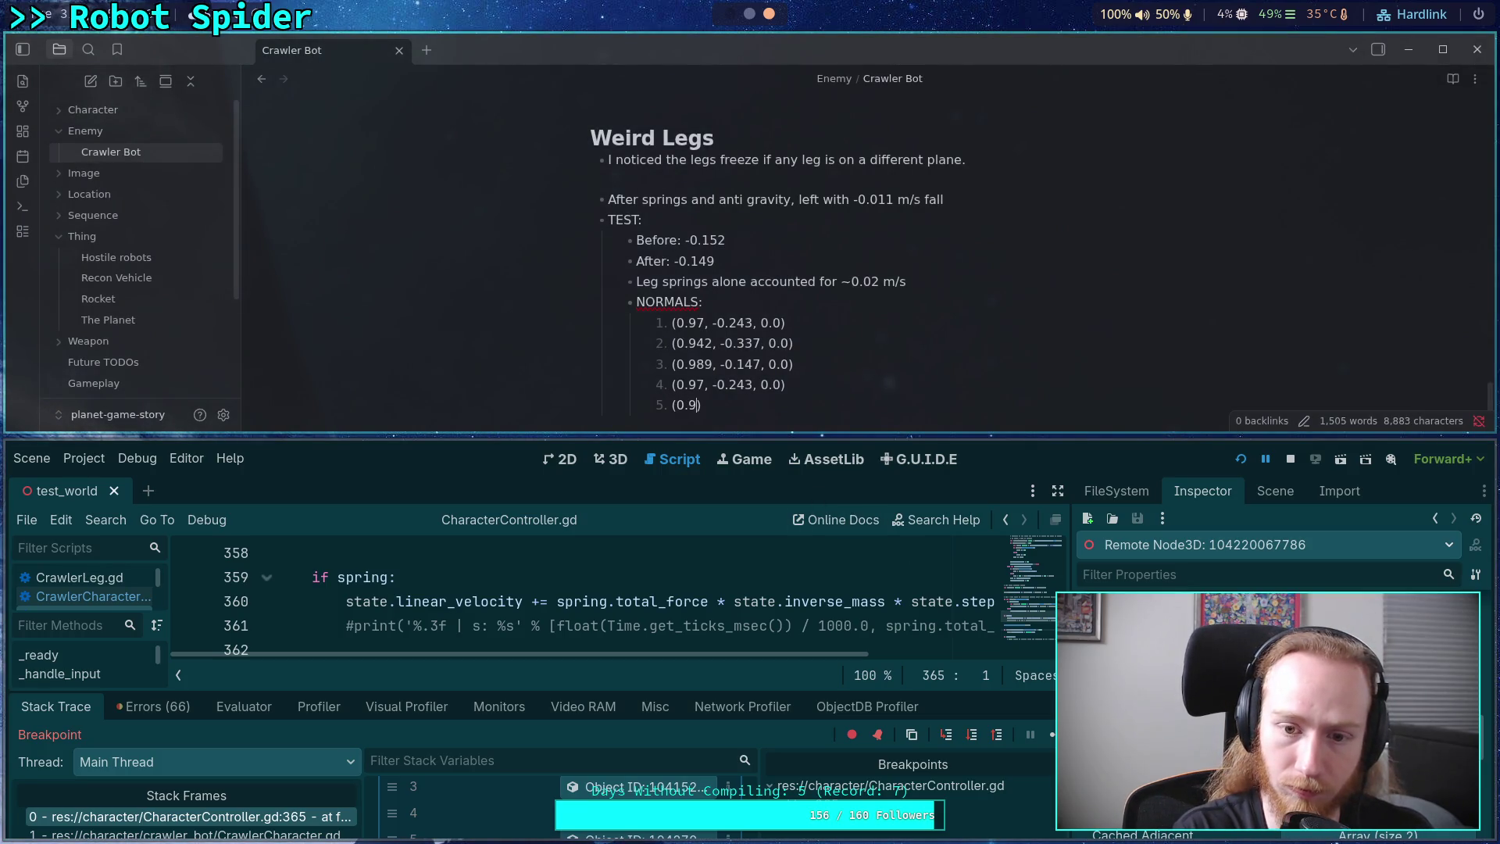
text(89, )
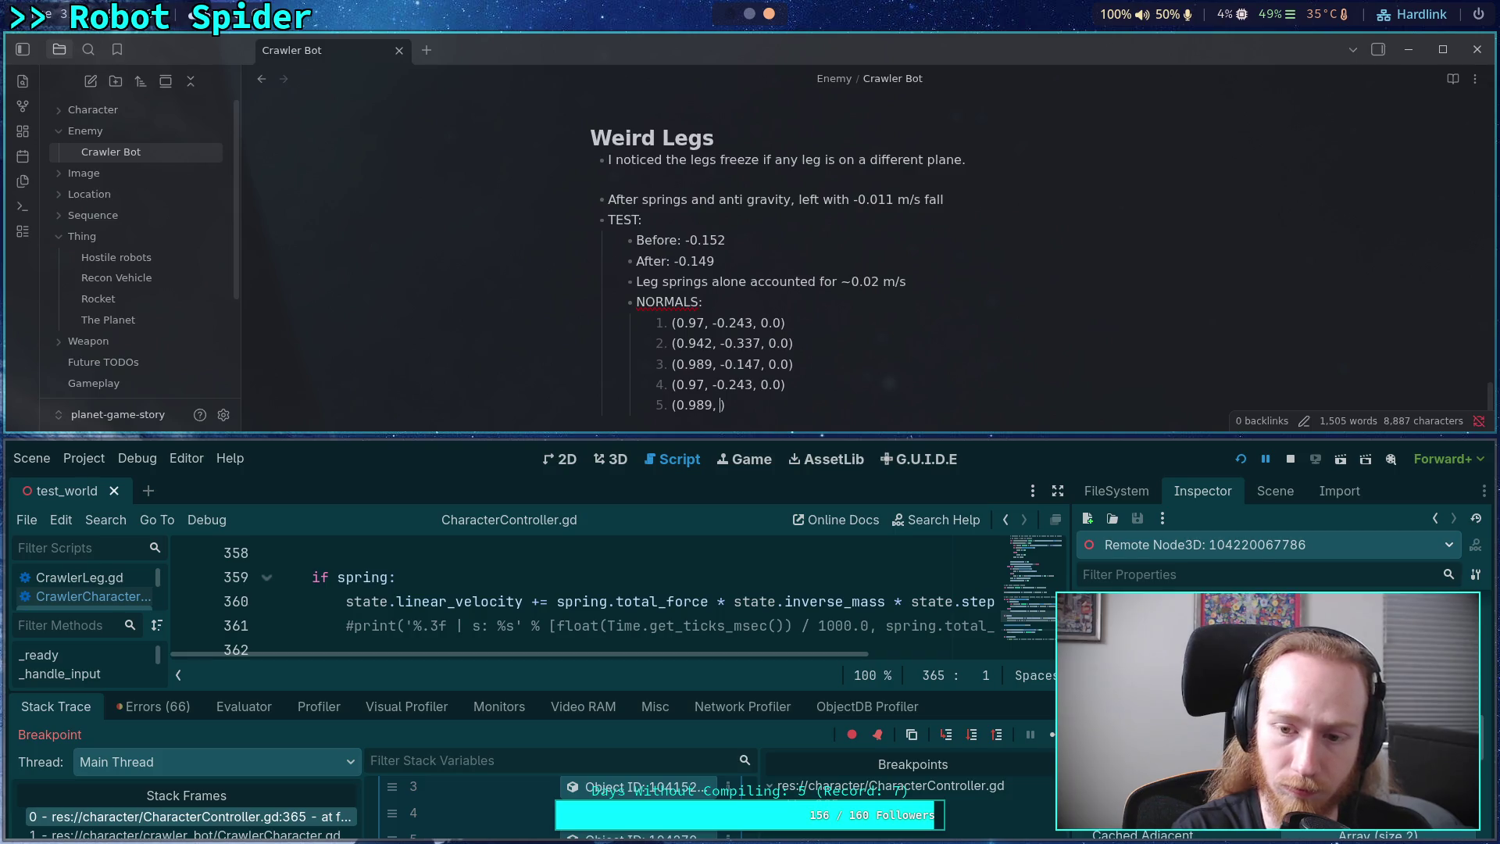
text(-0.1)
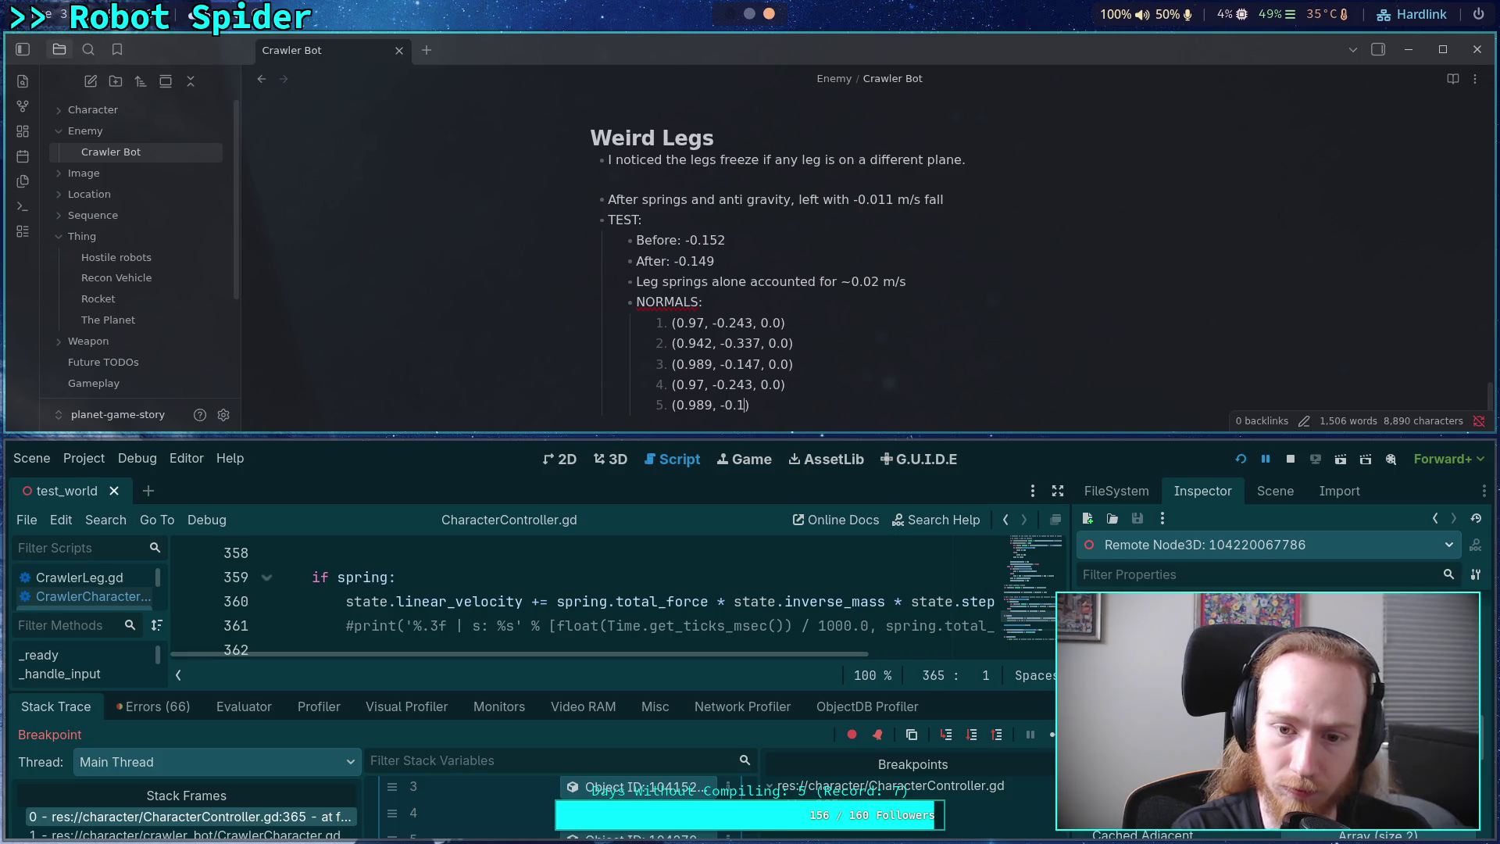
text(4)
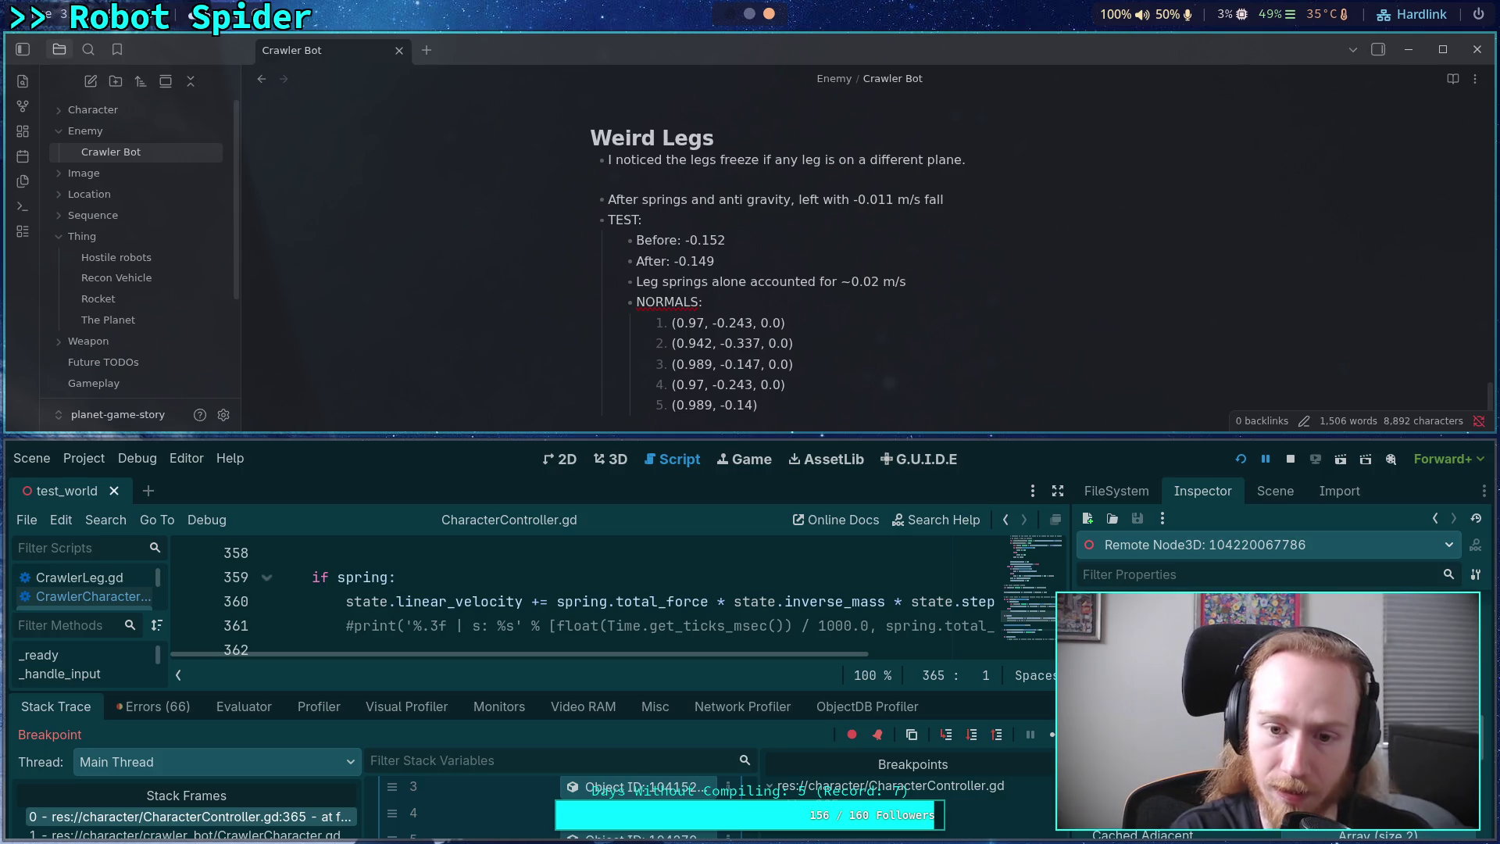
text(7)
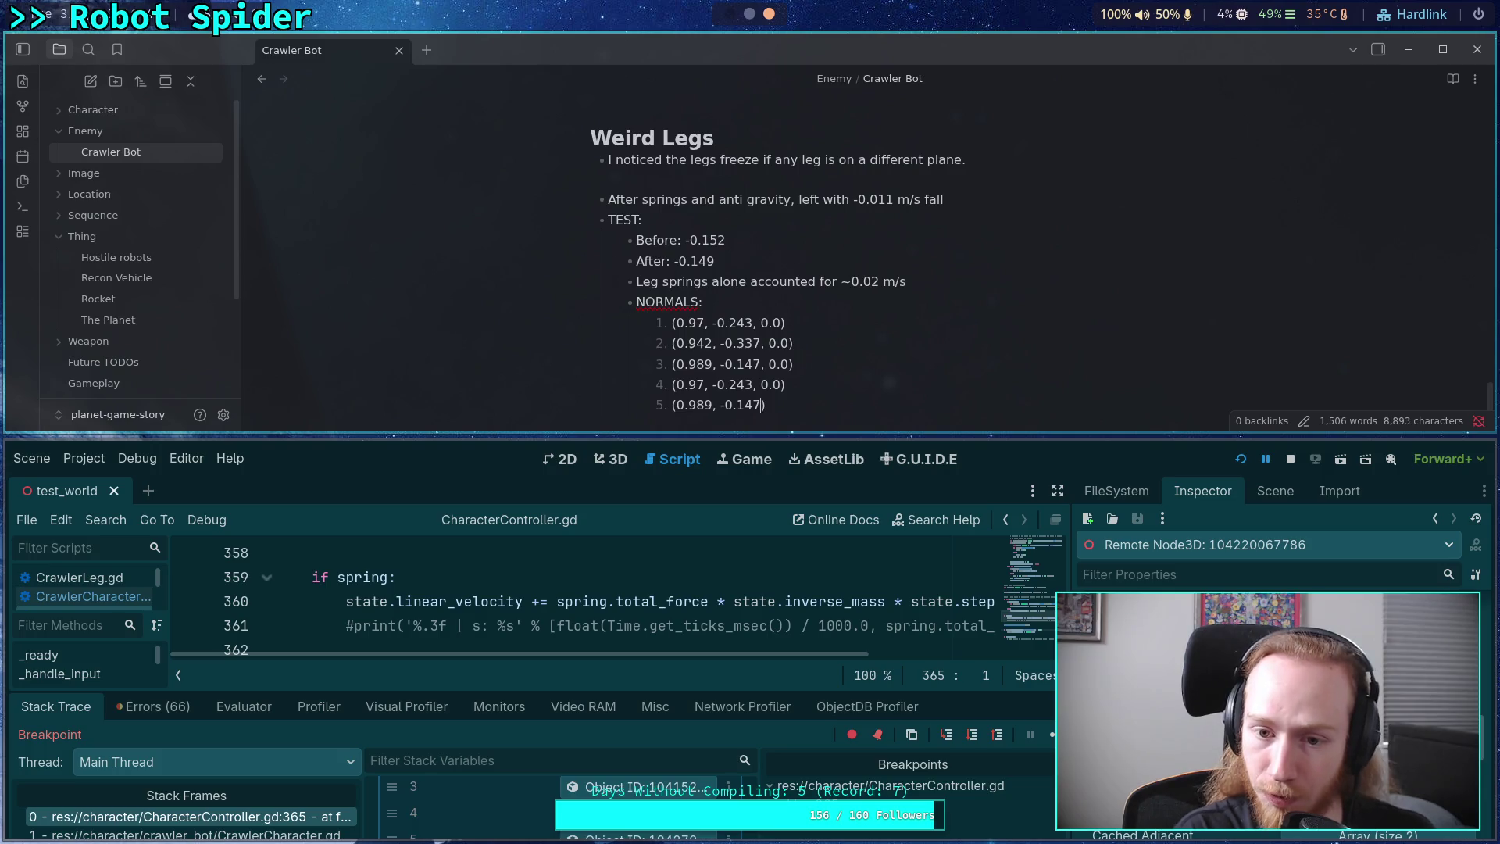
text(,)
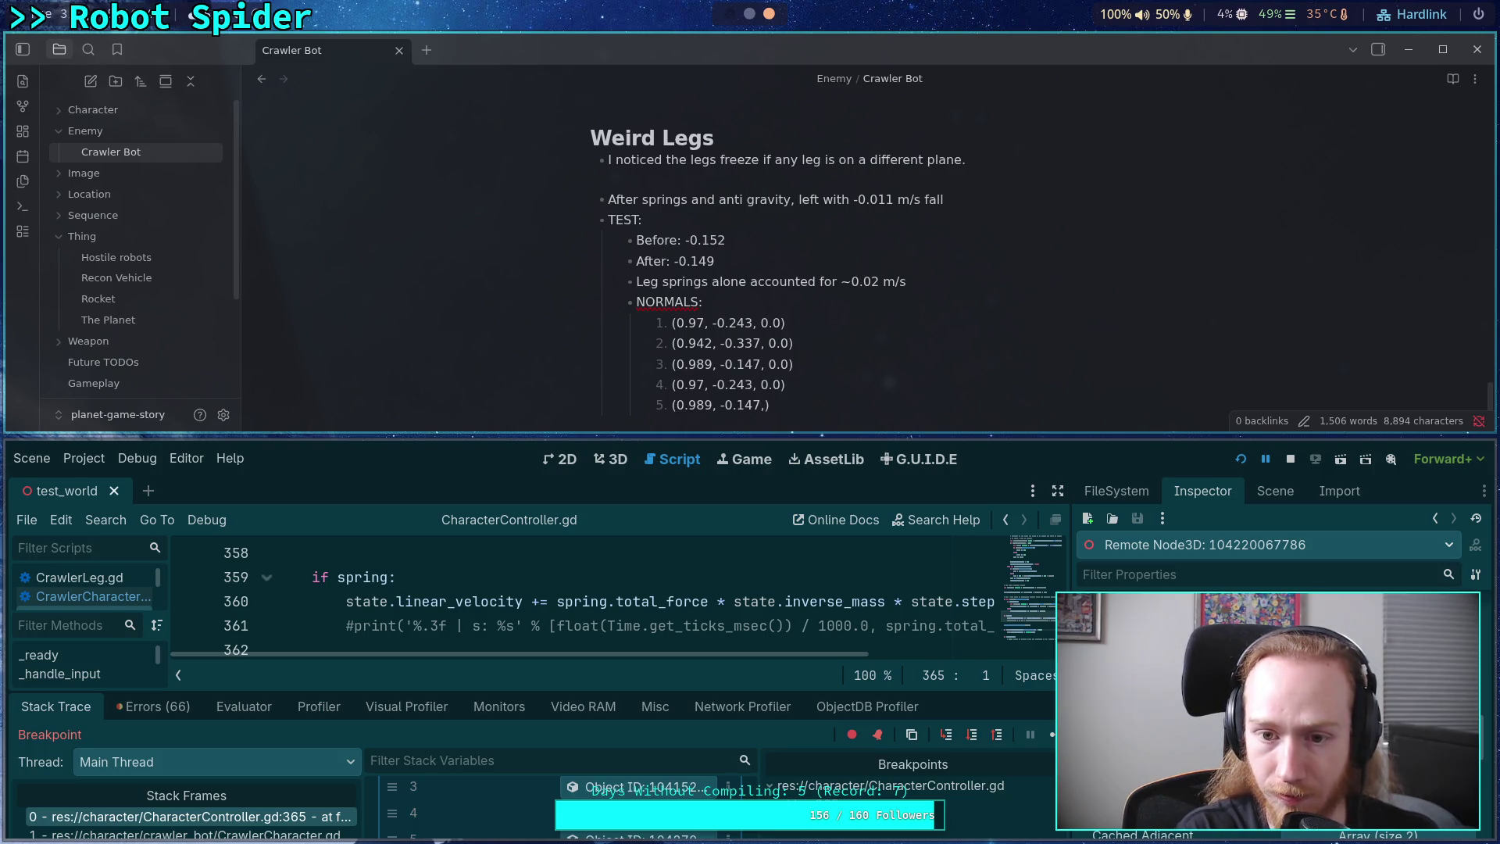
drag(785, 384, 671, 384)
drag(672, 323, 738, 326)
click(765, 405)
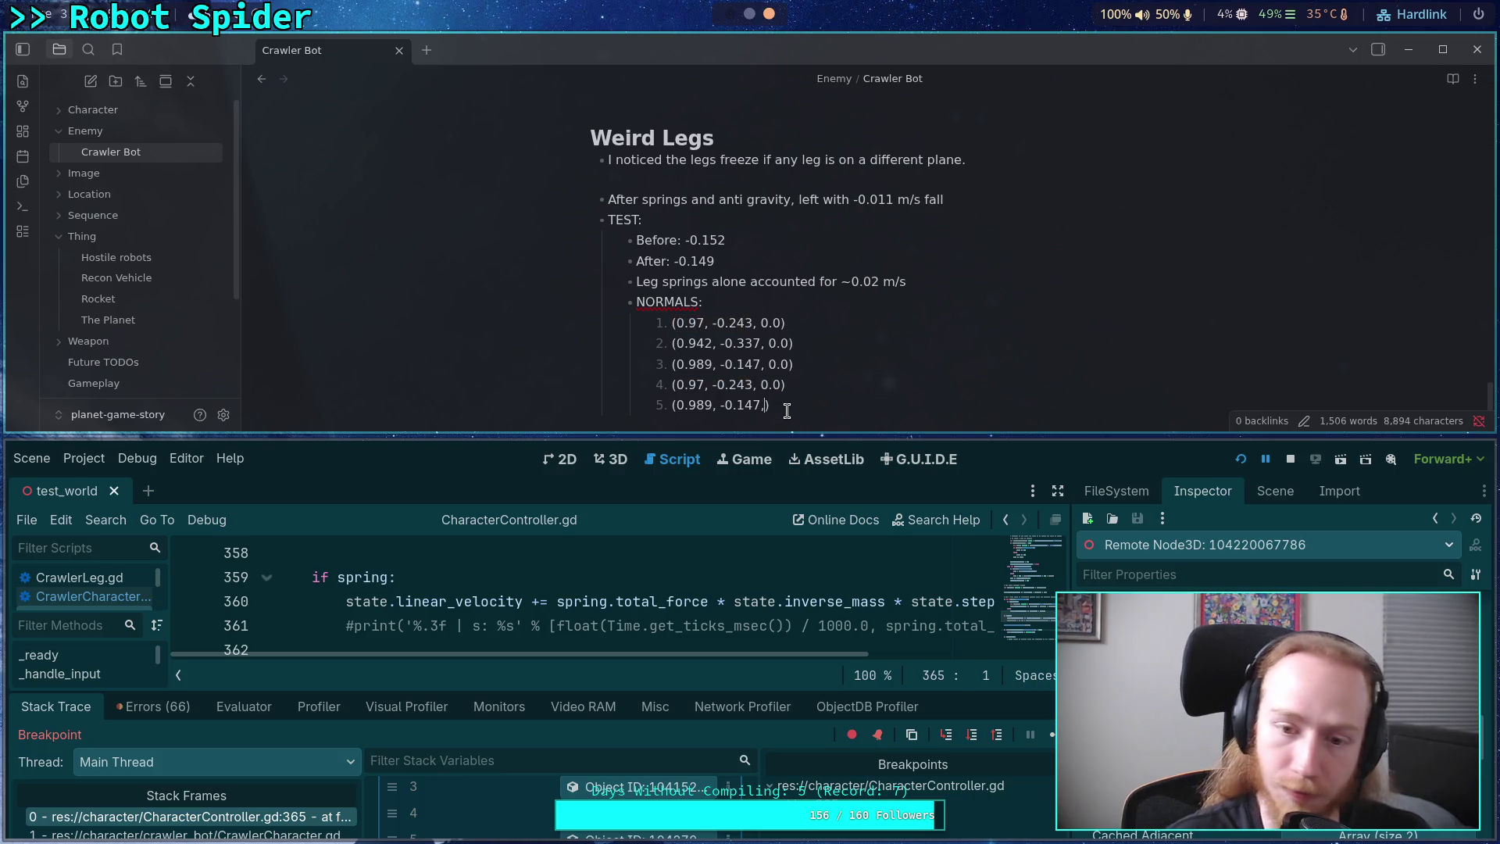
text(0.0)
key(Return)
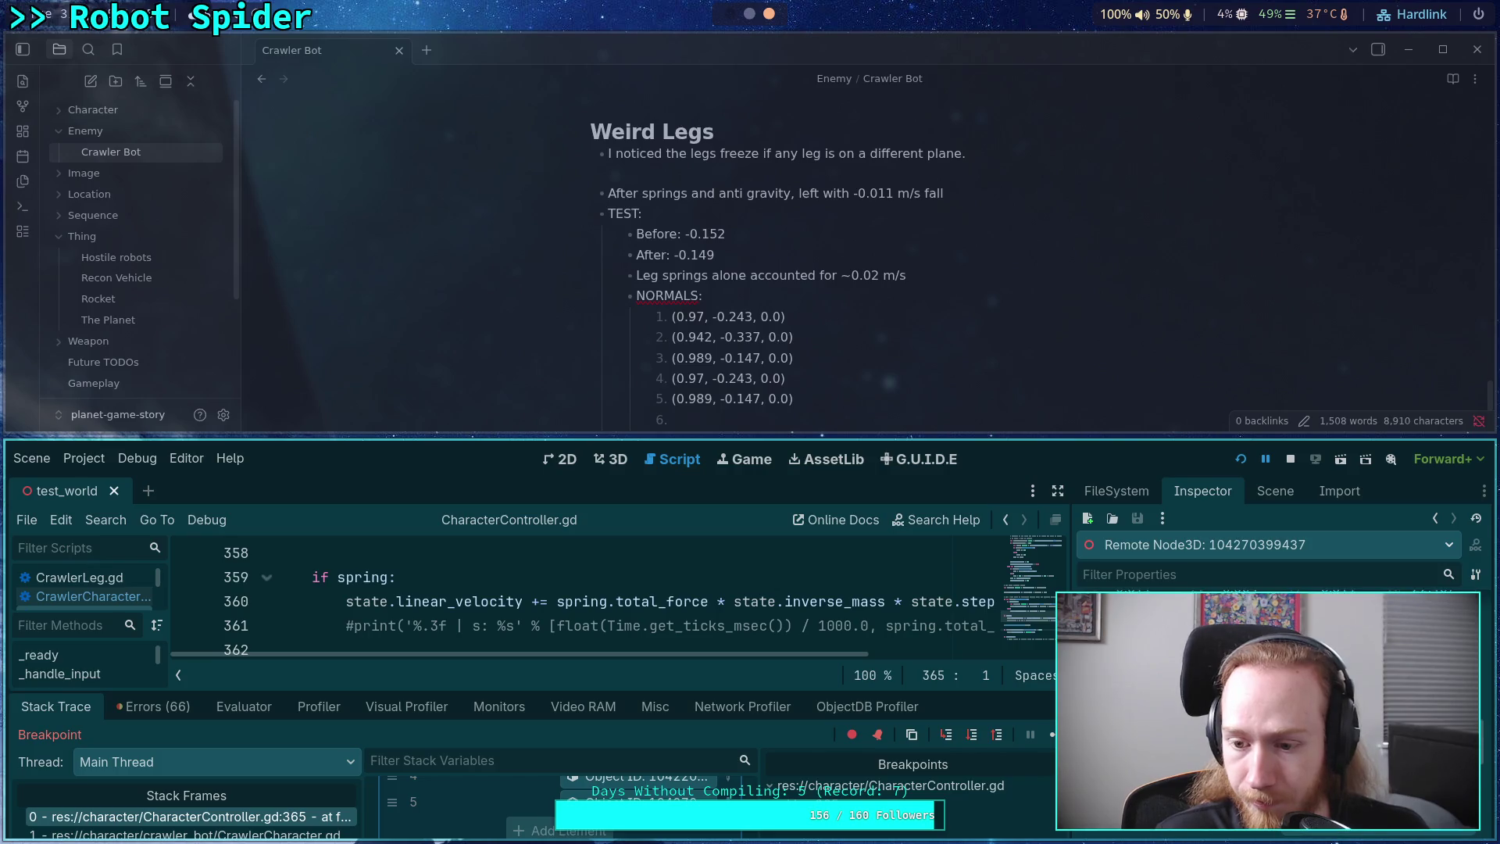
click(750, 420)
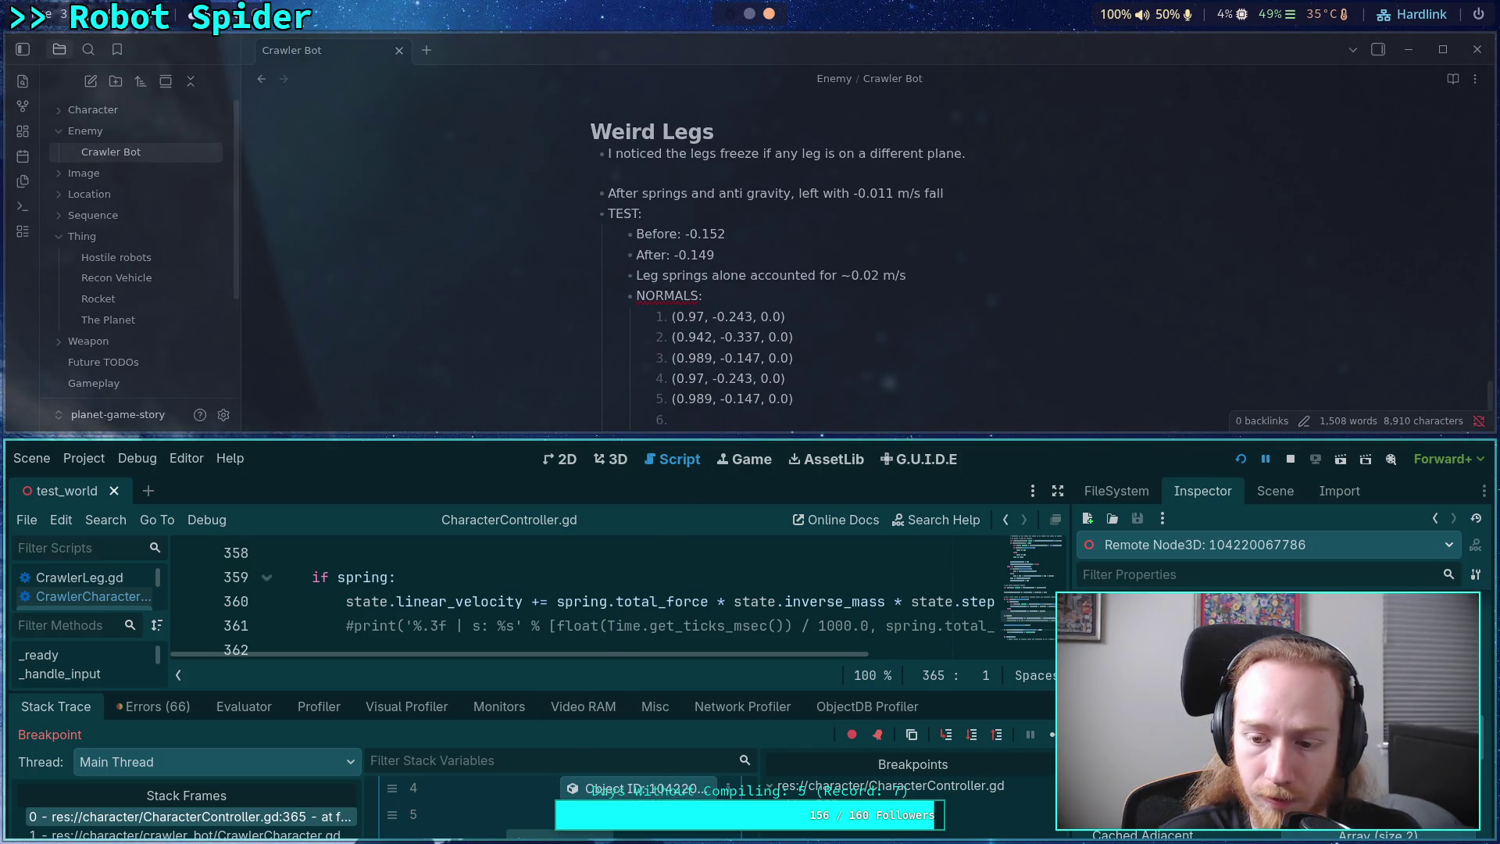
scroll(670, 790, up, 1)
click(663, 791)
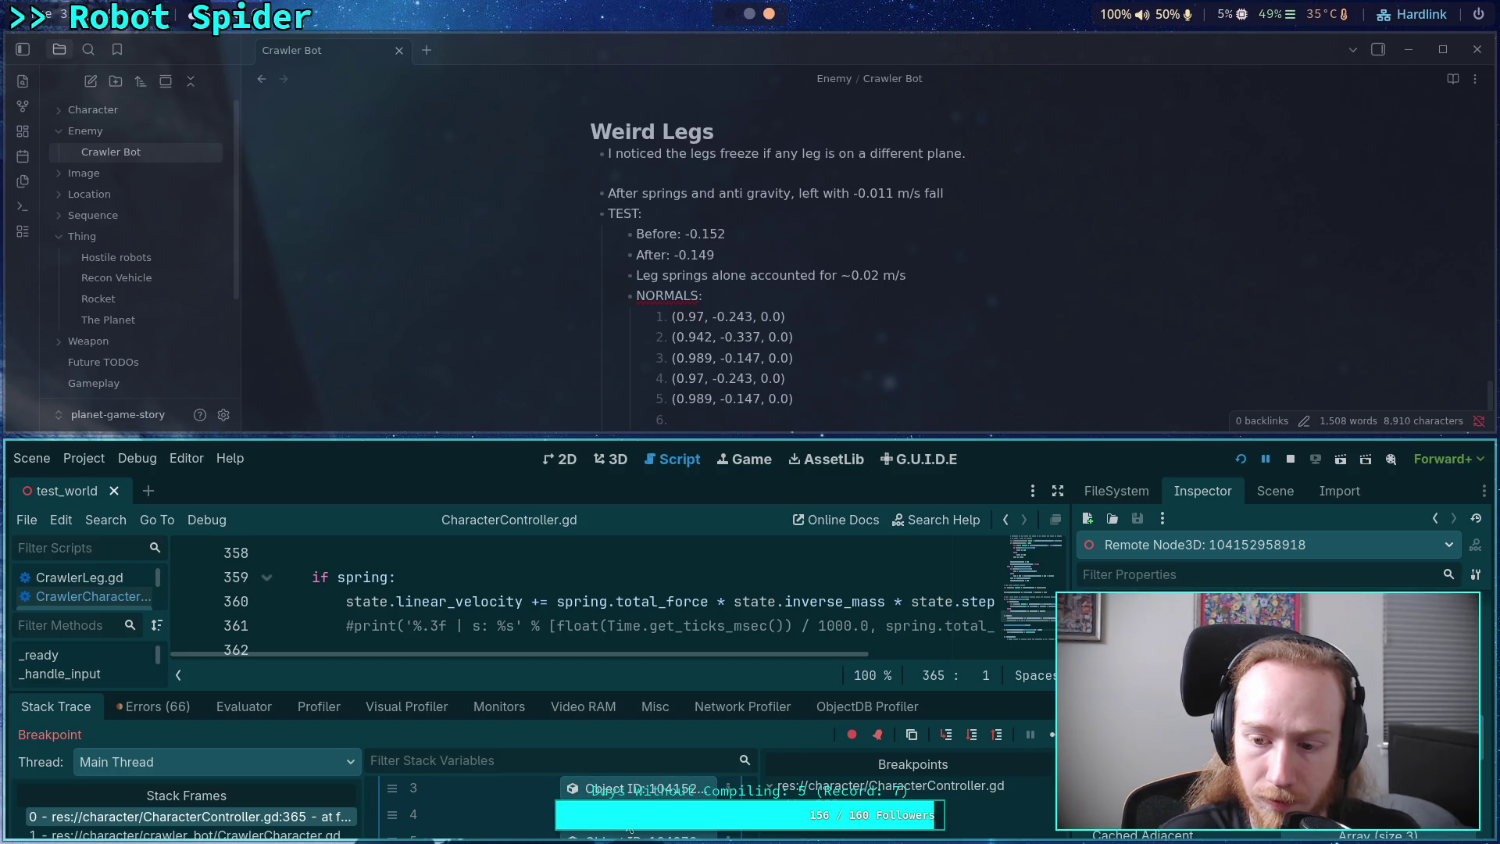
click(637, 789)
scroll(637, 792, up, 1)
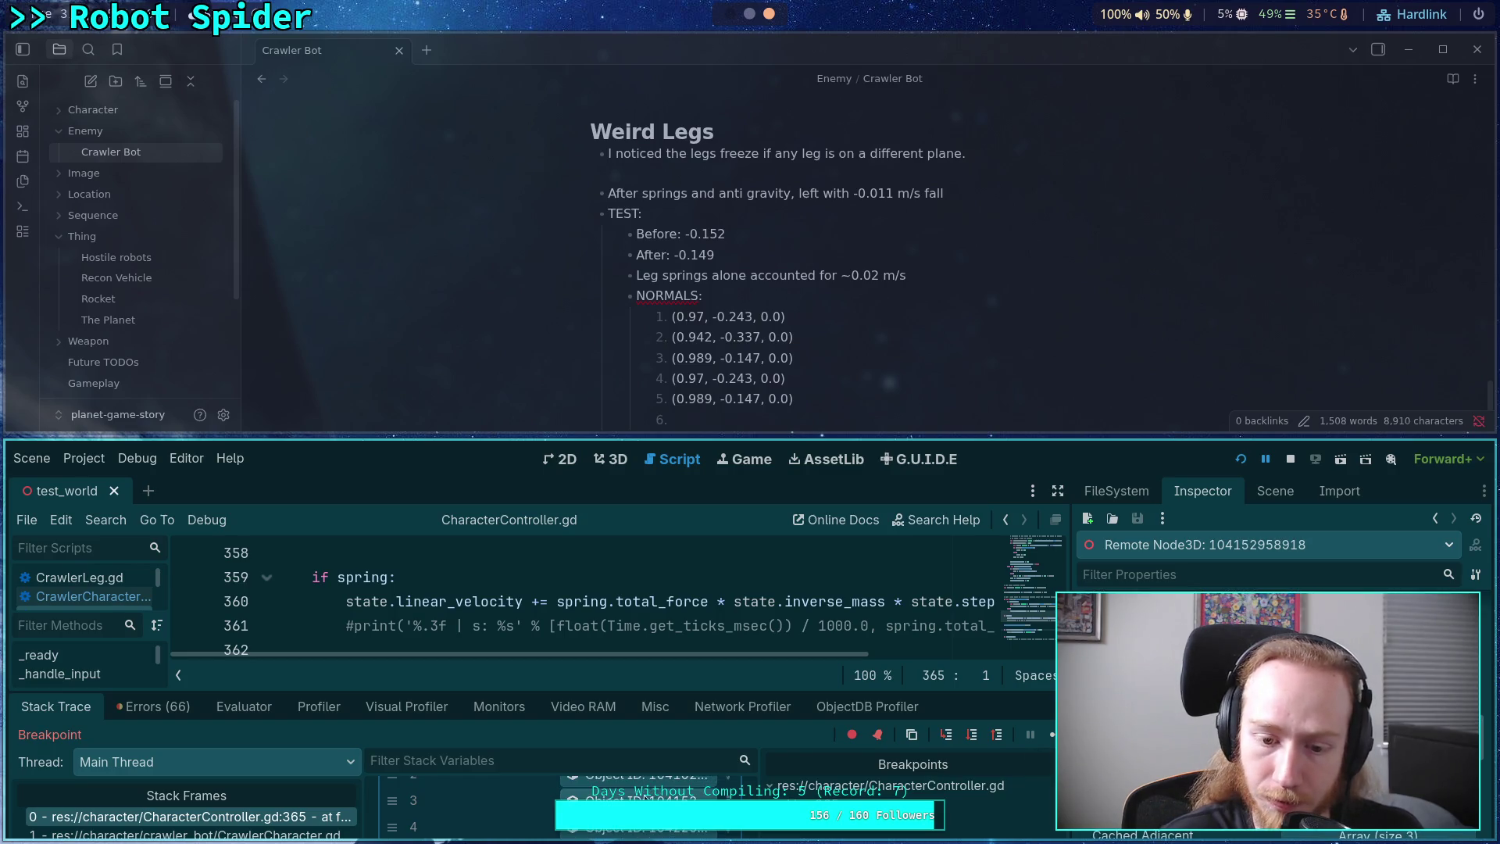
scroll(634, 791, up, 2)
click(631, 787)
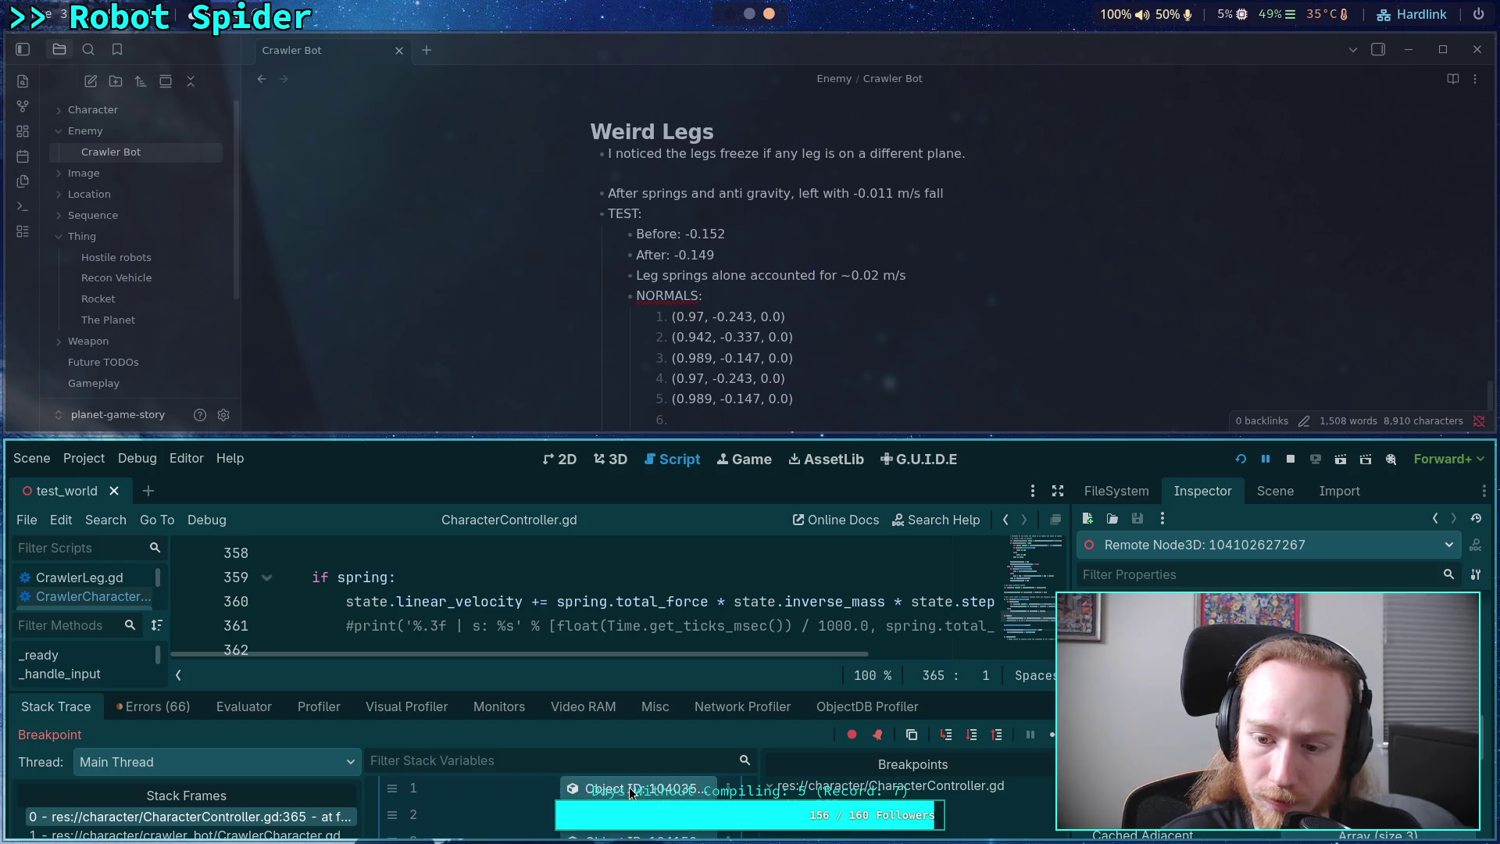
scroll(633, 787, up, 1)
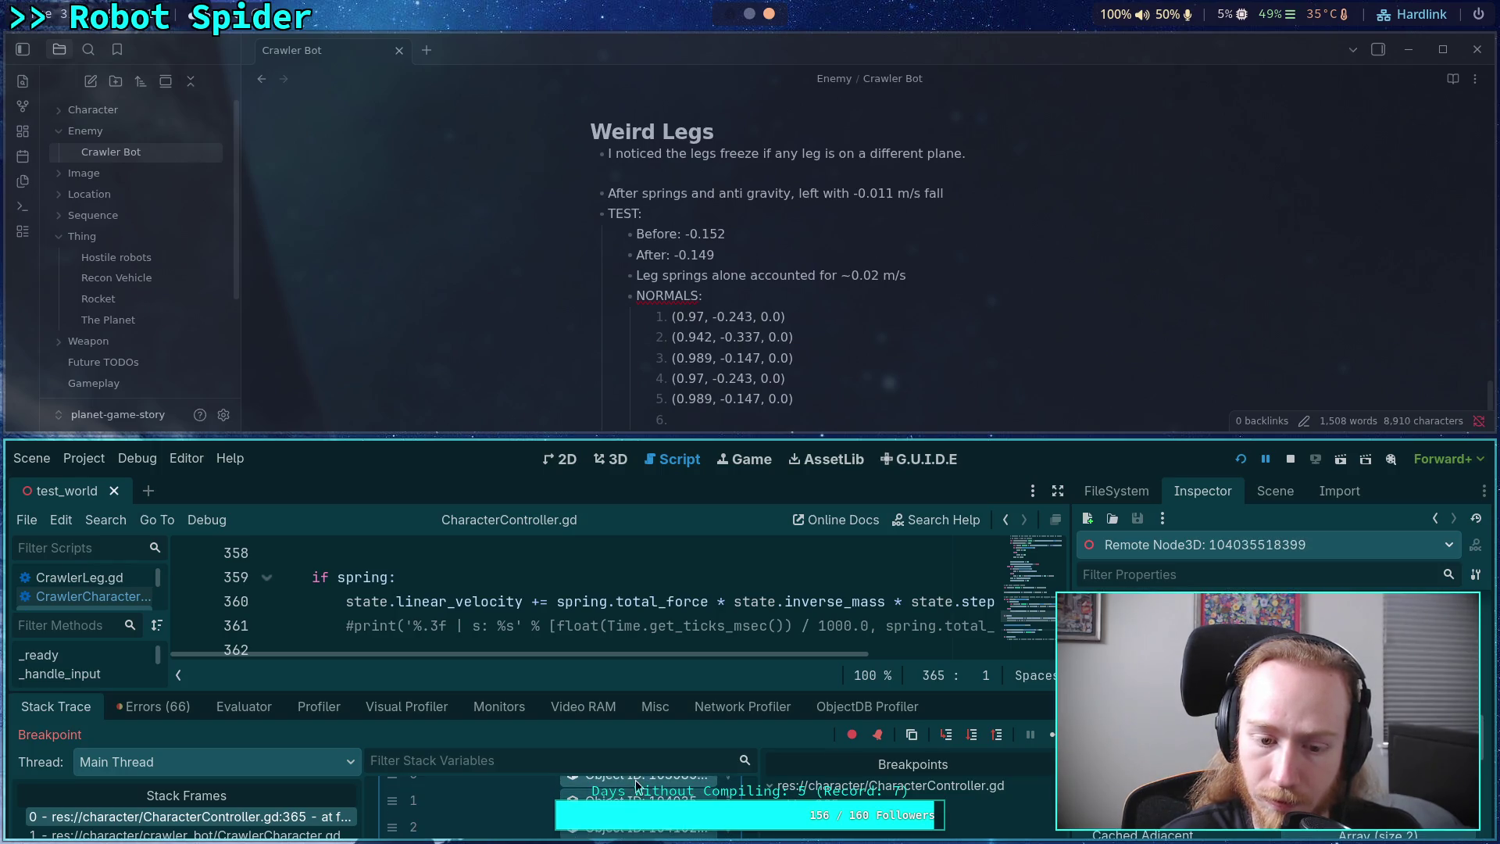
click(648, 786)
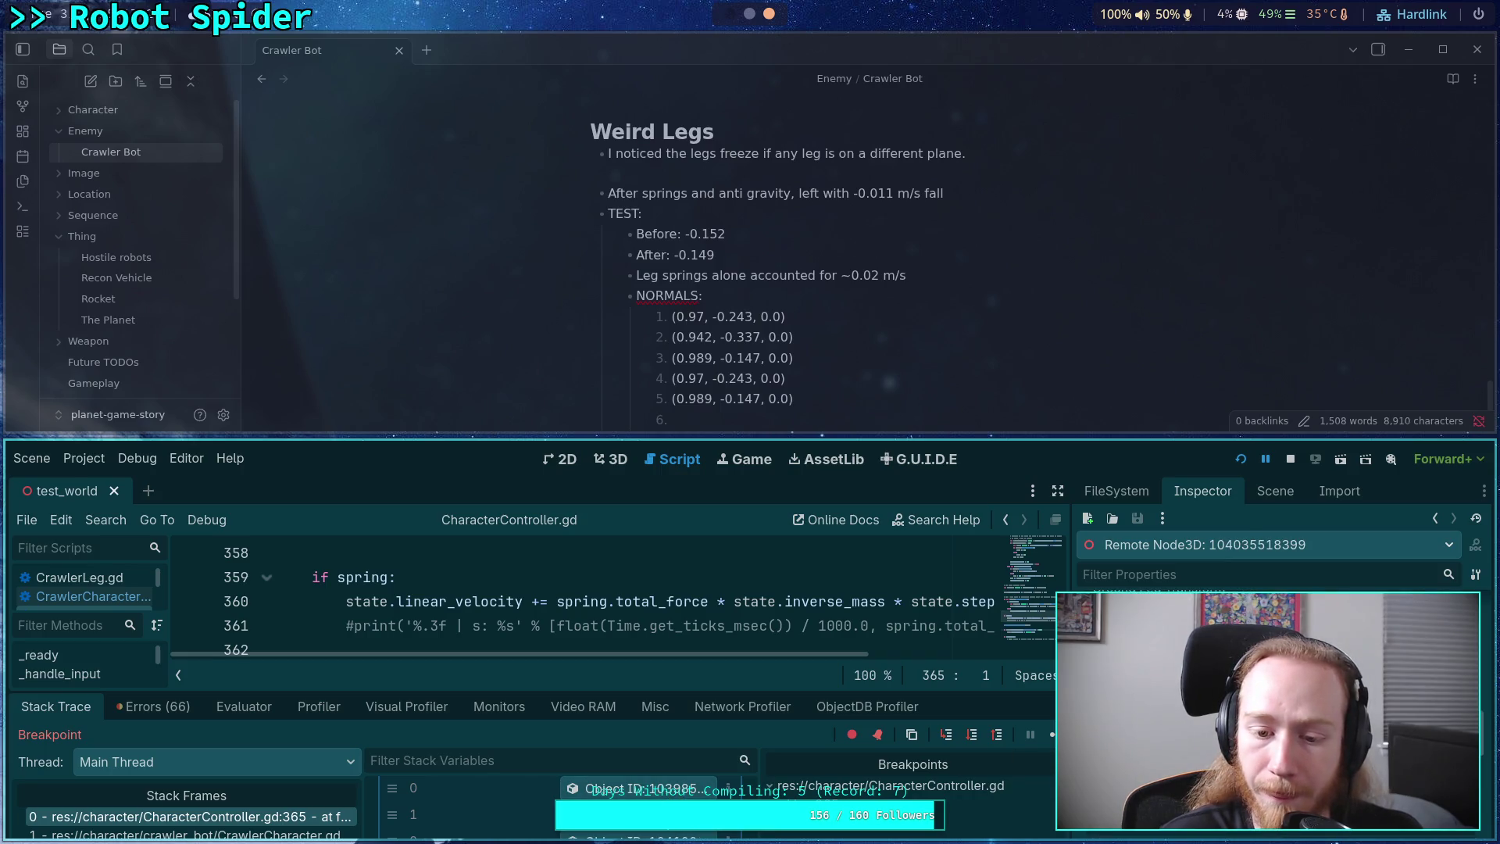
click(665, 834)
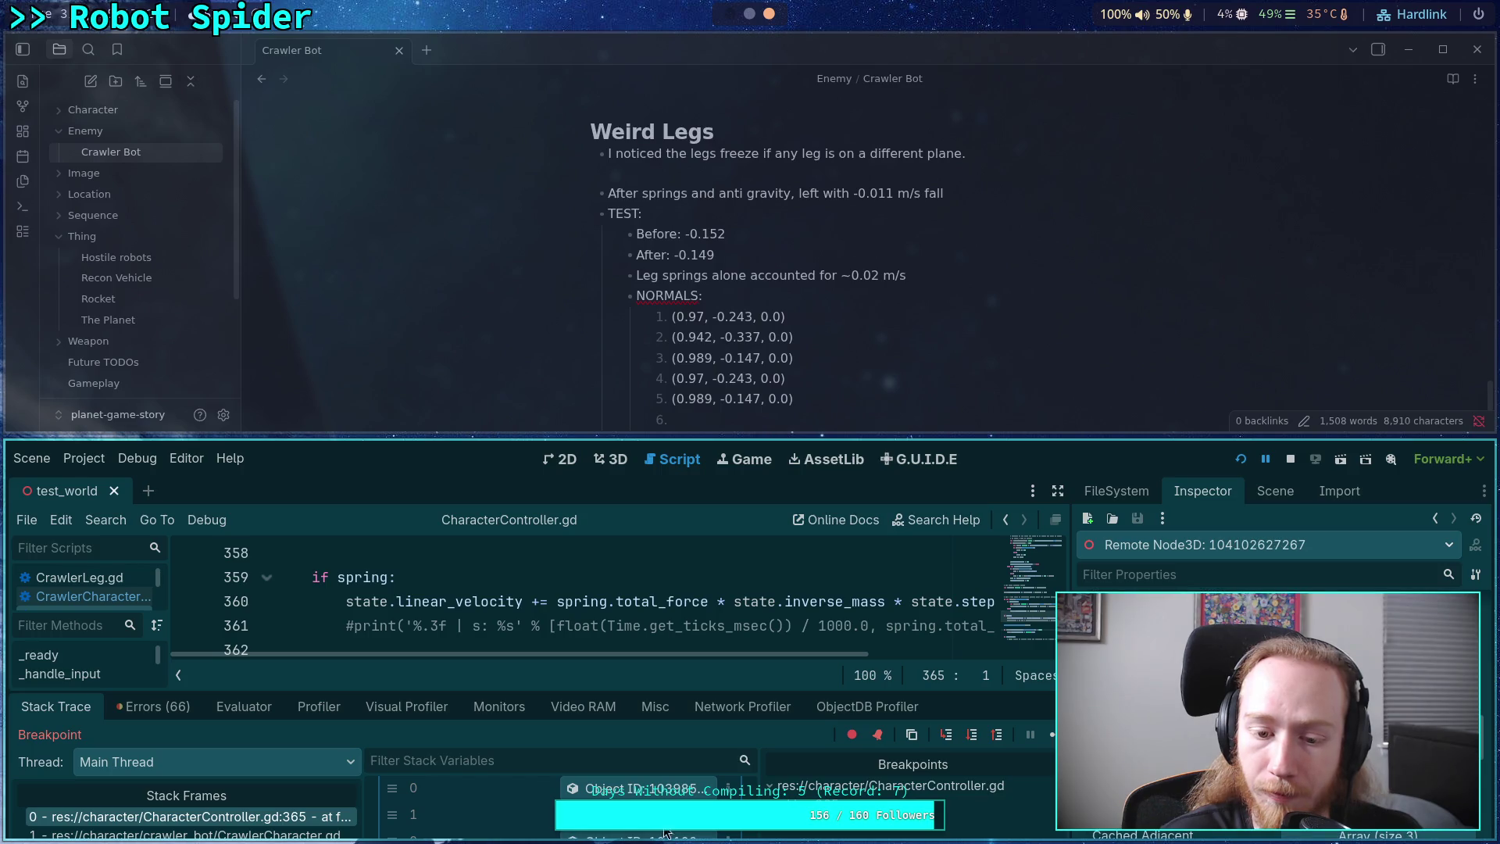
click(639, 789)
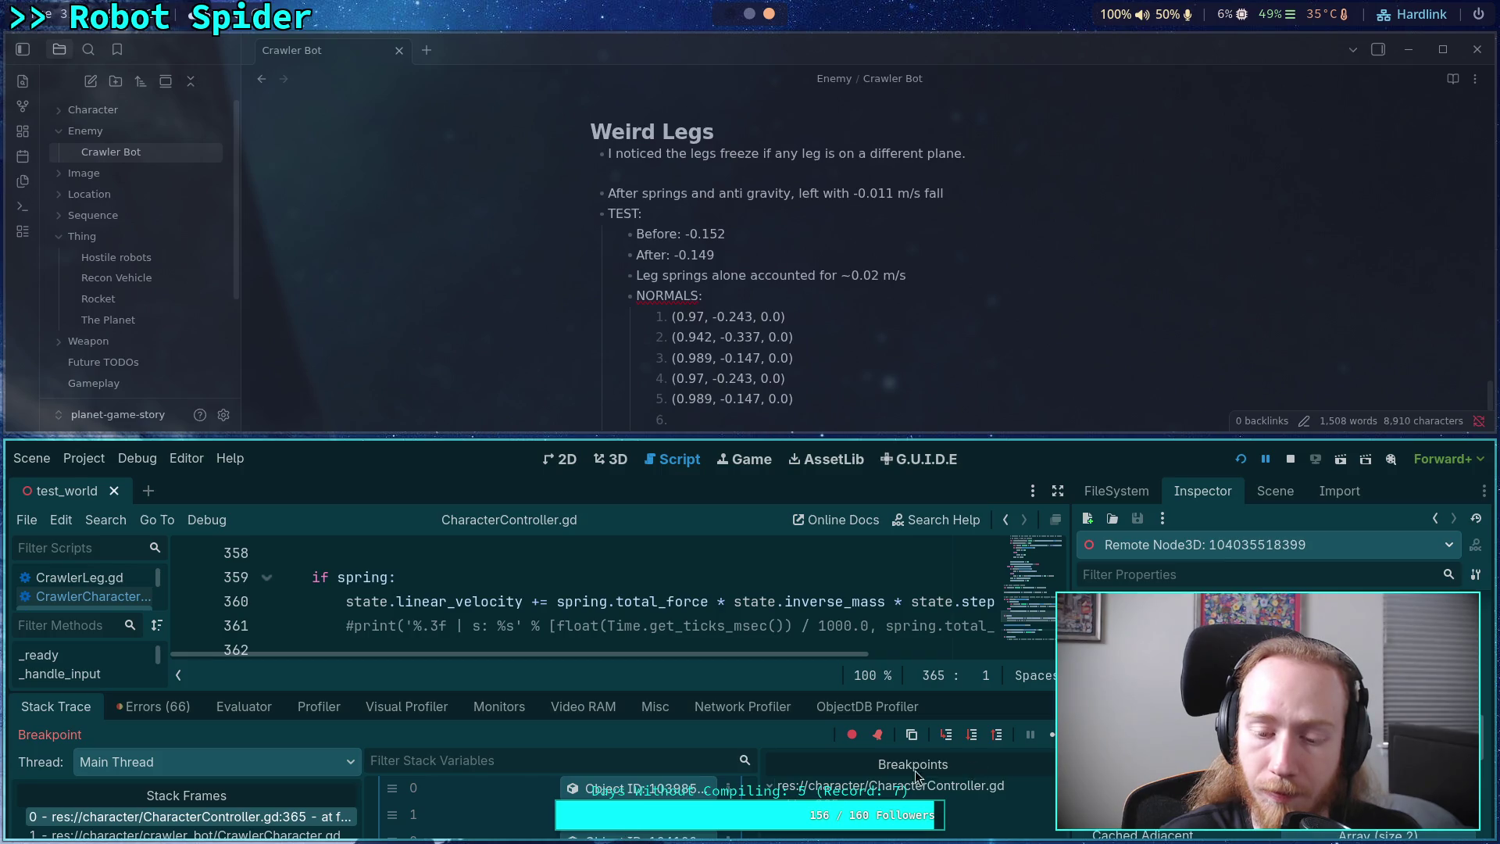
click(639, 788)
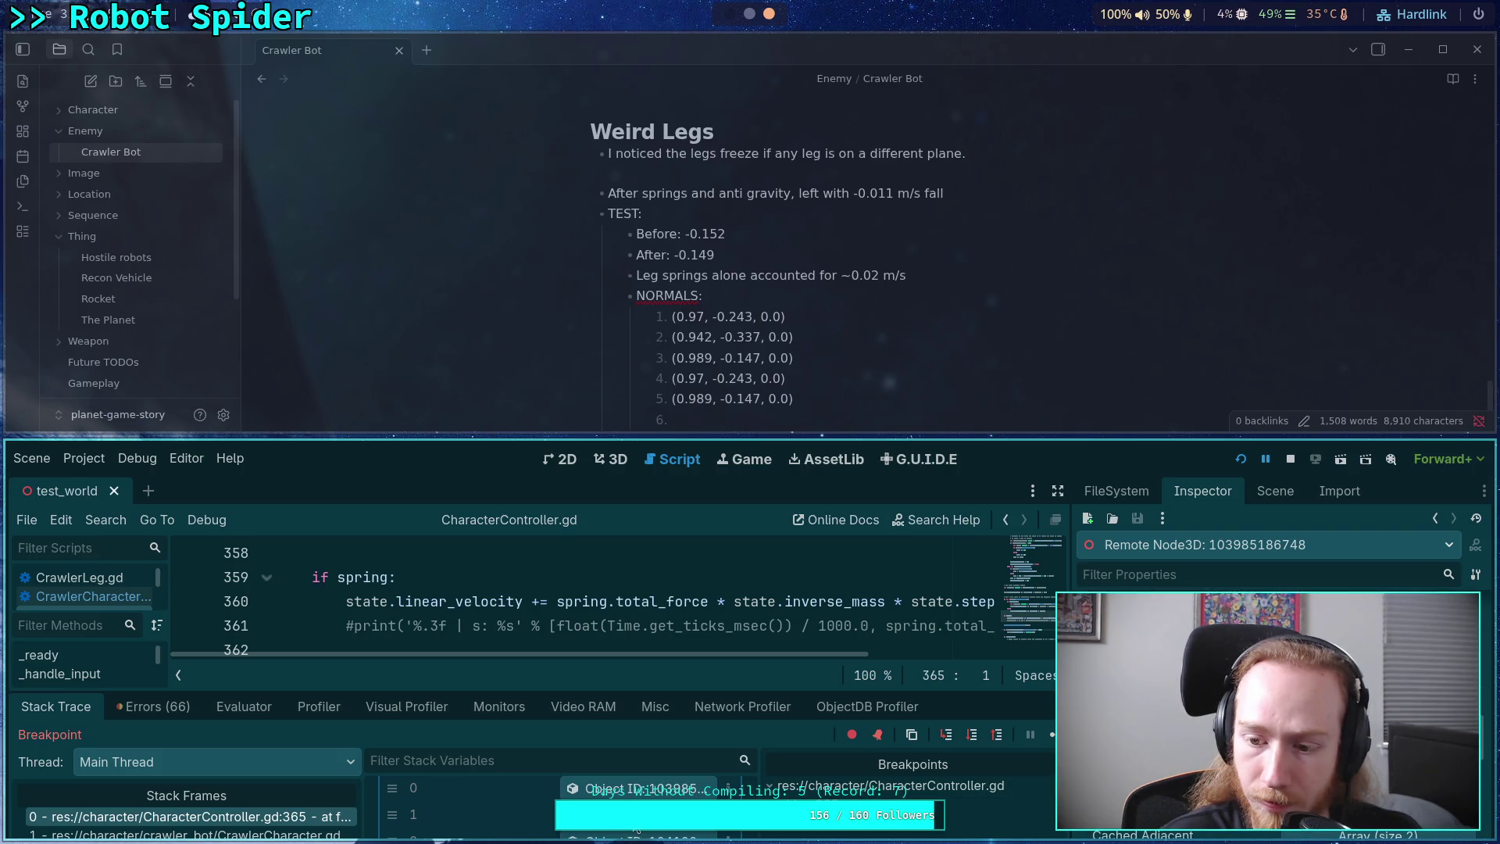
click(636, 832)
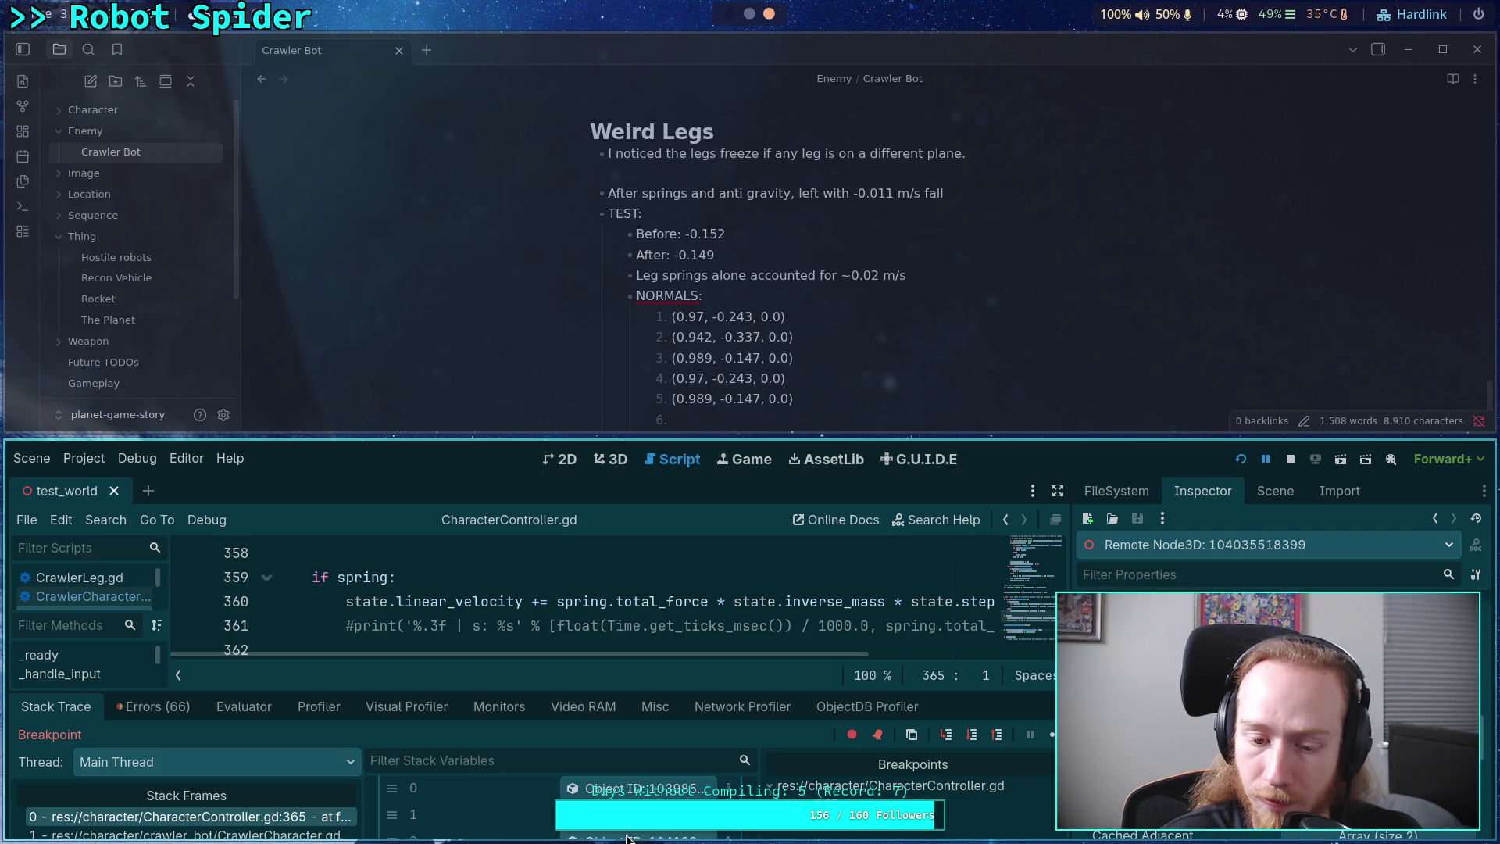
click(639, 789)
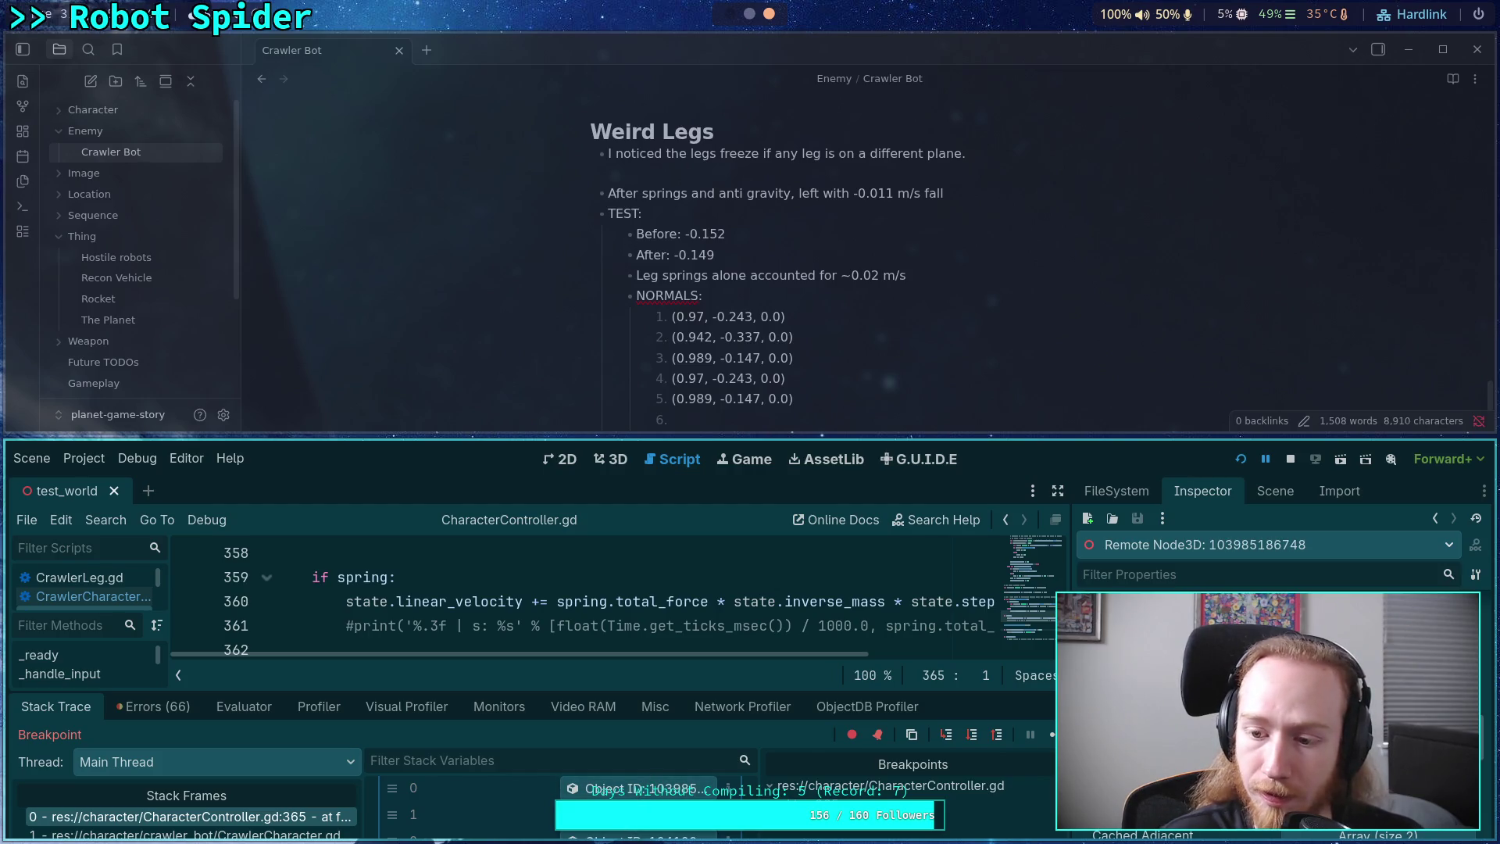
click(640, 832)
scroll(559, 805, down, 1)
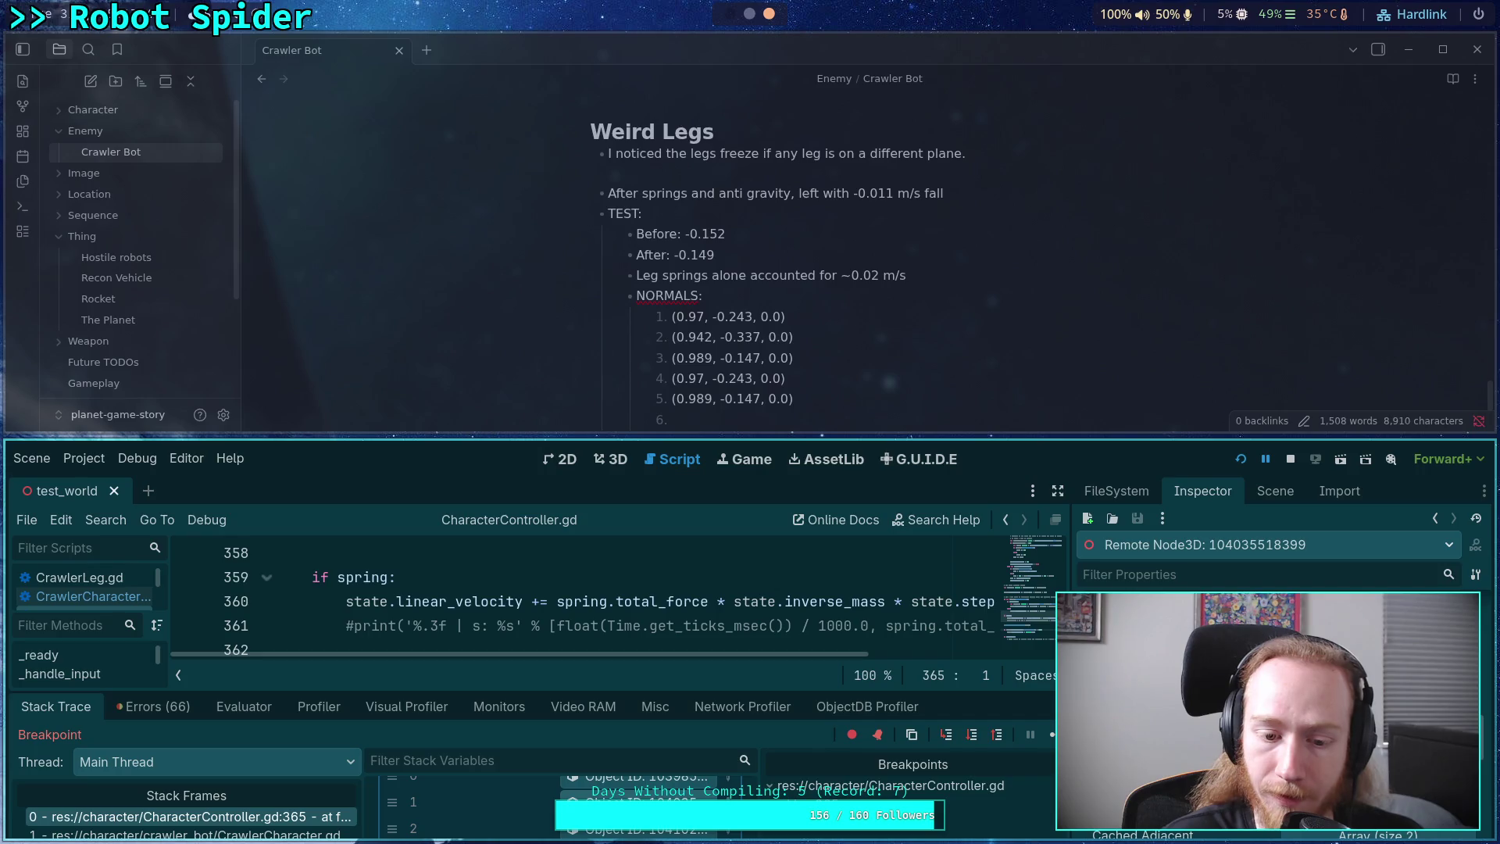
scroll(558, 805, down, 1)
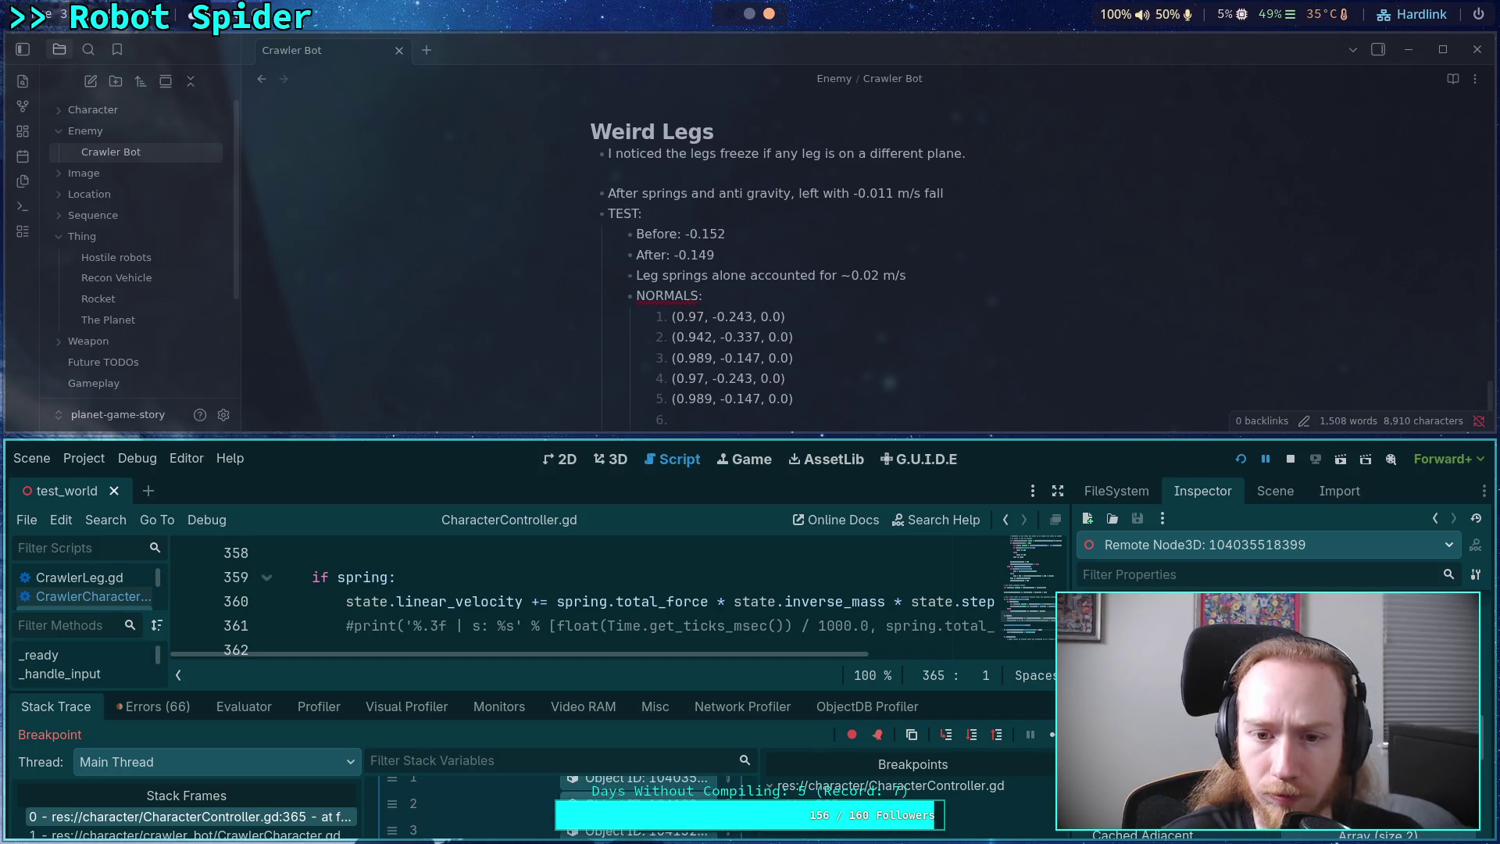
click(640, 829)
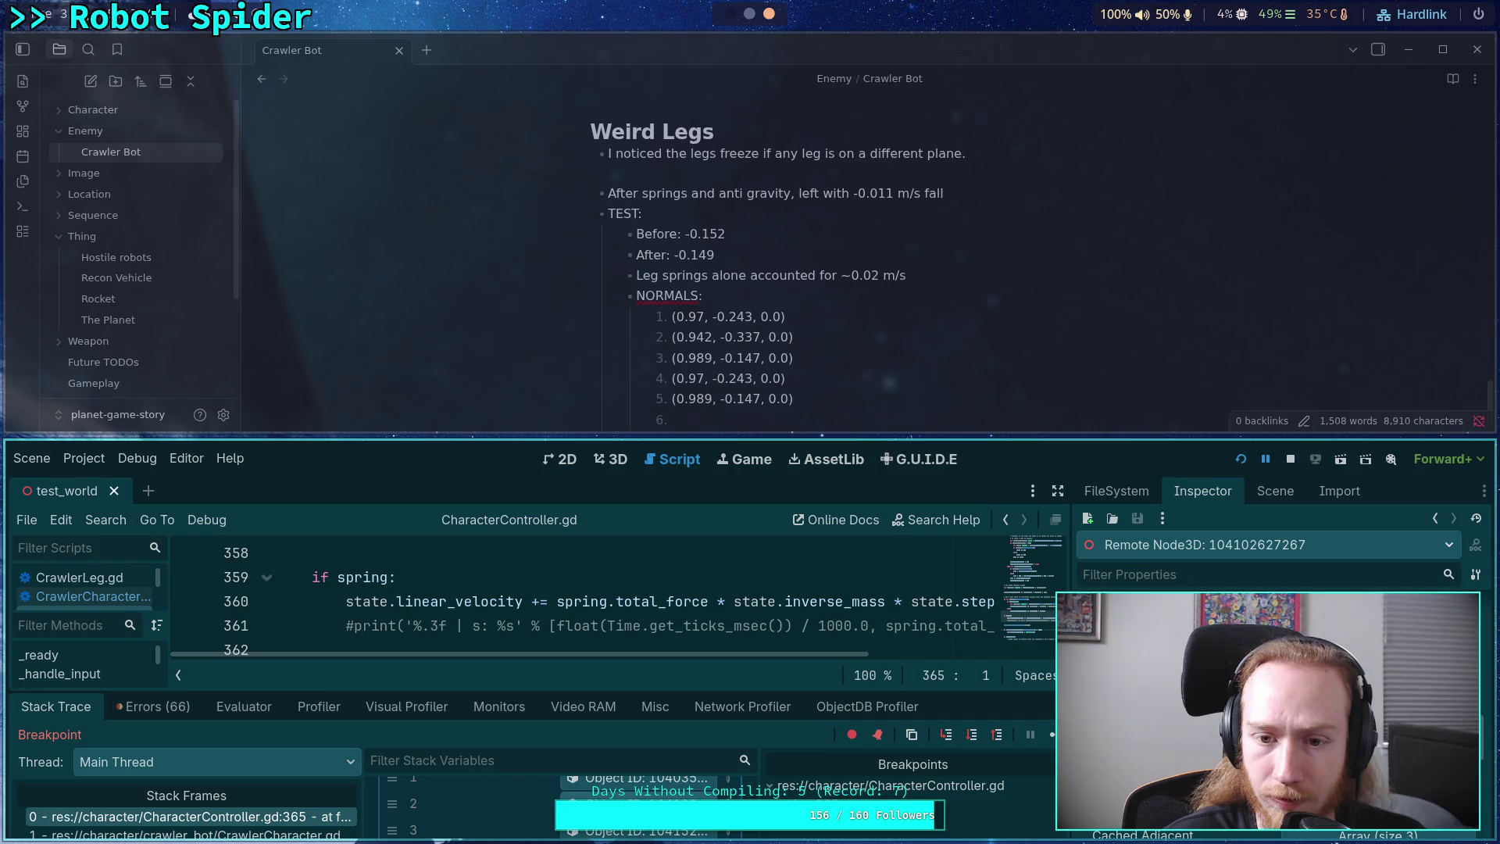
scroll(559, 805, down, 1)
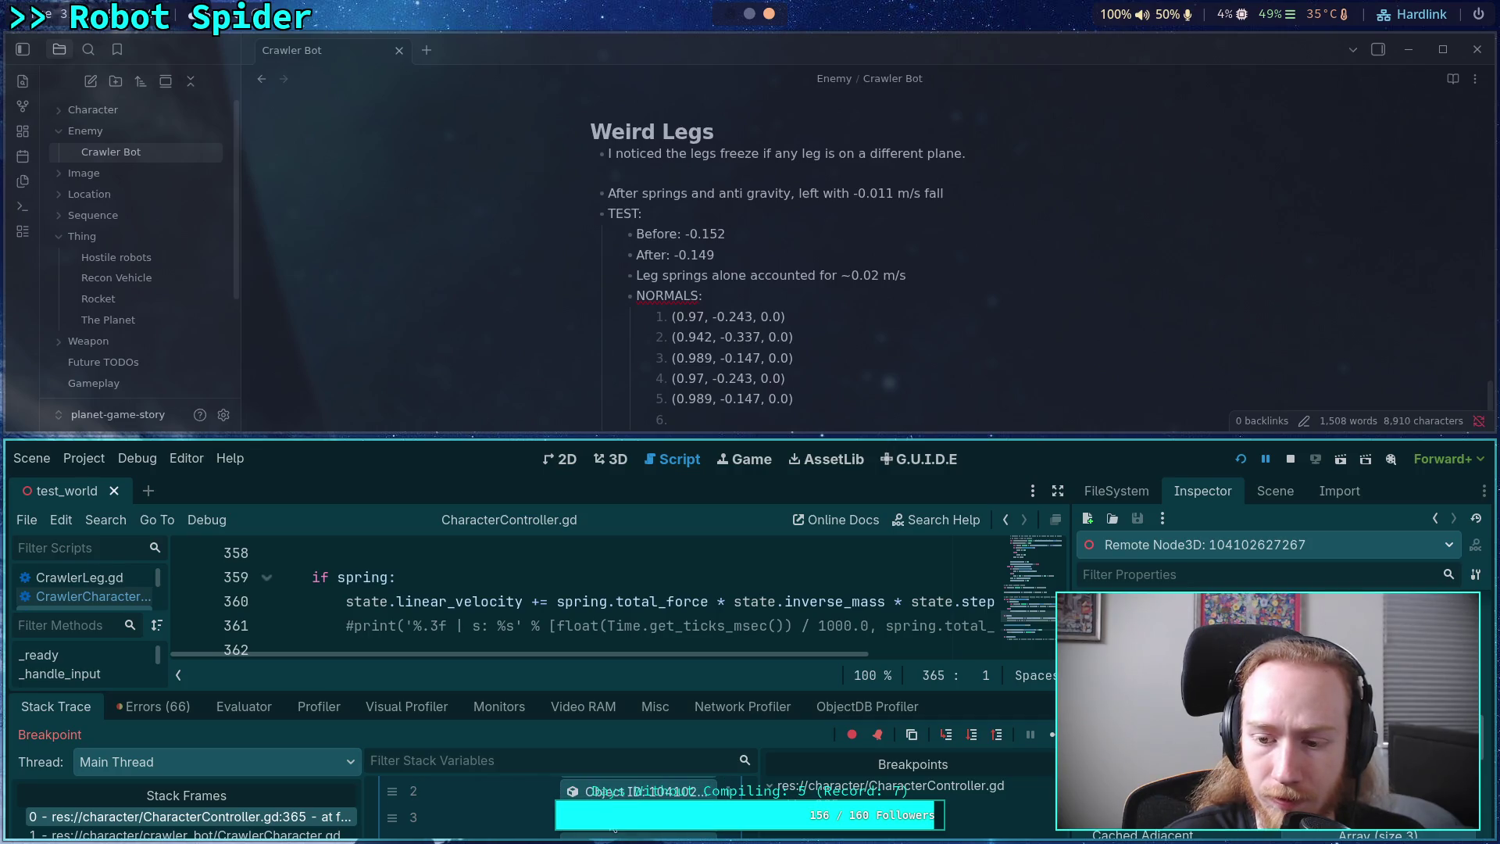
click(615, 830)
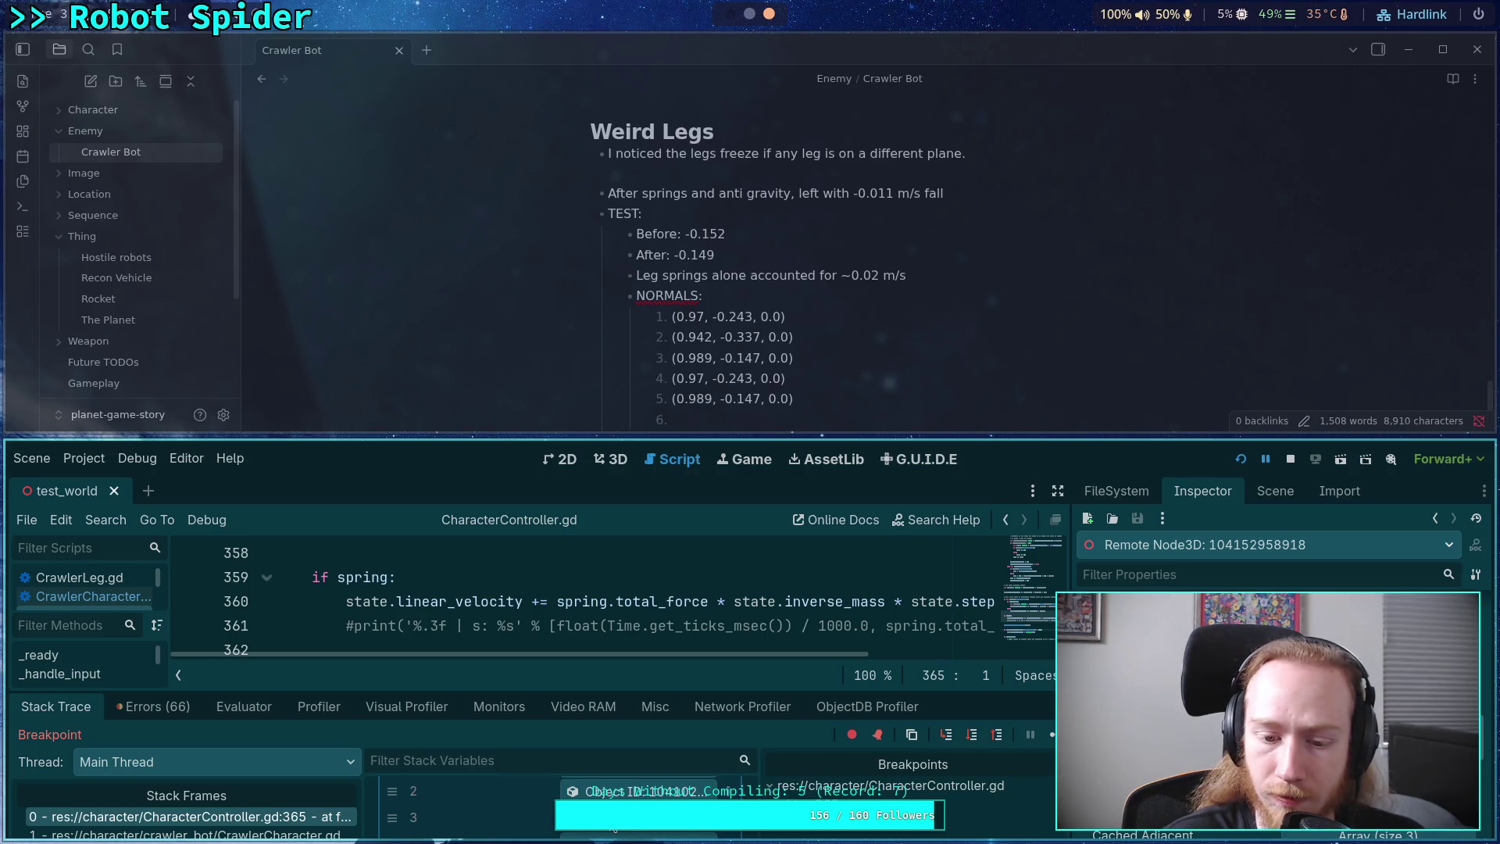
scroll(614, 829, down, 2)
click(605, 830)
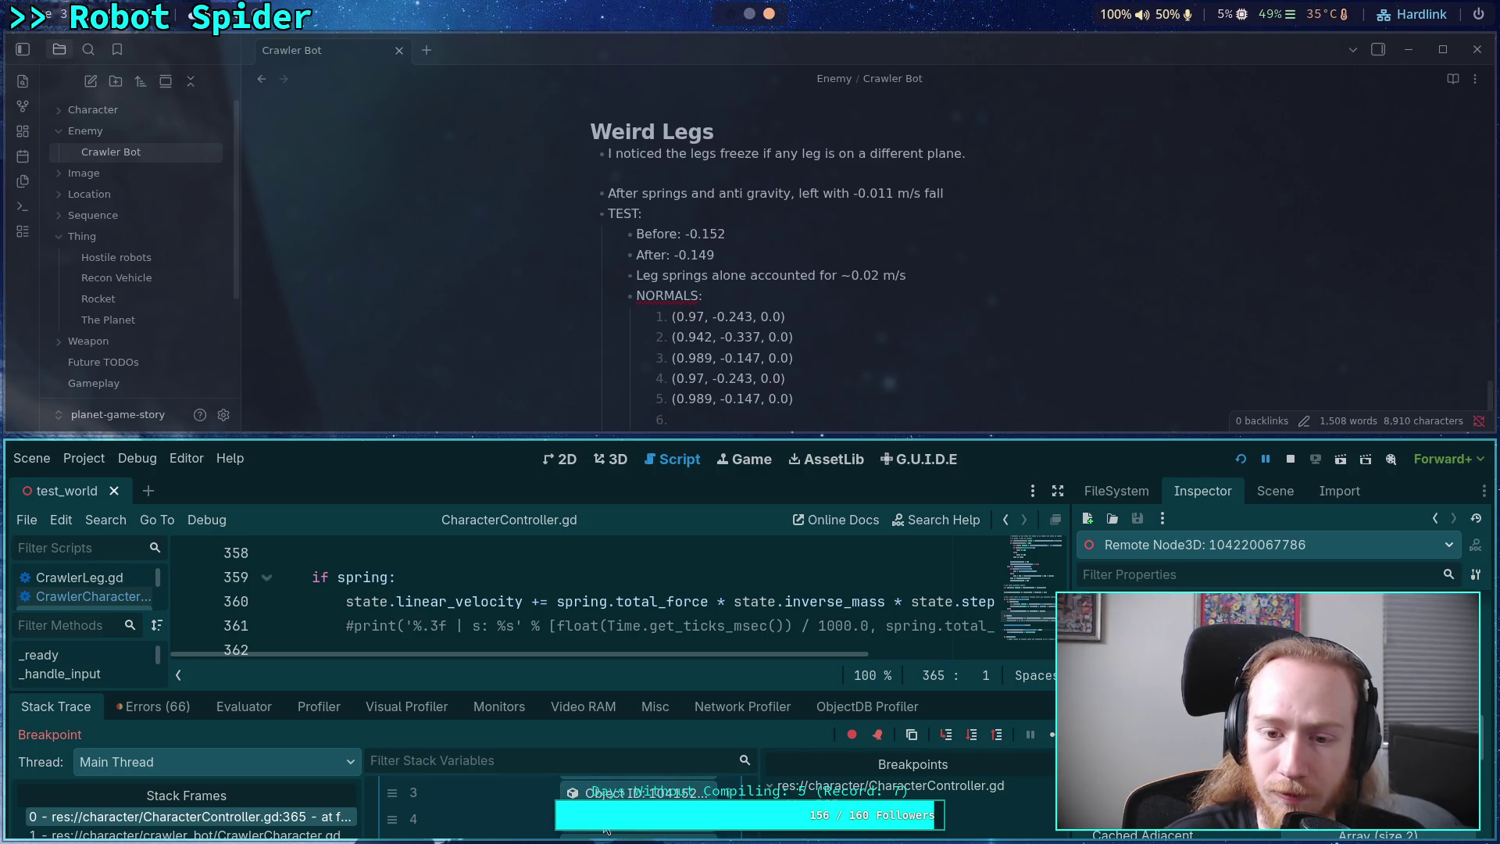
scroll(605, 830, down, 1)
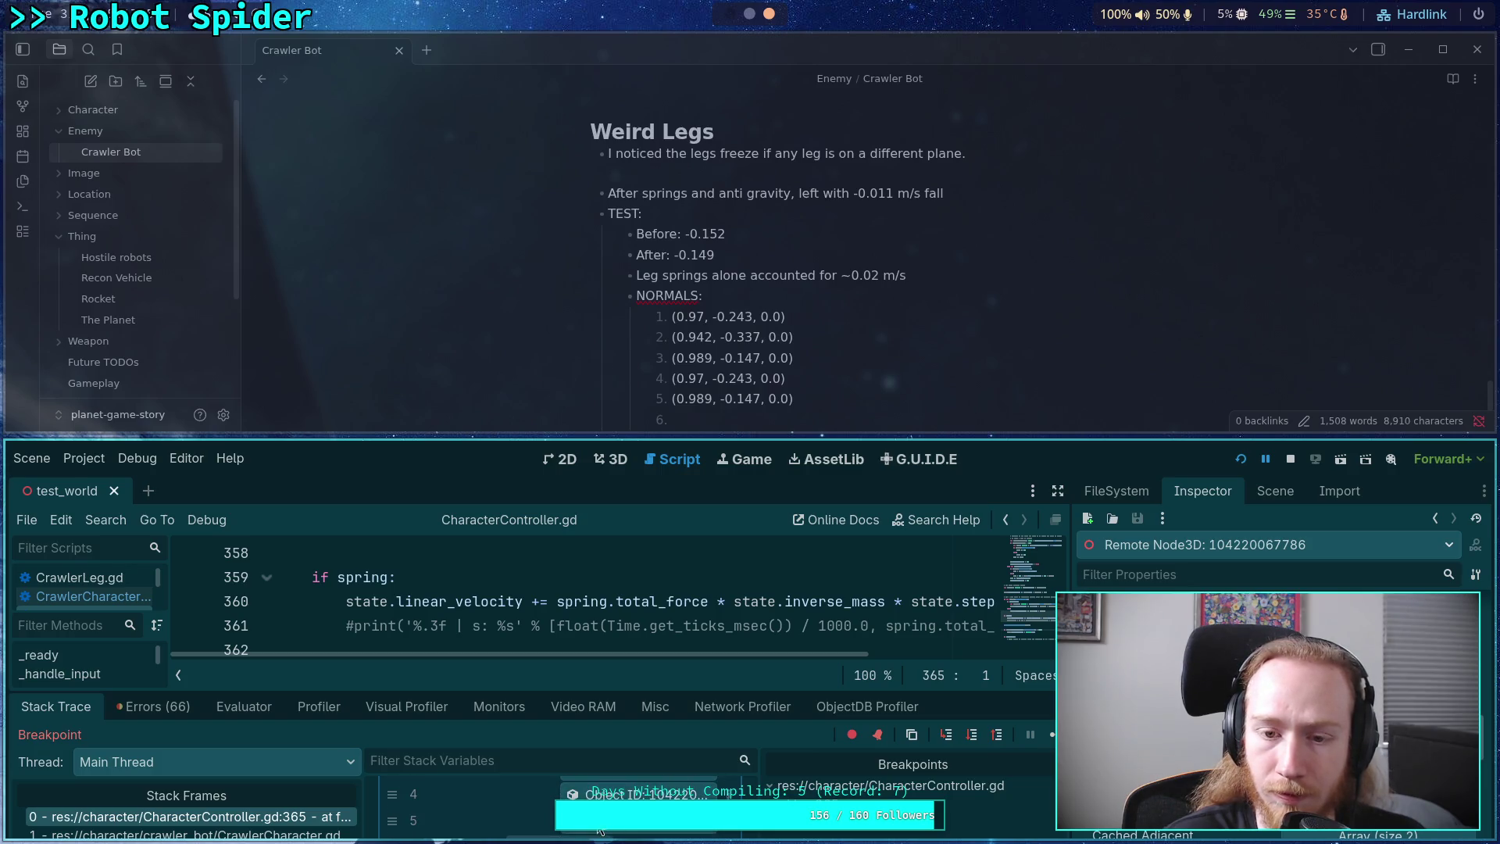
click(600, 826)
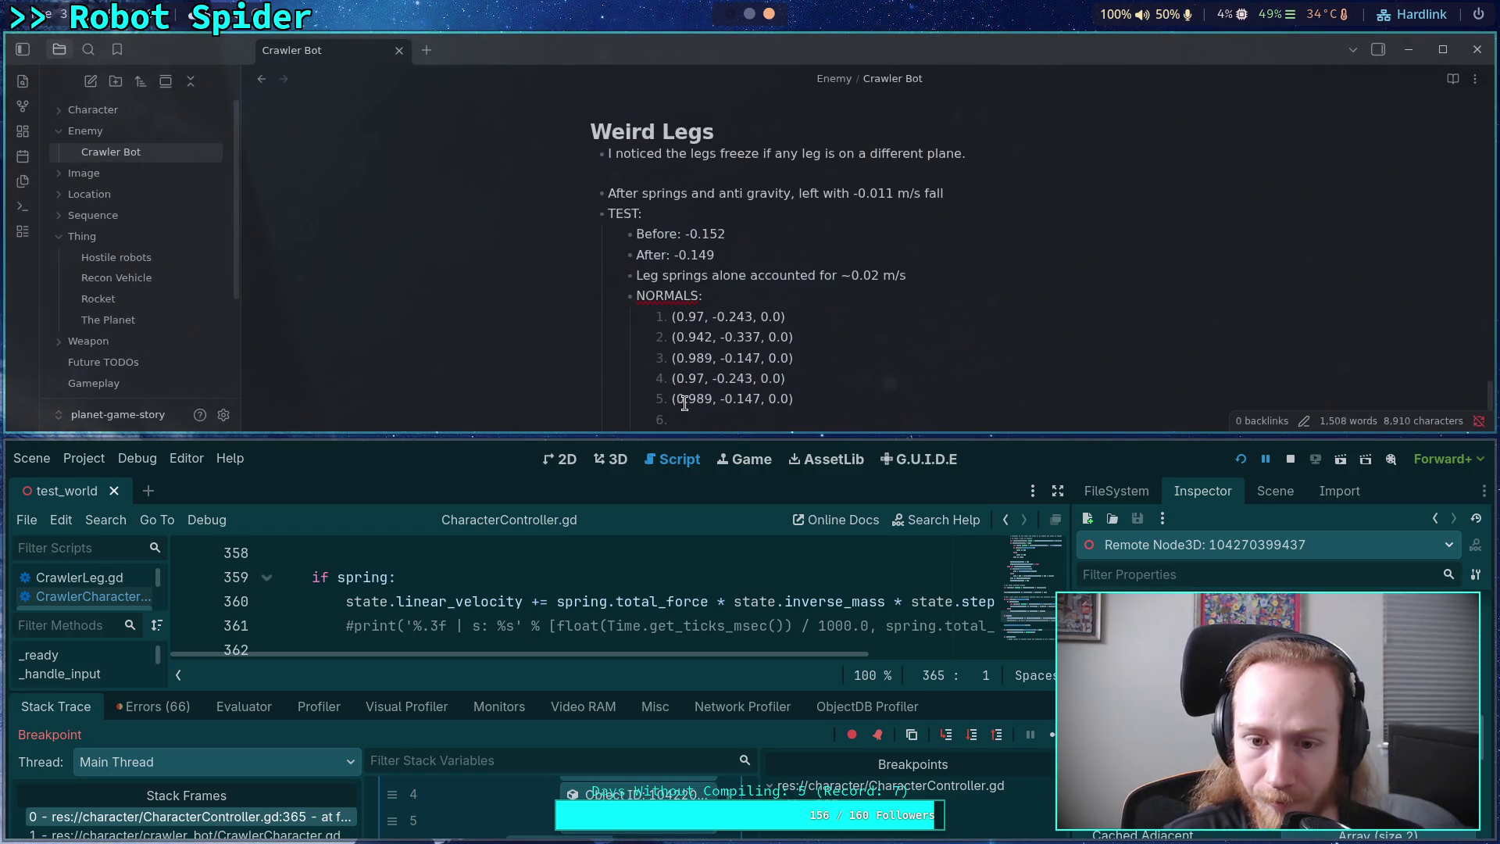
text((0.989)
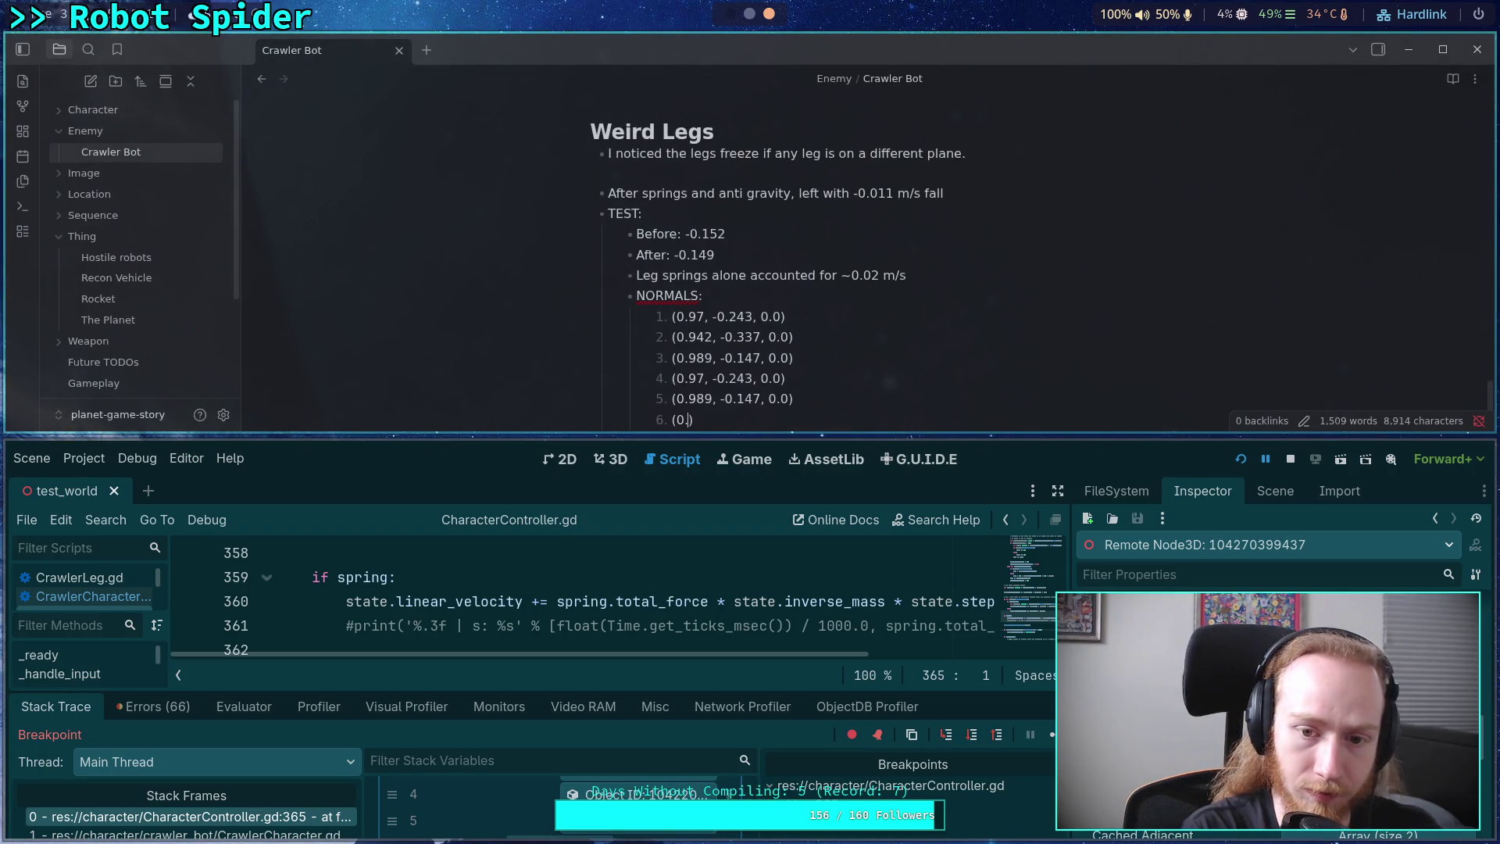
text(, -0.15)
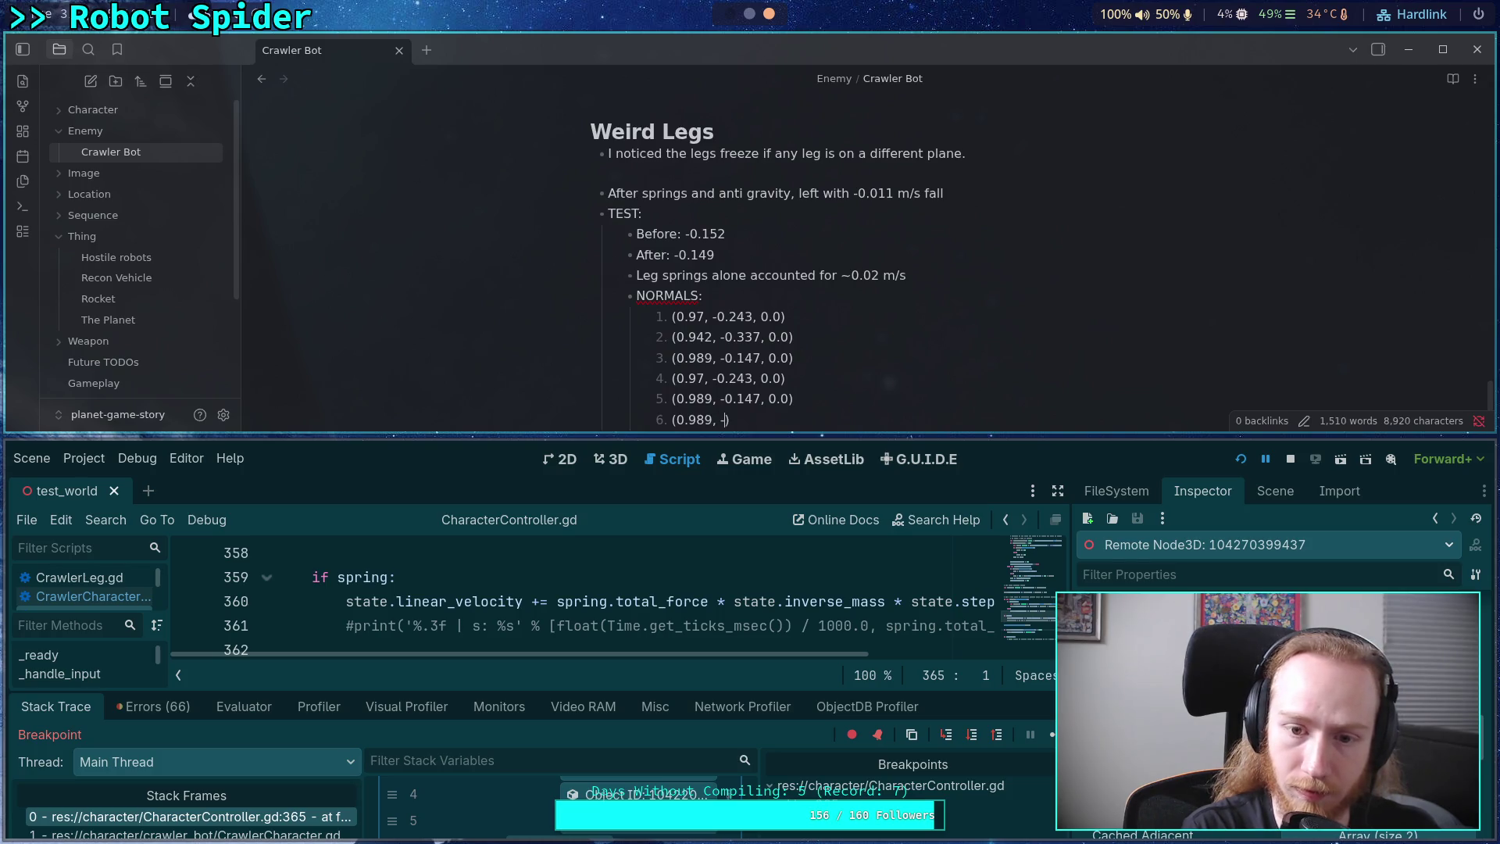
text(7)
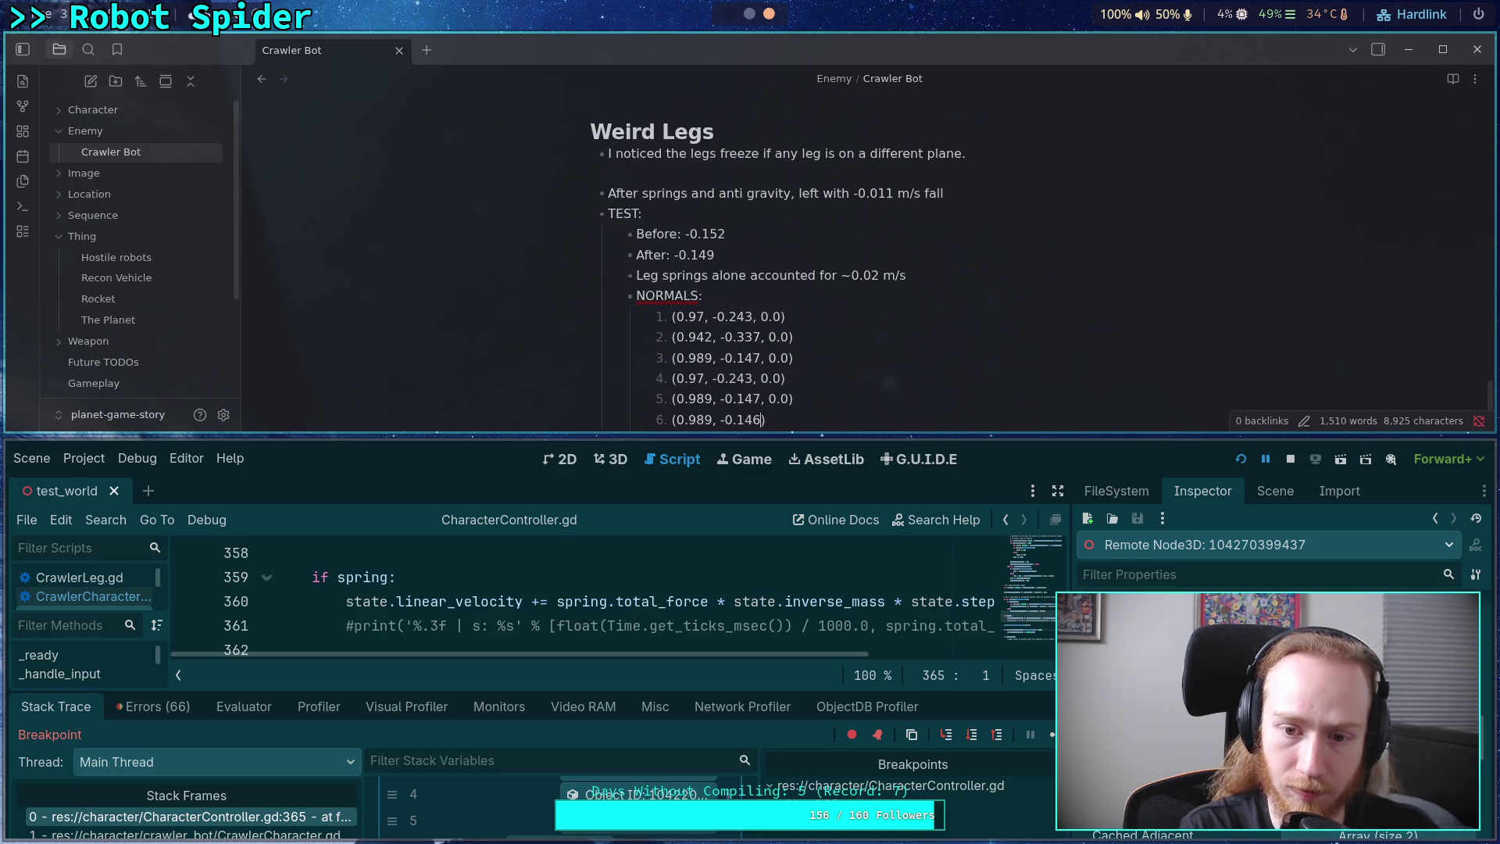
text(, 0.0)
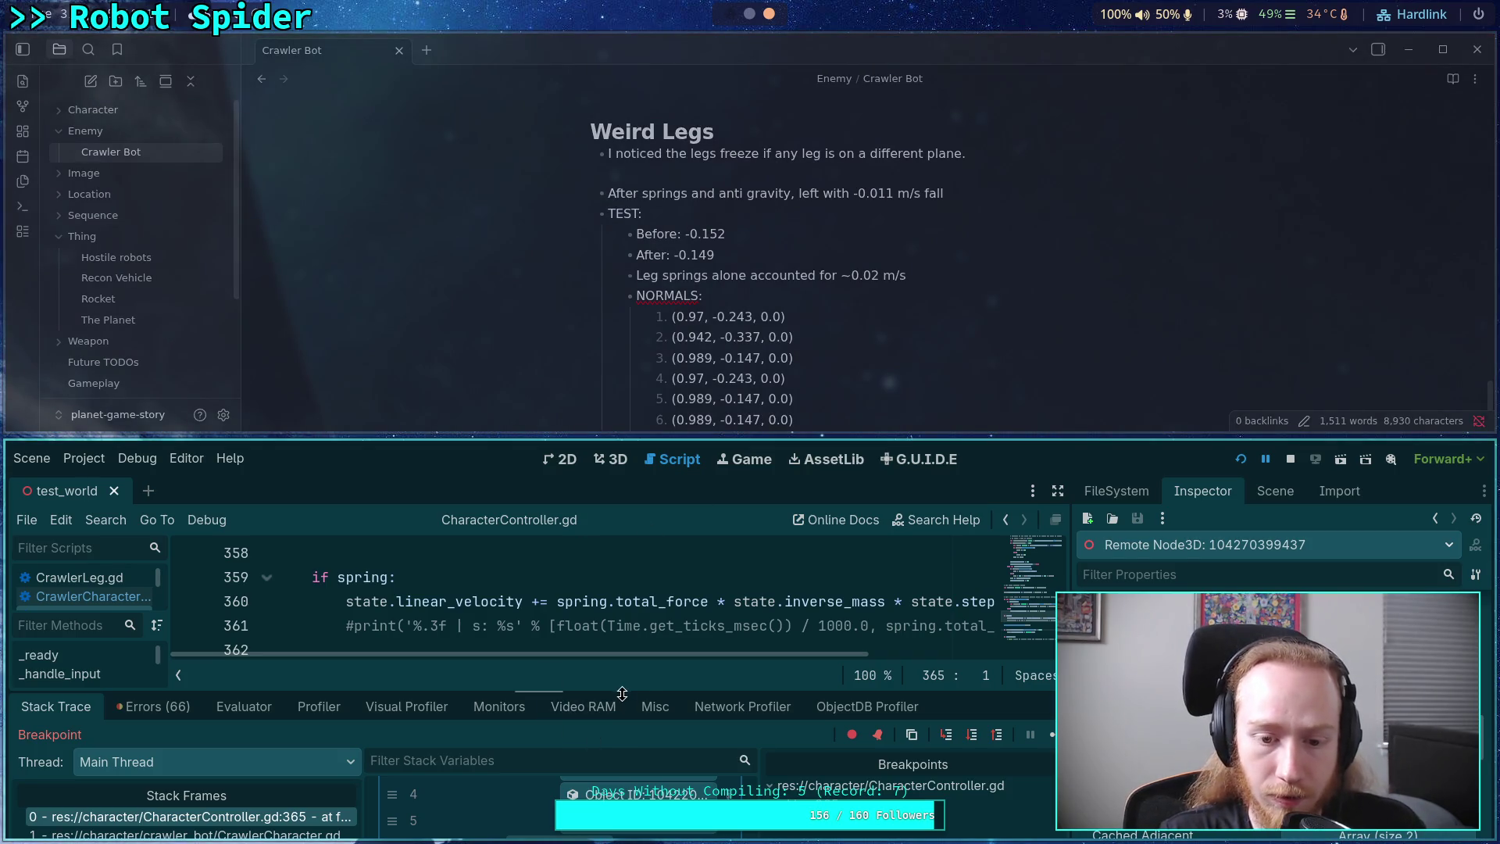
scroll(622, 785, up, 5)
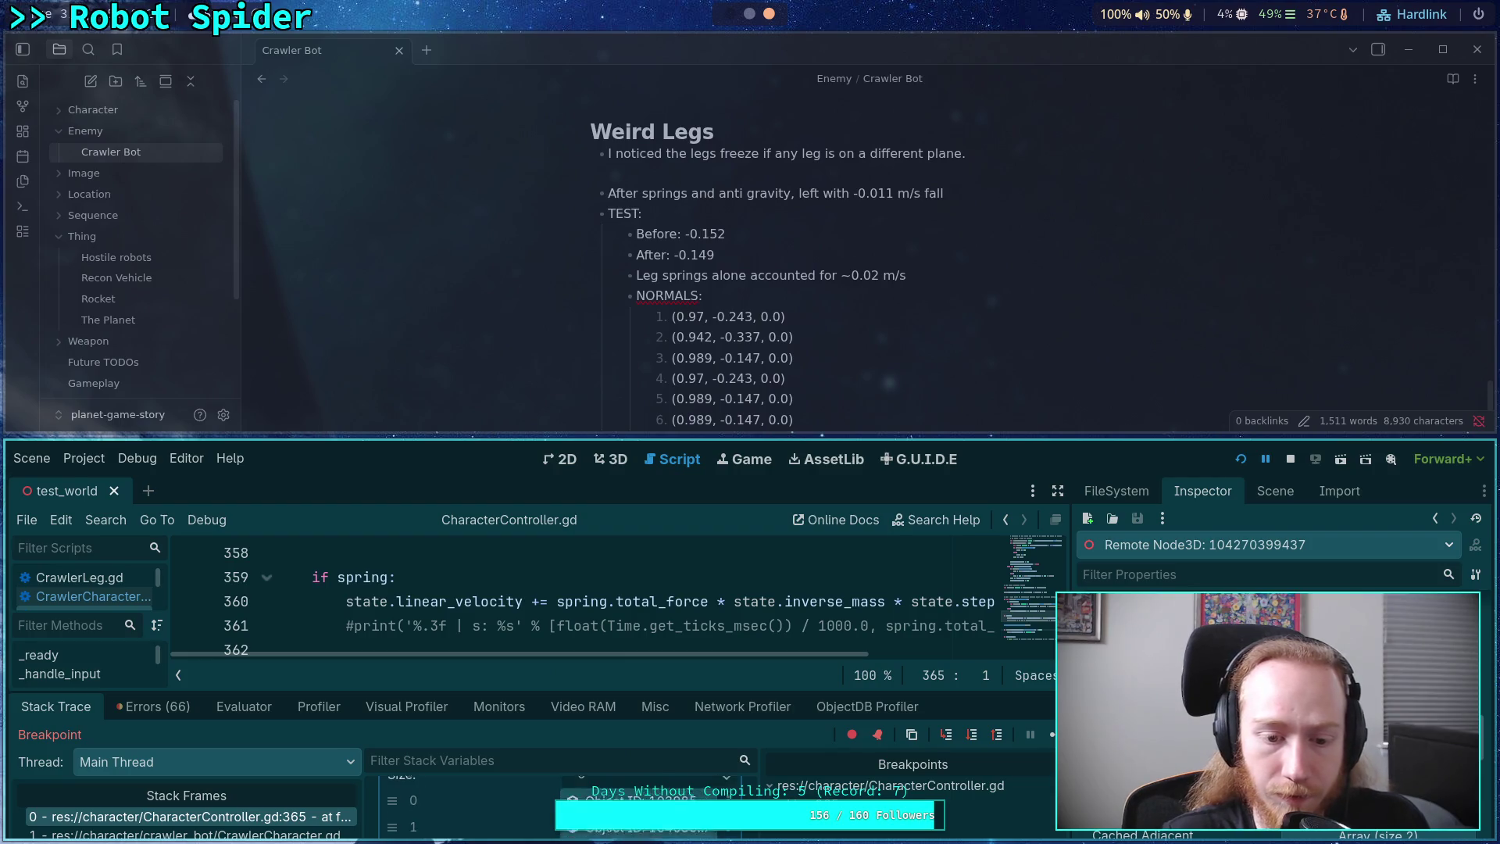
scroll(621, 784, up, 5)
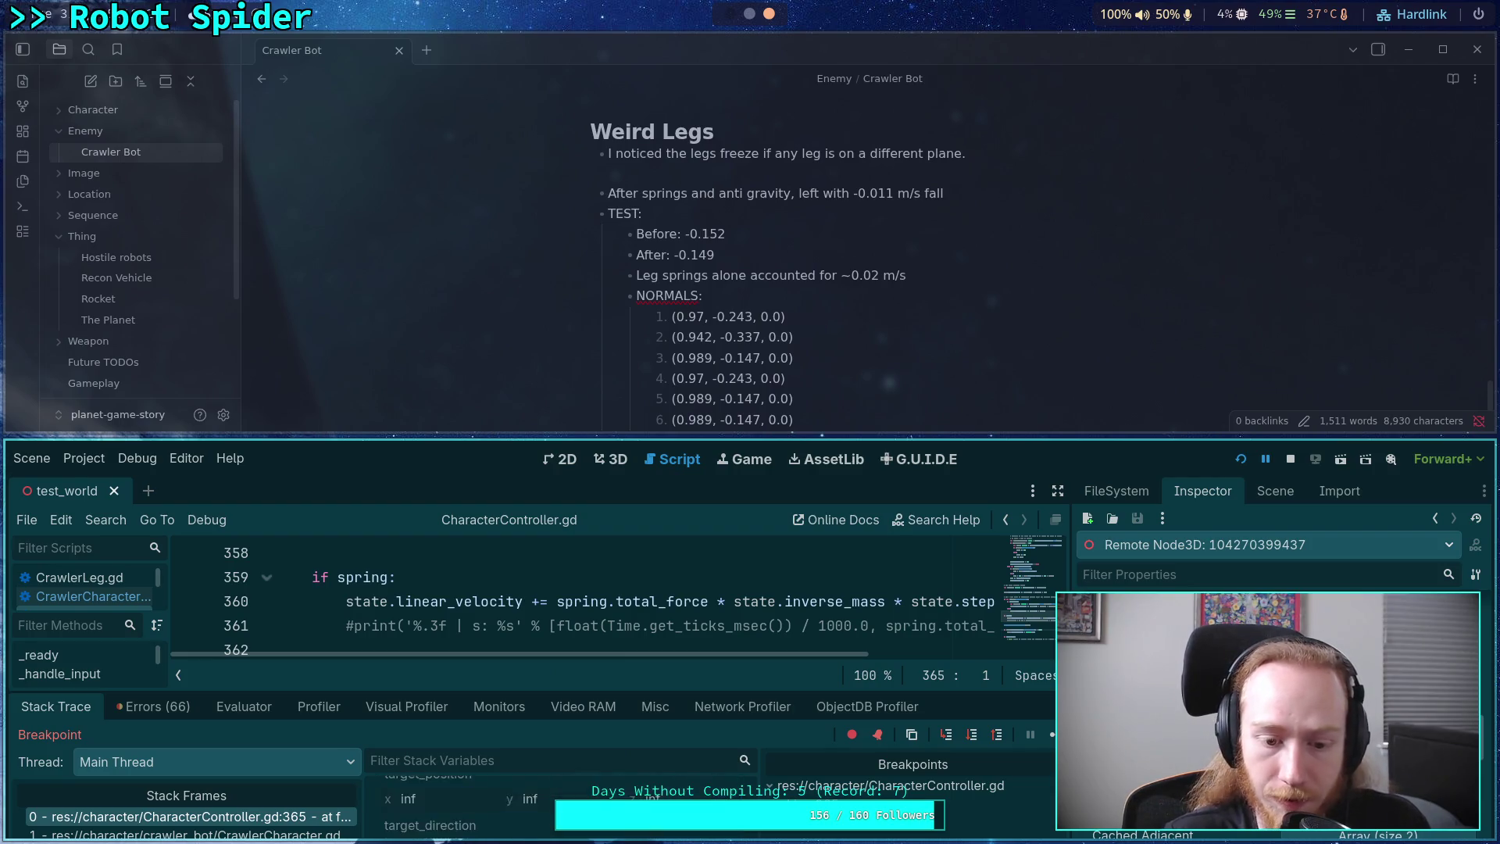
scroll(622, 784, up, 5)
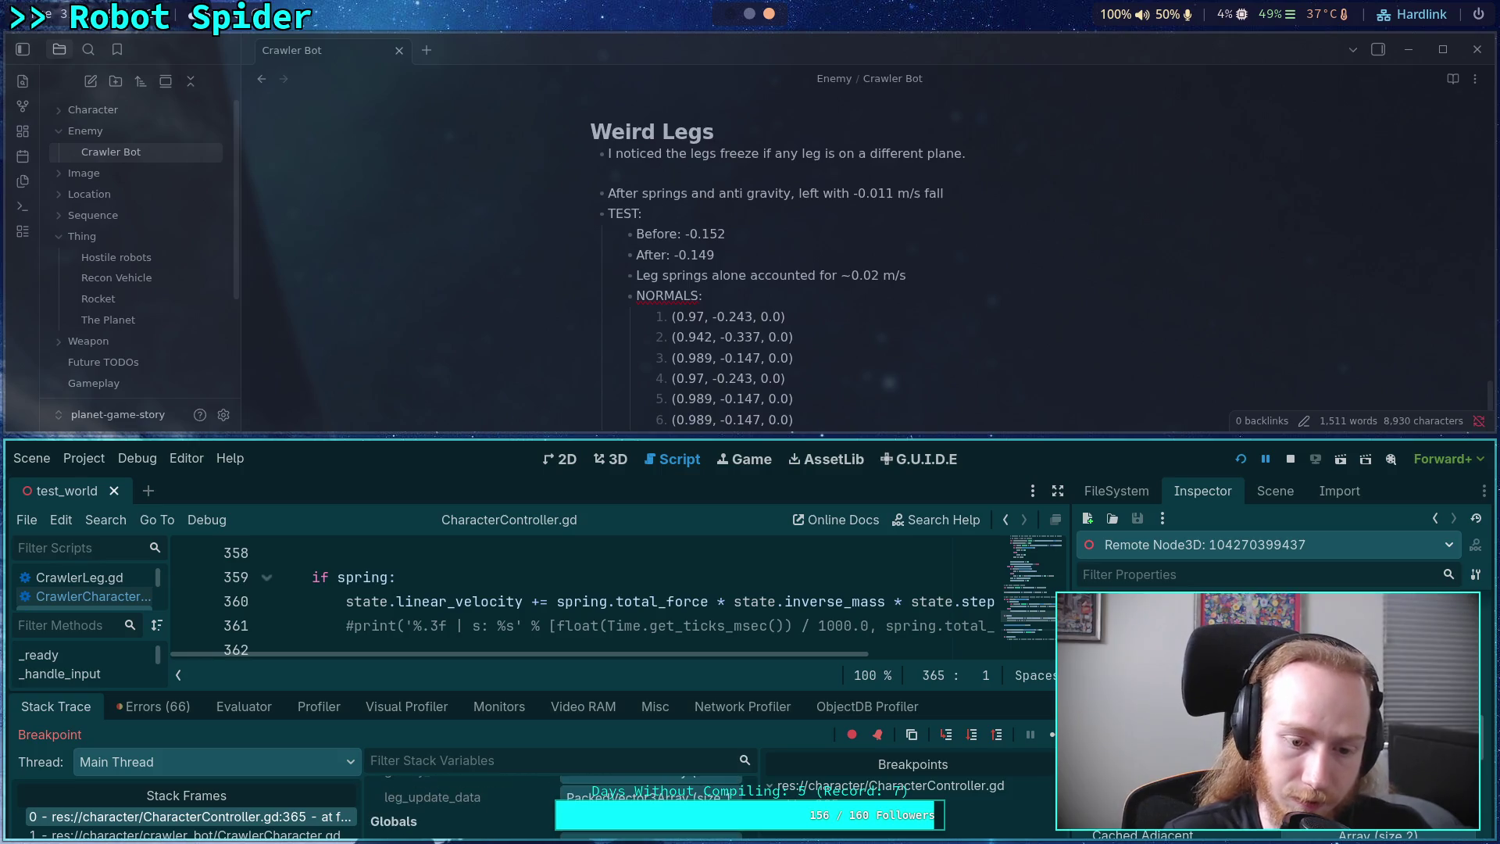
scroll(541, 799, up, 5)
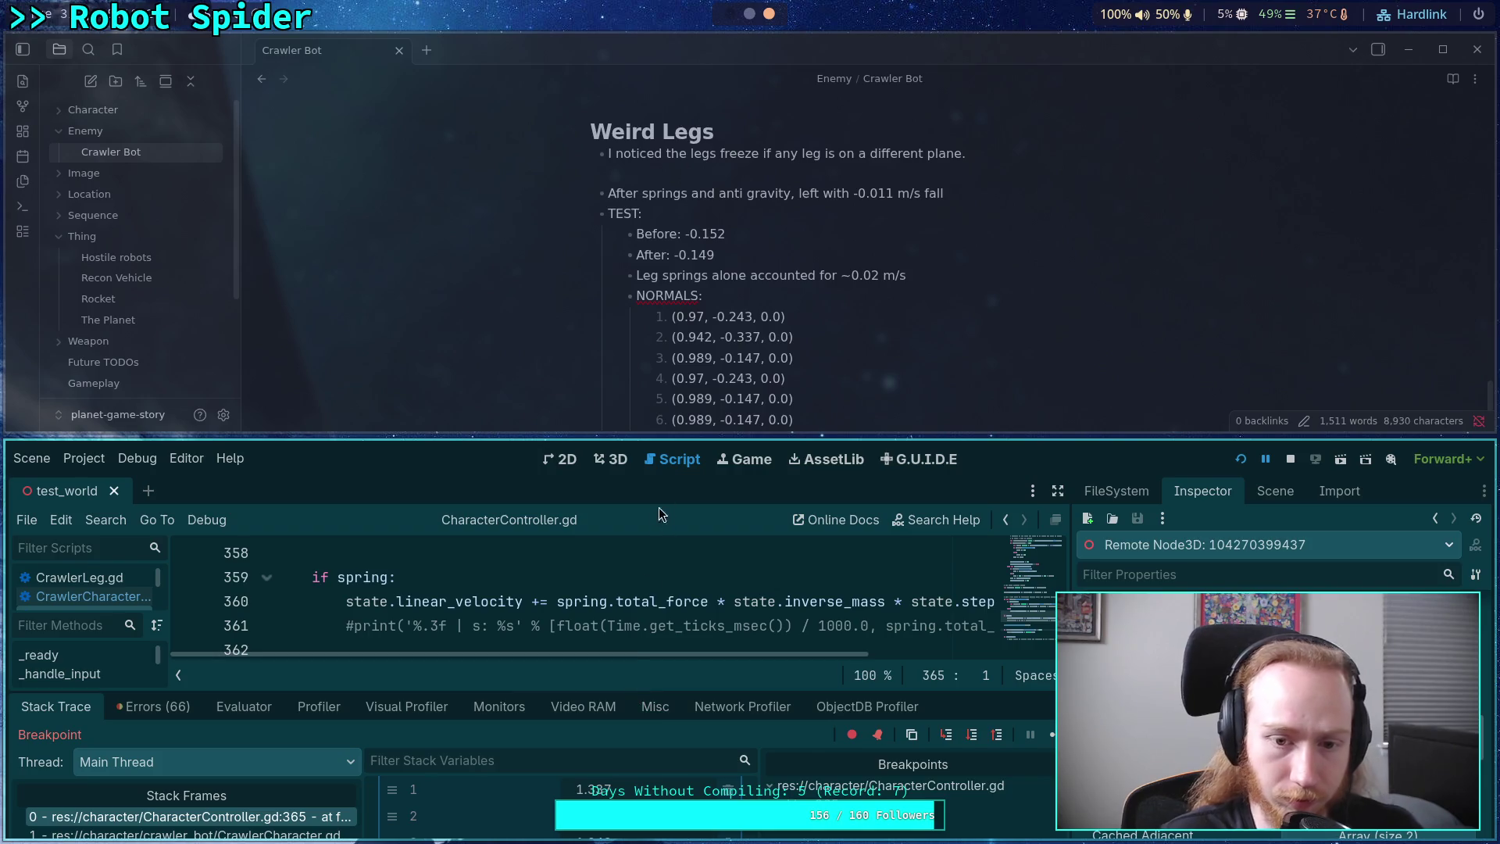
drag(677, 476, 692, 357)
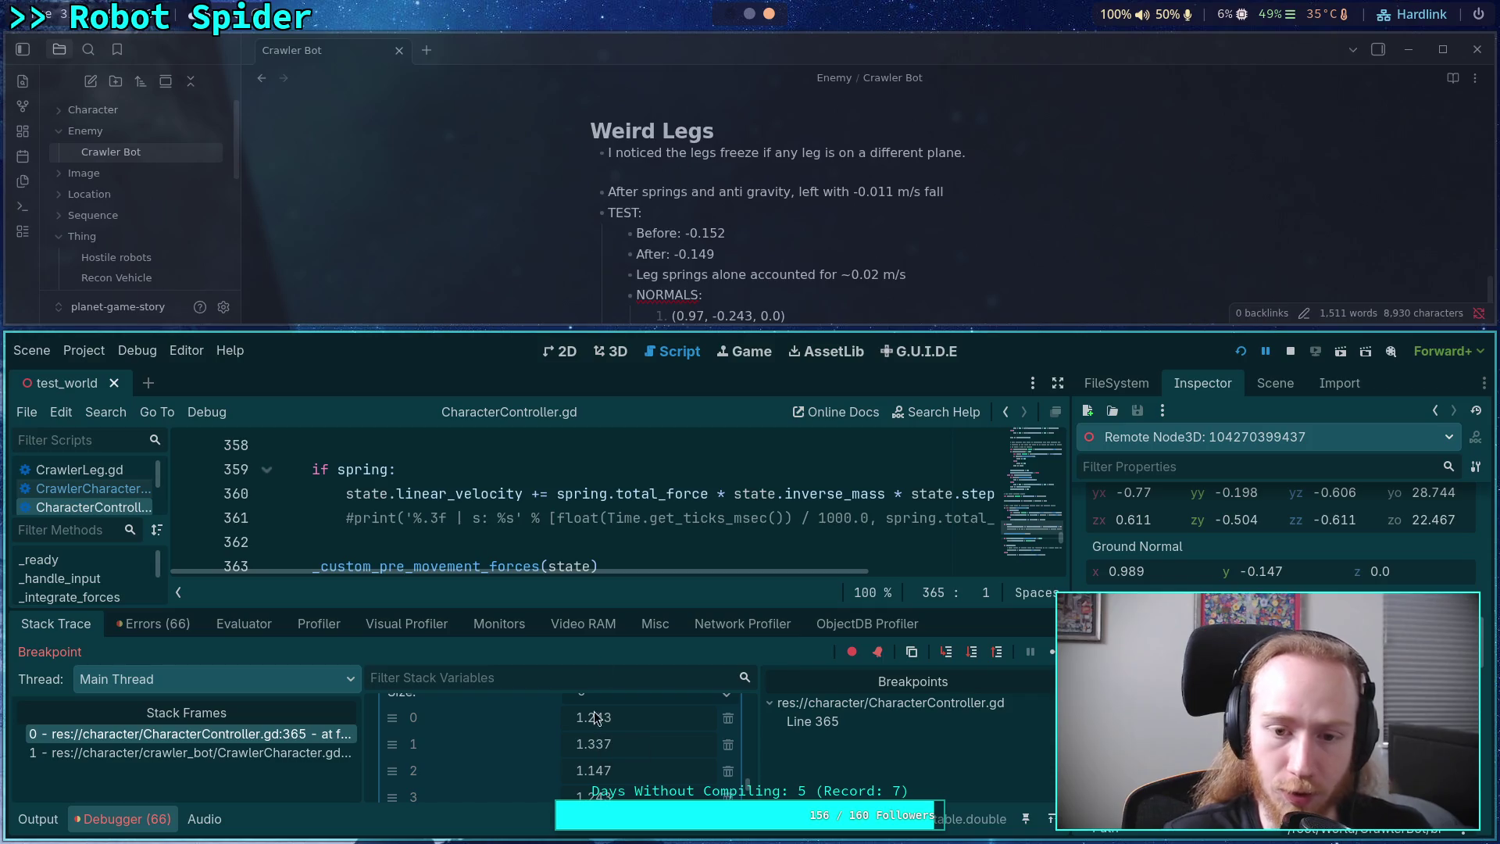
- Add a plain EXPECTED: heading on a new line below the last normal
scroll(816, 250, down, 3)
scroll(817, 250, down, 3)
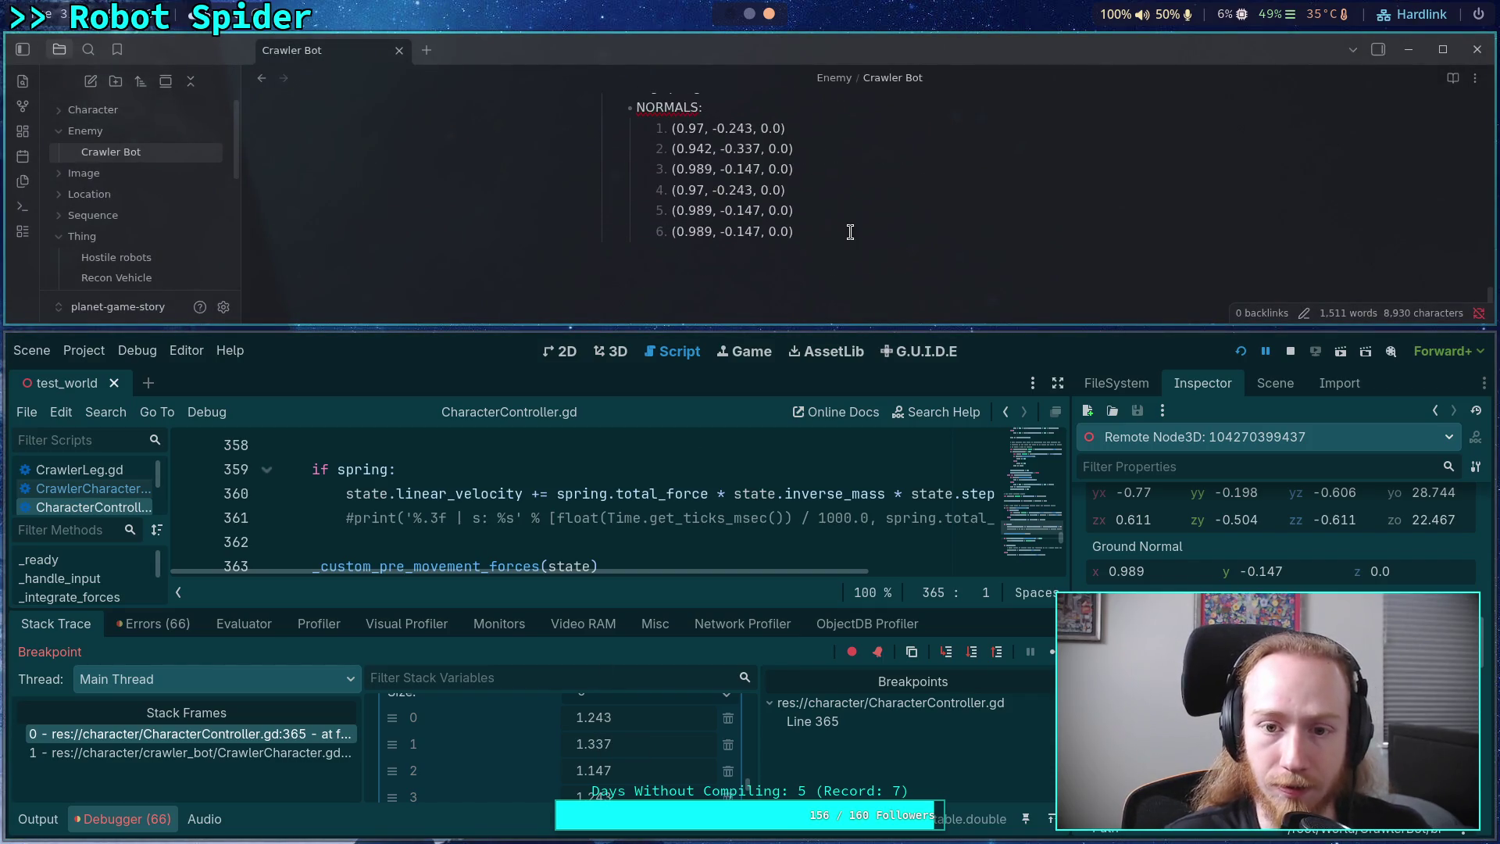
key(Return)
key(BackSpace)
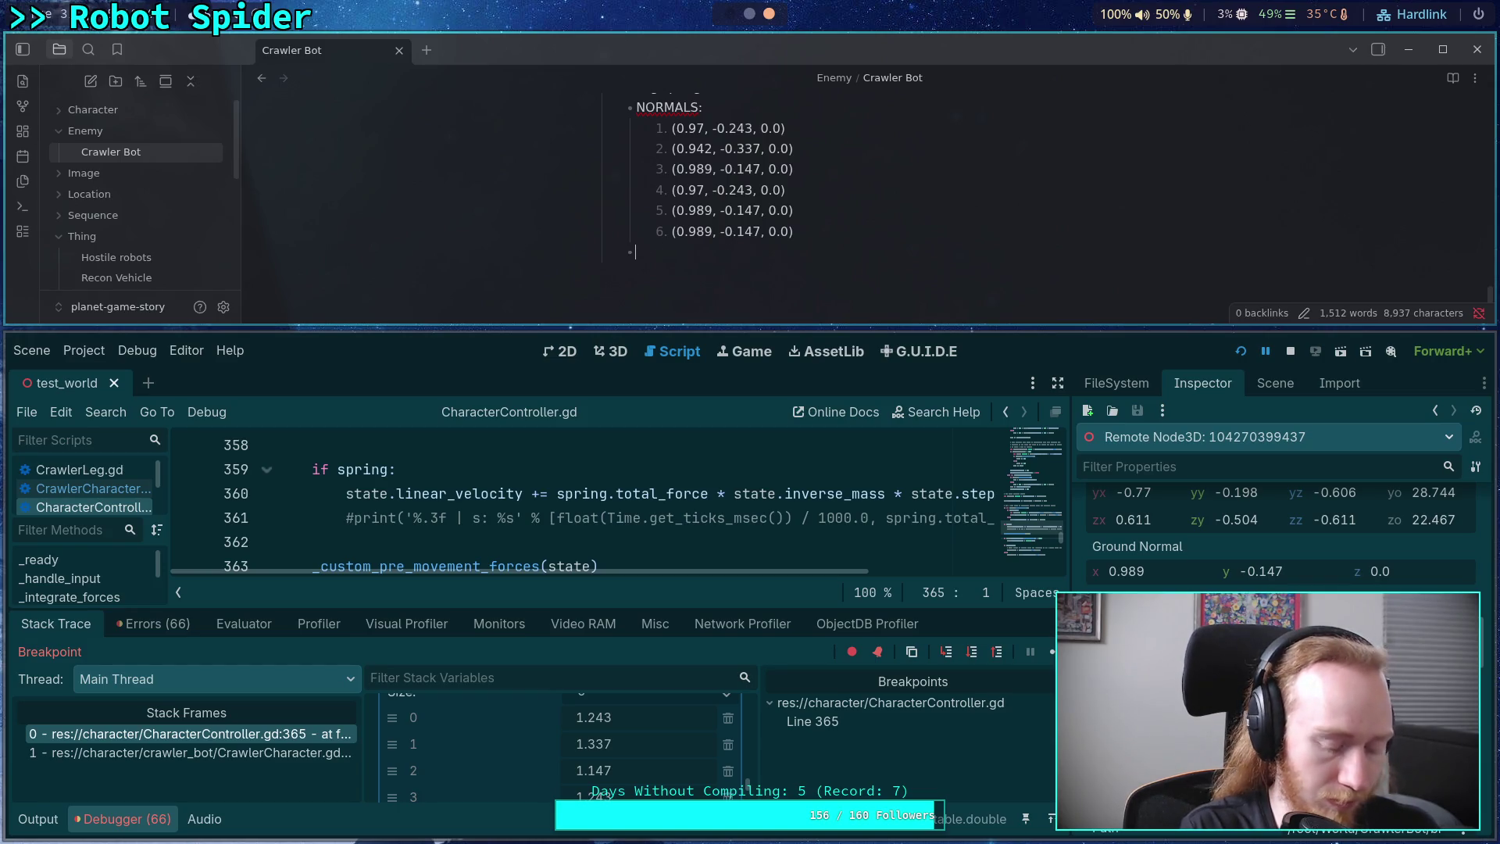
text(EXPECTED)
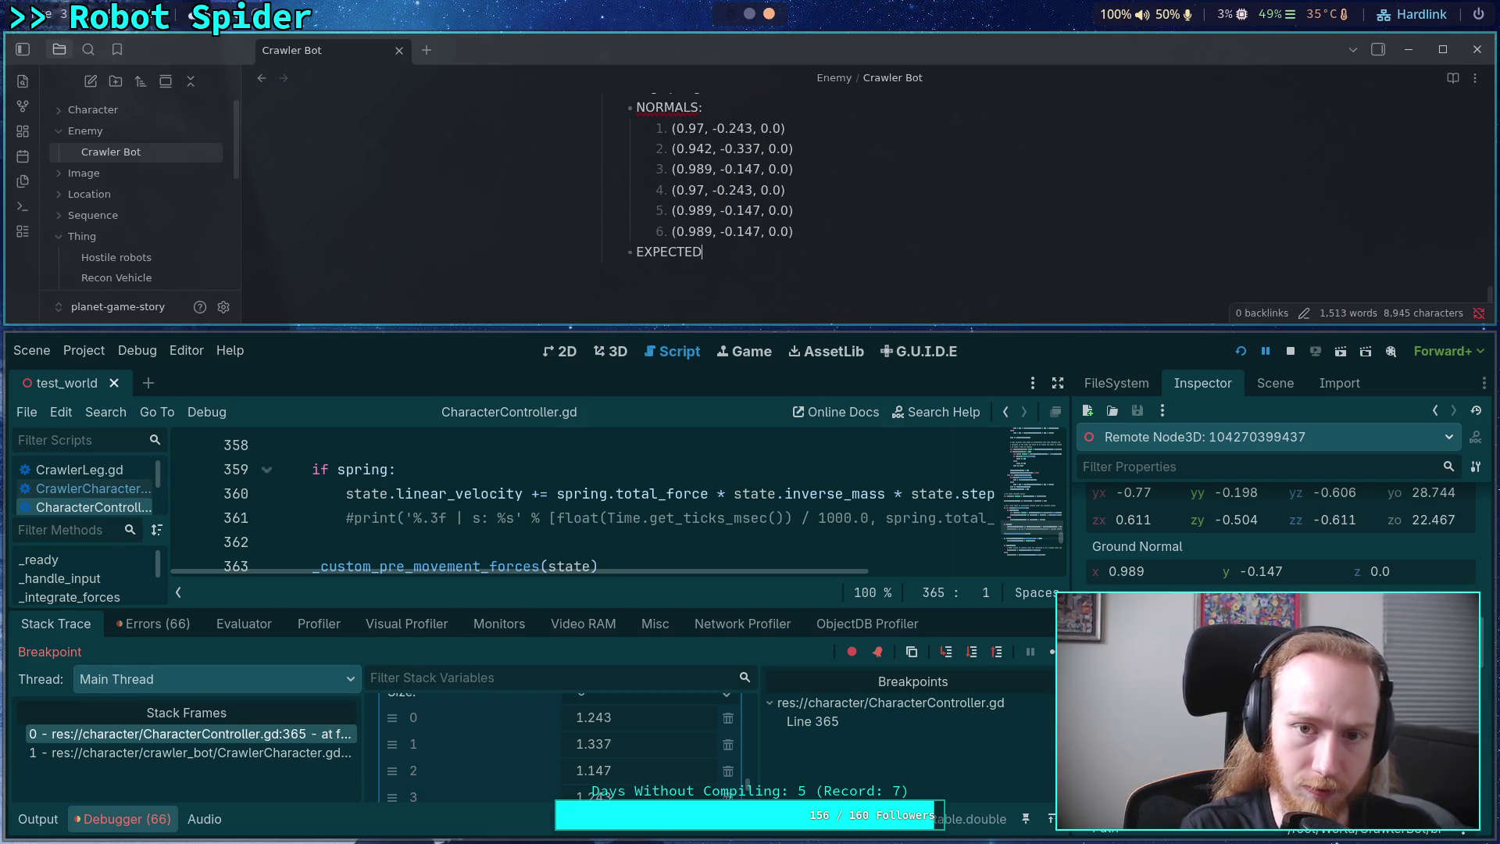
text(:)
key(Return)
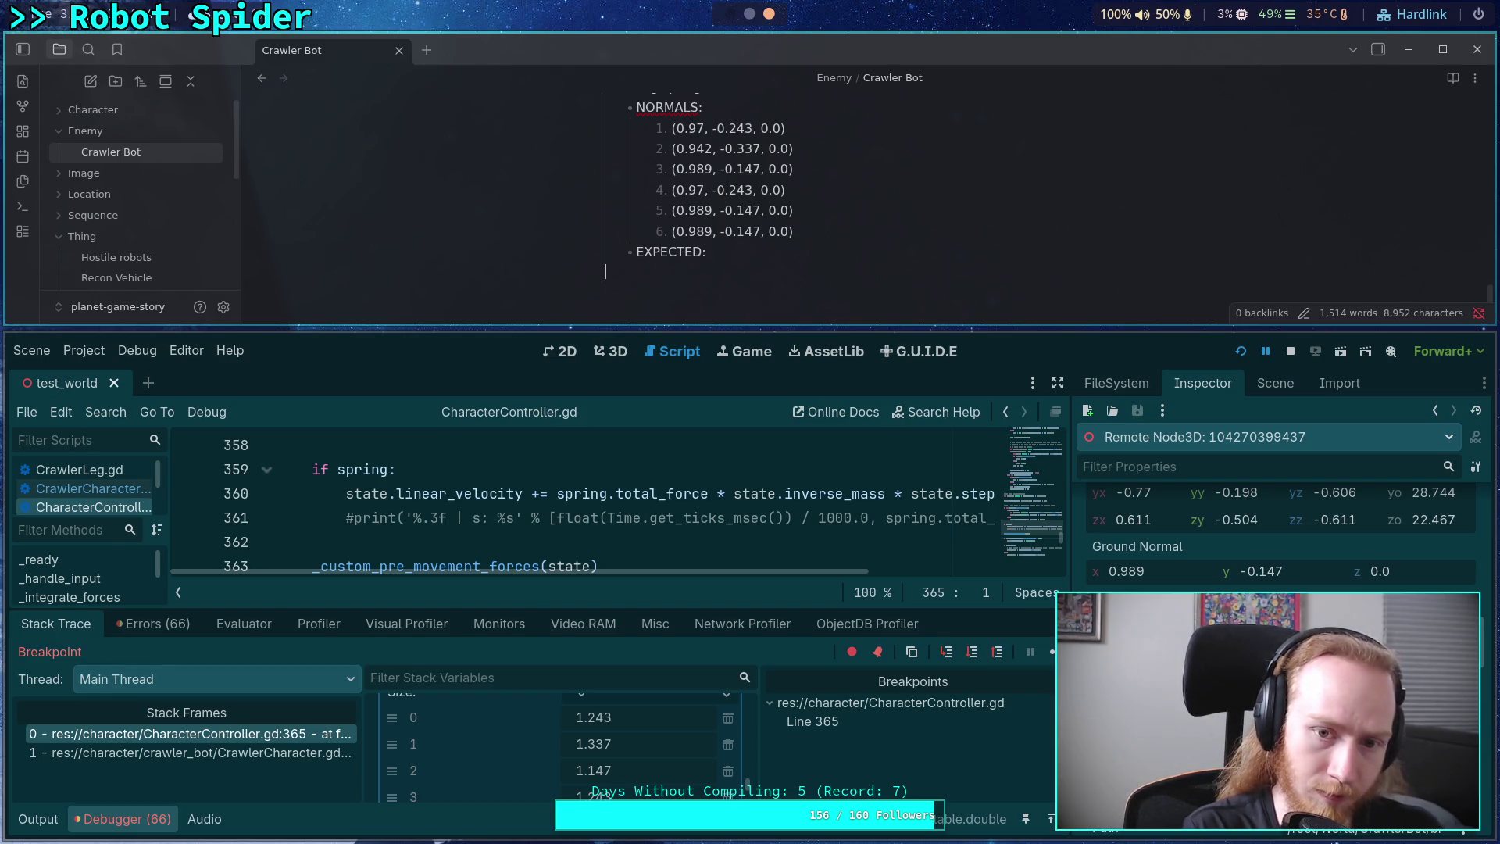
- List 1.243, 1.337 and 1.147 under EXPECTED, then make Godot fill the screen
text(1.)
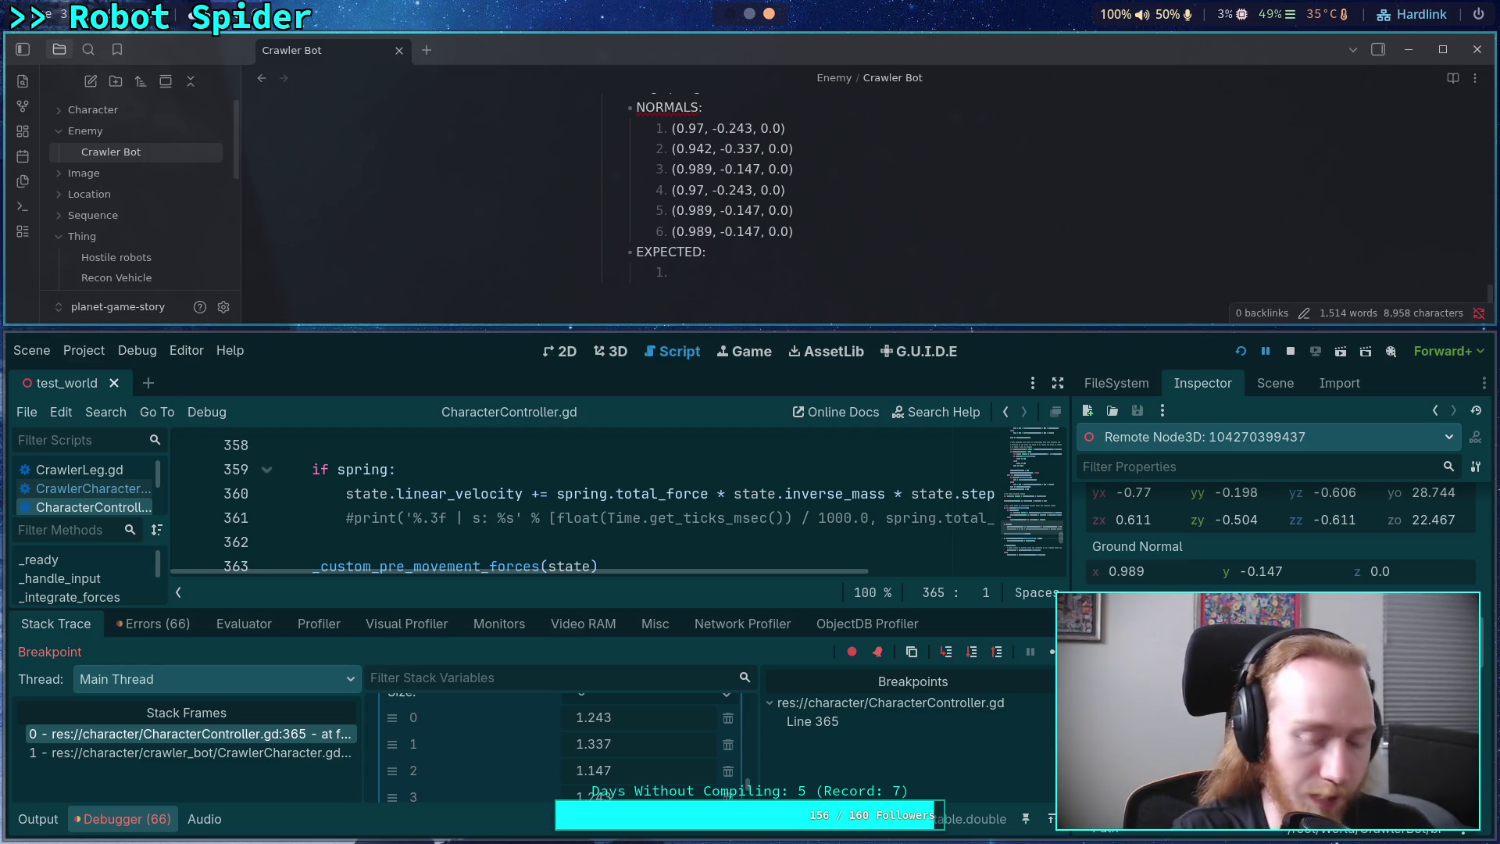
text(1.2)
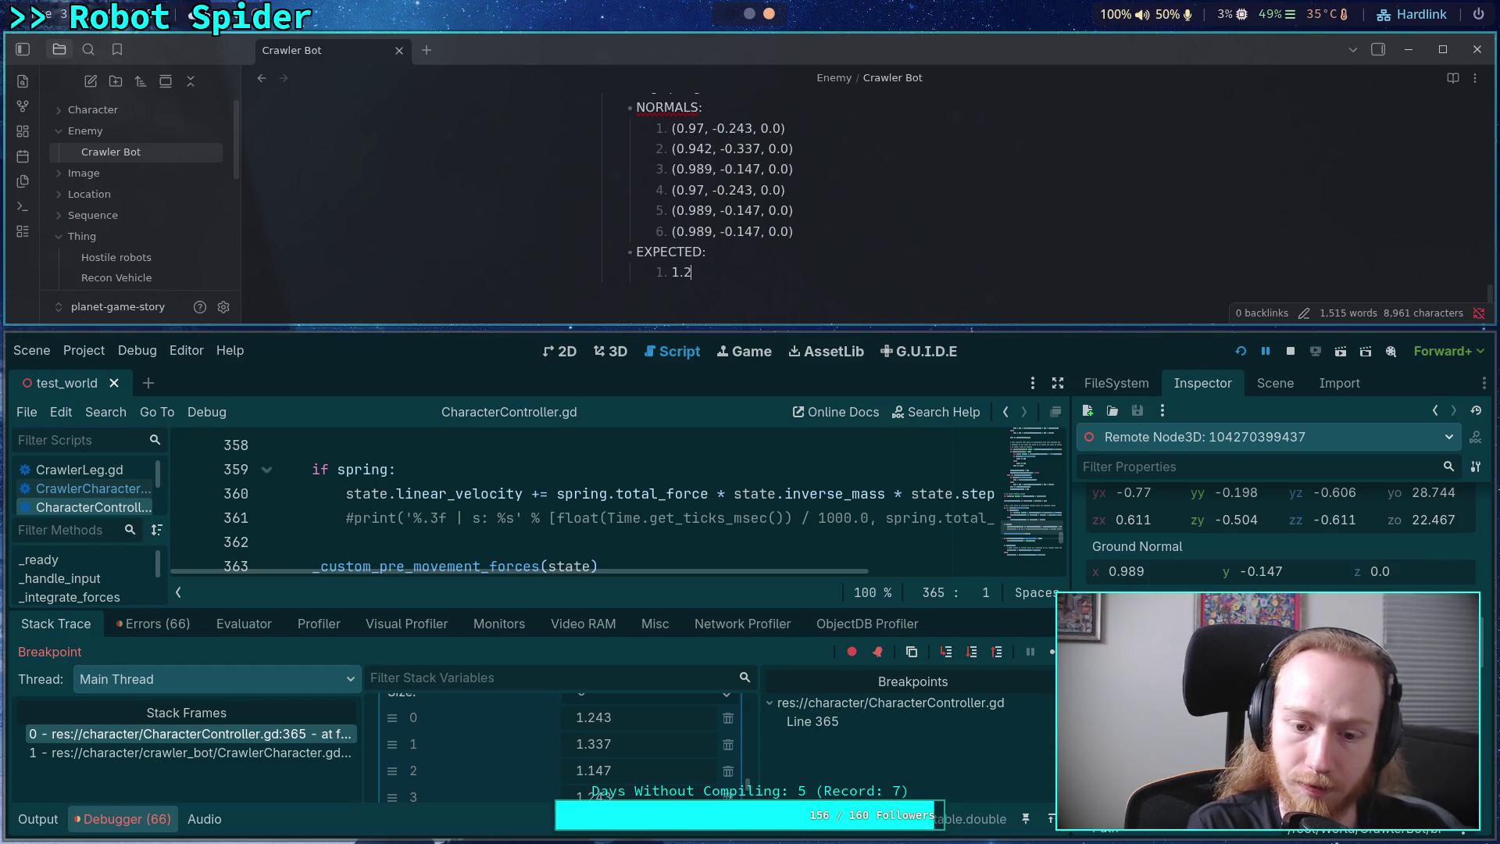
text(43 )
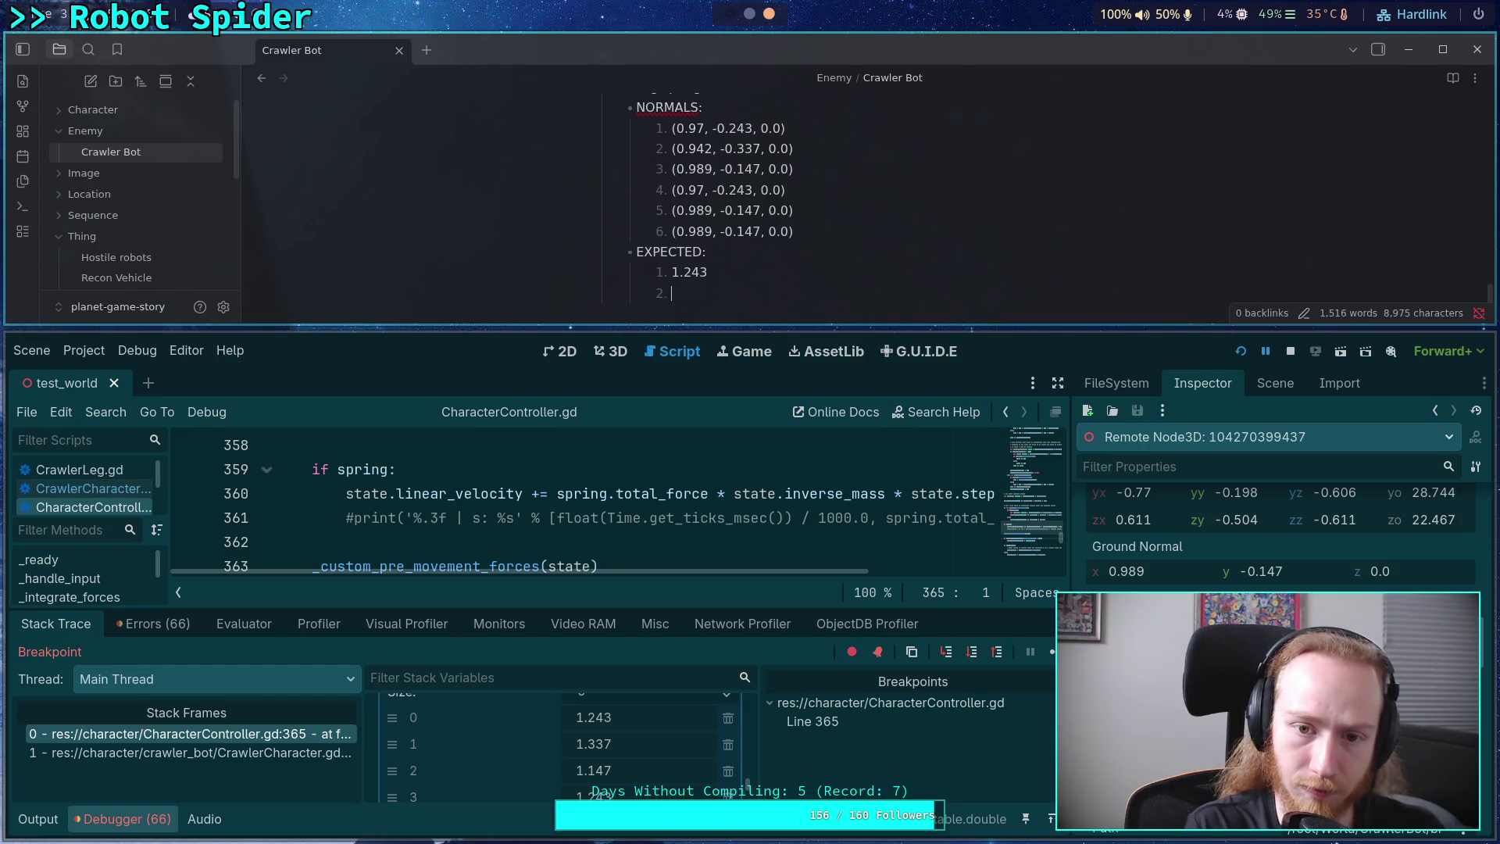
text(1.336)
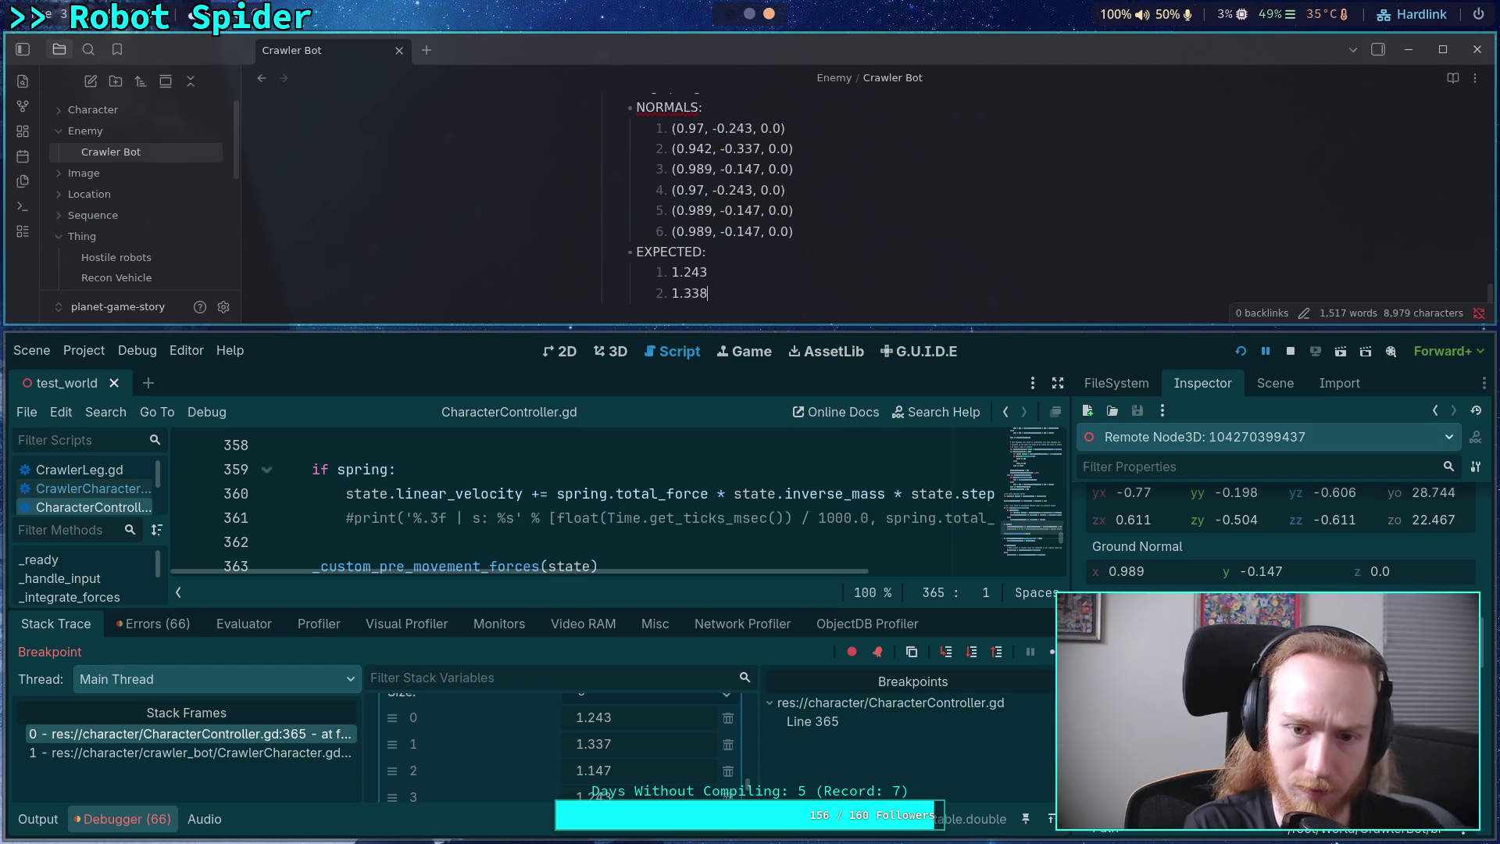
key(BackSpace)
text(7)
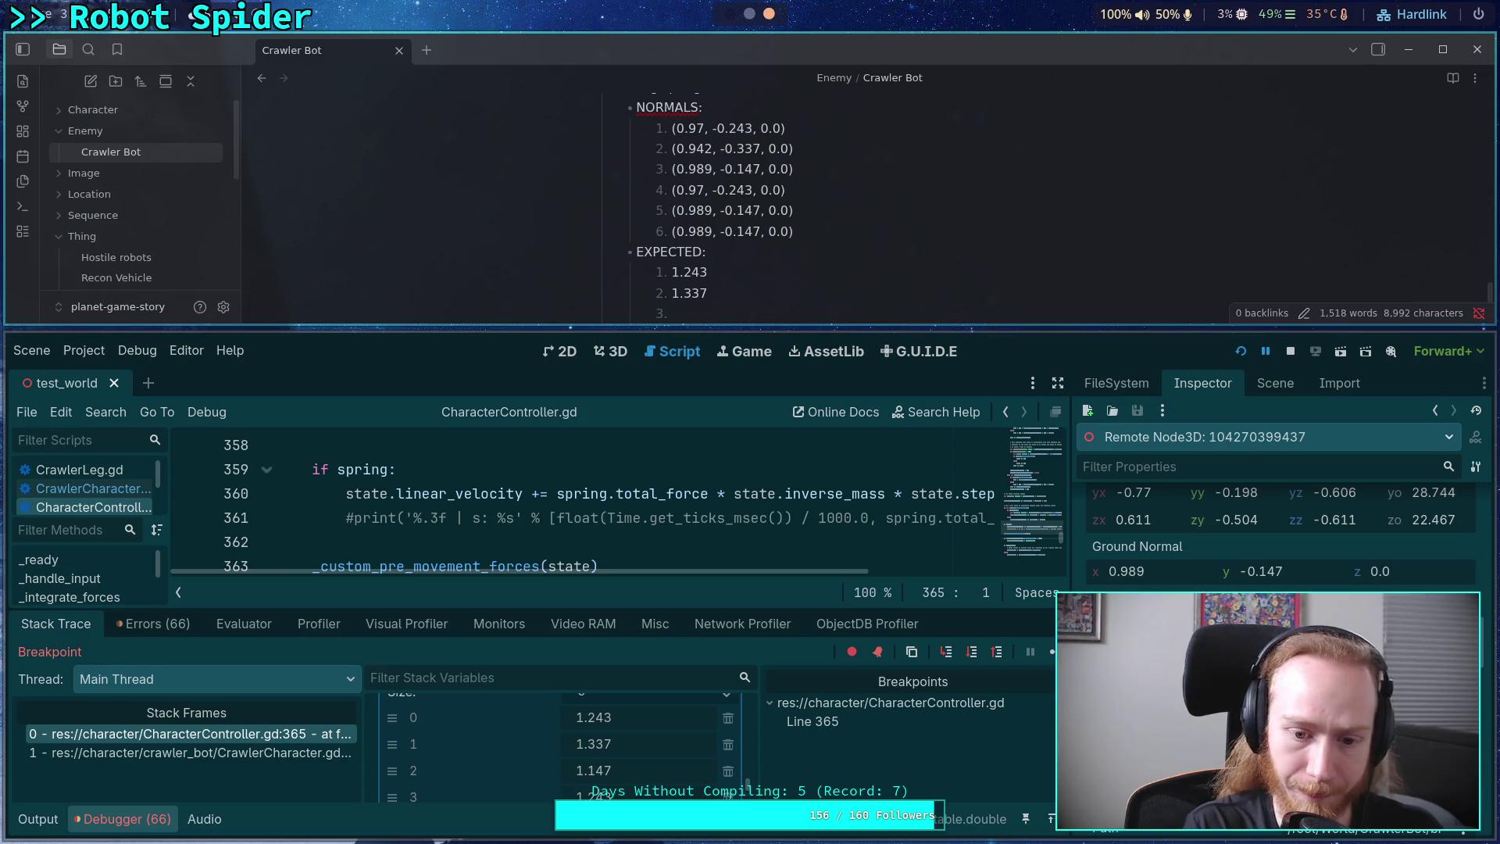
text(1.14)
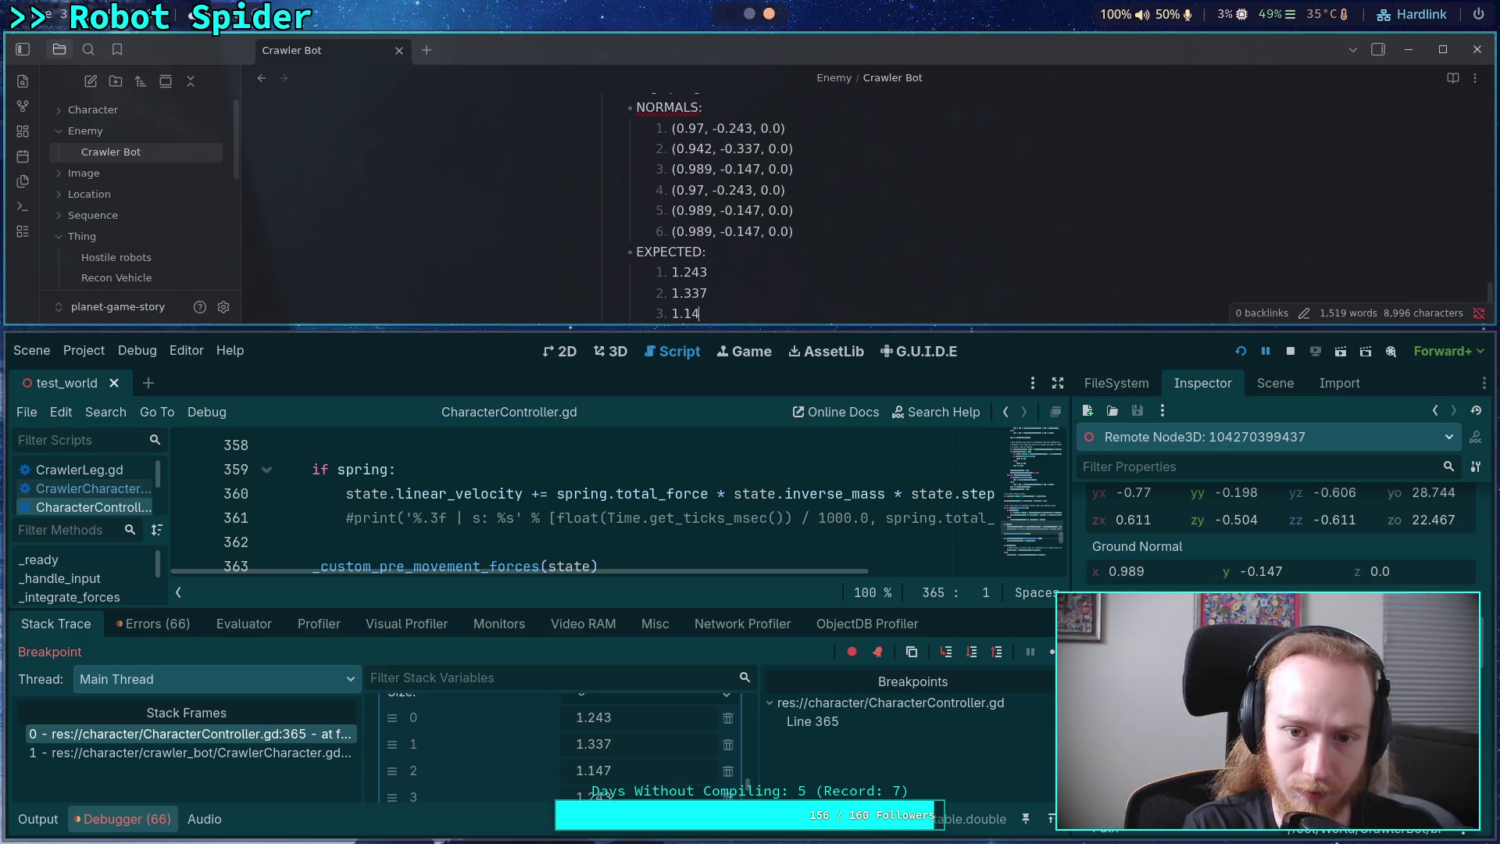
text(7)
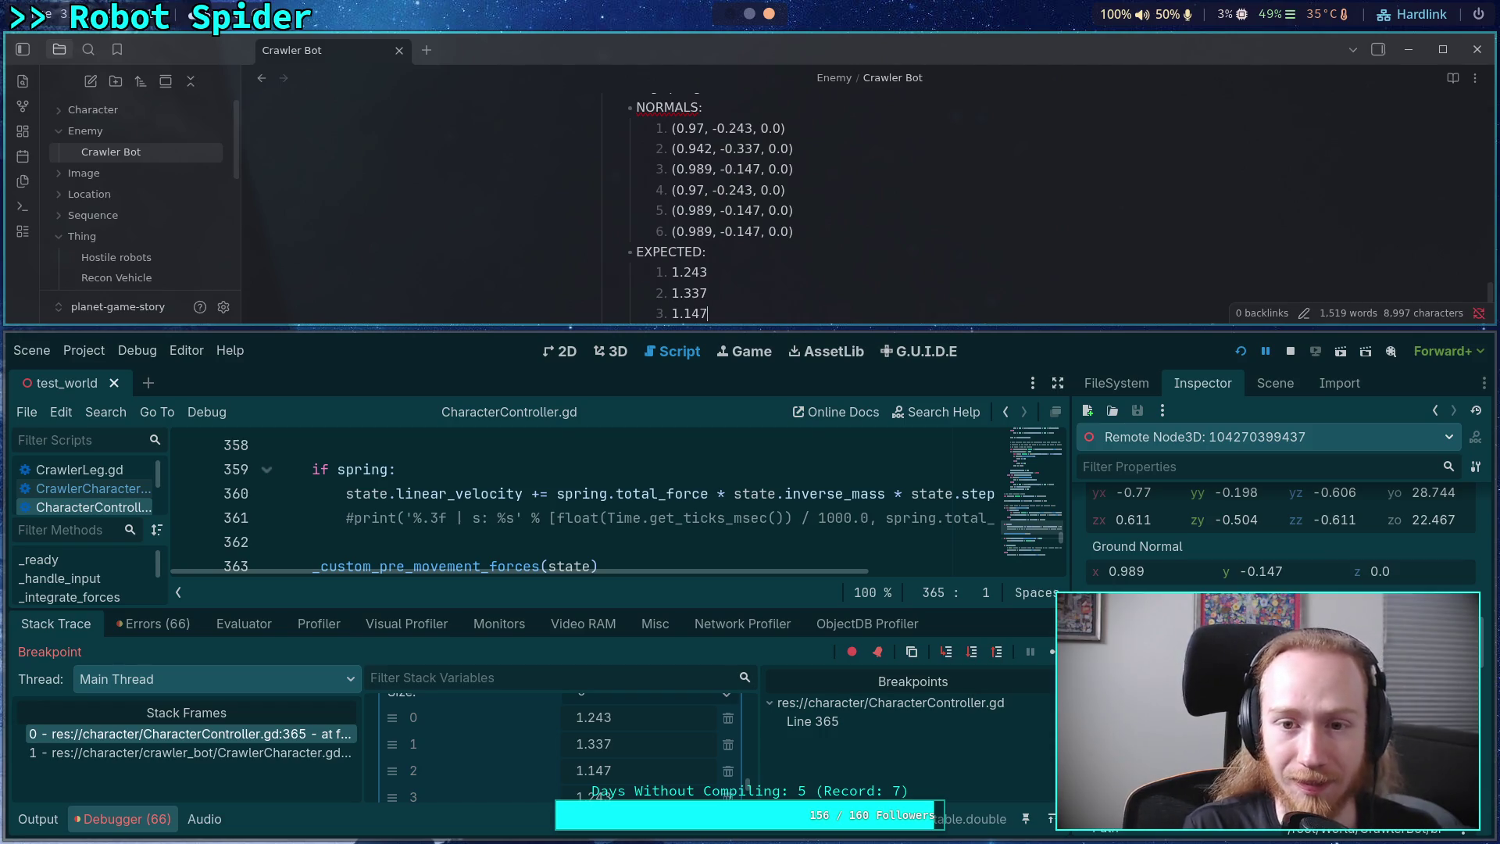
key(Return)
text(1.243)
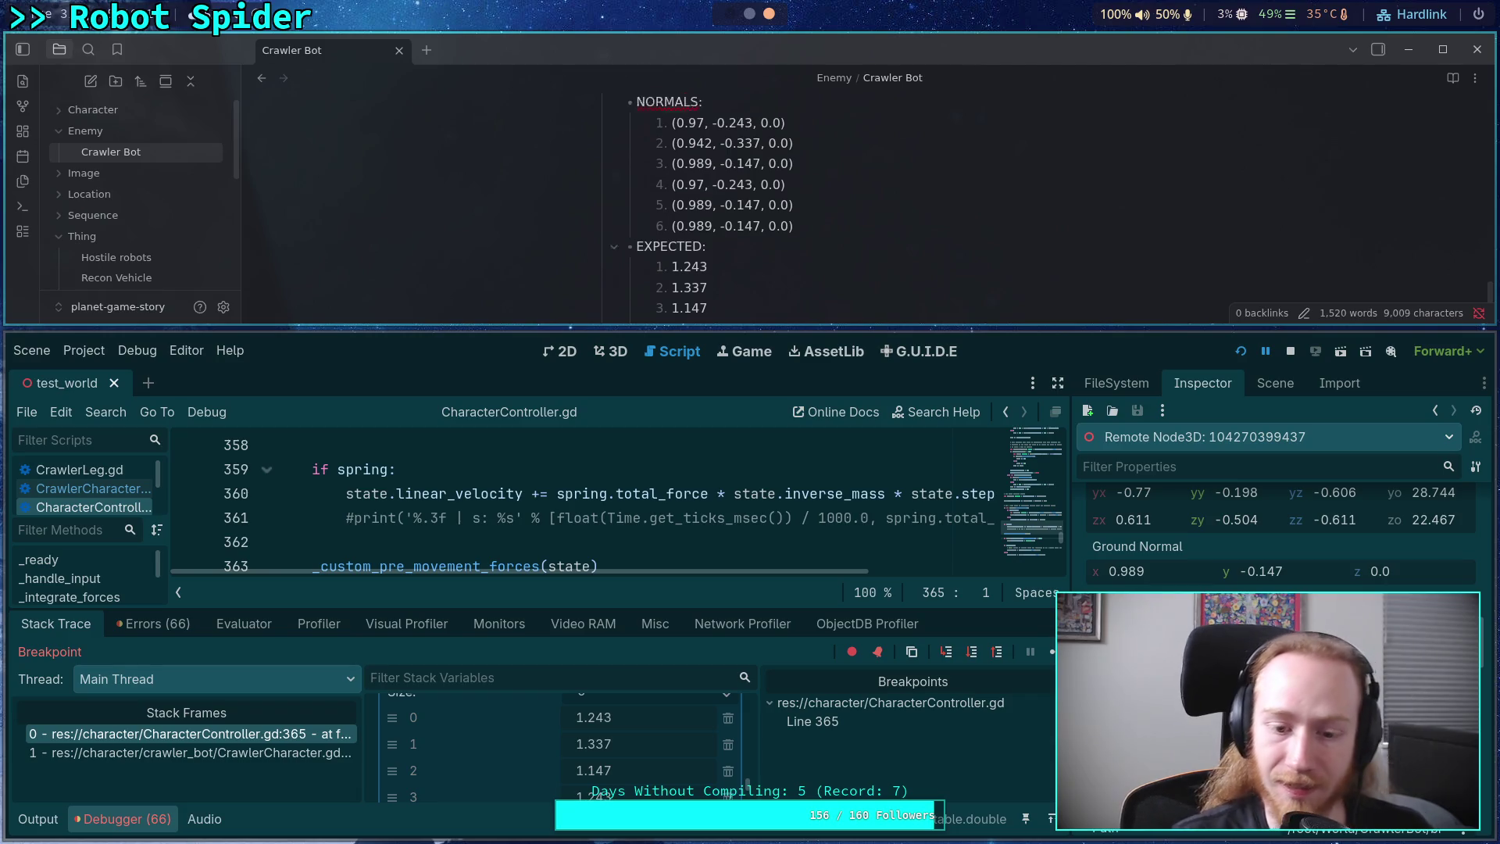
scroll(820, 248, up, 3)
scroll(820, 248, down, 3)
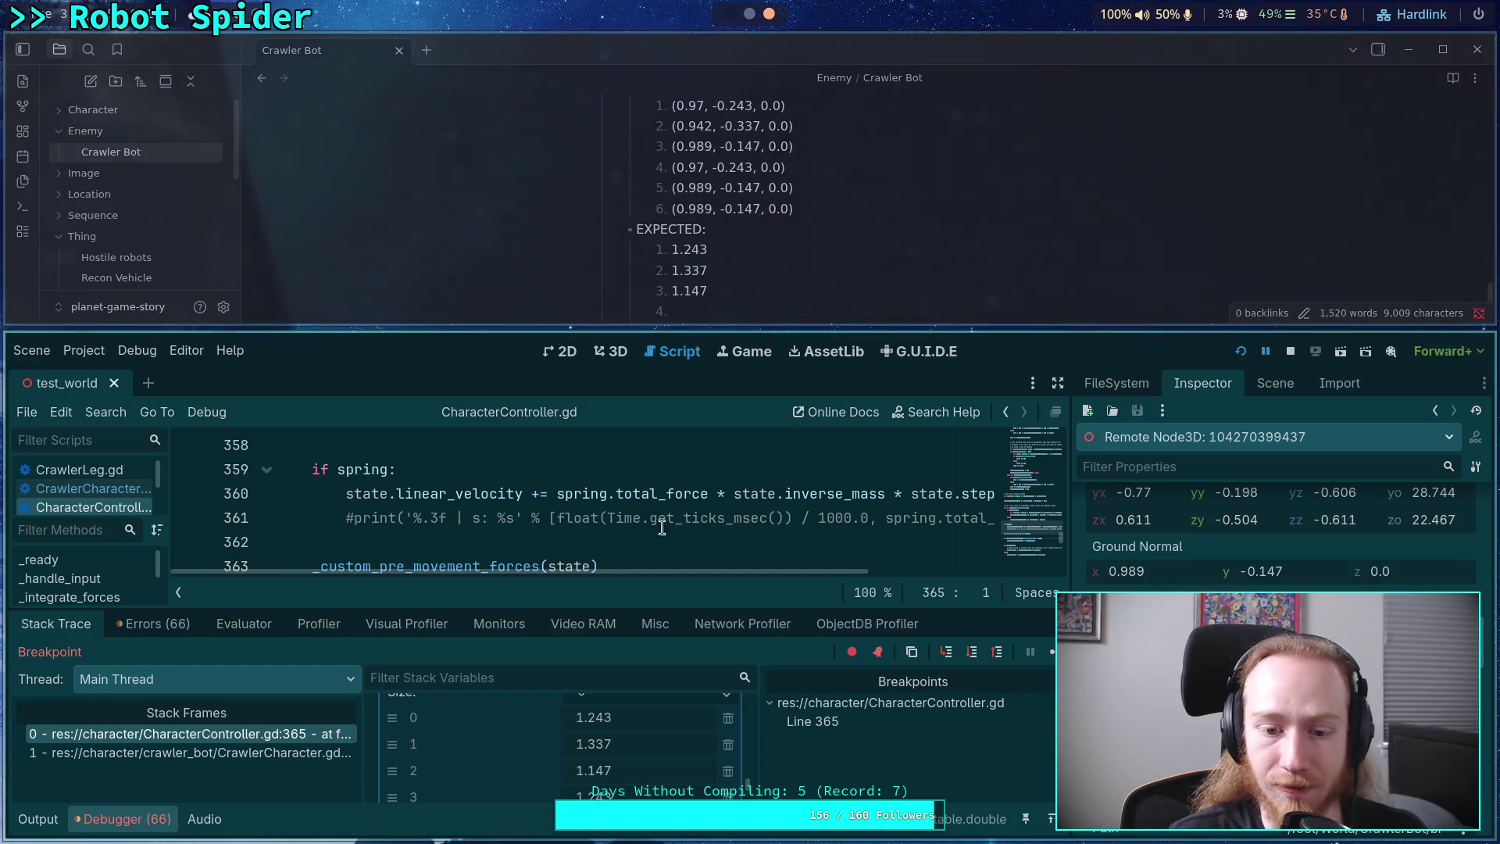
scroll(658, 749, down, 2)
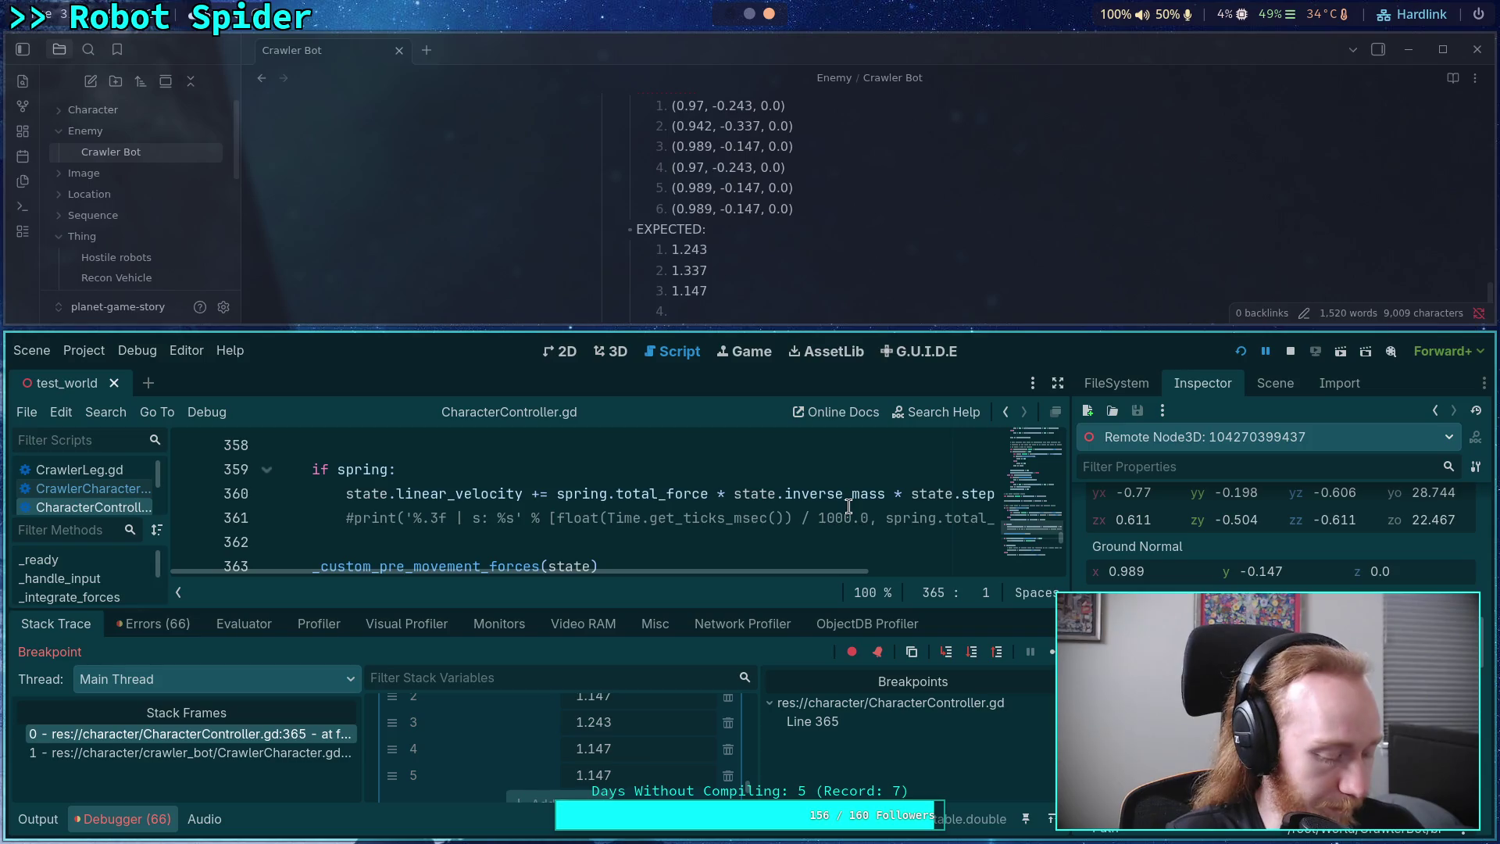
key(super+f)
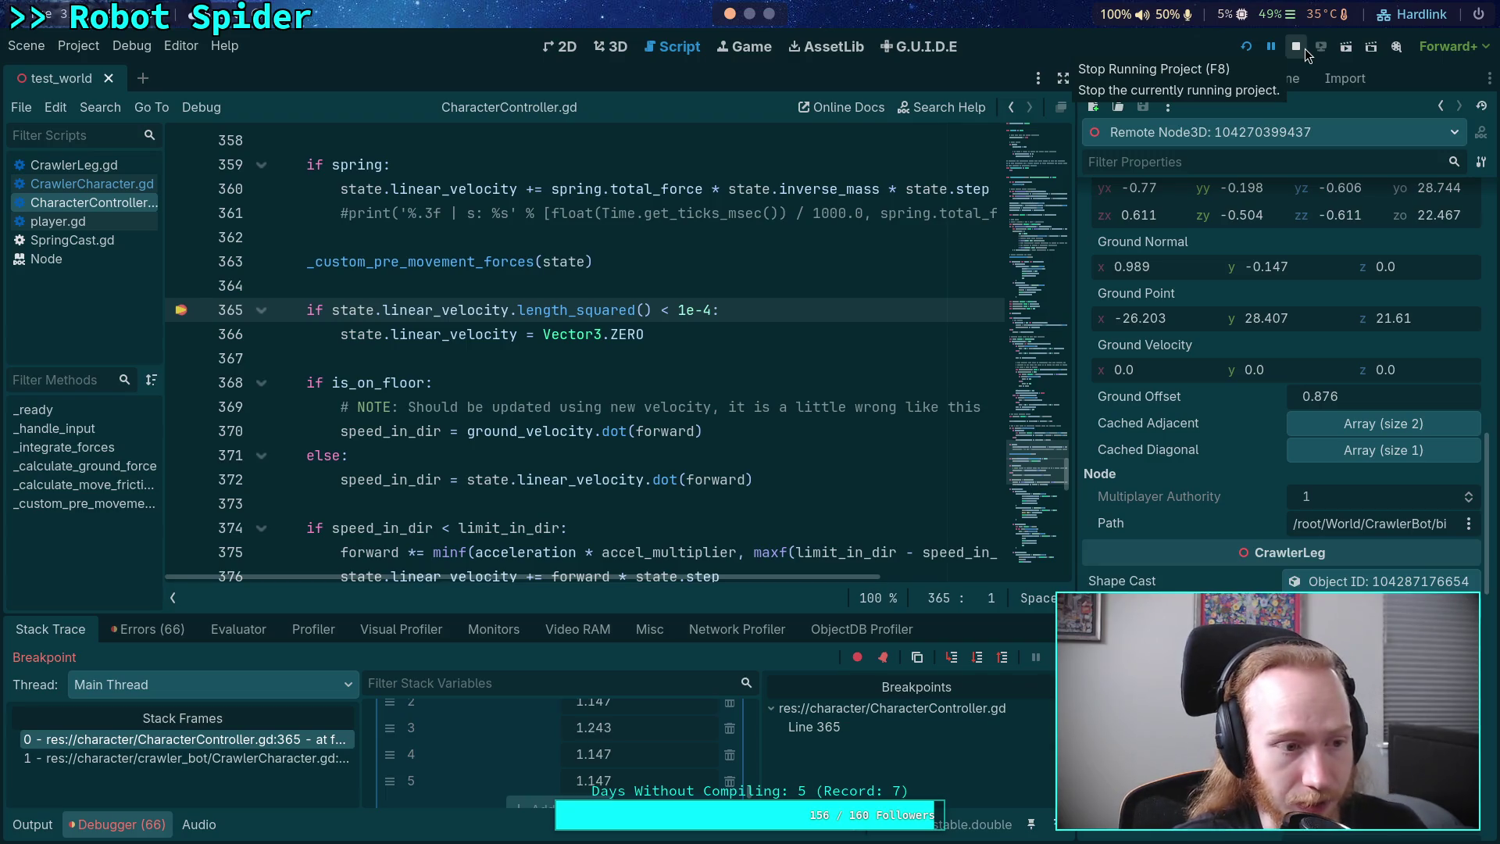
- Stop the running spider project and switch back to the Obsidian notes workspace
click(1295, 49)
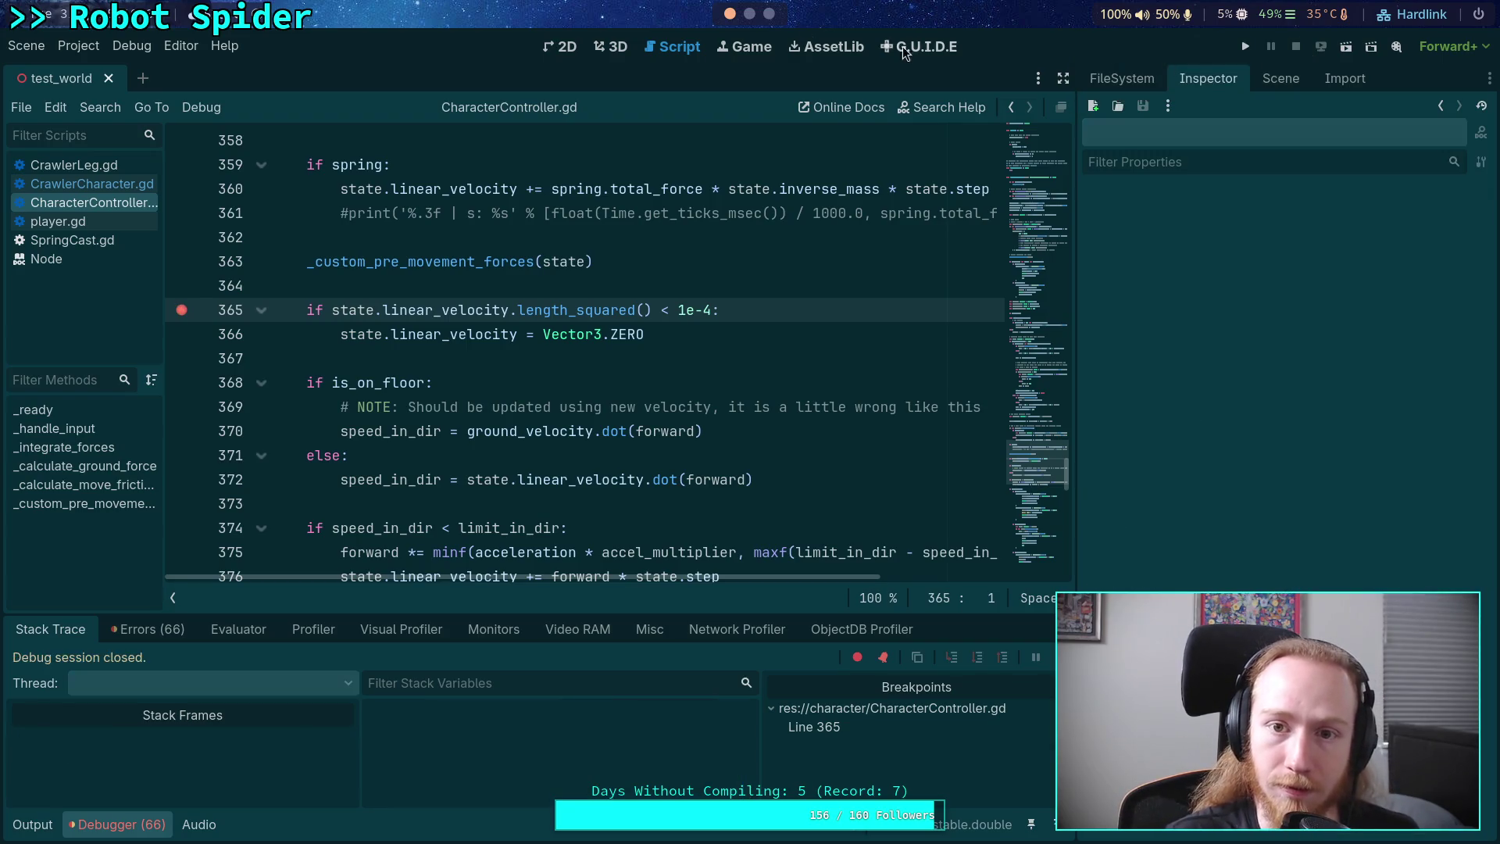
key(super+4)
click(770, 13)
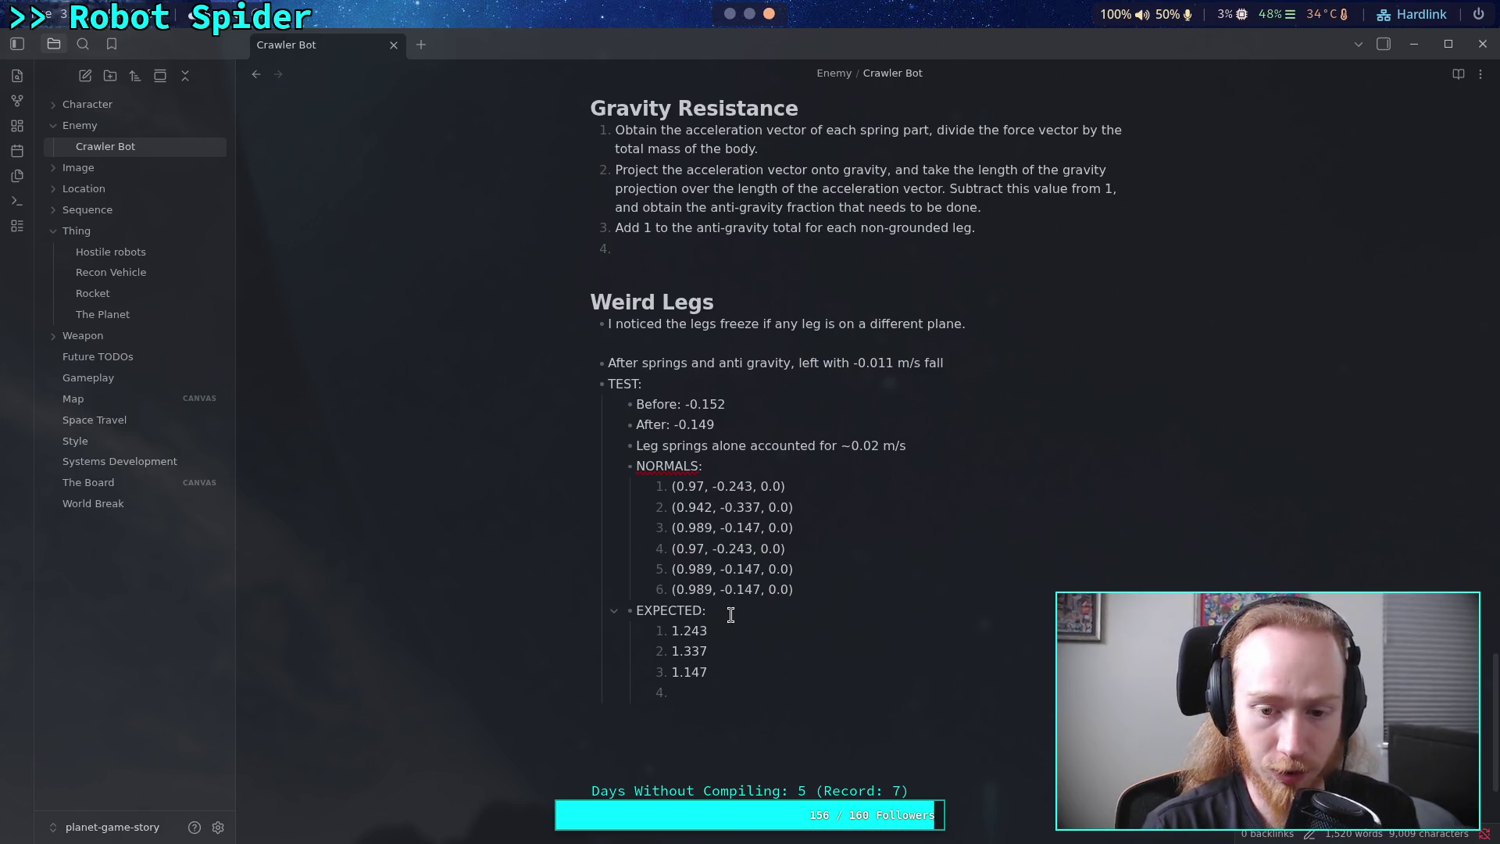
- Review the normals' y values and the EXPECTED values, then switch to the Python terminal
mouse_move(720, 589)
mouse_down()
mouse_move(763, 586)
mouse_move(743, 569)
mouse_move(762, 569)
mouse_up()
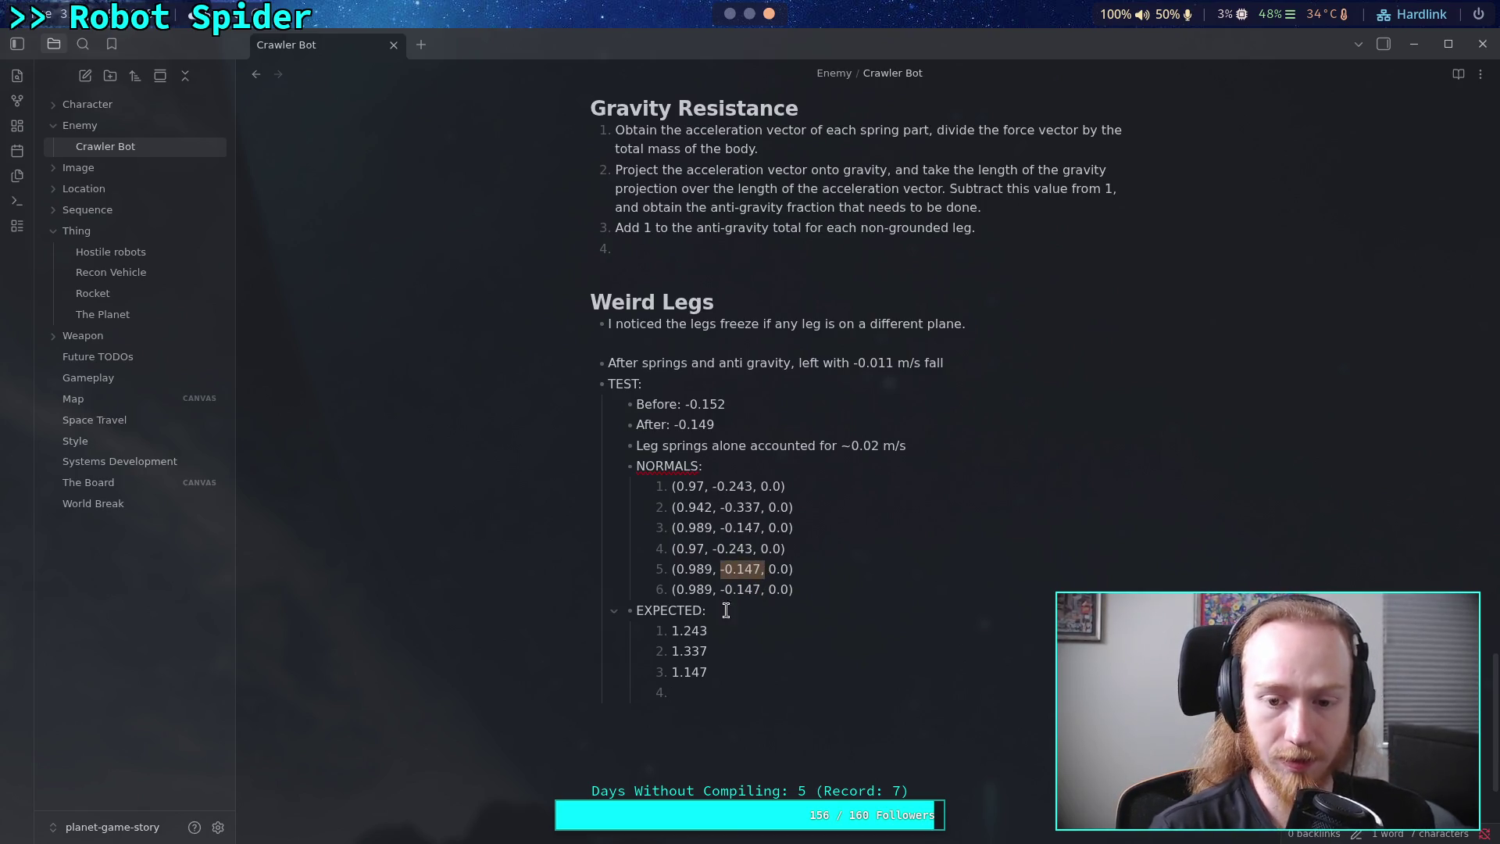
click(734, 670)
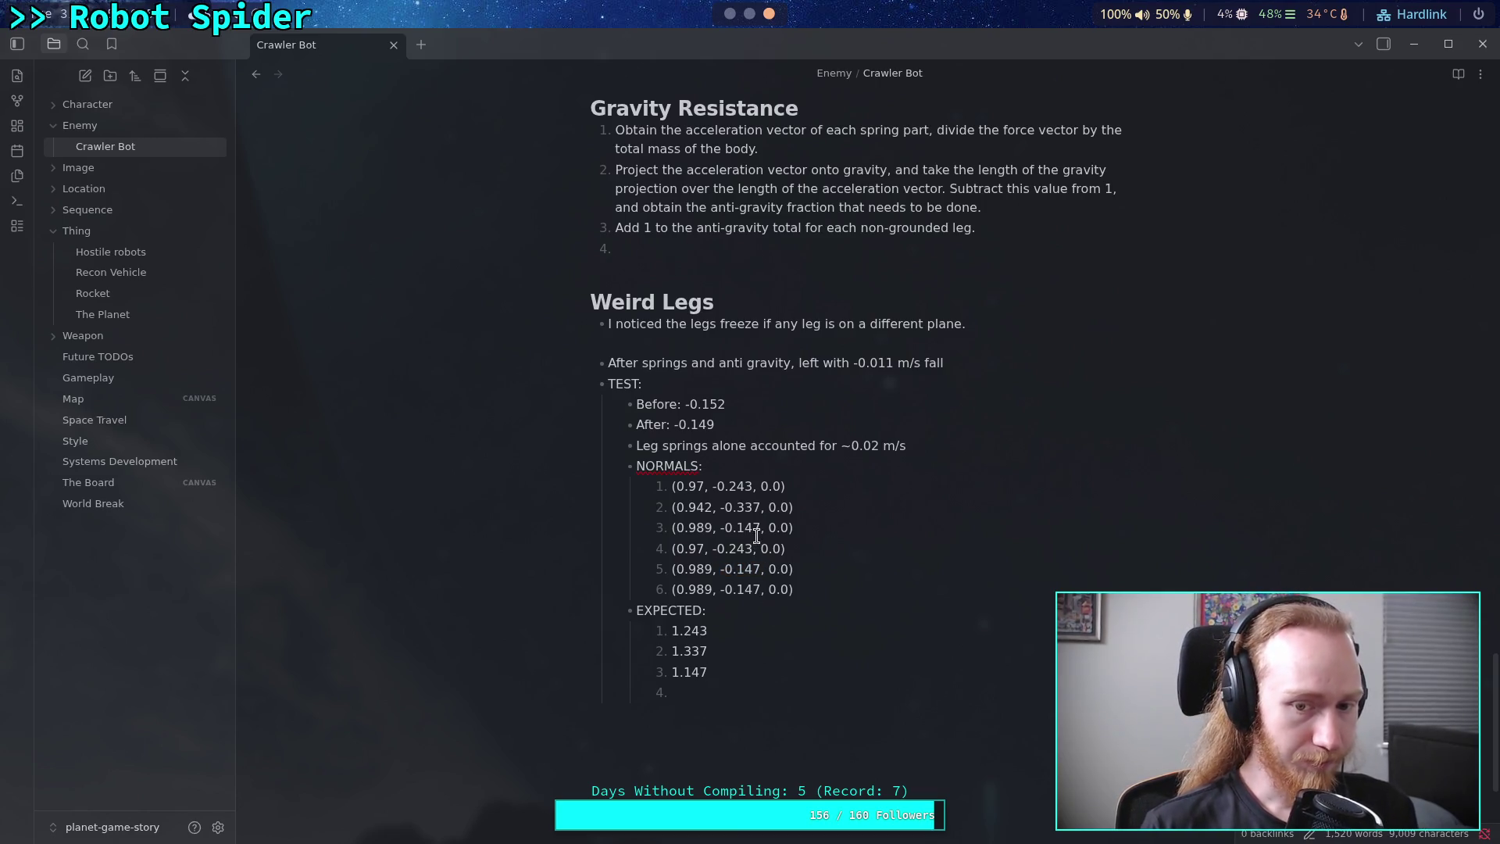
drag(717, 486, 756, 483)
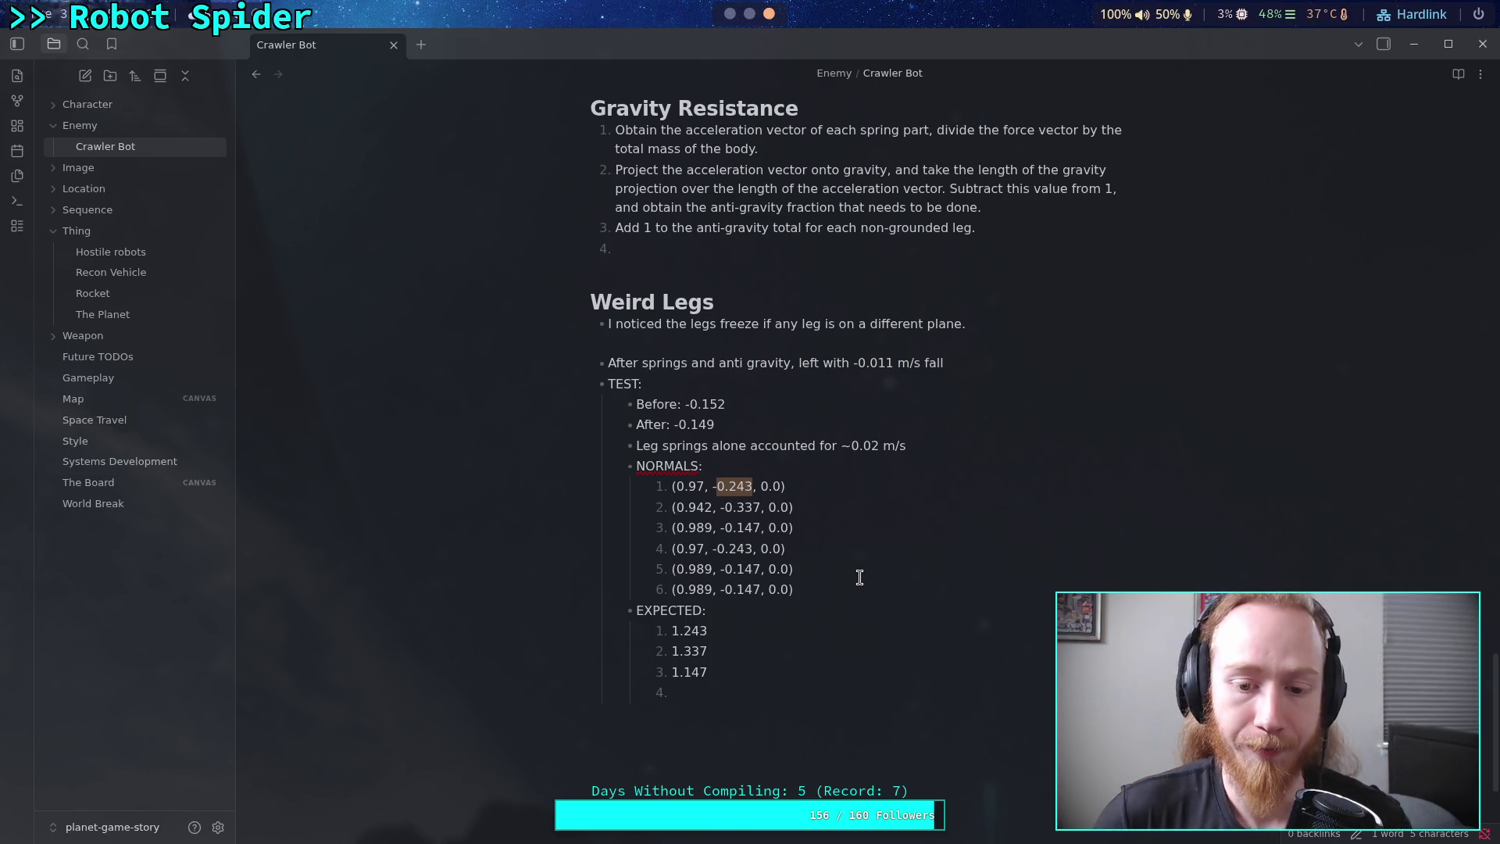
click(743, 702)
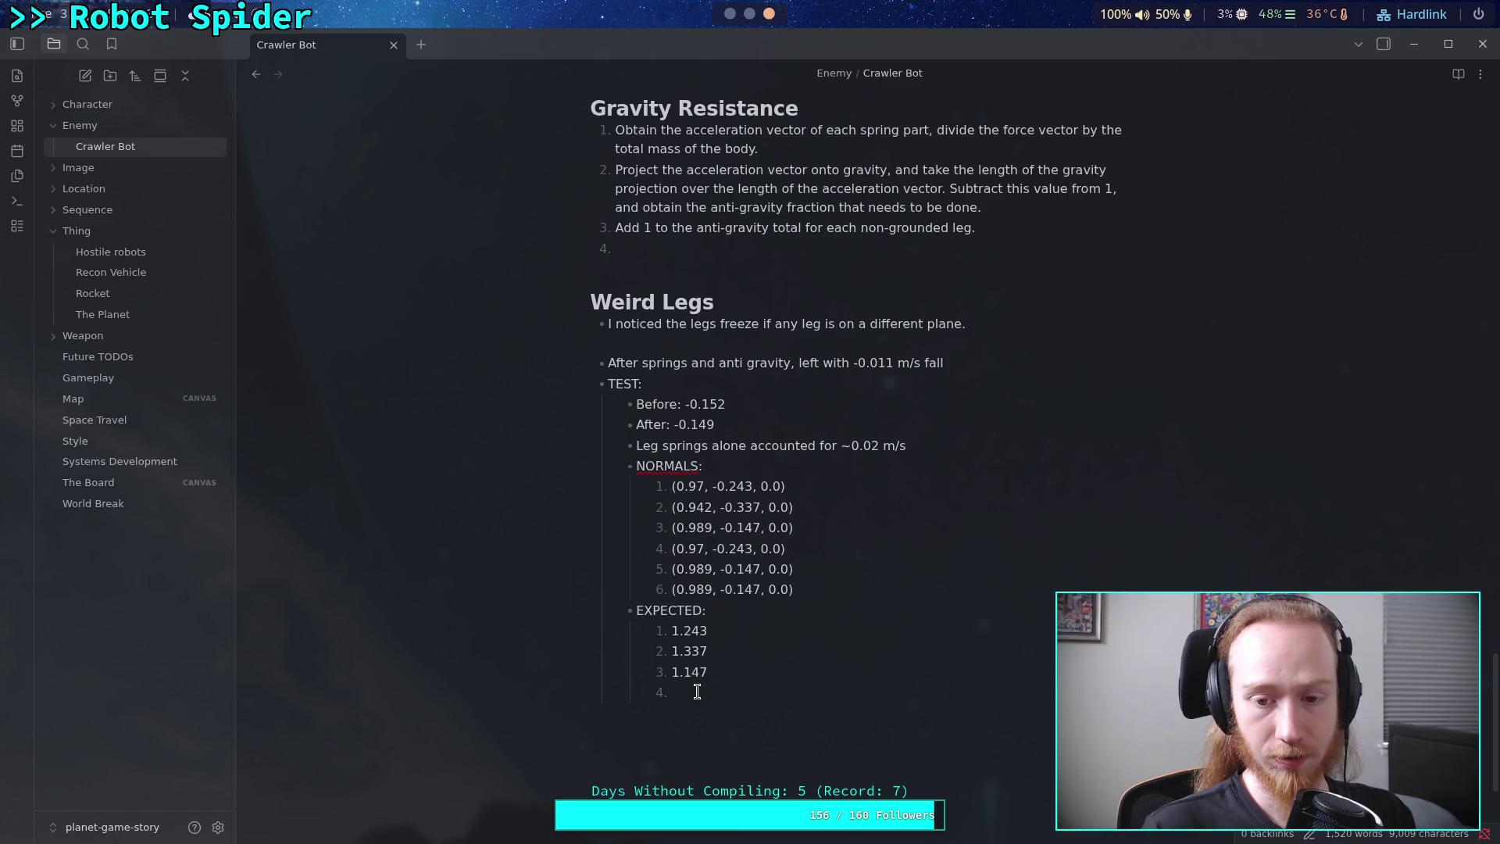
drag(687, 689, 672, 633)
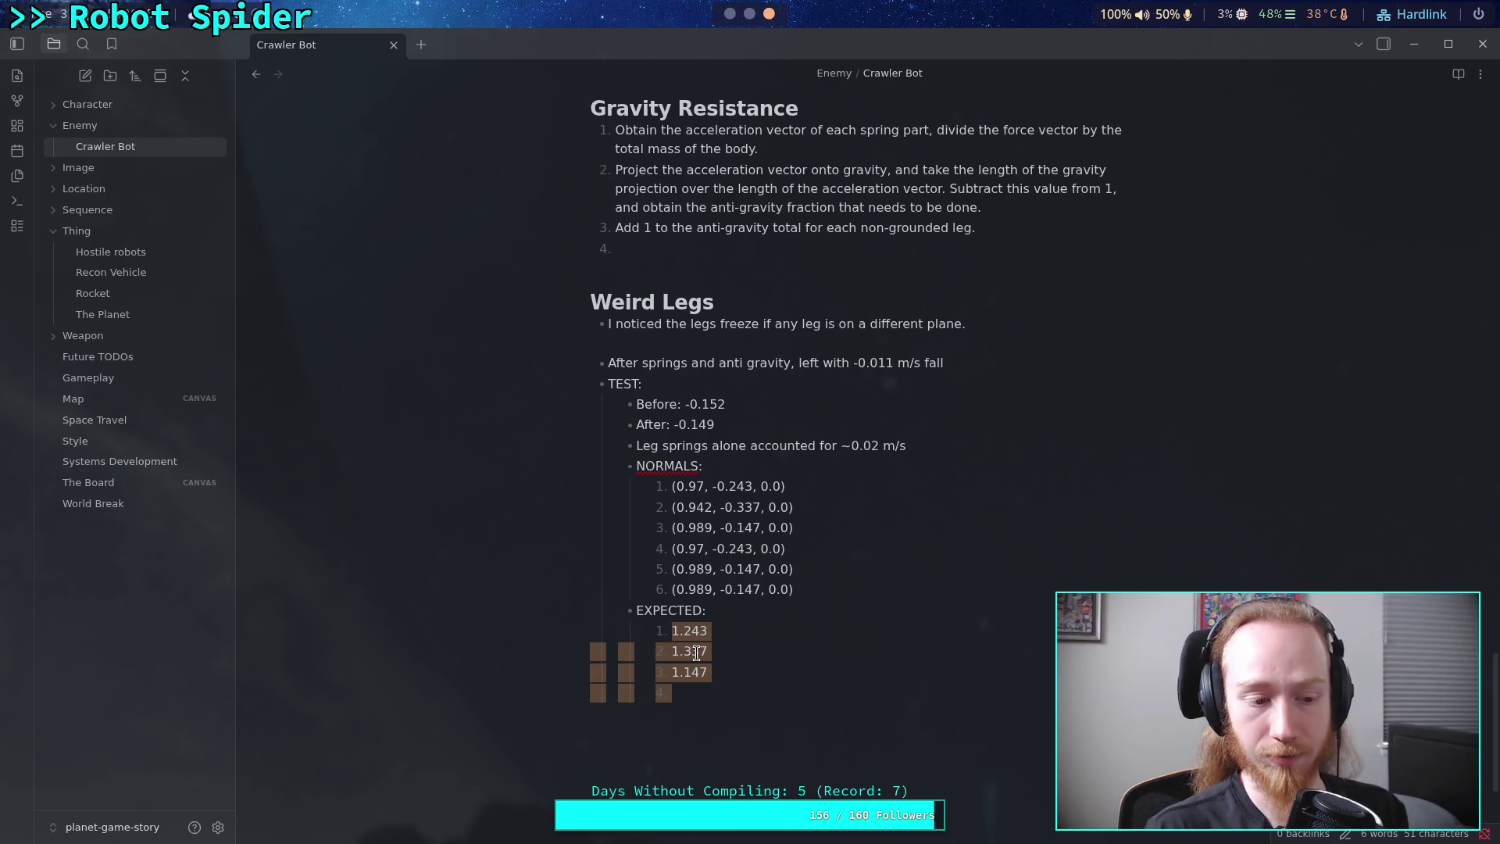
click(699, 694)
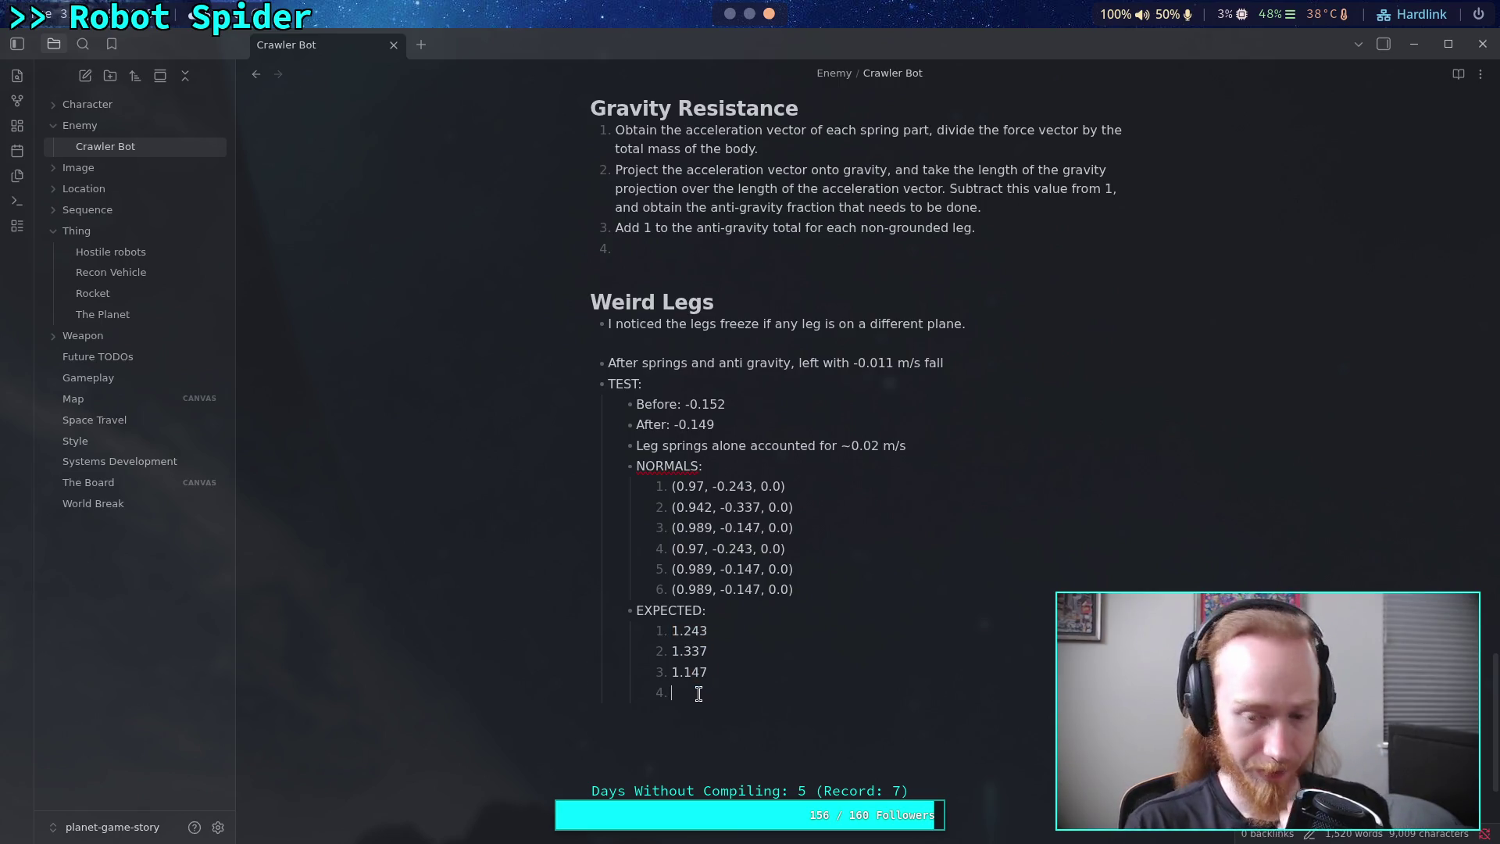
click(680, 629)
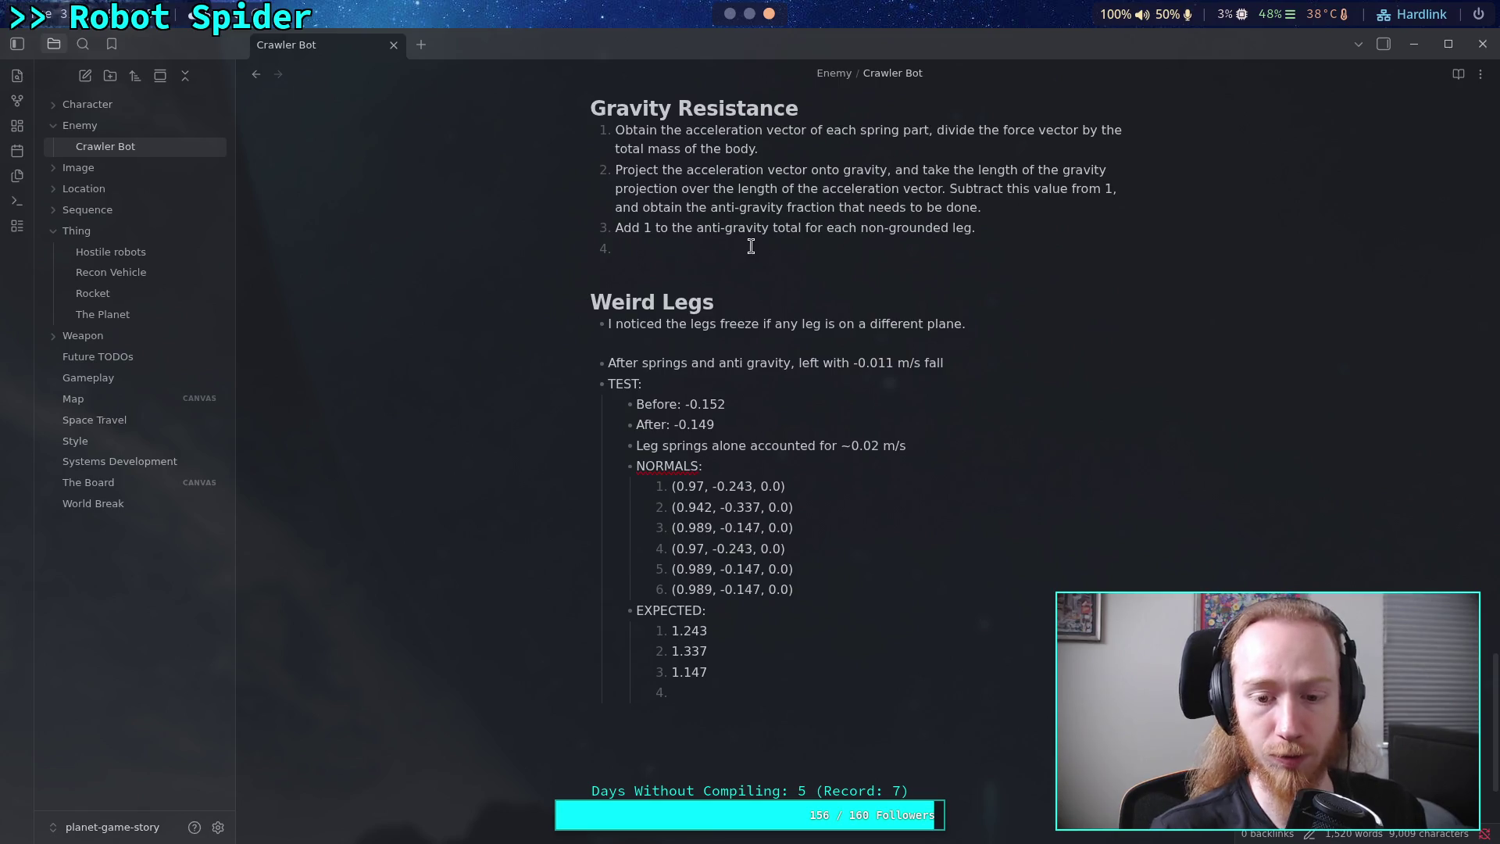
click(748, 15)
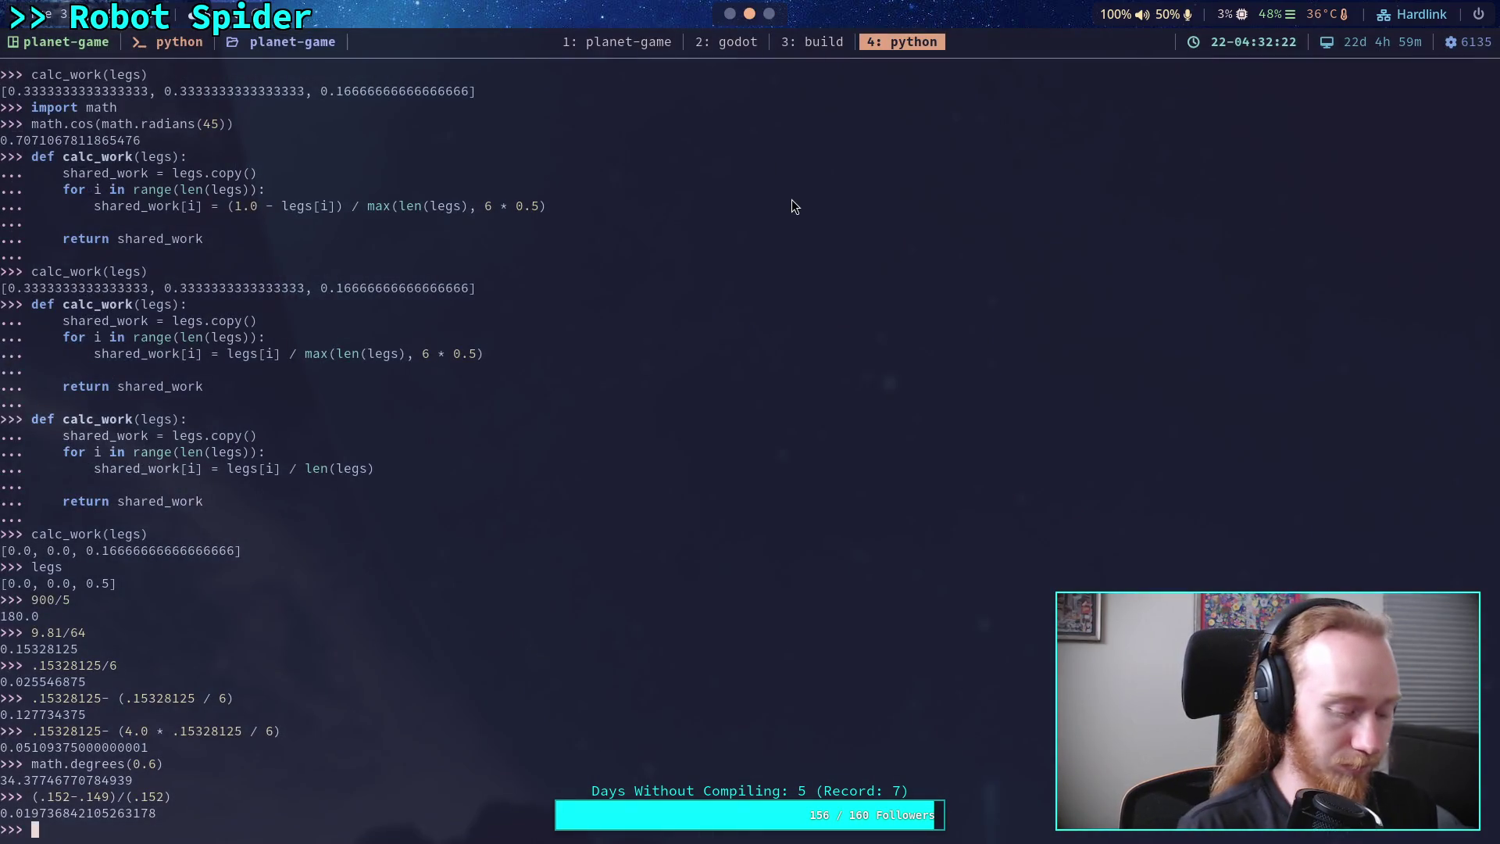
- Evaluate 1.0 - 0.243 (0.757) in Python and cycle back toward the notes
text(1.0 - )
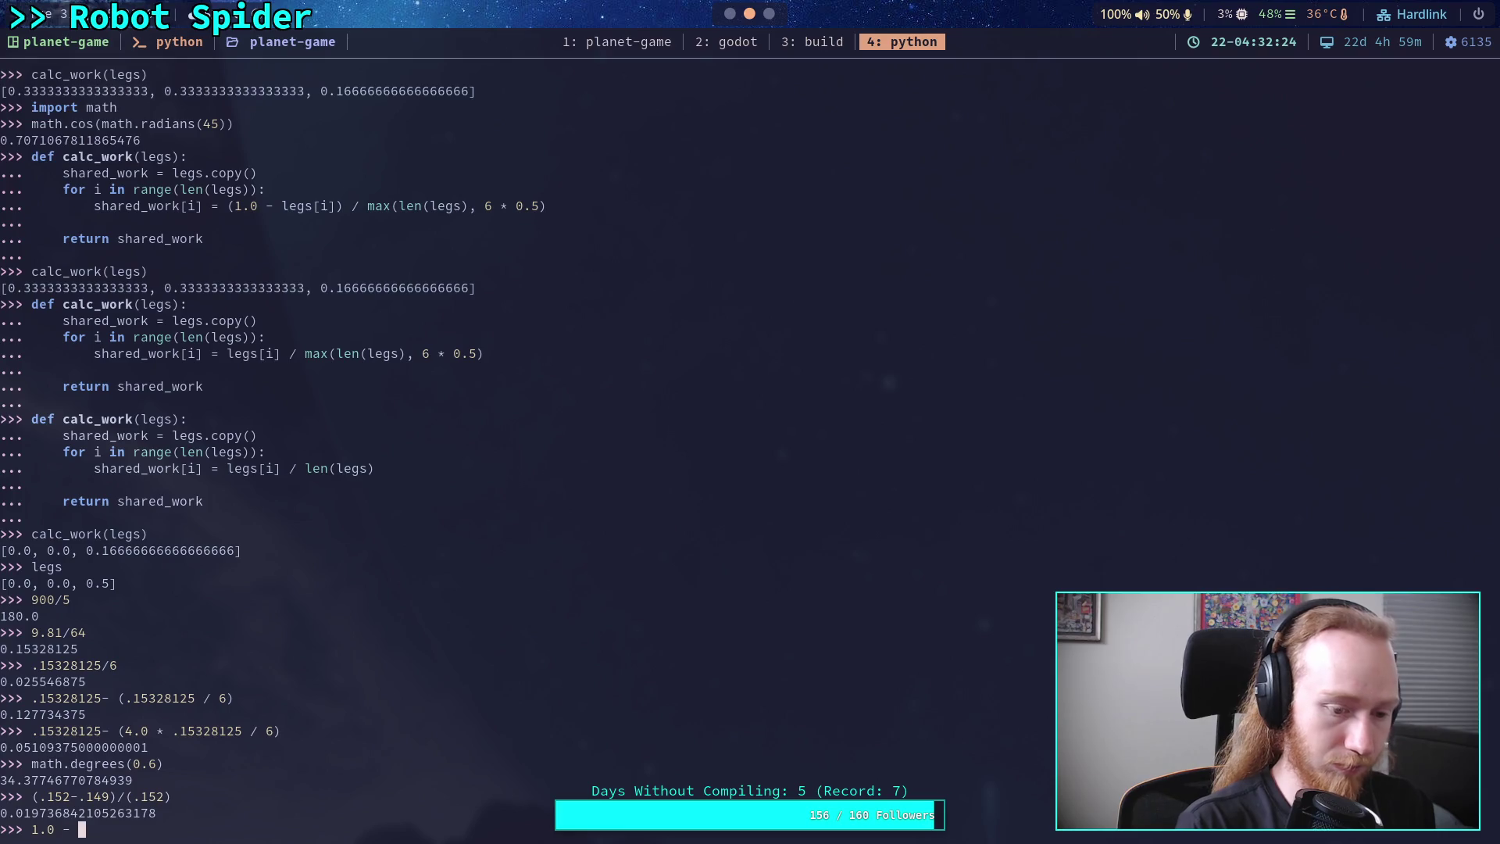
text(0.)
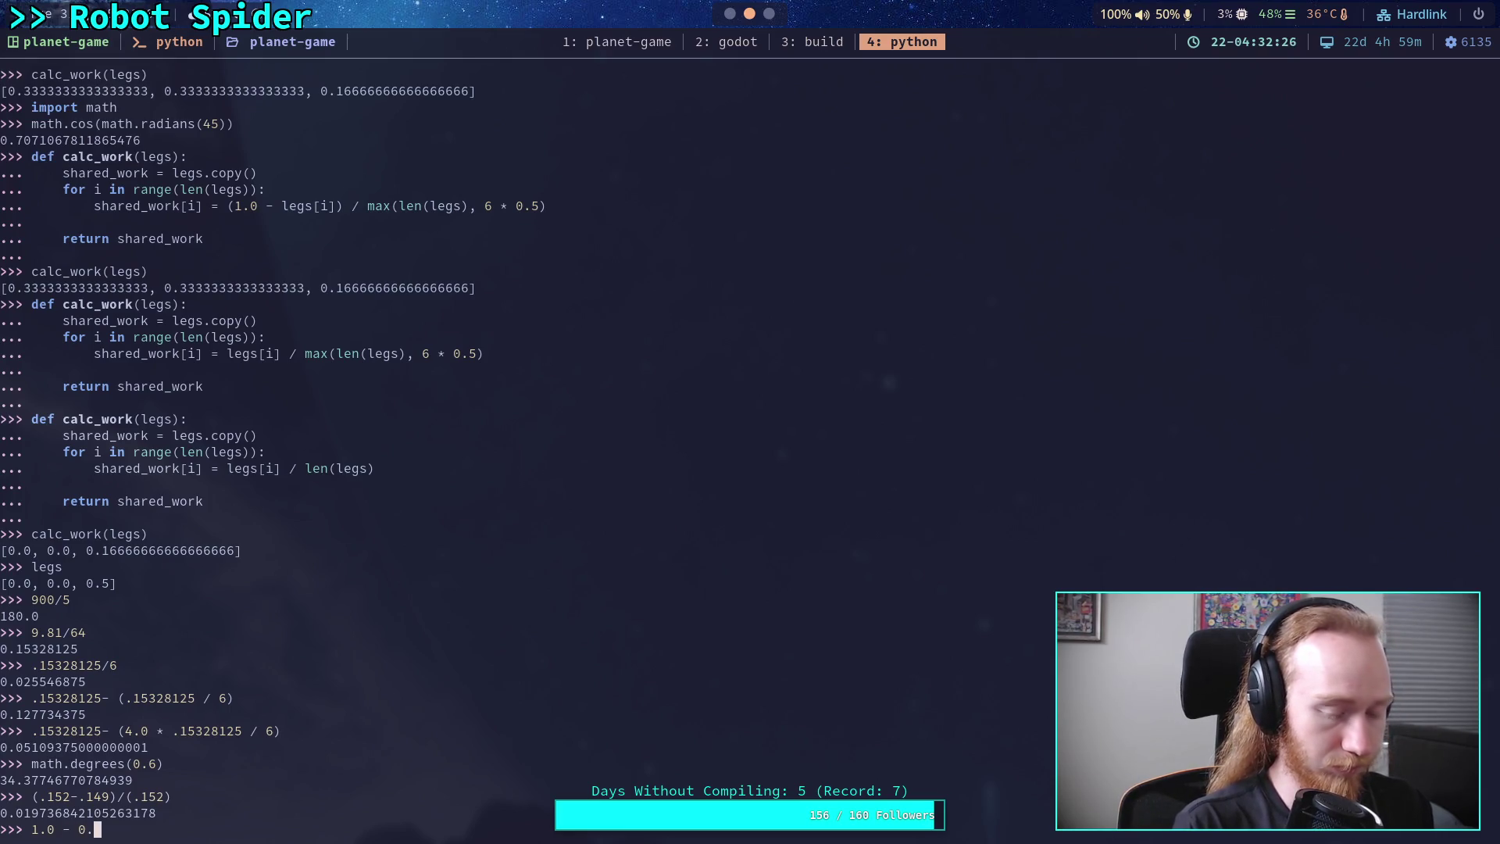
text(243)
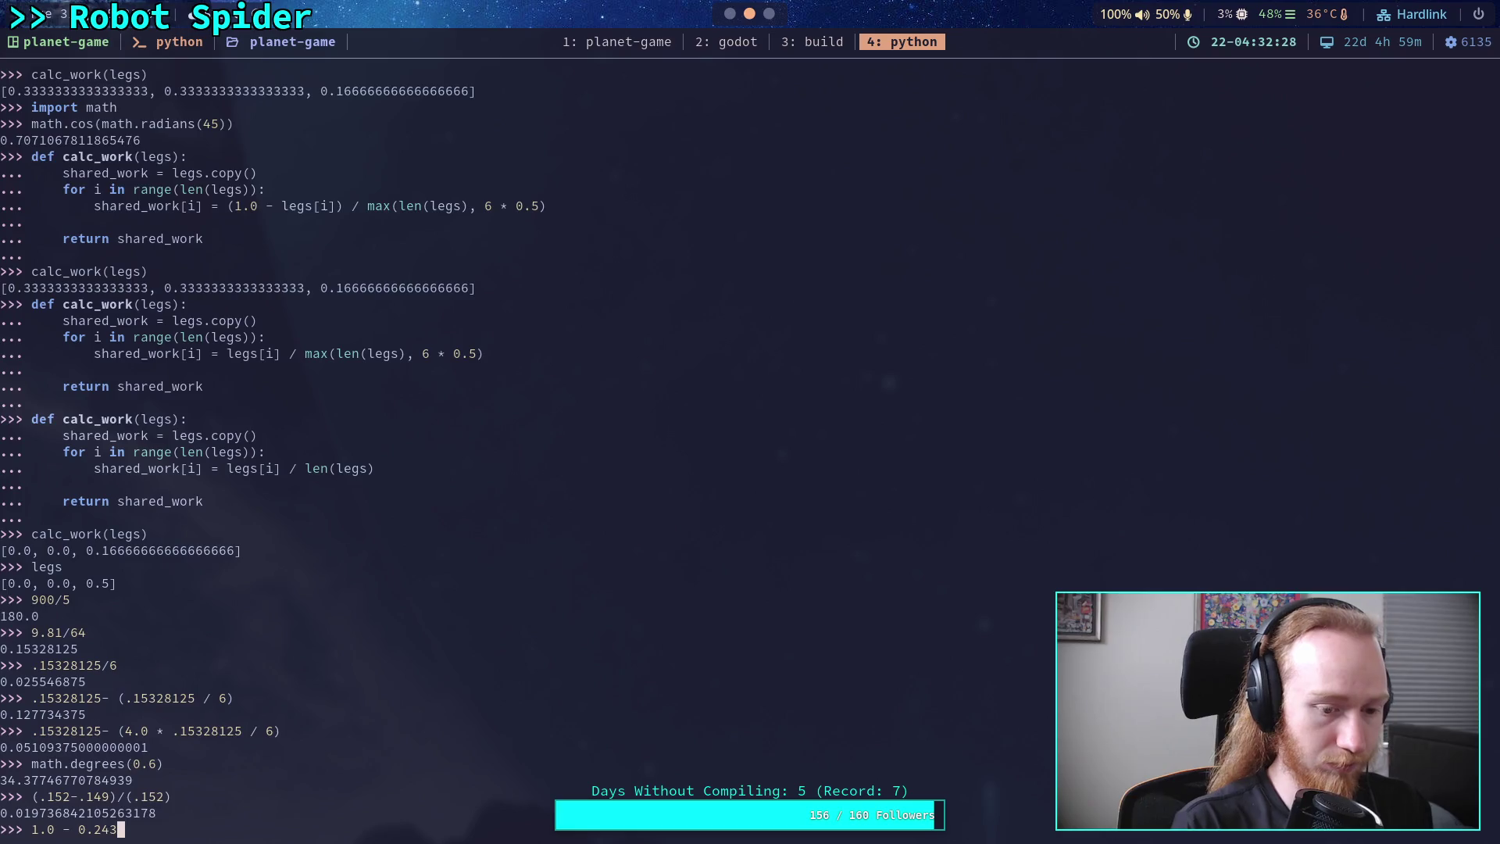
key(Return)
click(730, 13)
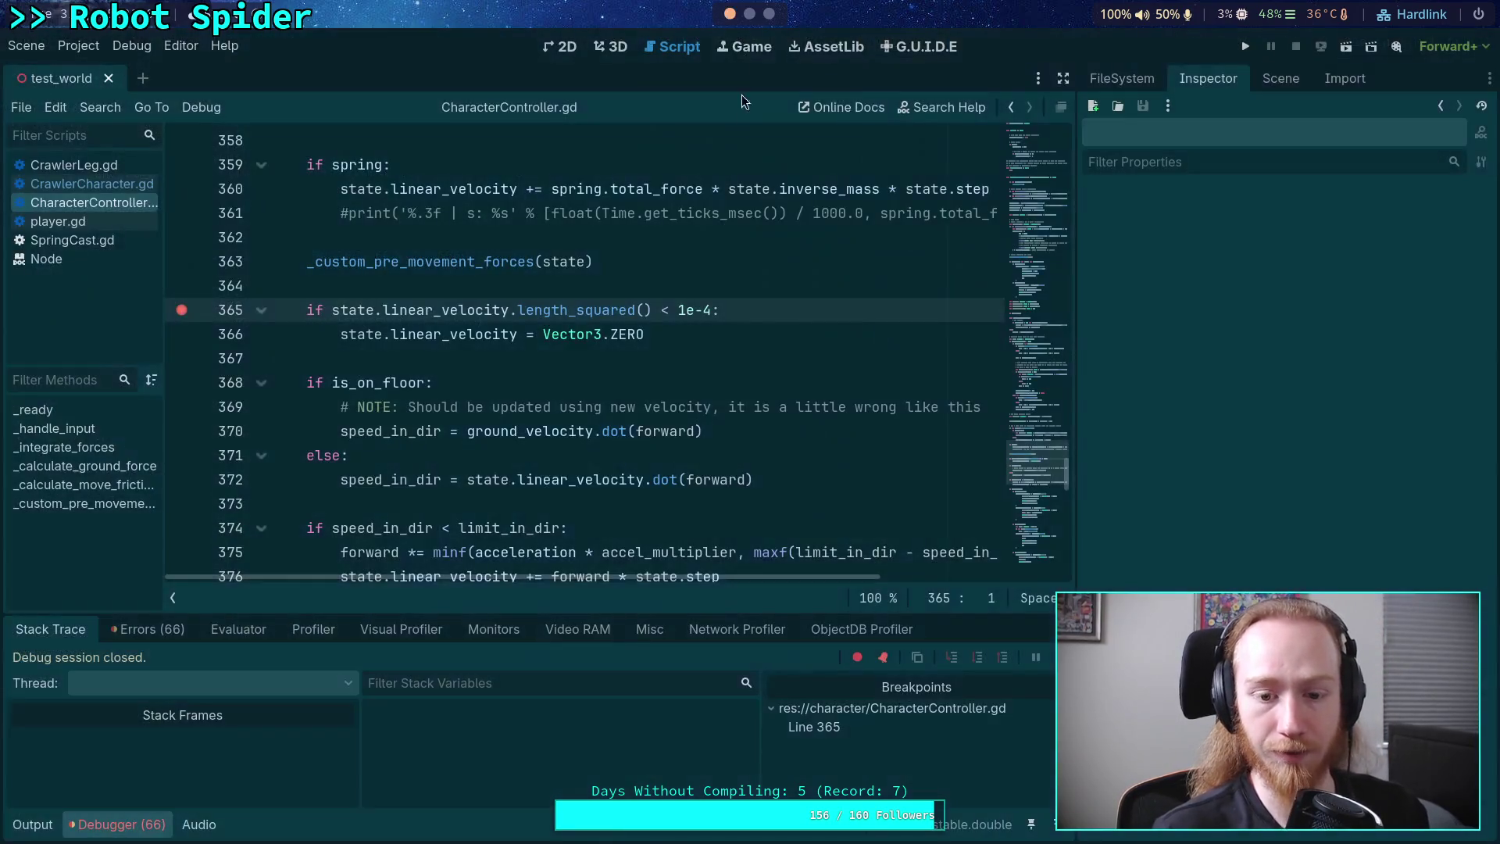
click(751, 16)
- Replace EXPECTED value 1.243 with 0.757, erase 1.337, and select -0.243 in the first normal
click(769, 13)
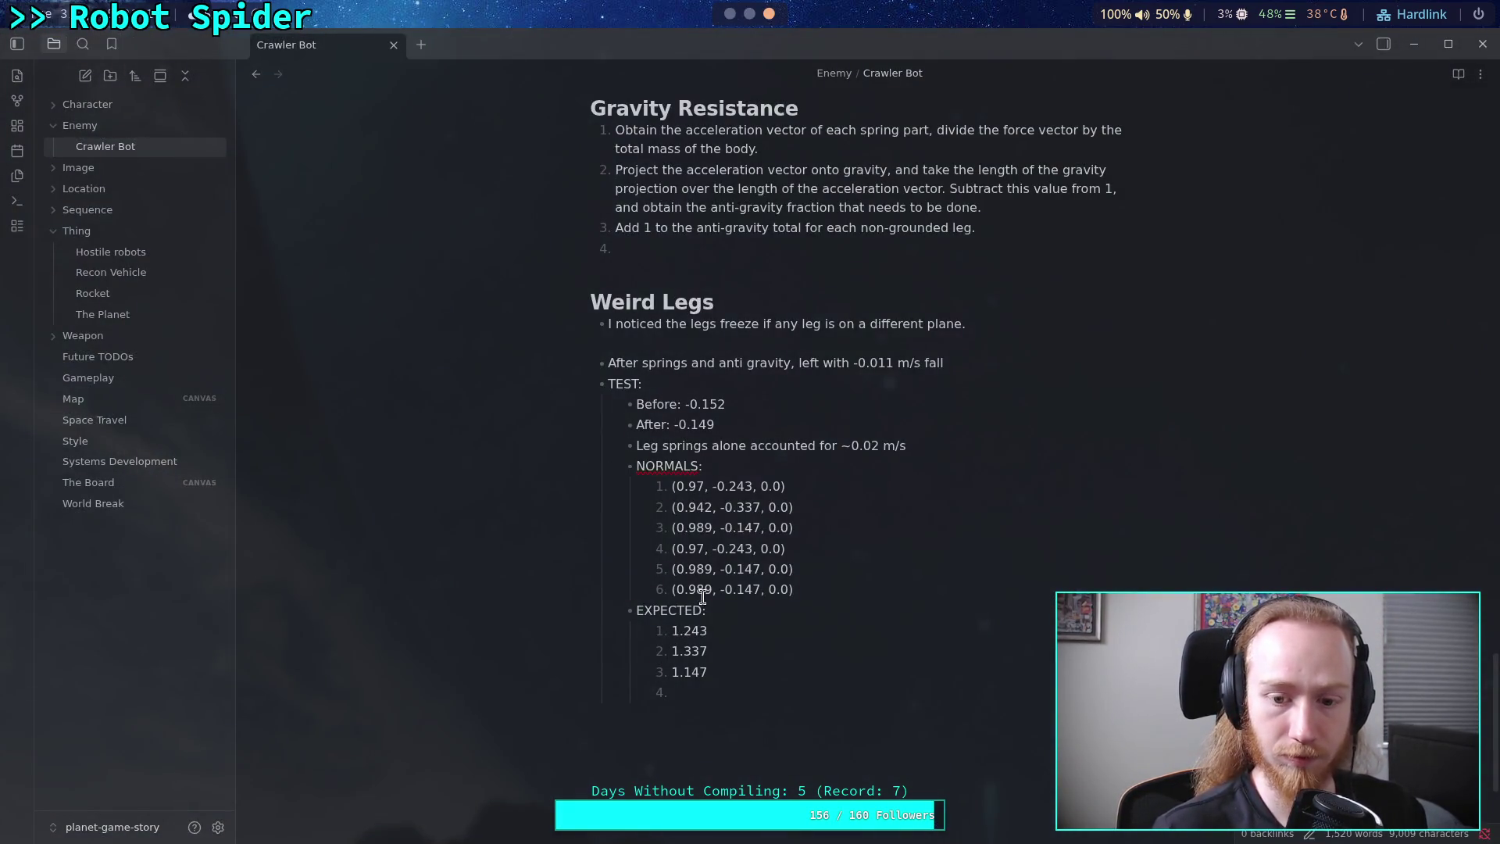
drag(672, 630, 710, 629)
text(9)
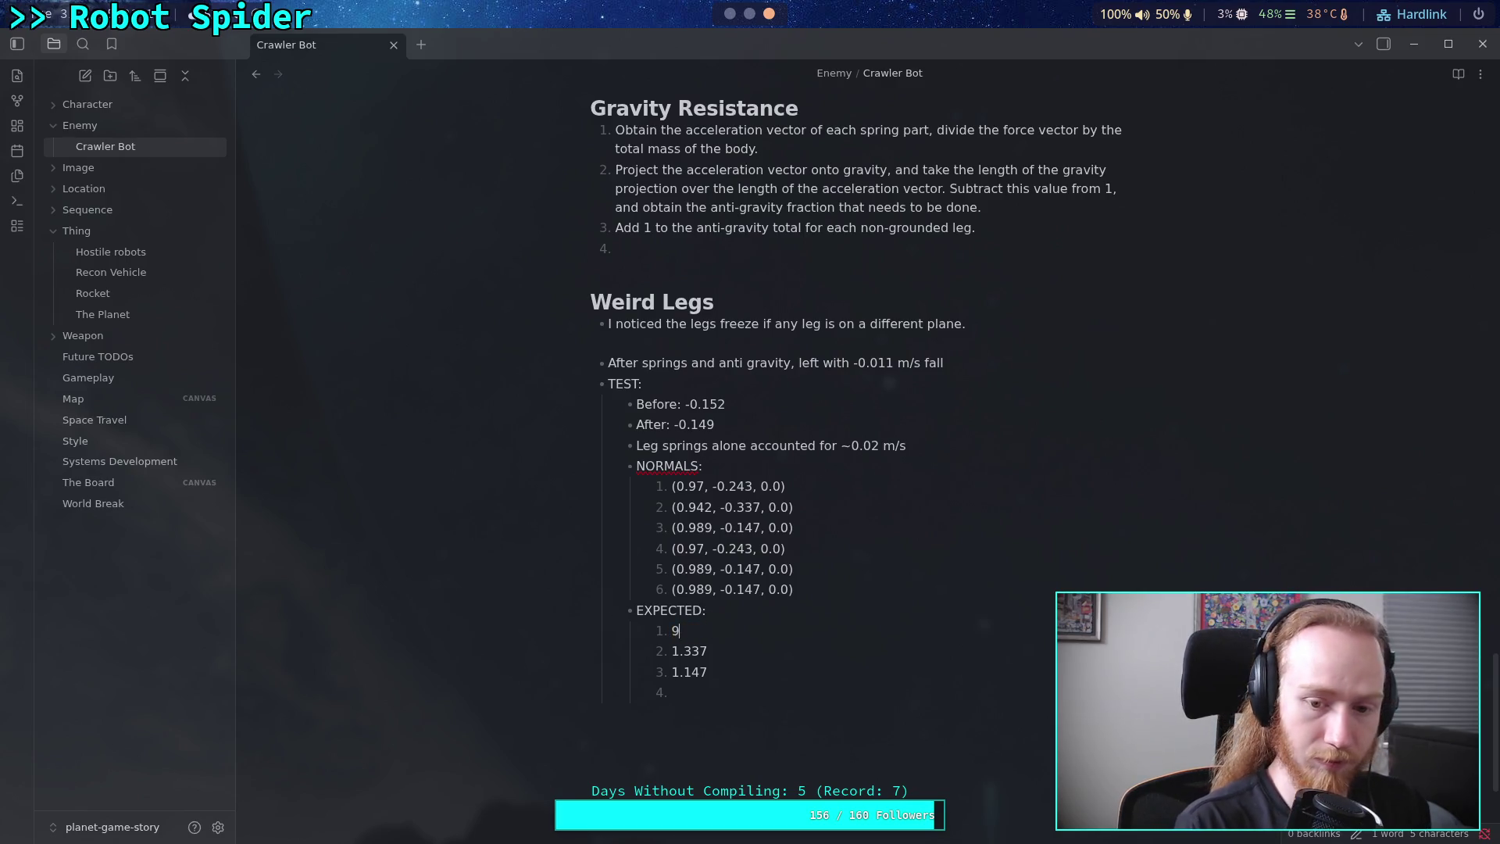
key(BackSpace)
text(0.7)
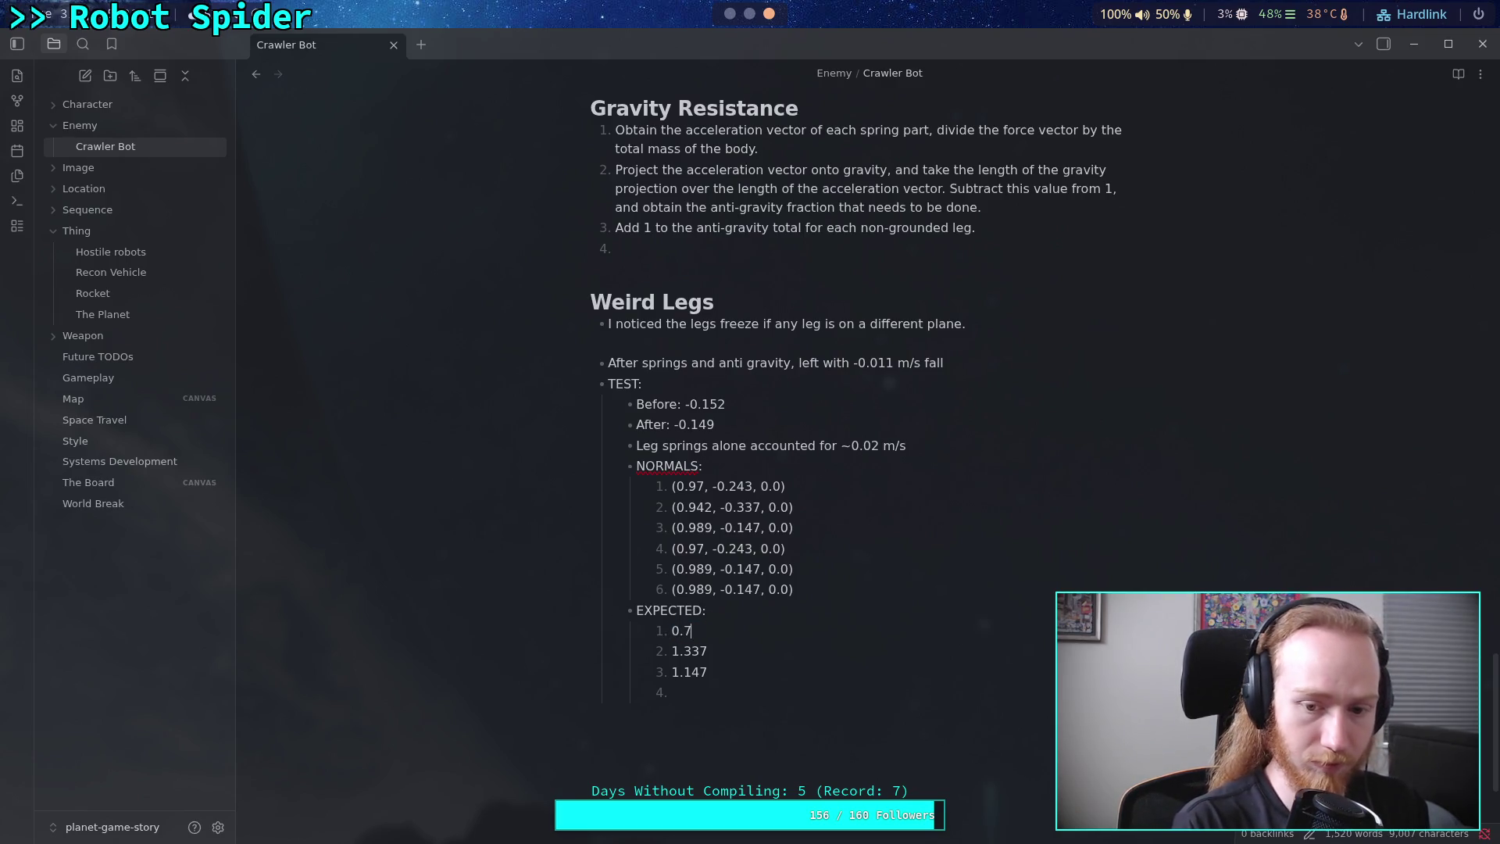
text(57)
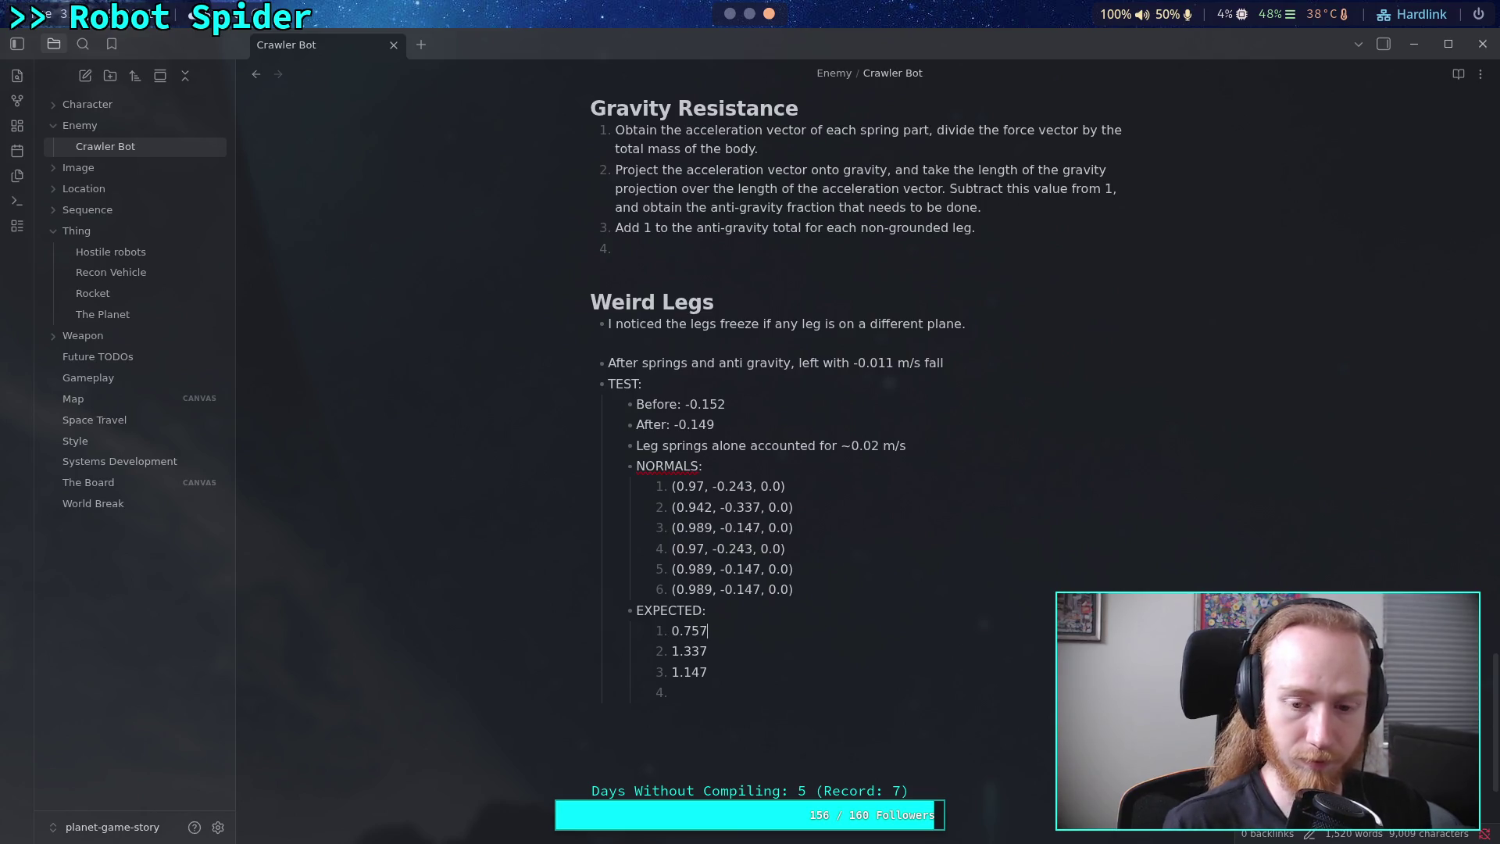
key(Down)
key(BackSpace)
key(BackSpace)
key(BackSpace)
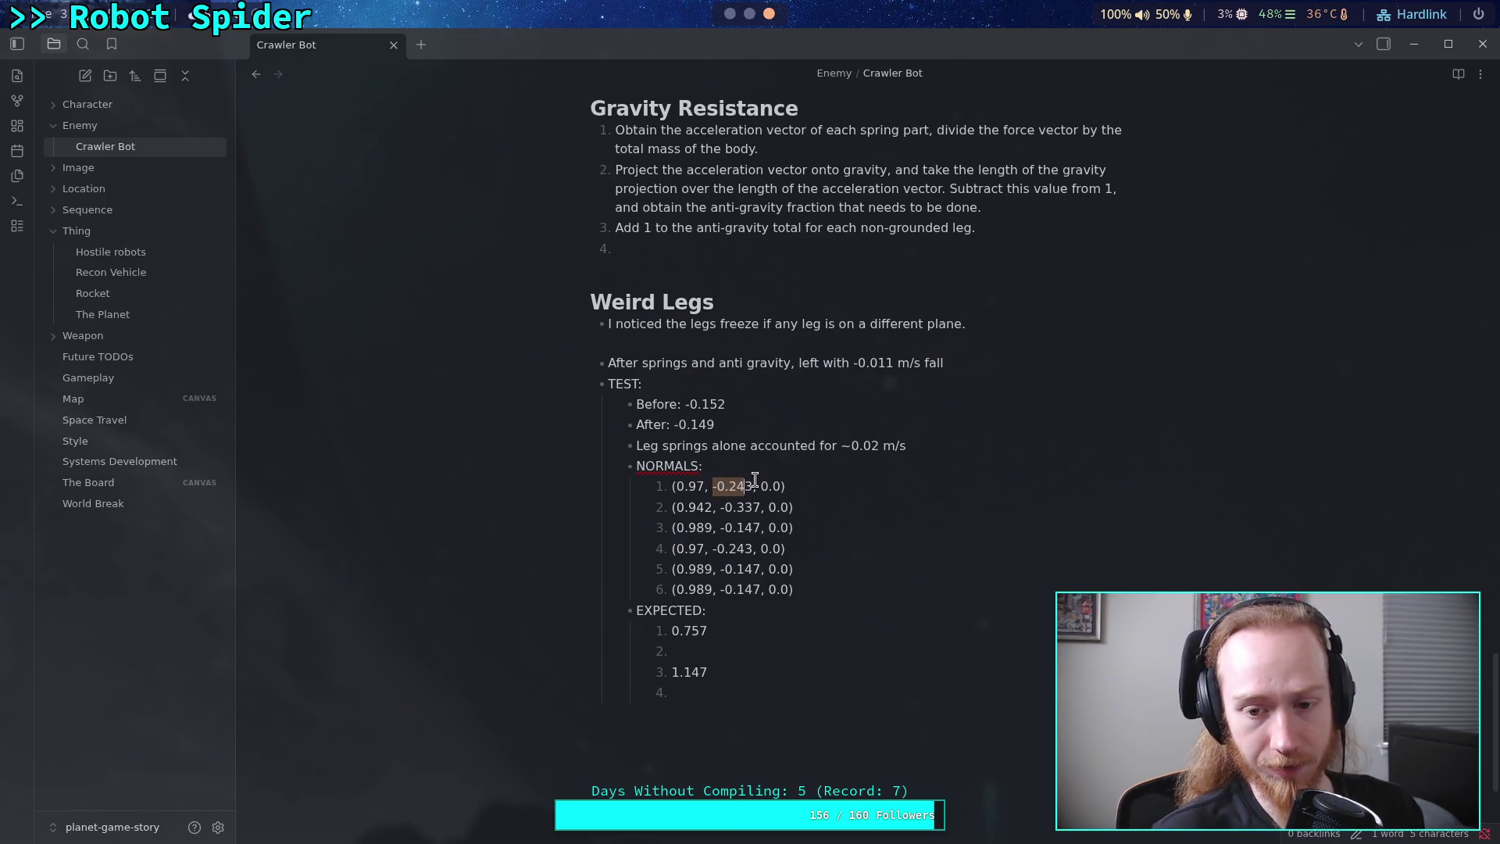
drag(753, 486, 712, 482)
click(729, 13)
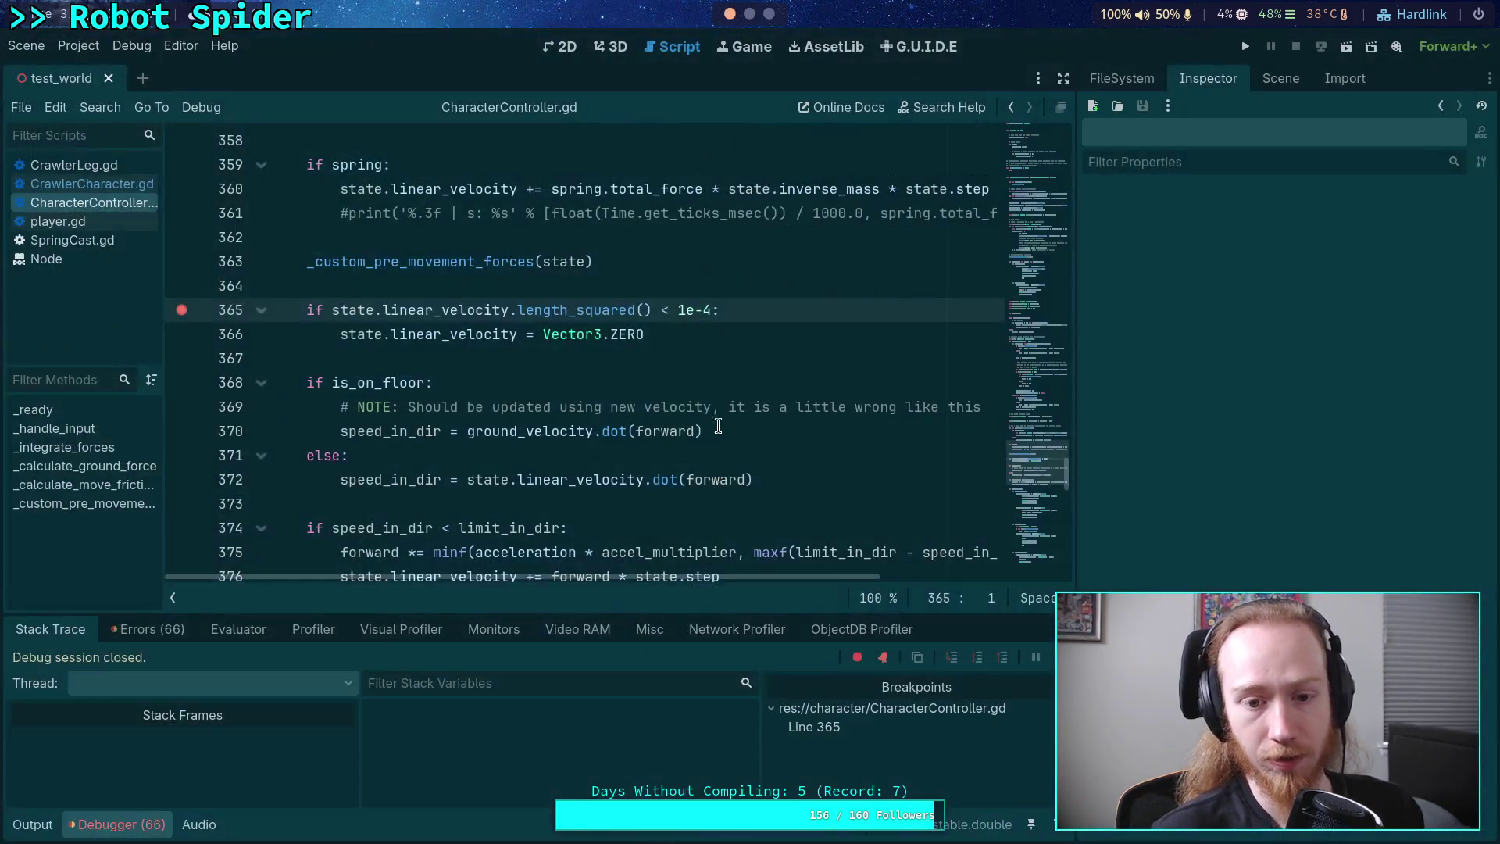
- Open CrawlerCharacter.gd in a widened code view and highlight every anti_gravity use
click(120, 834)
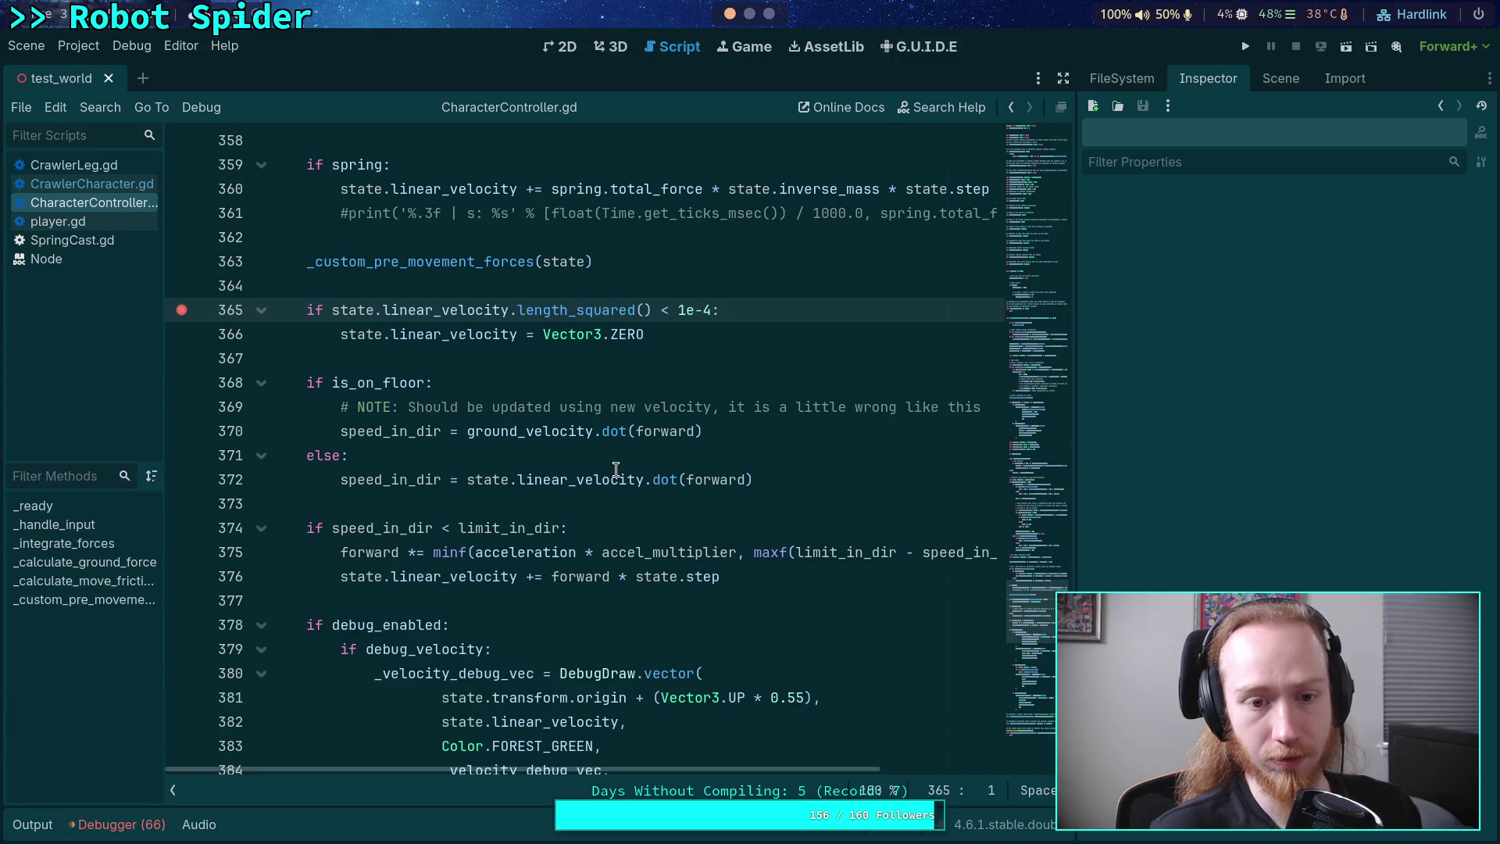
click(92, 183)
scroll(574, 472, up, 5)
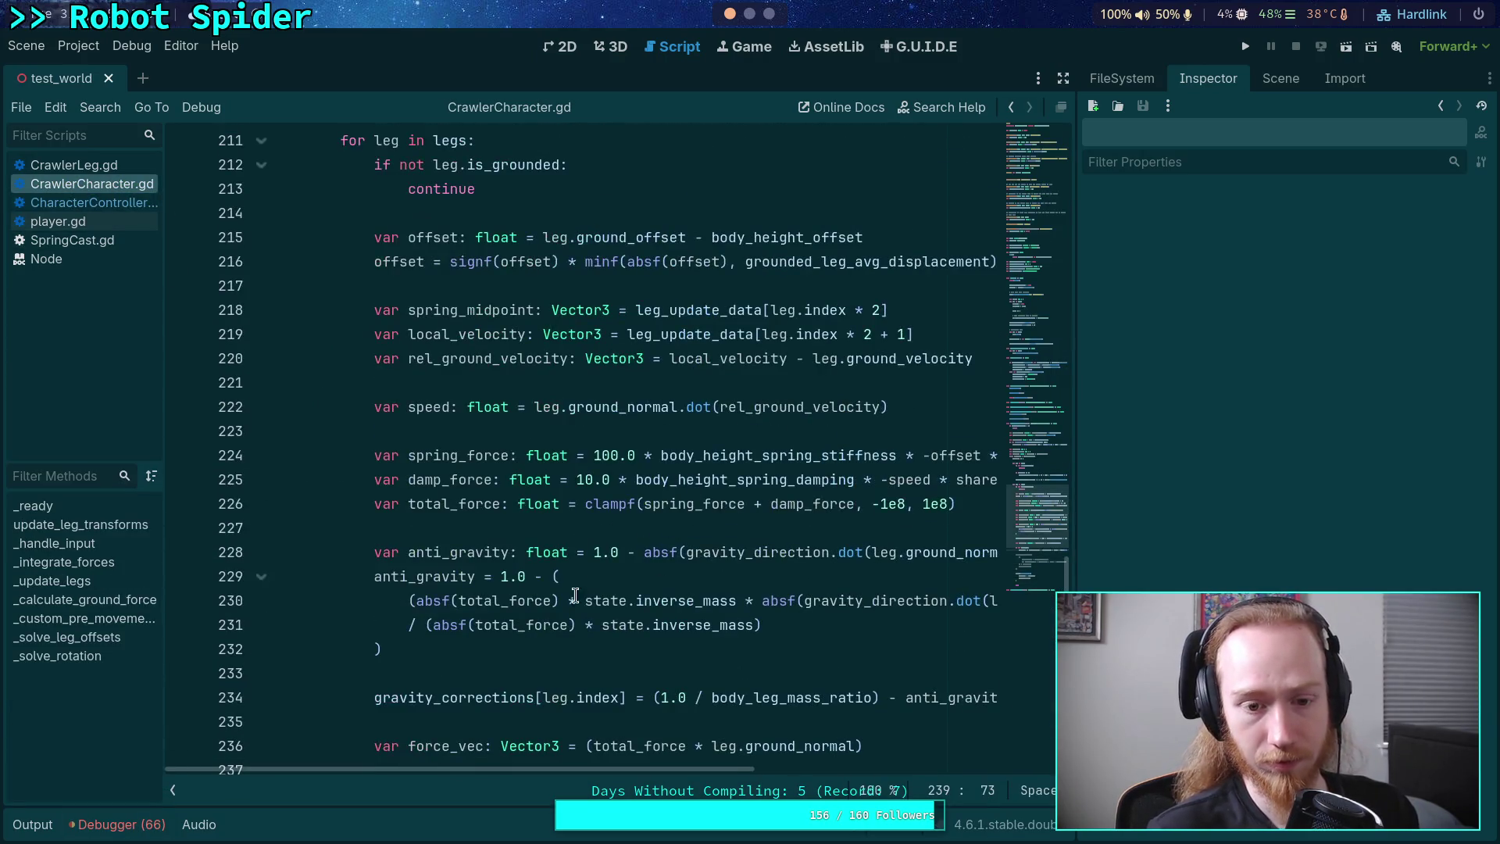
click(173, 789)
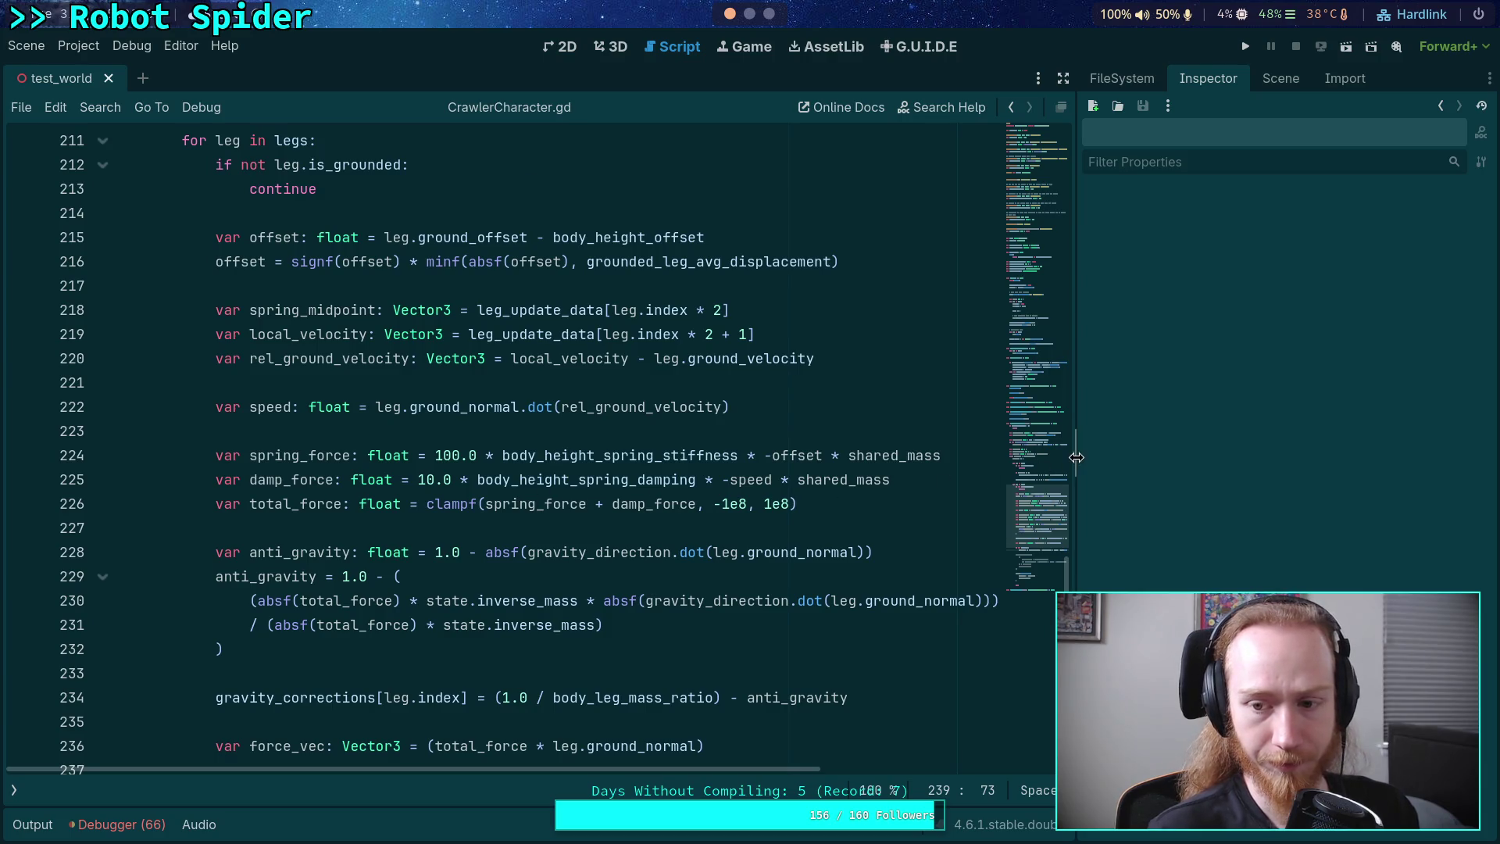
drag(1074, 453, 1276, 453)
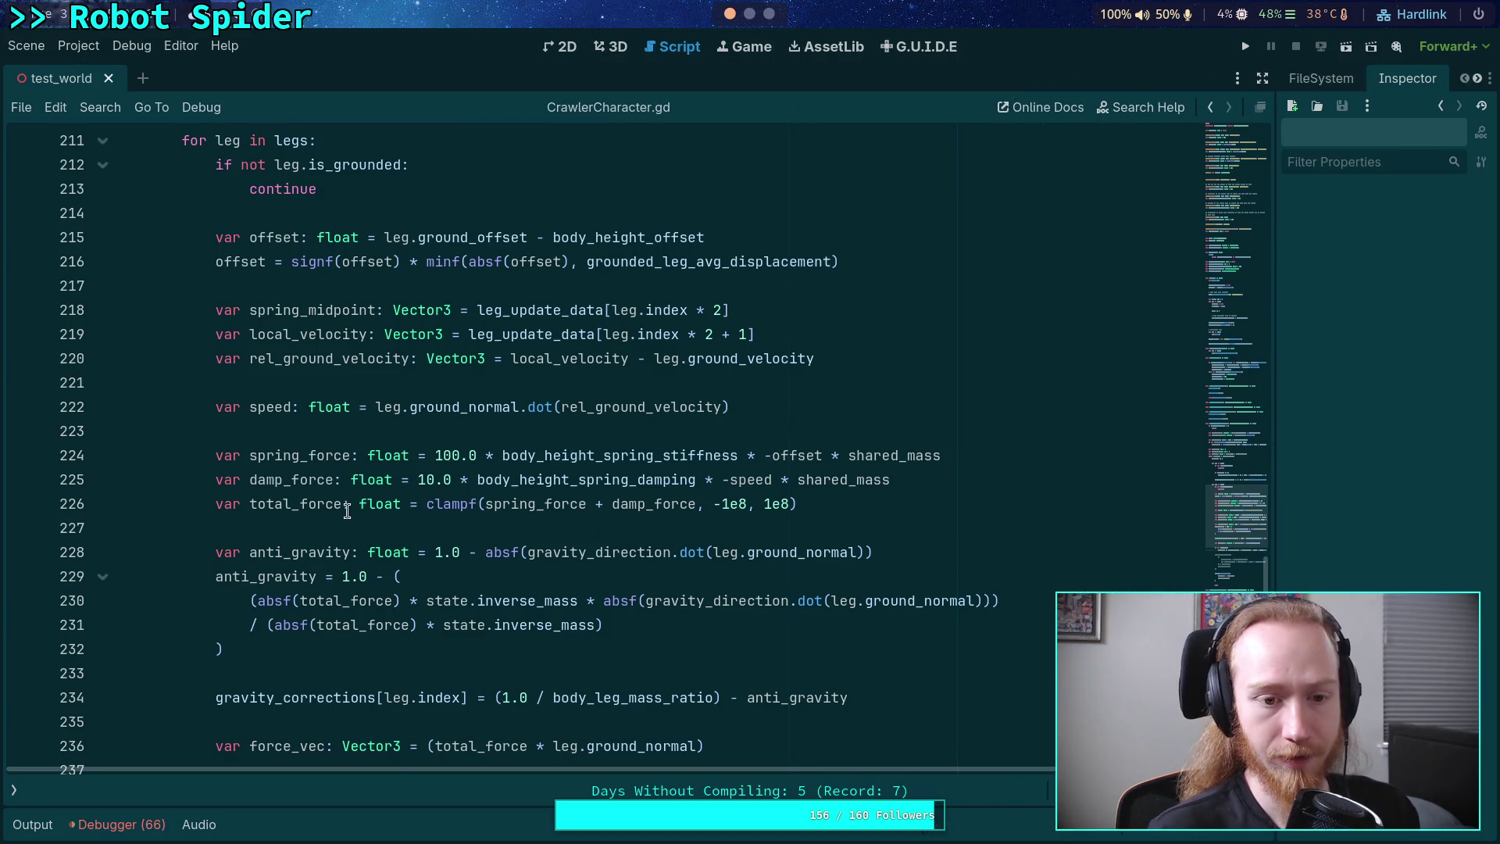
double_click(316, 551)
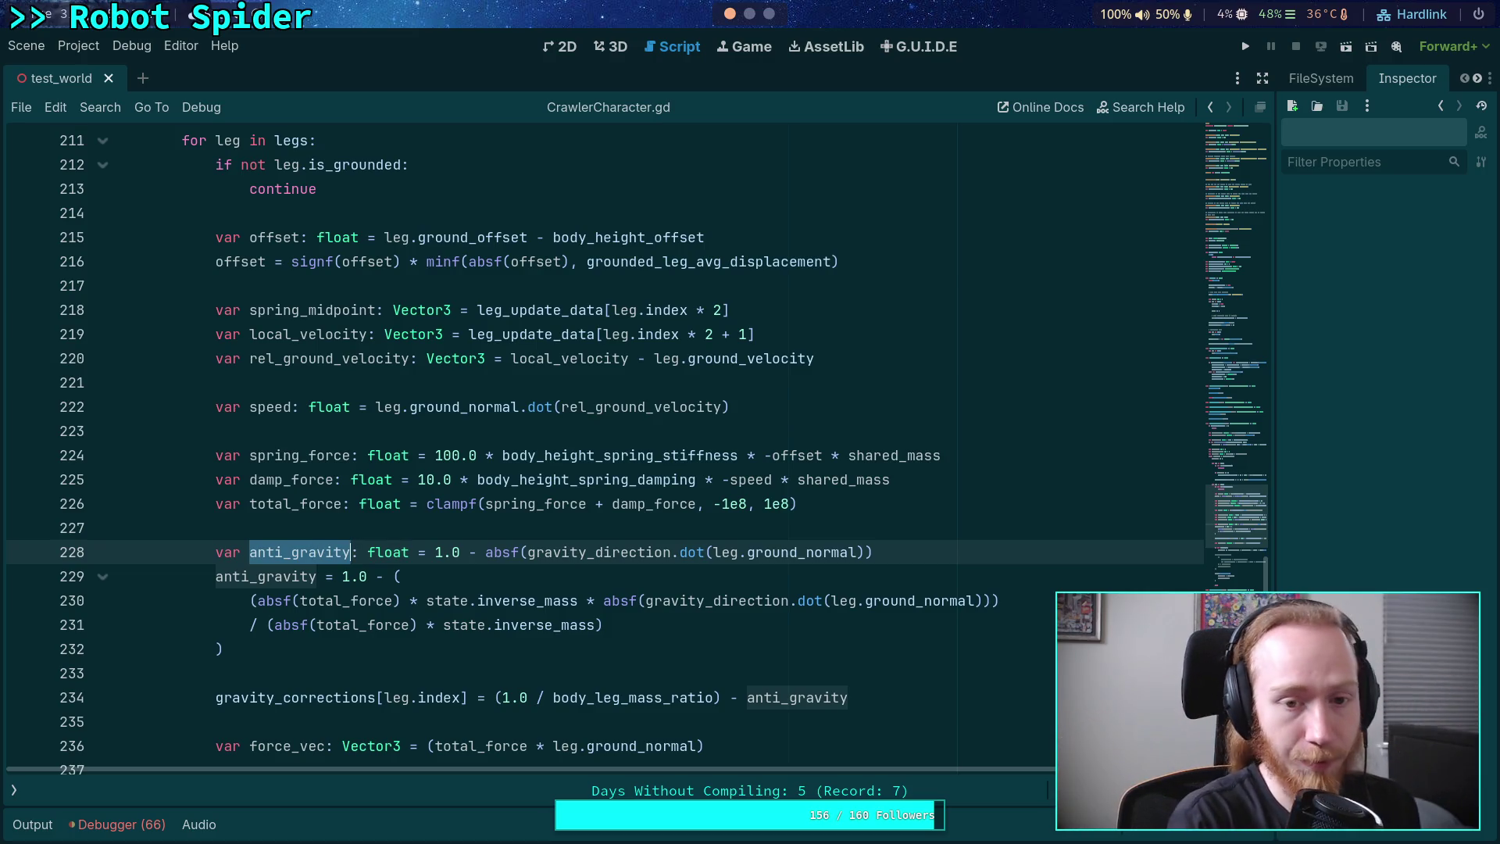
key(super+4)
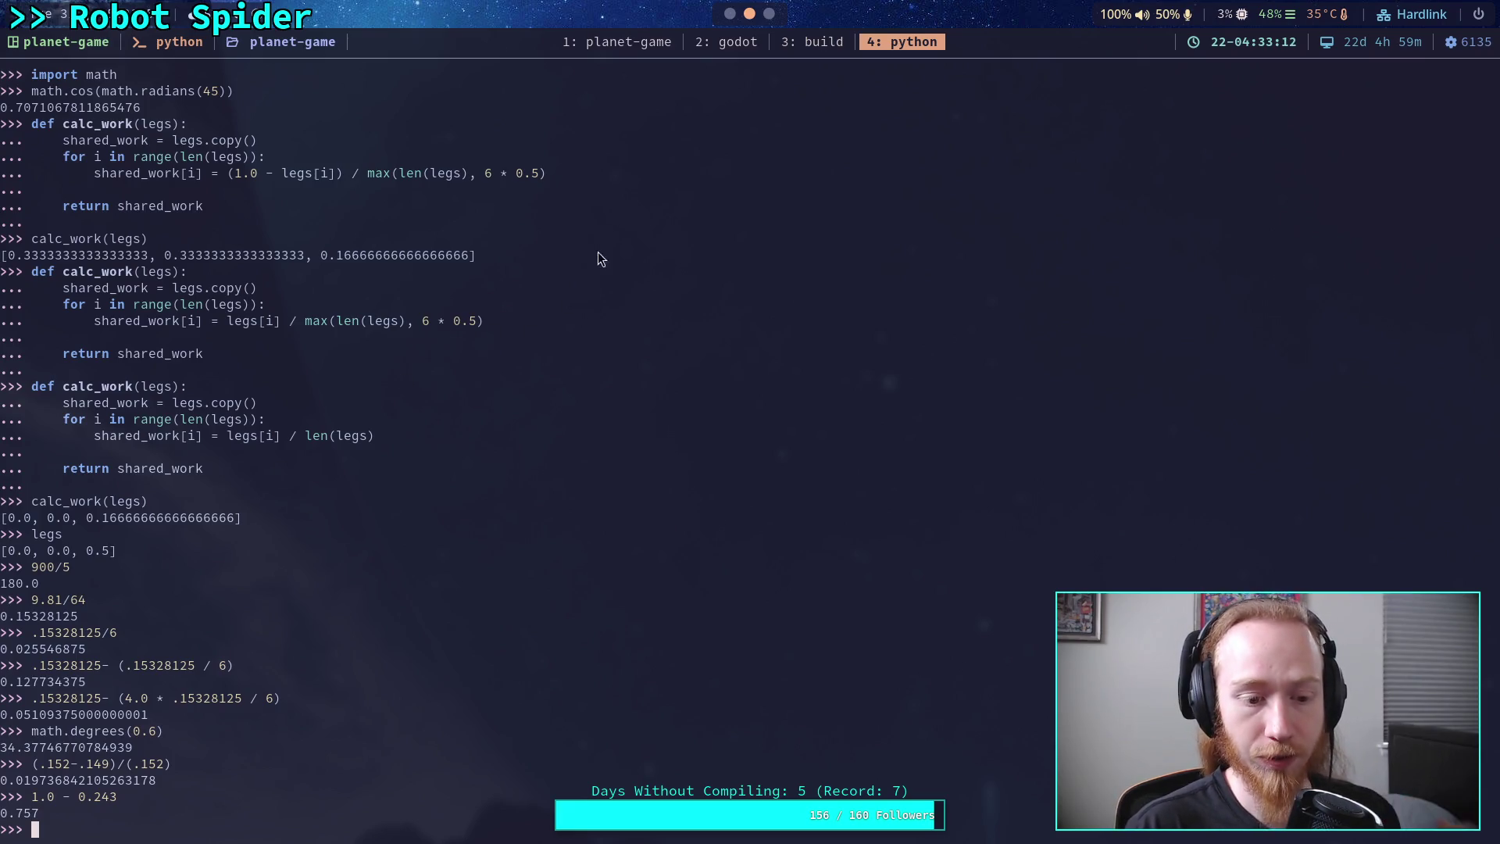
- Correct the first three EXPECTED entries to 0.243, 0.337 and 0.147
scroll(732, 21, up, 3)
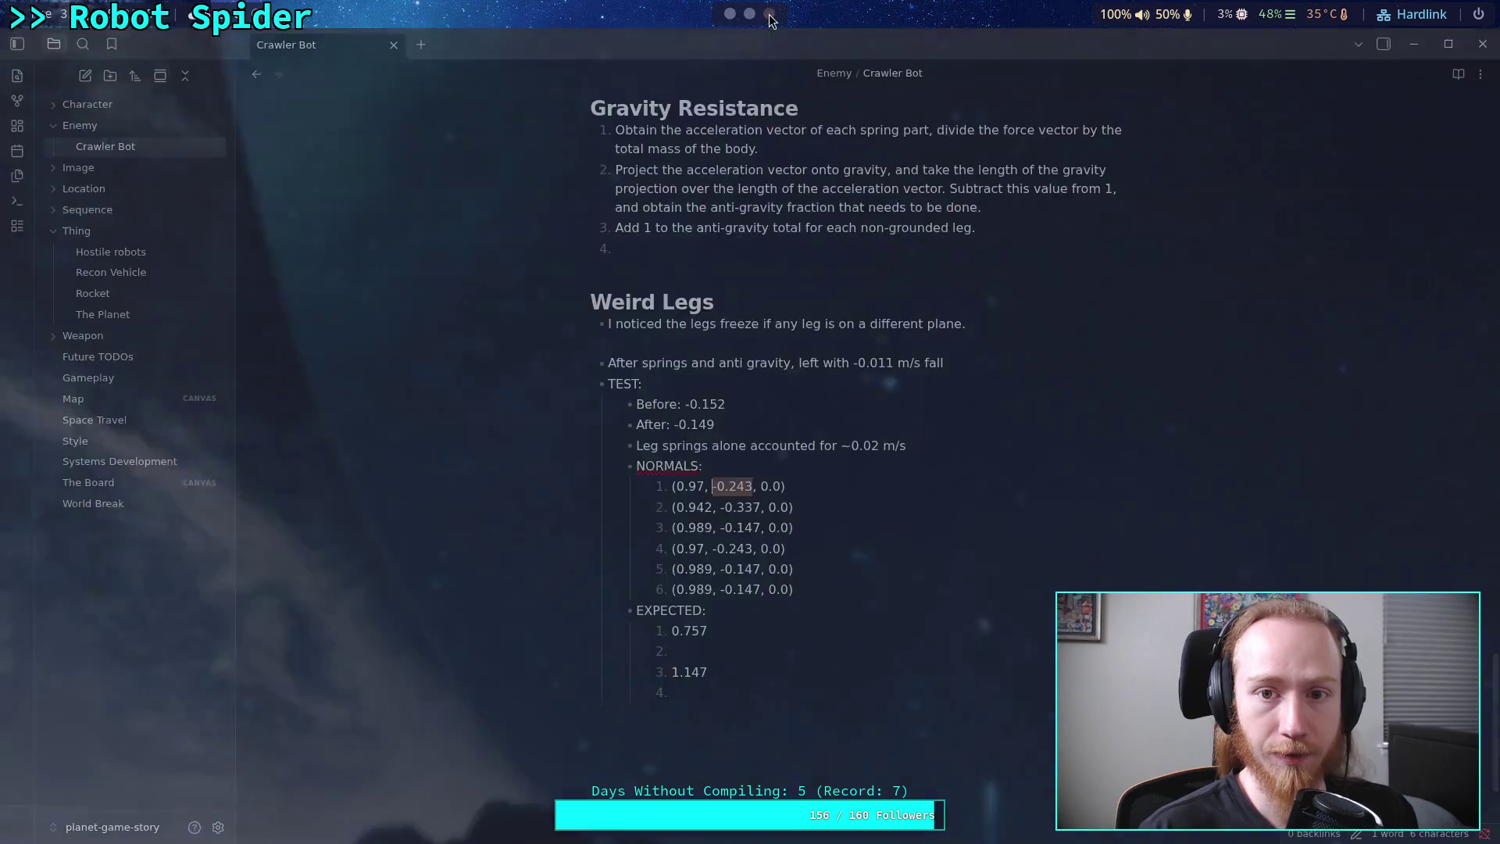
double_click(698, 632)
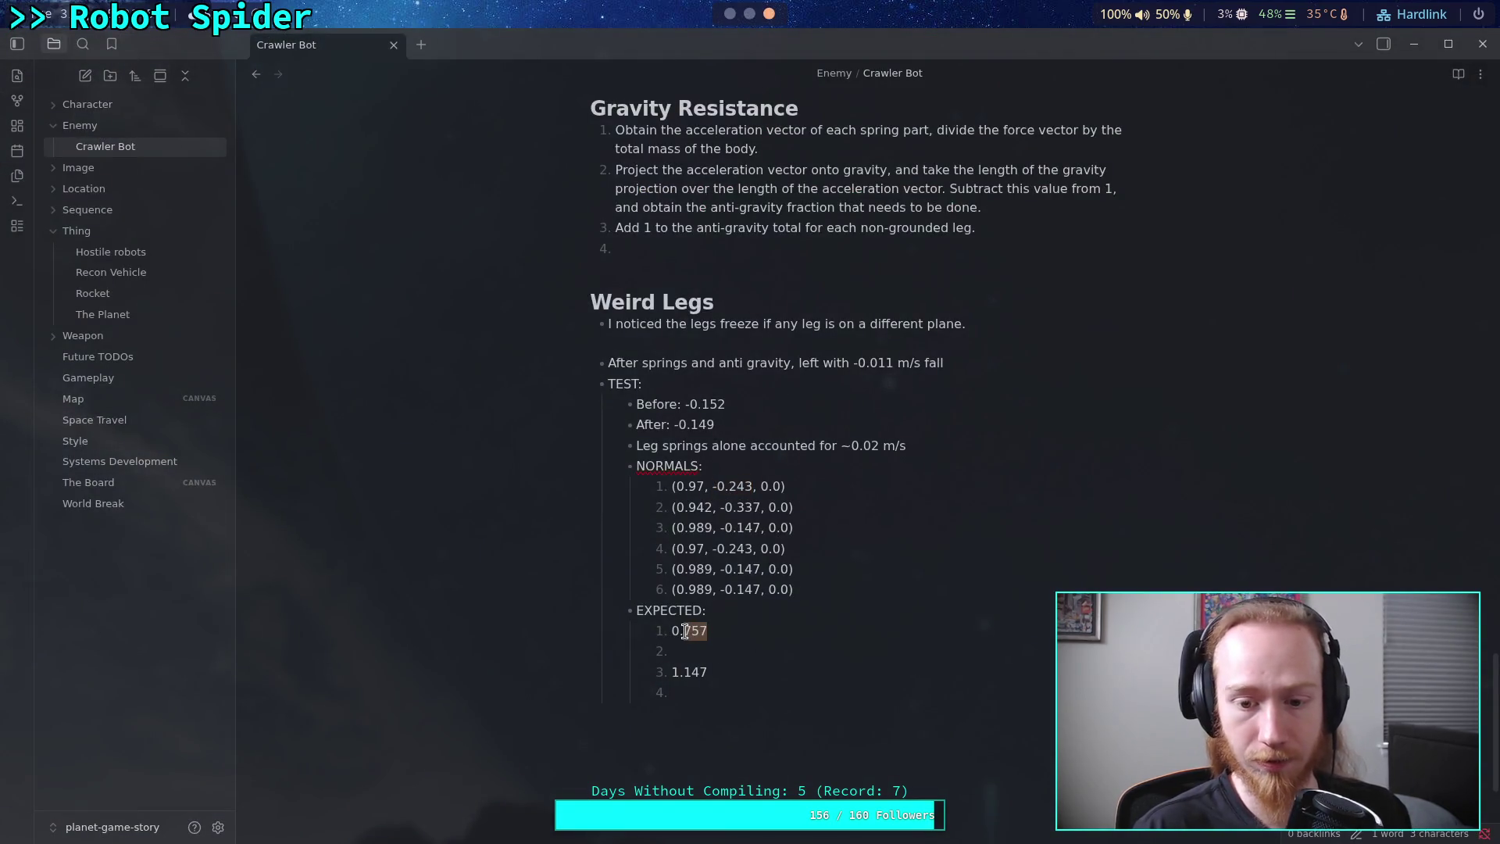
text(3)
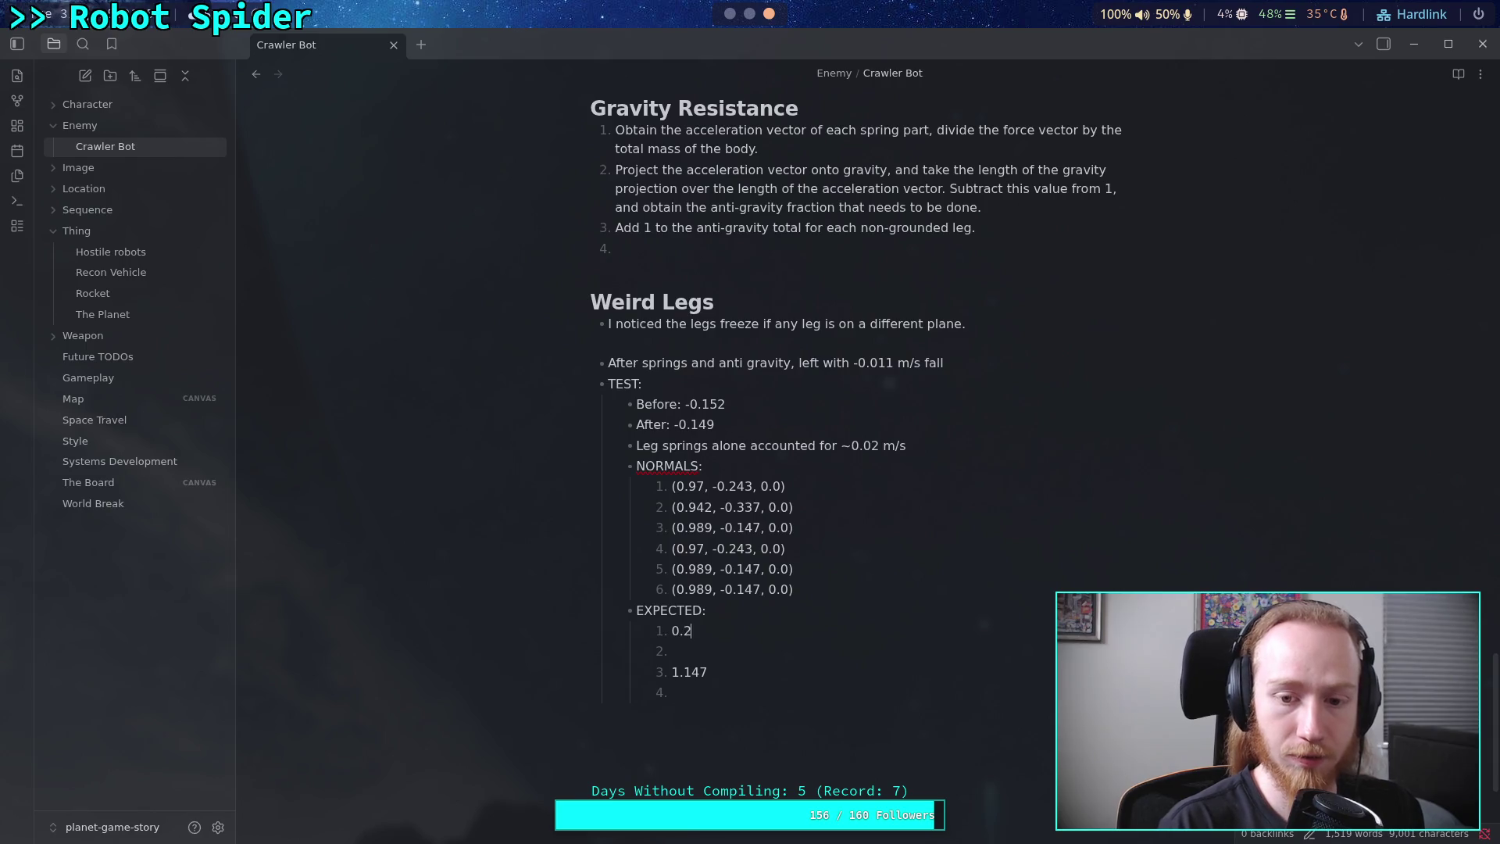
text(43)
click(734, 643)
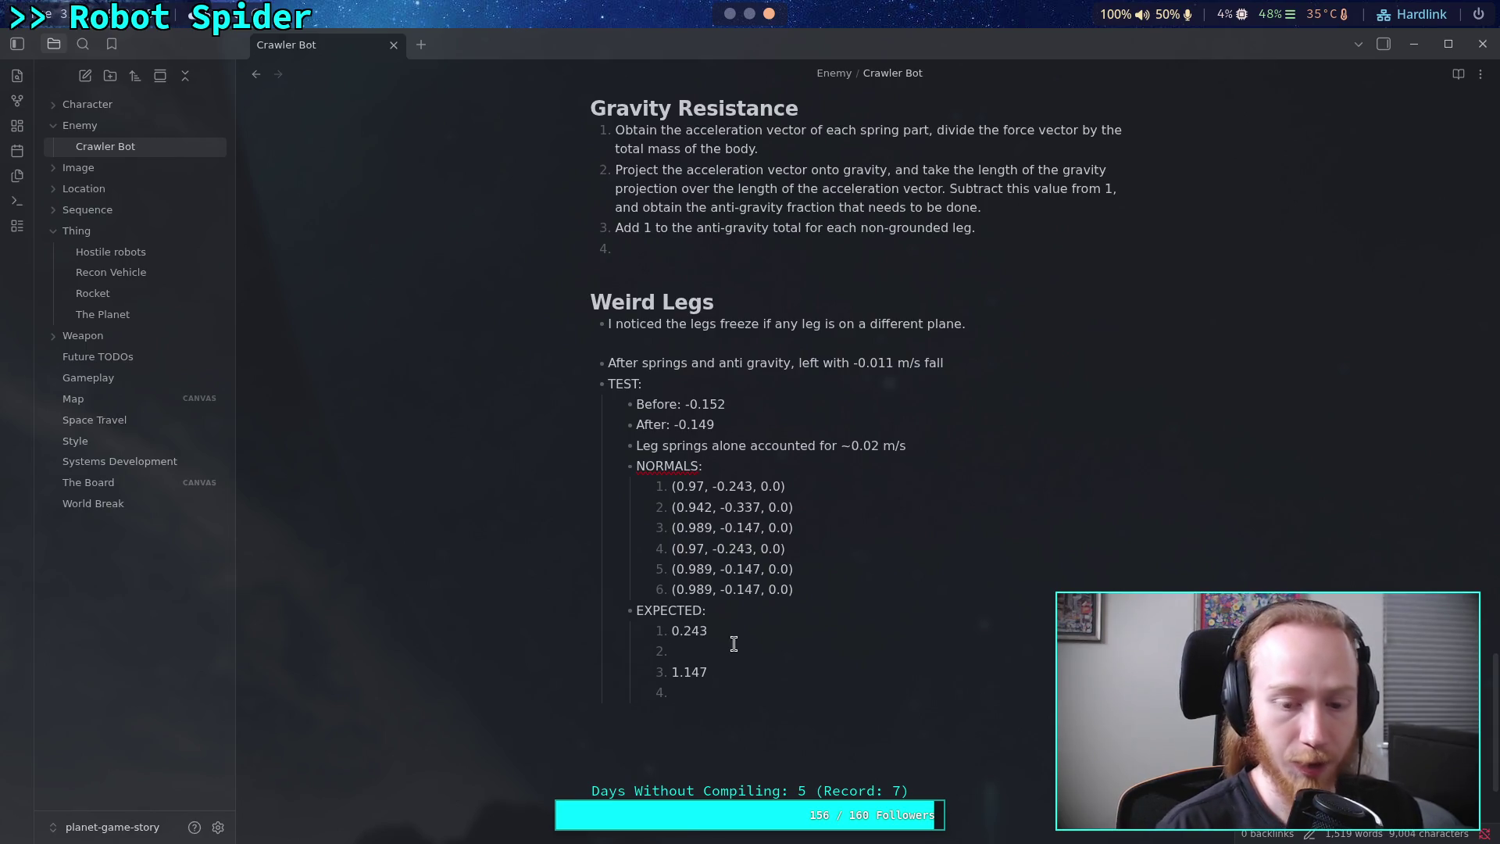
text(0.337)
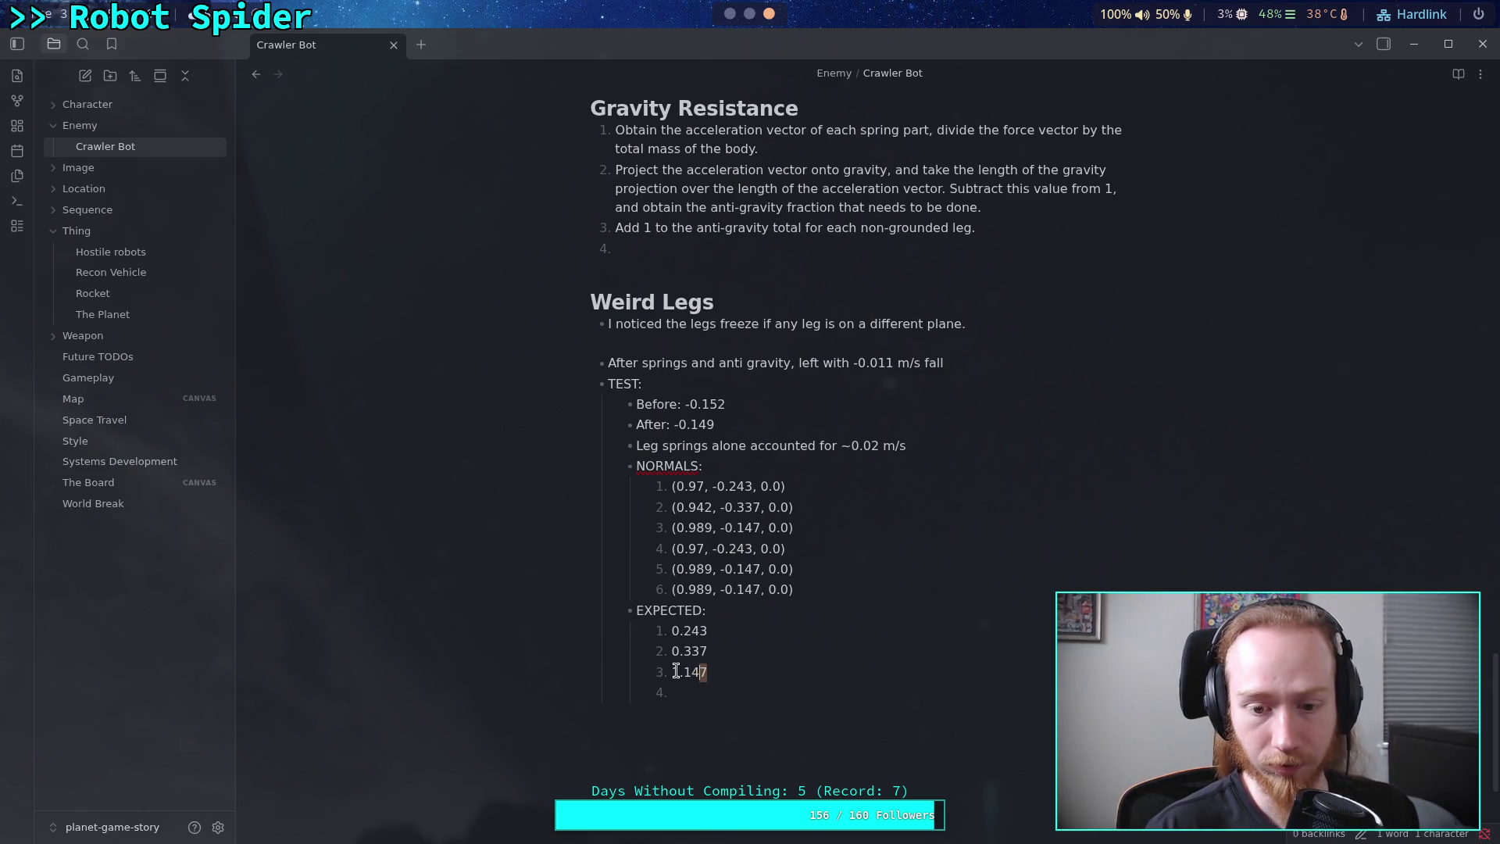
drag(681, 672, 674, 672)
text(0)
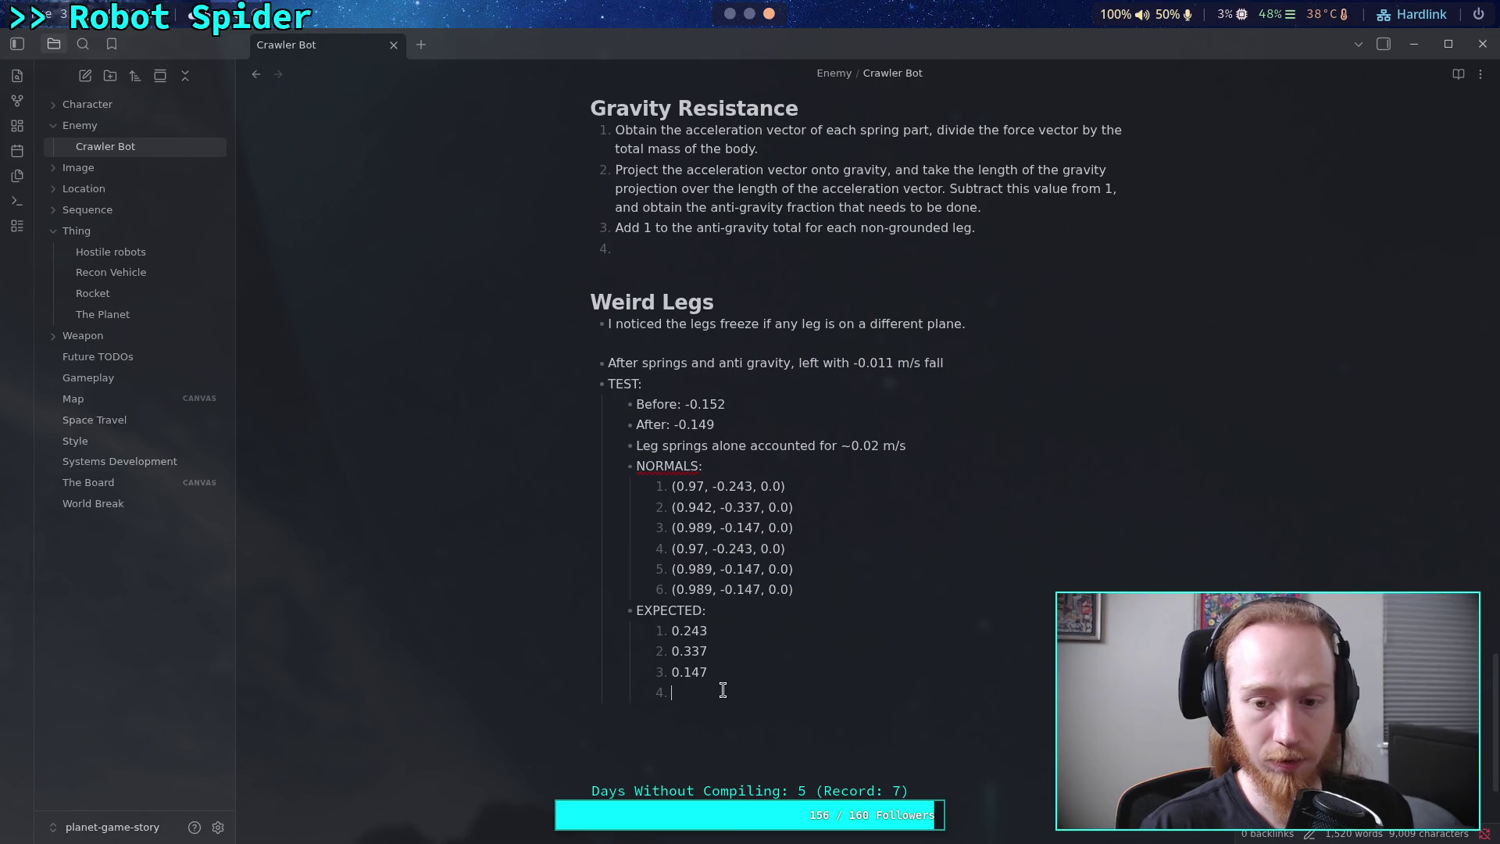
- Fill in the last three EXPECTED values 0.243, 0.147, 0.147, then select all six values
key(Down)
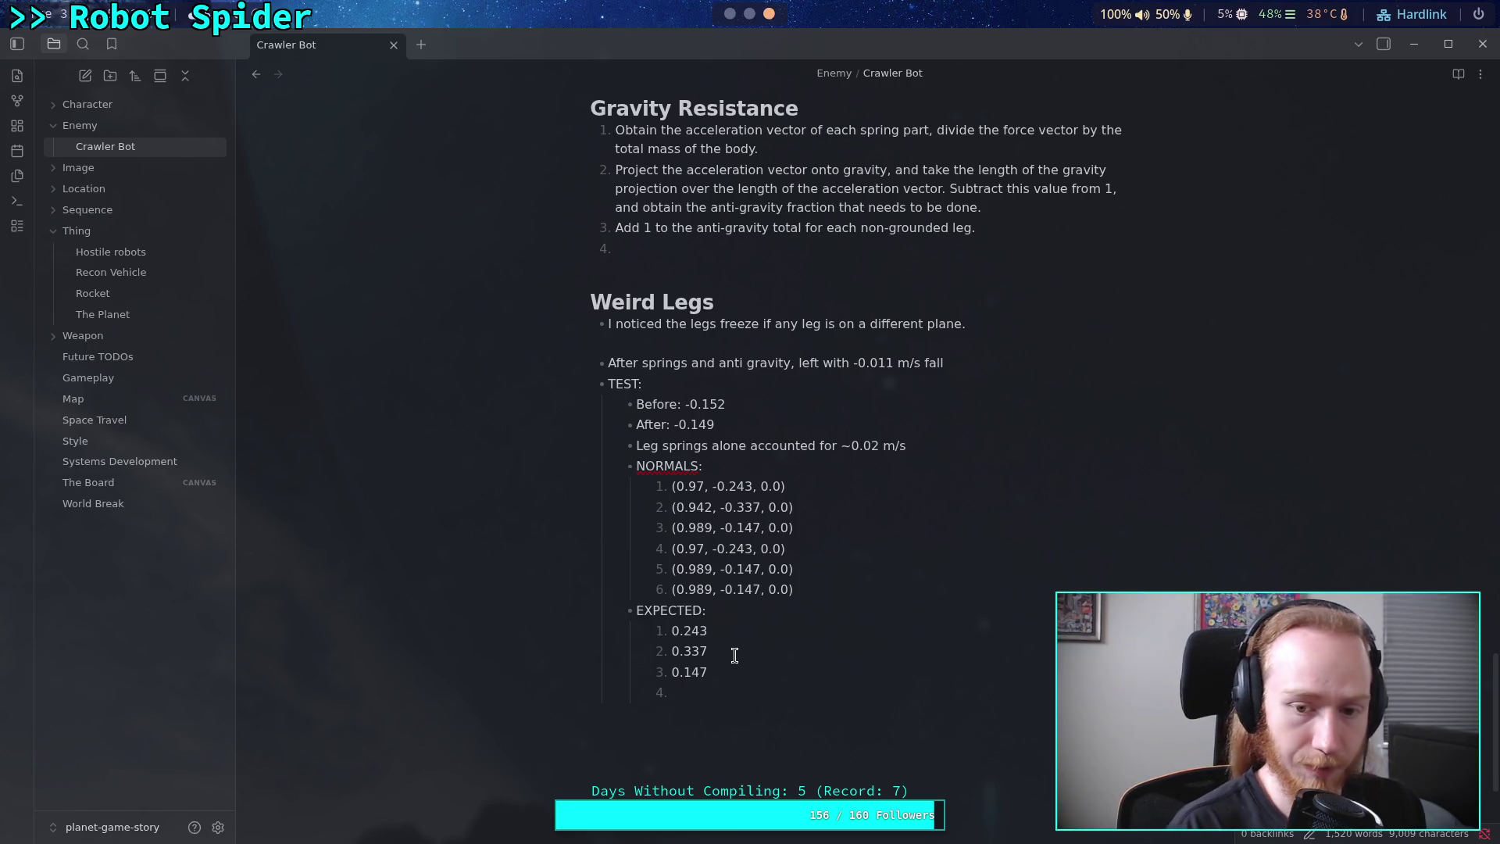
text(9)
key(BackSpace)
text(0.2)
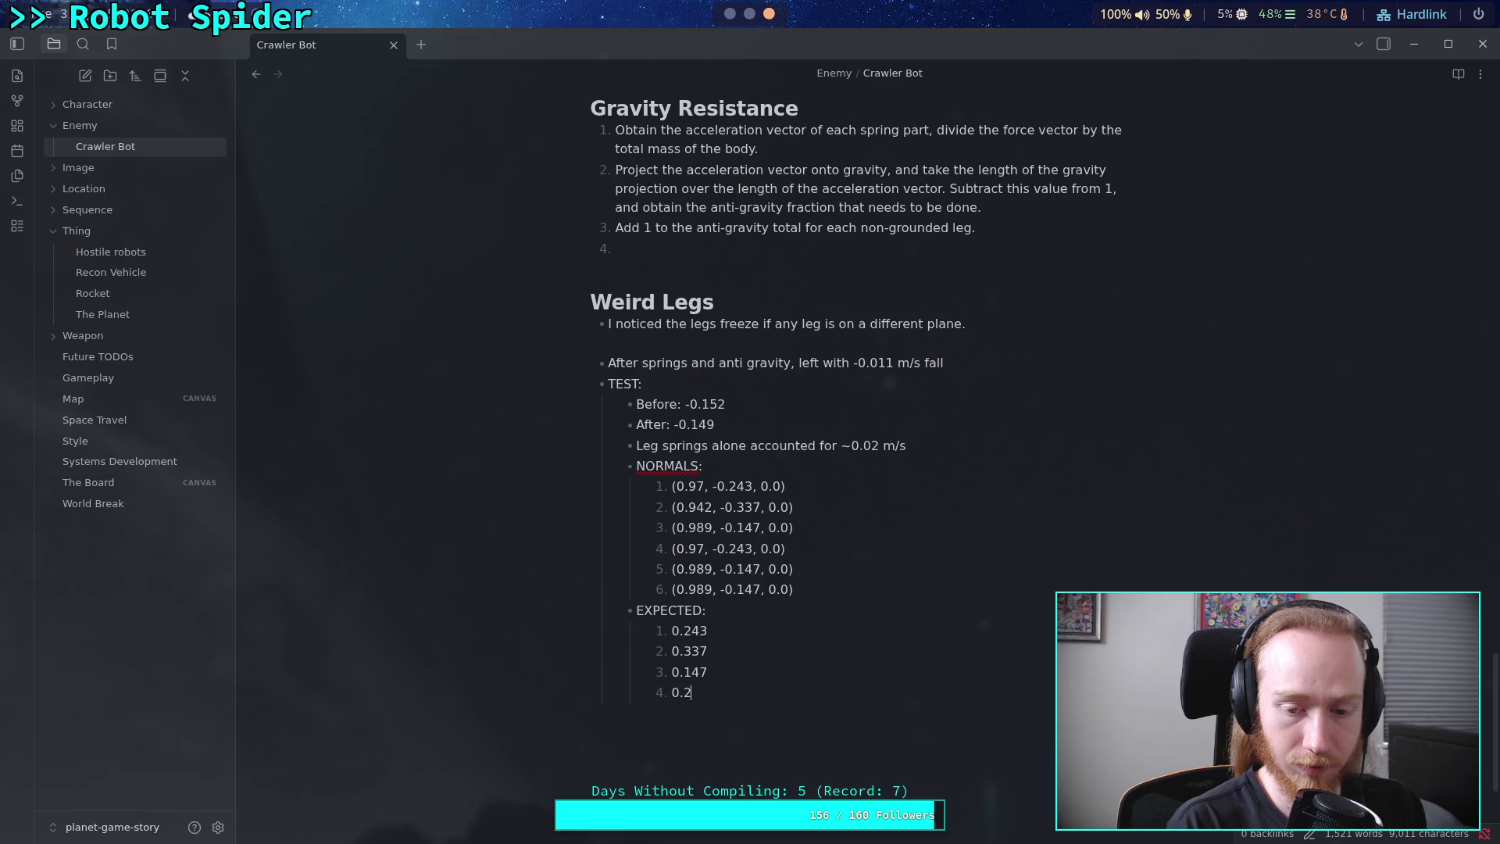
text(43)
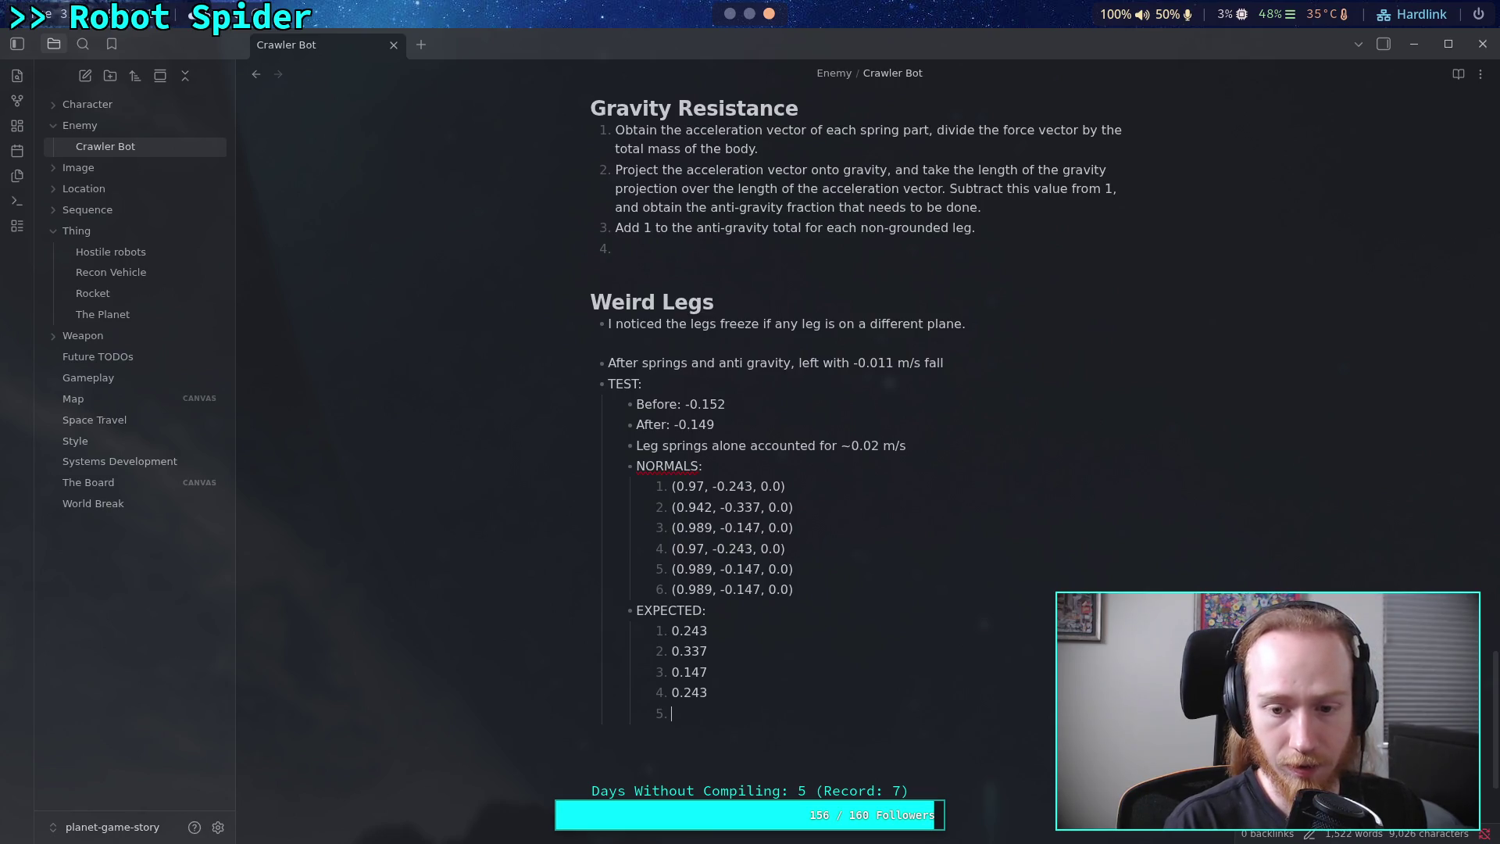
text(0.15)
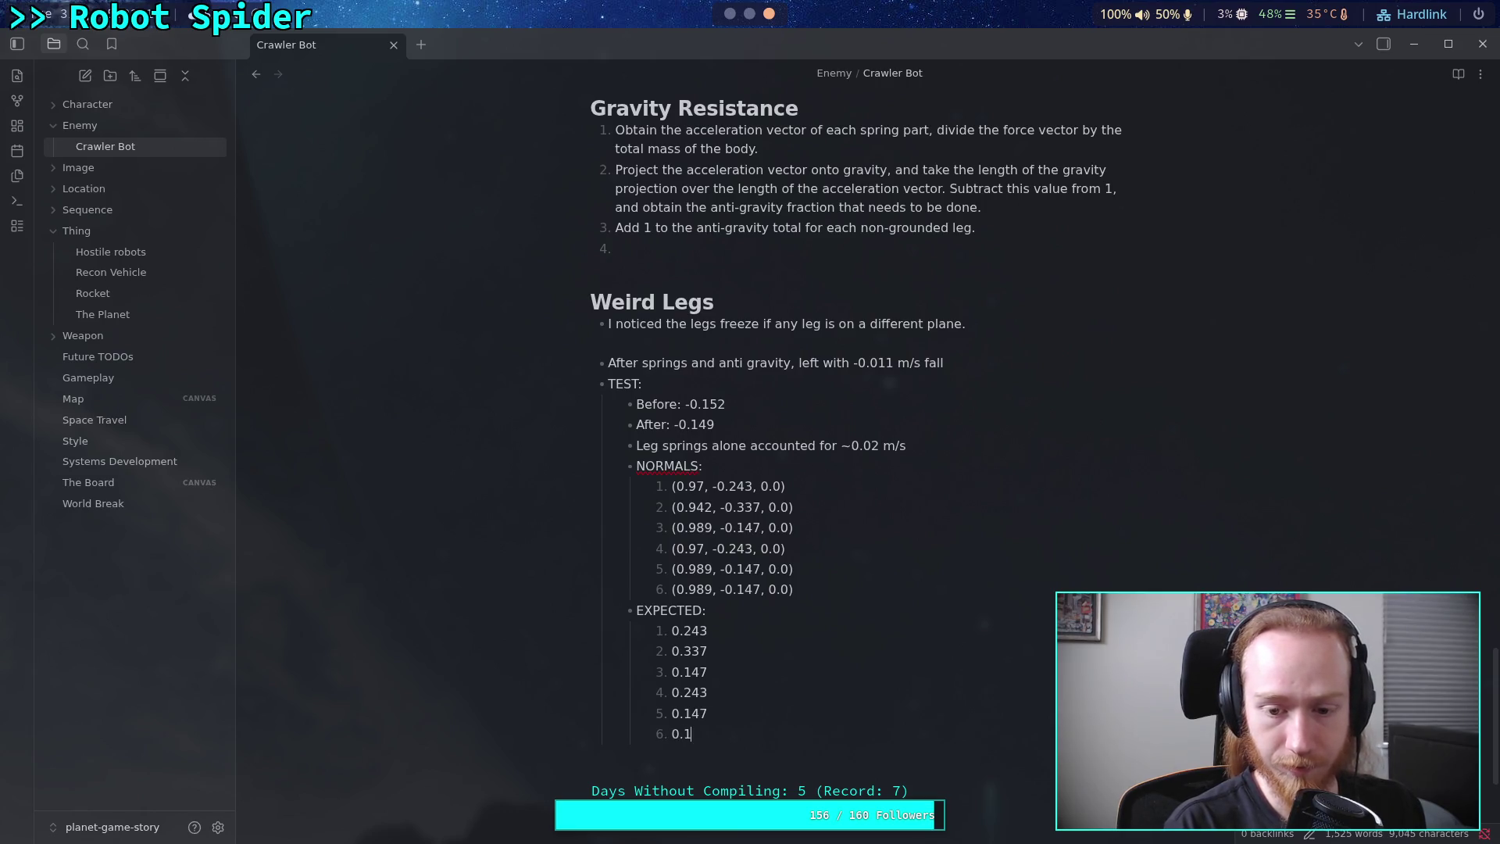
text(47)
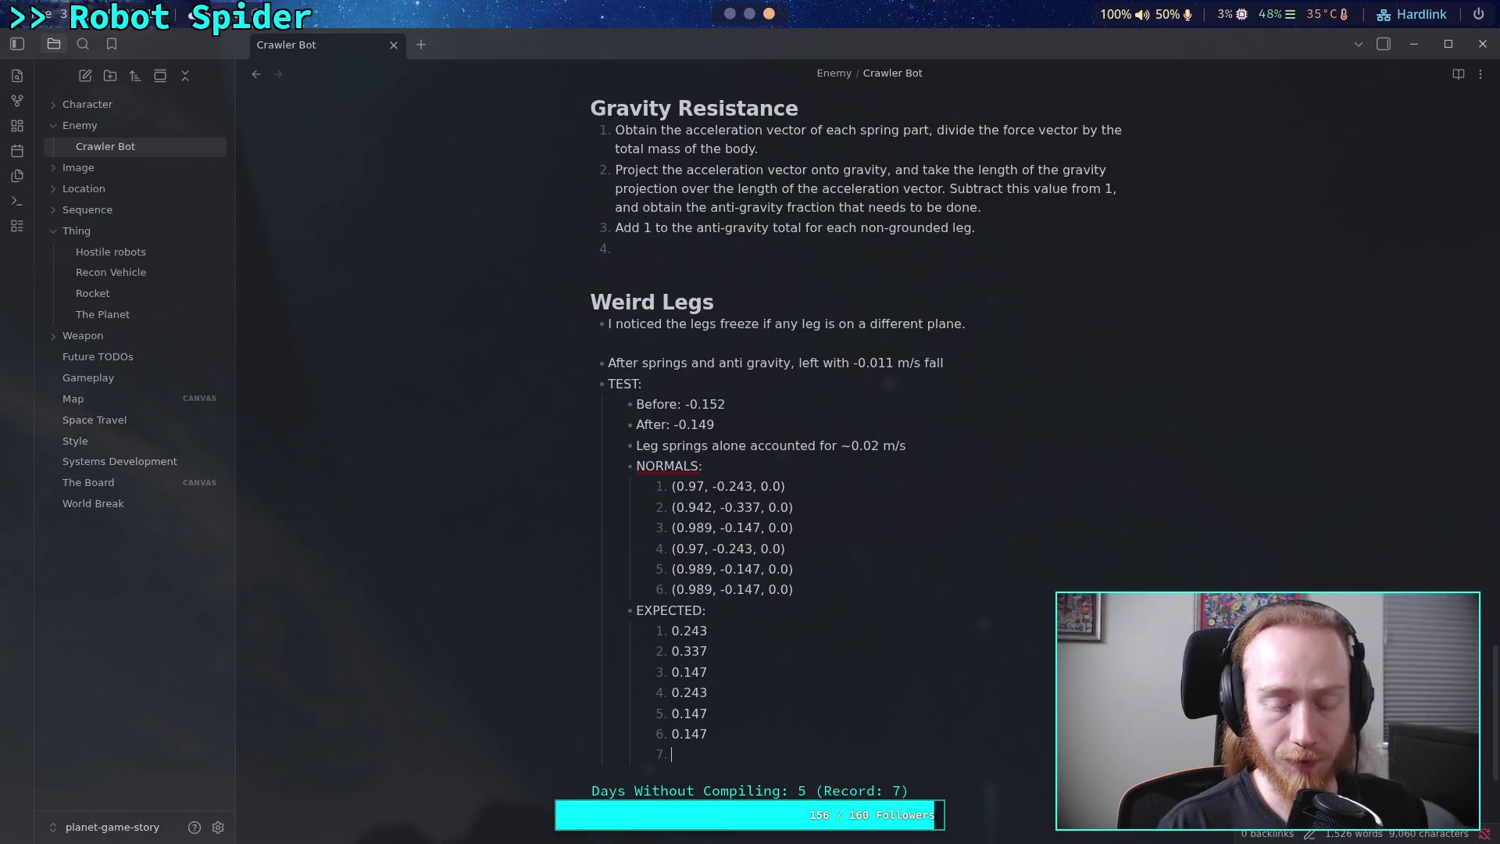
key(Return)
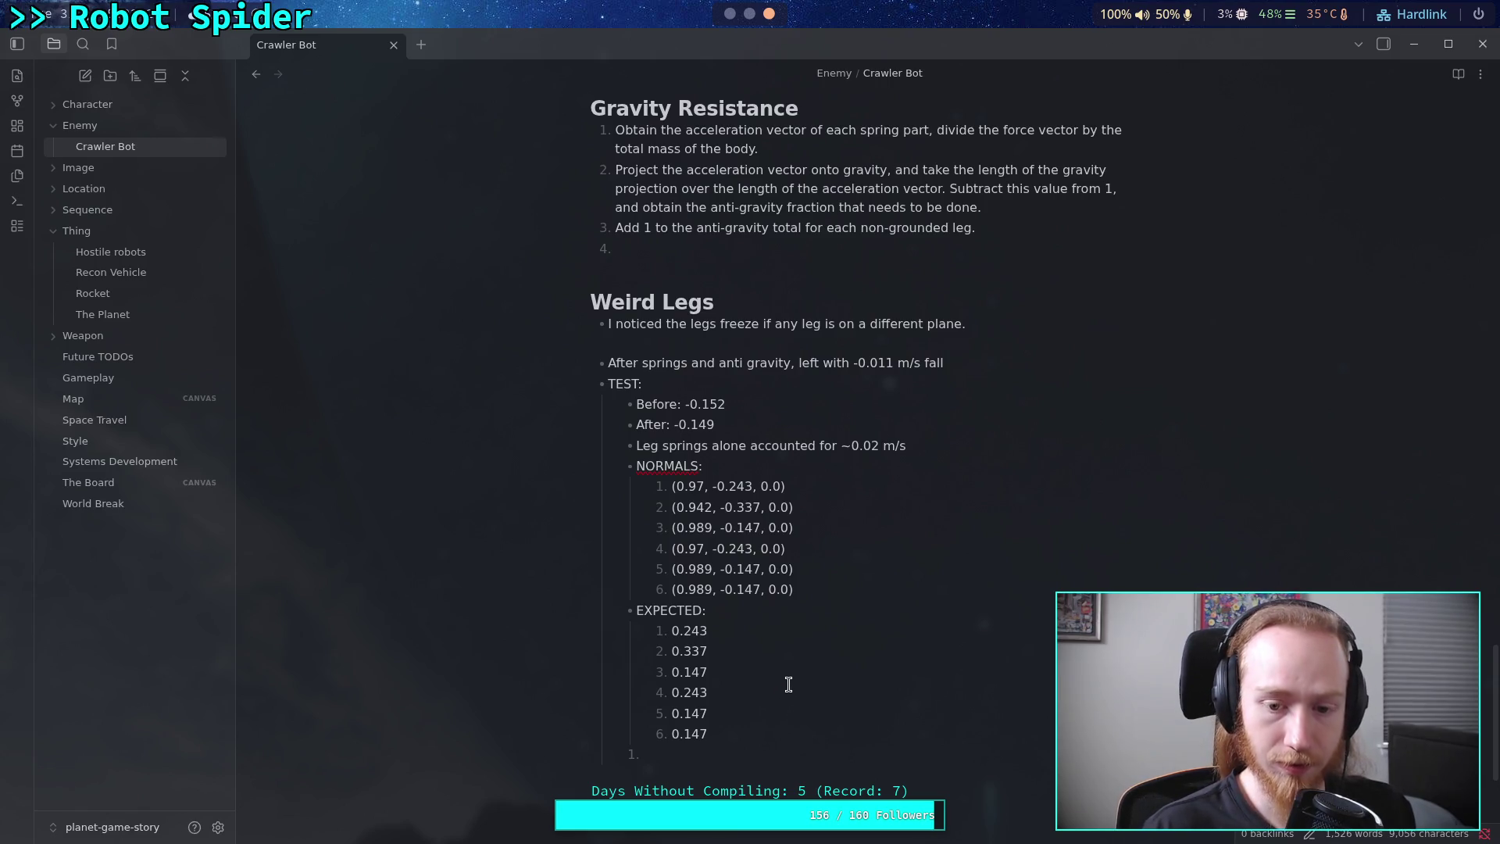
mouse_move(719, 735)
mouse_down()
mouse_move(683, 712)
mouse_move(673, 630)
mouse_up()
- Copy the EXPECTED values into the Python REPL, suspend the garbled session, and start a new python
right_click(679, 628)
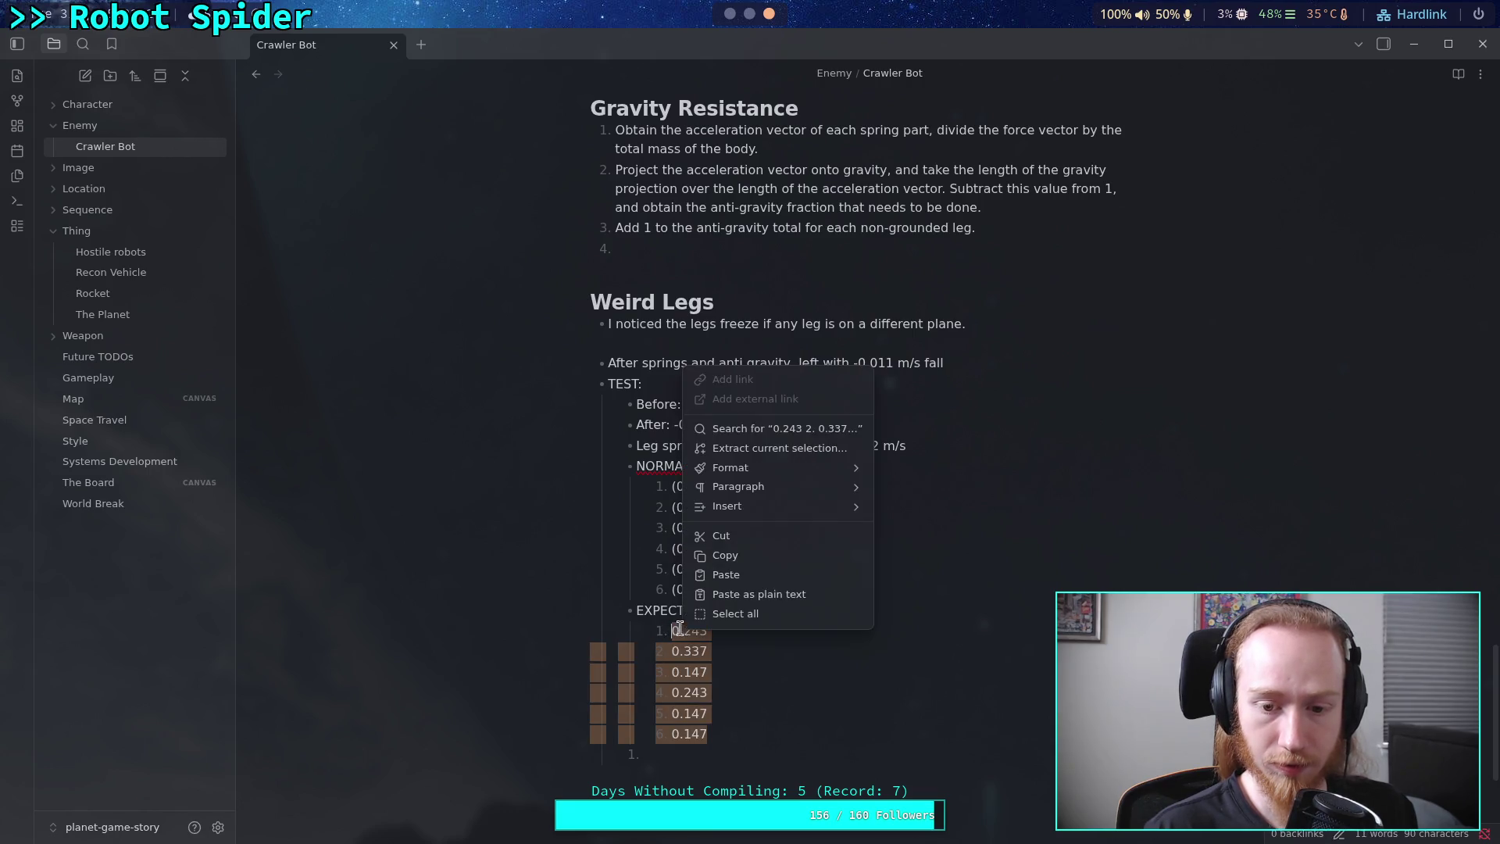
click(723, 555)
click(748, 15)
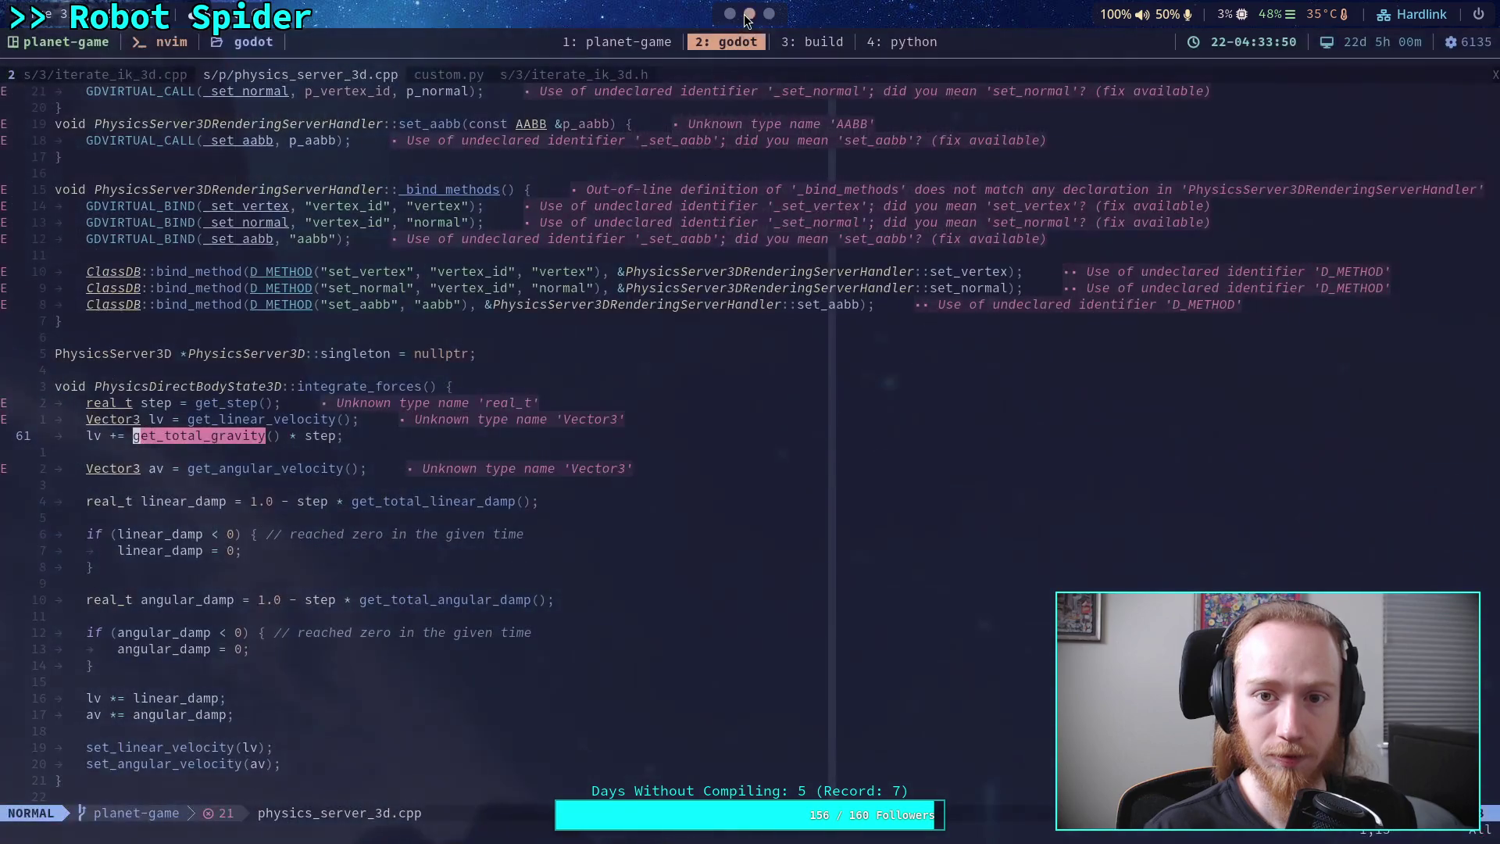
click(891, 41)
key(ctrl+shift+v)
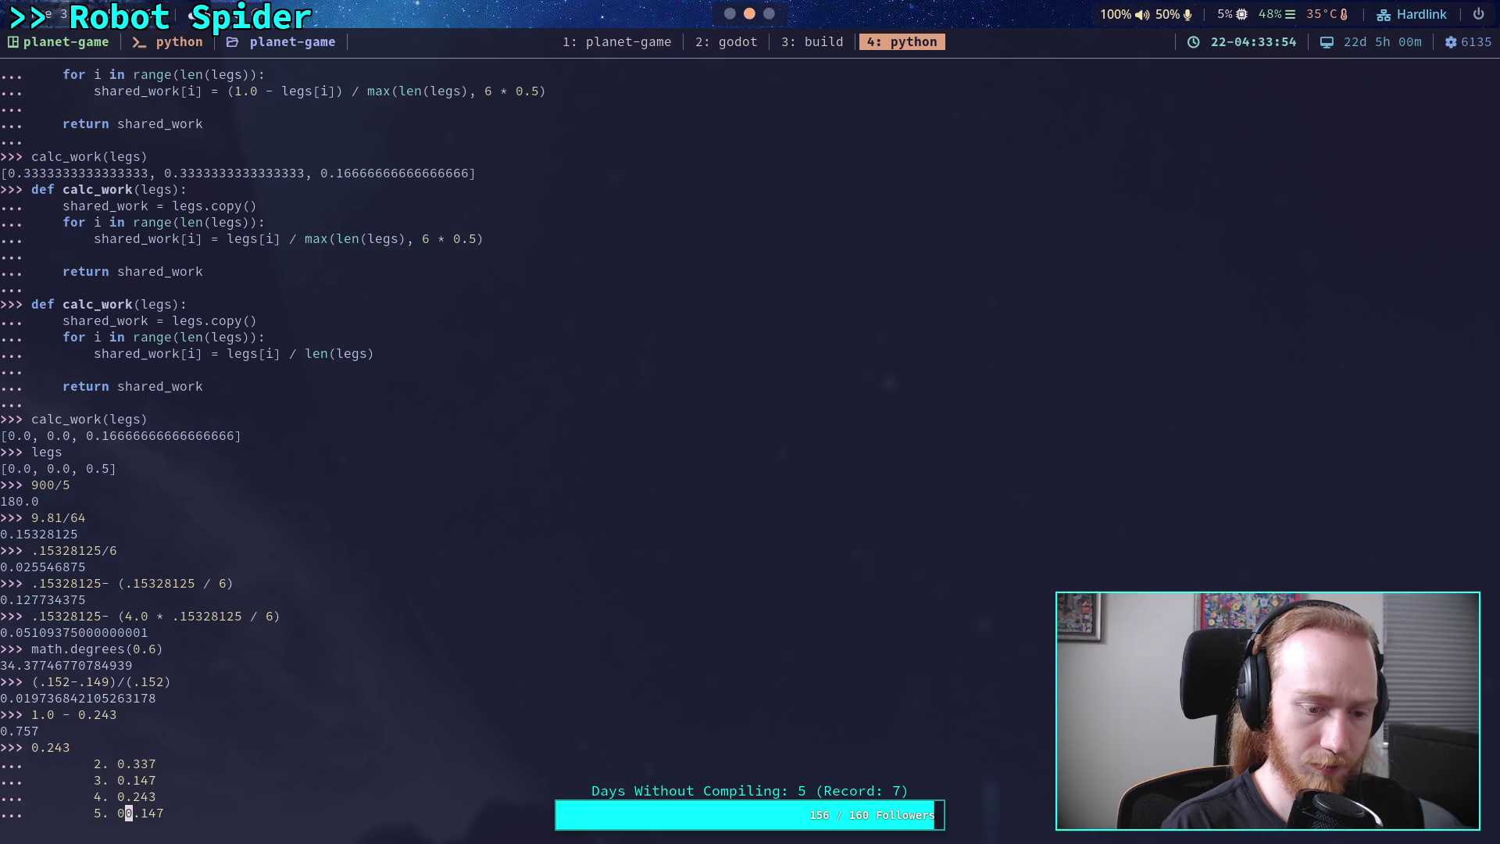
key(ctrl+z)
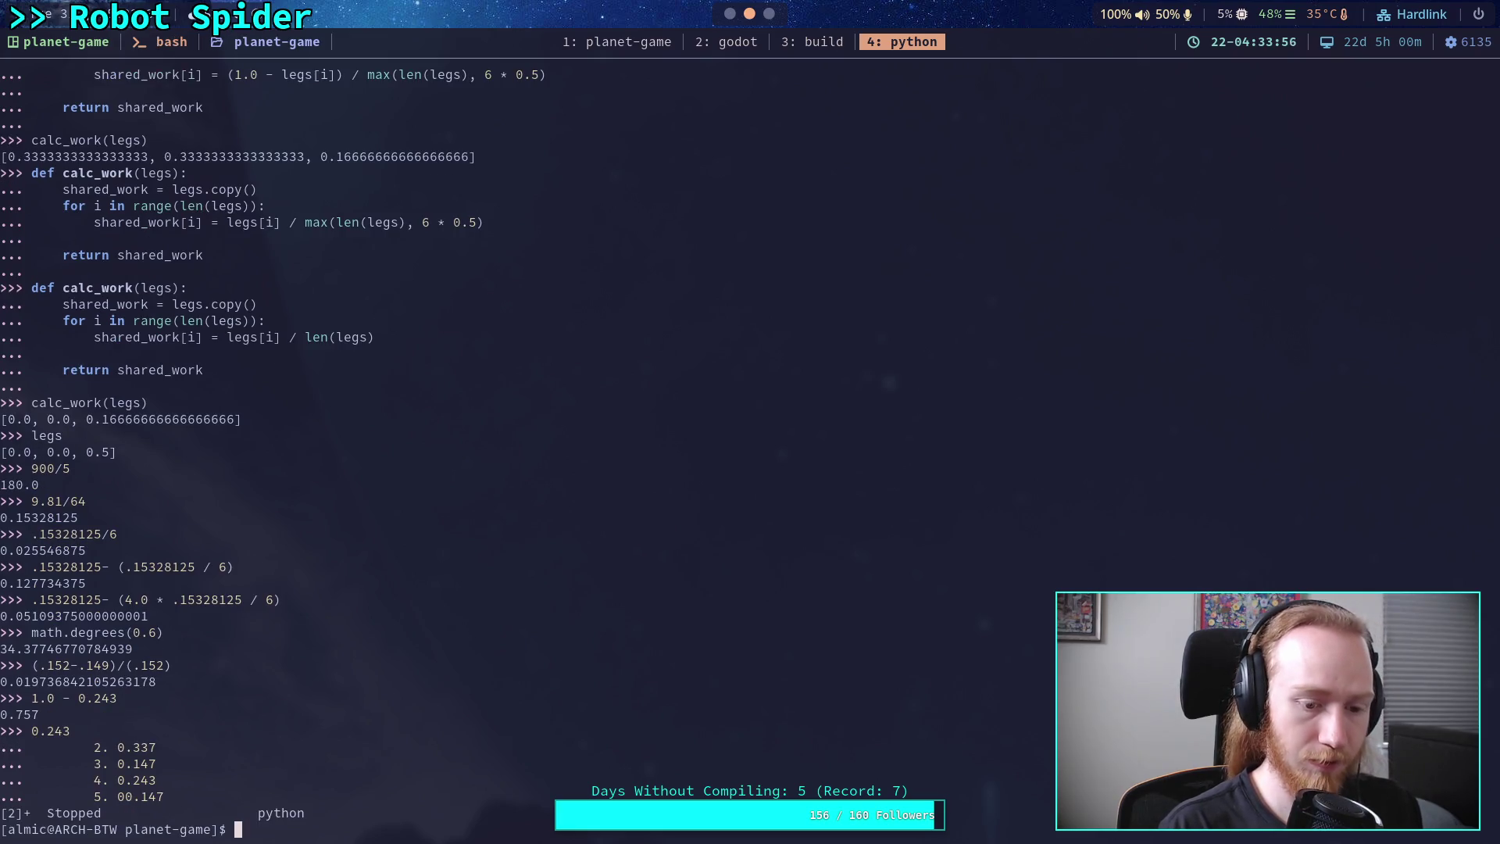
text(python)
key(Return)
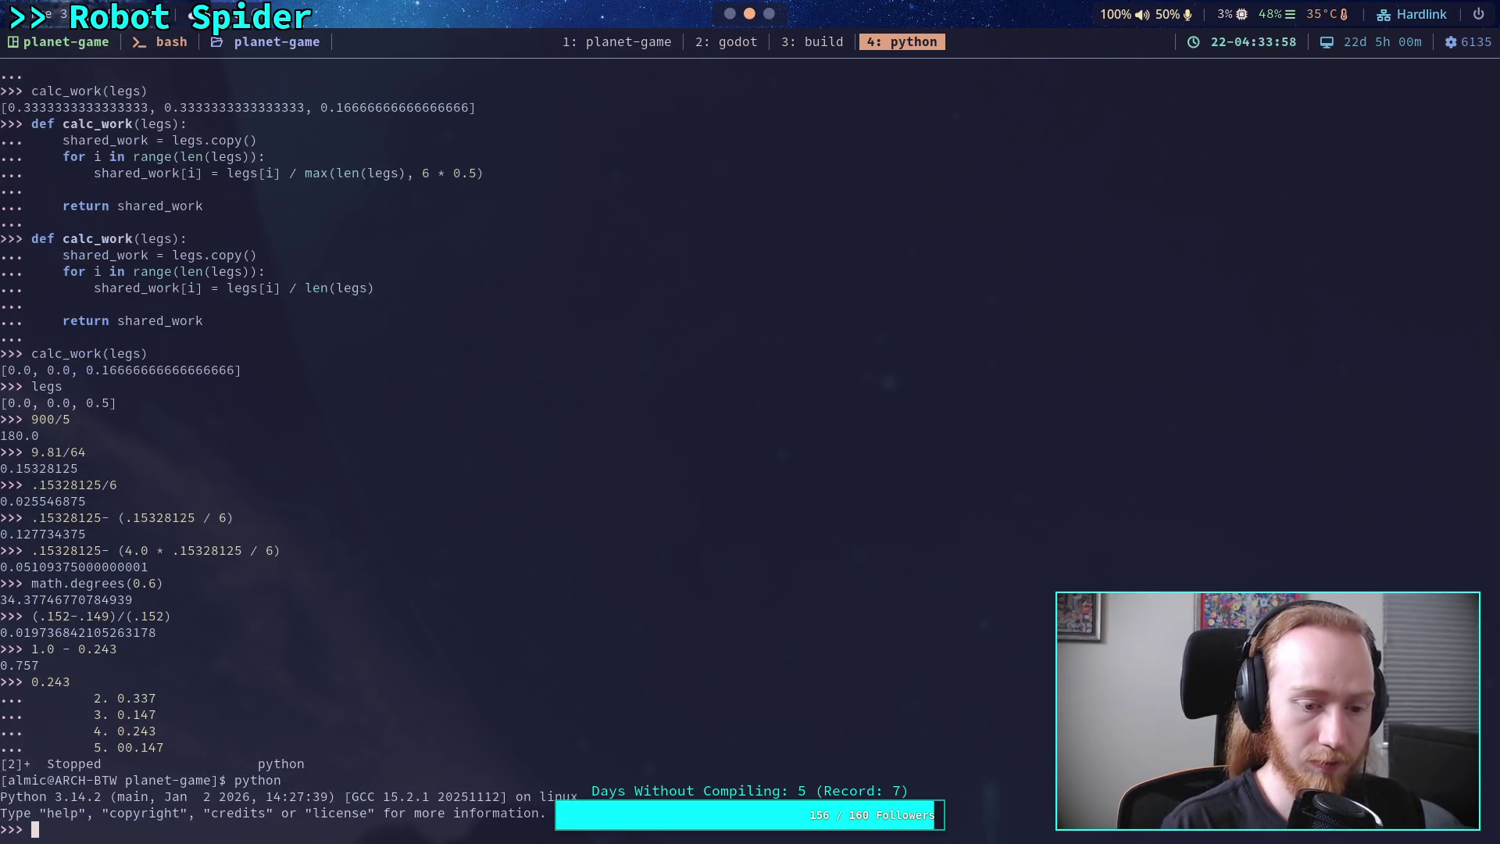
- Back in the Crawler Bot note, reselect the six EXPECTED values for copying
key(super+2)
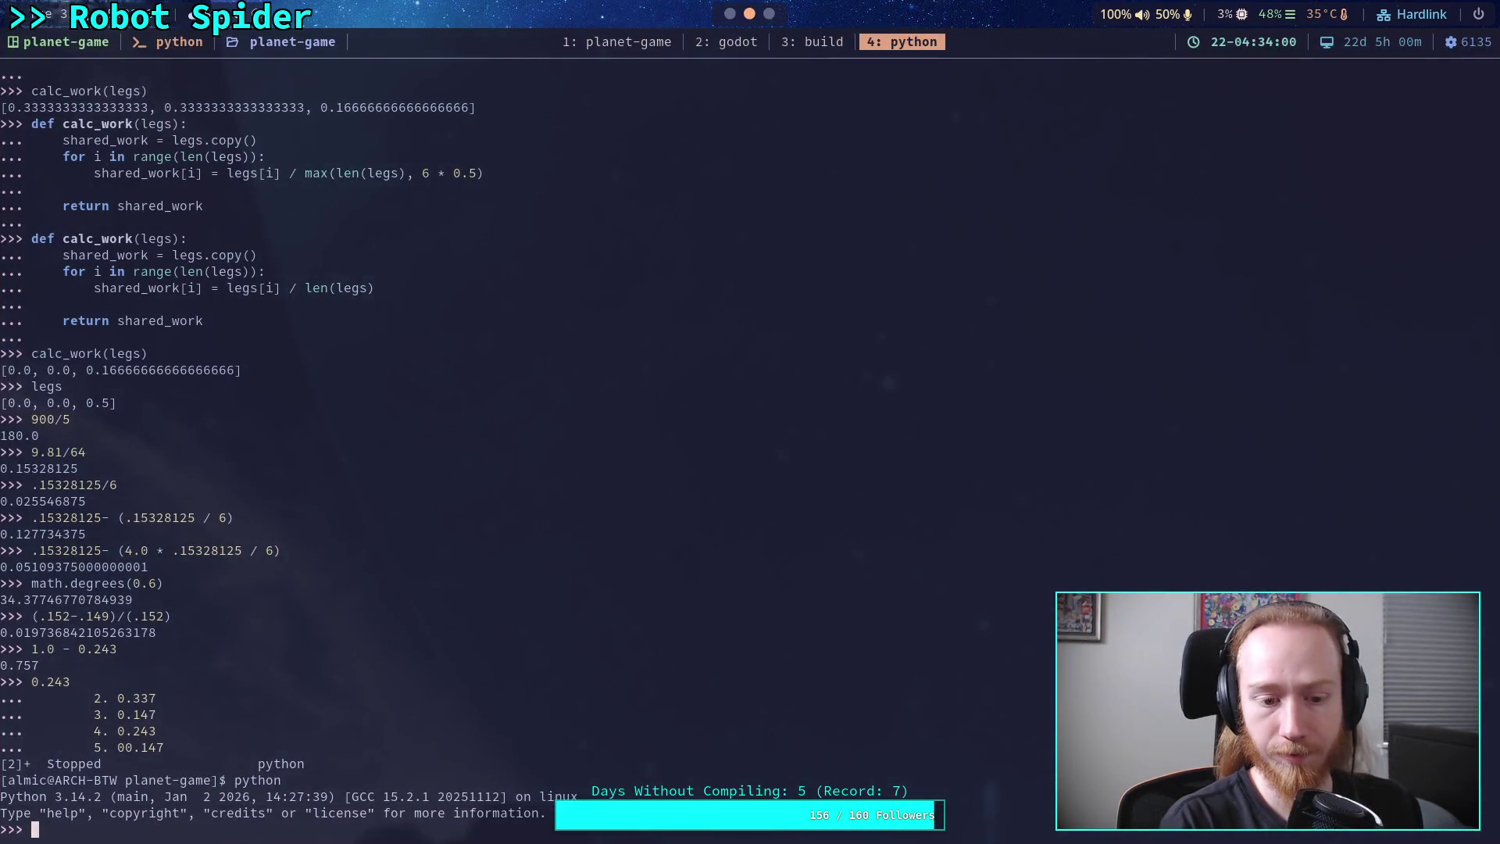
key(super+3)
drag(712, 733, 678, 630)
right_click(678, 631)
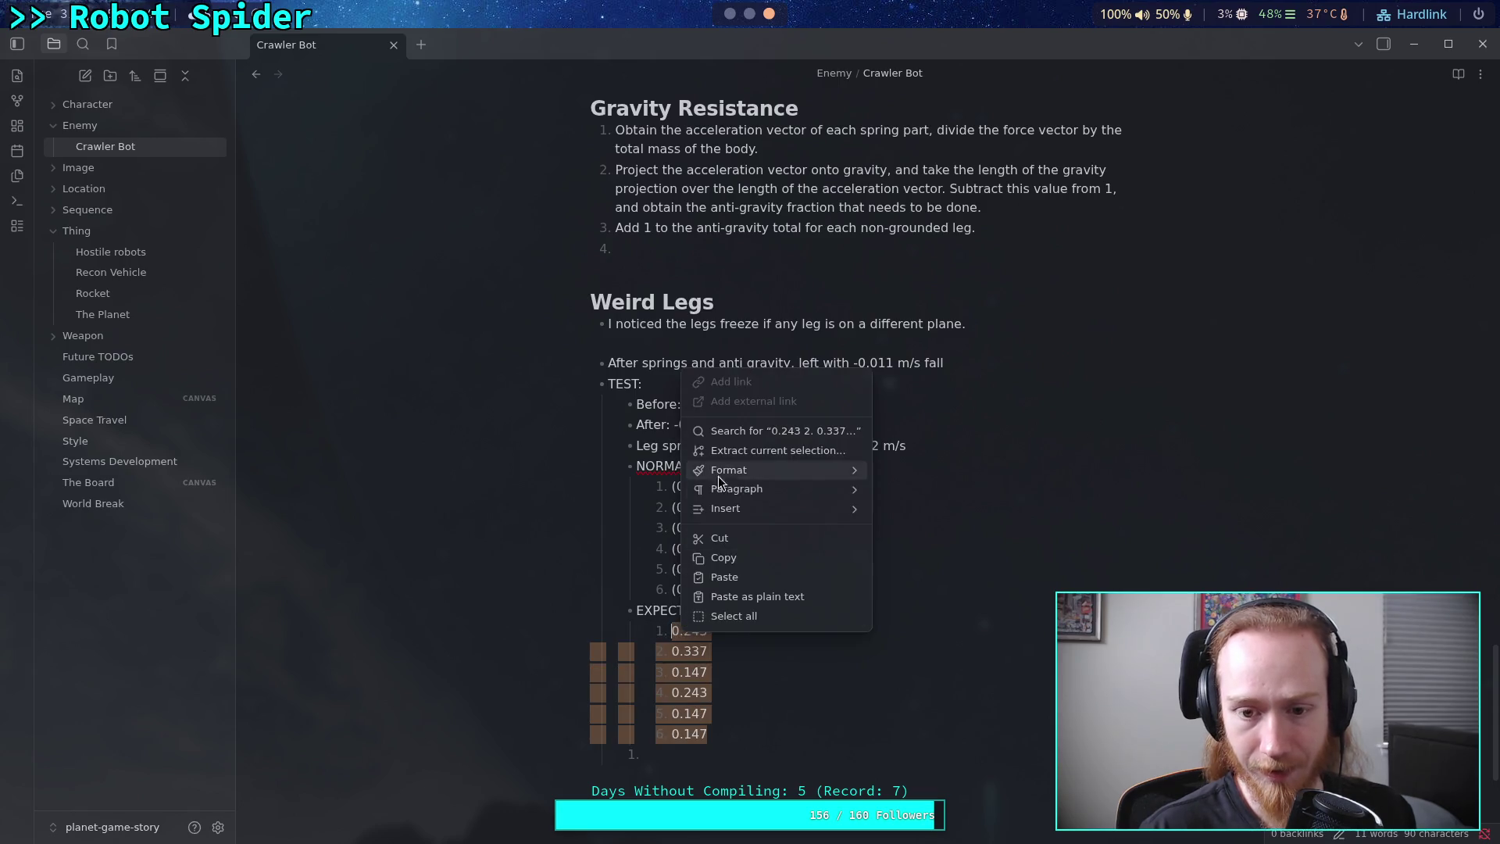
- Paste the EXPECTED list into the new REPL, stripping list numbers and joining the values onto one line
click(719, 555)
click(750, 15)
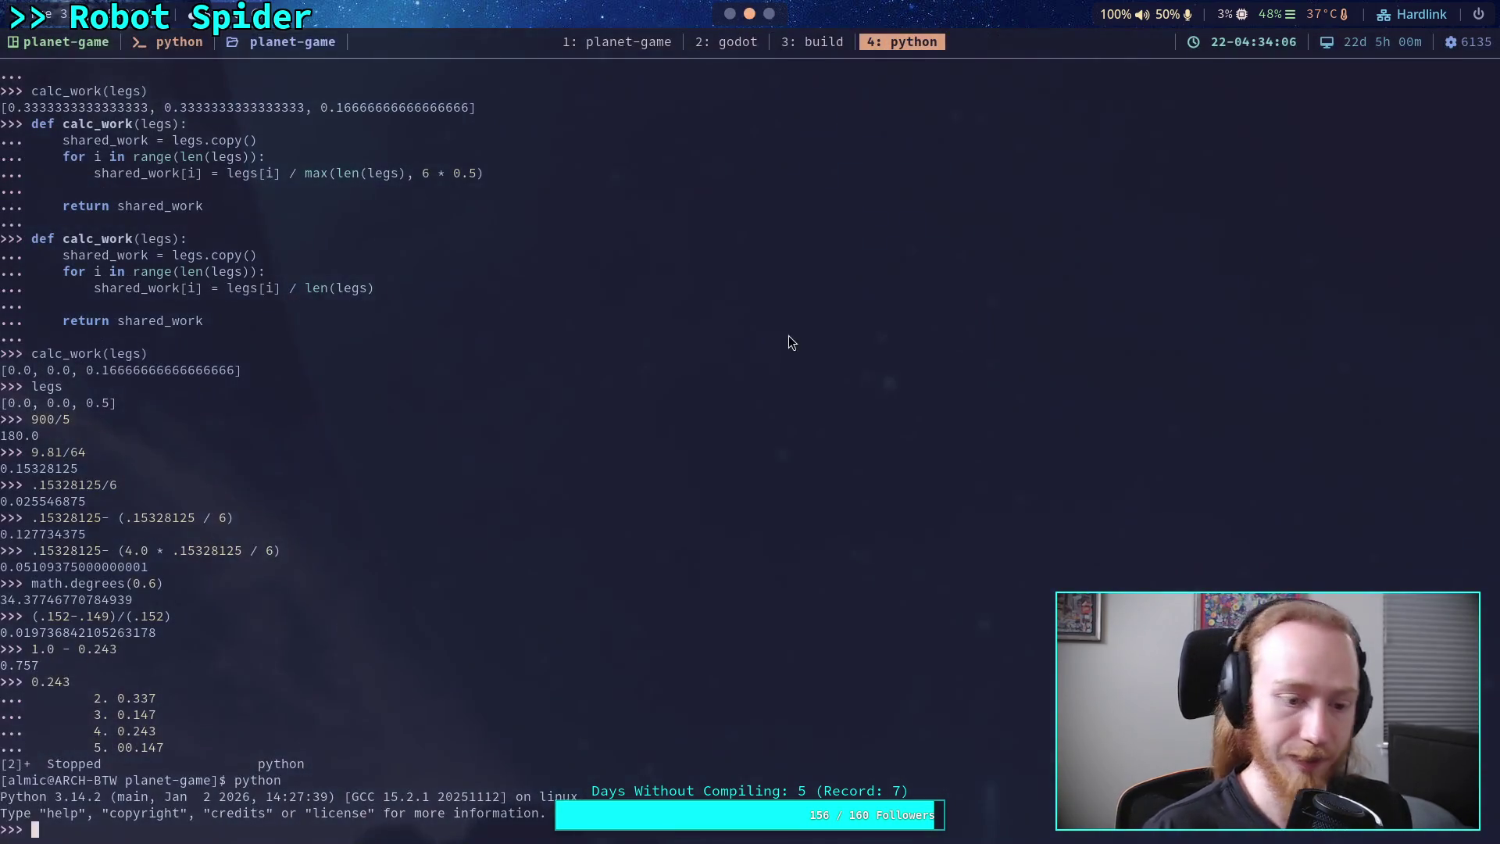
key(ctrl+shift+v)
key(BackSpace)
key(BackSpace)
key(BackSpace)
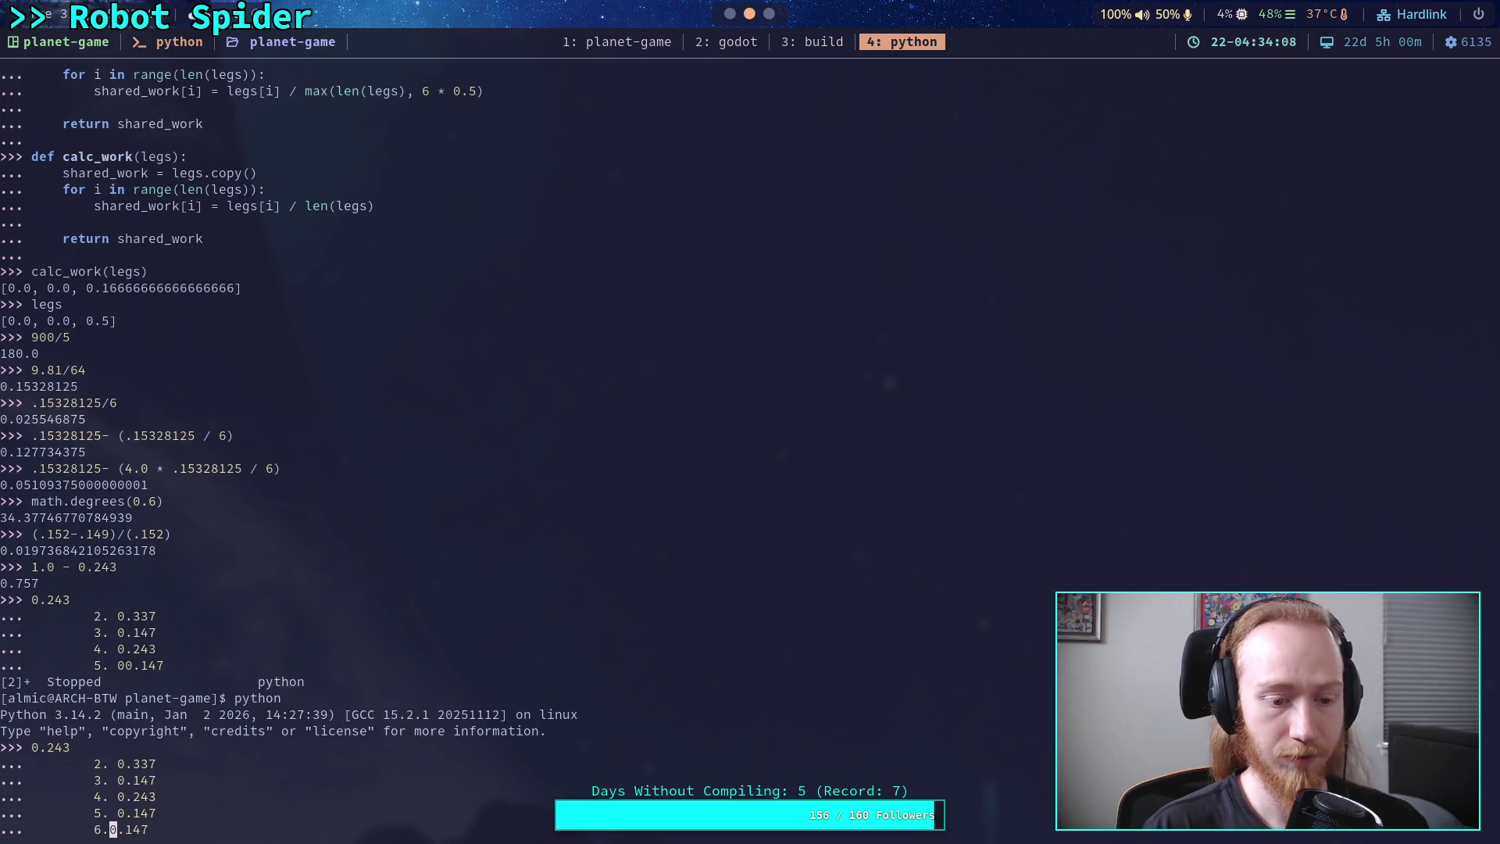
key(BackSpace)
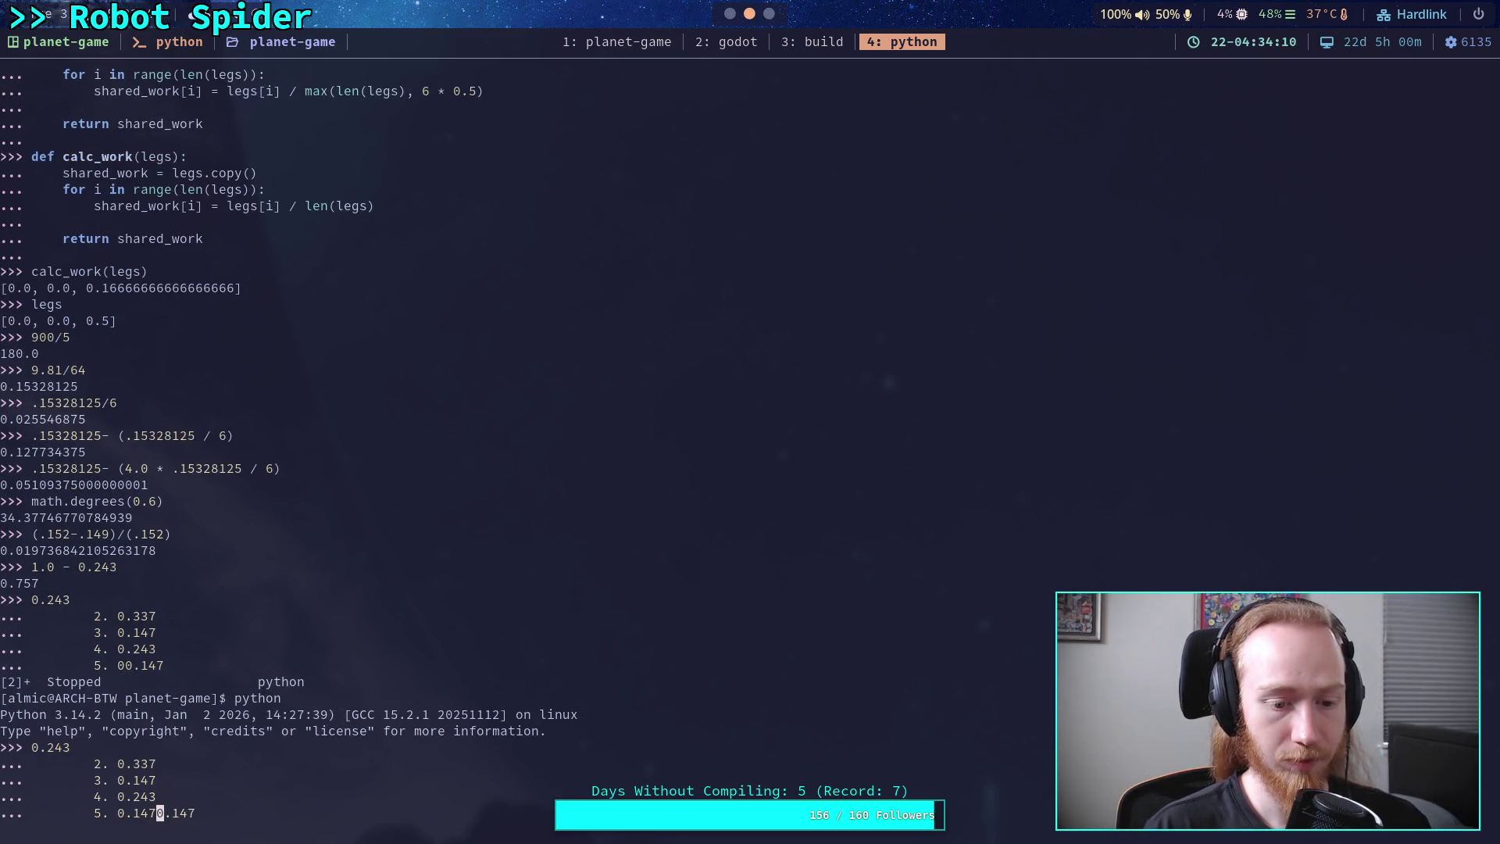
key(Left)
key(Left)
key(Left)
key(Left)
key(BackSpace)
key(BackSpace)
key(BackSpace)
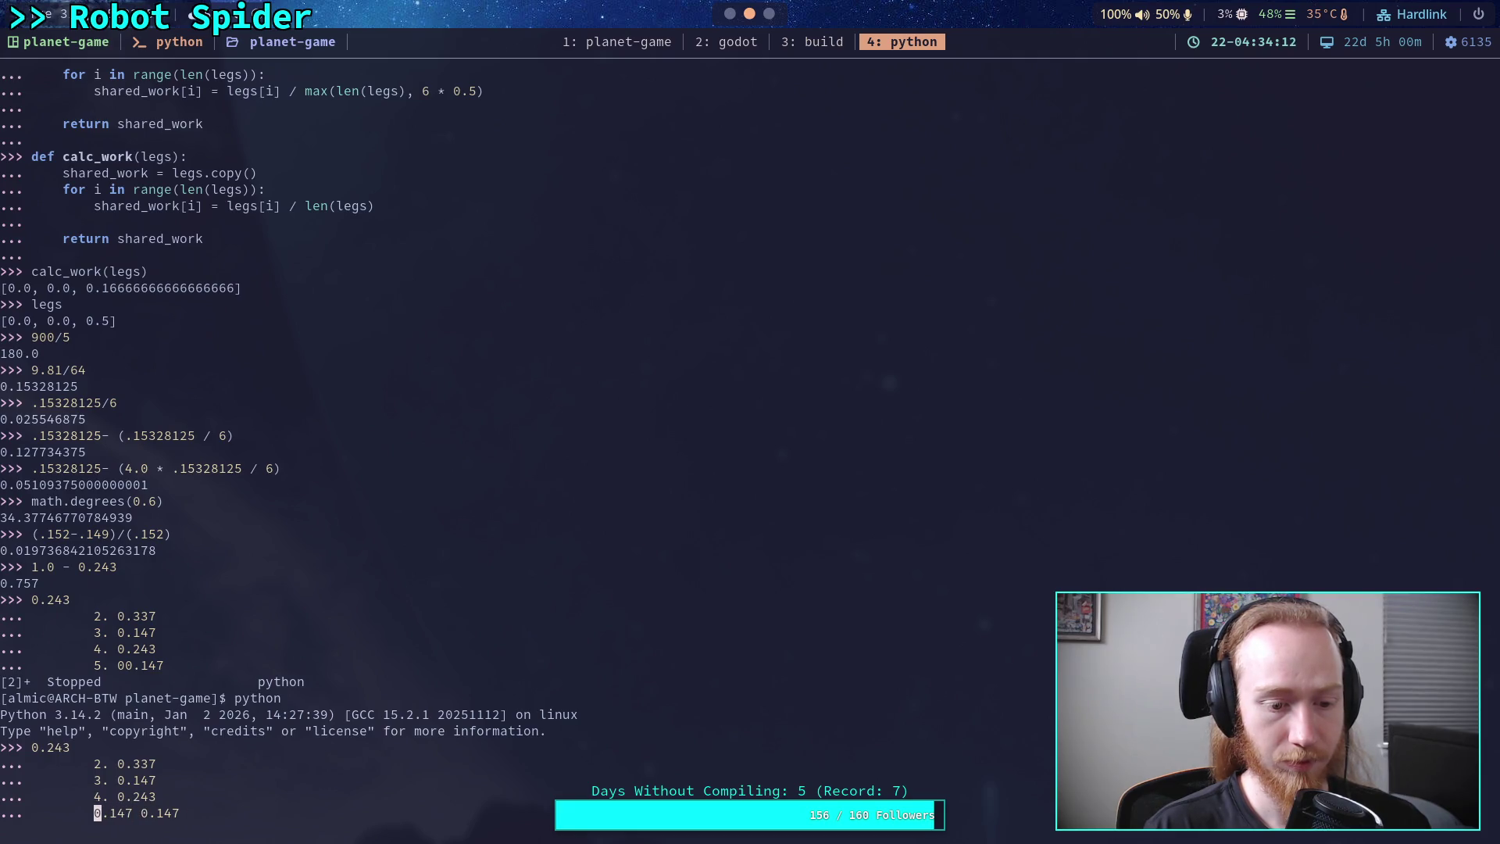
key(Left)
key(Left)
key(Left)
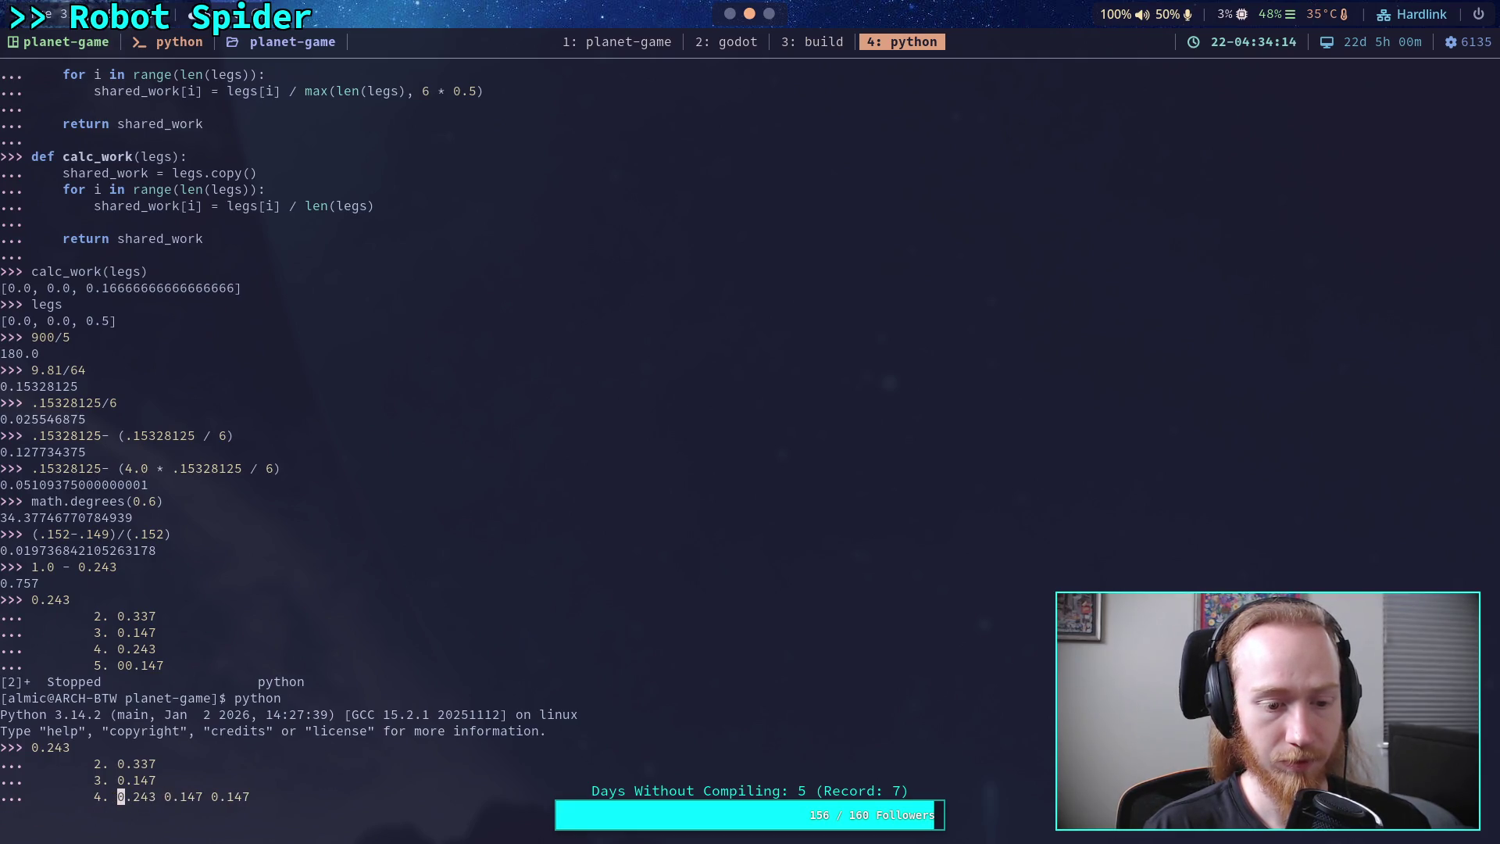
key(BackSpace)
key(BackSpace)
key(BackSpace)
key(BackSpace)
key(Left)
key(Left)
key(Left)
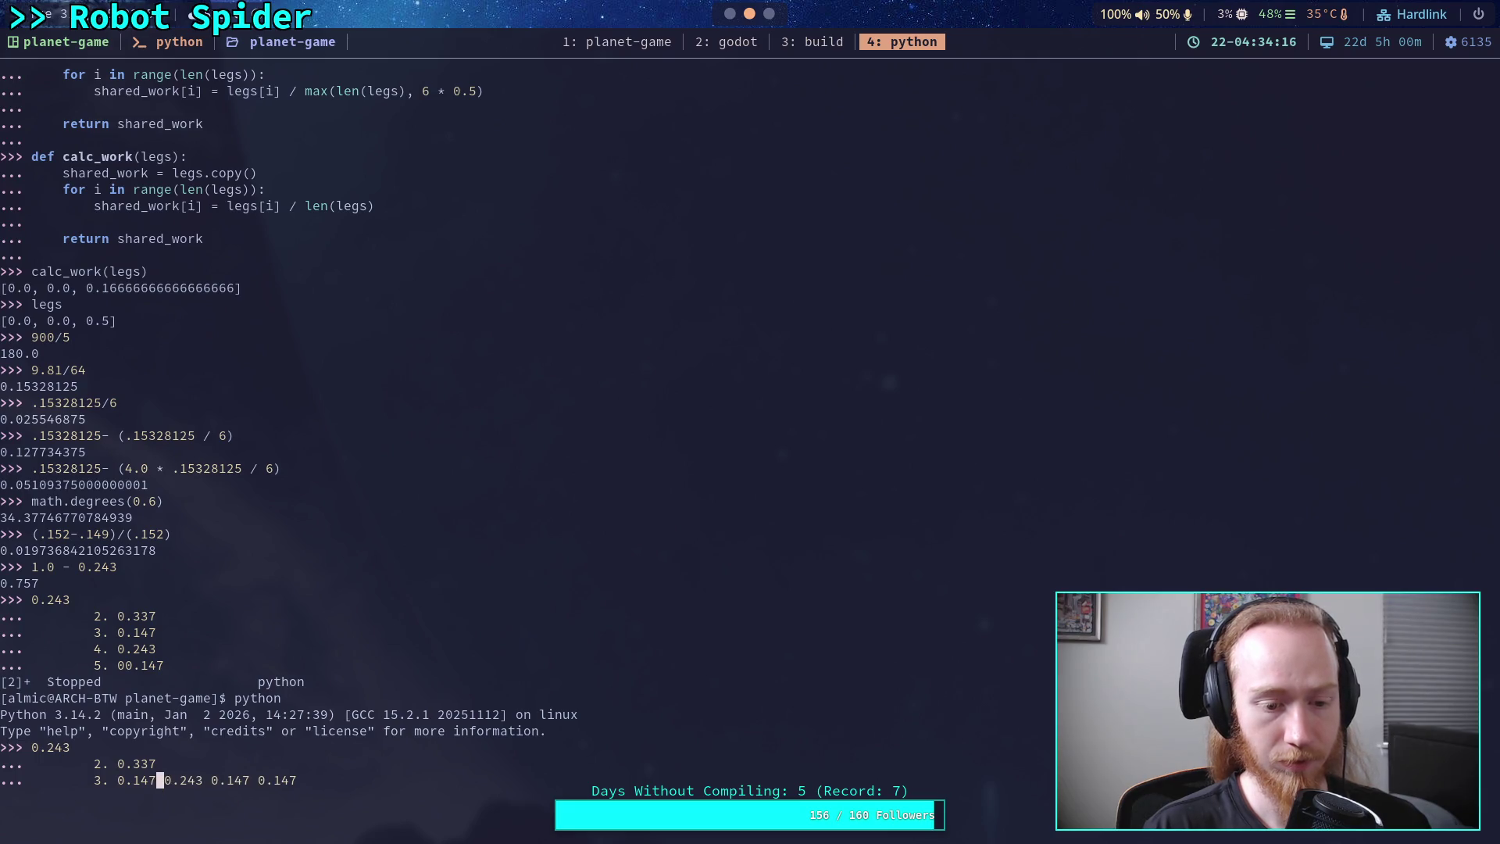
key(BackSpace)
key(BackSpace)
key(BackSpace)
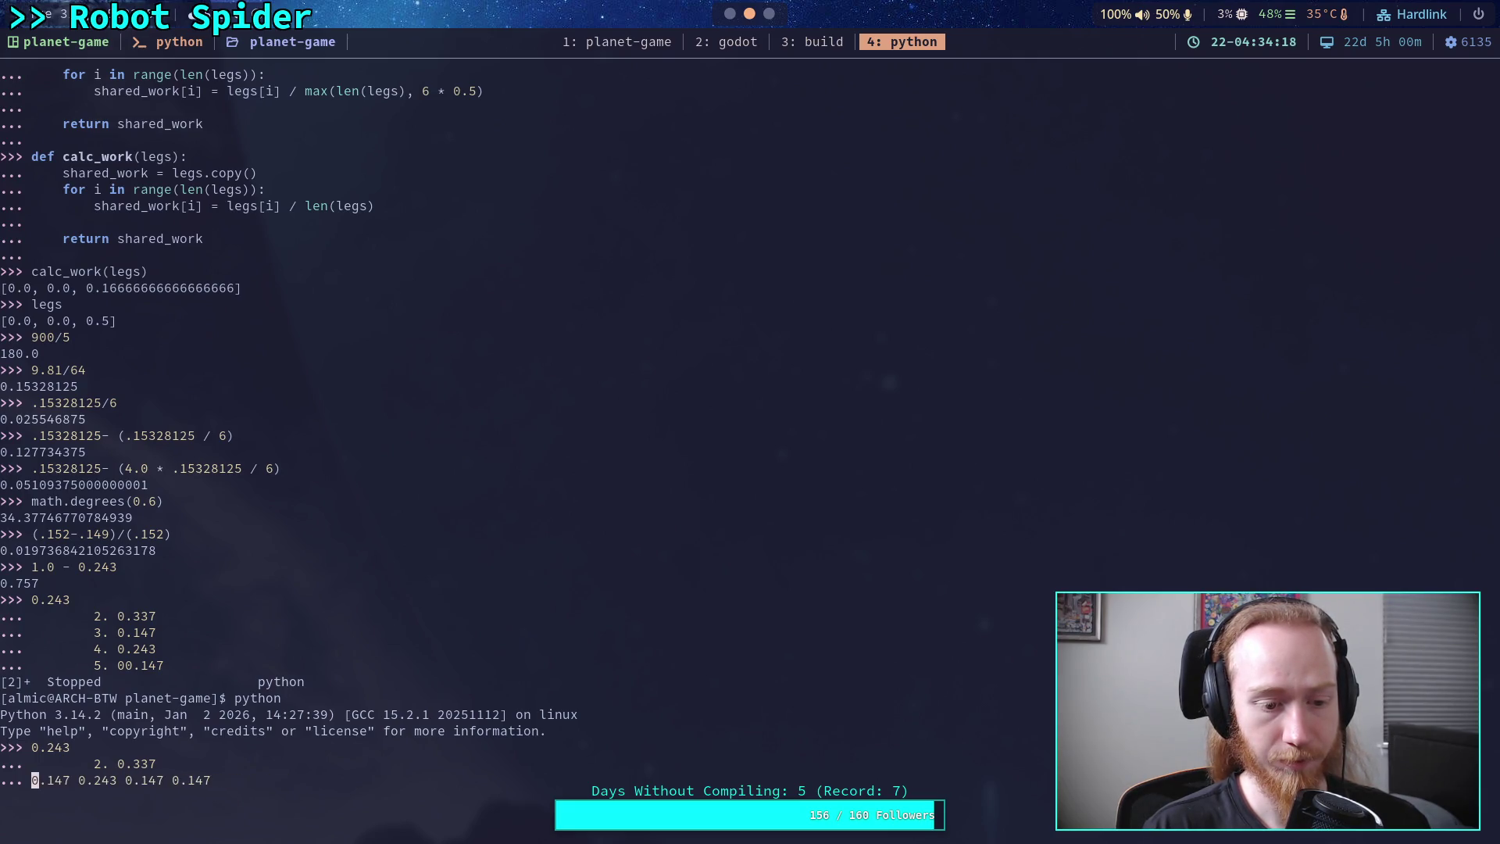
key(Left)
key(Left)
key(Left)
key(BackSpace)
key(BackSpace)
key(BackSpace)
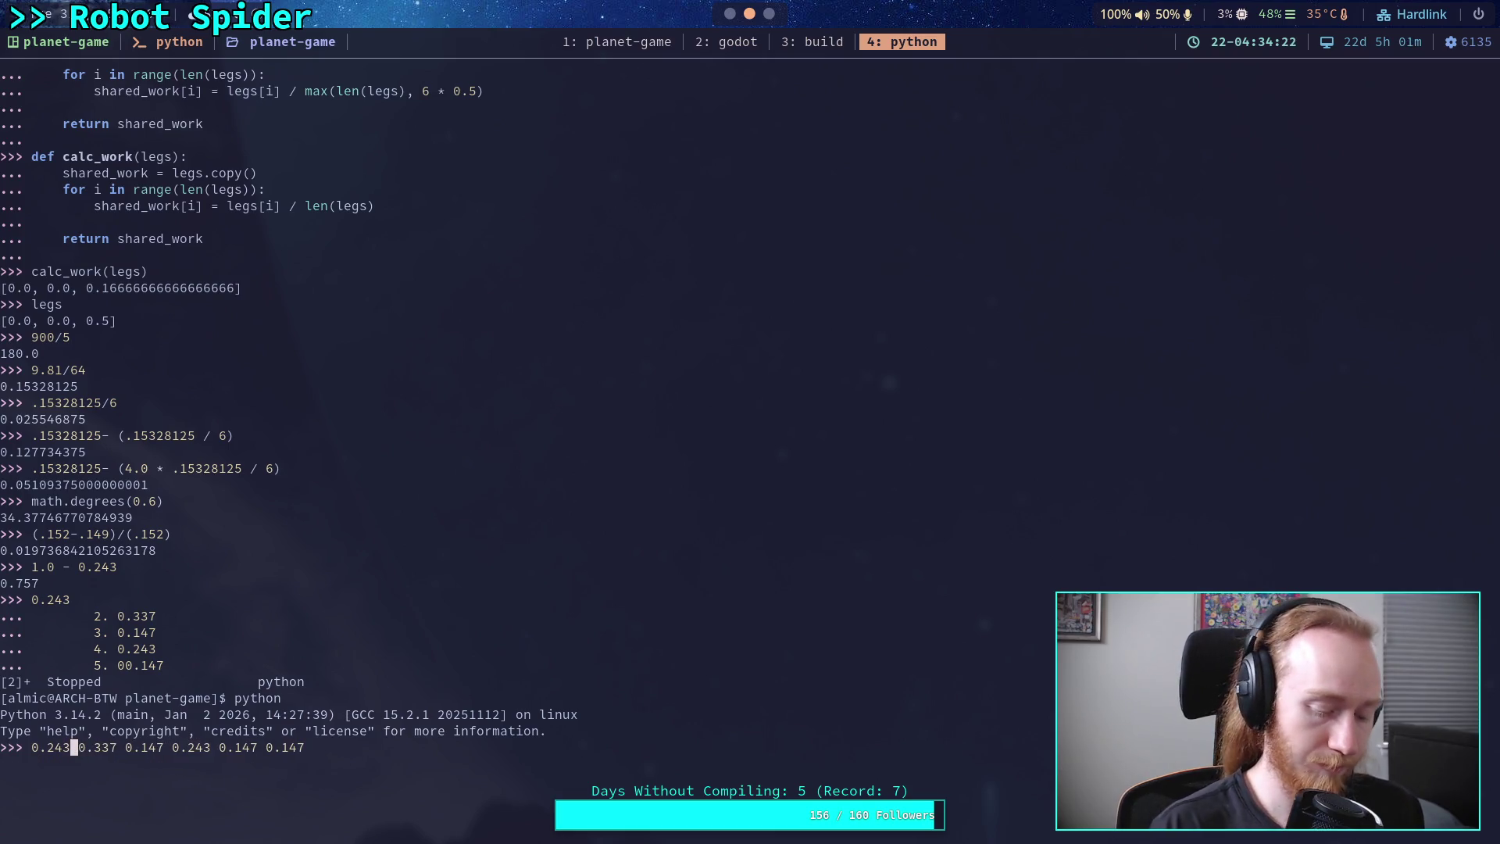
- Insert + between each of the six values to form a sum
text(+)
key(Right)
key(Right)
key(Right)
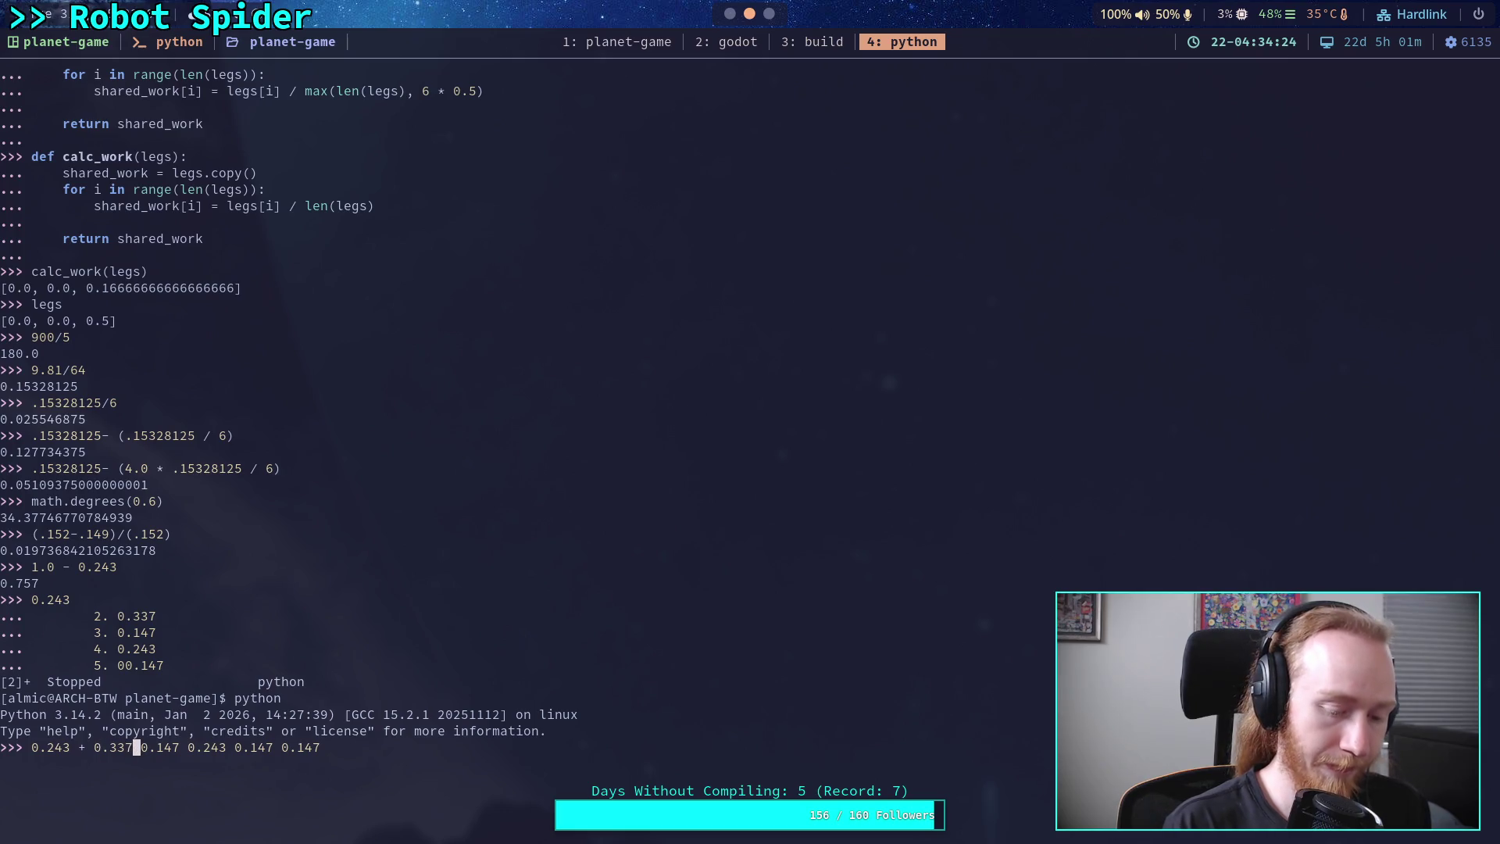
text(+)
key(Right)
key(Right)
key(Right)
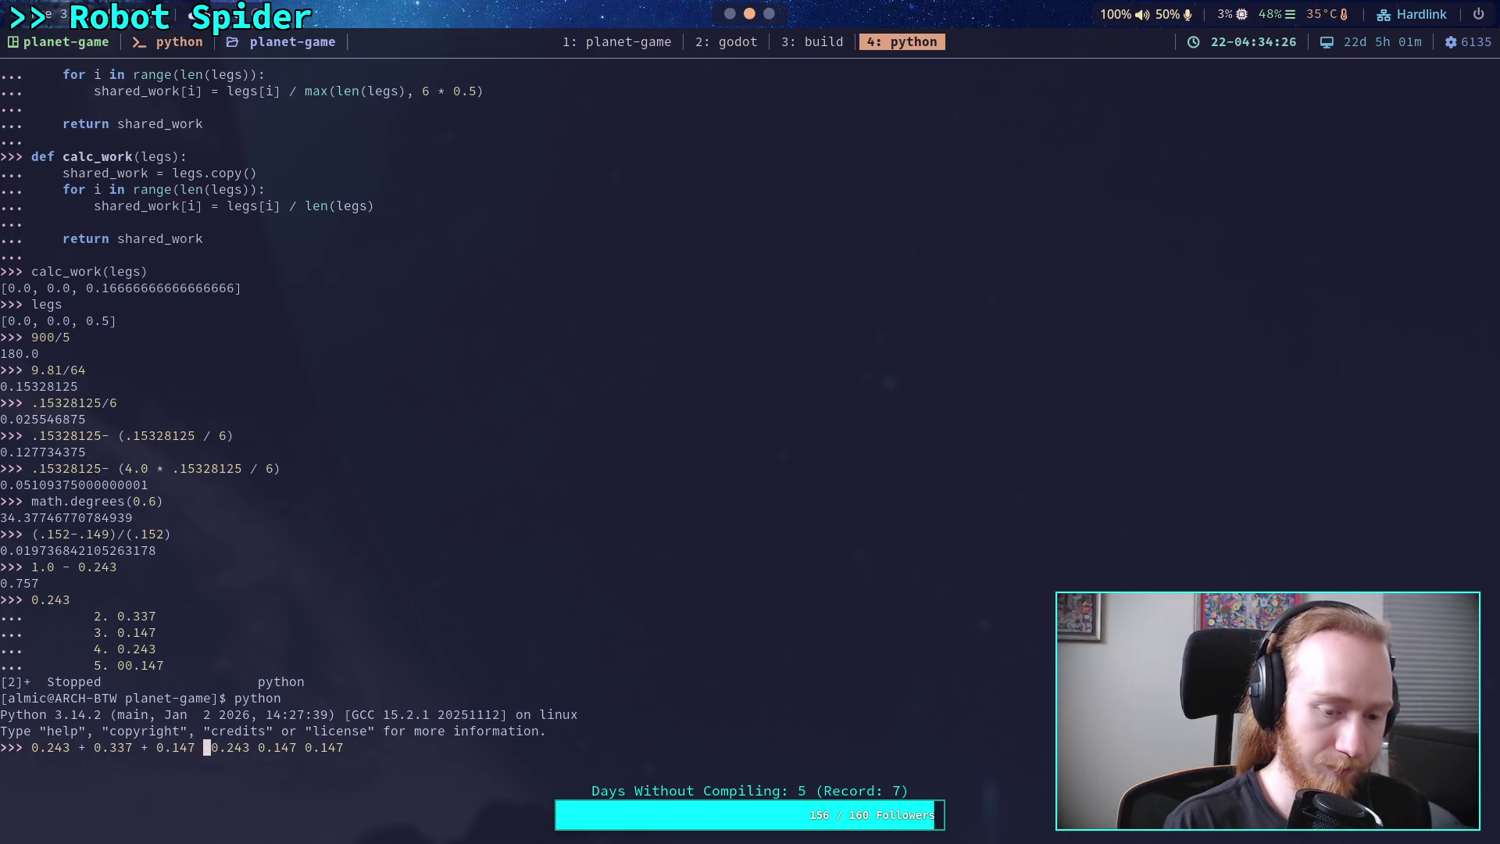
text(+)
key(Right)
key(Right)
key(Right)
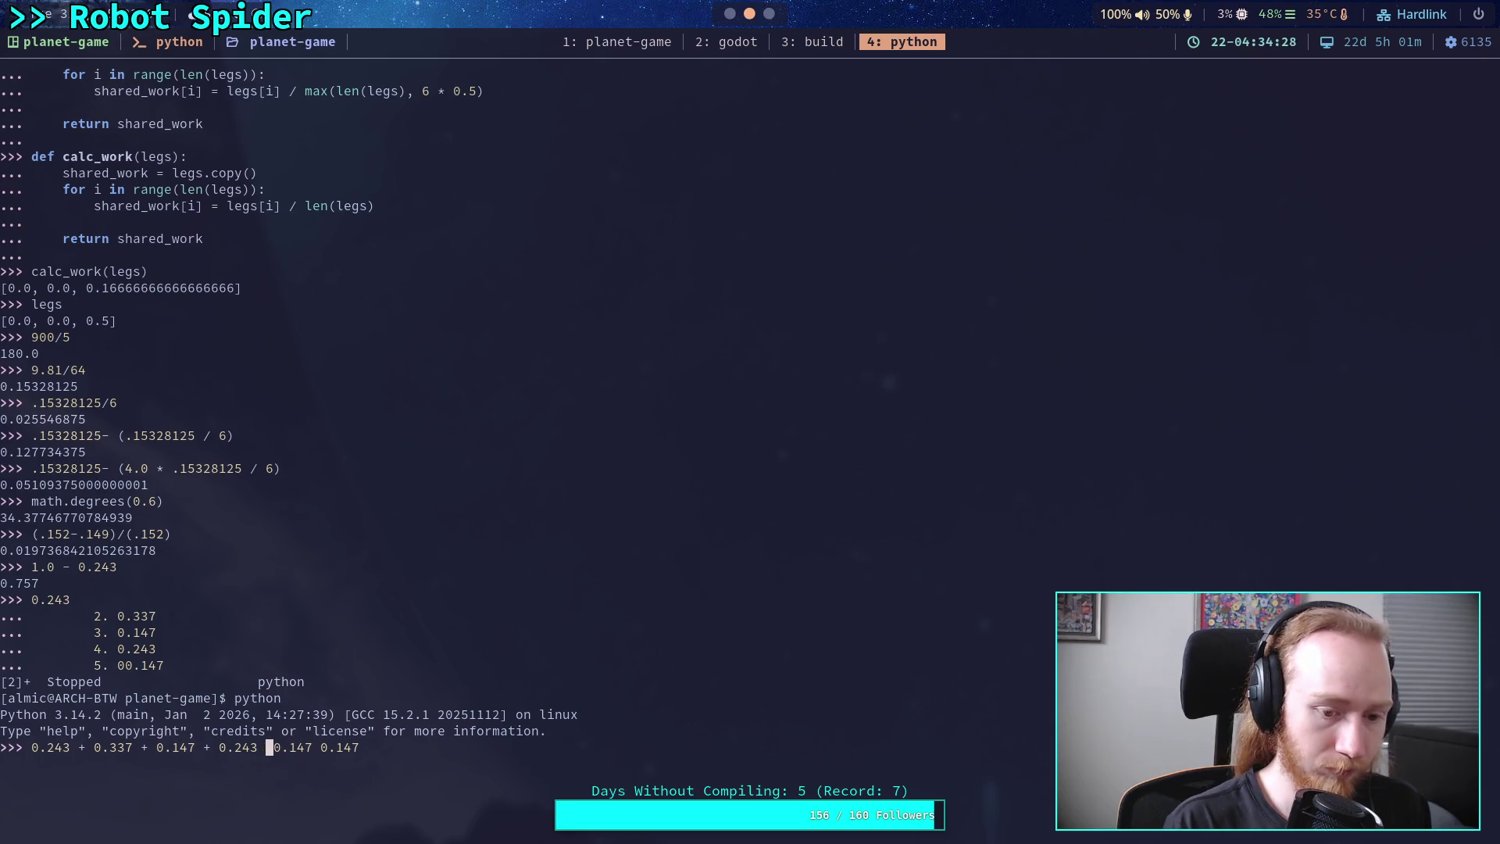
text(+)
key(Right)
key(Right)
key(Right)
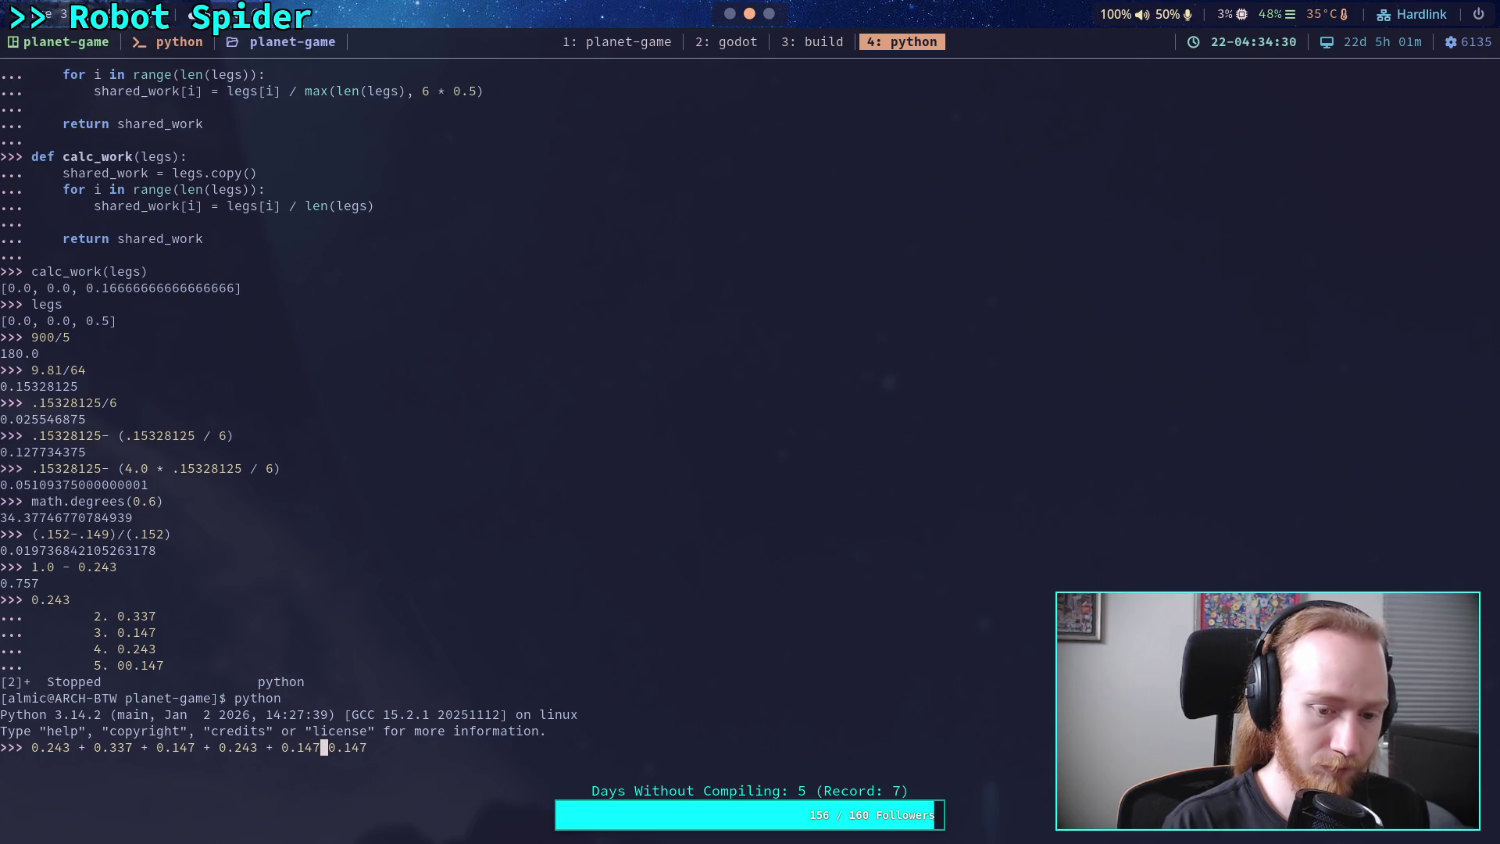
text(+)
key(Right)
key(Right)
key(Right)
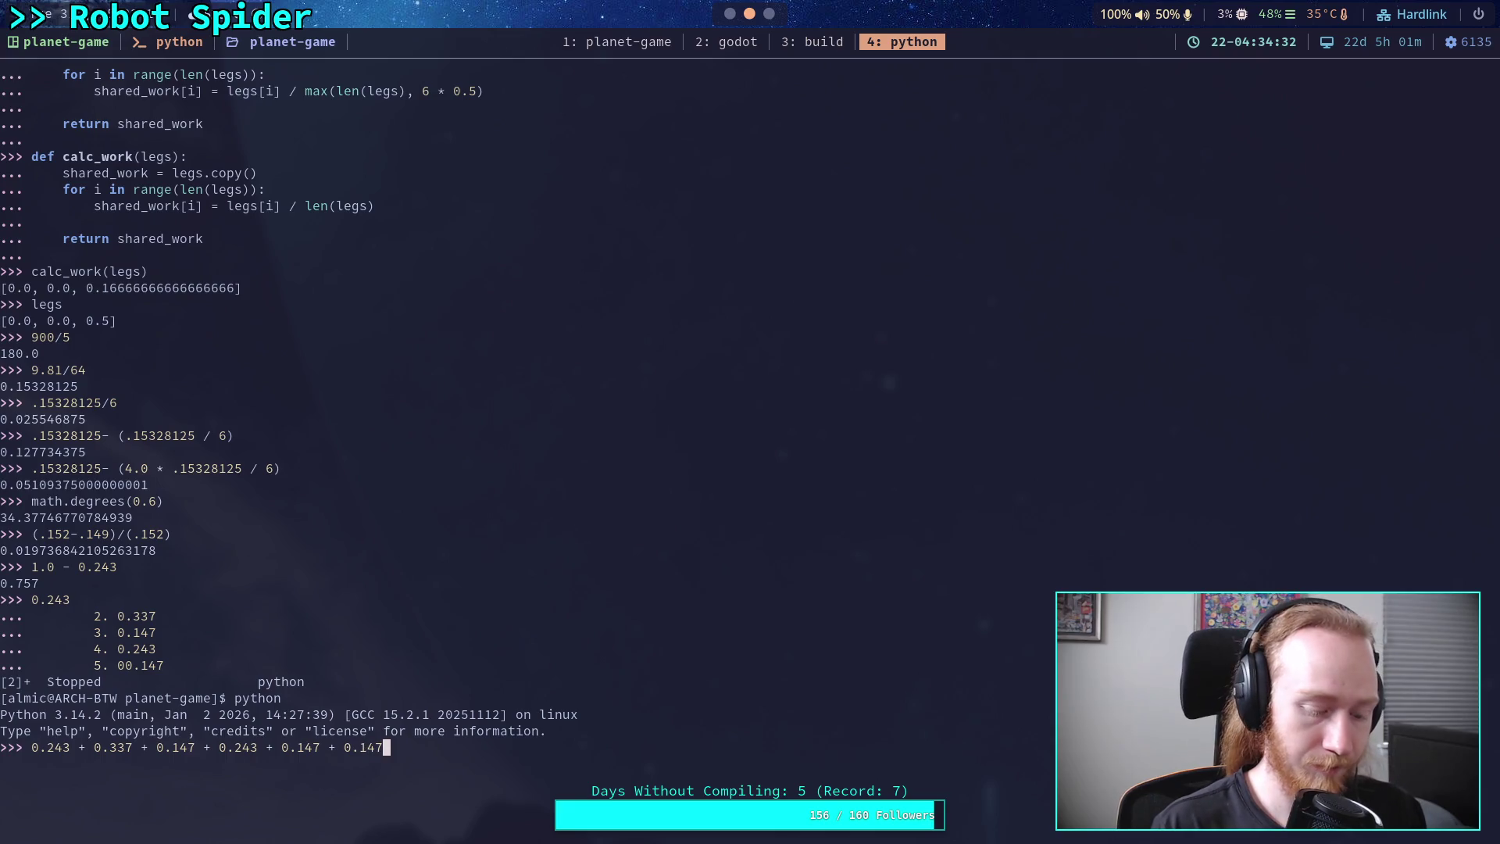
- Wrap the sum in parentheses, append / 6.0, and evaluate the average
text())
key(Left)
key(Left)
key(Left)
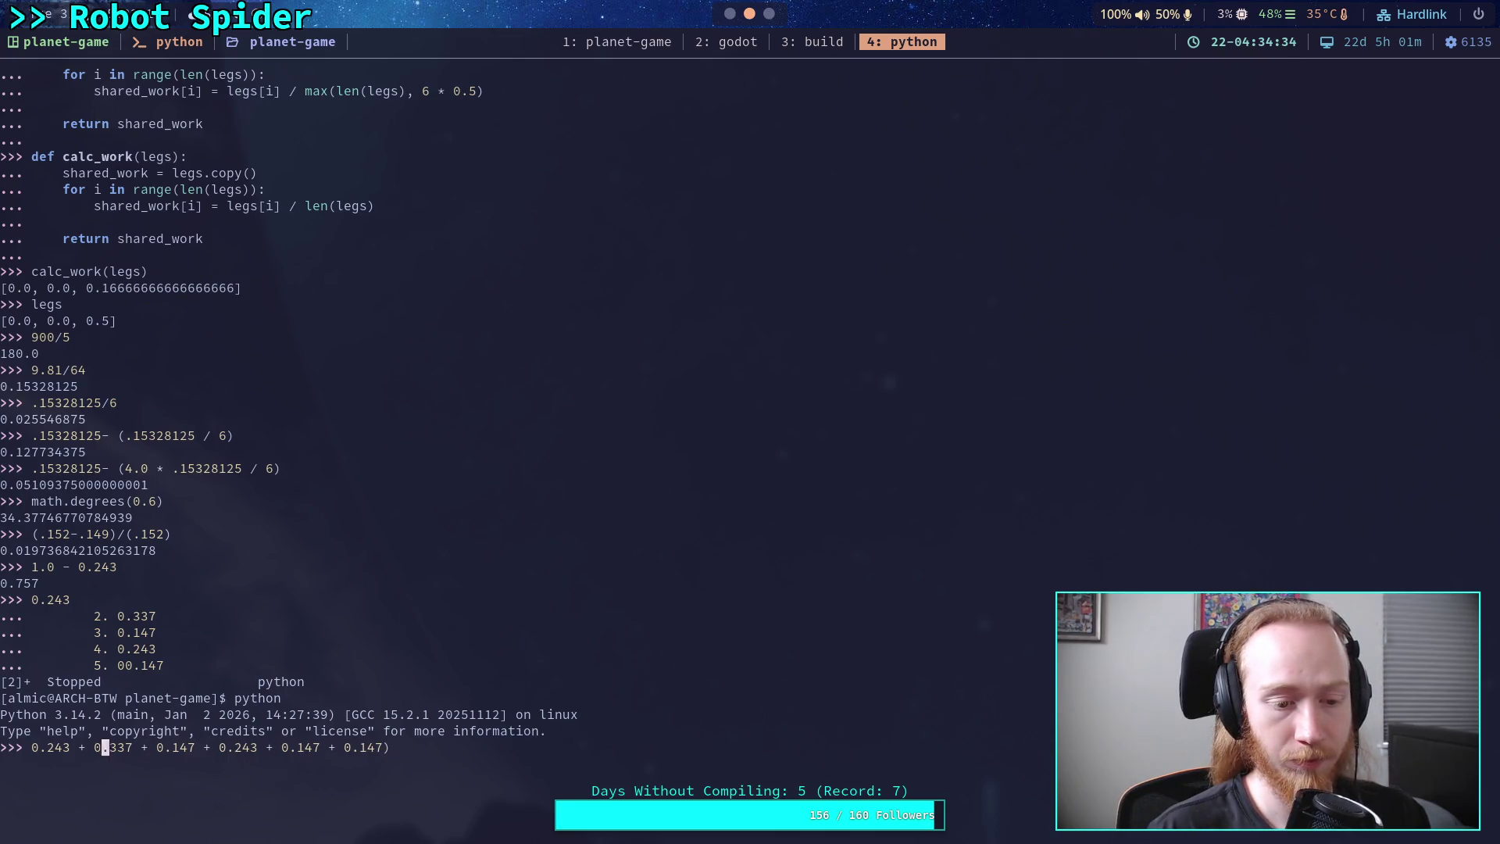
key(Home)
text(()
key(Right)
key(Right)
key(Right)
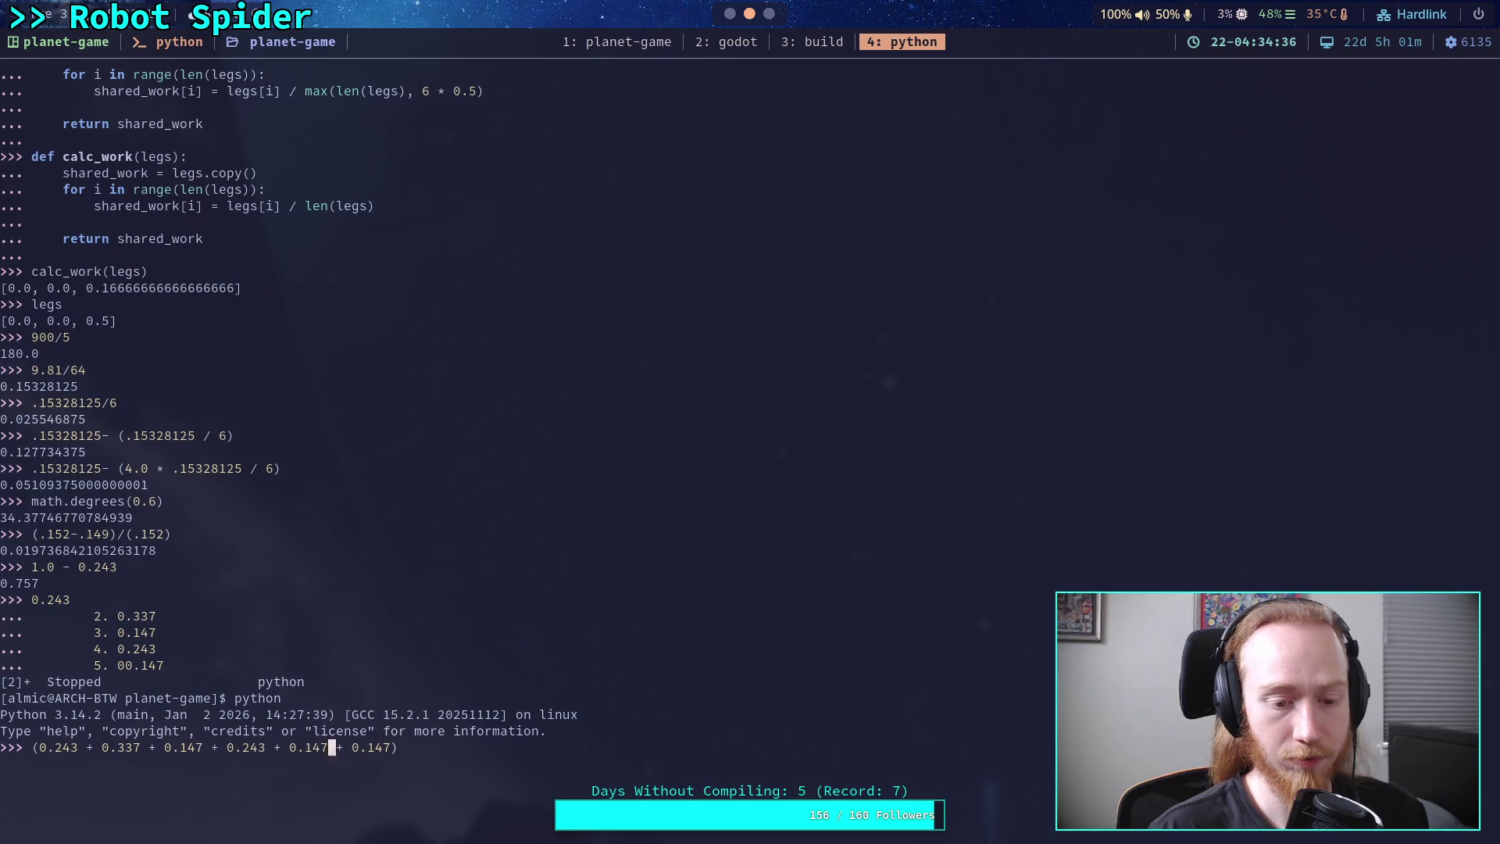
key(End)
text(/ )
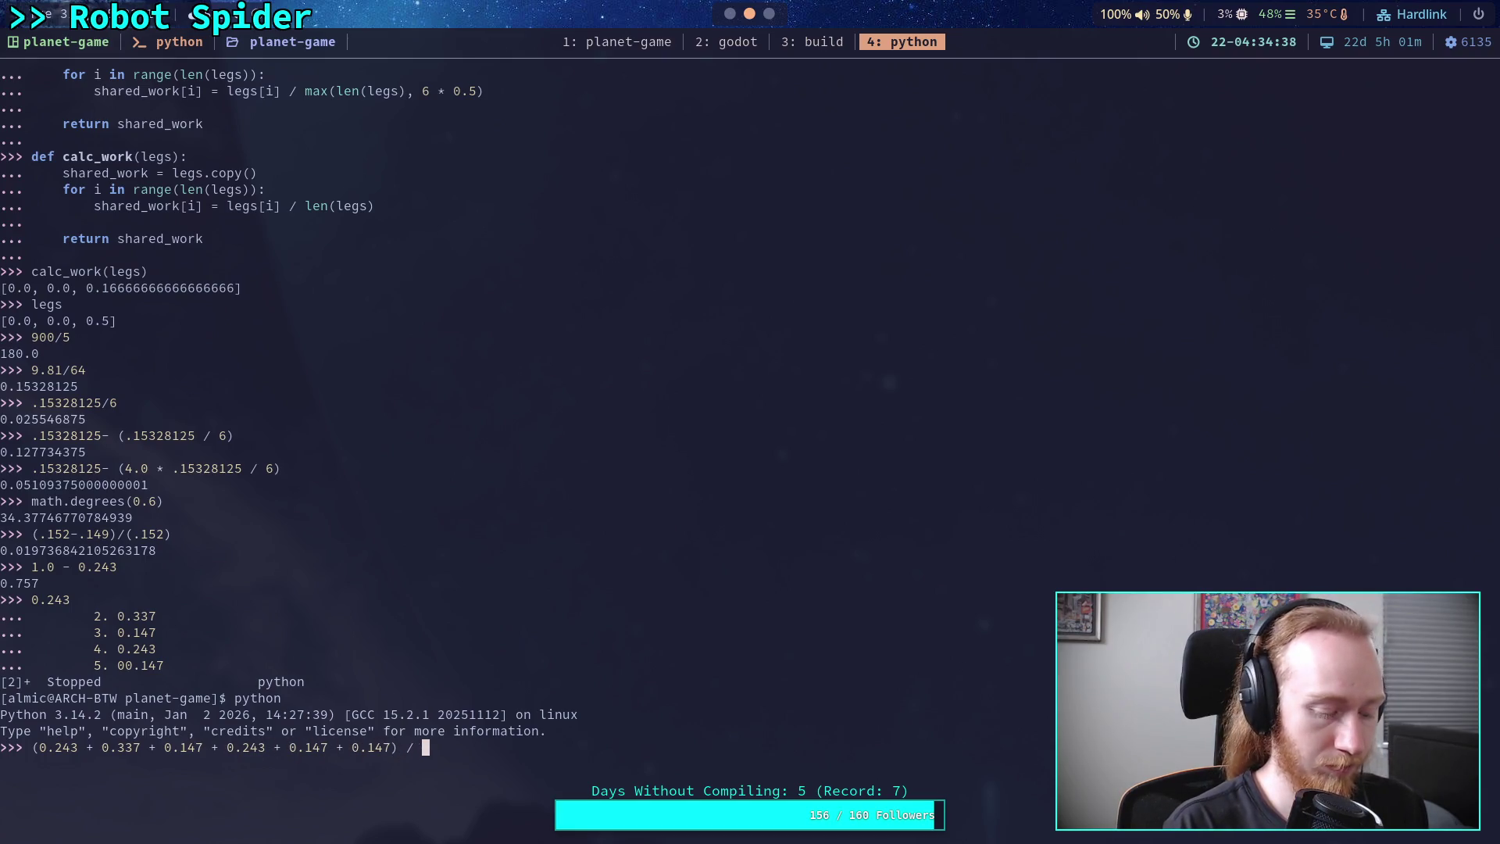
text(6.0)
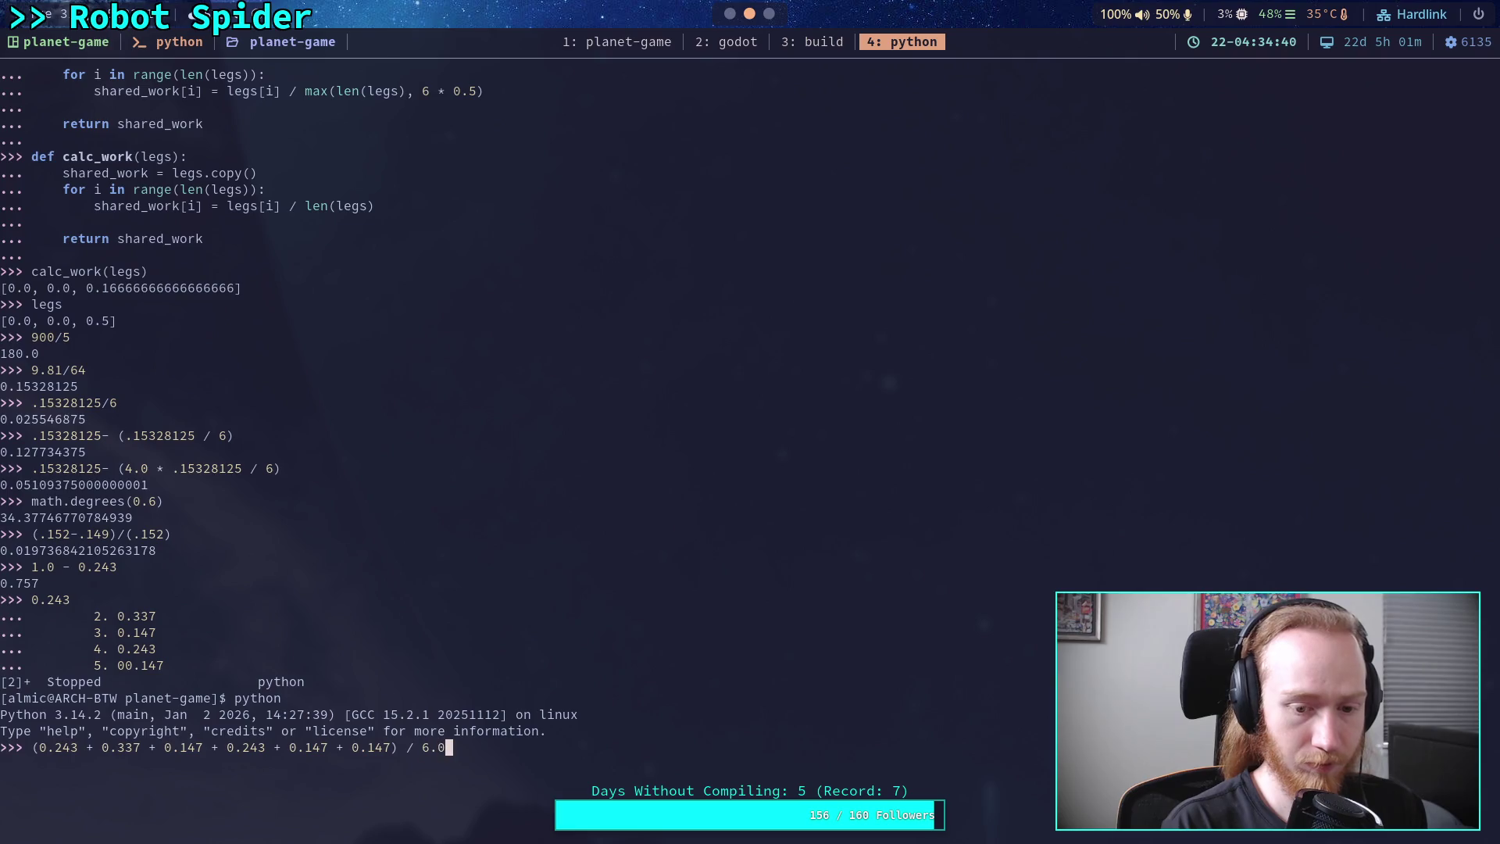
key(Return)
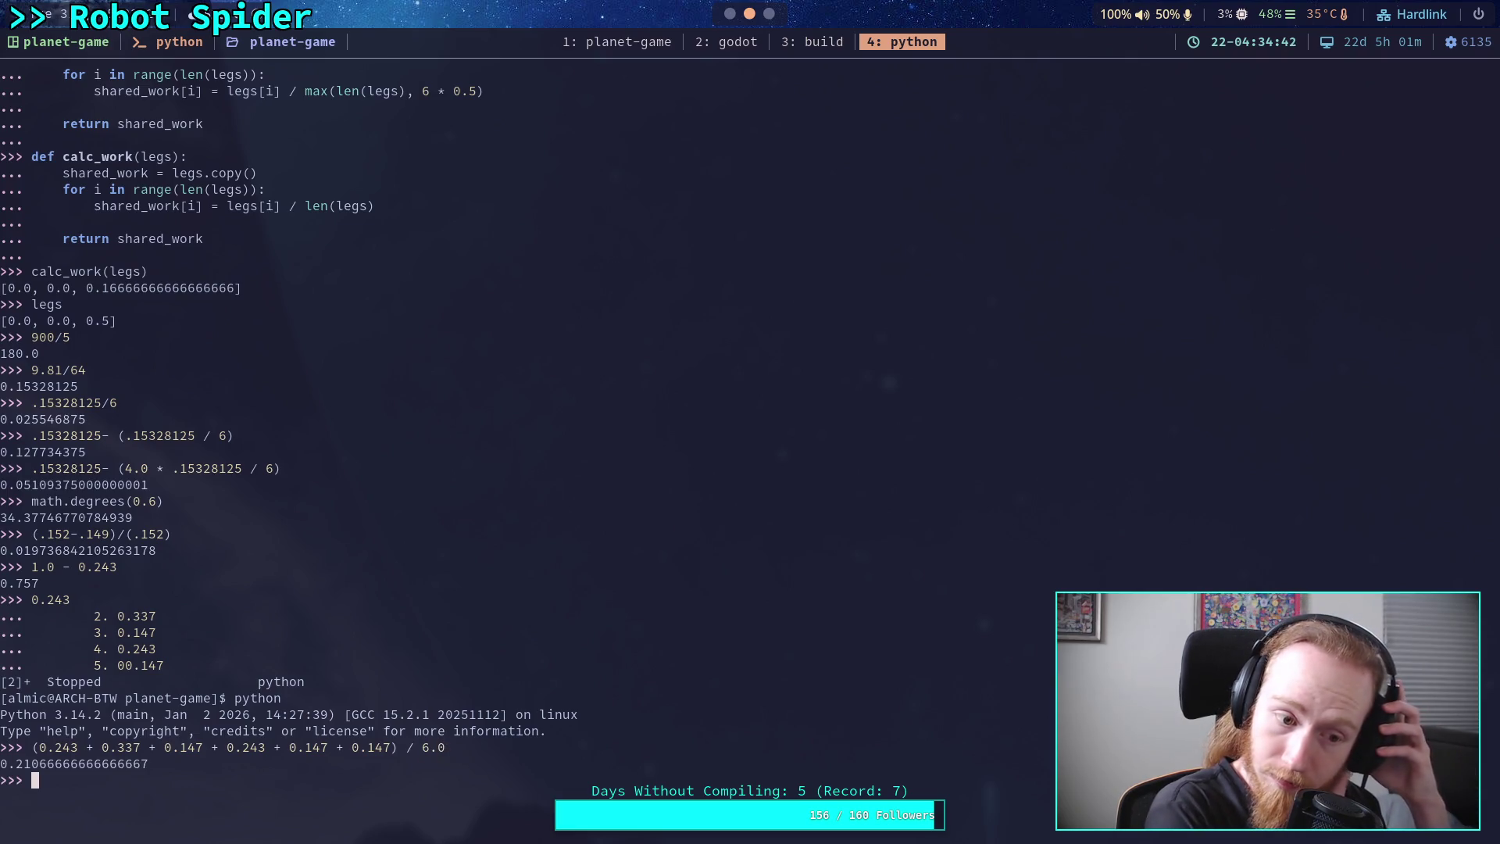
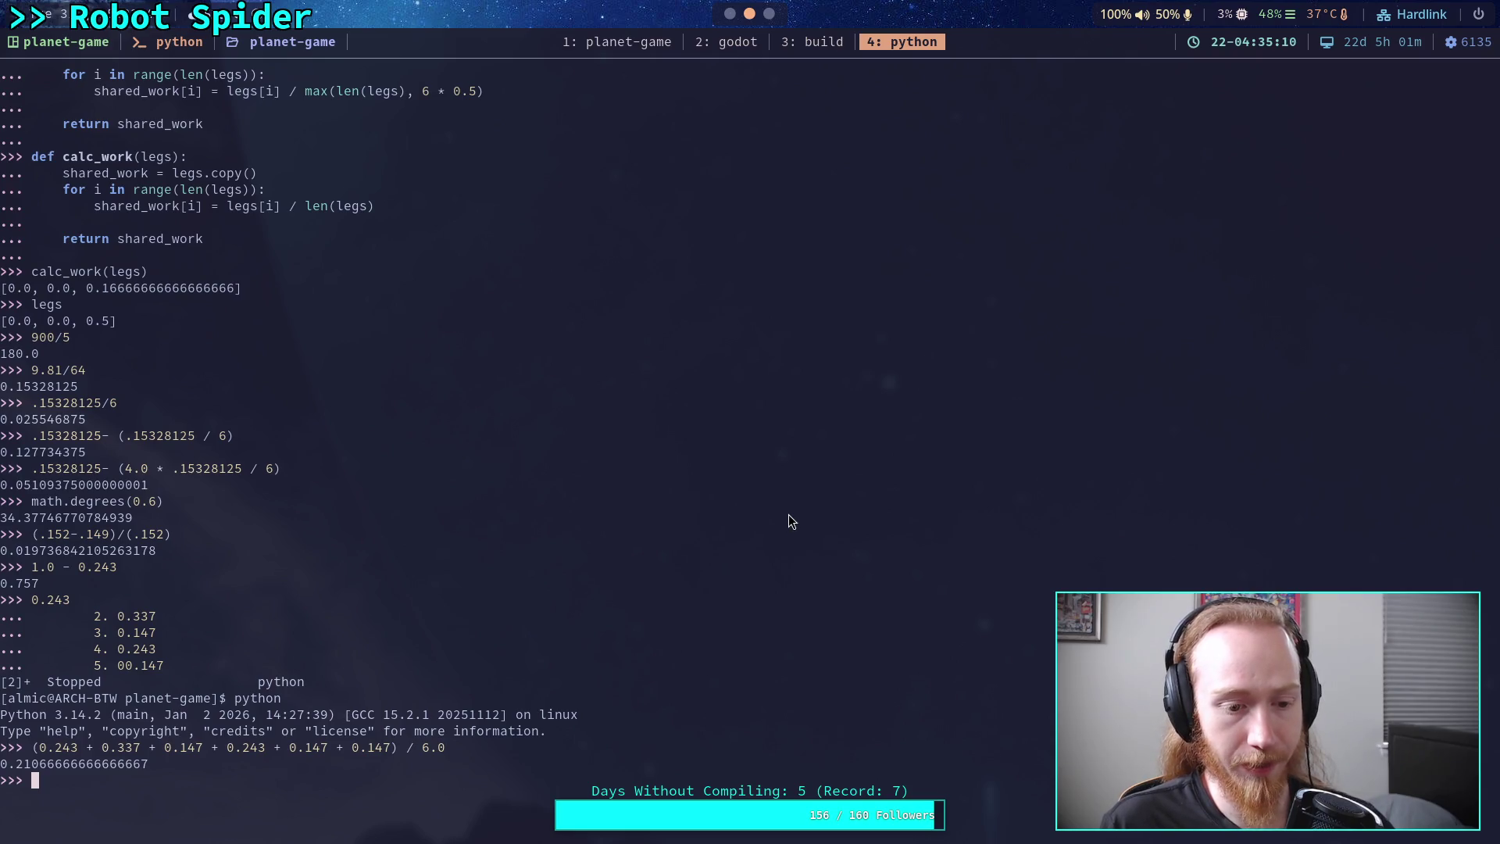
- Check the expected leg values in the crawler bot notes, then return to the Python terminal
click(771, 16)
click(786, 568)
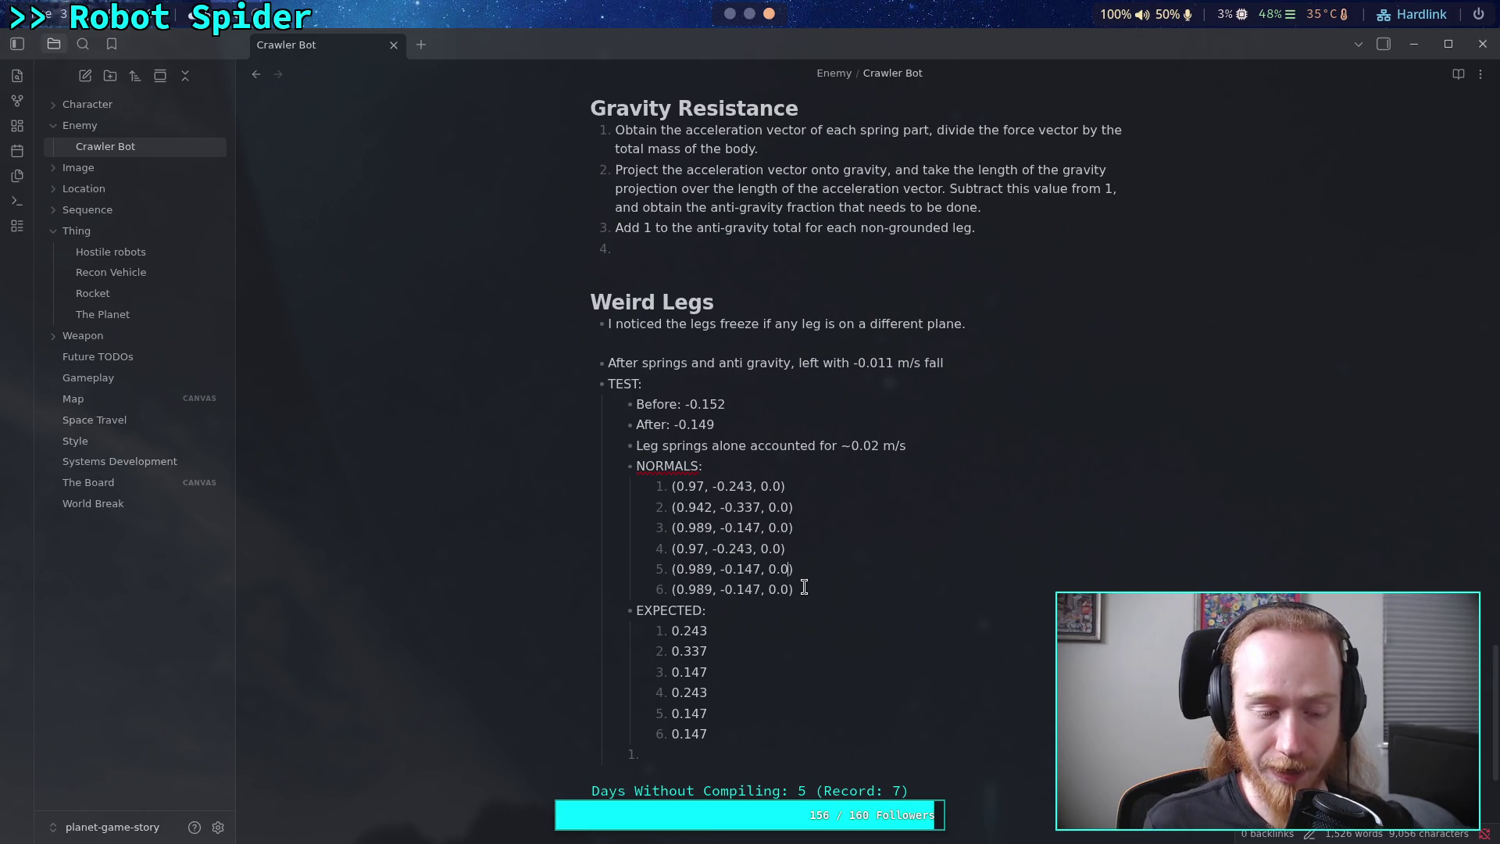
click(750, 14)
scroll(739, 17, down, 1)
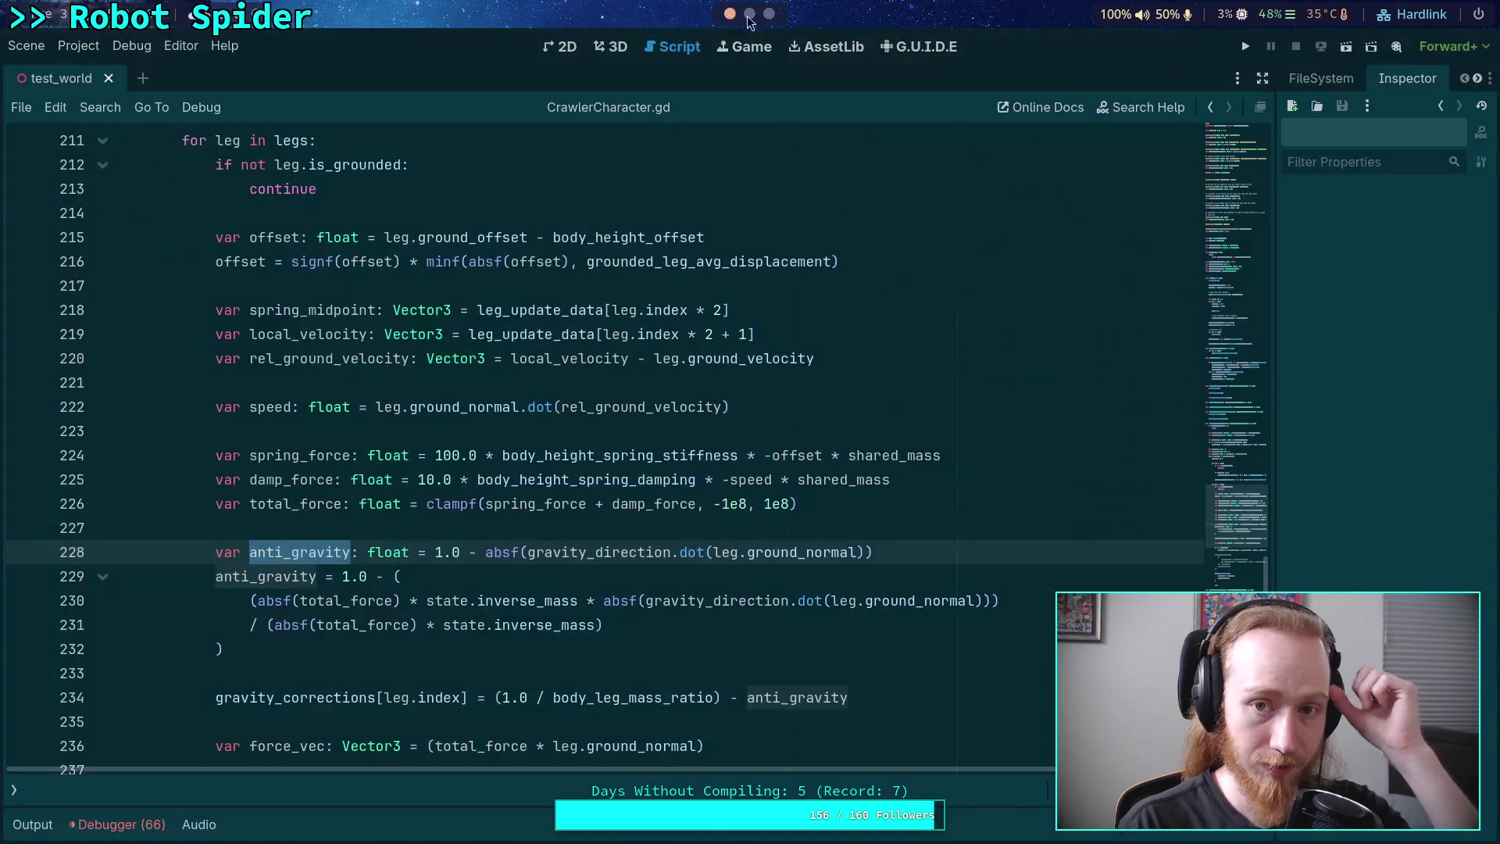
scroll(750, 20, down, 1)
click(750, 15)
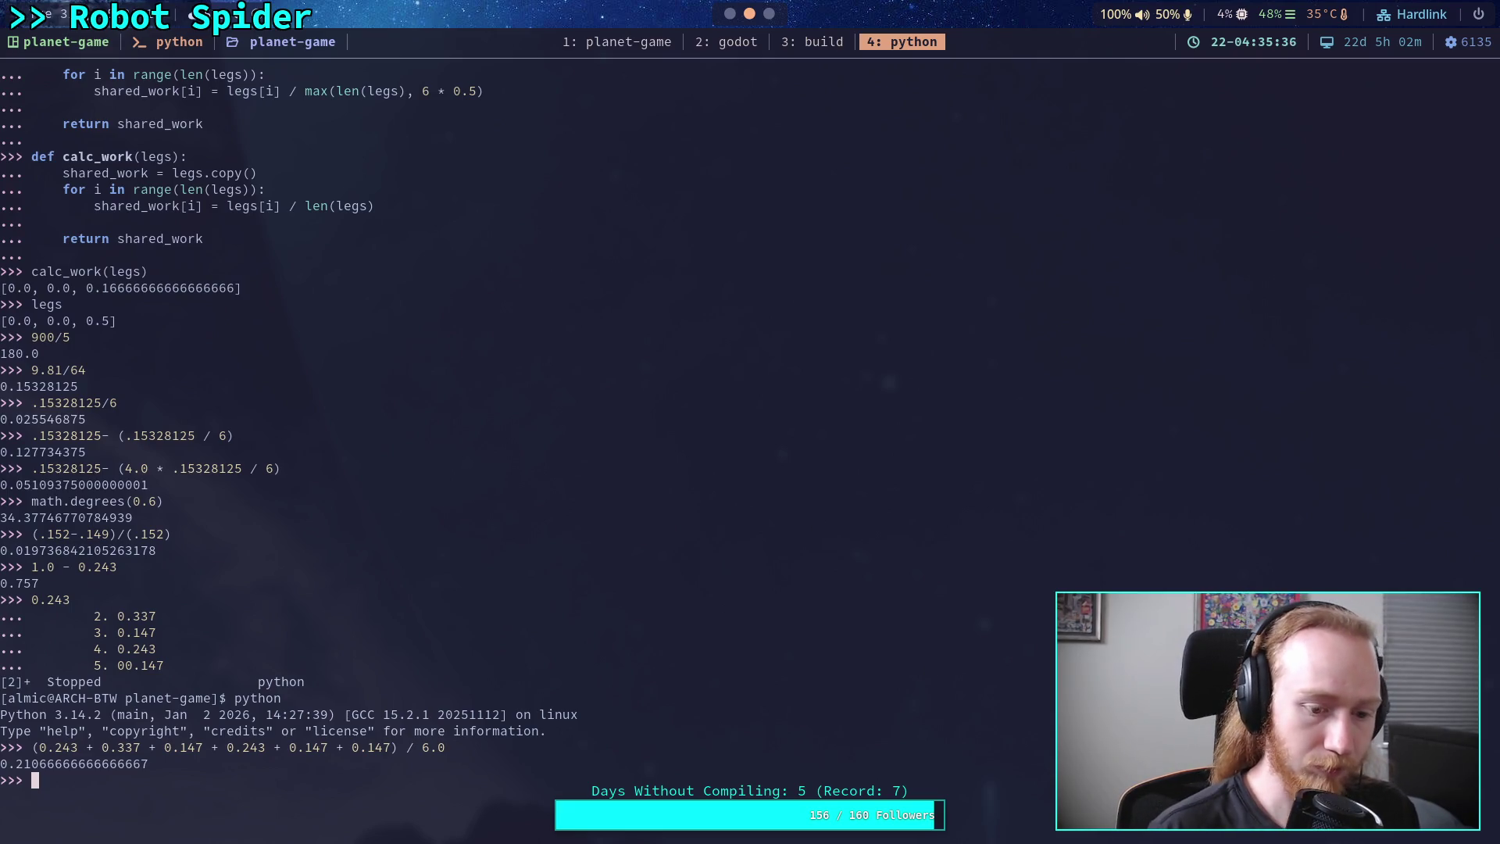
- Recall the average calculation, turn its last plus signs into commas, and replace ') / 6.0' with ']'
key(Up)
key(Left)
key(Left)
key(Left)
key(BackSpace)
key(BackSpace)
key(BackSpace)
text(,)
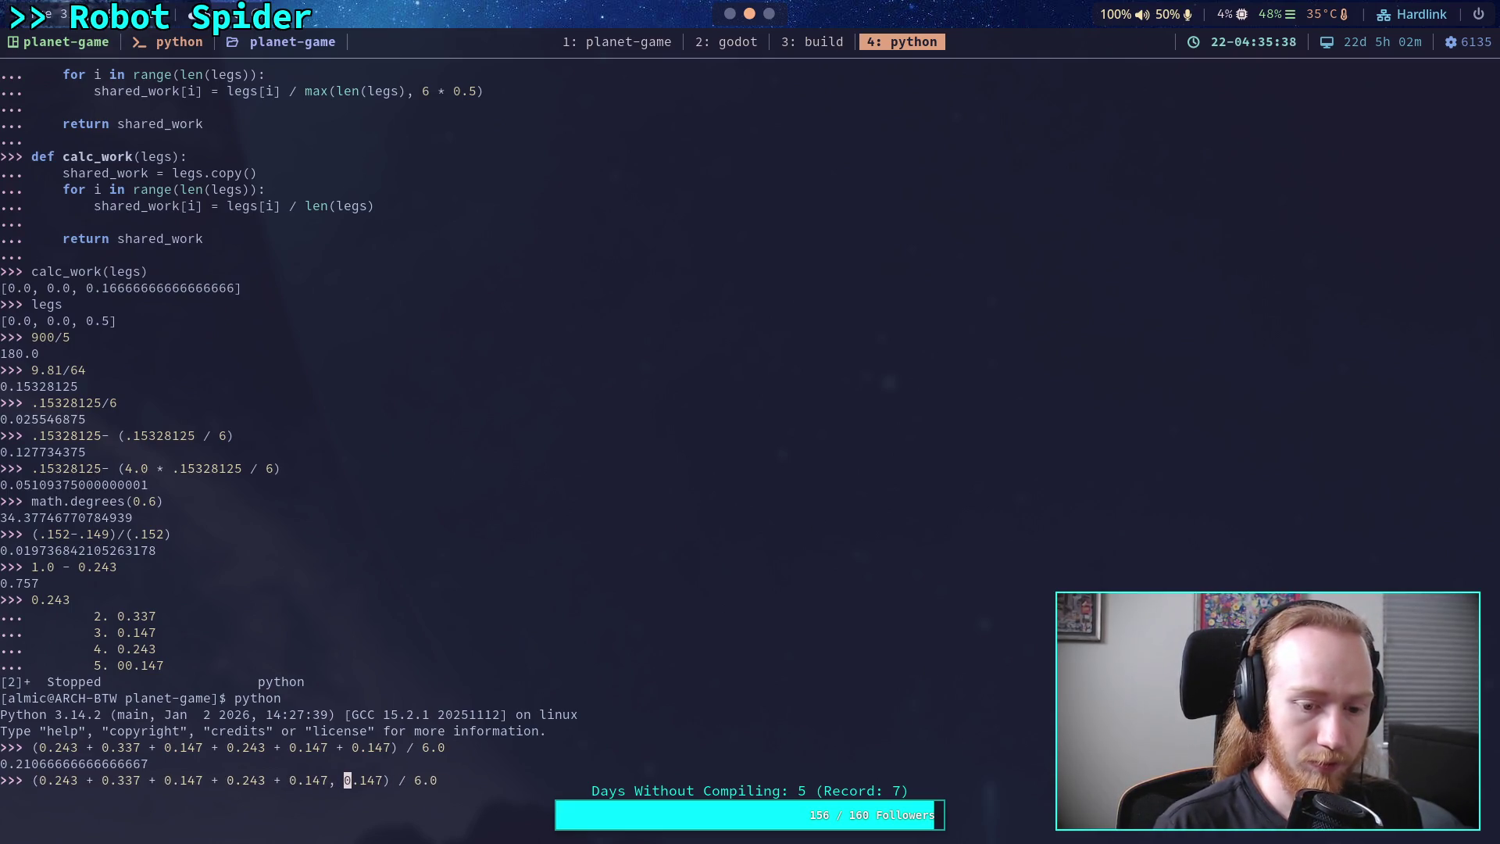
key(Right)
key(Right)
key(Right)
key(BackSpace)
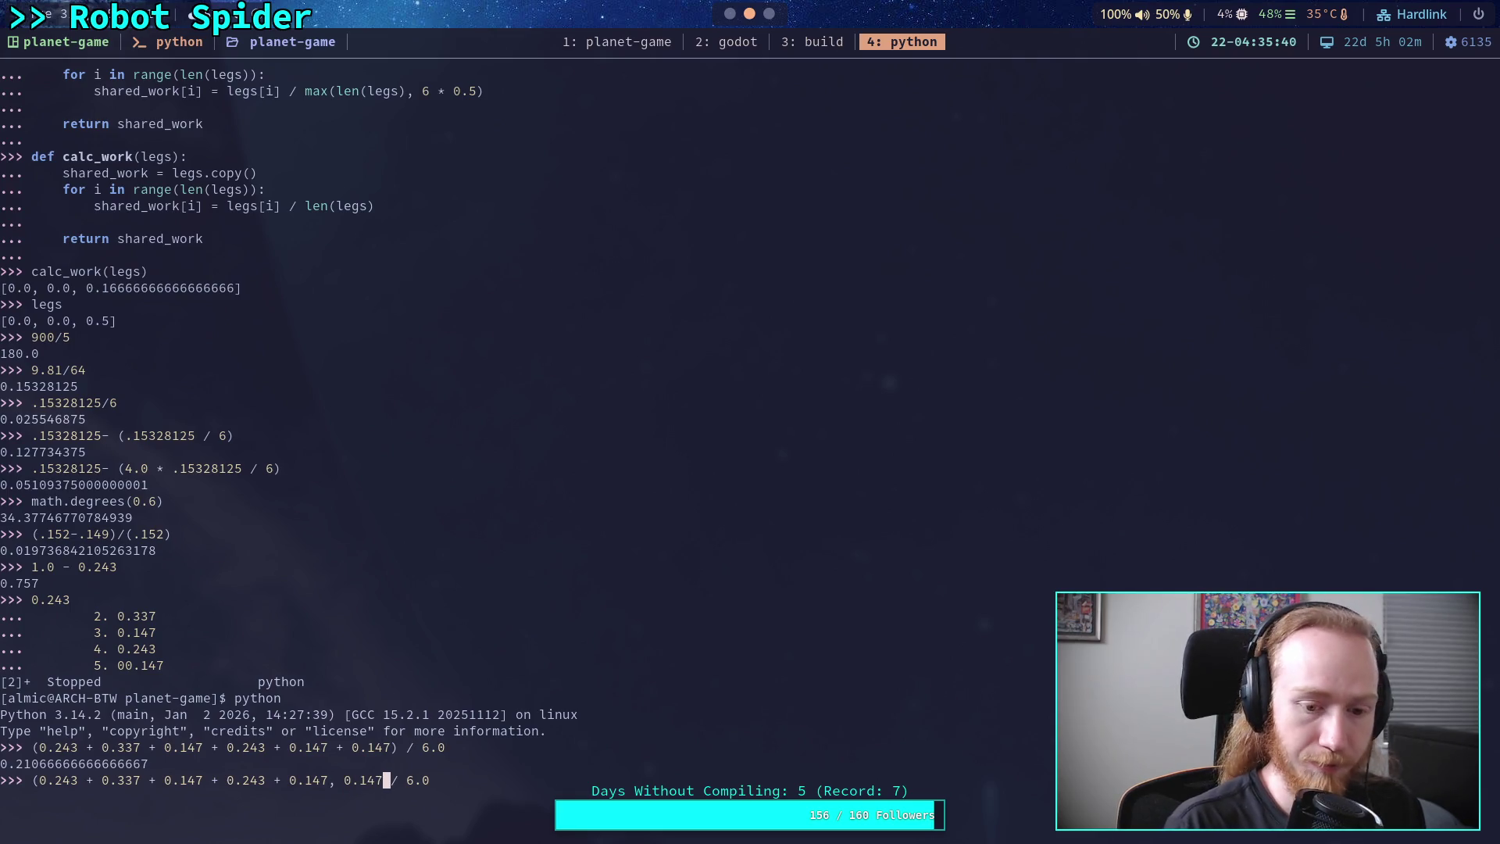
key(Delete)
key(Delete)
key(Delete)
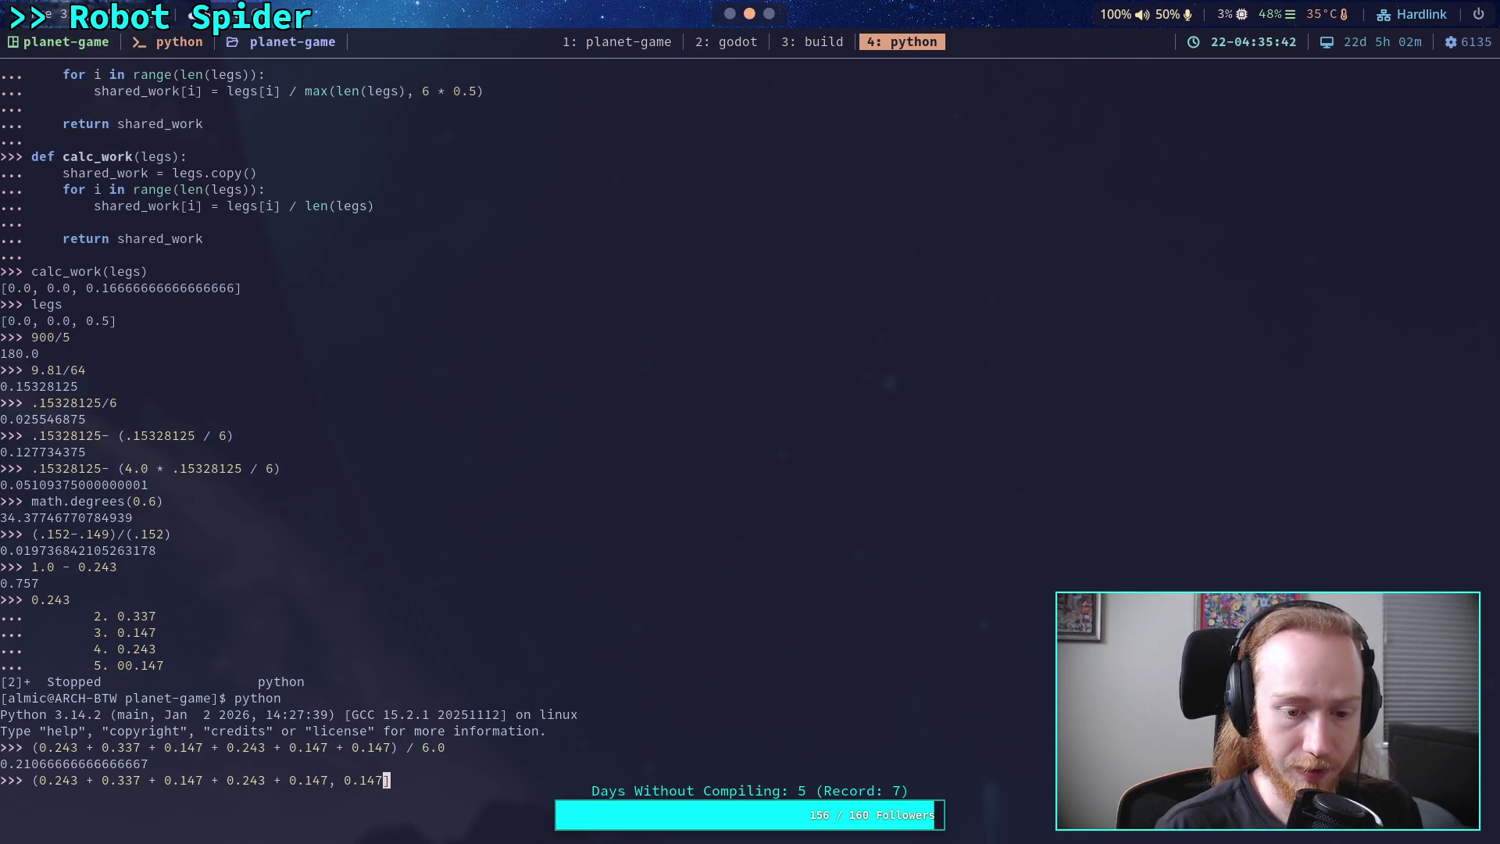
text(])
key(Left)
key(Left)
key(Left)
key(BackSpace)
key(BackSpace)
text(,)
key(Left)
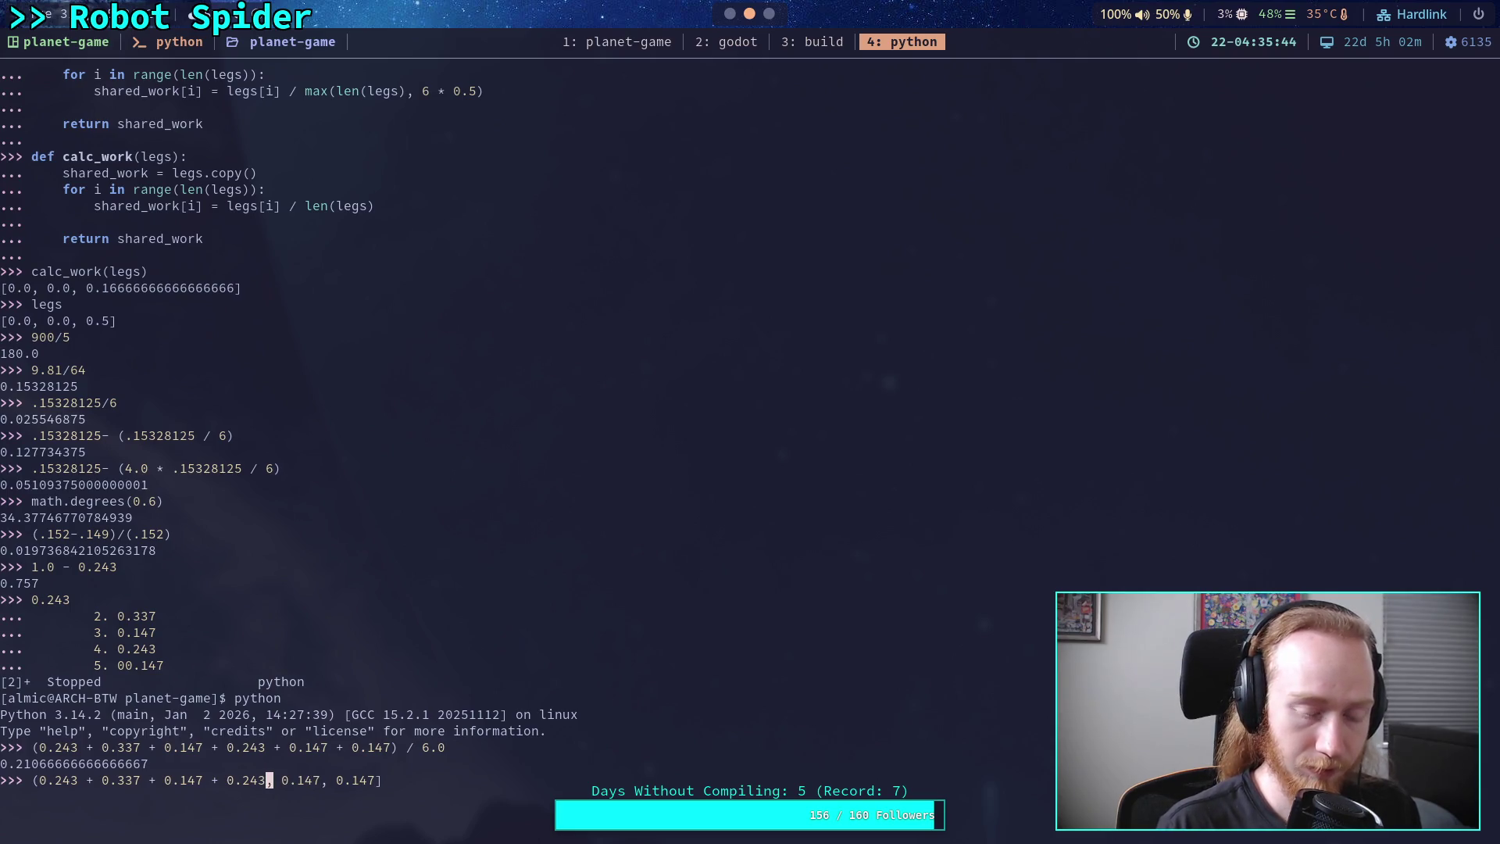
key(Left)
key(Left)
key(Left)
key(BackSpace)
key(BackSpace)
text(,)
- Finish the list [0.243, 0.337, 0.147, 0.243, 0.147, 0.147] and assign it to legs
key(Left)
key(Left)
key(Left)
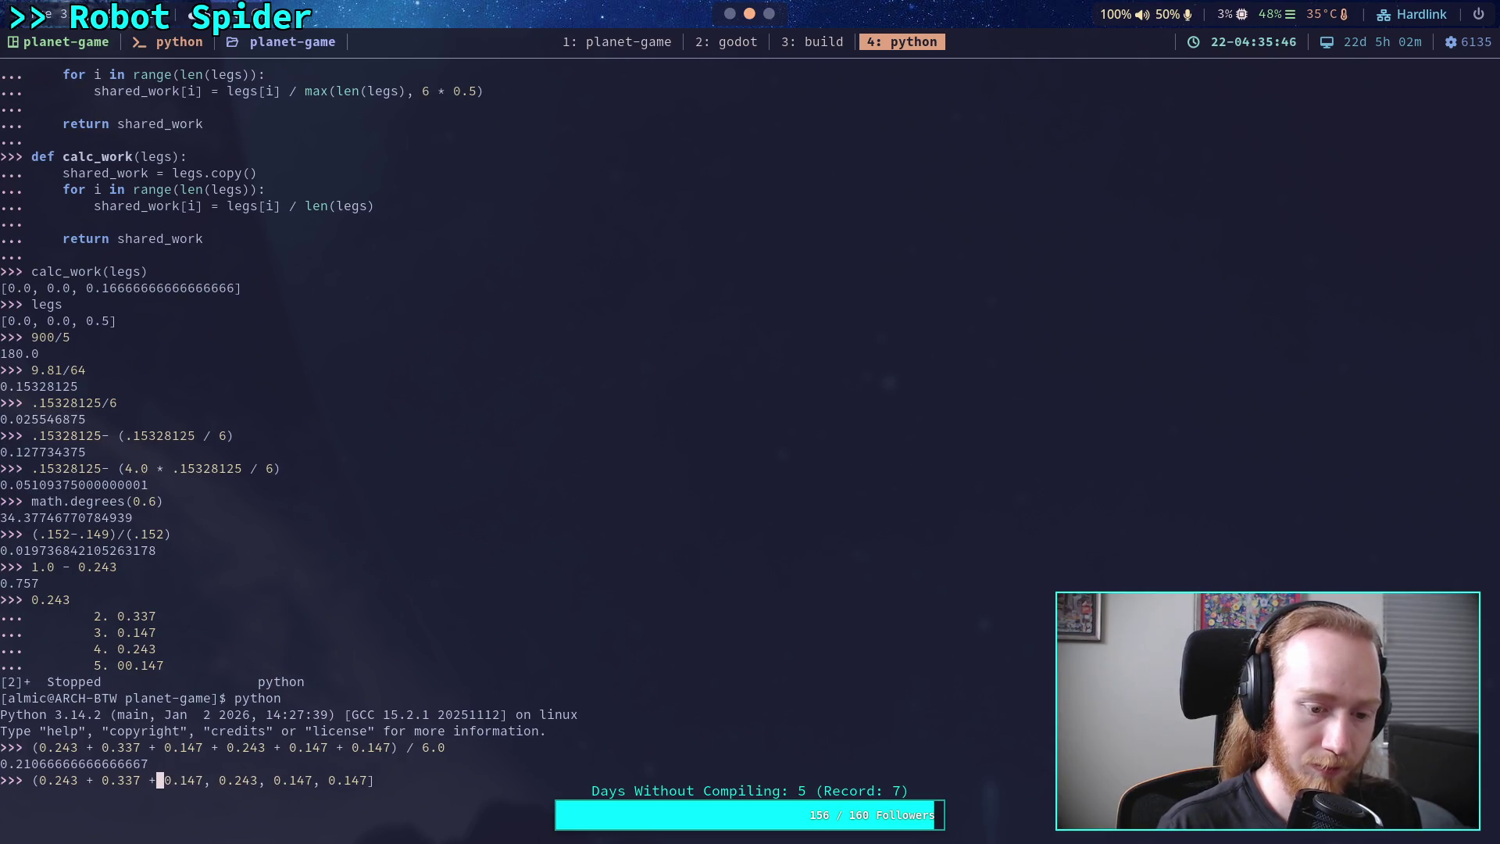
key(BackSpace)
key(BackSpace)
text(,)
key(Left)
key(Left)
key(Left)
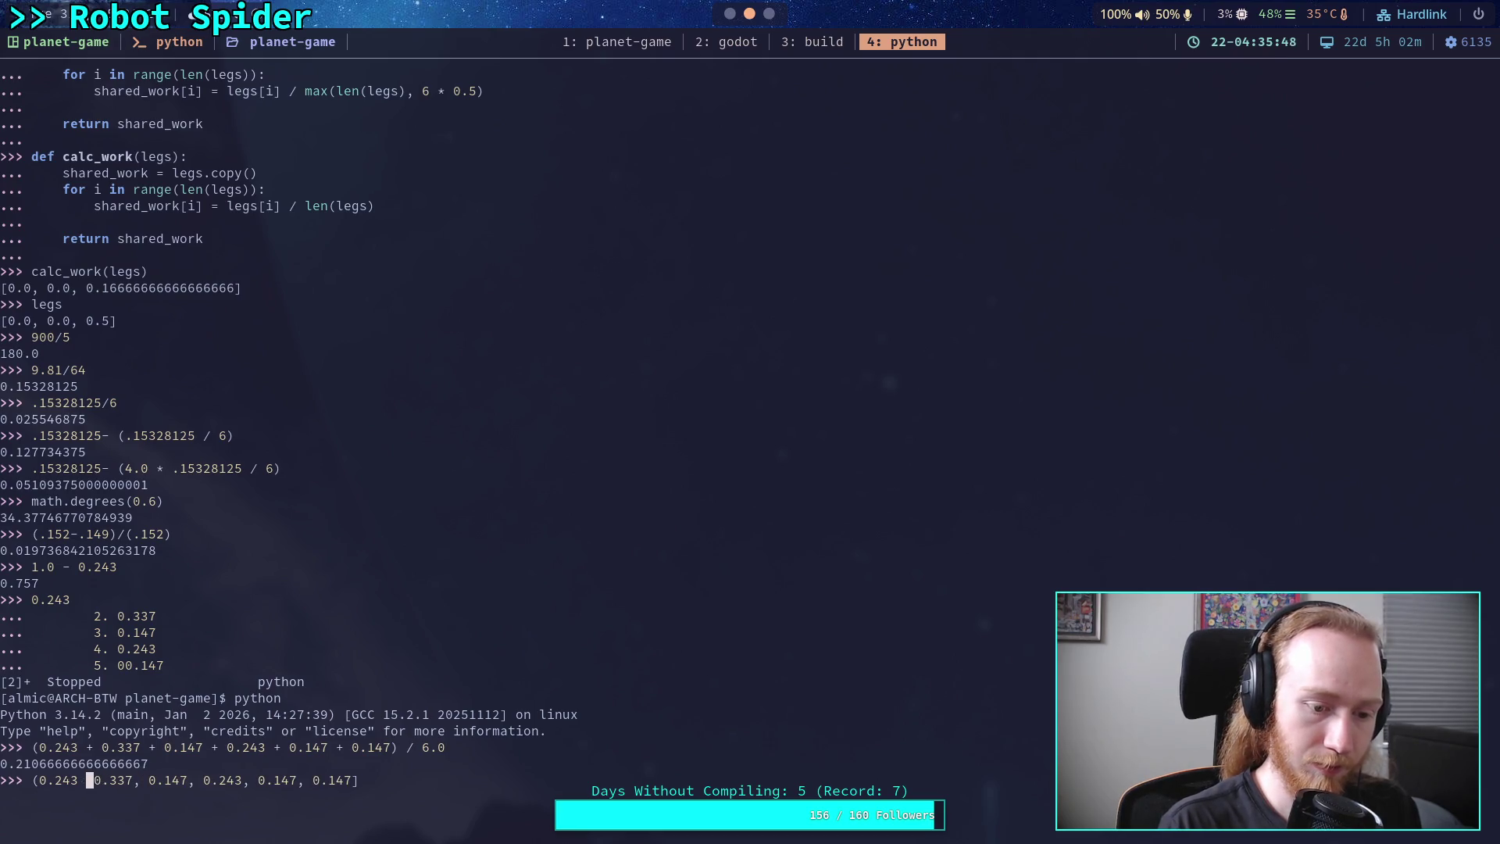
key(BackSpace)
key(BackSpace)
text(,)
key(Left)
key(Left)
key(Left)
key(BackSpace)
text([)
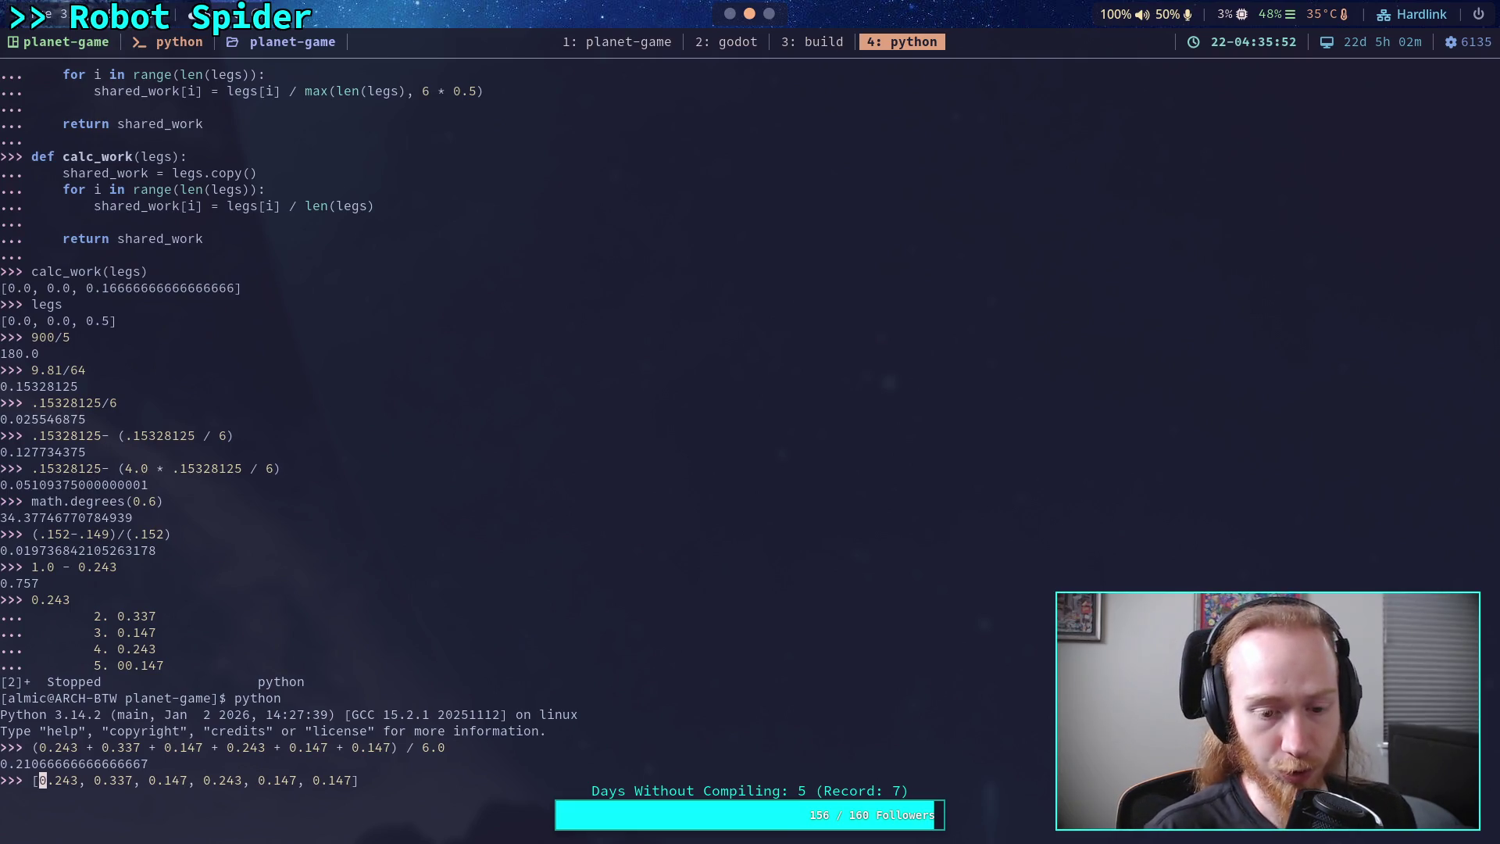
key(Left)
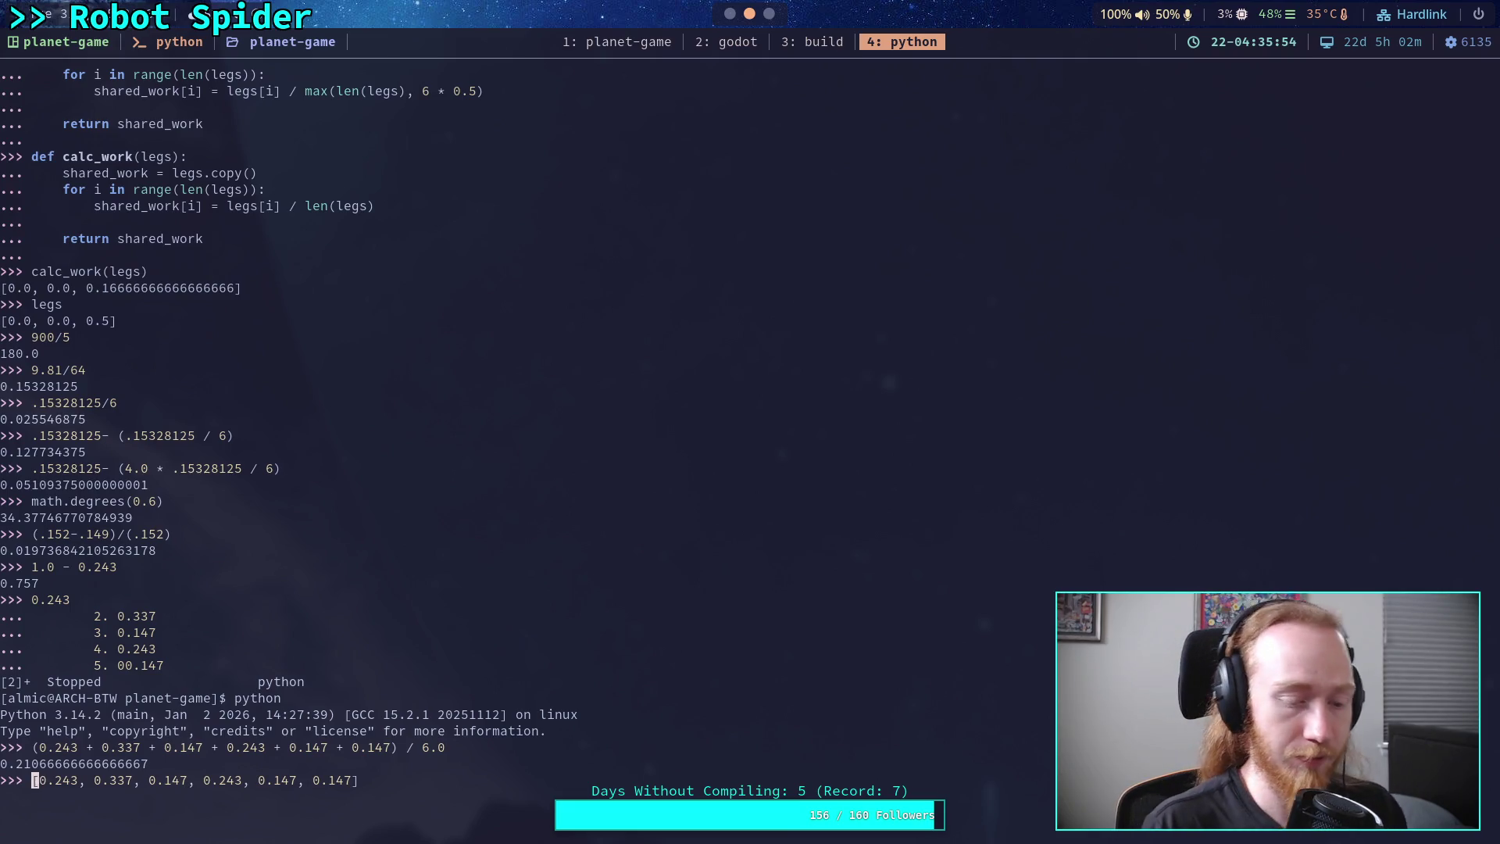
text(legs =)
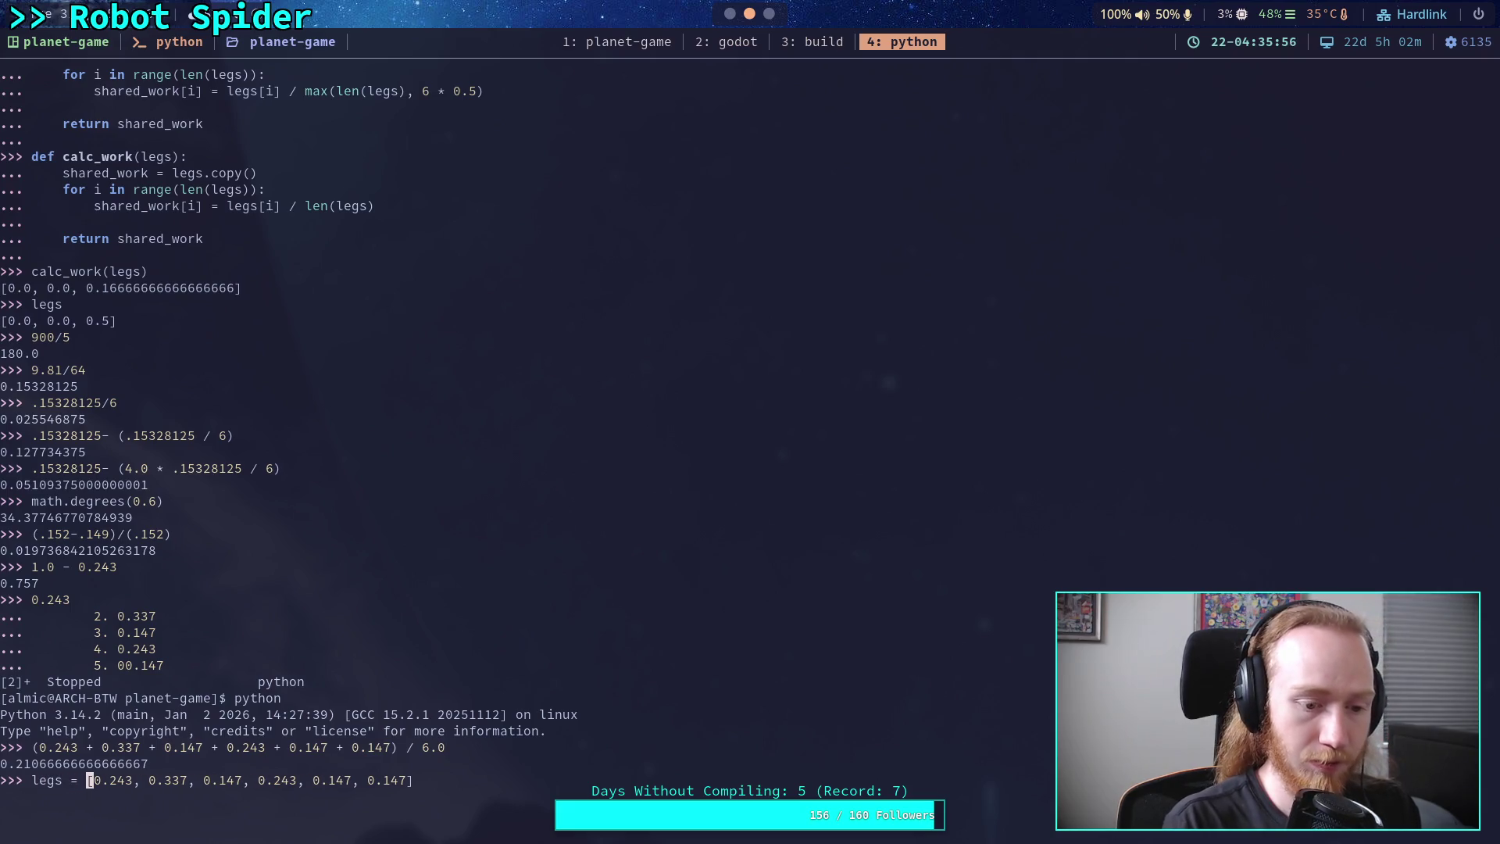
key(Return)
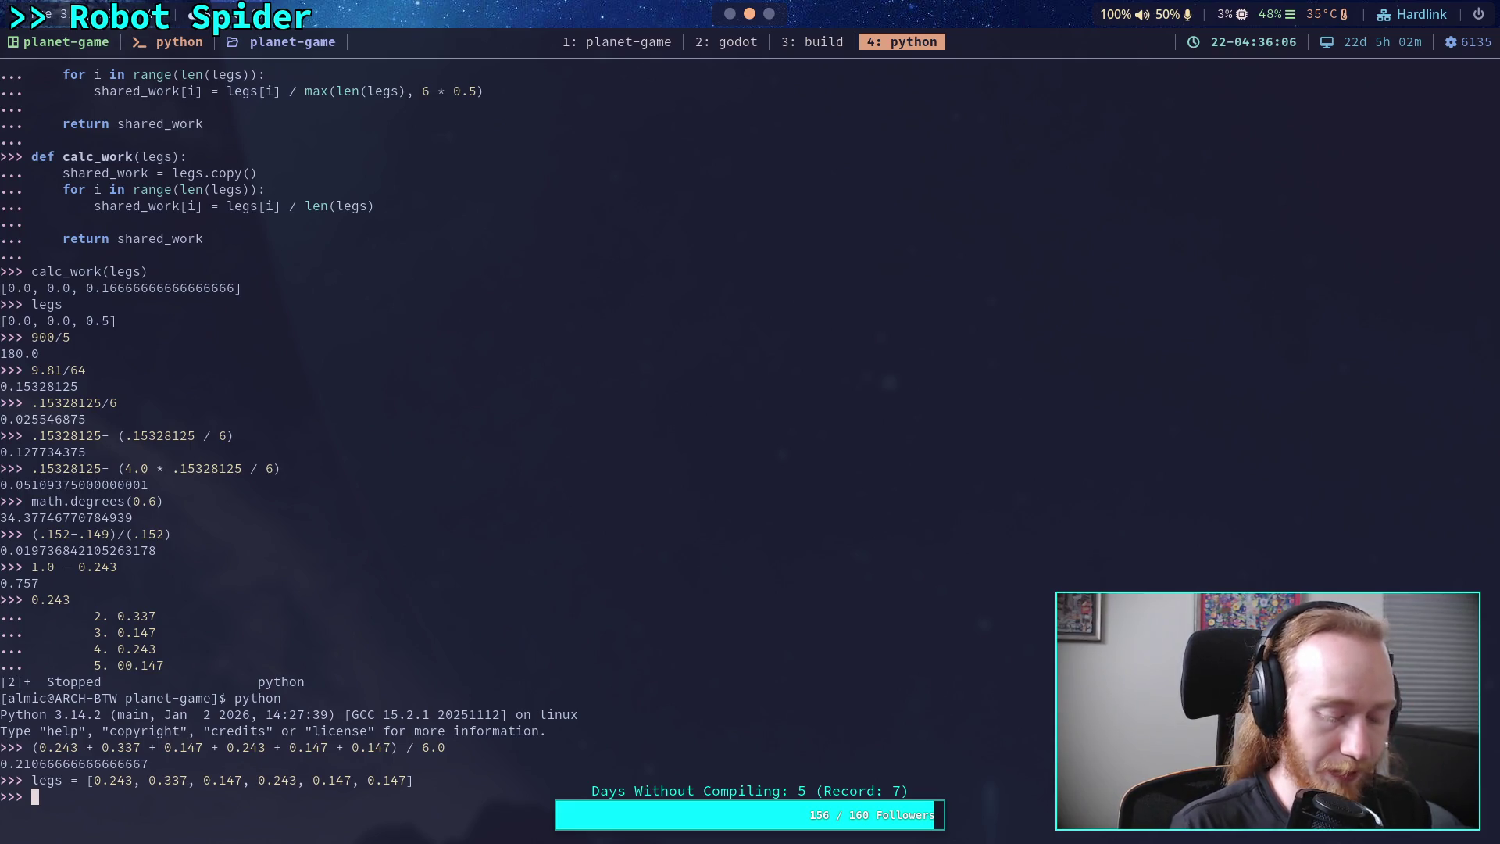
text([)
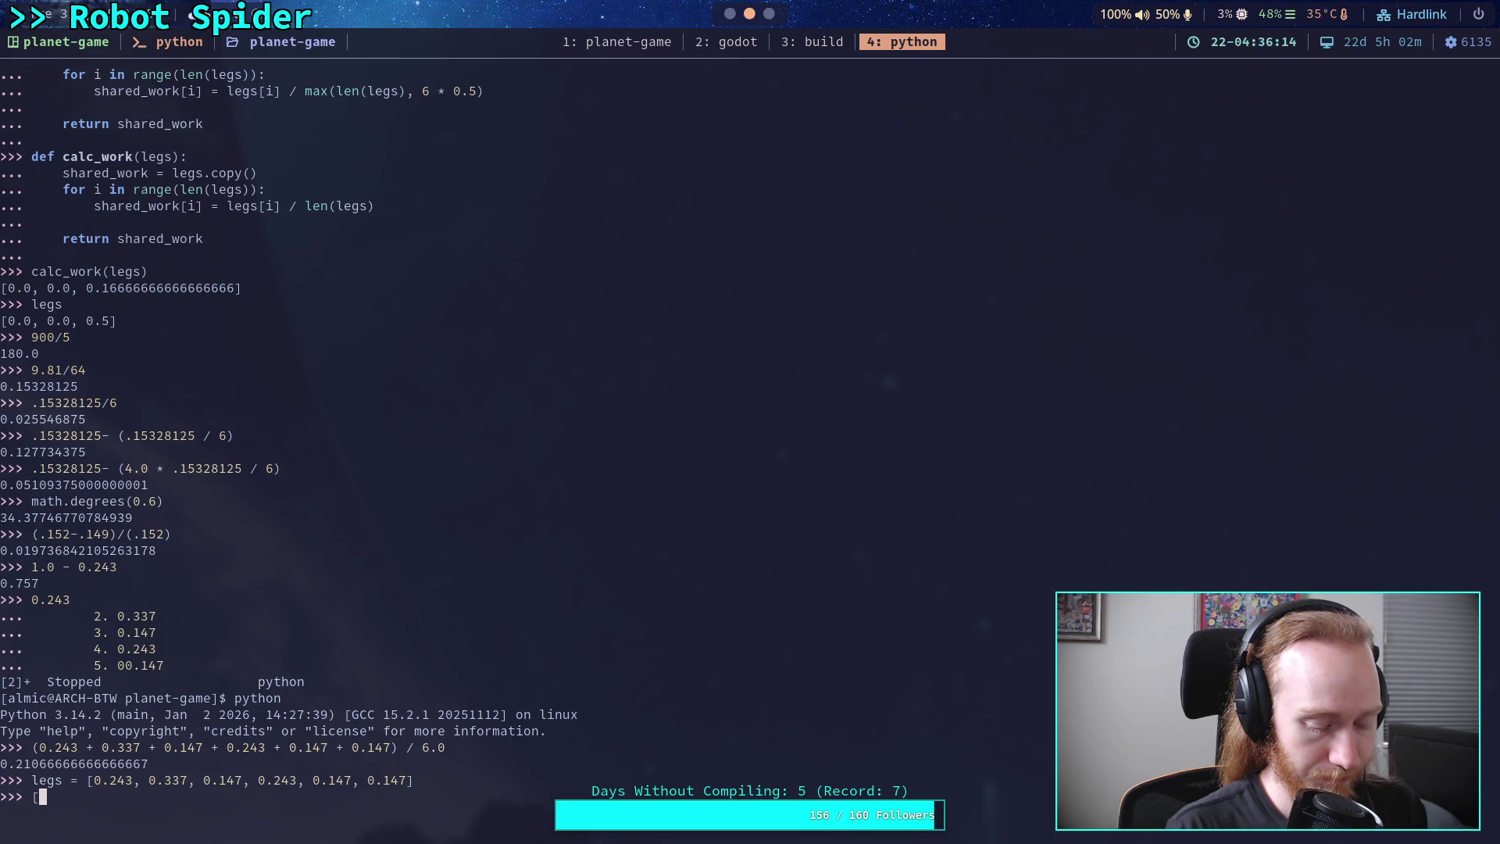
key(BackSpace)
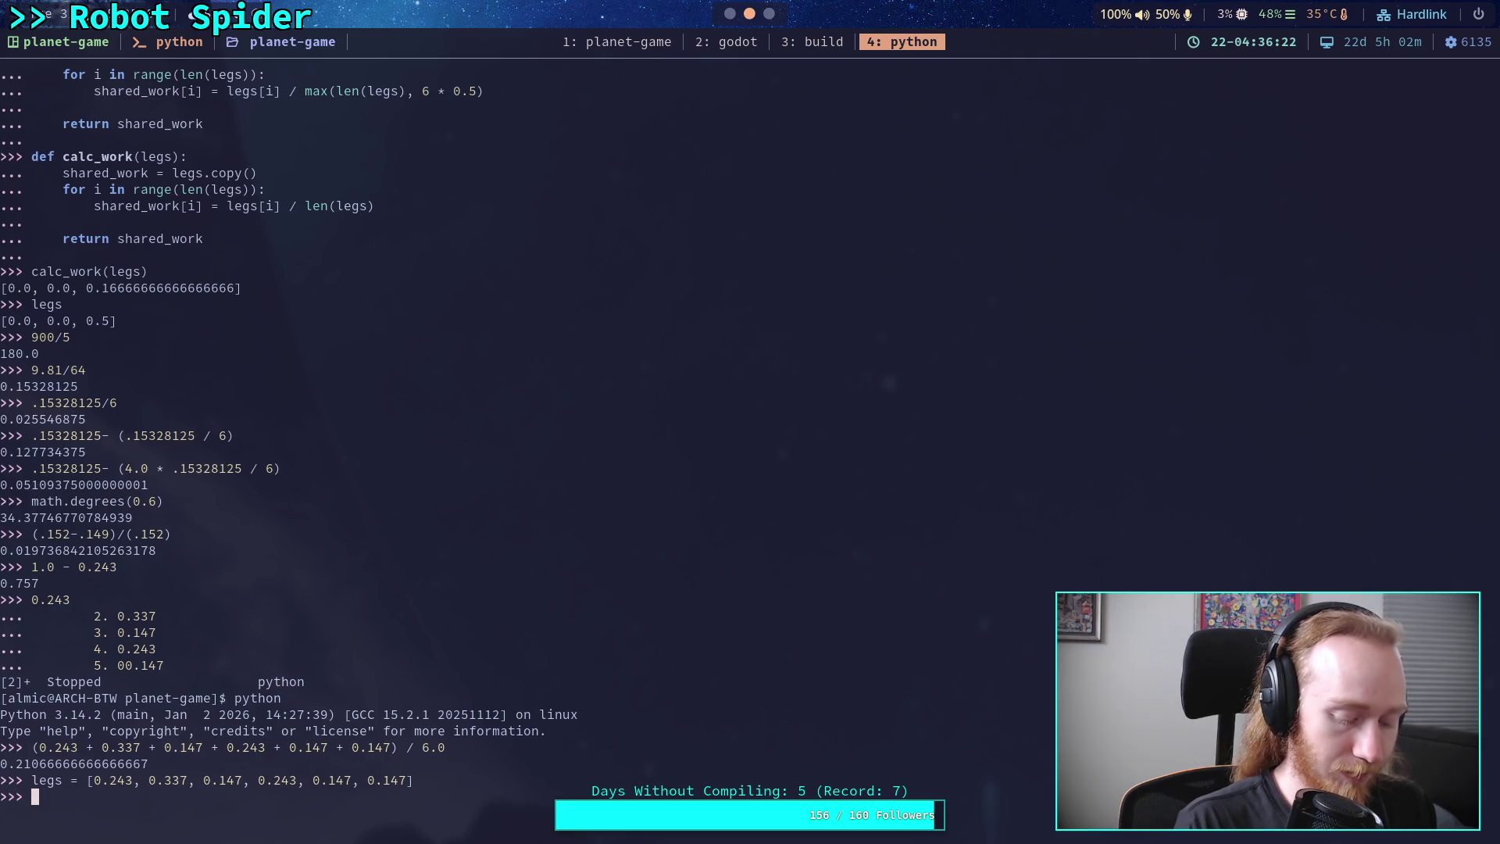
text(f)
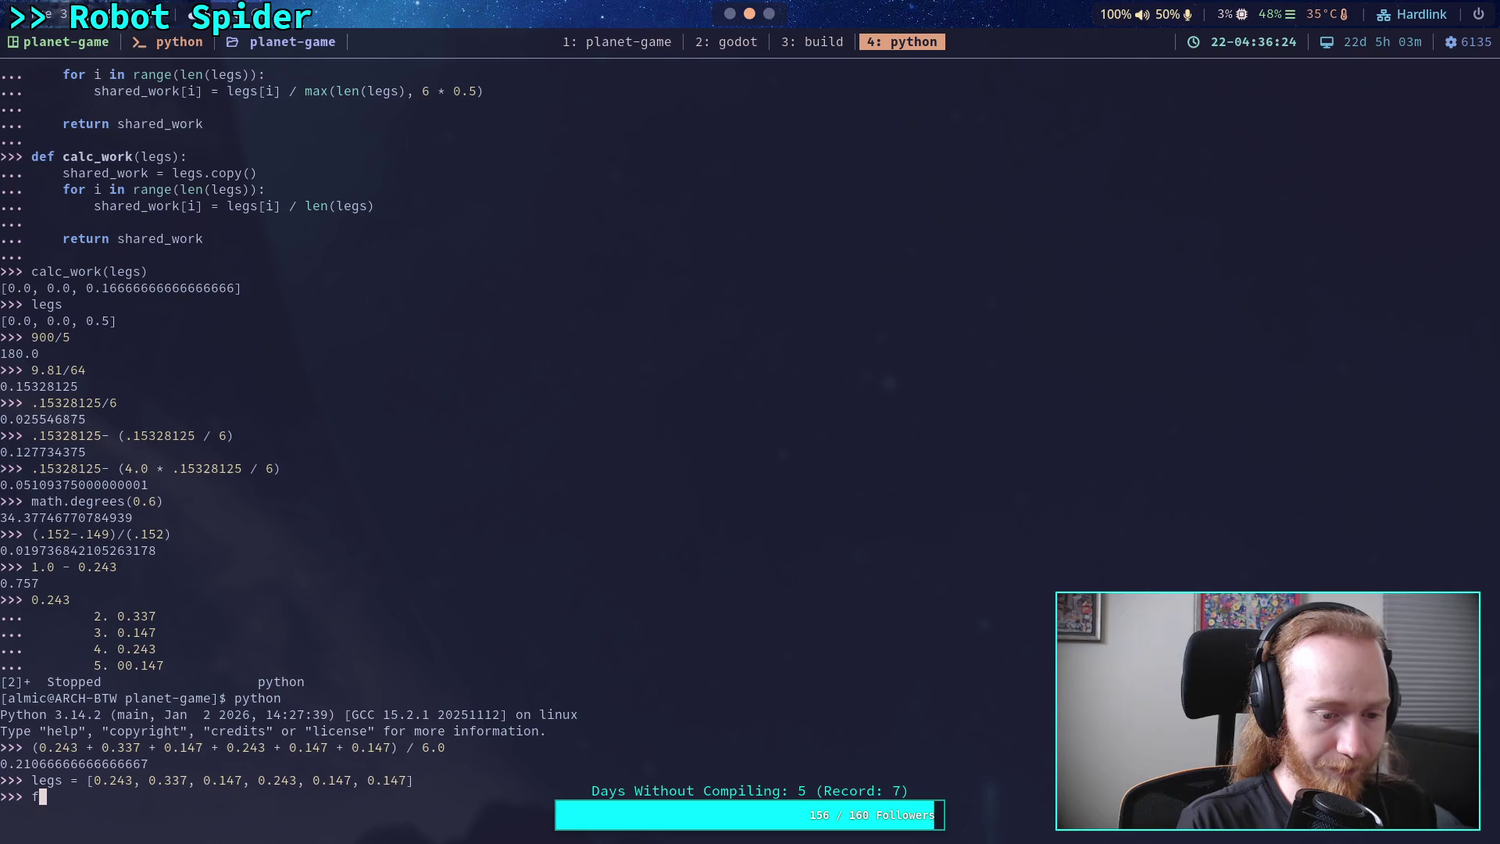
text(ixed = 0)
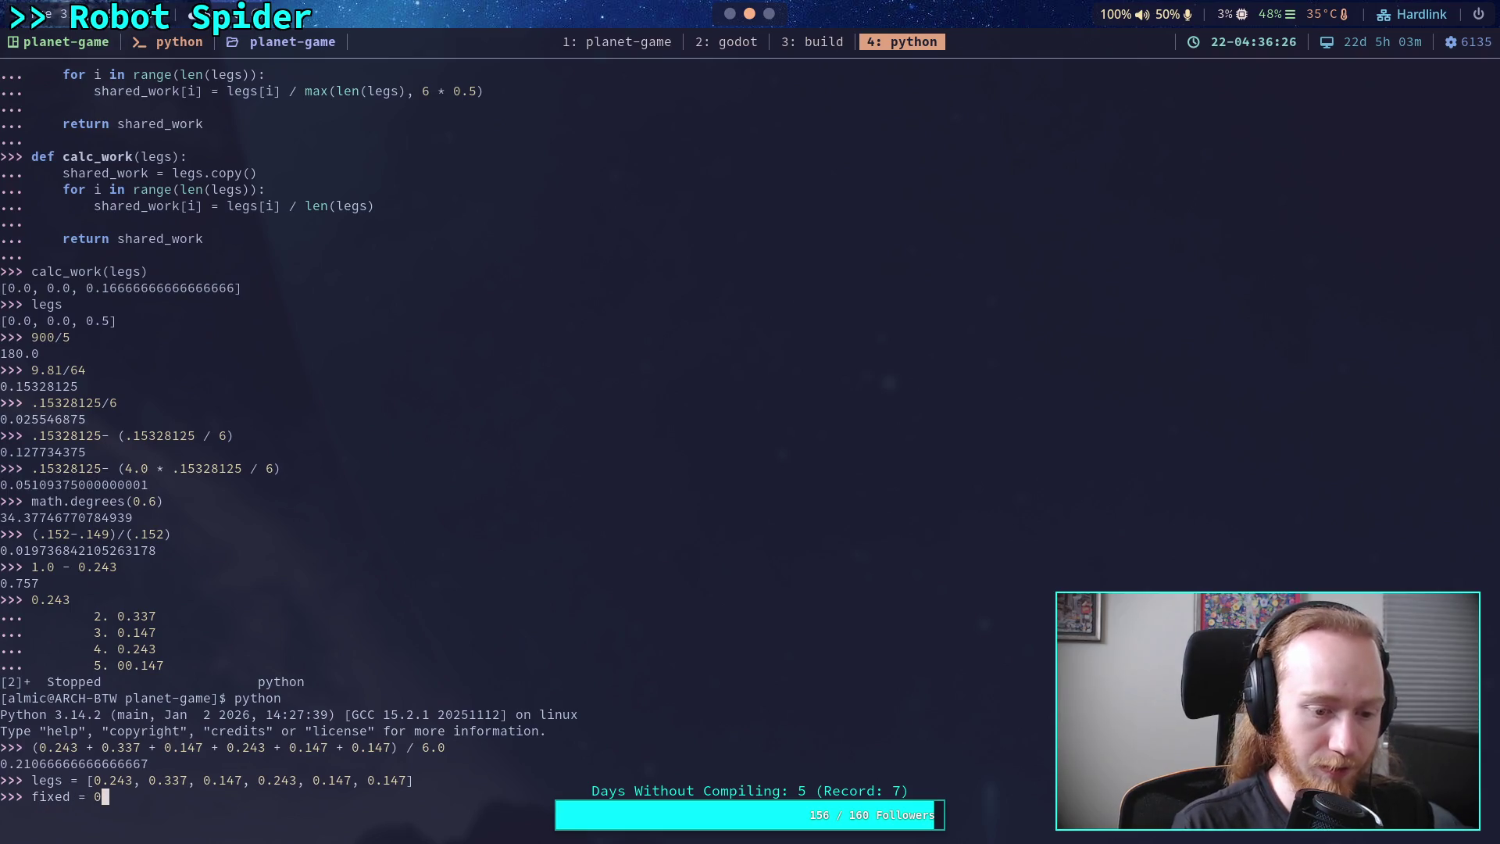
- Set fixed = legs.copy() and run a loop assigning math.sin(math.acos(legs[i])), which raises NameError
key(BackSpace)
text(legs)
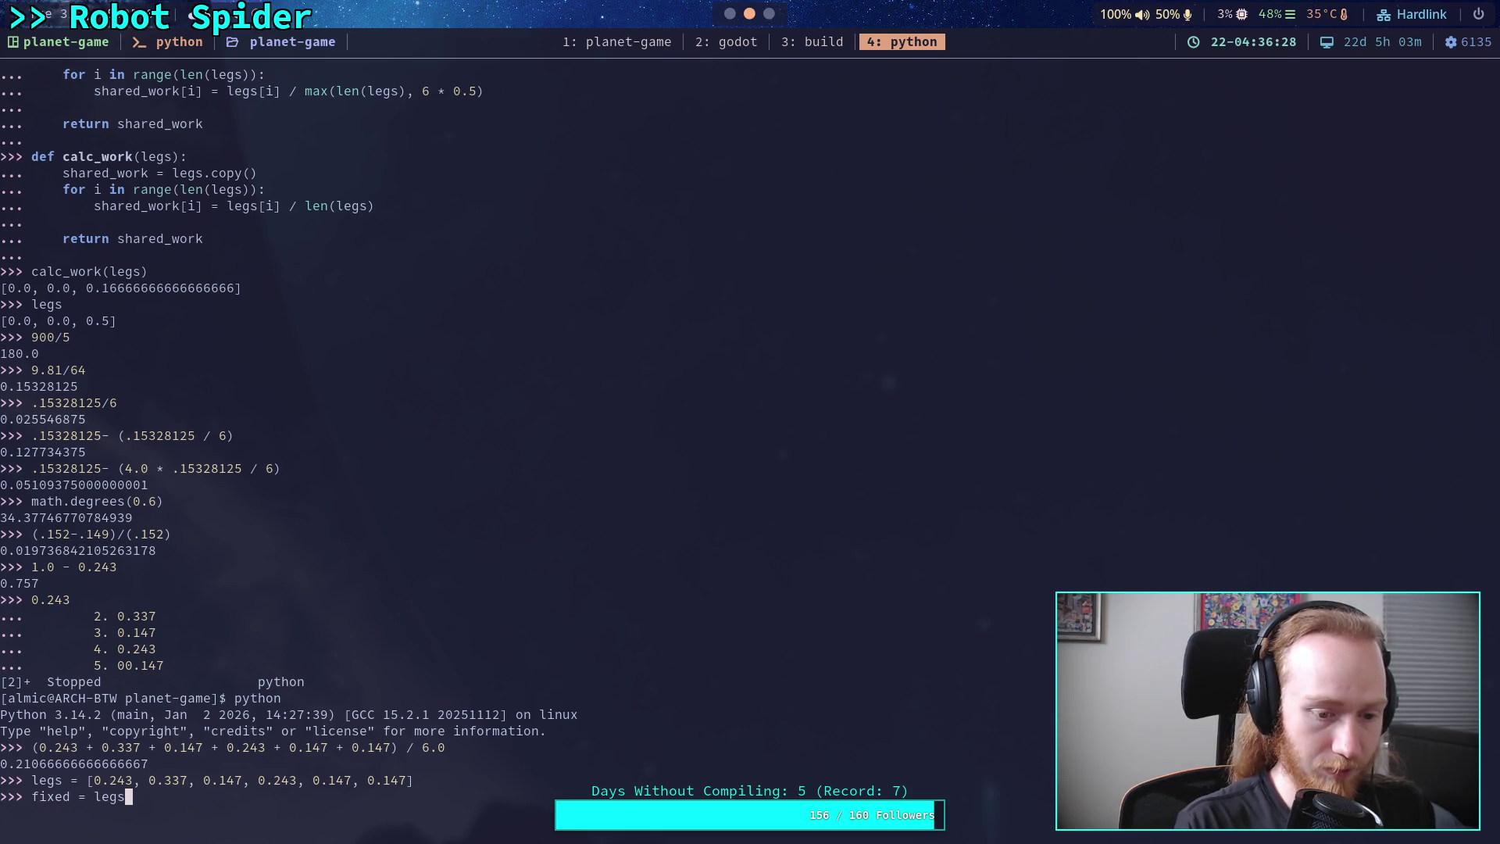
text(.copy())
key(Return)
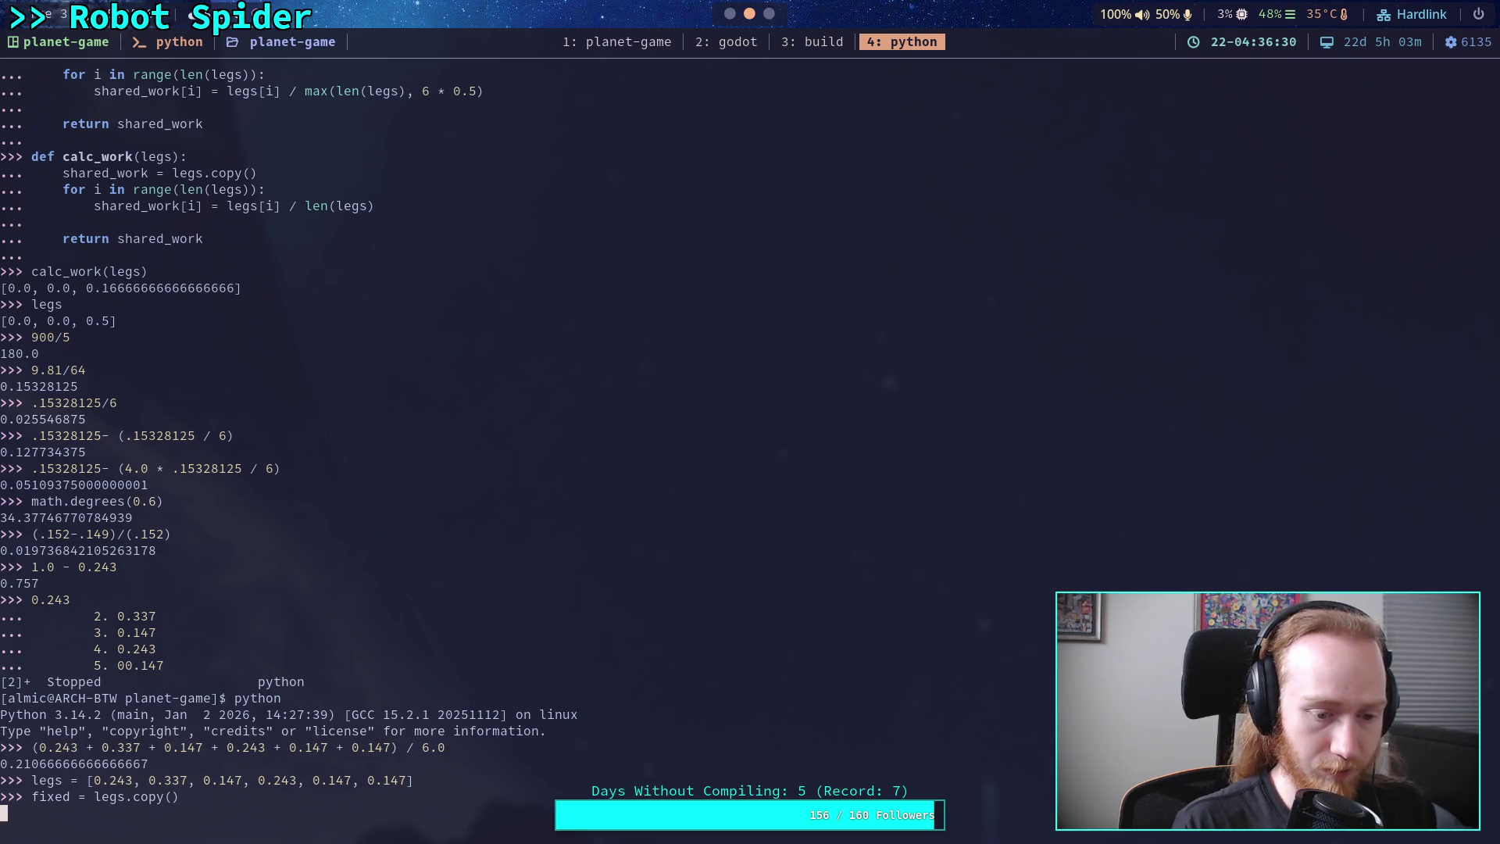
text(for )
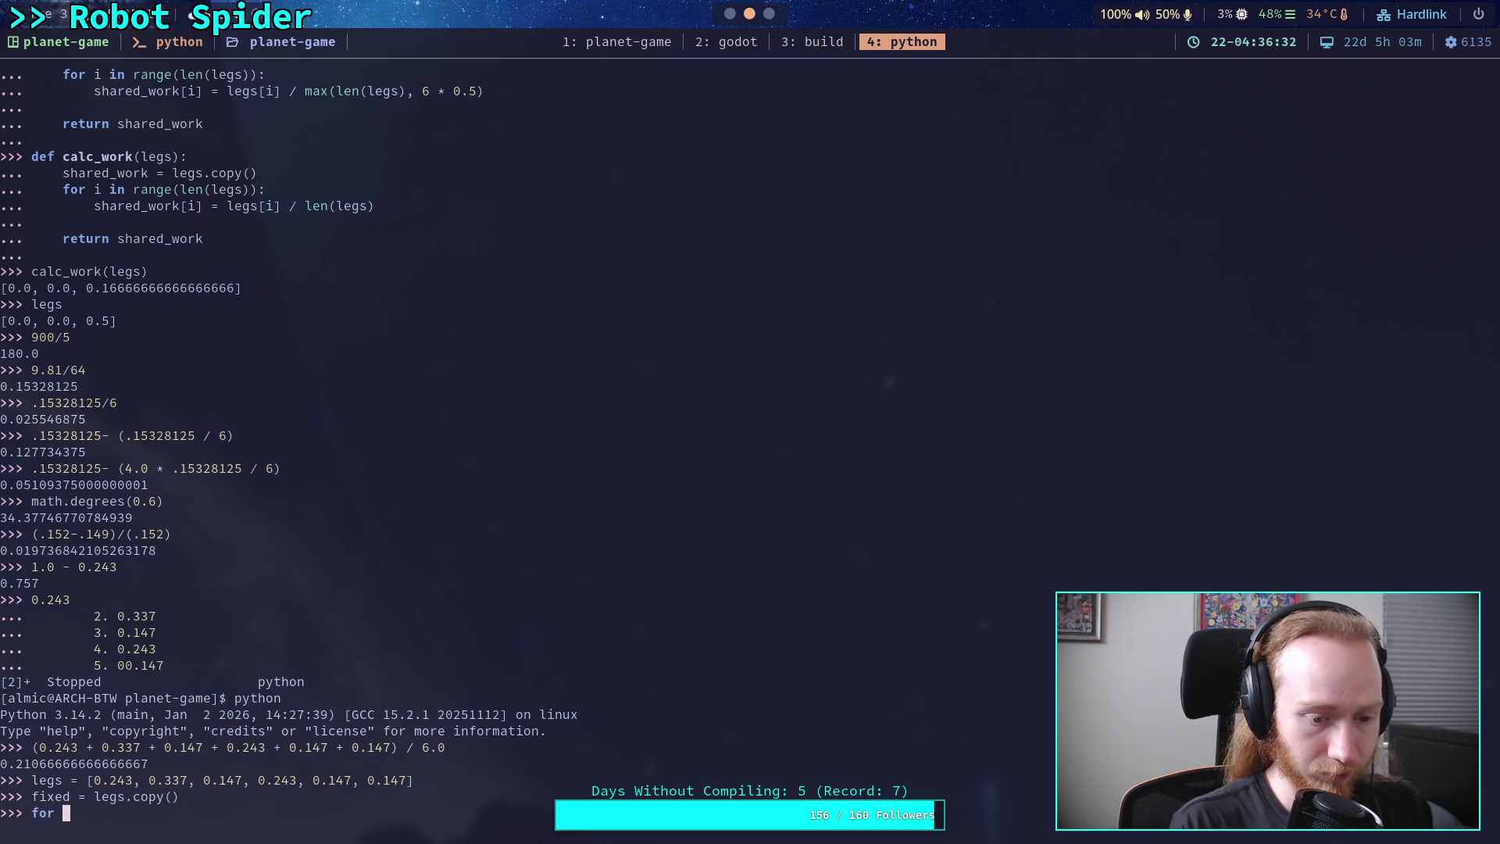
text(i in rang)
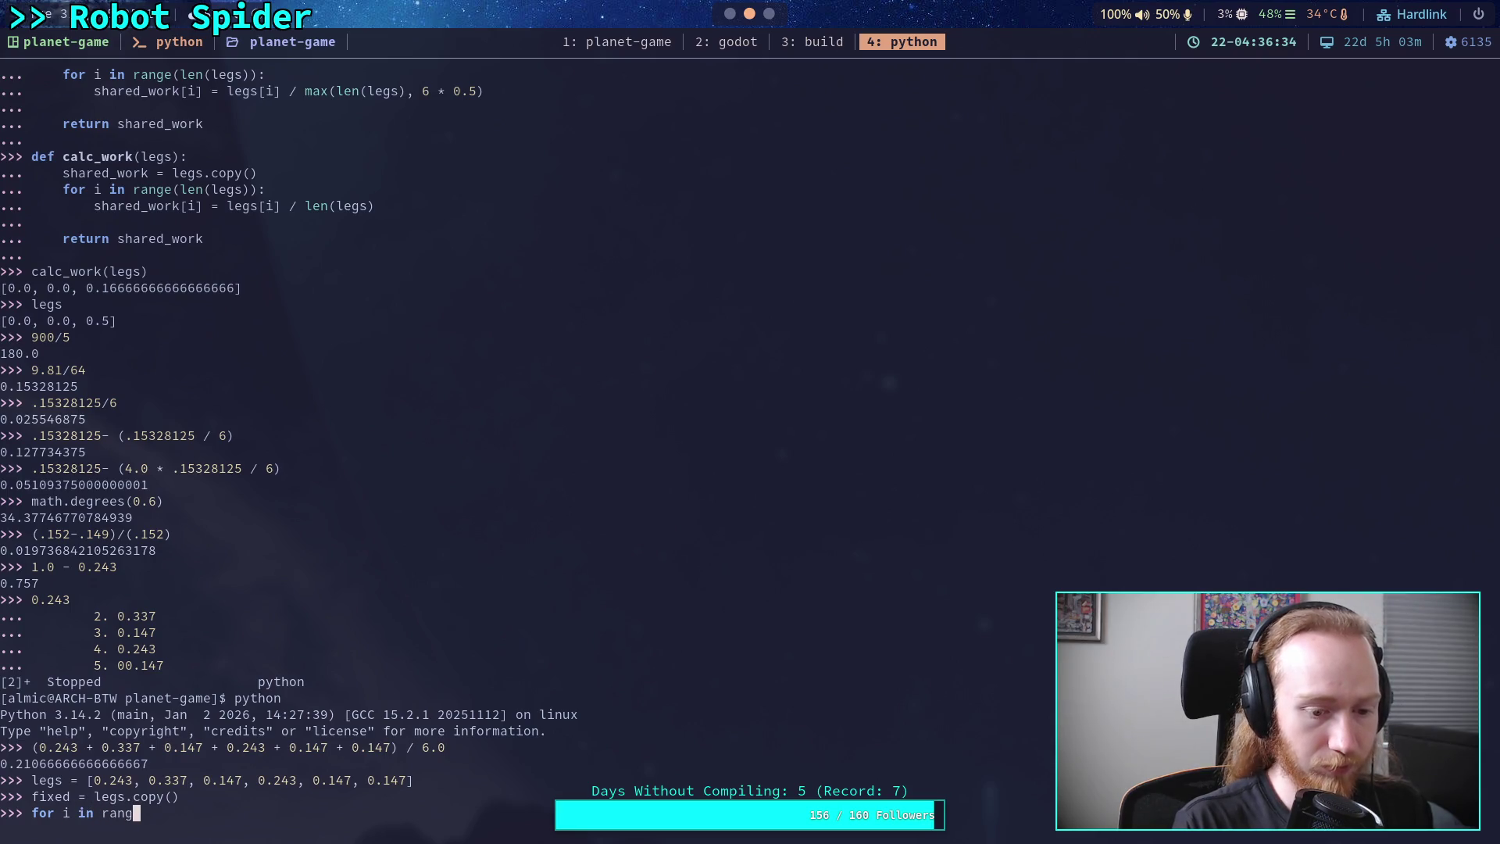
text(e(len()
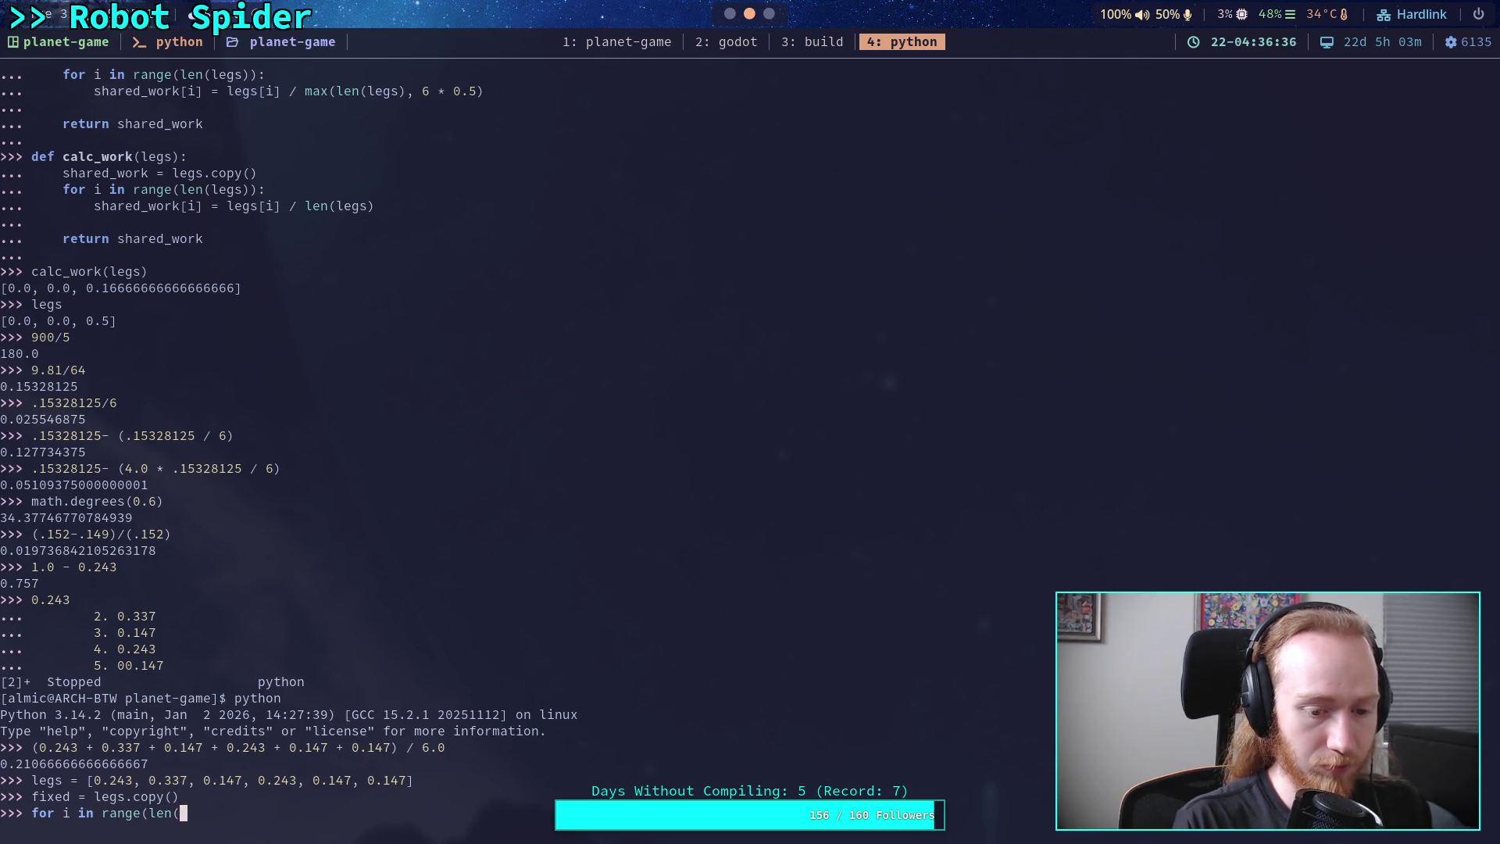
text(legs)):)
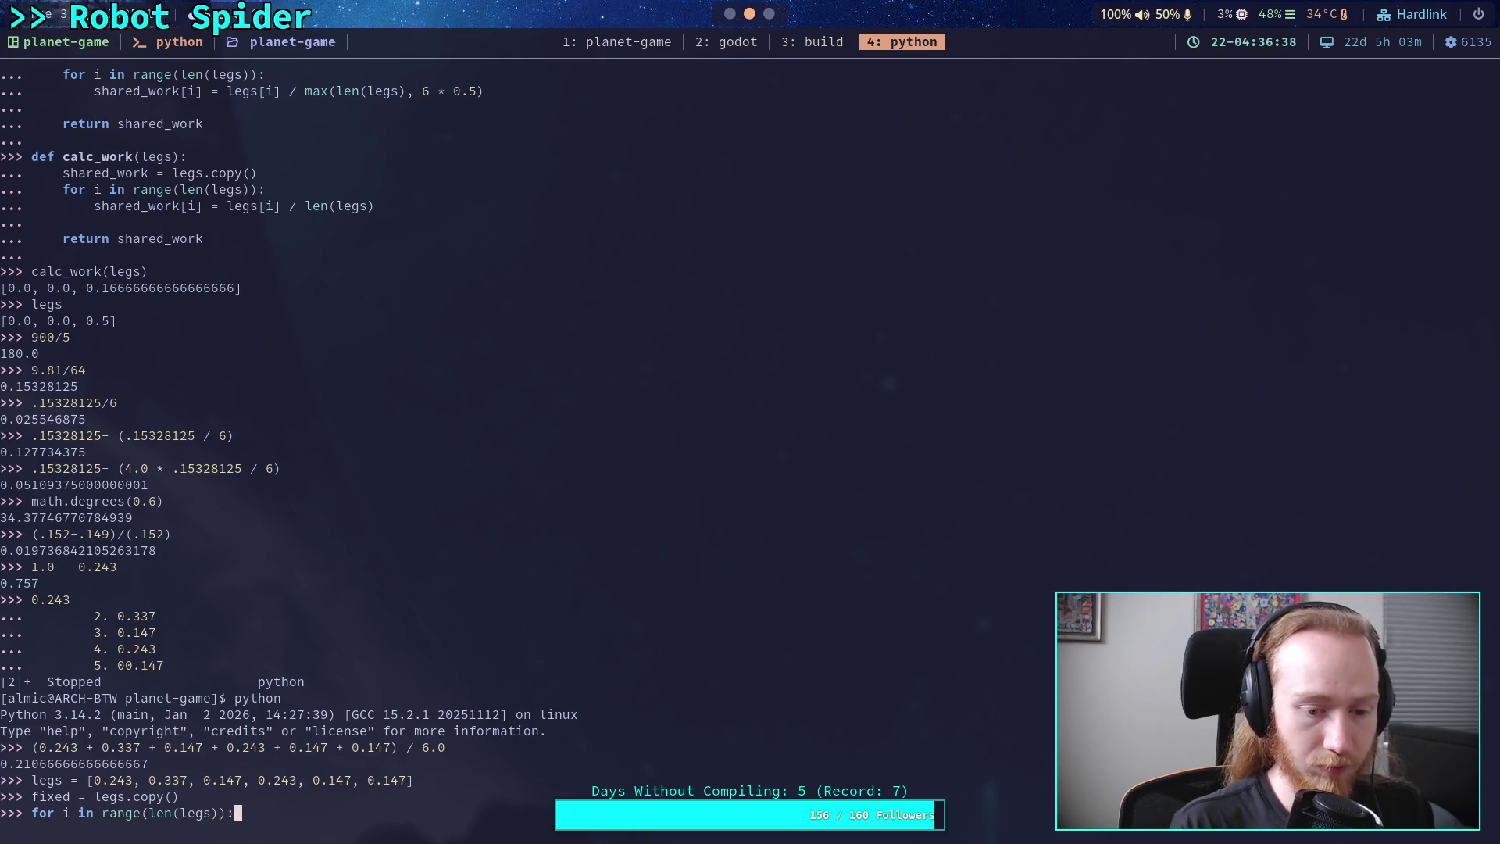
key(Return)
text(fixed )
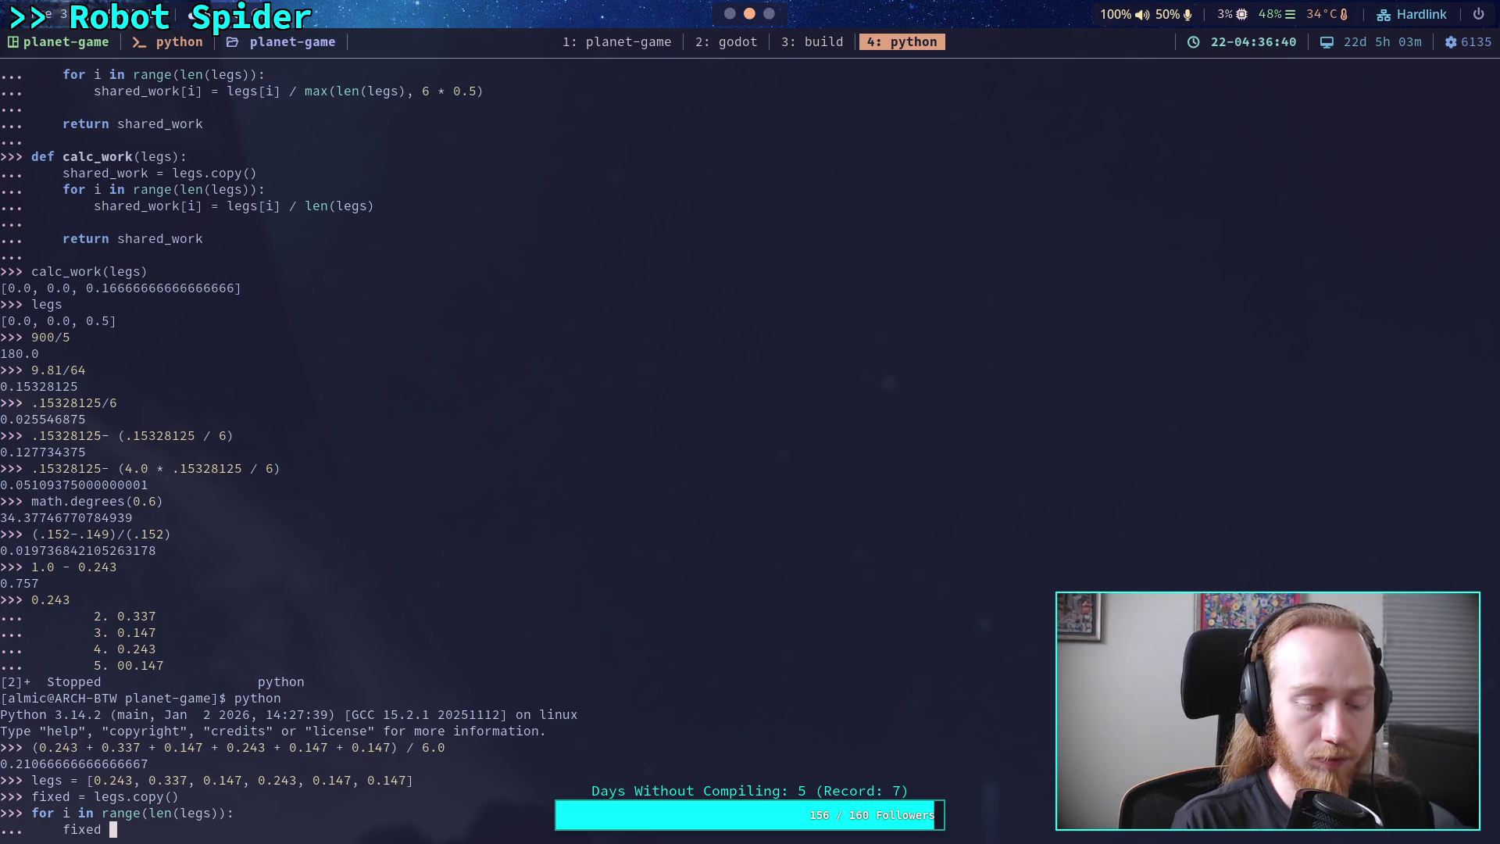
text(= math.)
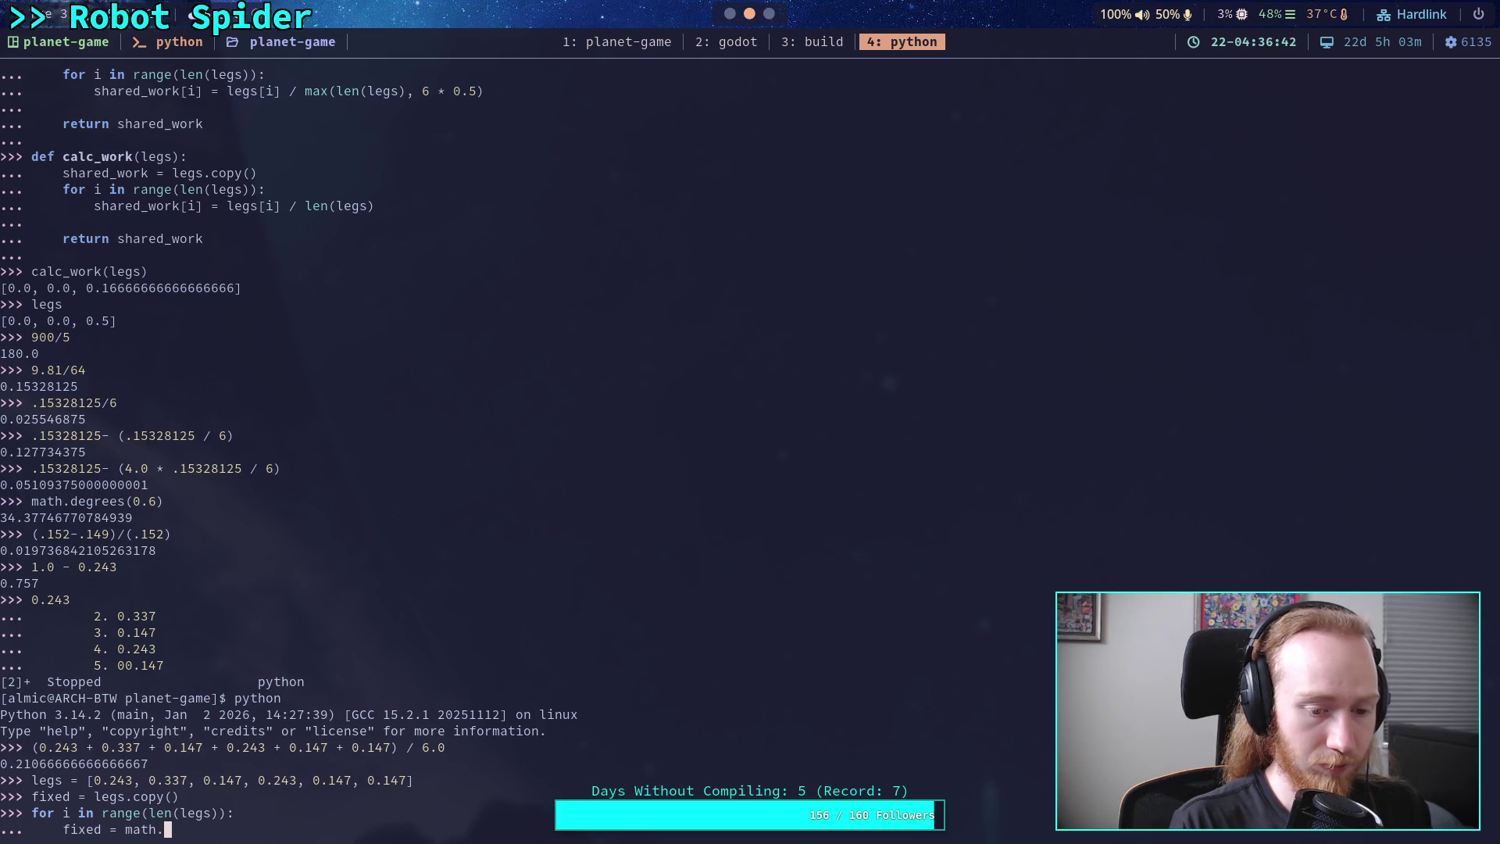
text(sin(math.a)
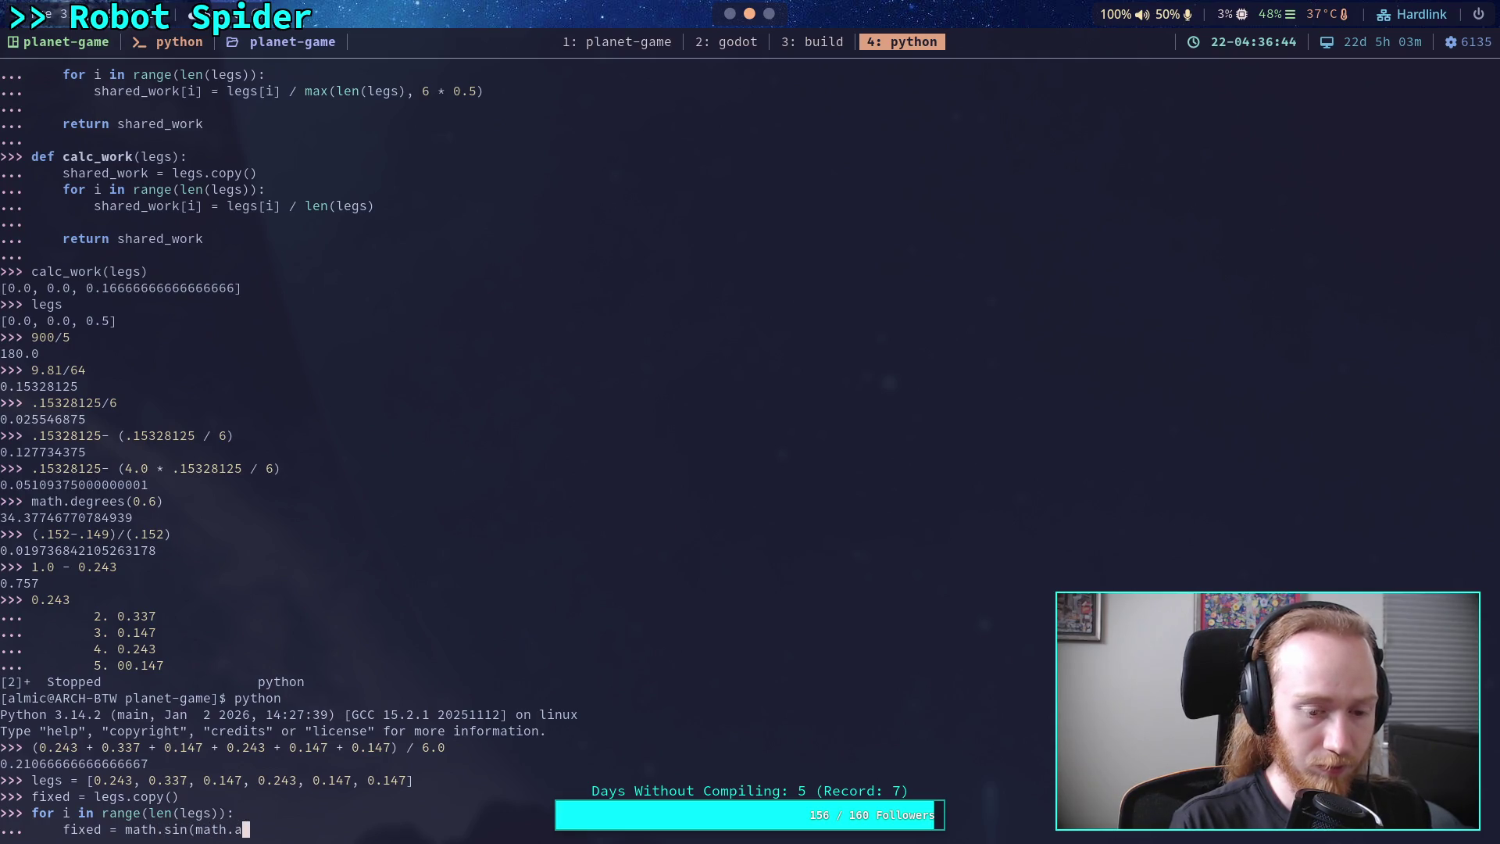
text(cos(legs[)
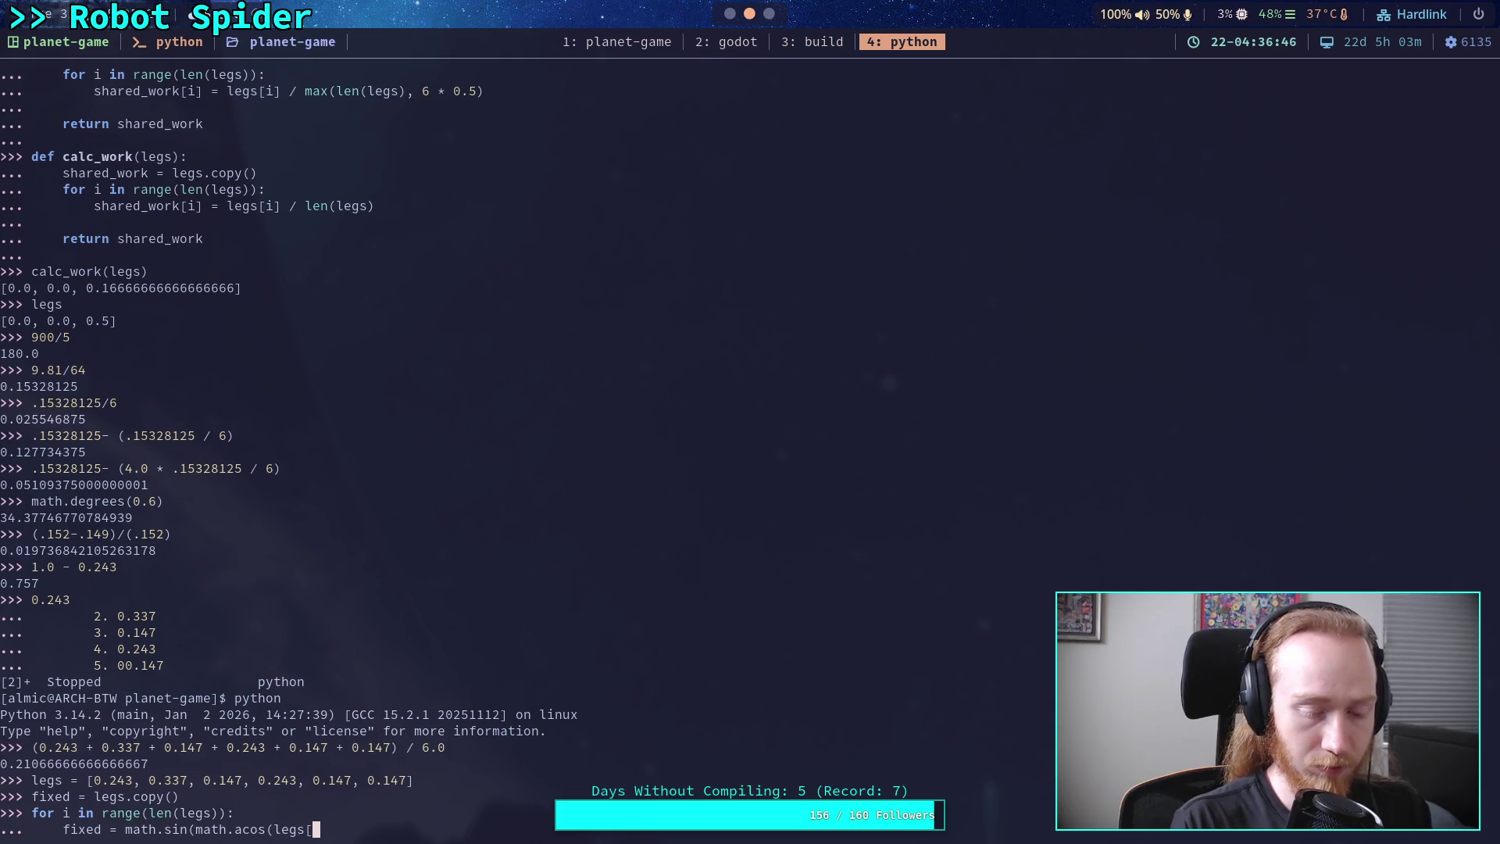
text(i])))
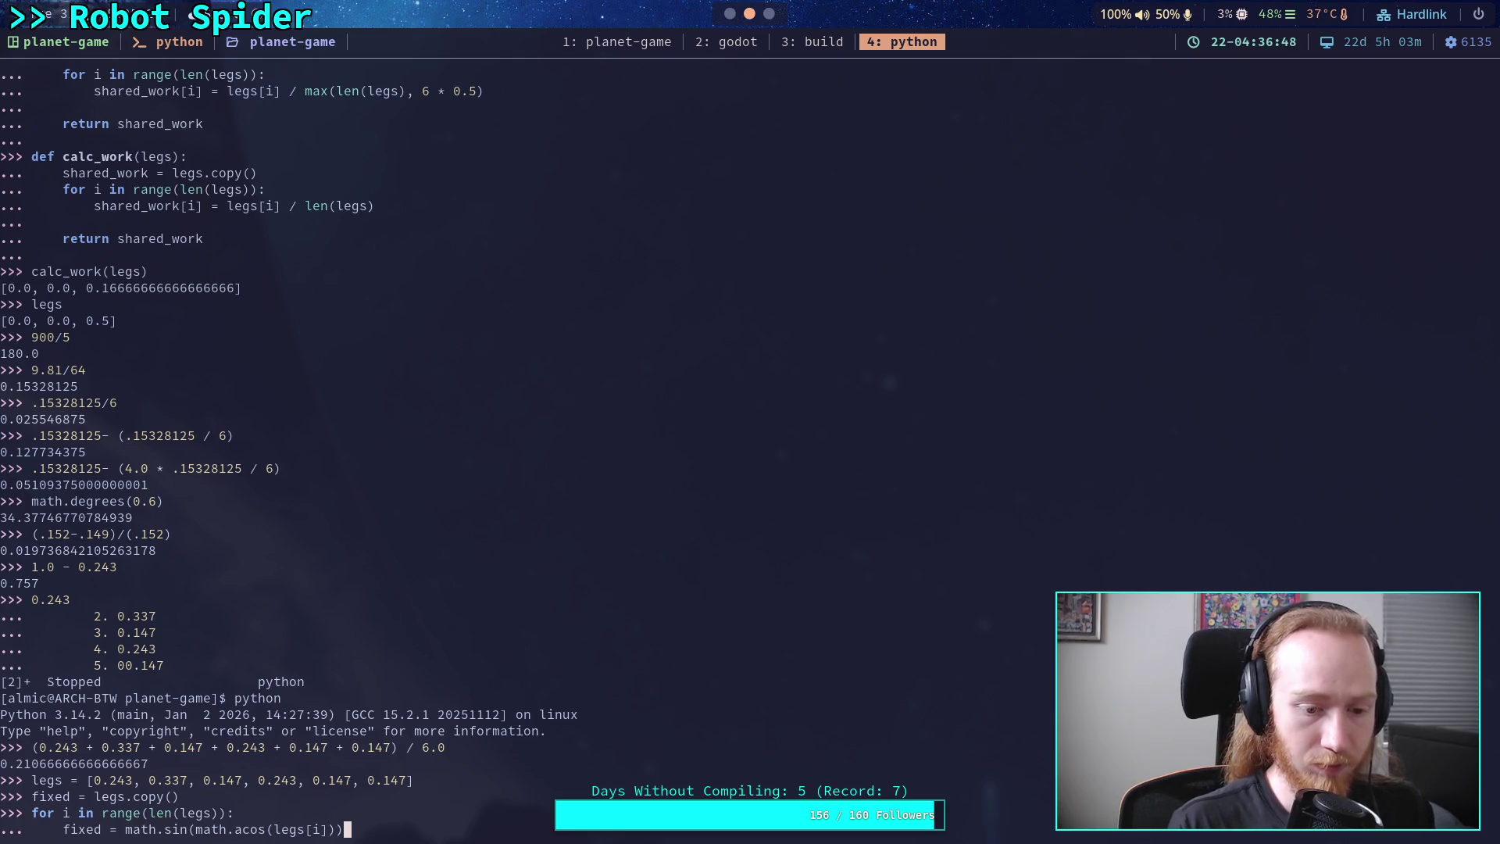
key(Return)
key(Return)
key(Up)
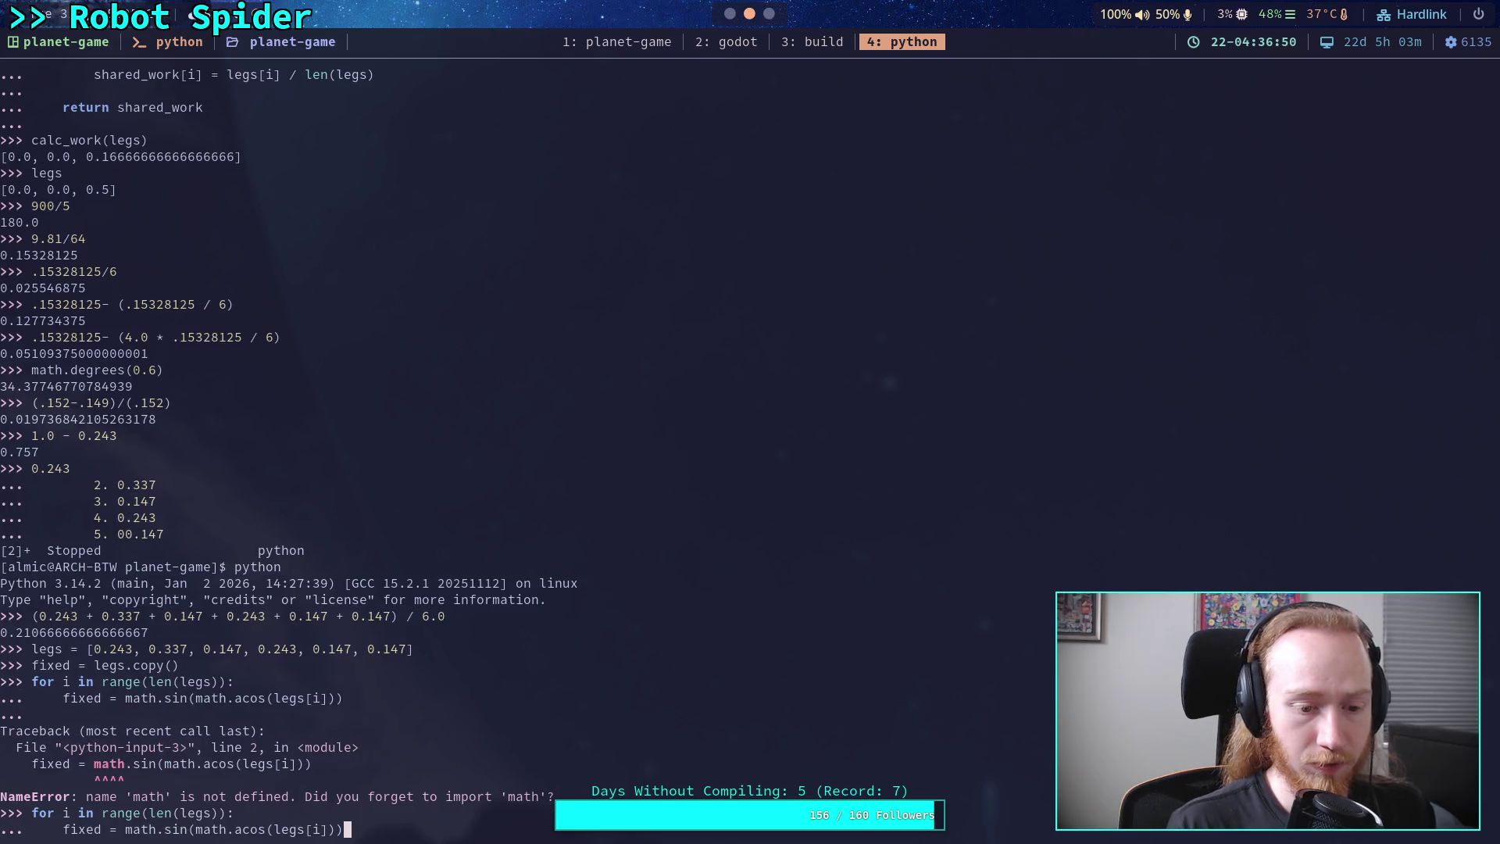
- Import math, rerun the loop as fixed[i] = math.sin(math.acos(legs[i])), and print fixed
key(Up)
key(Up)
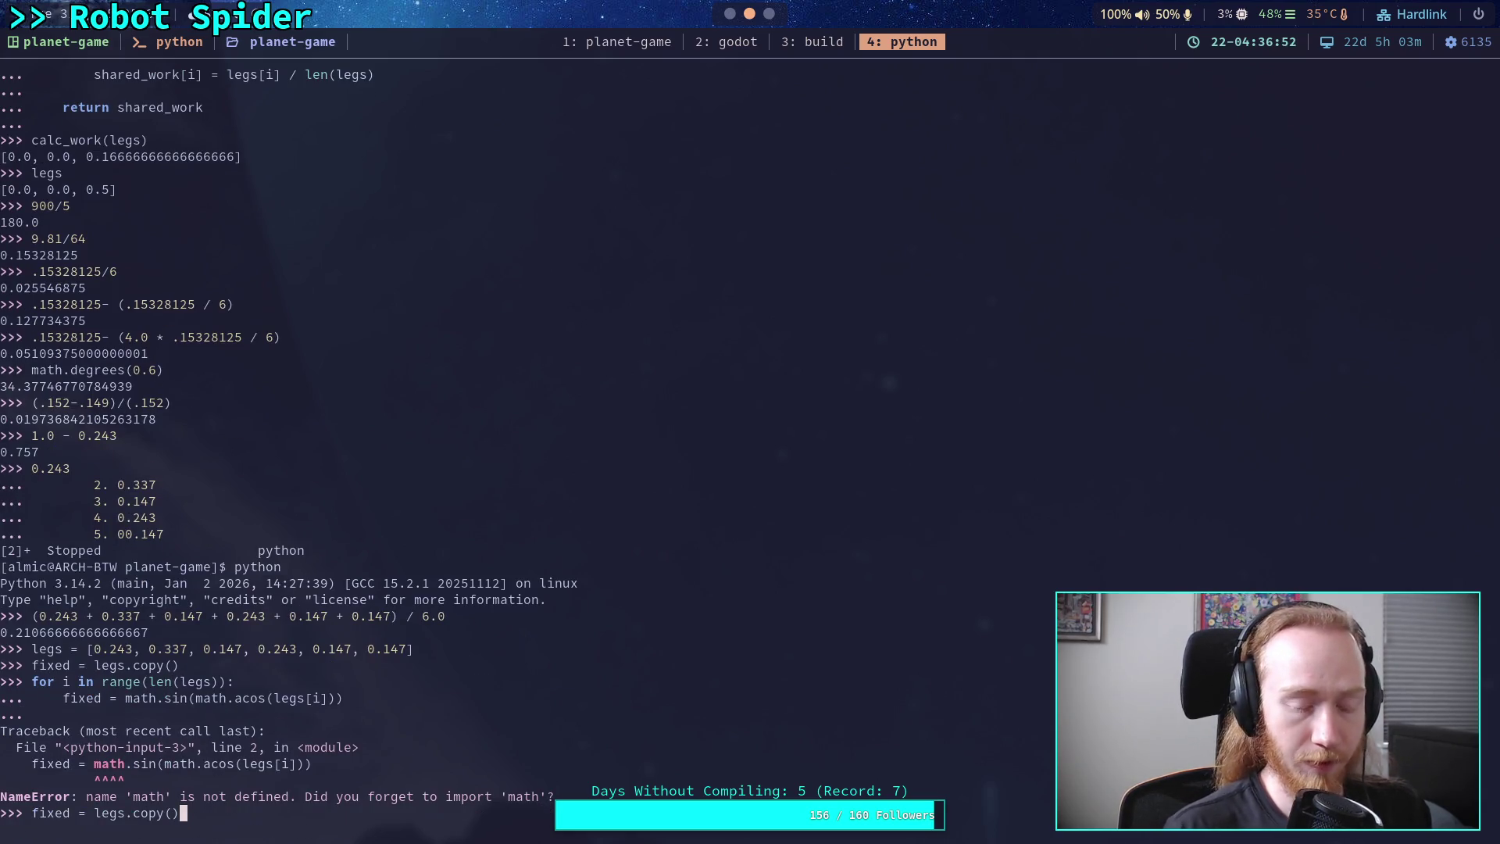
key(BackSpace)
key(BackSpace)
key(BackSpace)
text(import)
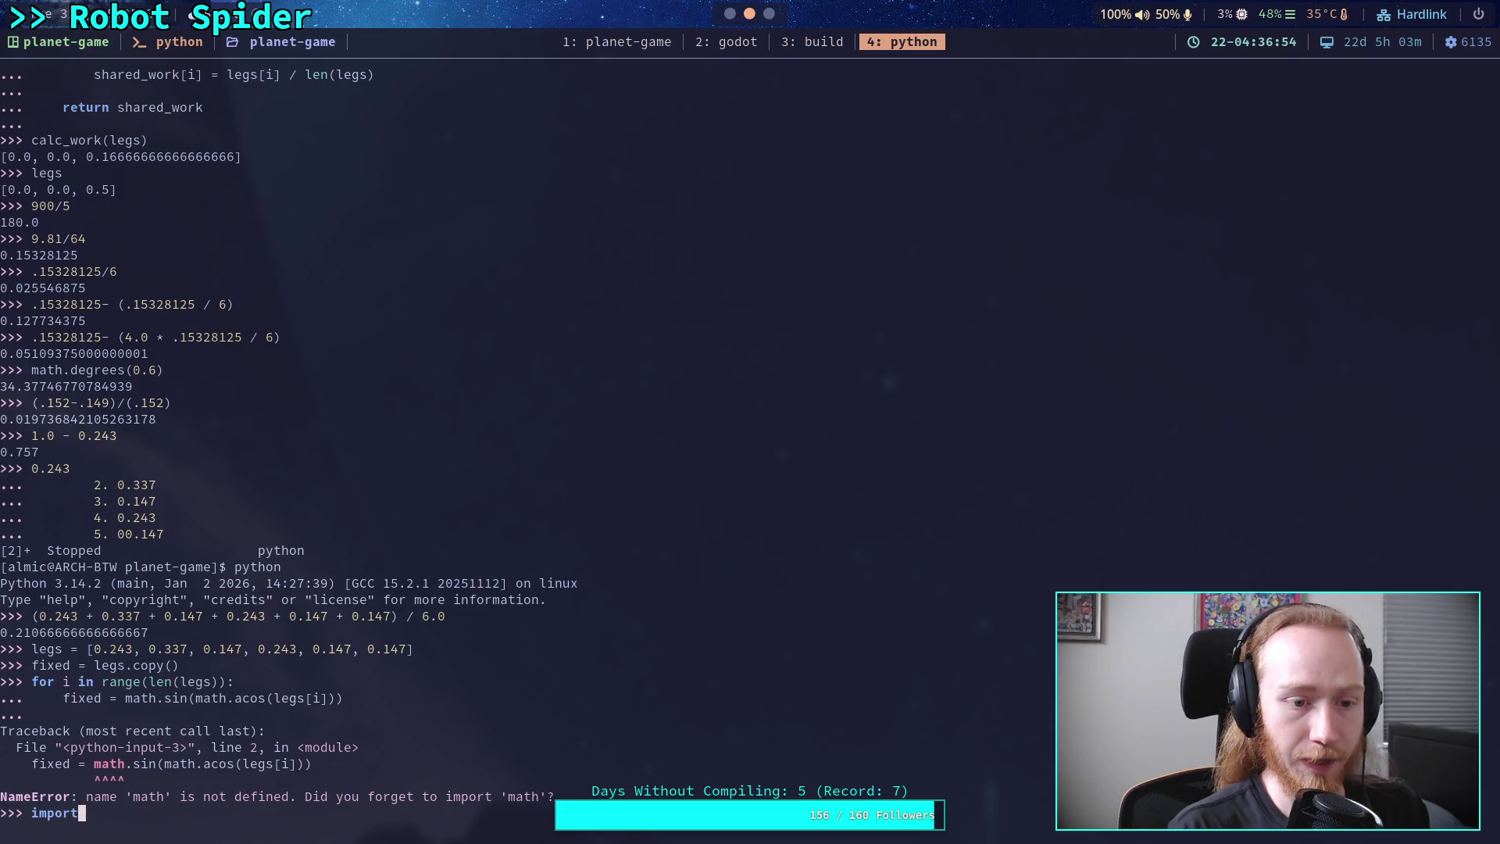
text( m)
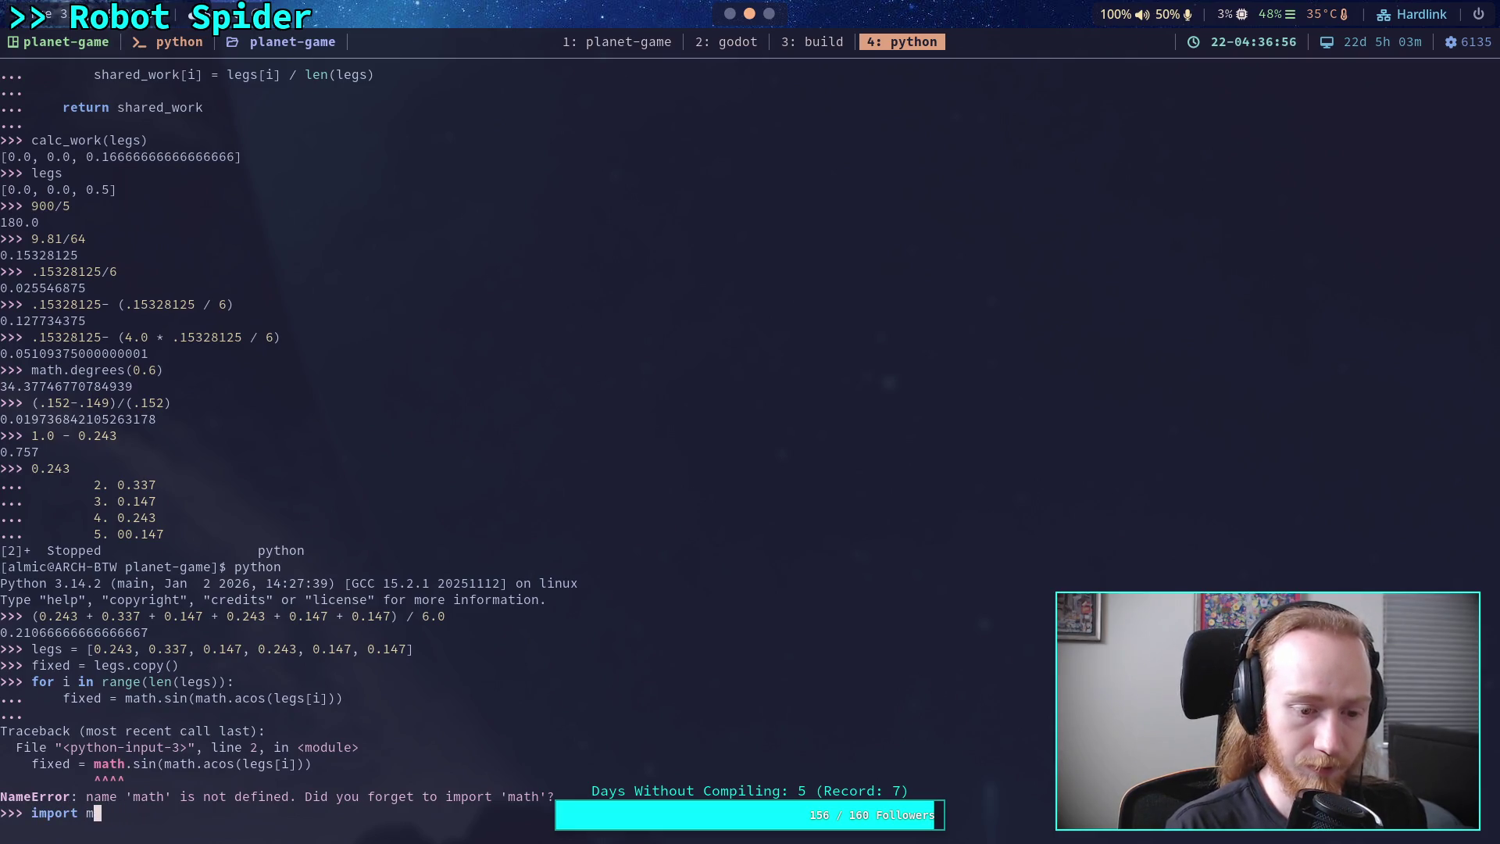
text(ath)
key(Return)
key(Up)
key(Up)
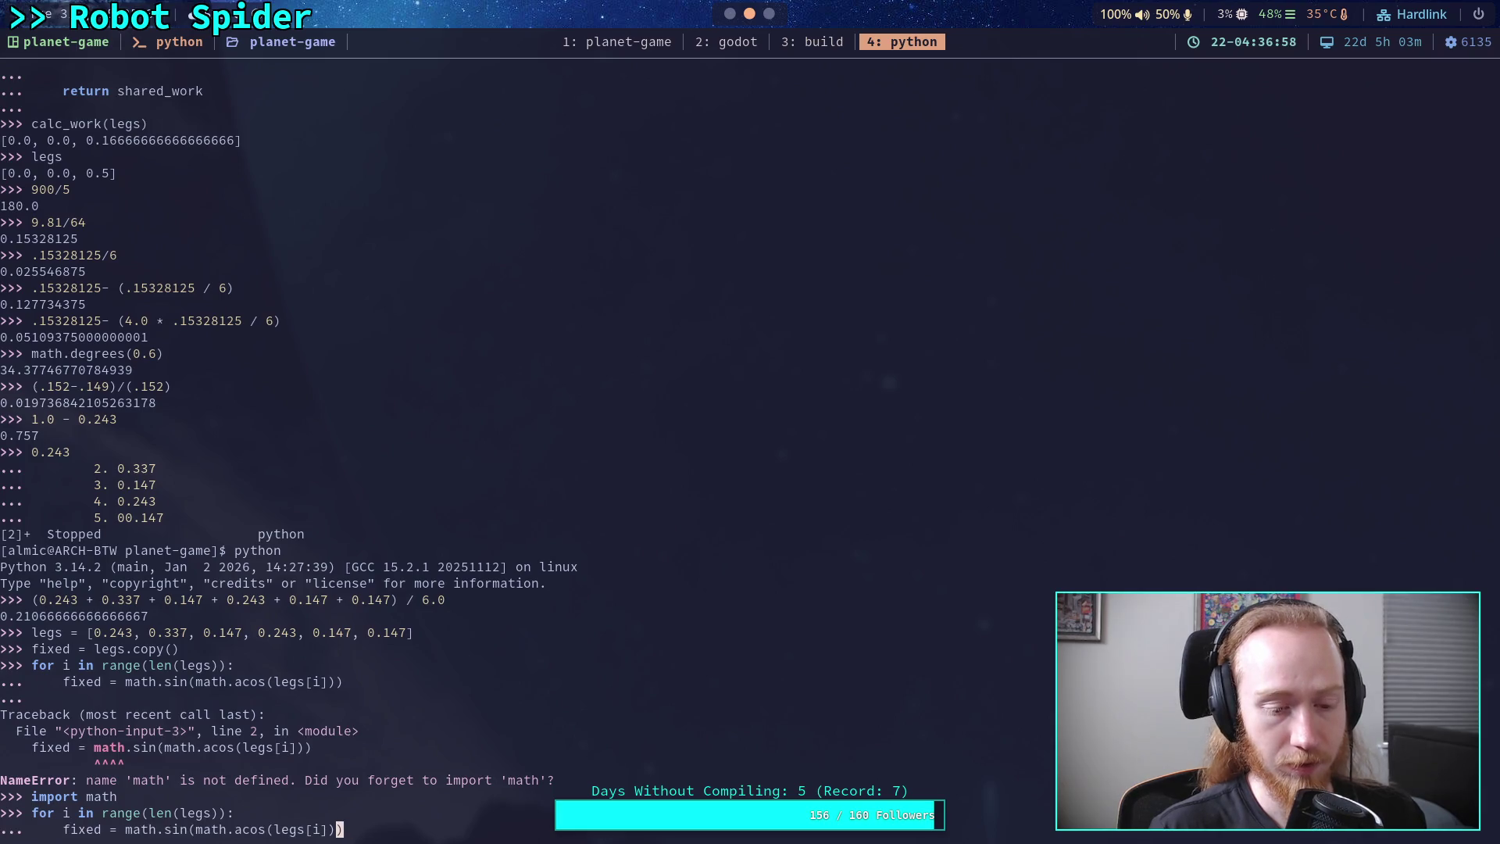
key(Left)
key(Left)
key(Left)
key(Delete)
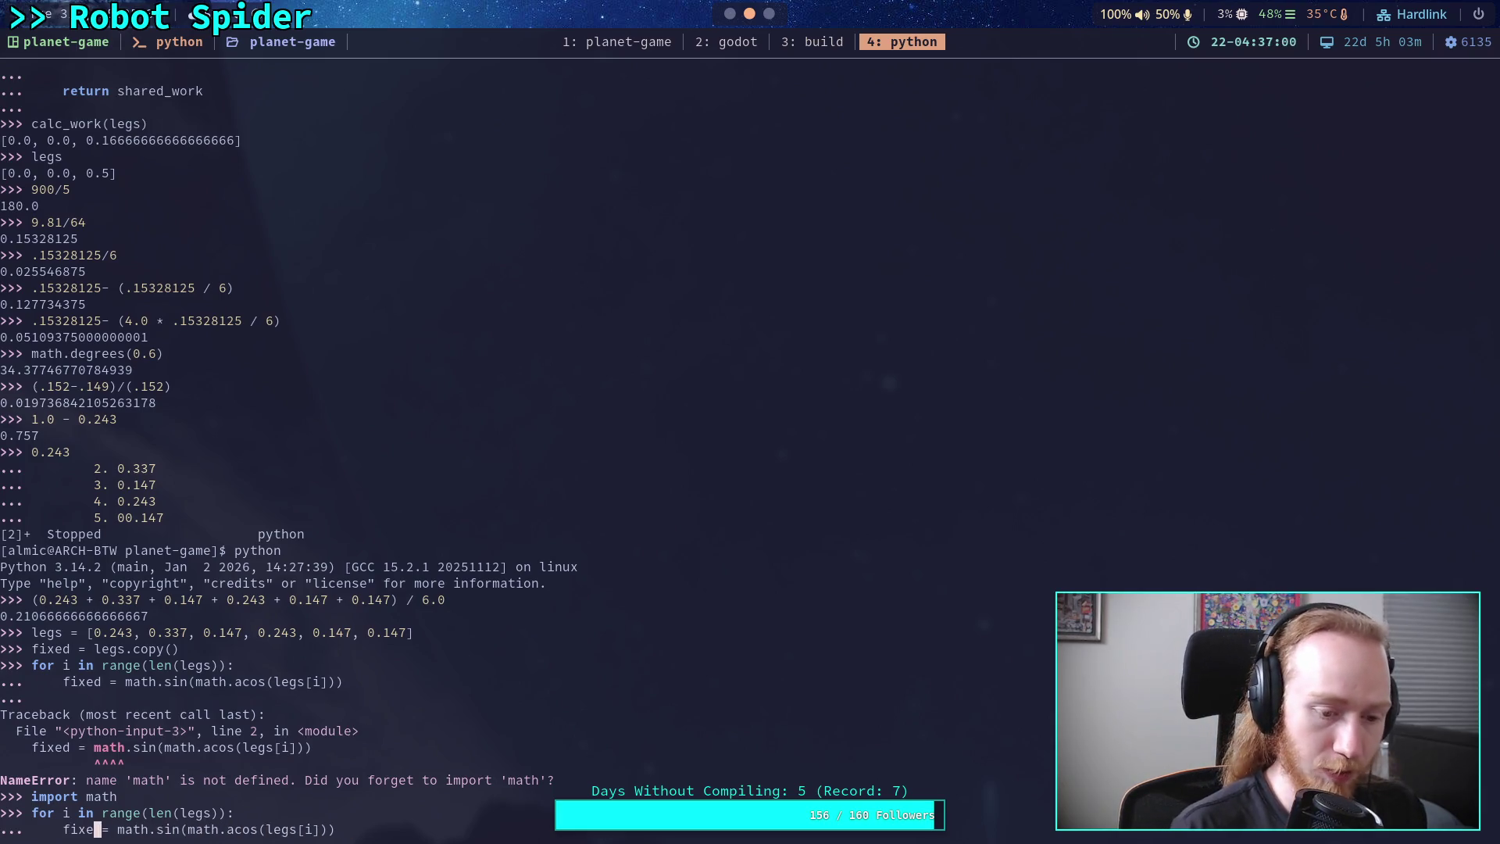
text(d)
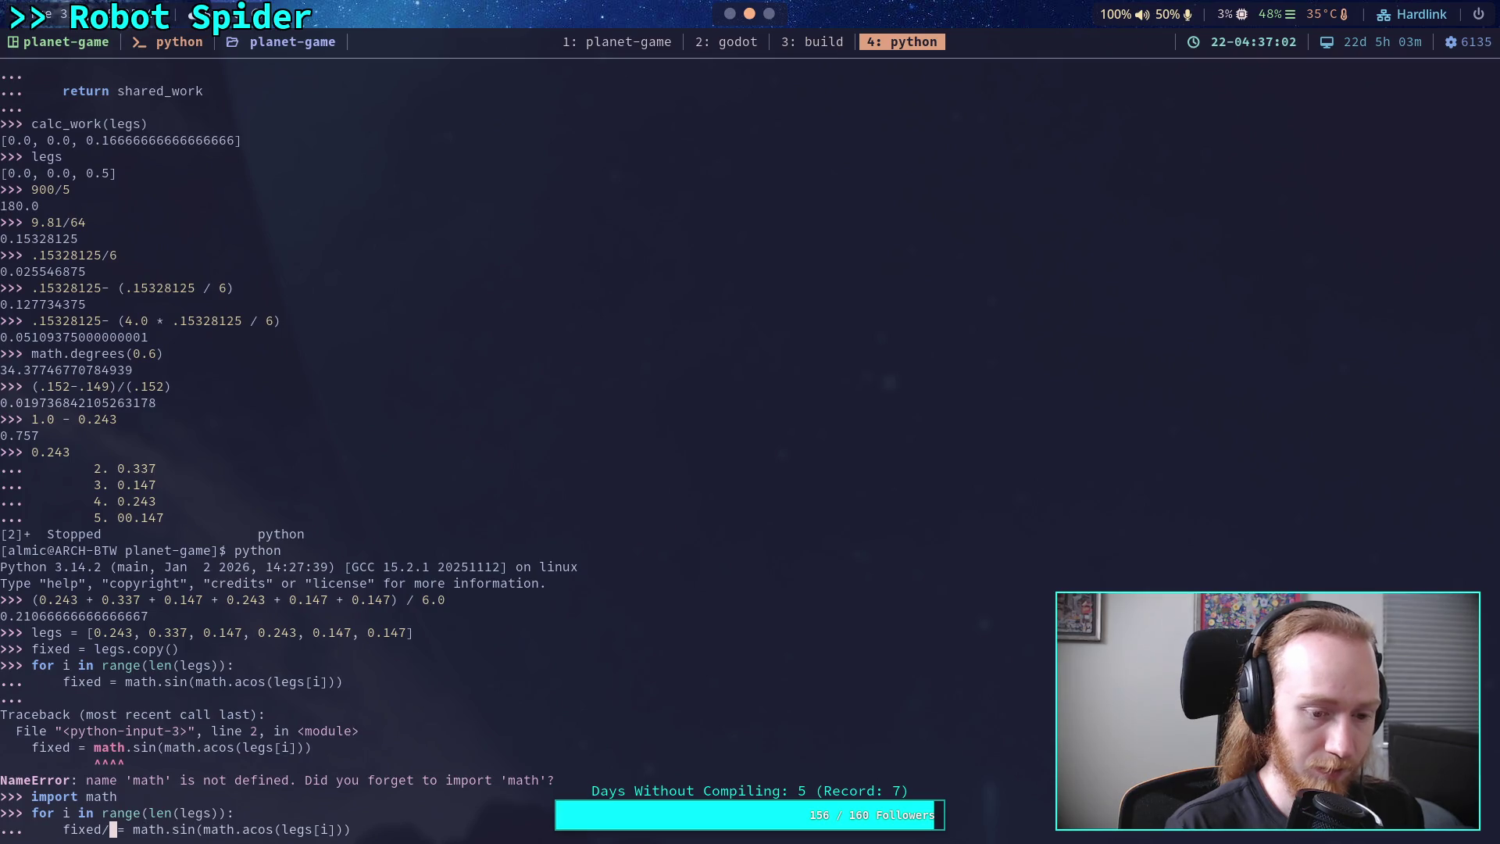
text([i])
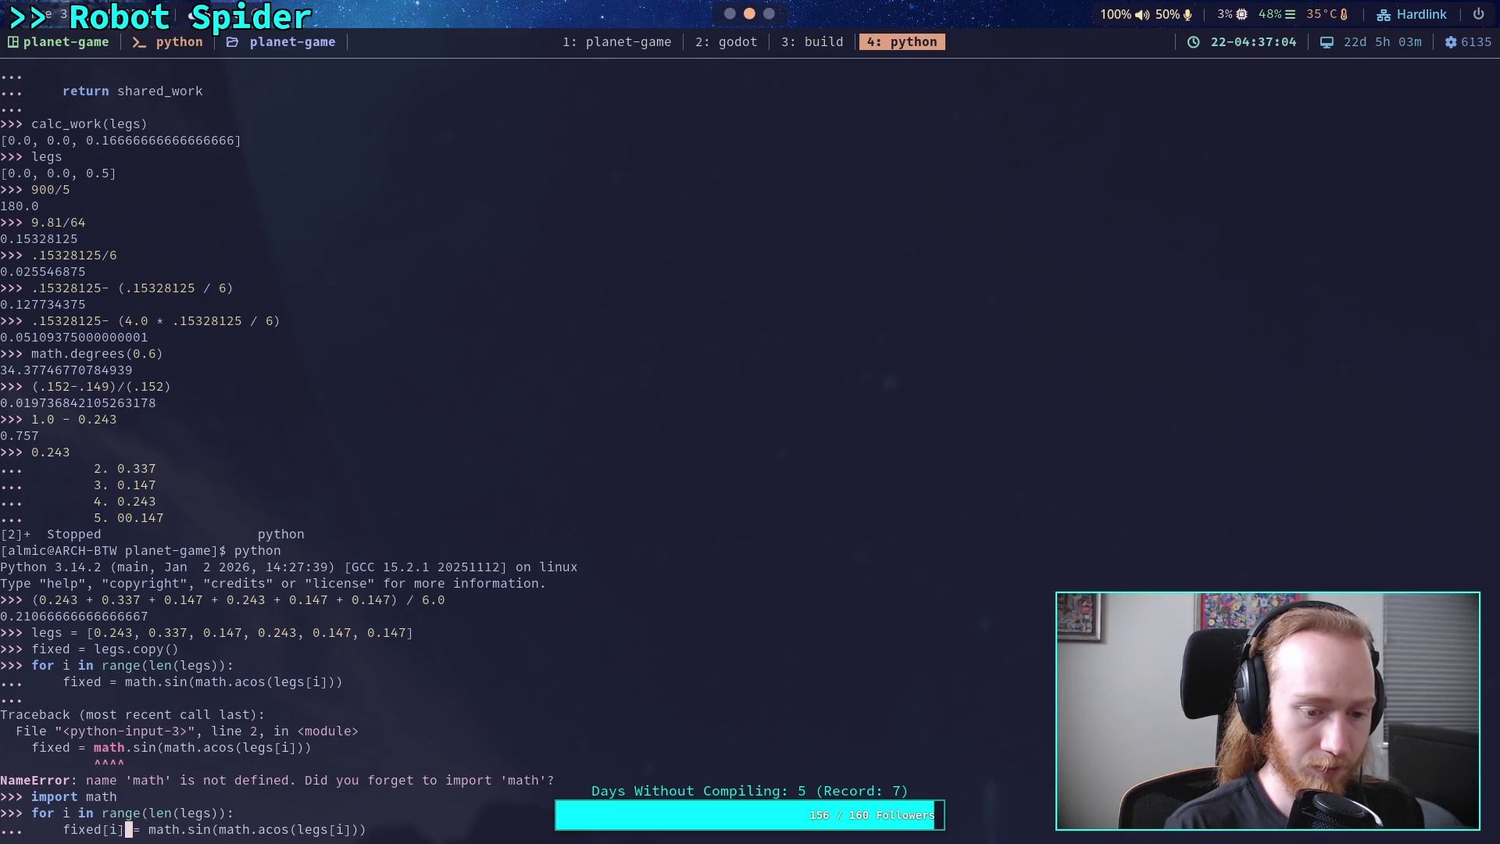
key(End)
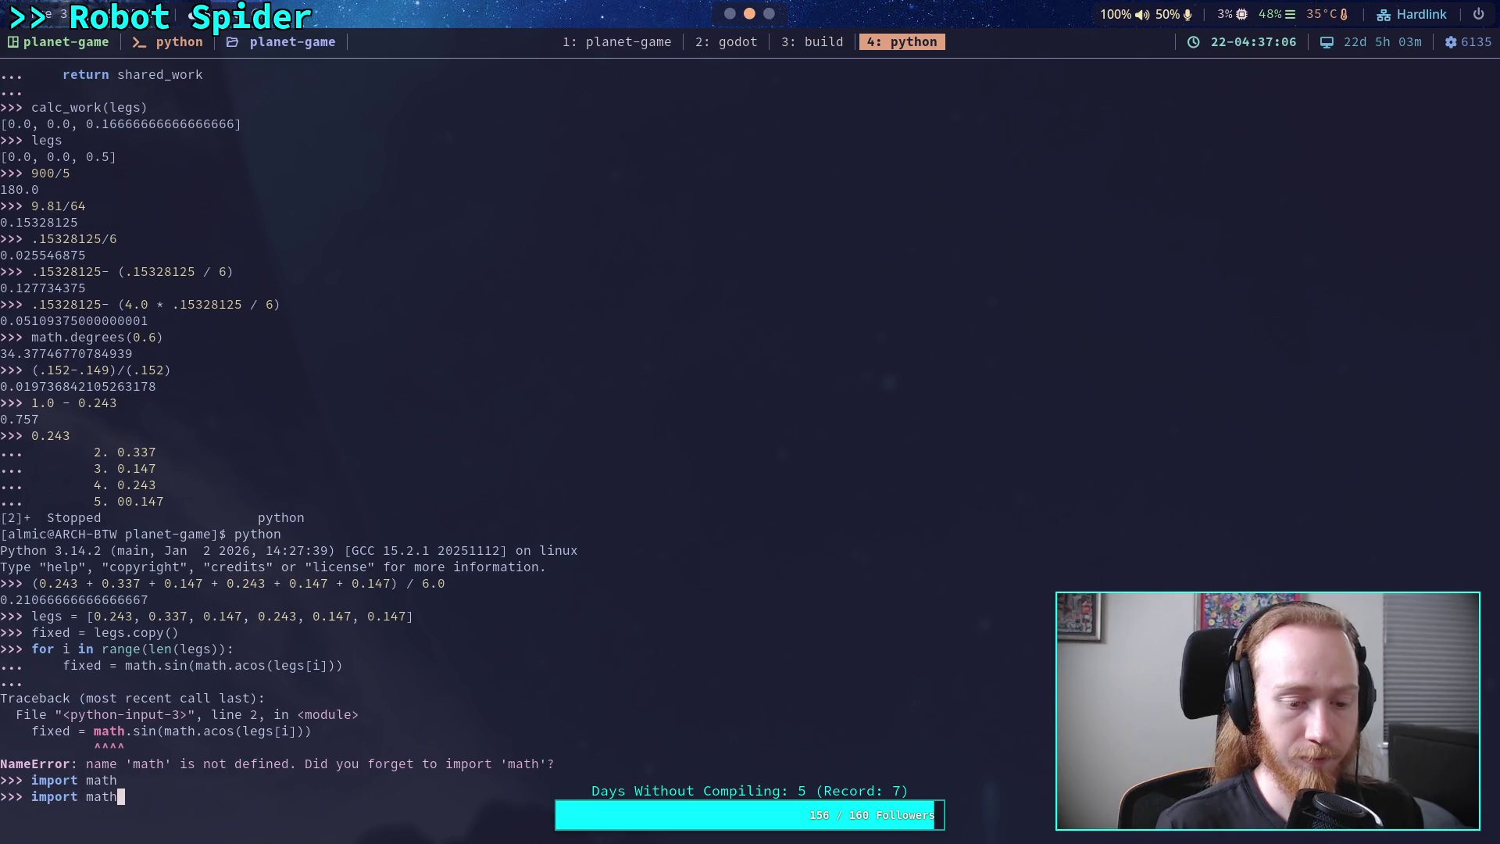
key(Return)
key(Return)
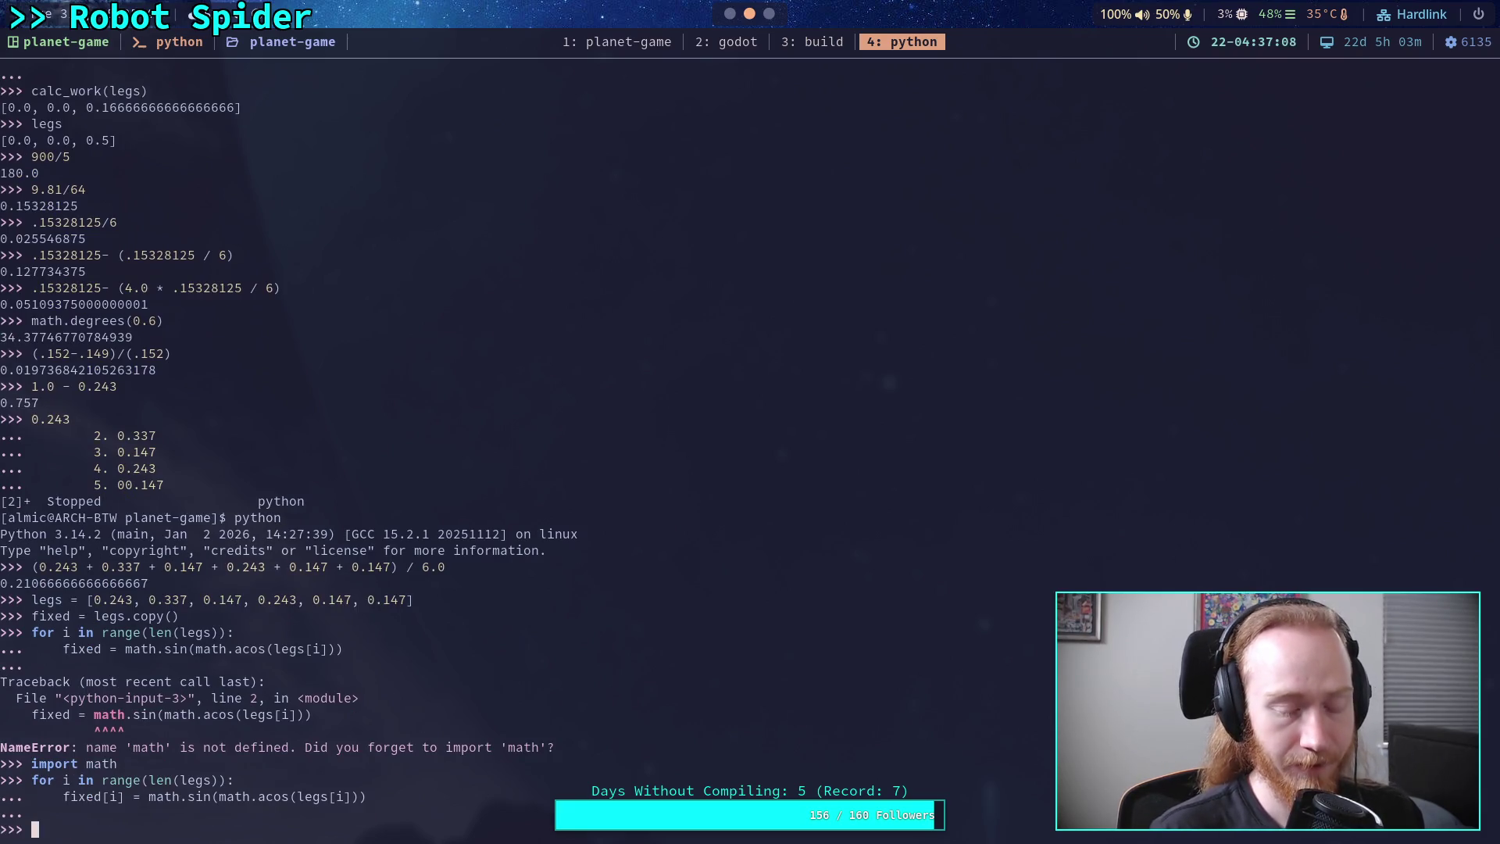
text(fixed)
key(Return)
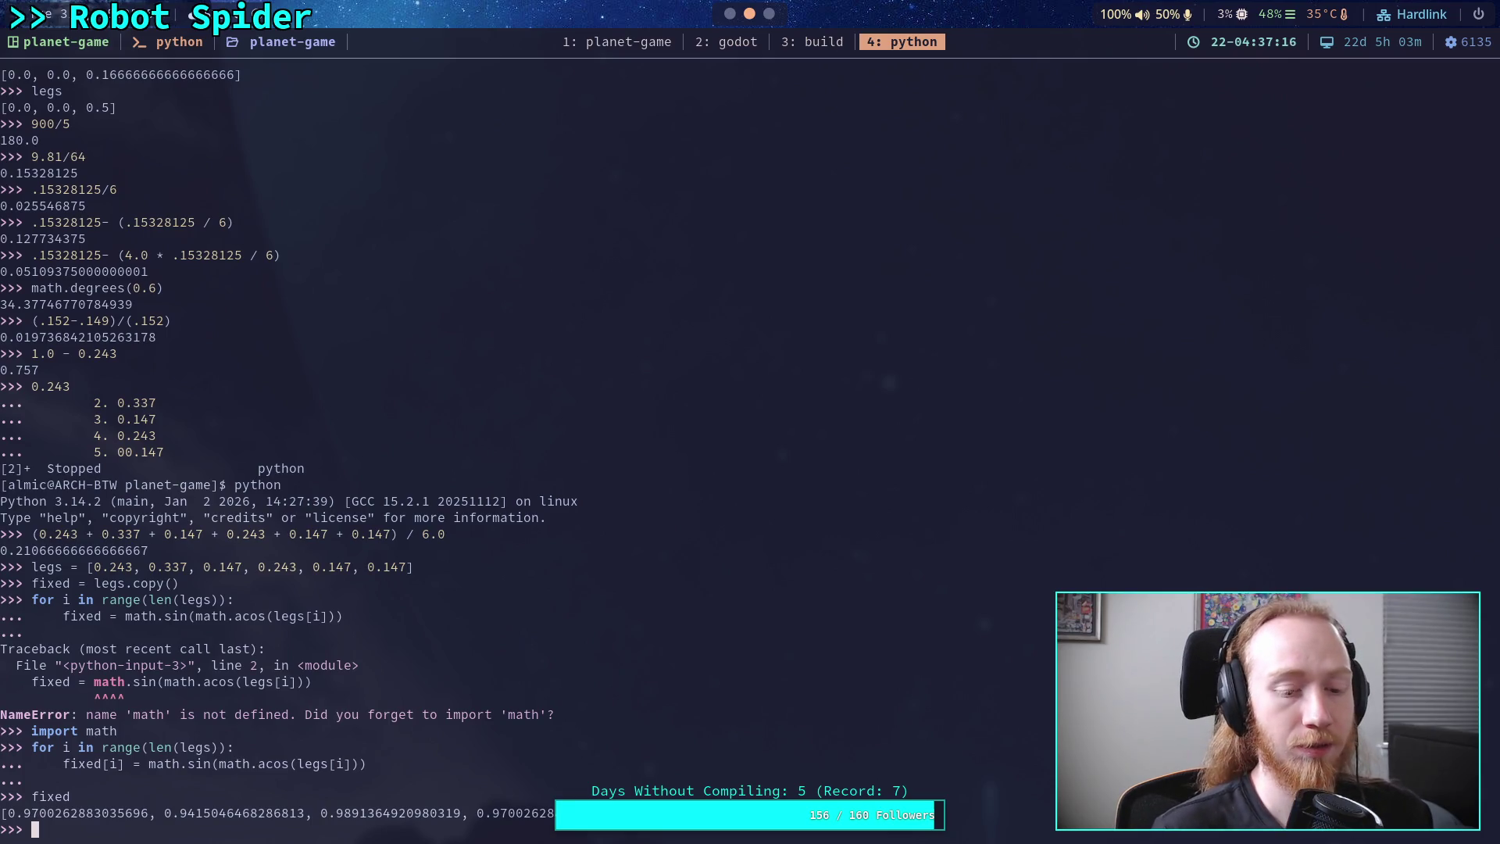
- Change the loop to fixed[i] = 1.0 - math.sin(math.acos(legs[i])) and print the small corrections
key(Up)
key(Up)
key(ctrl+Left)
key(ctrl+Left)
key(ctrl+Left)
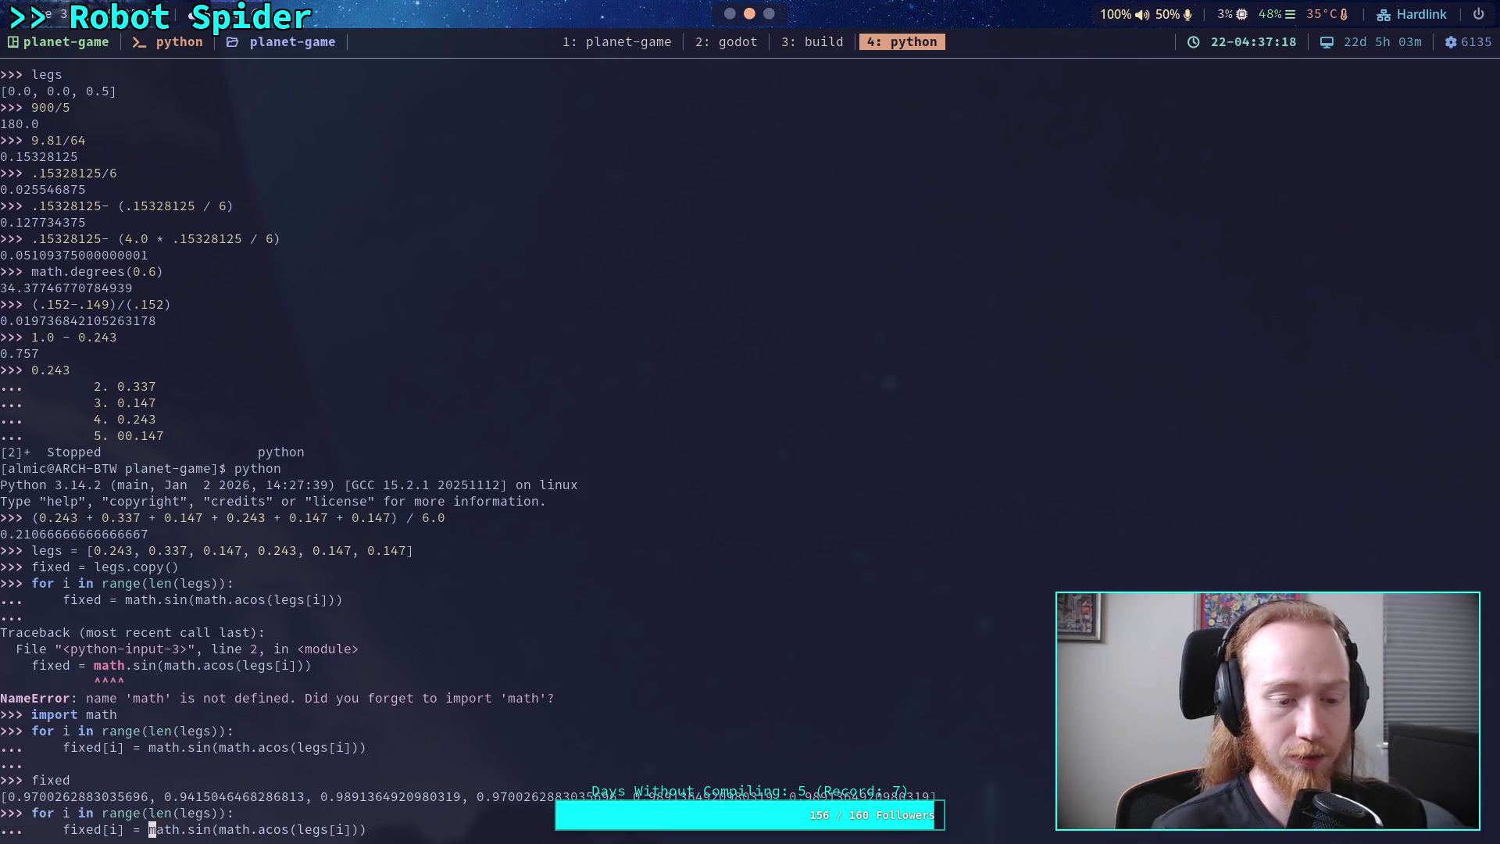
text(1.0 -)
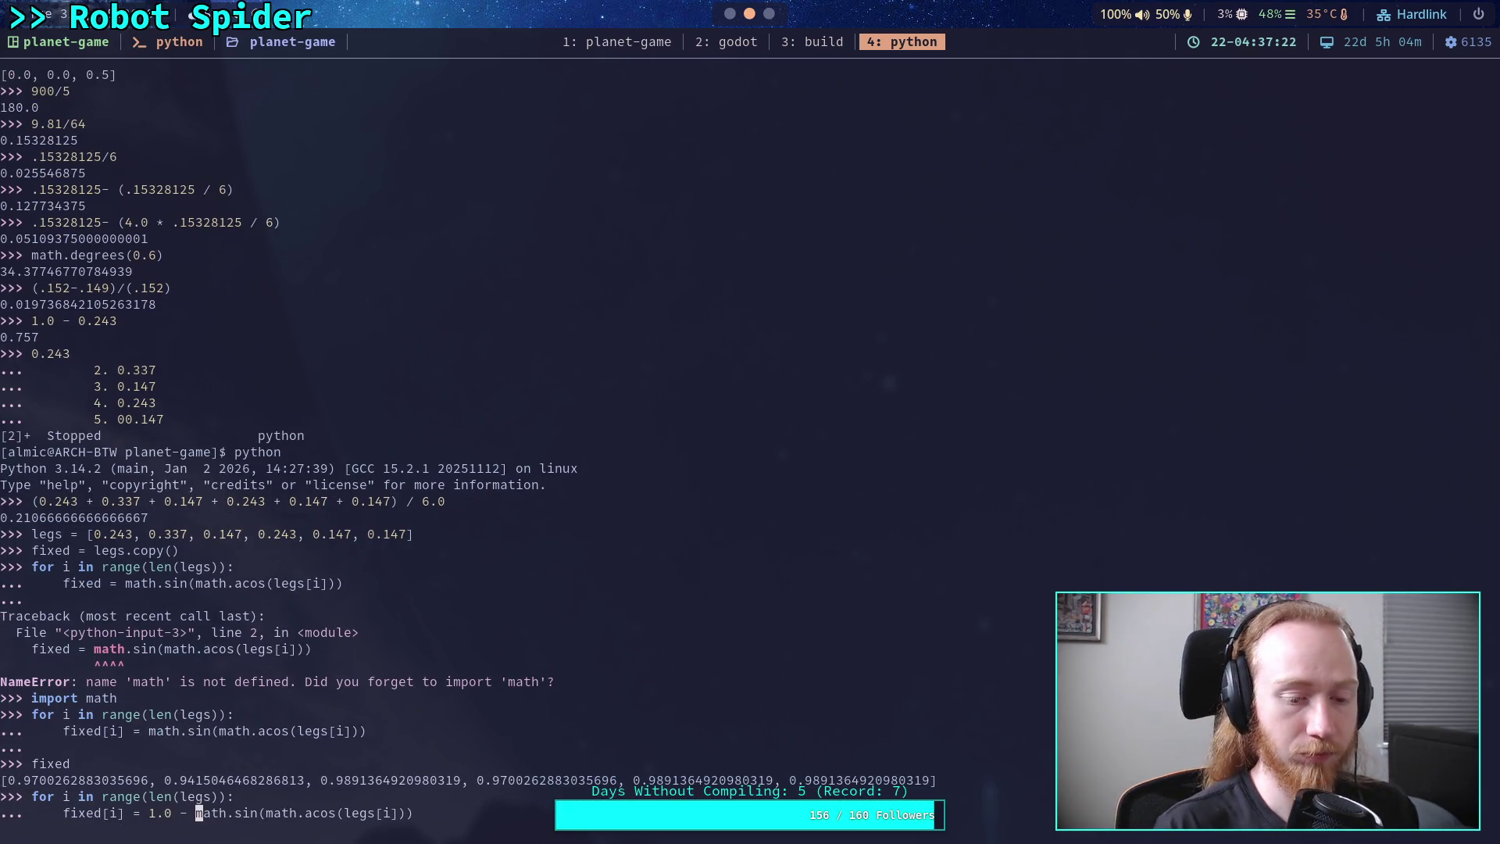
key(Right)
key(Right)
key(Right)
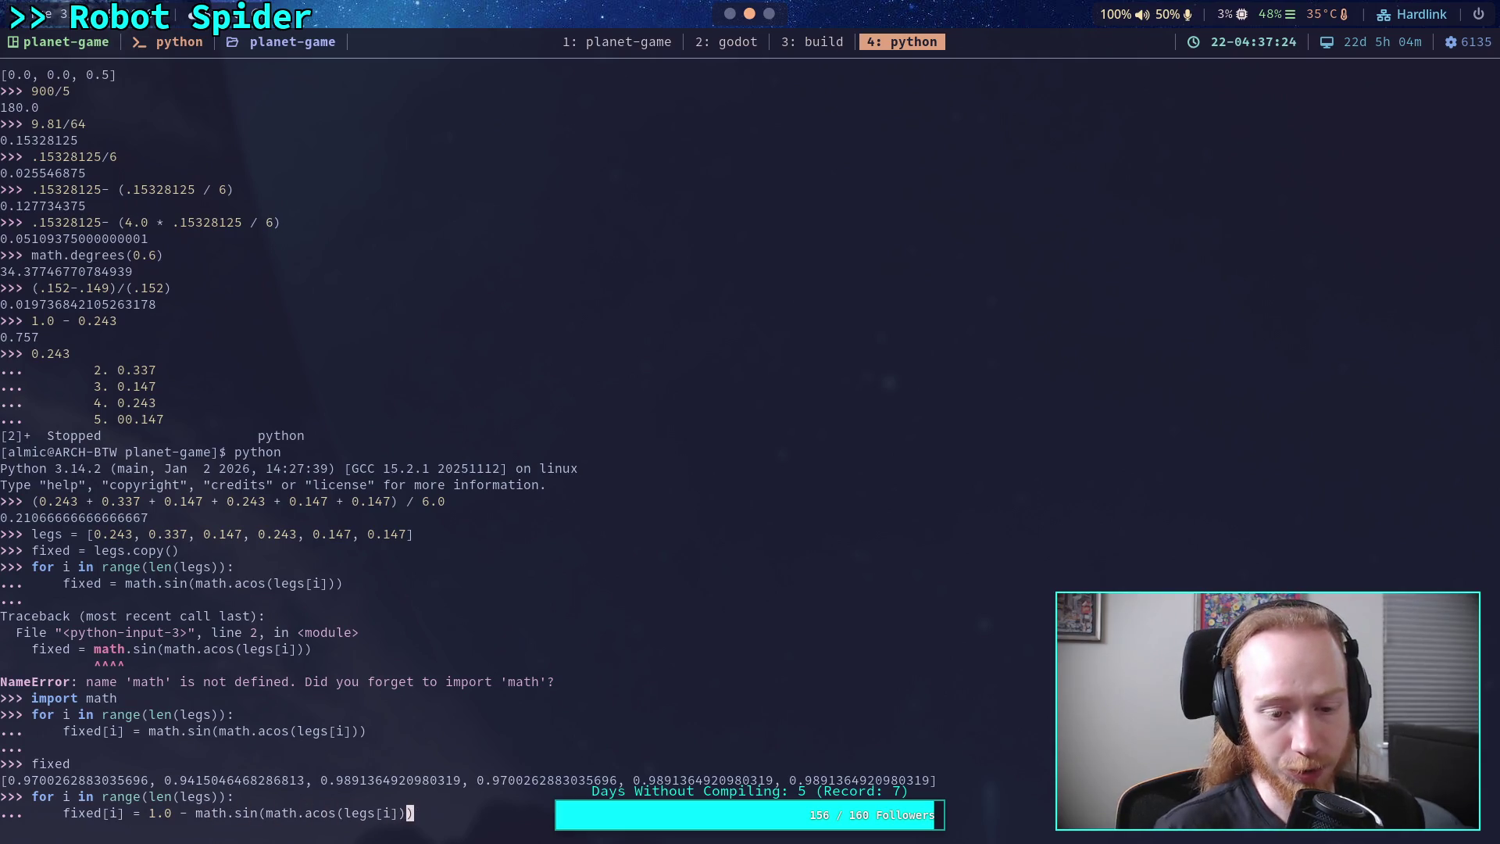
key(Right)
key(Return)
key(Return)
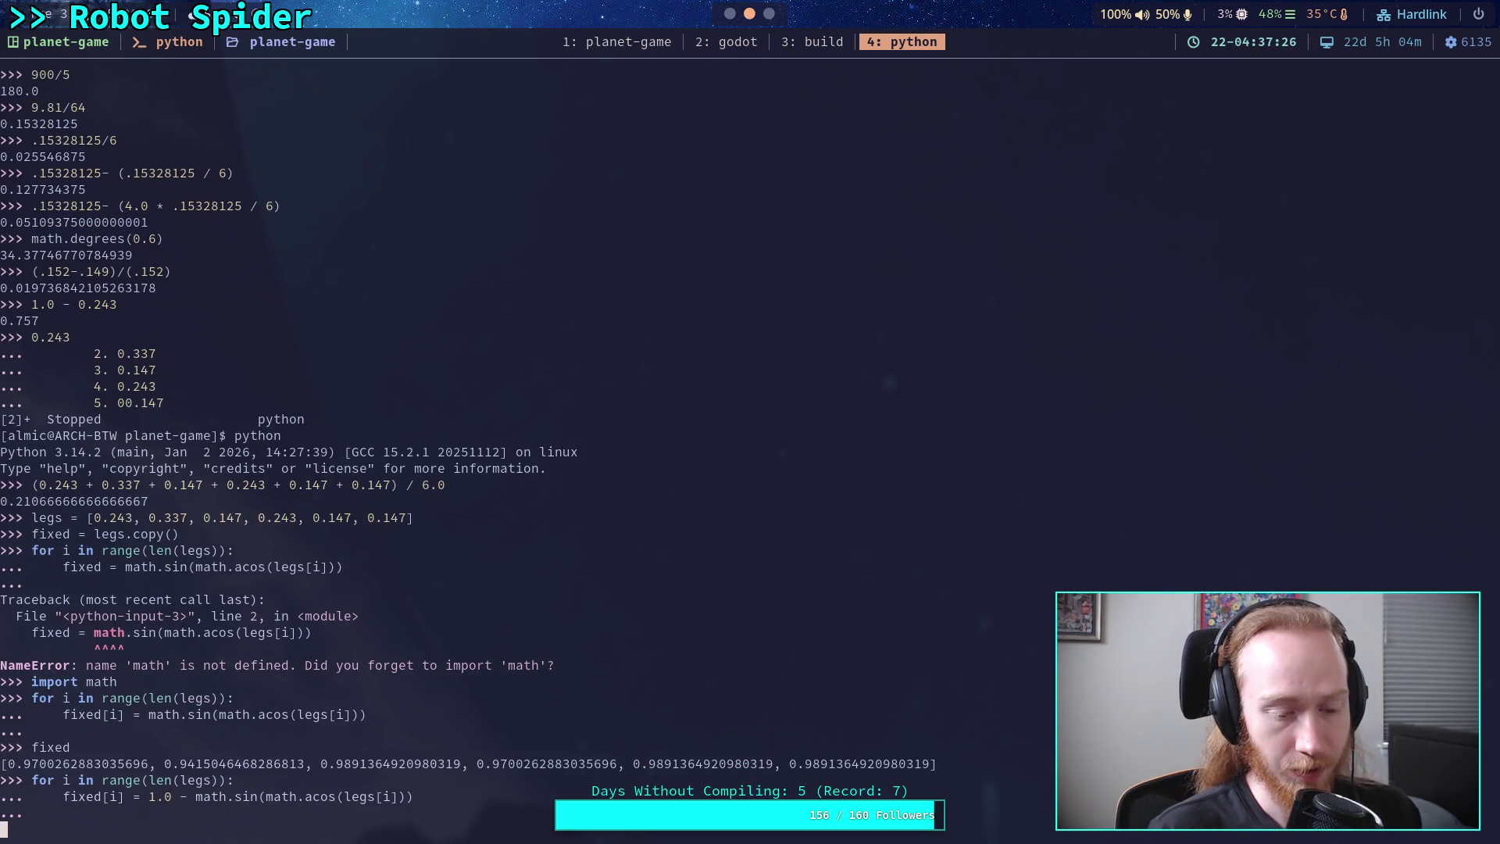
text(fixed)
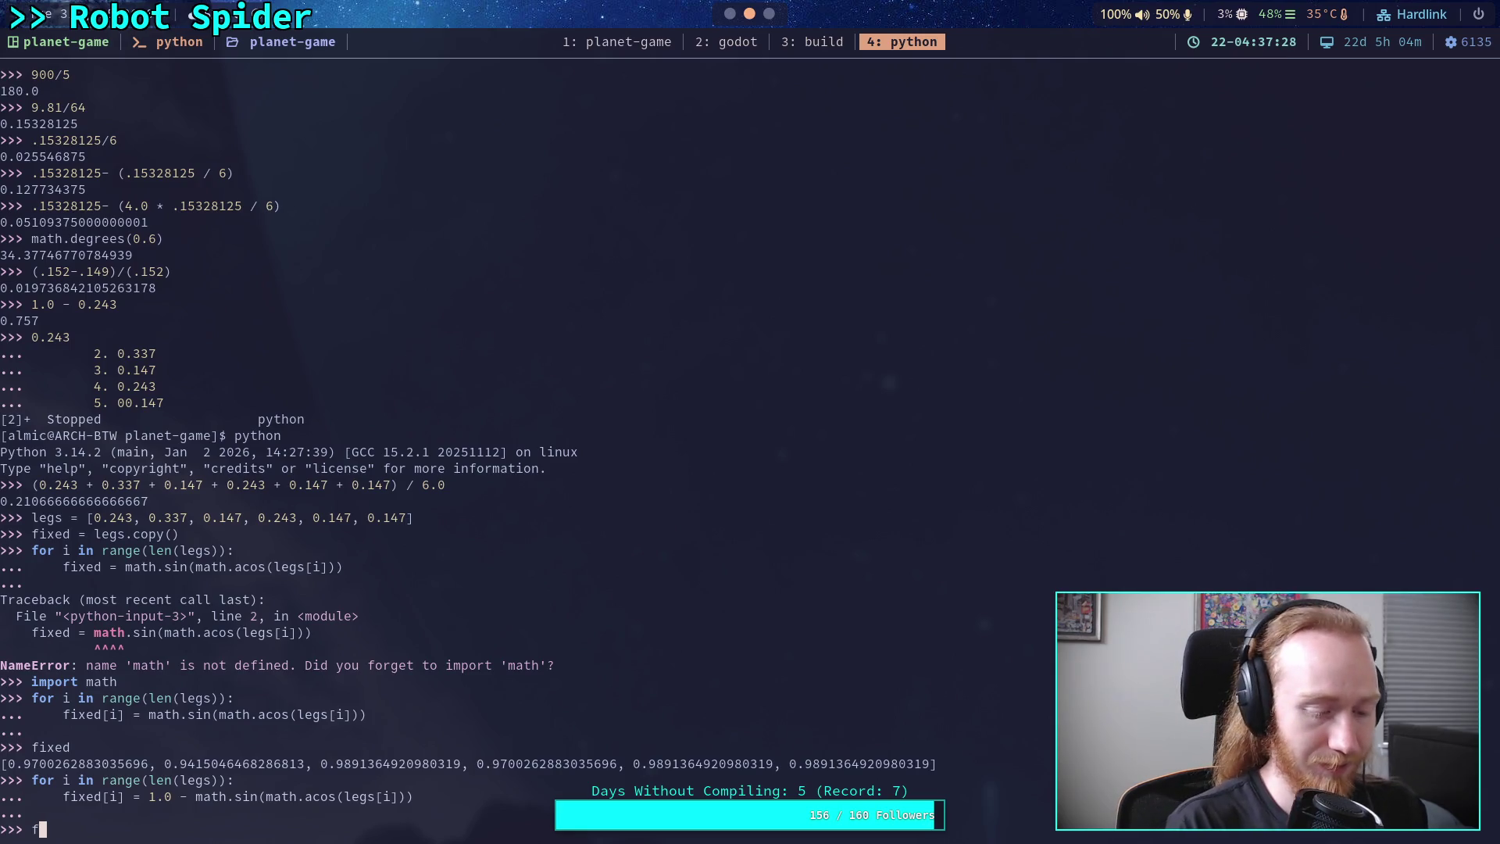
key(Return)
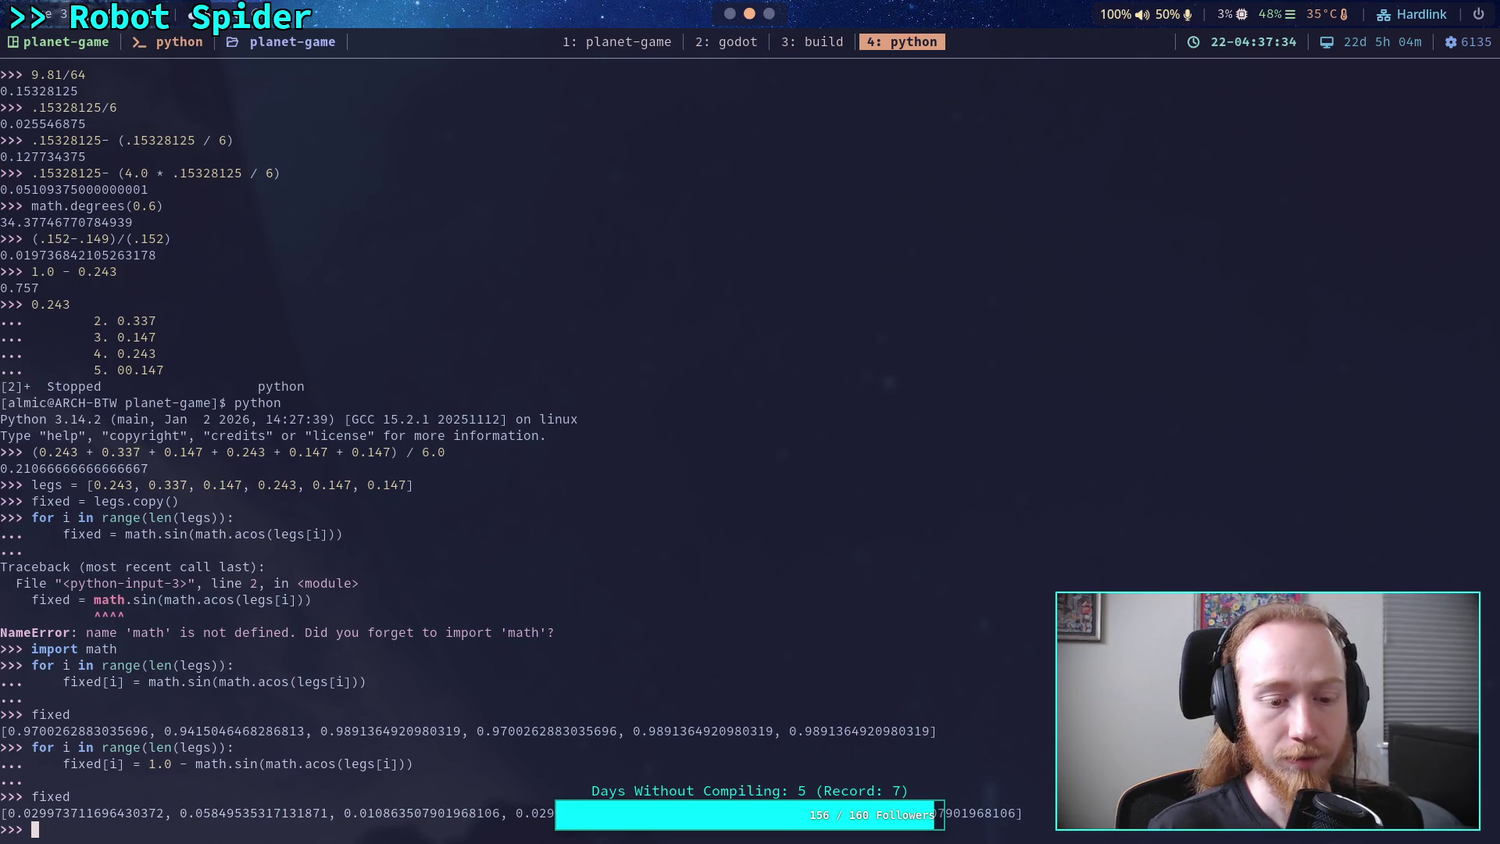
key(Up)
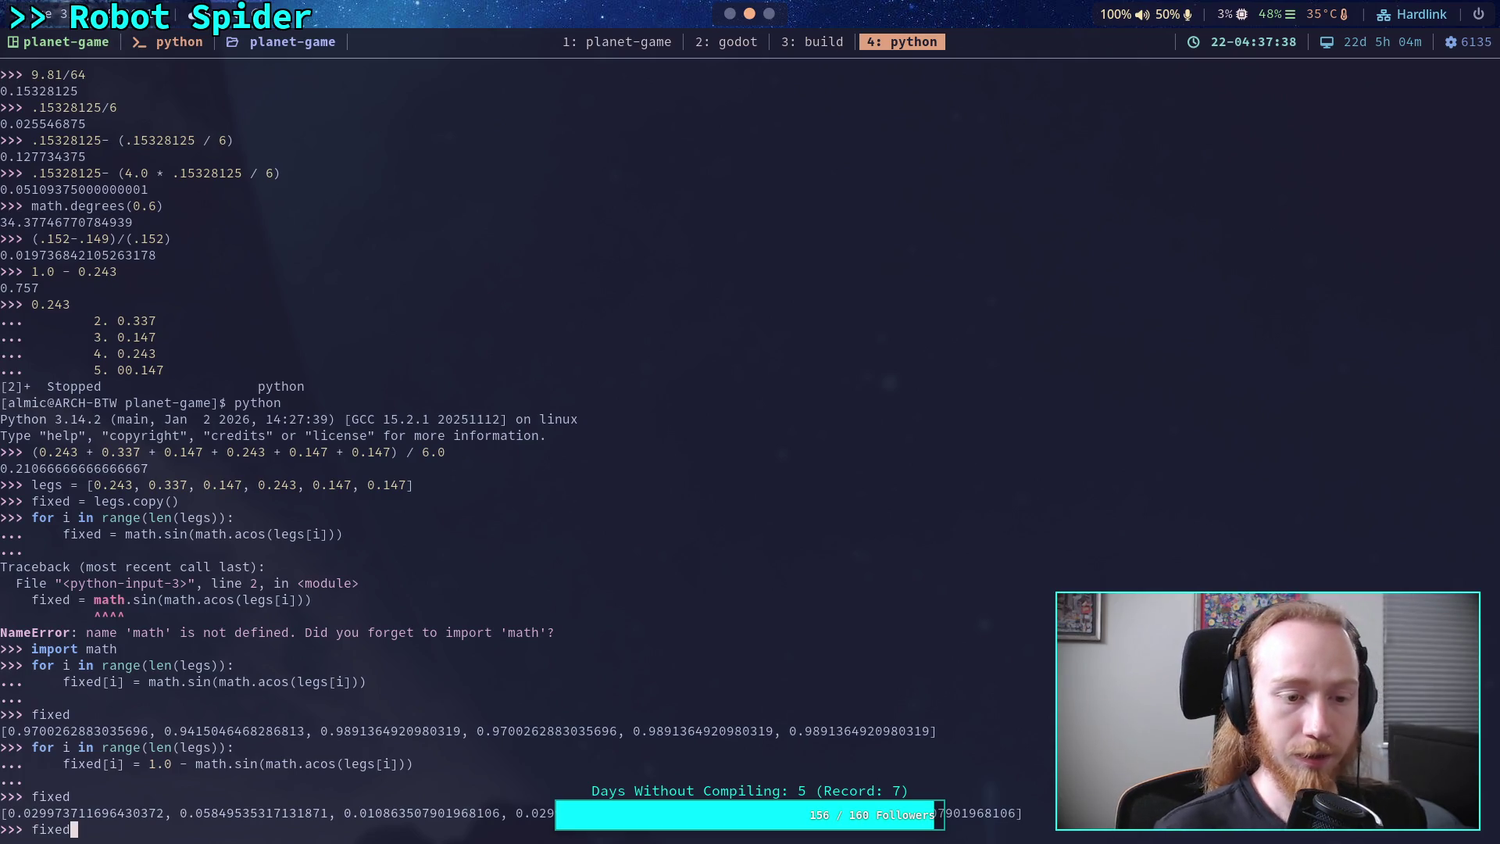
- Evaluate sum(fixed) as 0.1510 and sum(fixed) / 6.0 as about 0.0252
key(BackSpace)
key(BackSpace)
key(BackSpace)
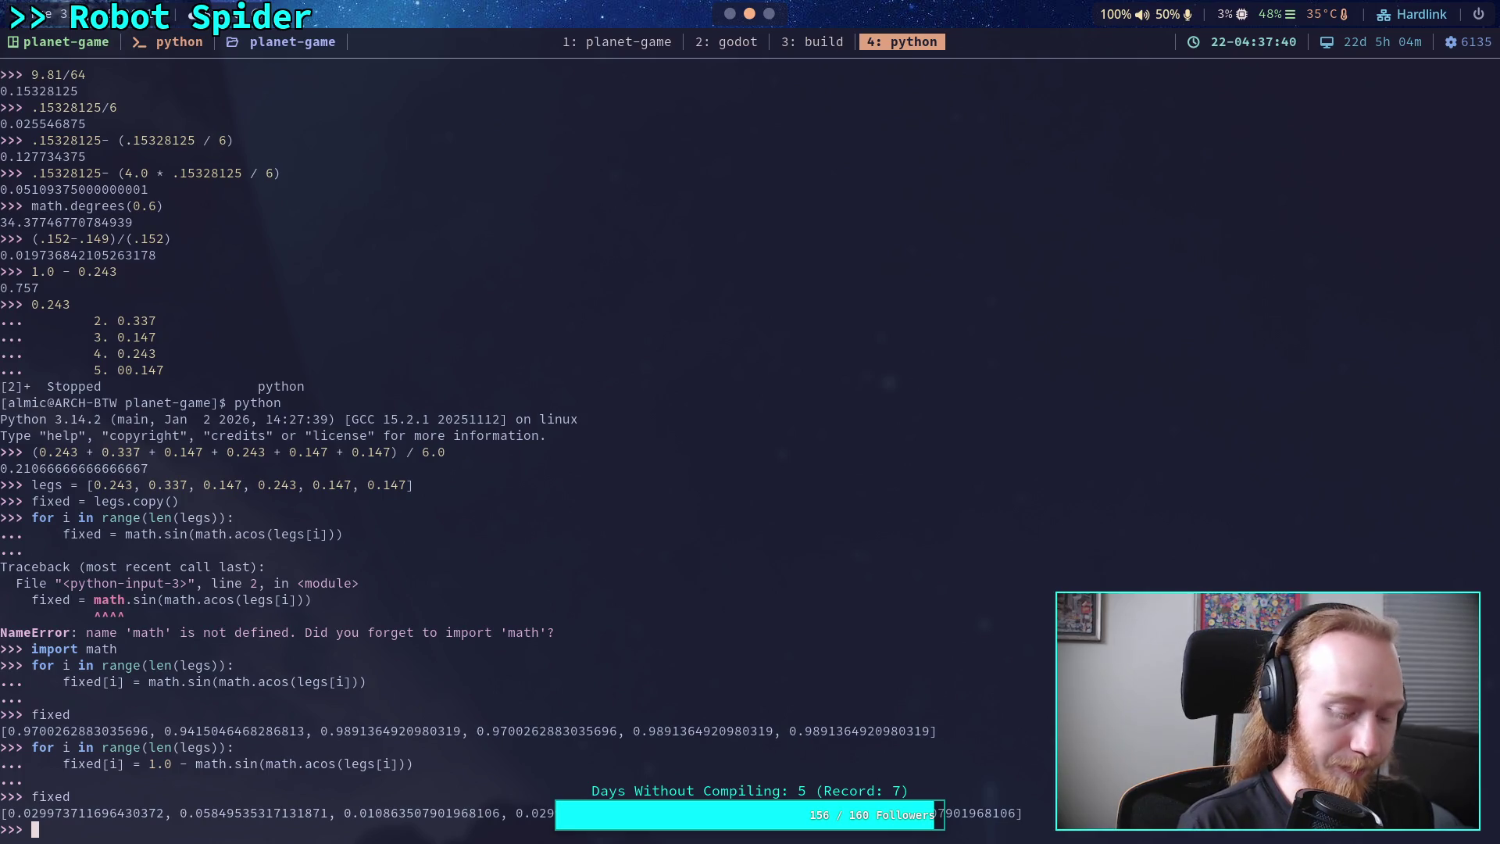
text(sum)
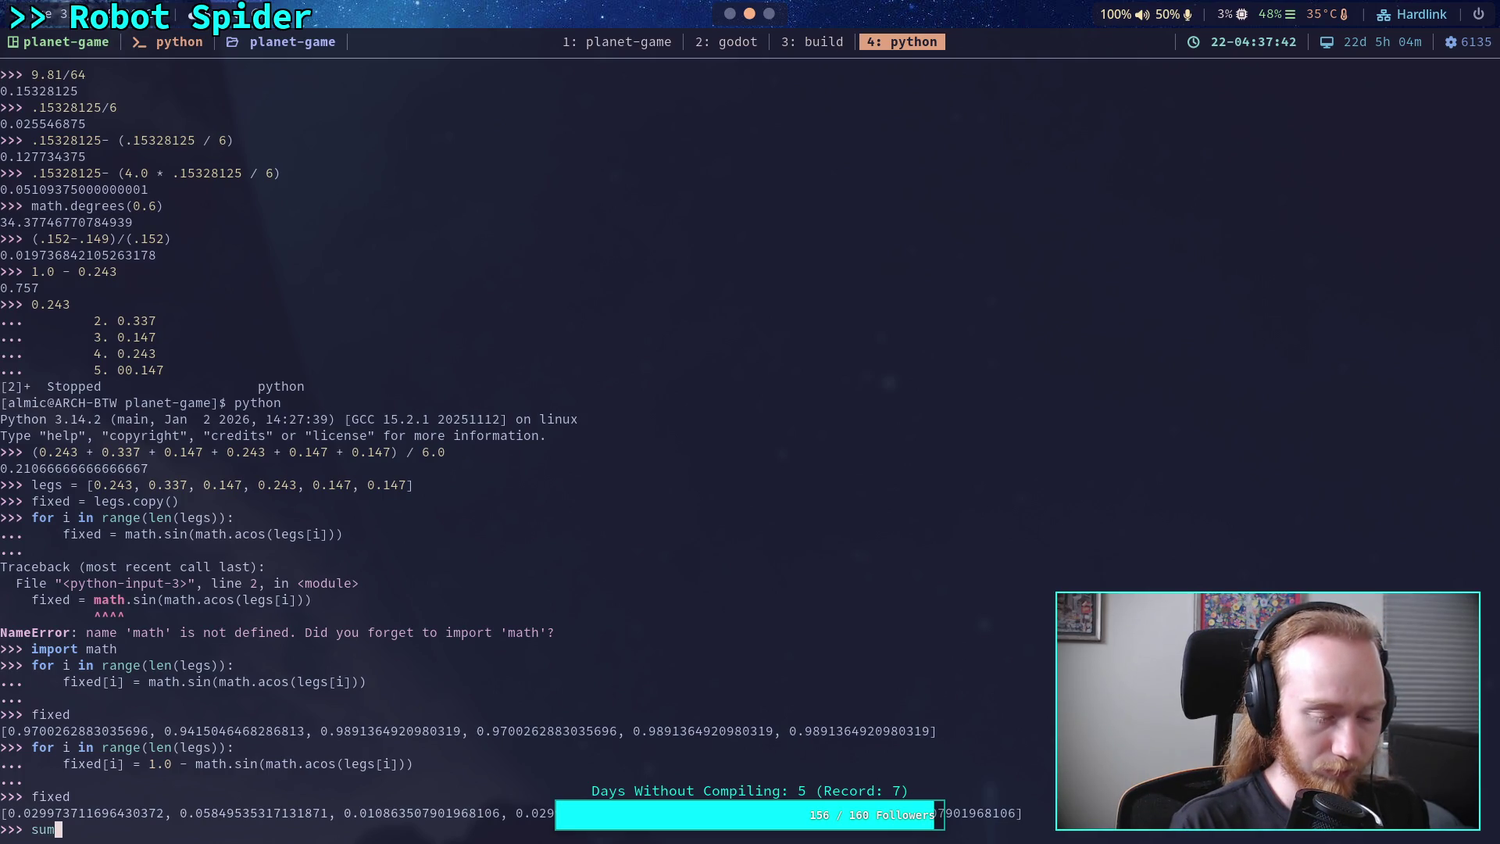
text((fixed))
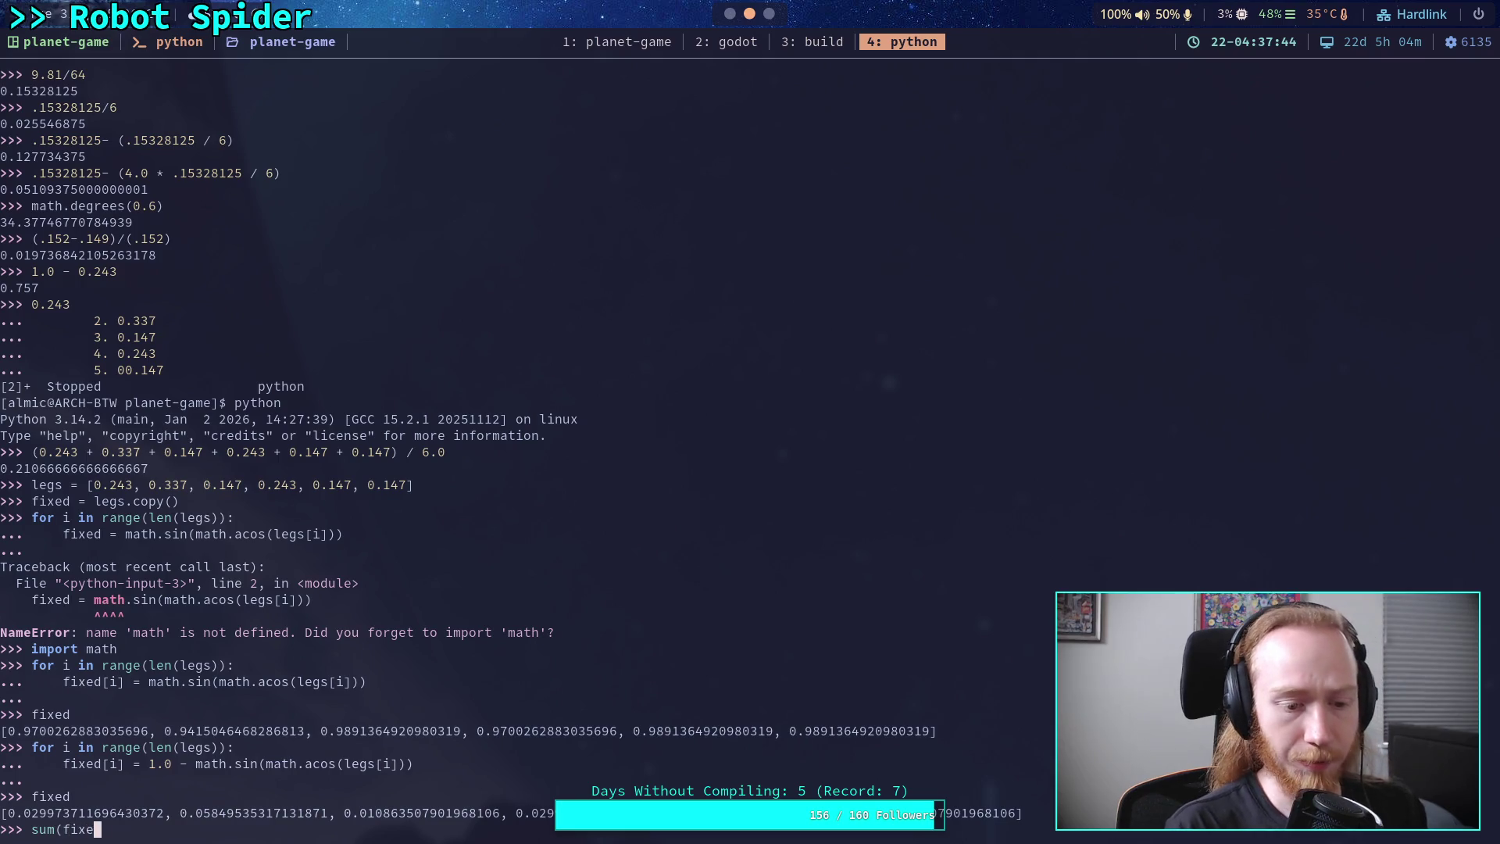
key(Return)
key(Up)
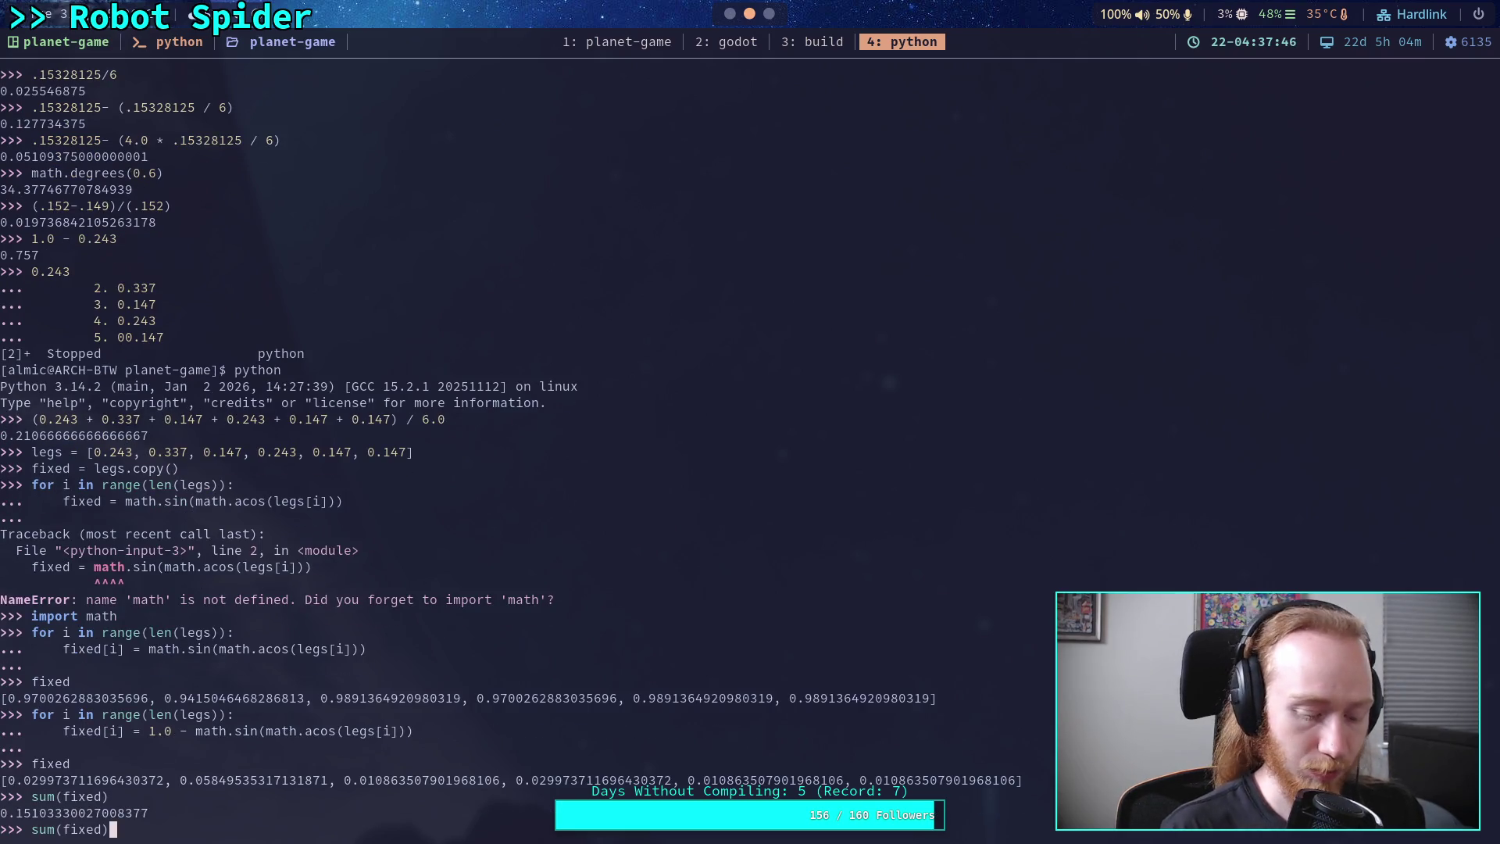
text( / 6.0)
key(Return)
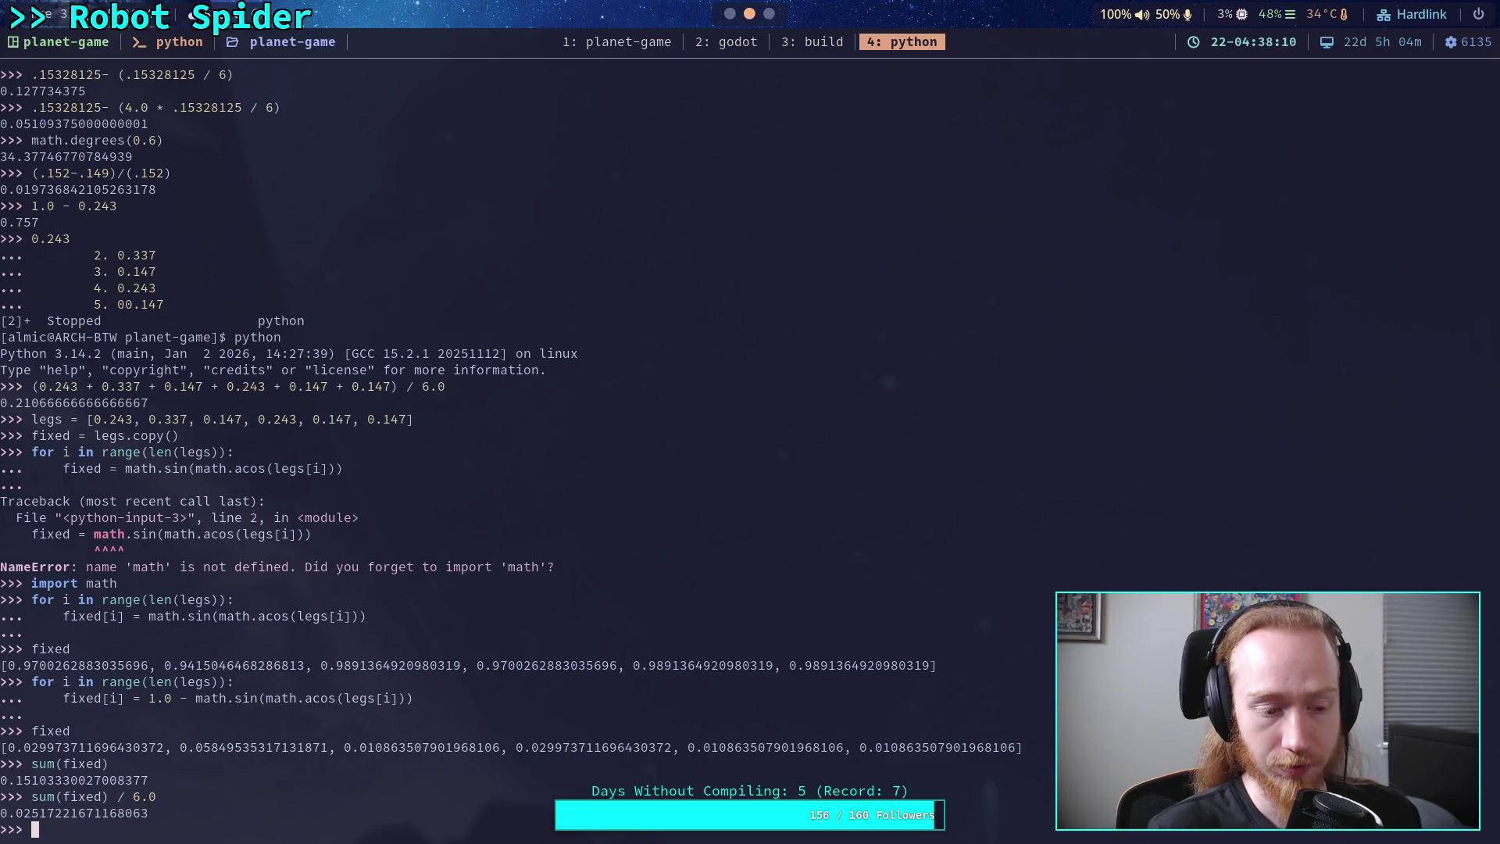
key(Up)
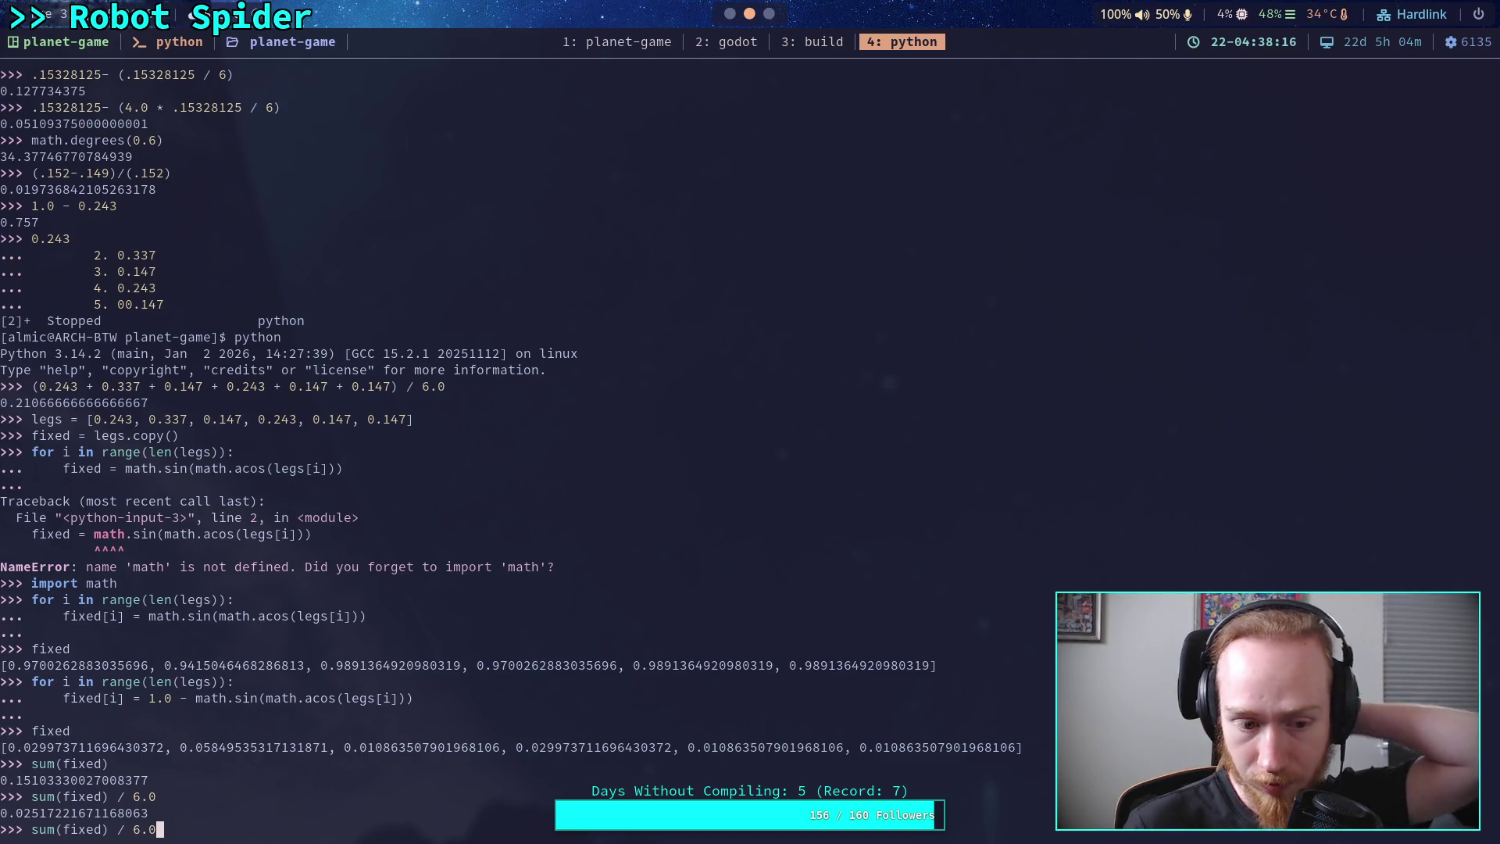
key(Up)
key(Up)
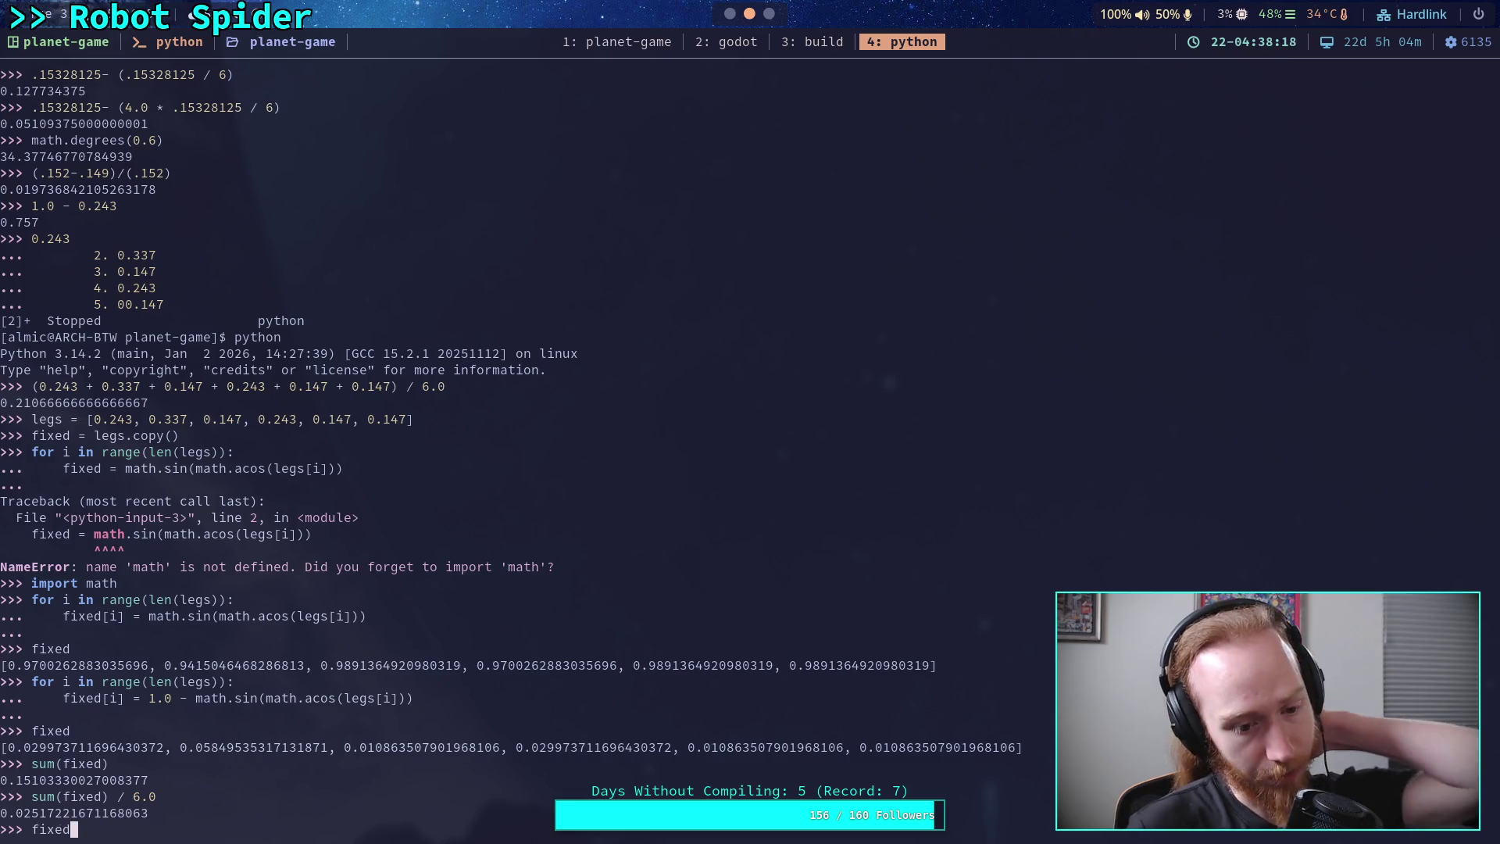
- Rewrite the loop around math.acos(legs[i]) with a 2.0 / math.pi scaling and run it
key(Up)
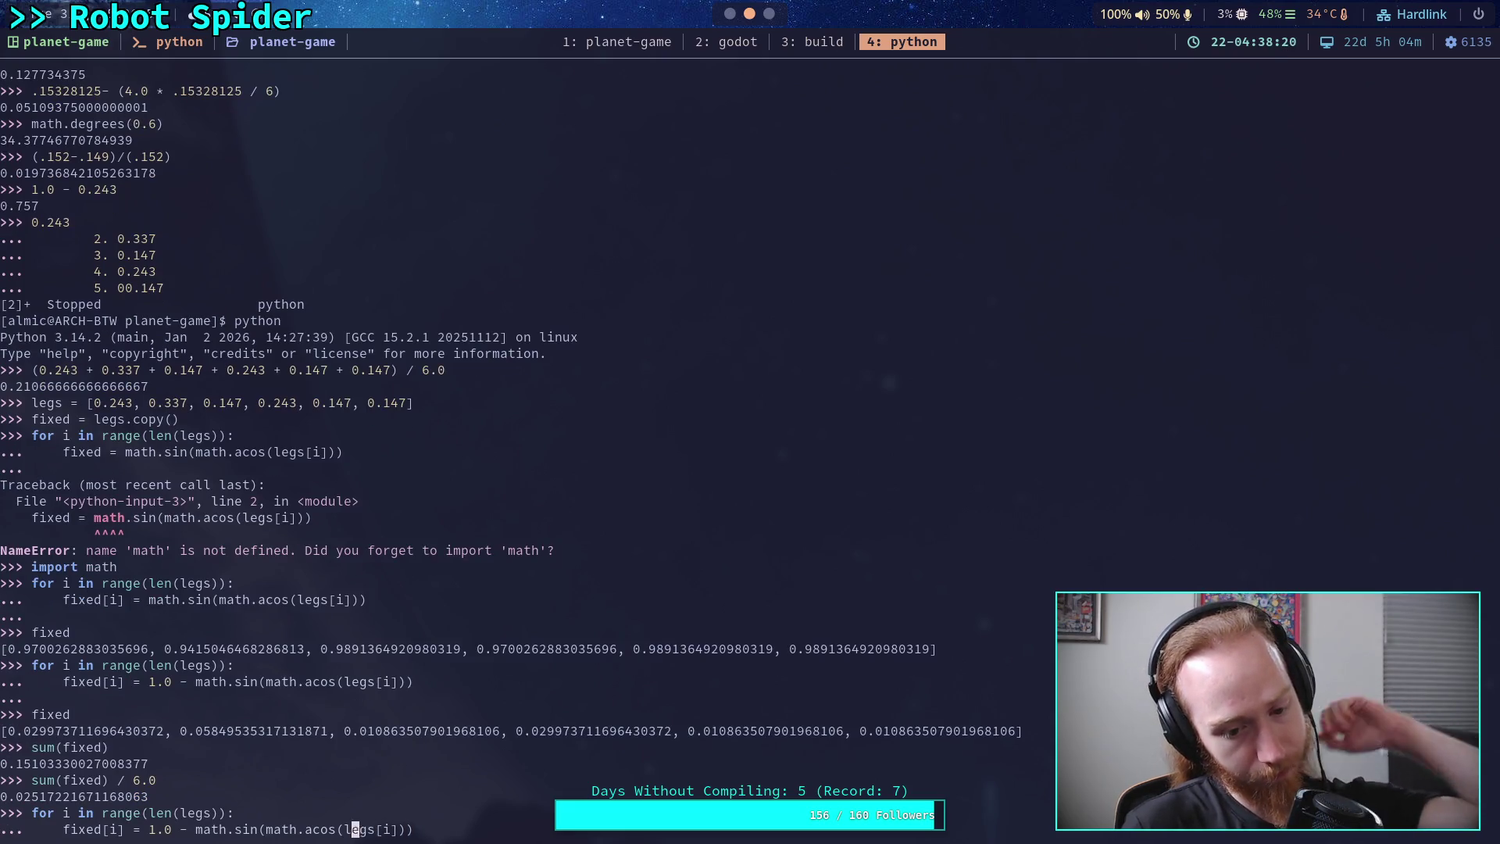
key(ctrl+Left)
key(ctrl+Left)
key(ctrl+Left)
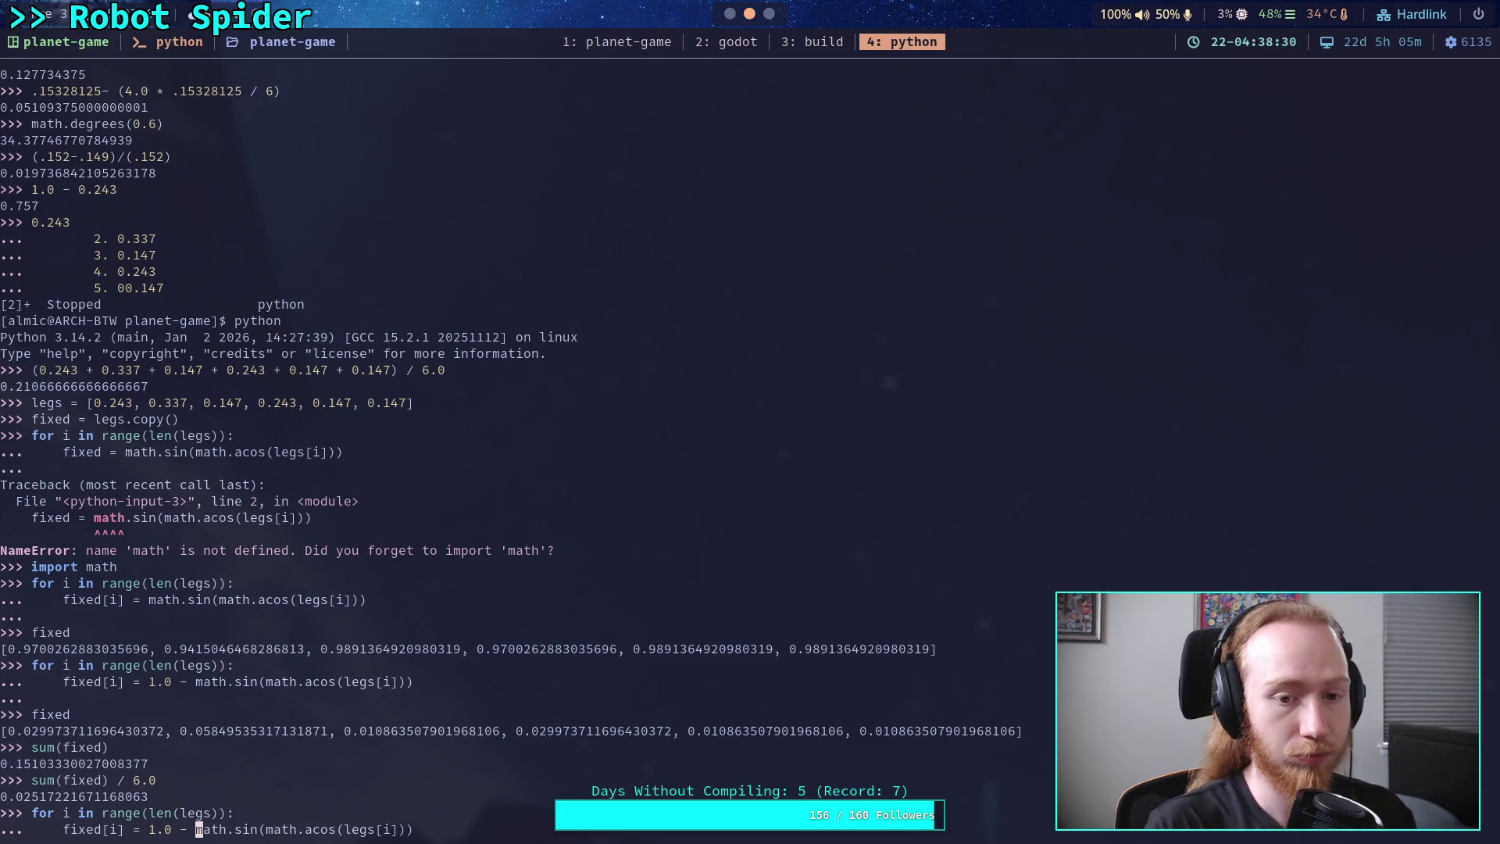
key(BackSpace)
key(BackSpace)
key(BackSpace)
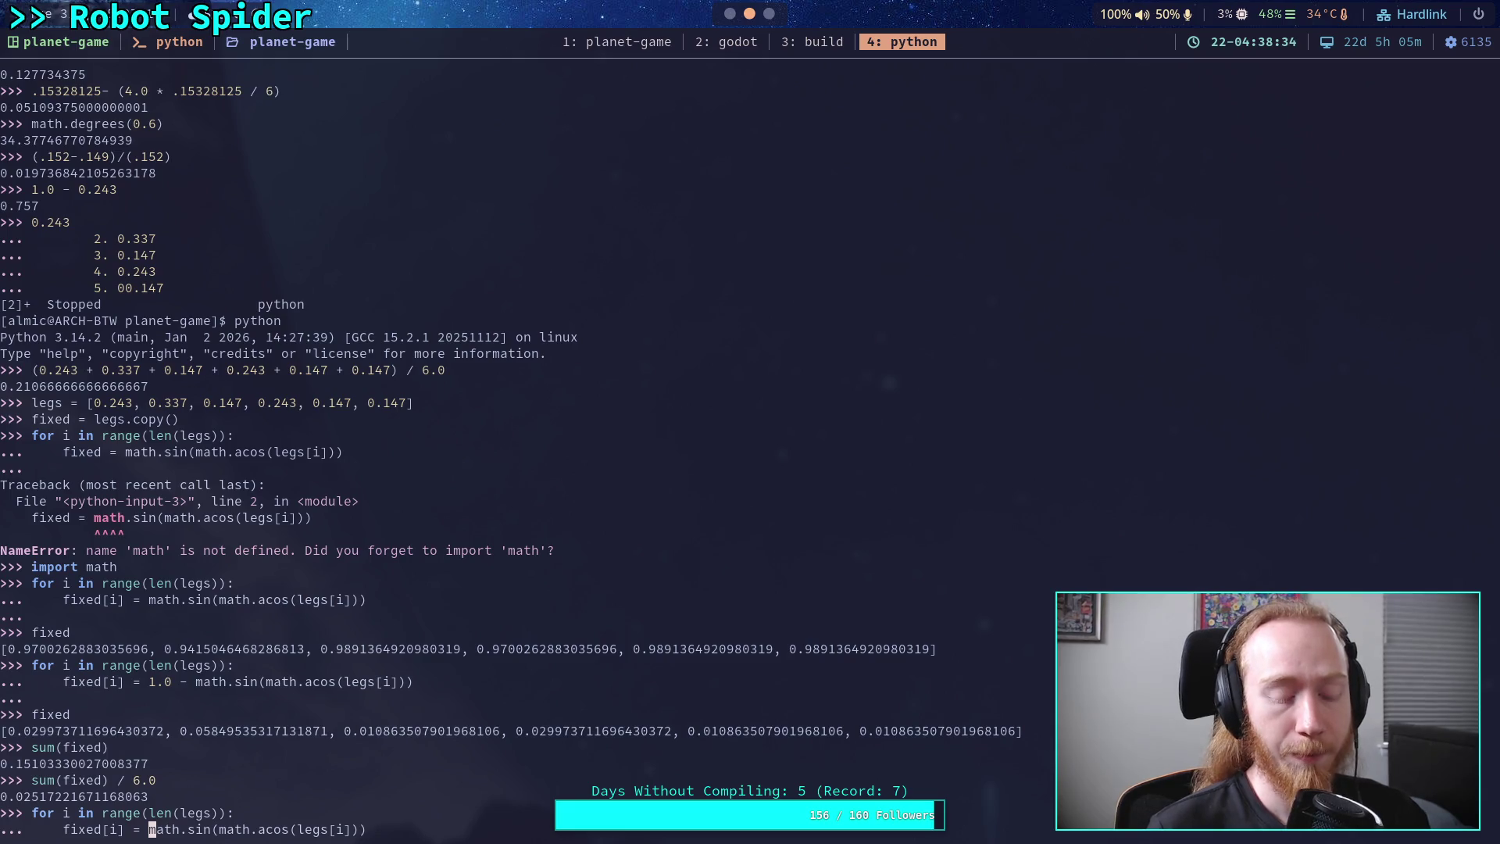
key(Delete)
key(Delete)
key(Delete)
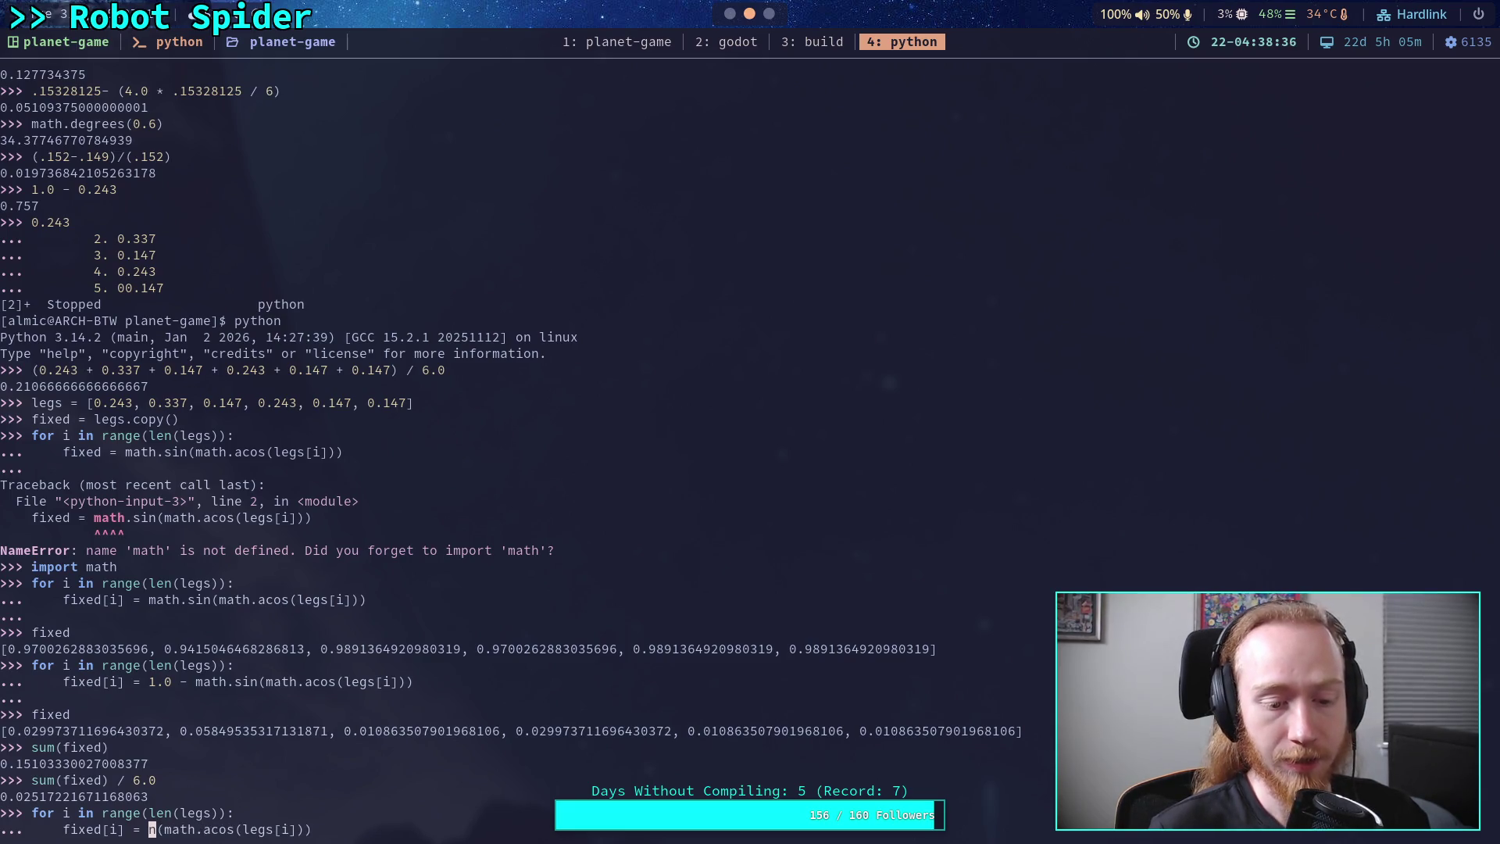
key(Right)
key(Right)
key(Right)
key(BackSpace)
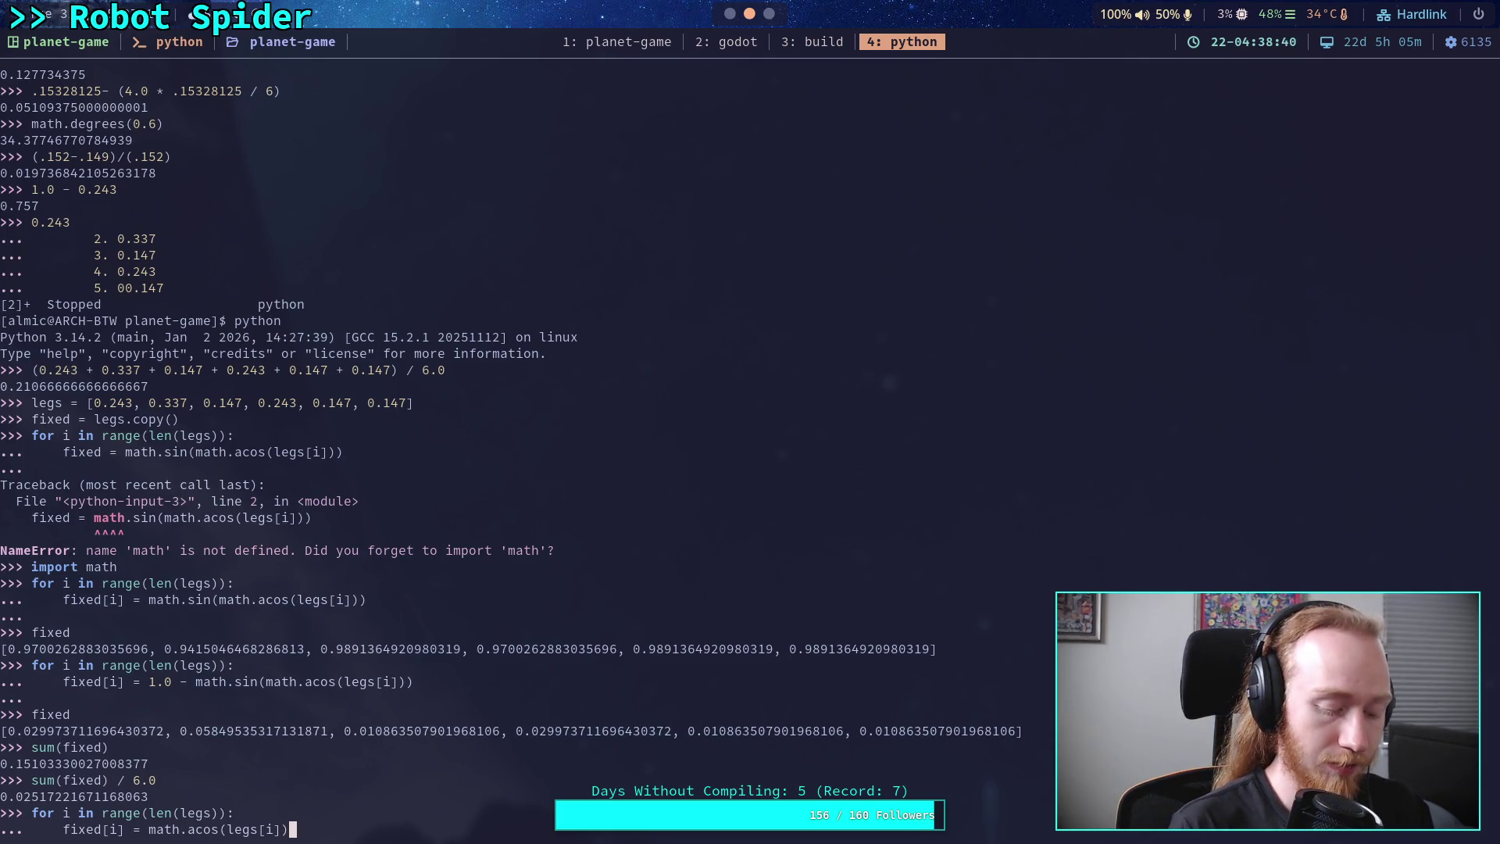
text(*)
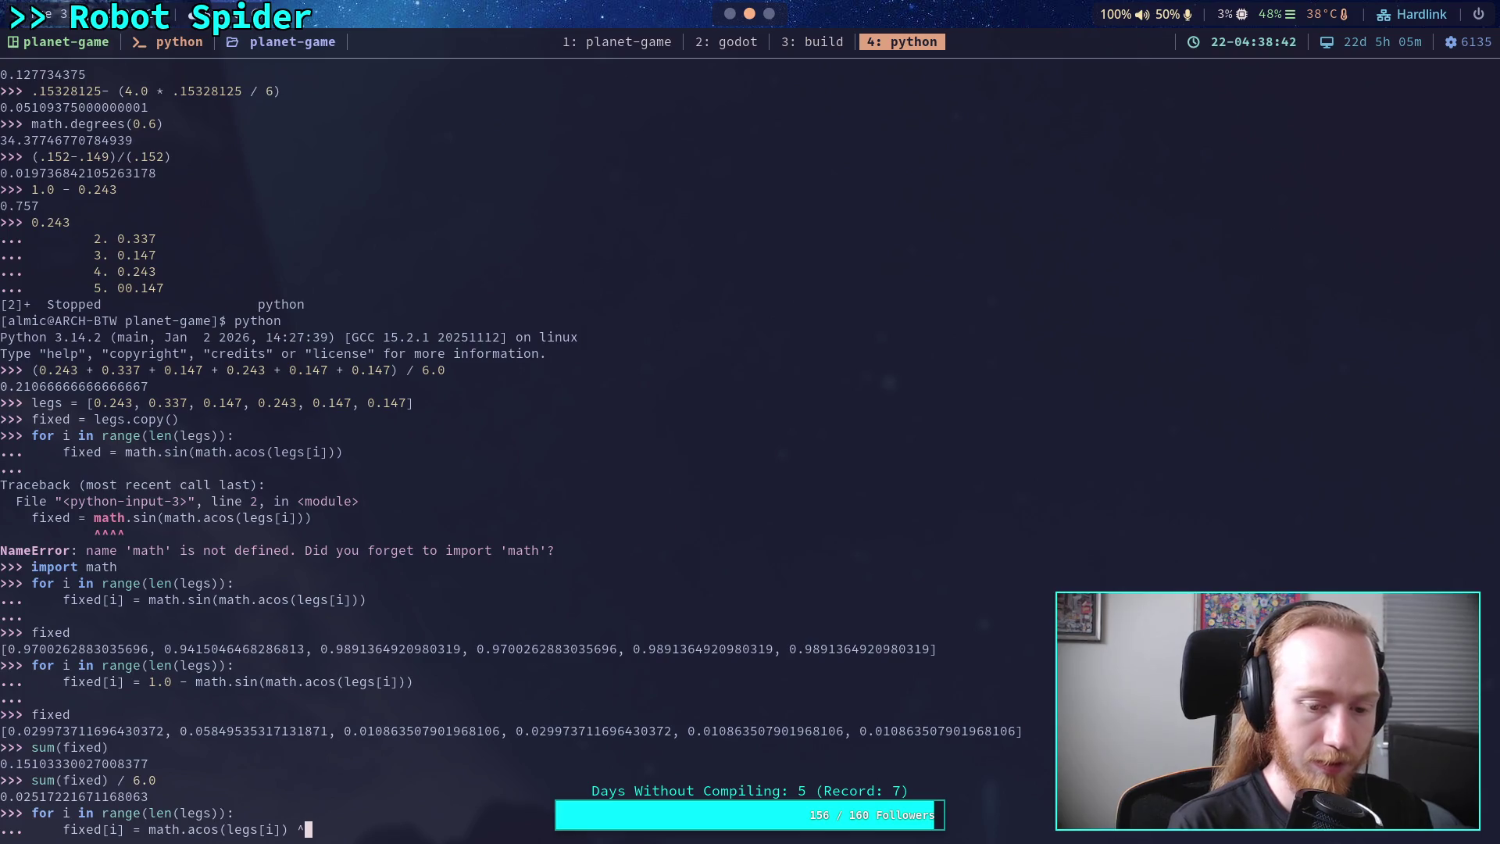
text( ()
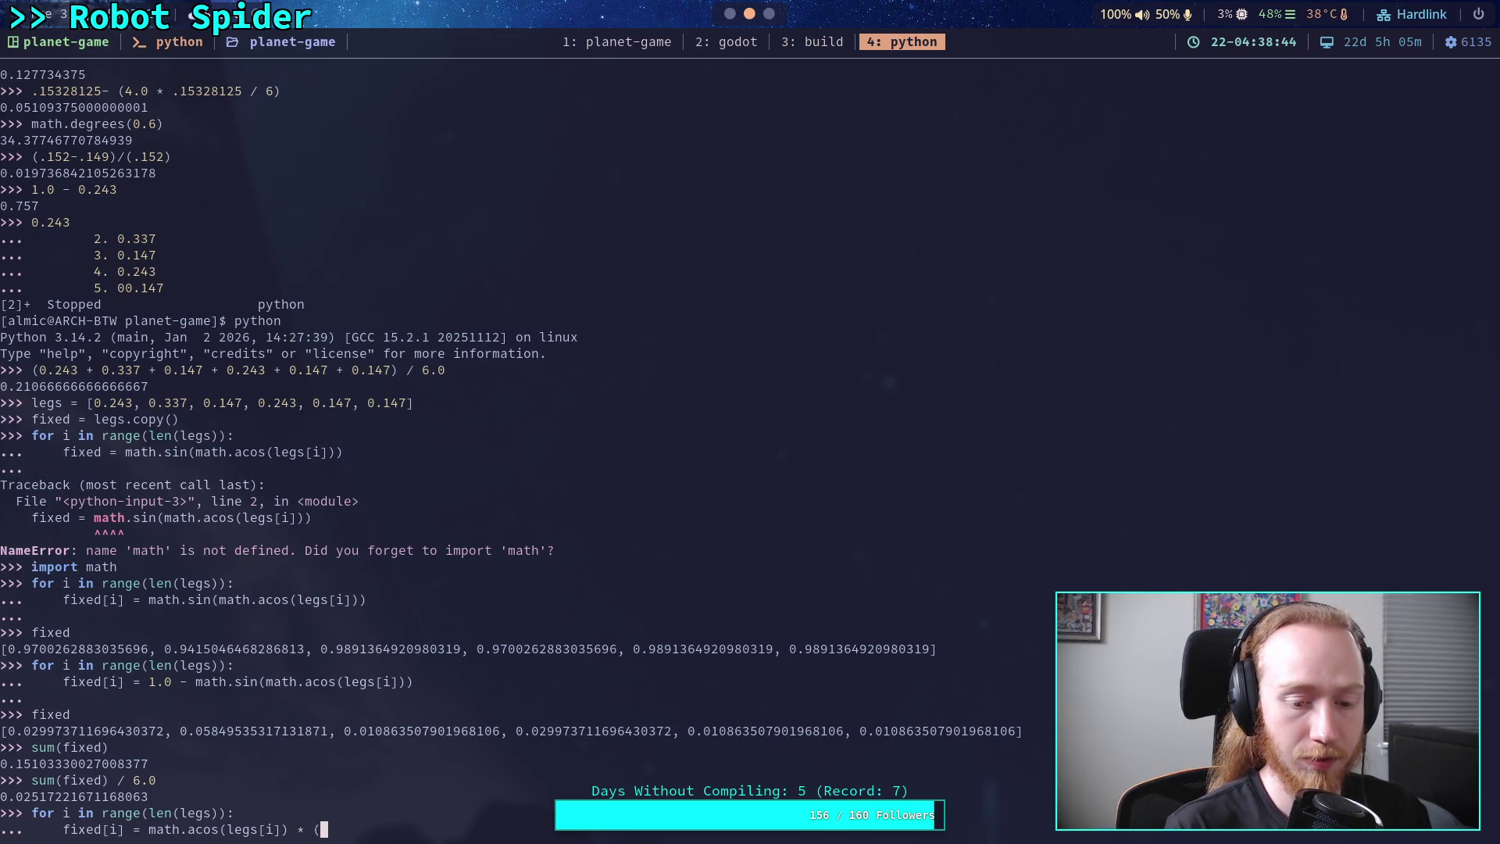
text(math.p)
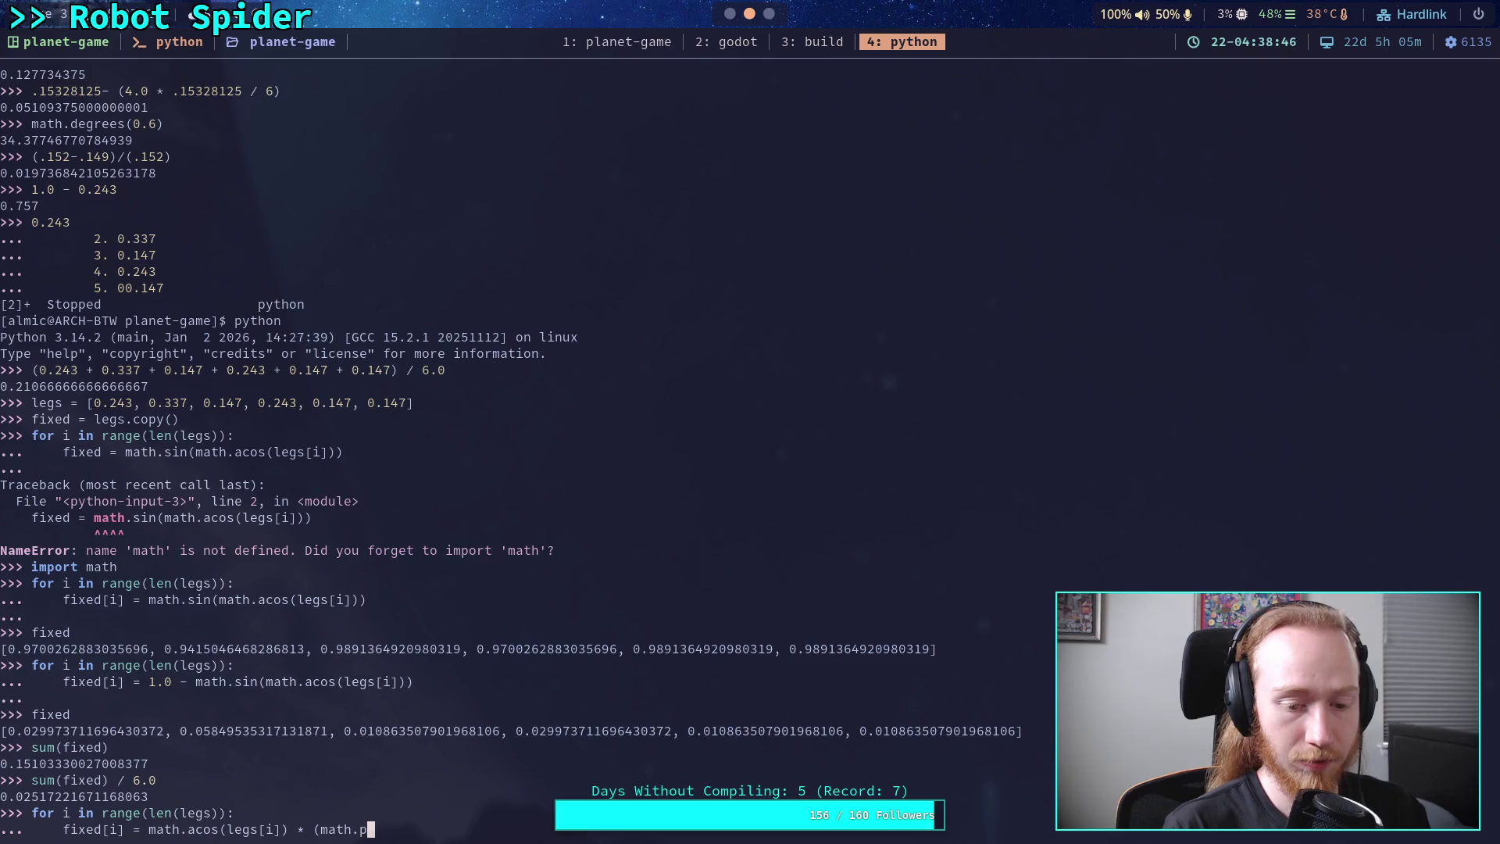
text(u)
key(Left)
key(Left)
key(Left)
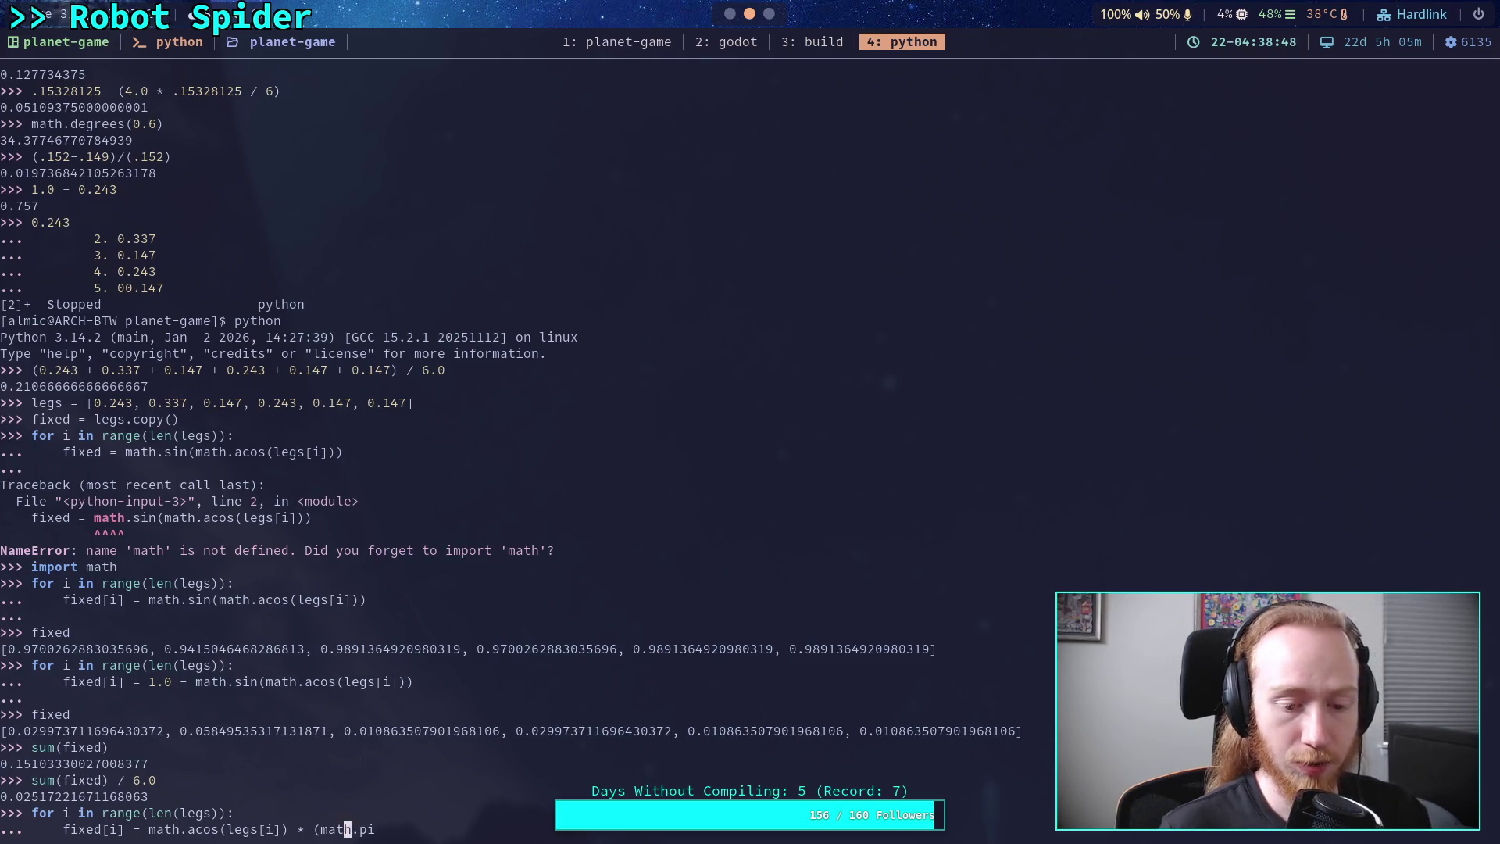
text(2.0 /)
key(Right)
key(Right)
key(Right)
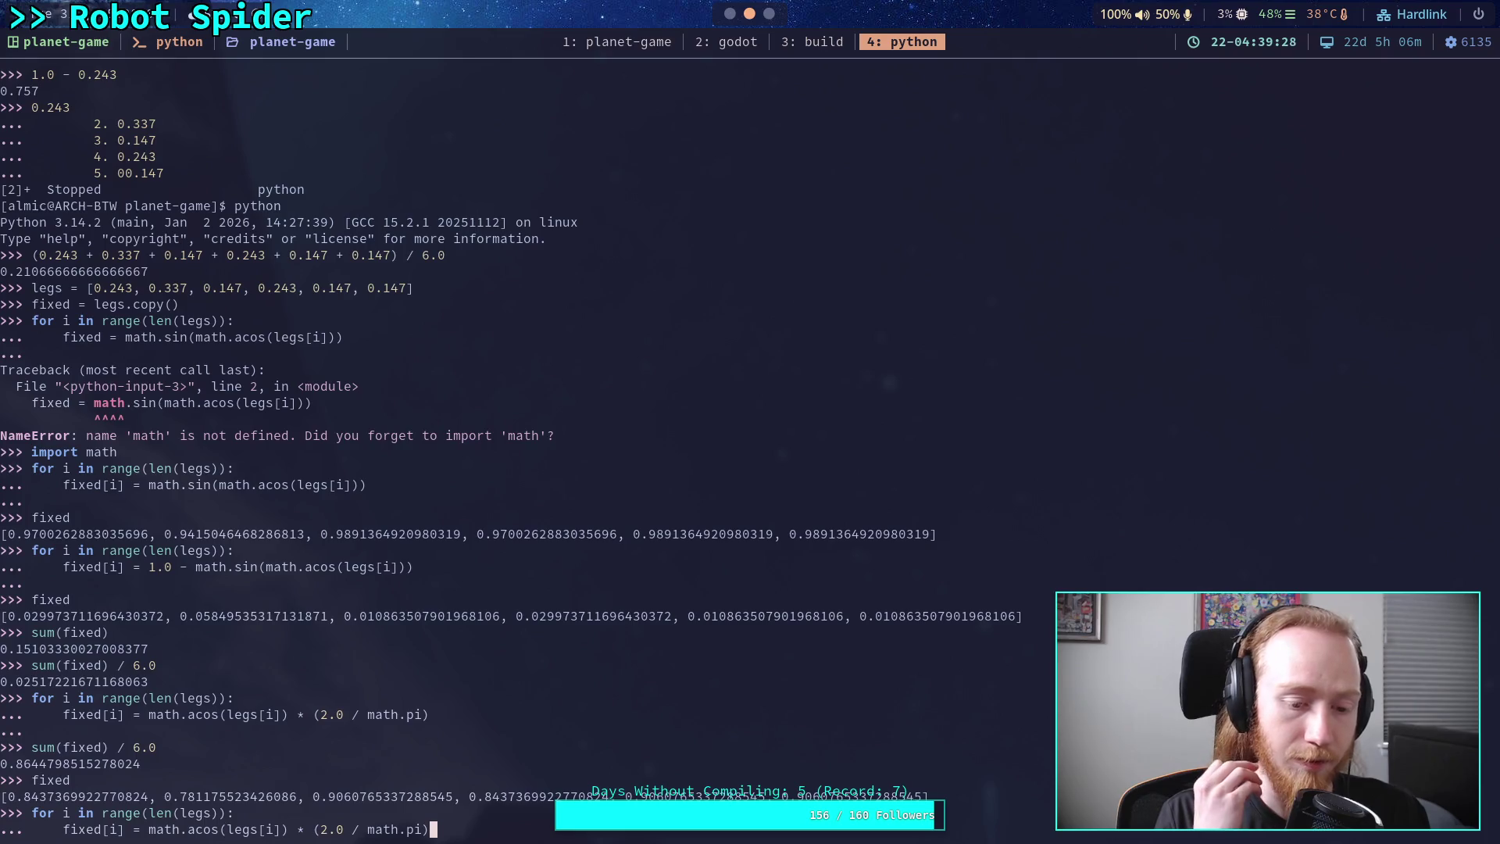
key(BackSpace)
key(BackSpace)
key(BackSpace)
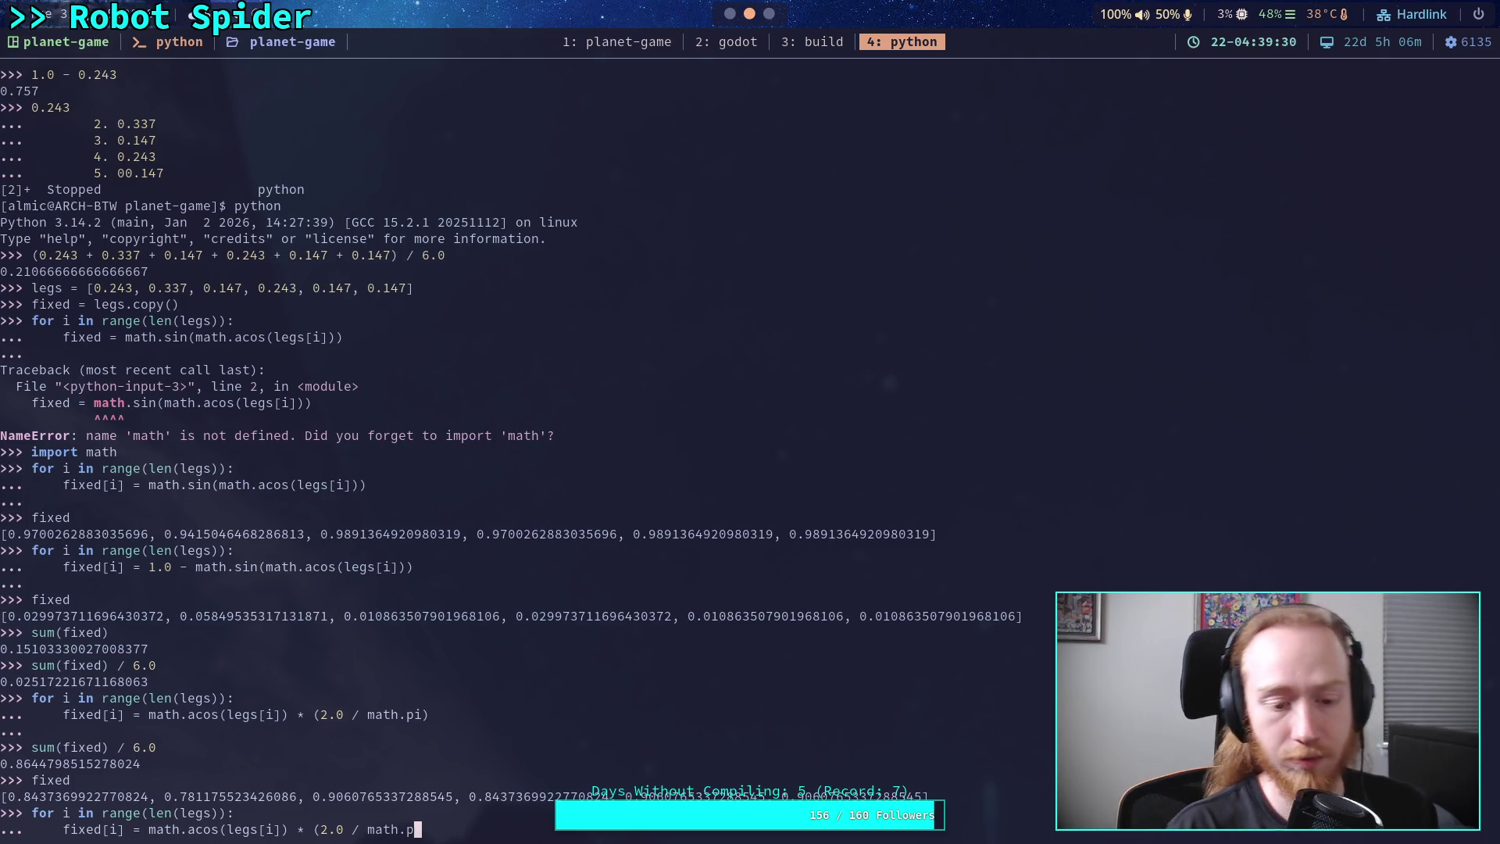
key(Return)
key(Return)
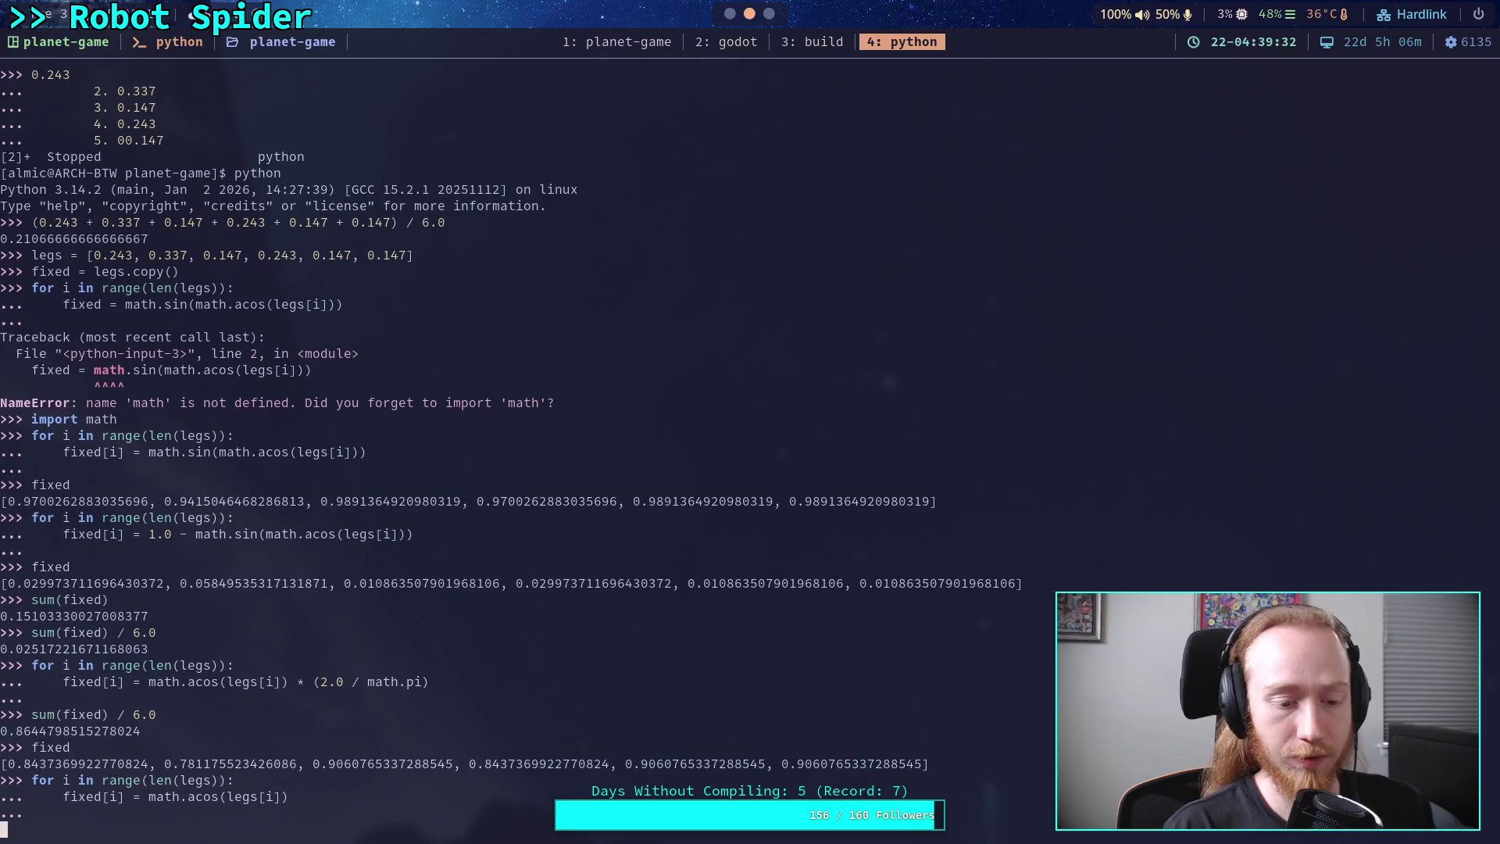
- Print the raw arccosine values, evaluate math.pi / 2.0, and rerun the 2/π-scaled loop
text(fixed)
key(Return)
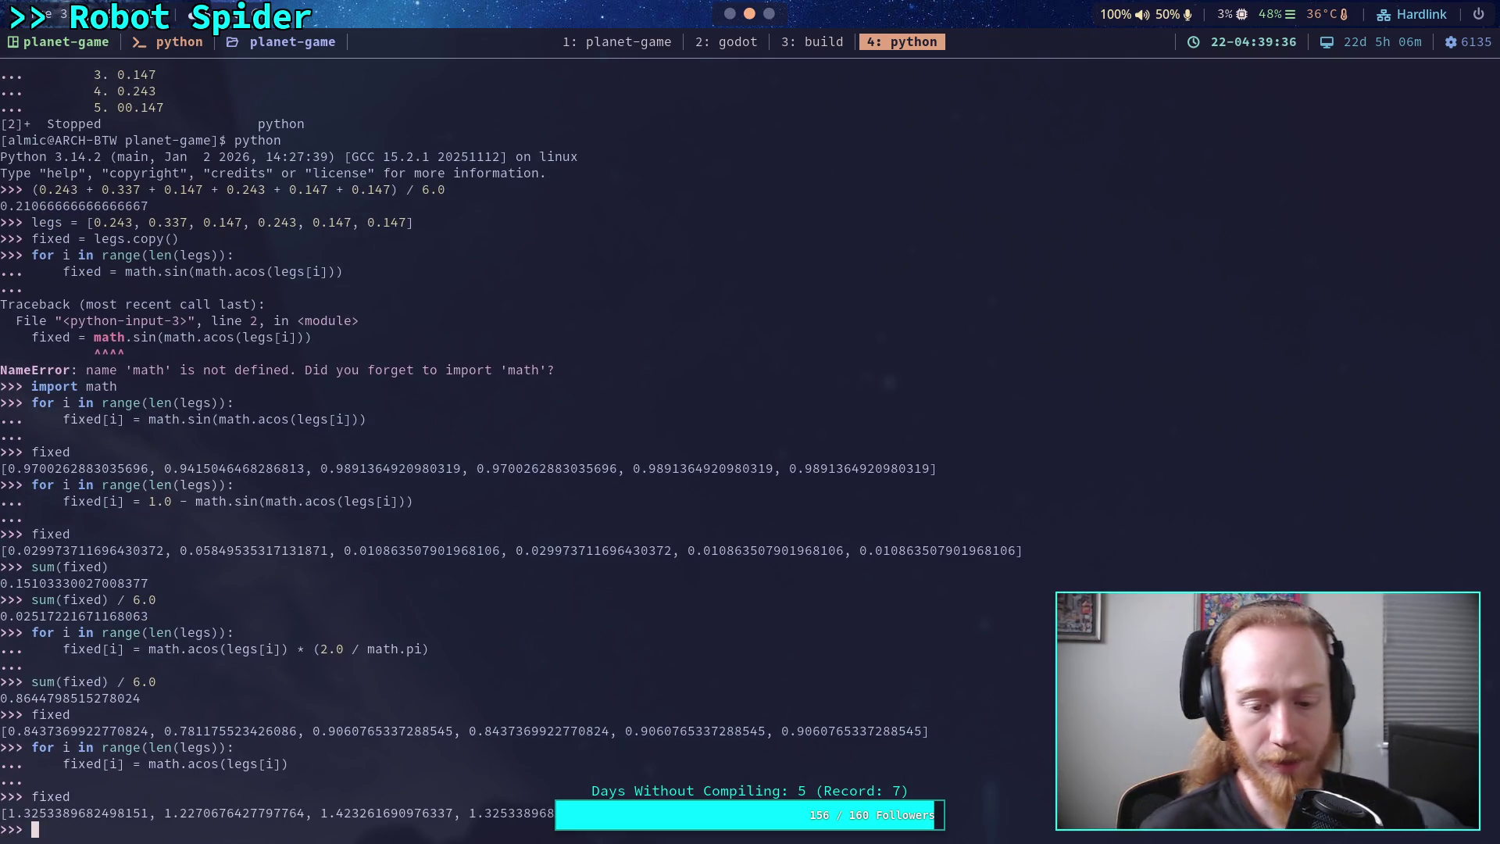
text(mat)
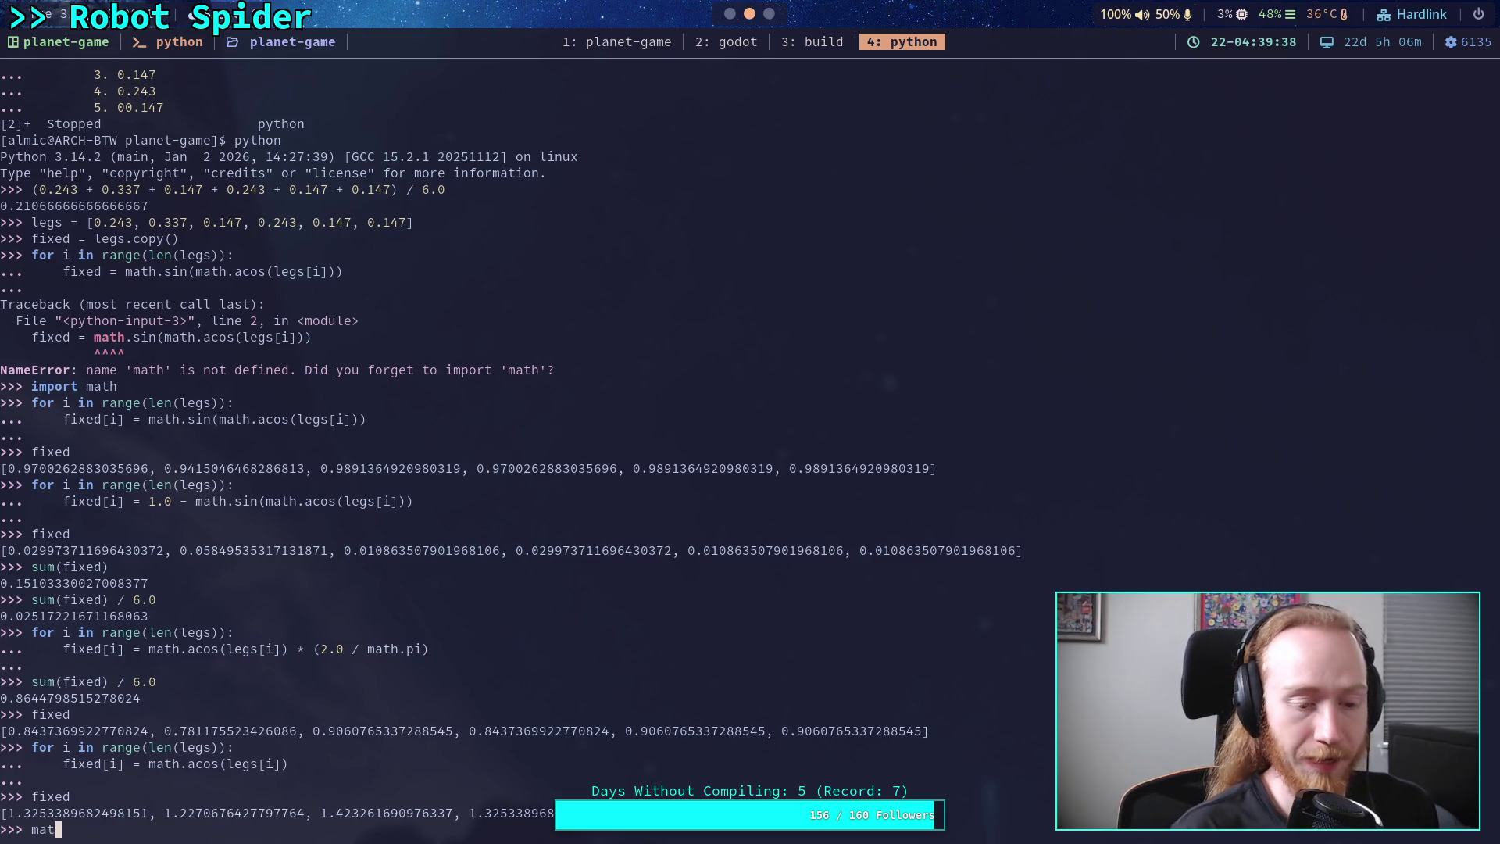
text(h.pi / 2.0)
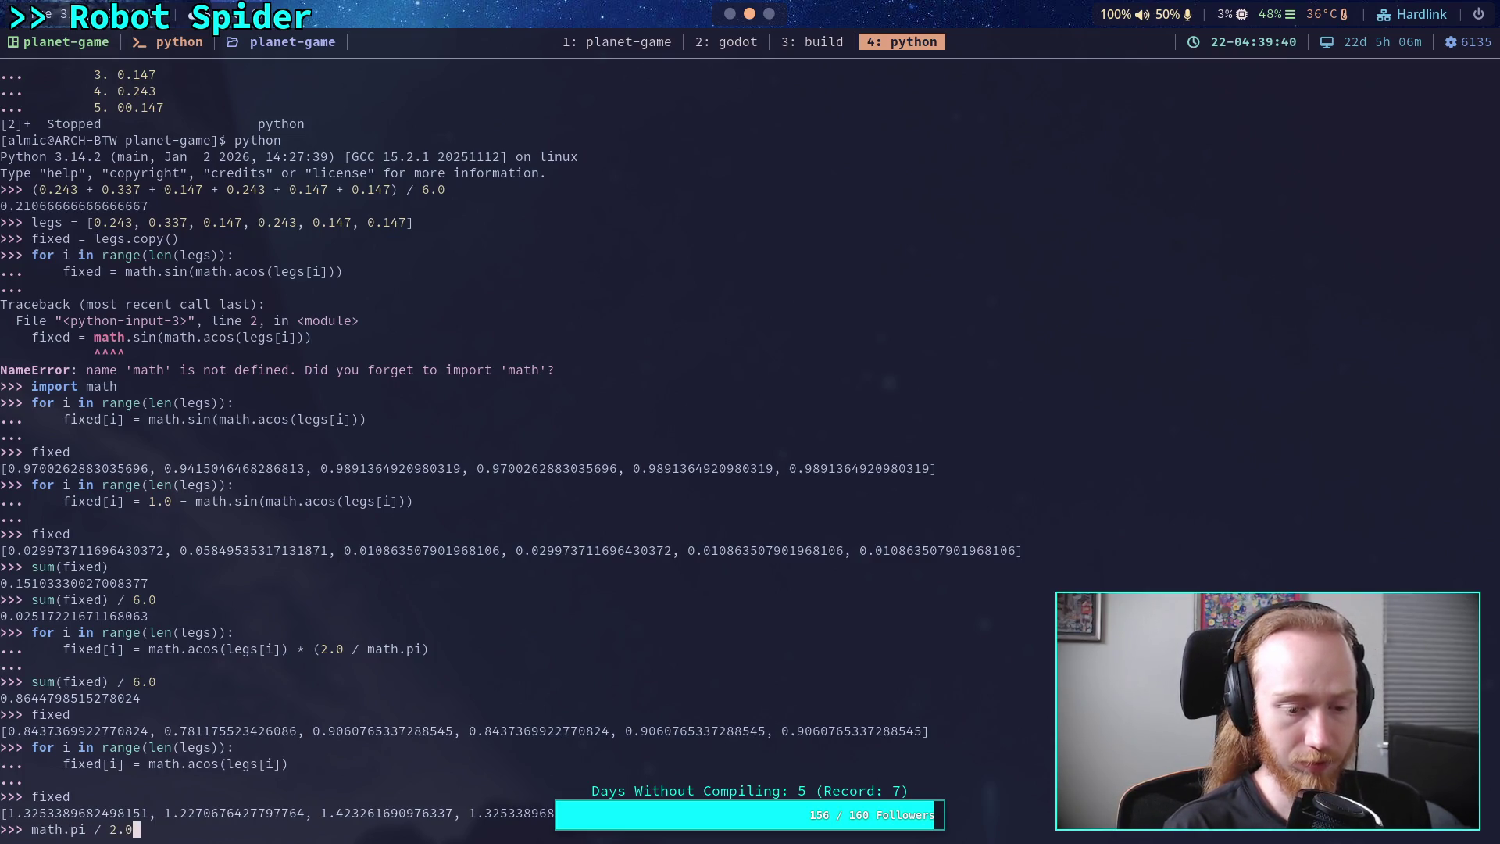
key(Return)
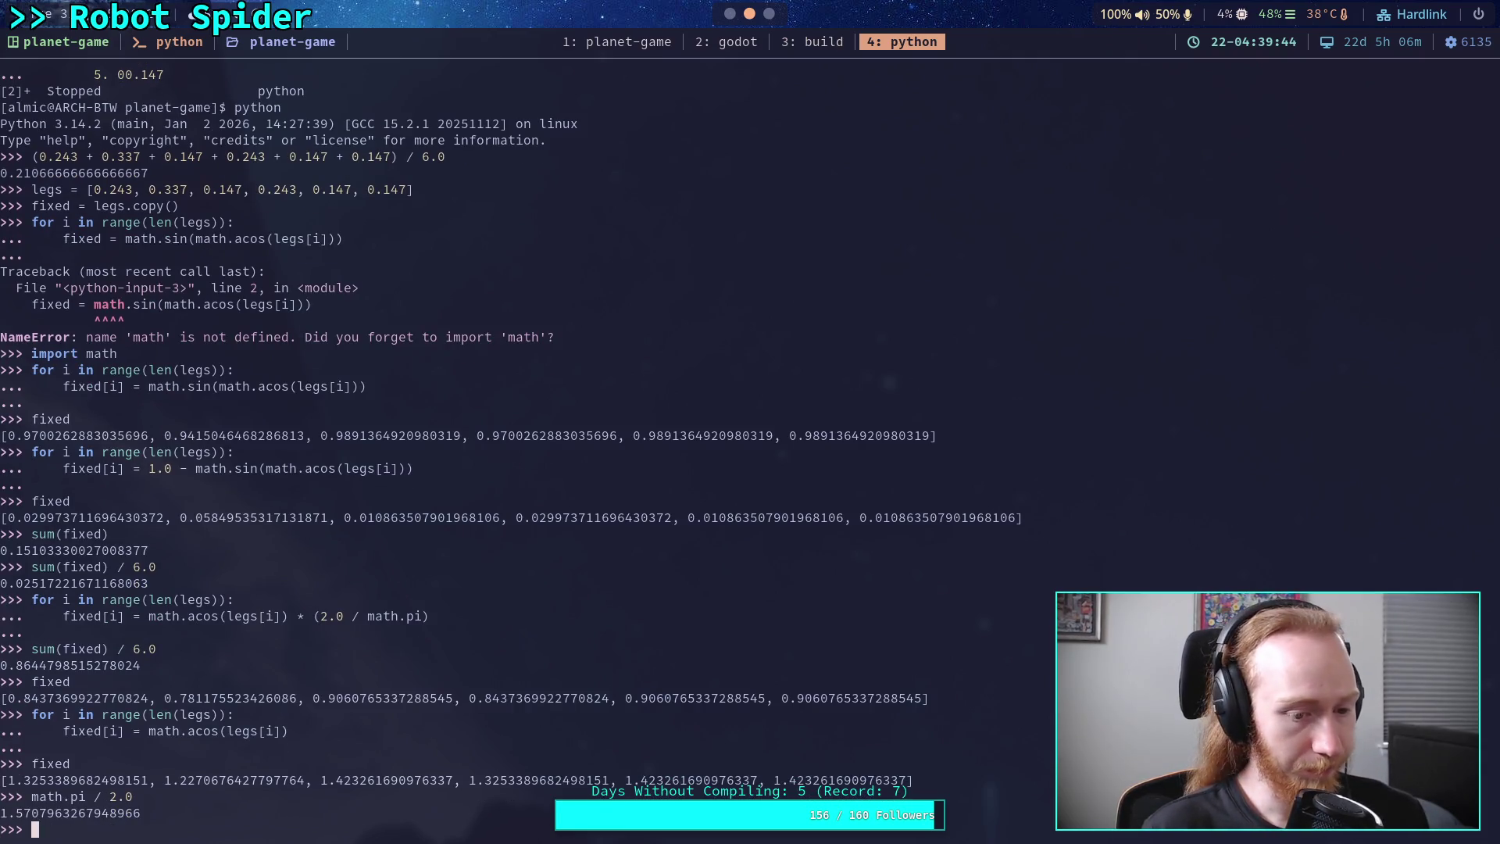
key(Up)
key(Up)
key(Up)
key(Up)
key(Up)
key(Up)
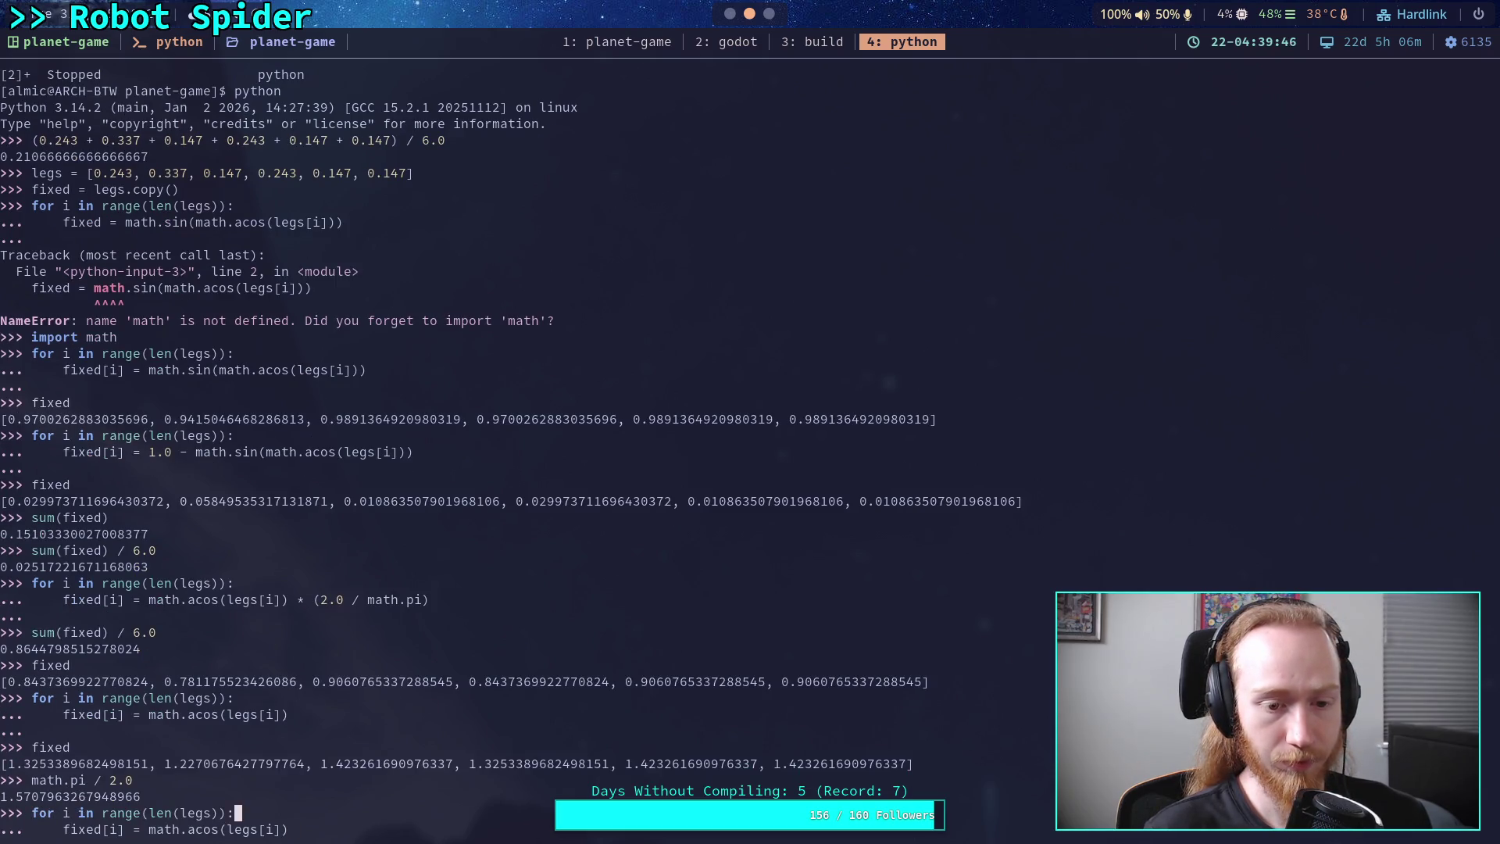
key(Return)
key(Return)
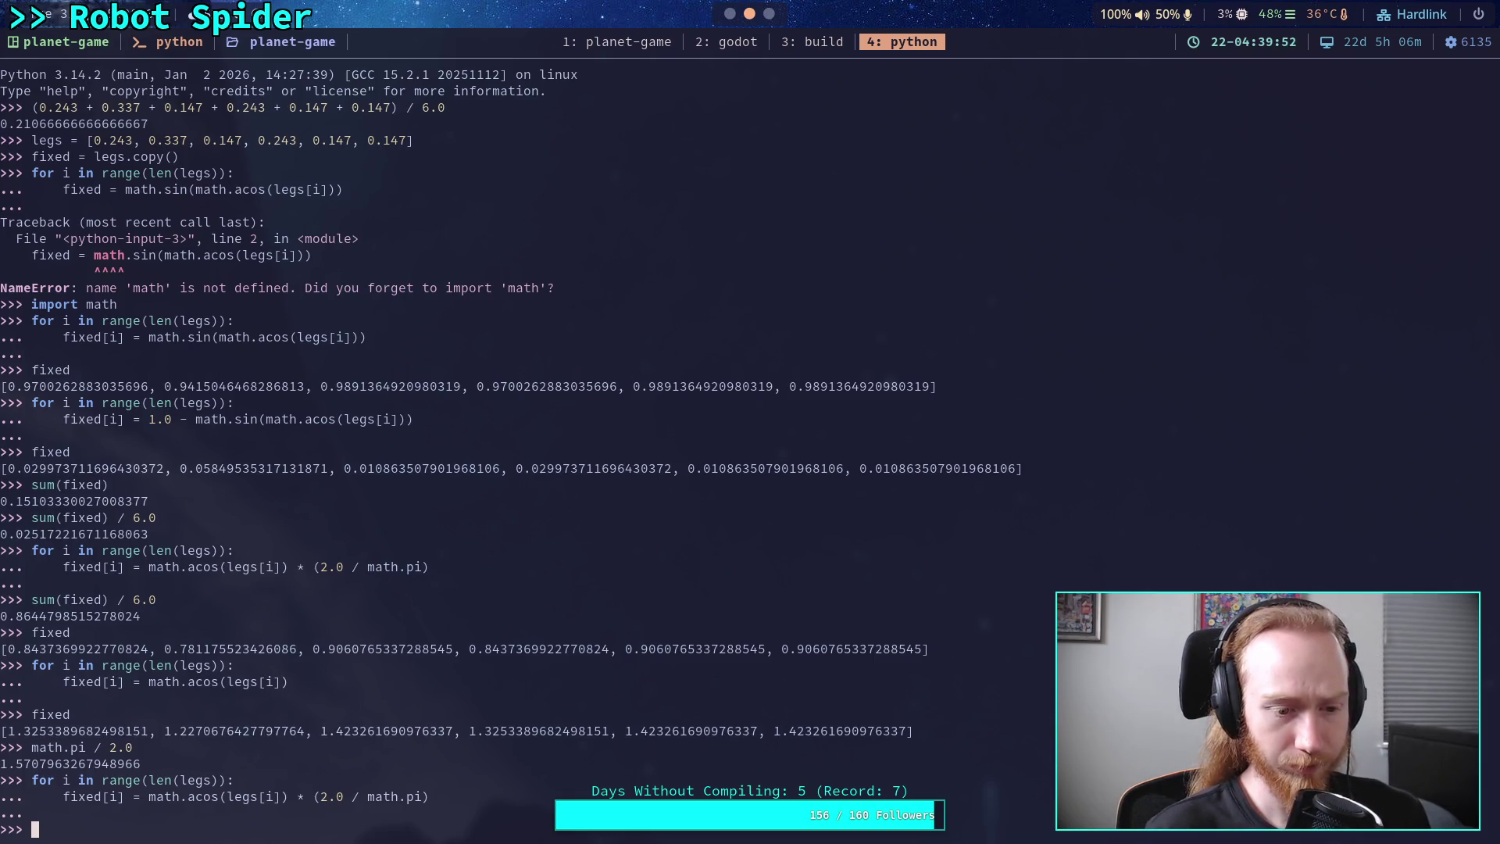
- Rerun the loop as fixed[i] = 1.0 - (math.acos(legs[i]) * (2.0 / math.pi))
key(Up)
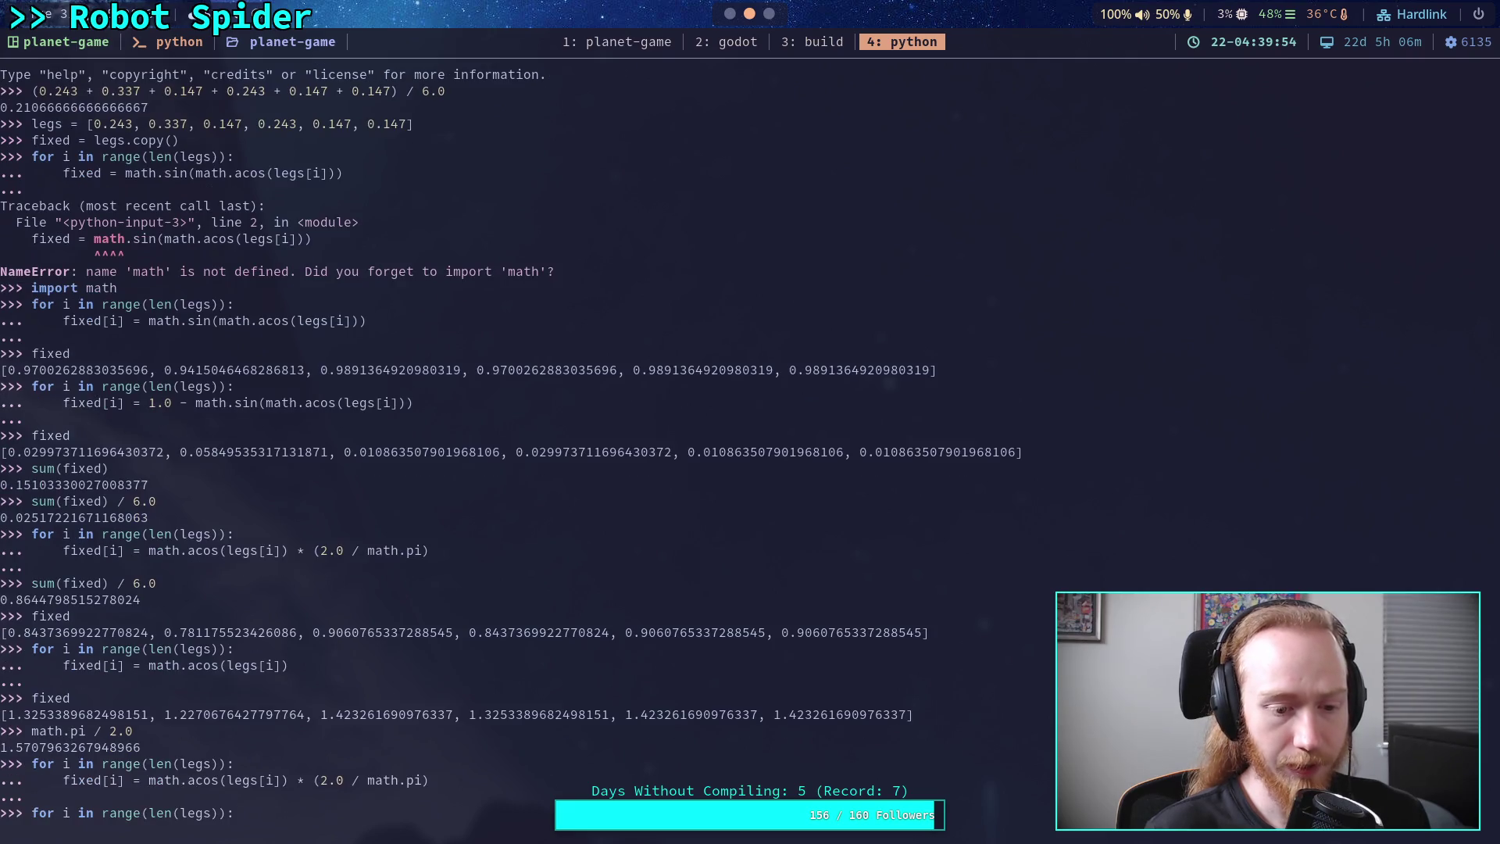
key(Left)
key(Left)
key(Left)
key(Left)
key(Left)
key(Left)
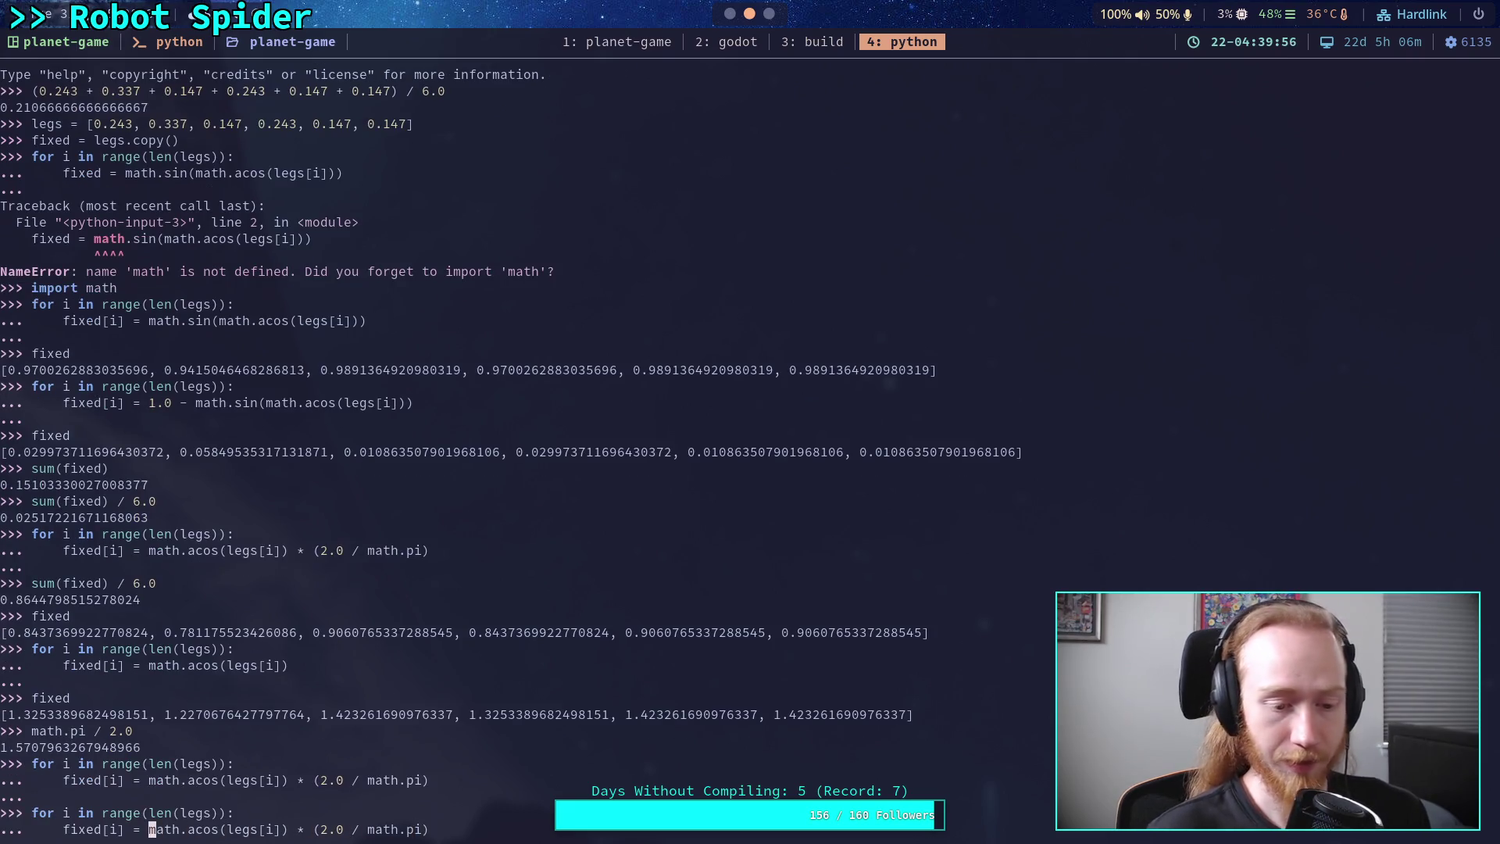
text(1.0 -)
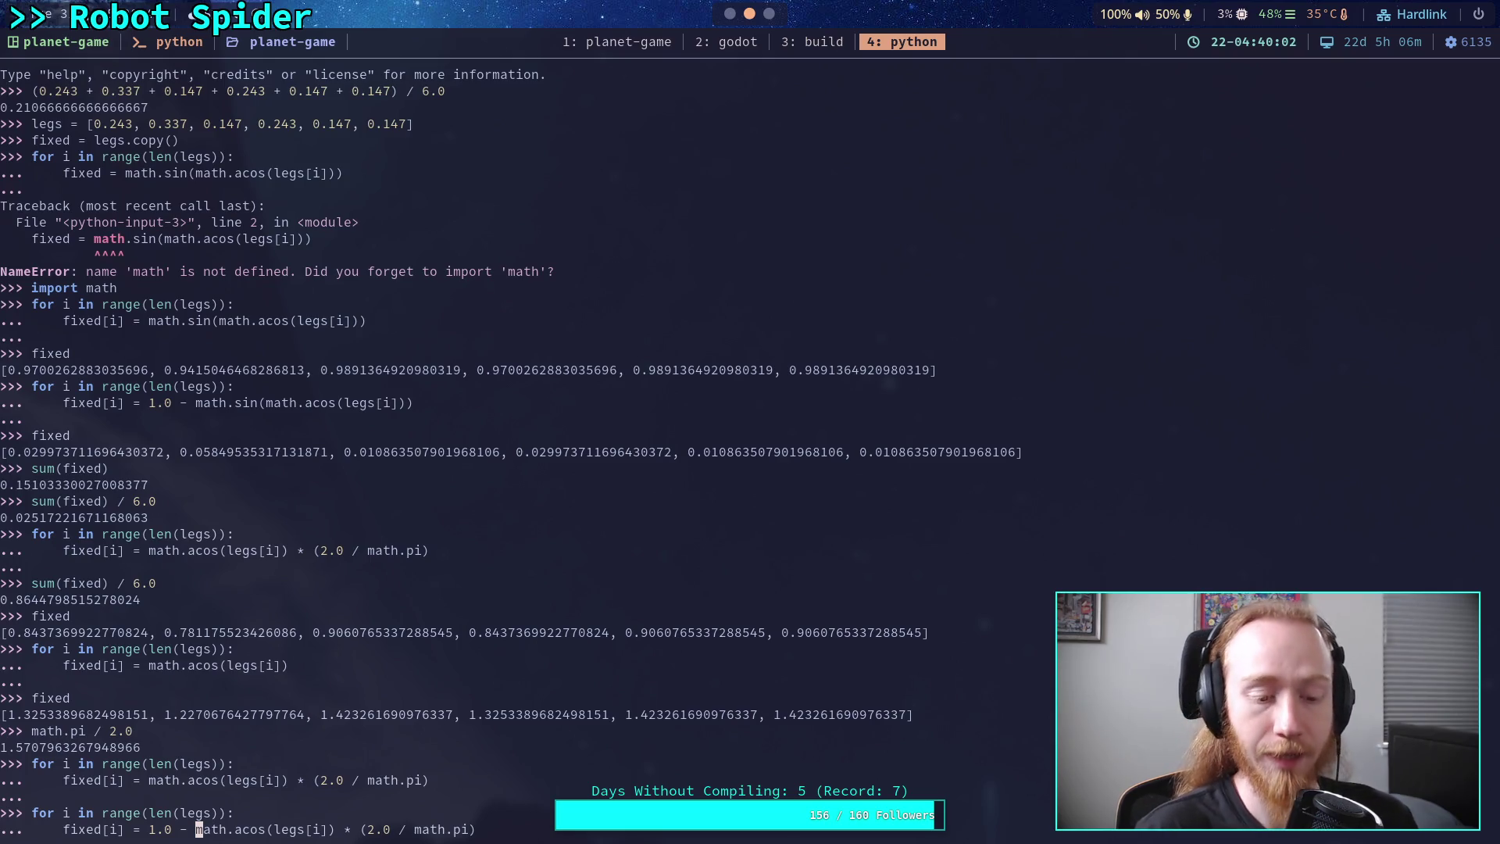
key(Return)
key(BackSpace)
key(BackSpace)
key(BackSpace)
key(Right)
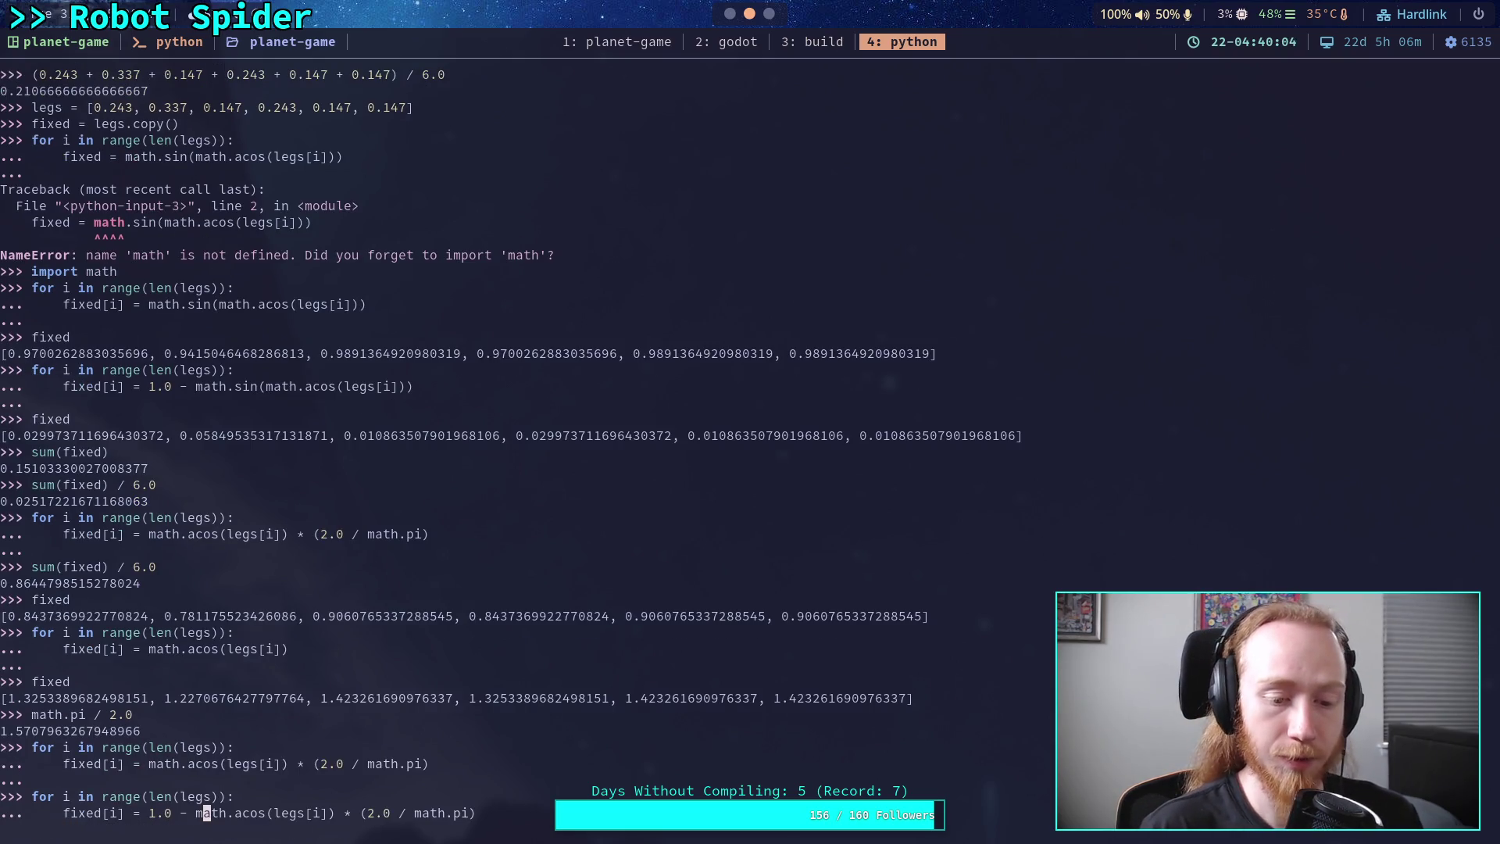
key(Right)
key(Right)
key(Right)
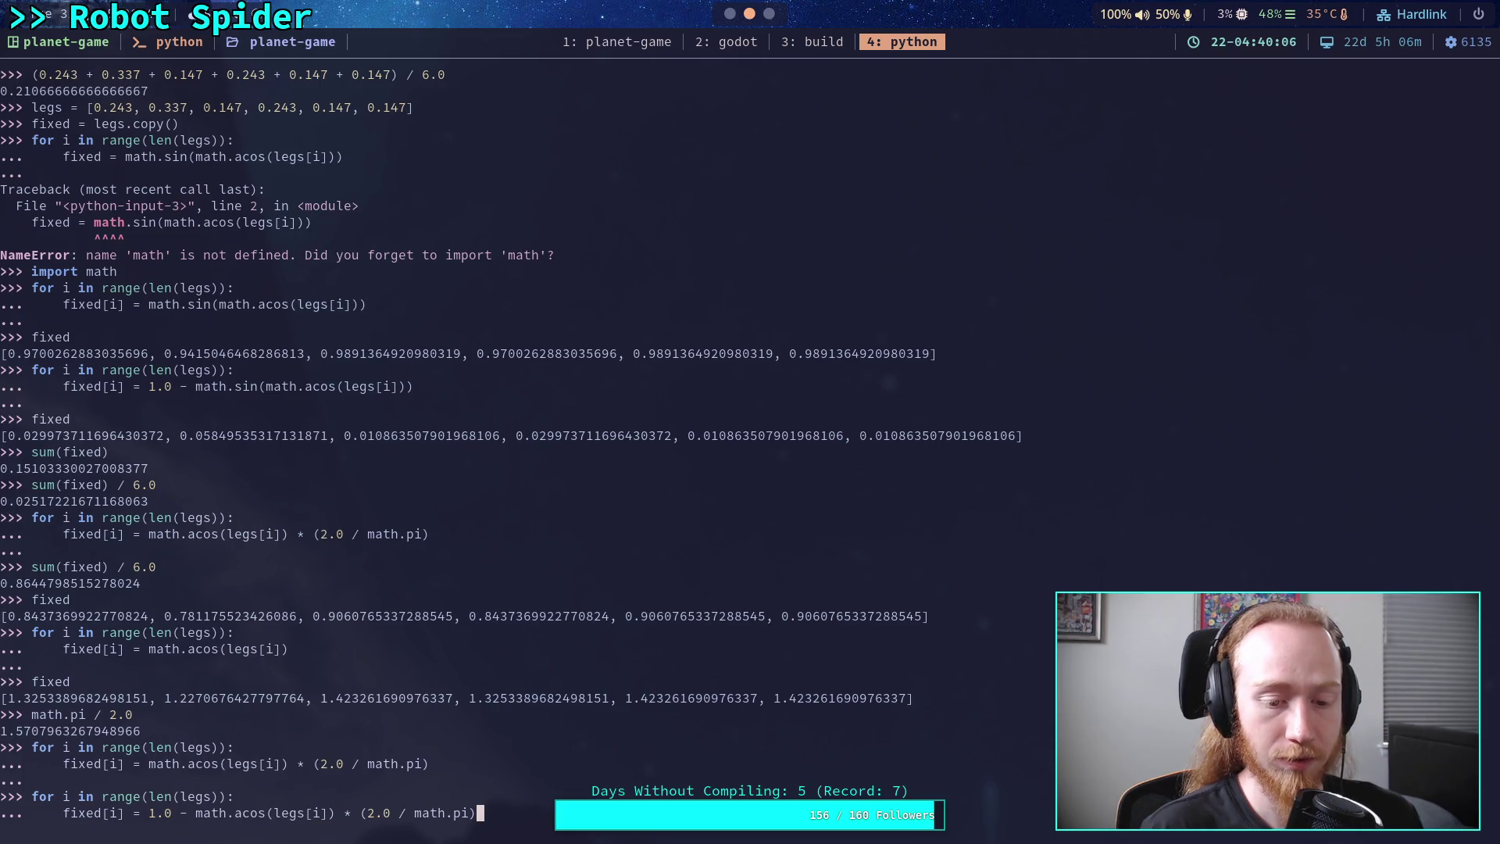
key(Left)
key(Left)
key(Left)
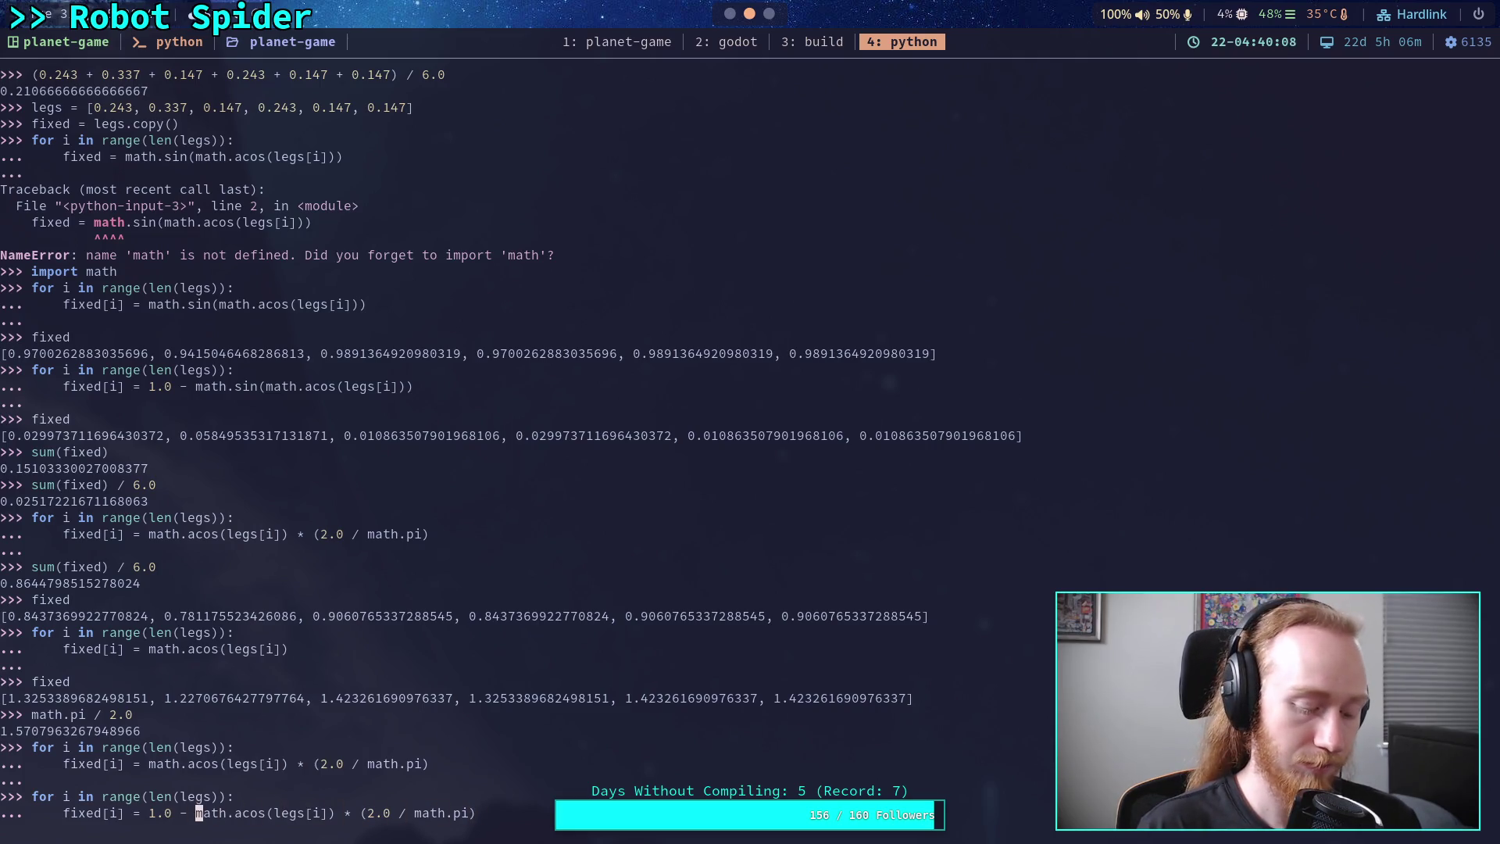
text(()
key(Right)
key(Right)
key(Right)
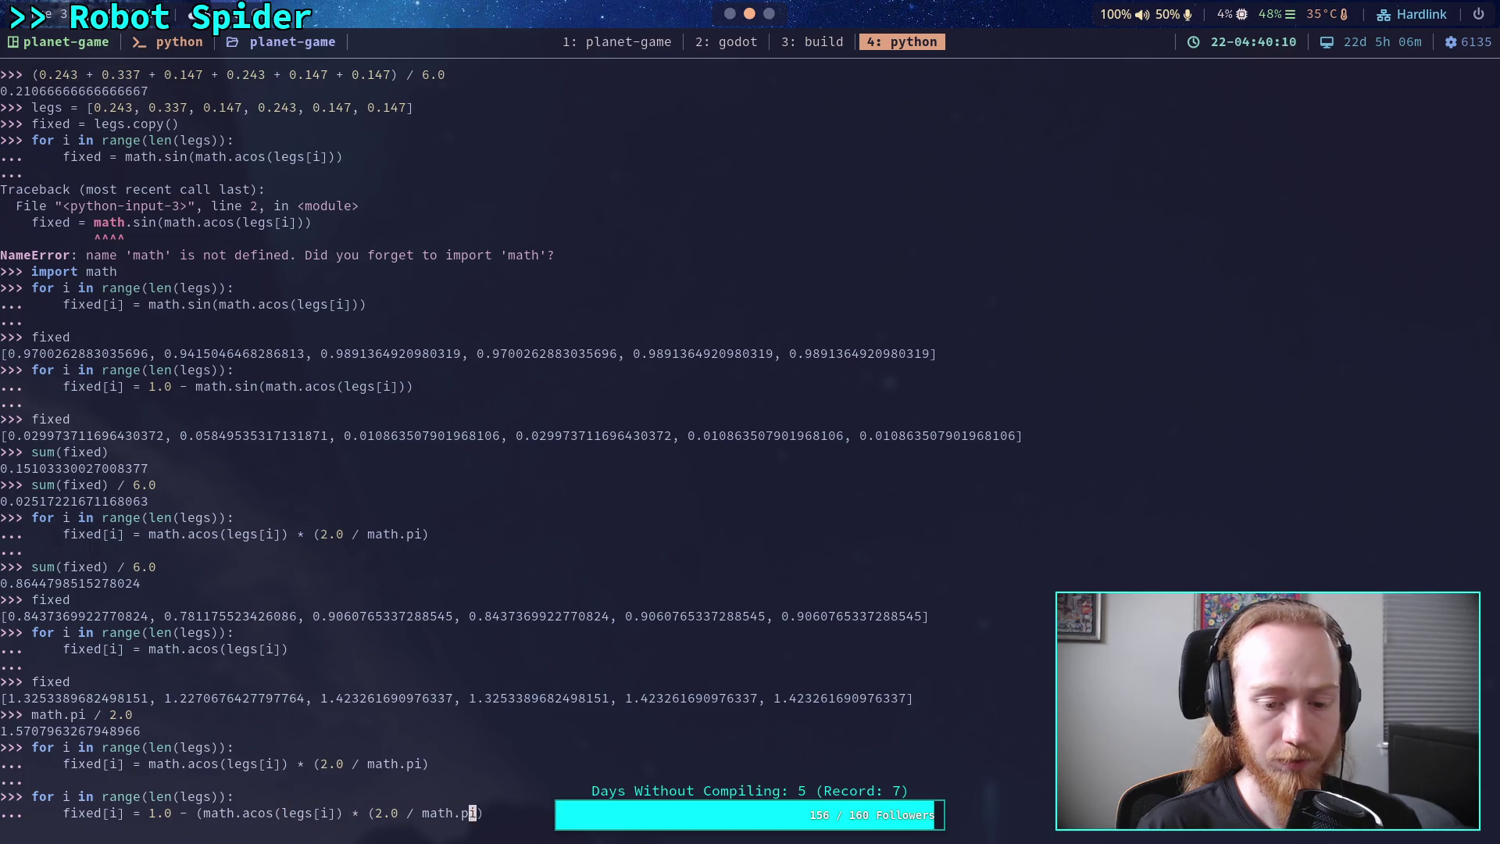
key(Right)
key(Right)
text())
key(Return)
key(Return)
- Compute sum(fixed)/6.0, giving an average of about 0.1355
key(Up)
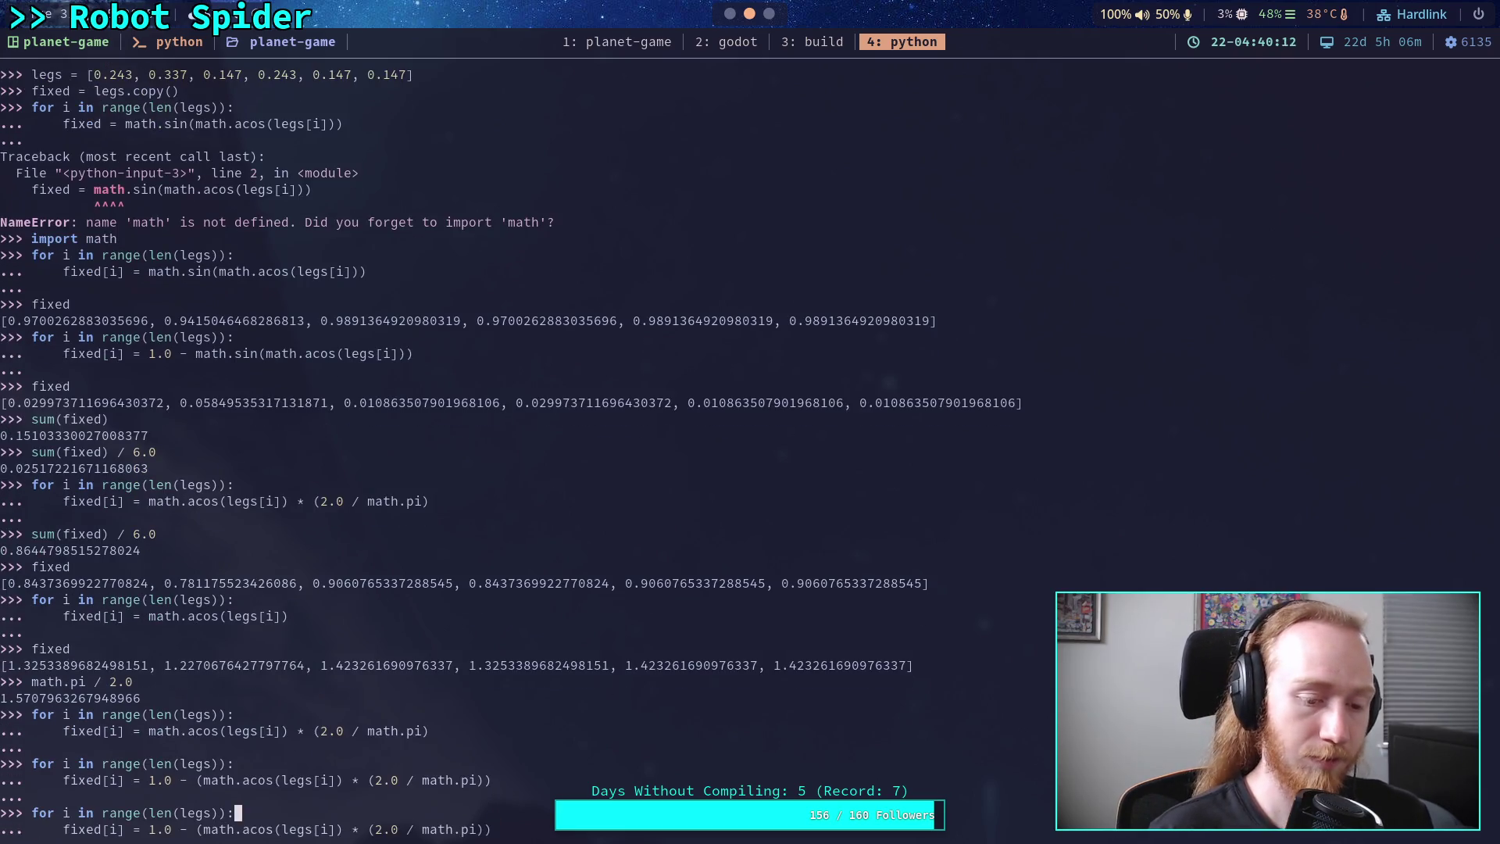
key(Left)
key(Left)
key(Left)
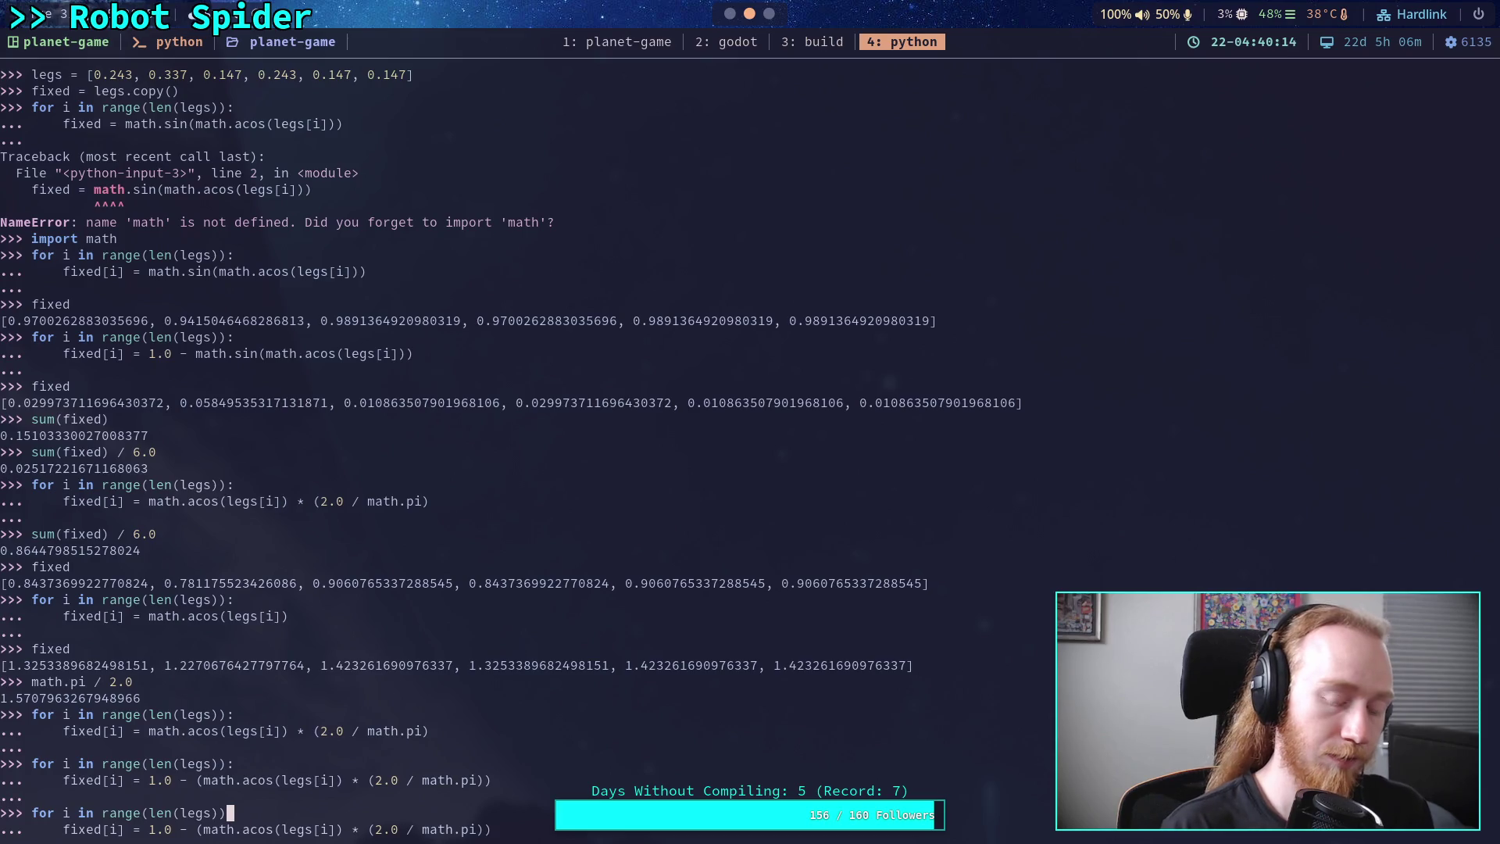
key(Delete)
key(Delete)
key(Delete)
key(Delete)
key(Delete)
key(Delete)
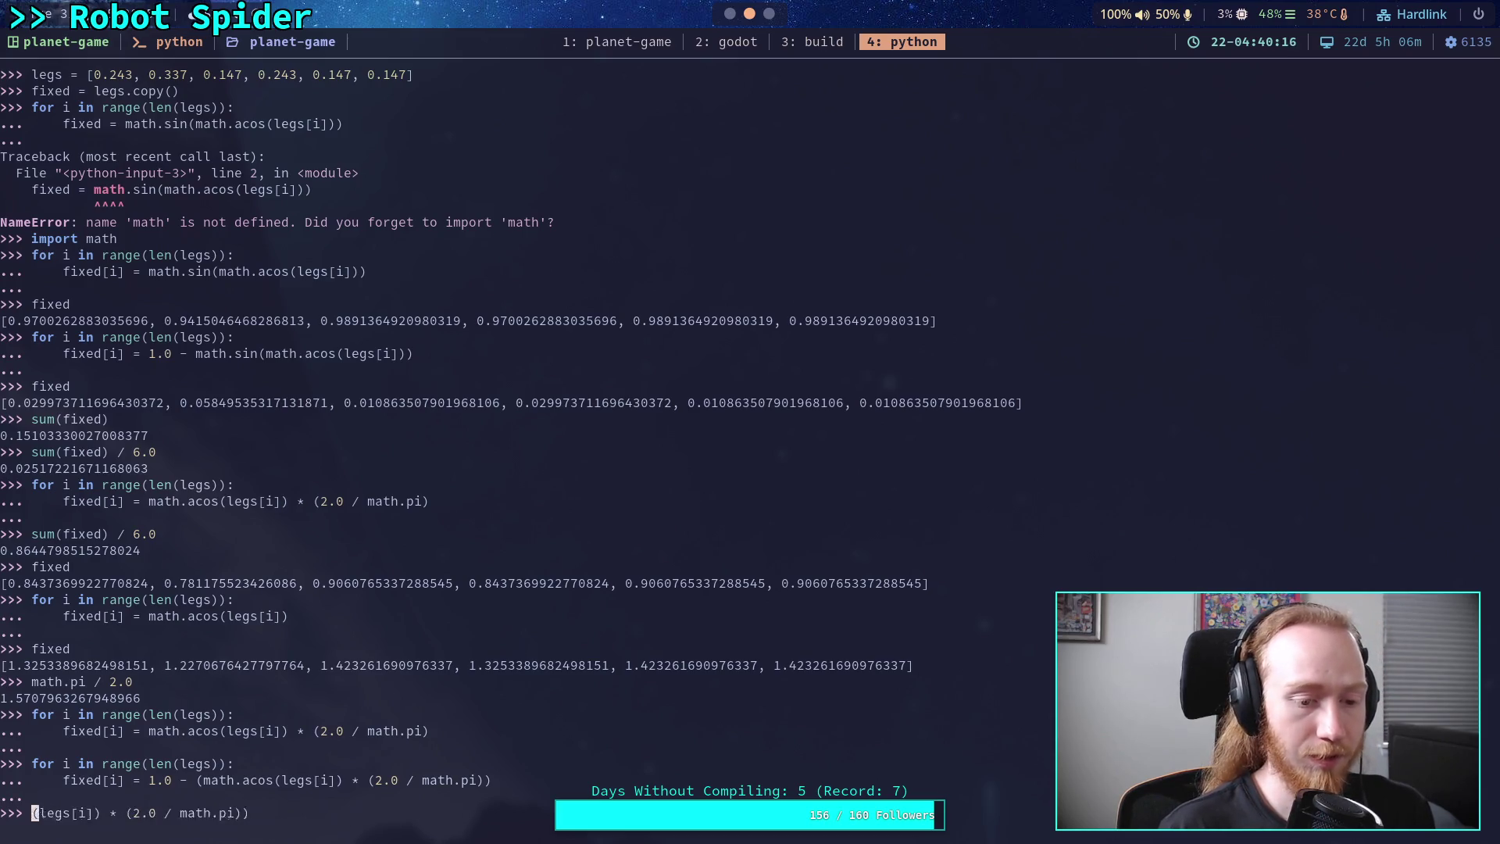
key(Delete)
key(Delete)
key(Delete)
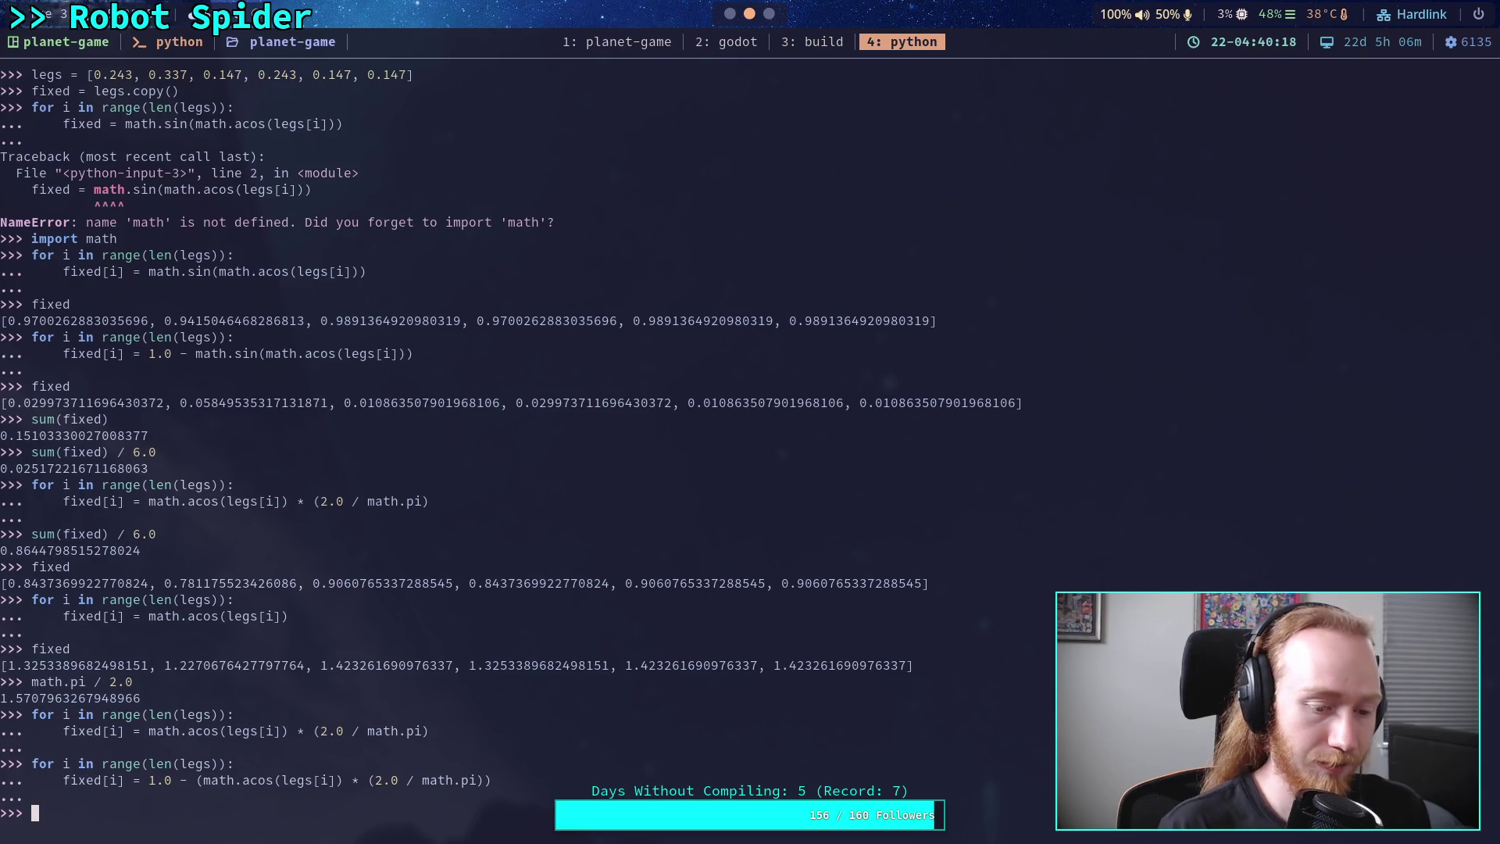
text(sum(fixed)/)
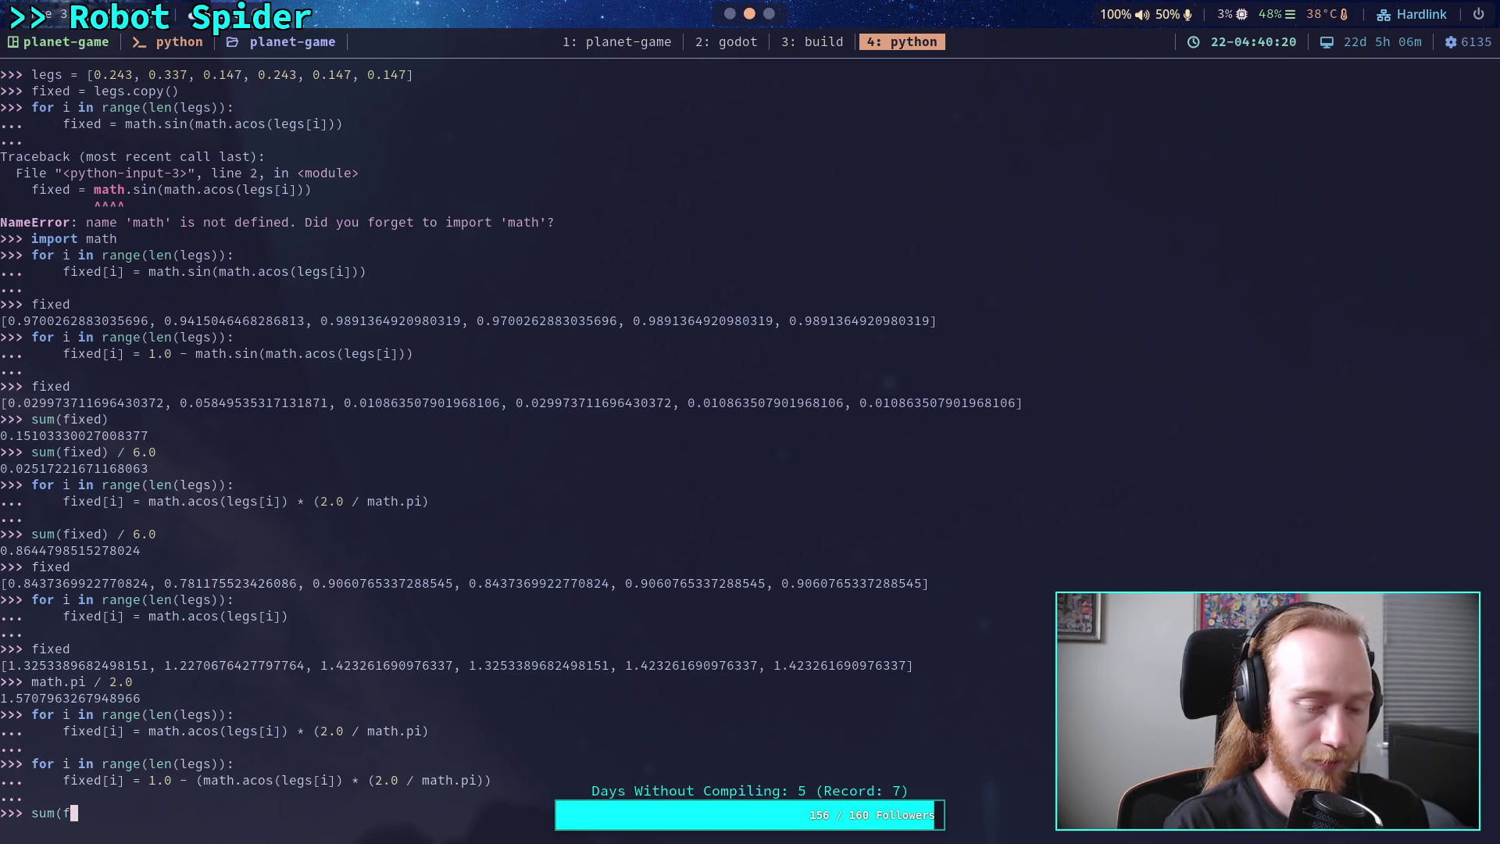
key(BackSpace)
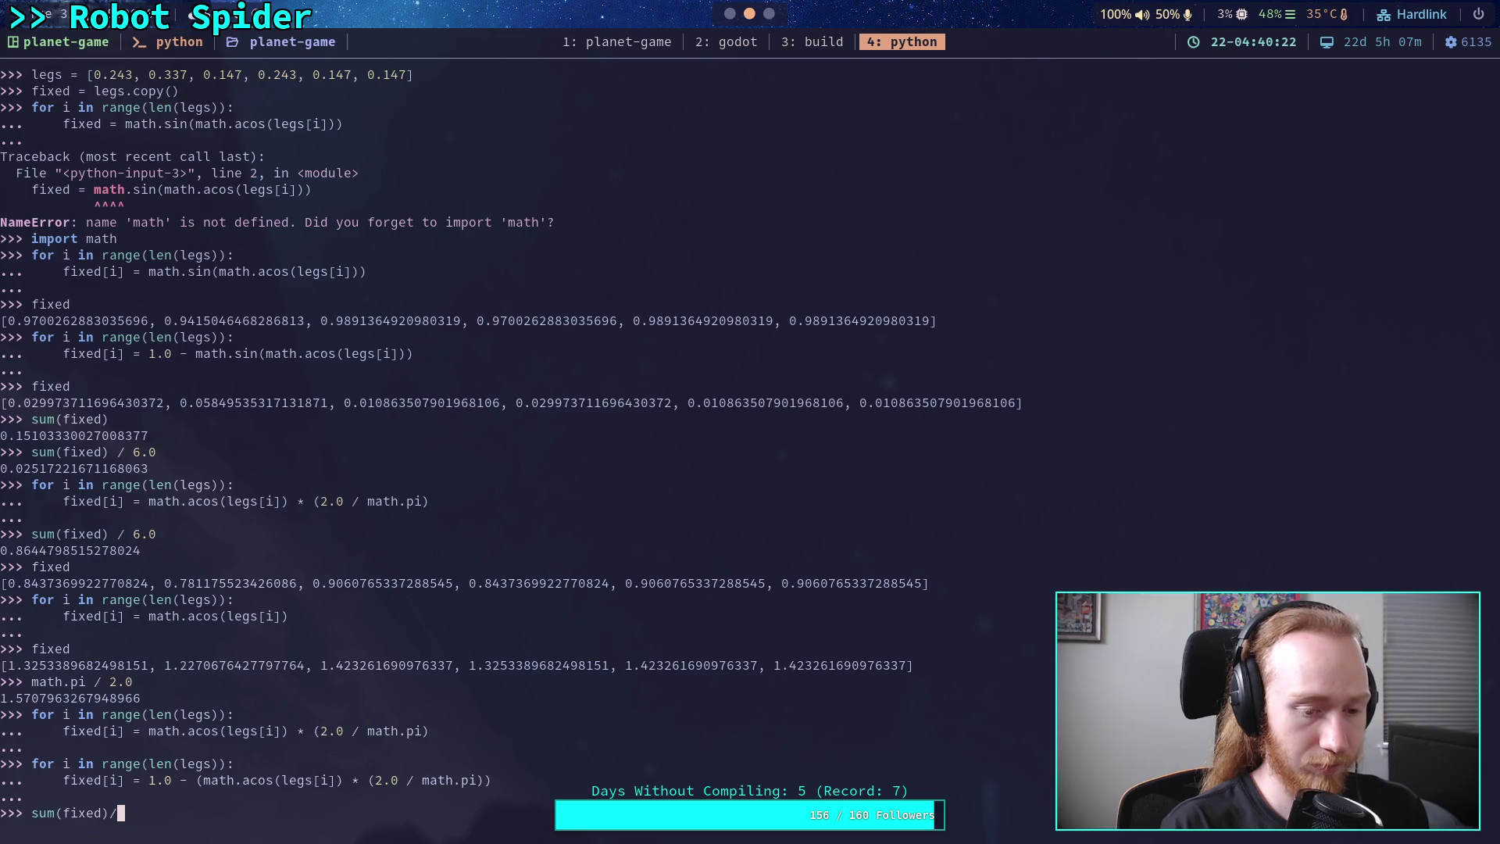
text(6.0)
key(Return)
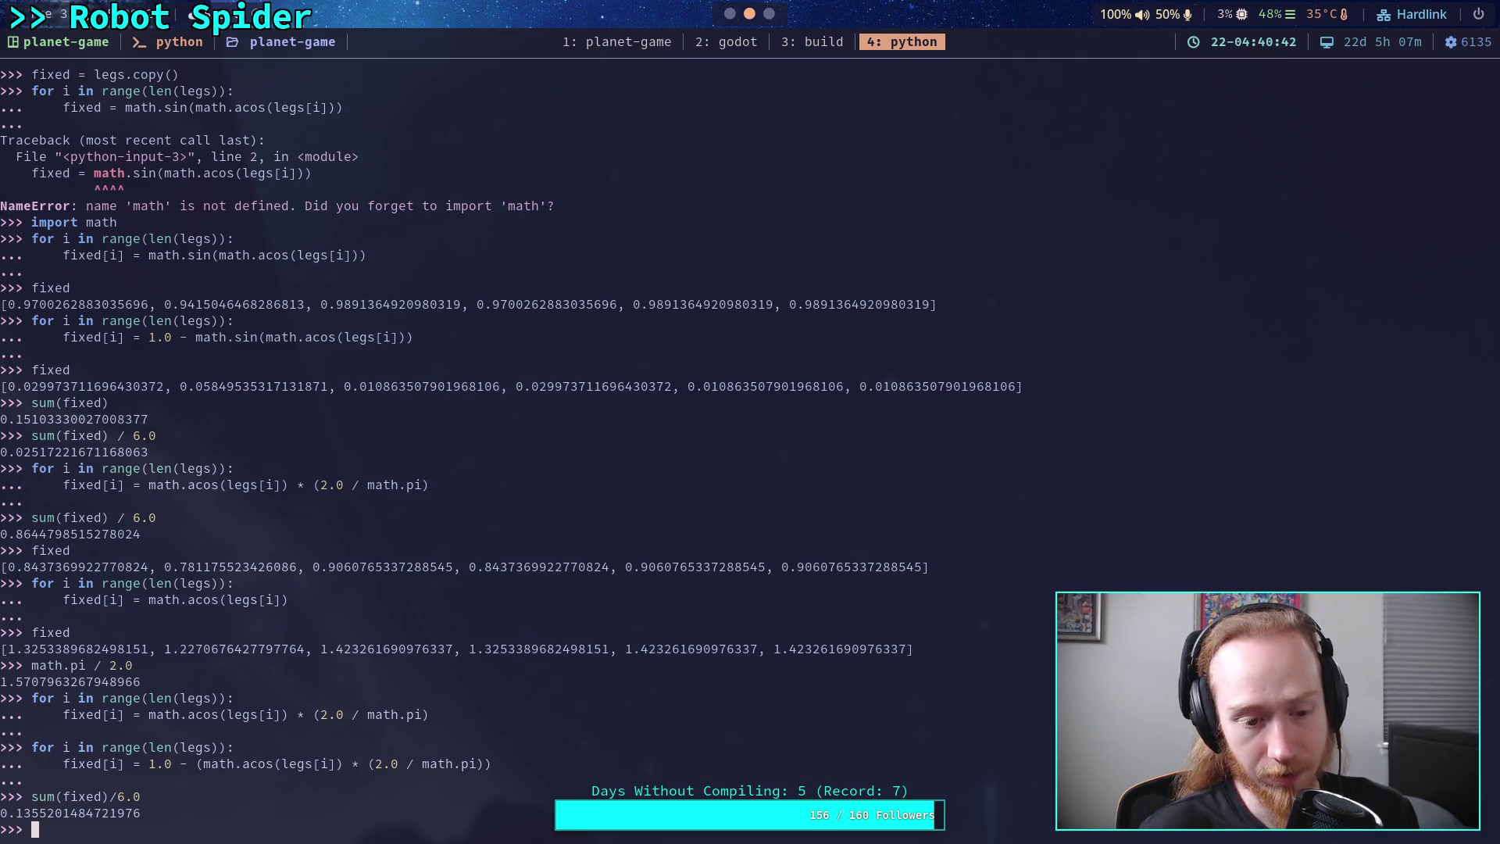
key(Up)
key(Up)
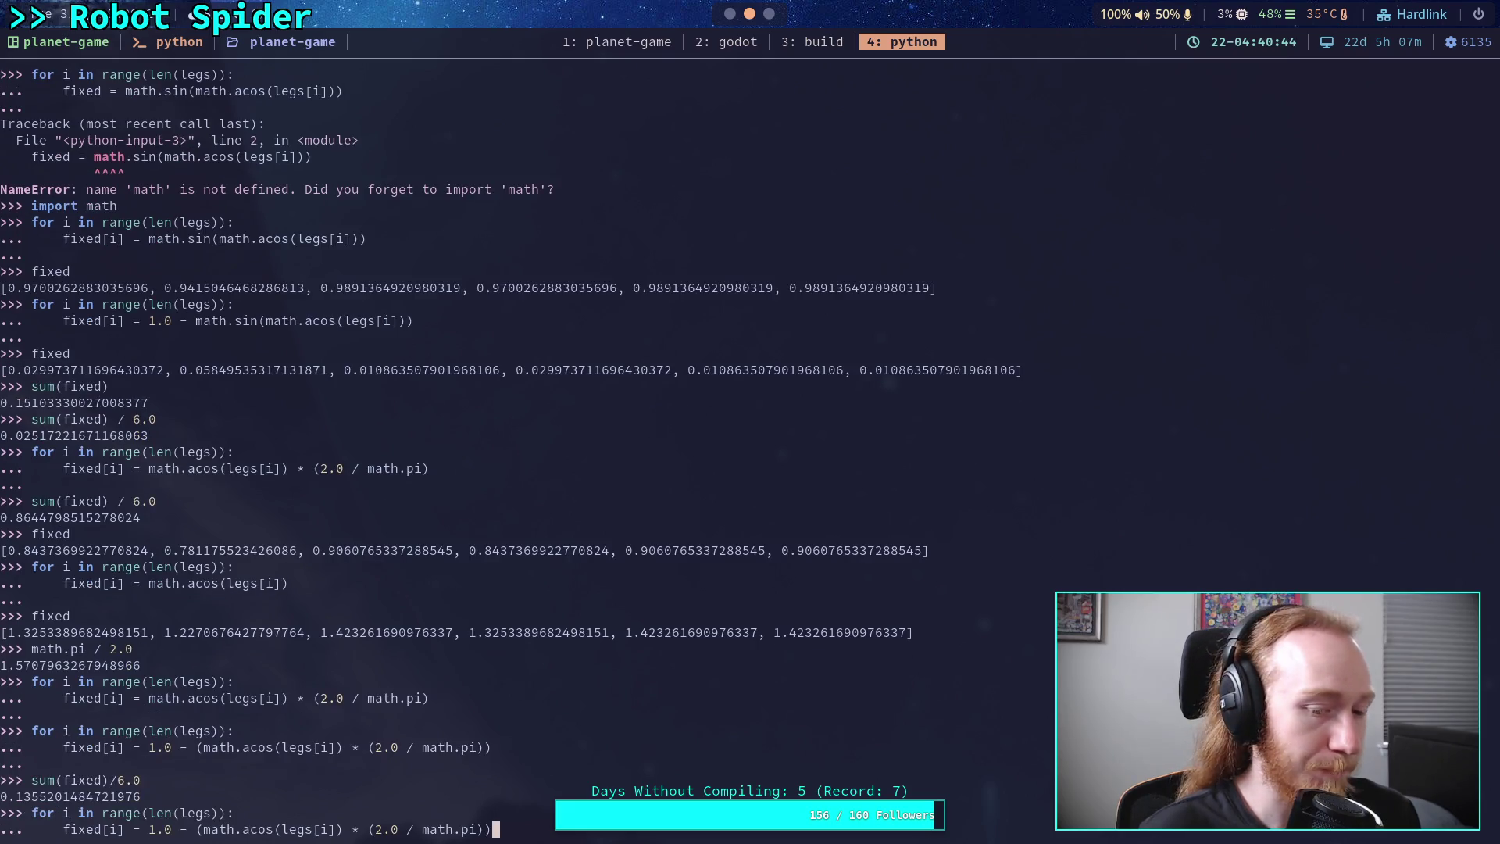
- Add a line 'a = math.acos(legs[i])' at the top of the correction loop body
key(Left)
key(Left)
key(Left)
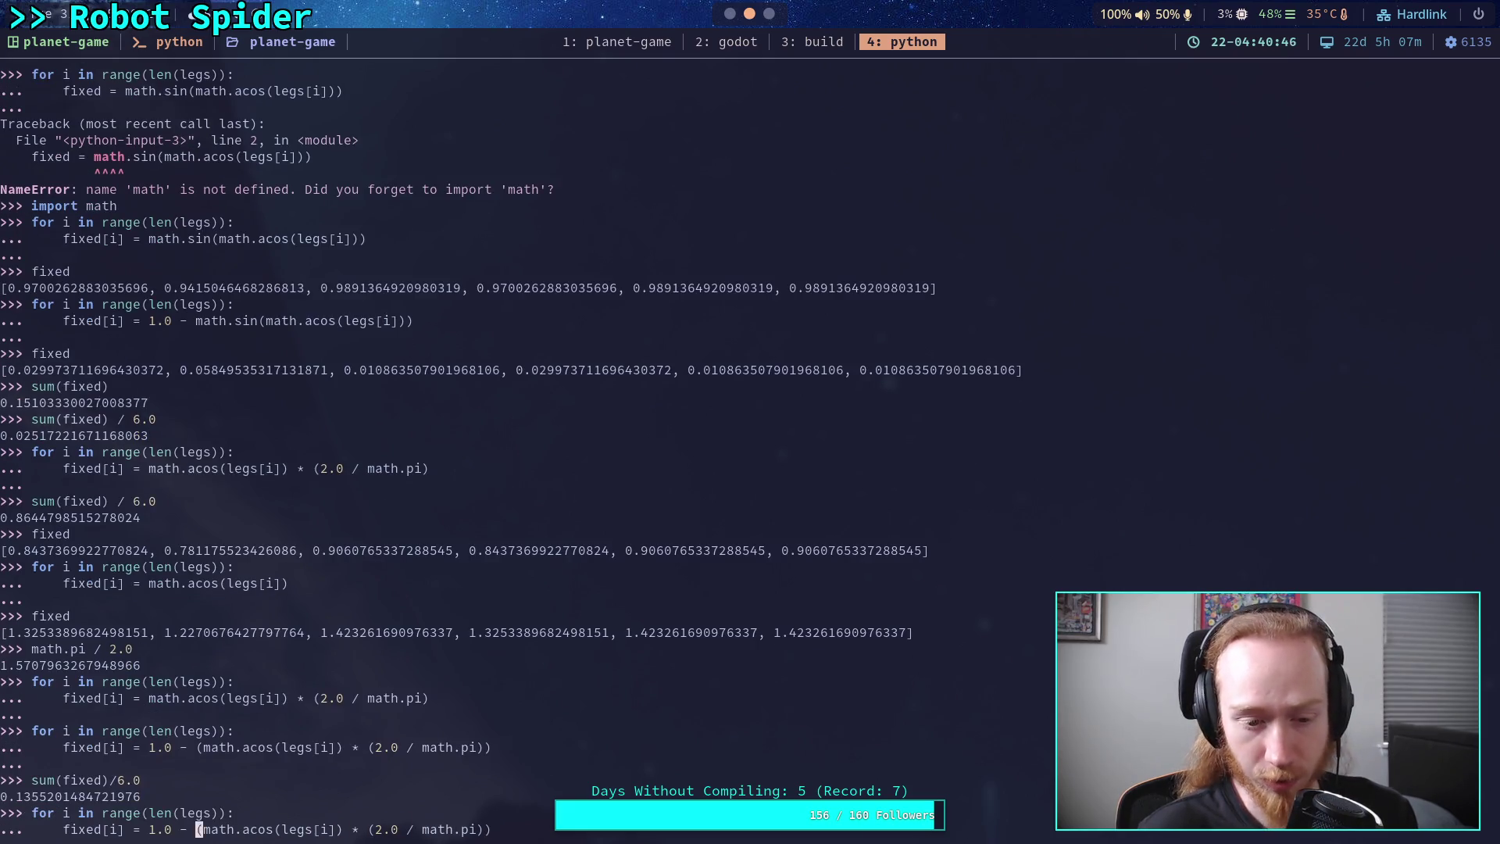
key(Up)
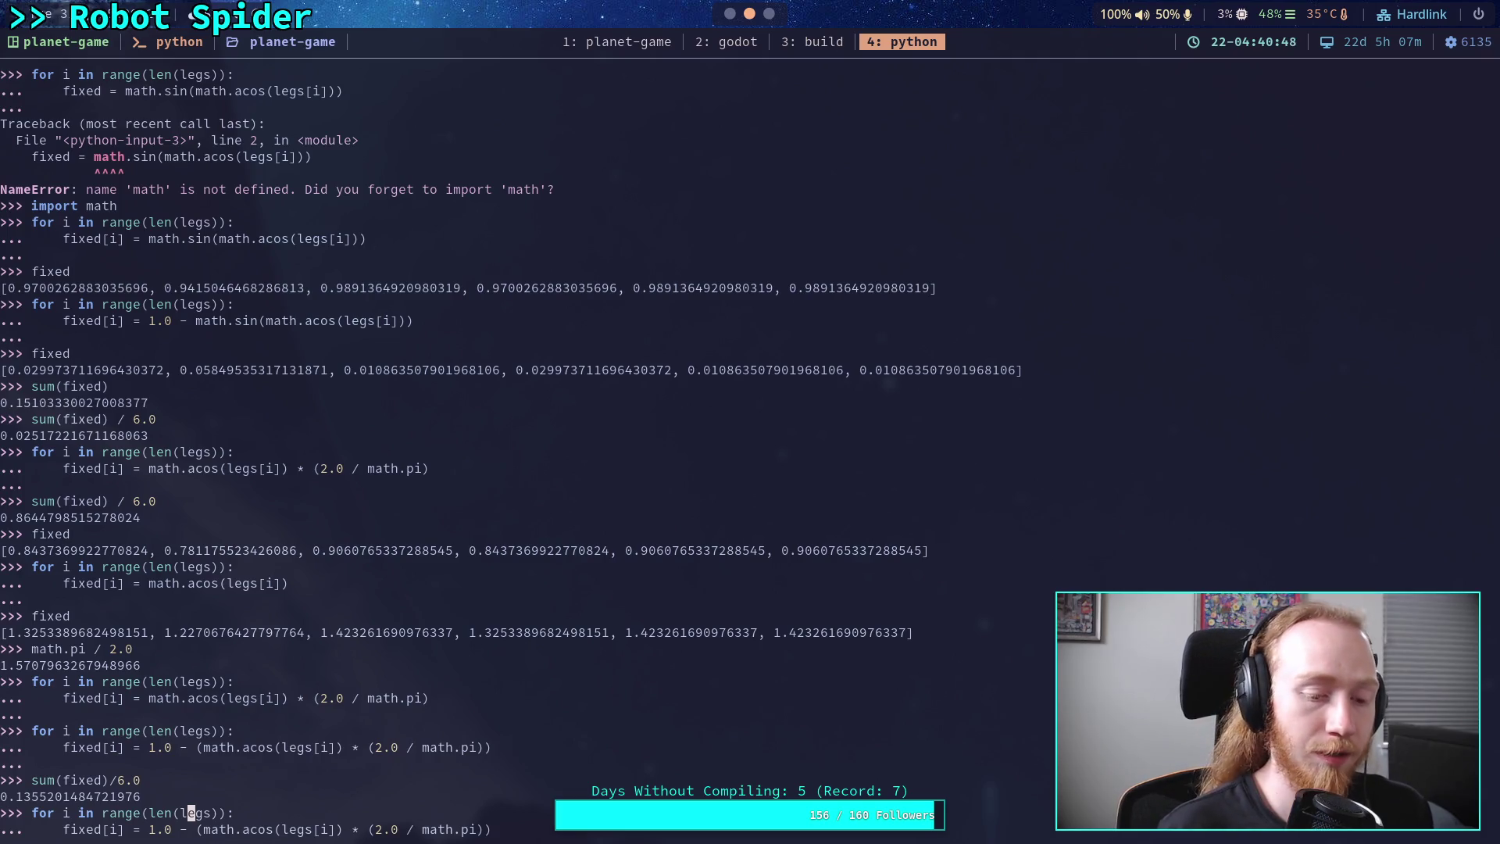
key(Right)
key(Right)
key(Right)
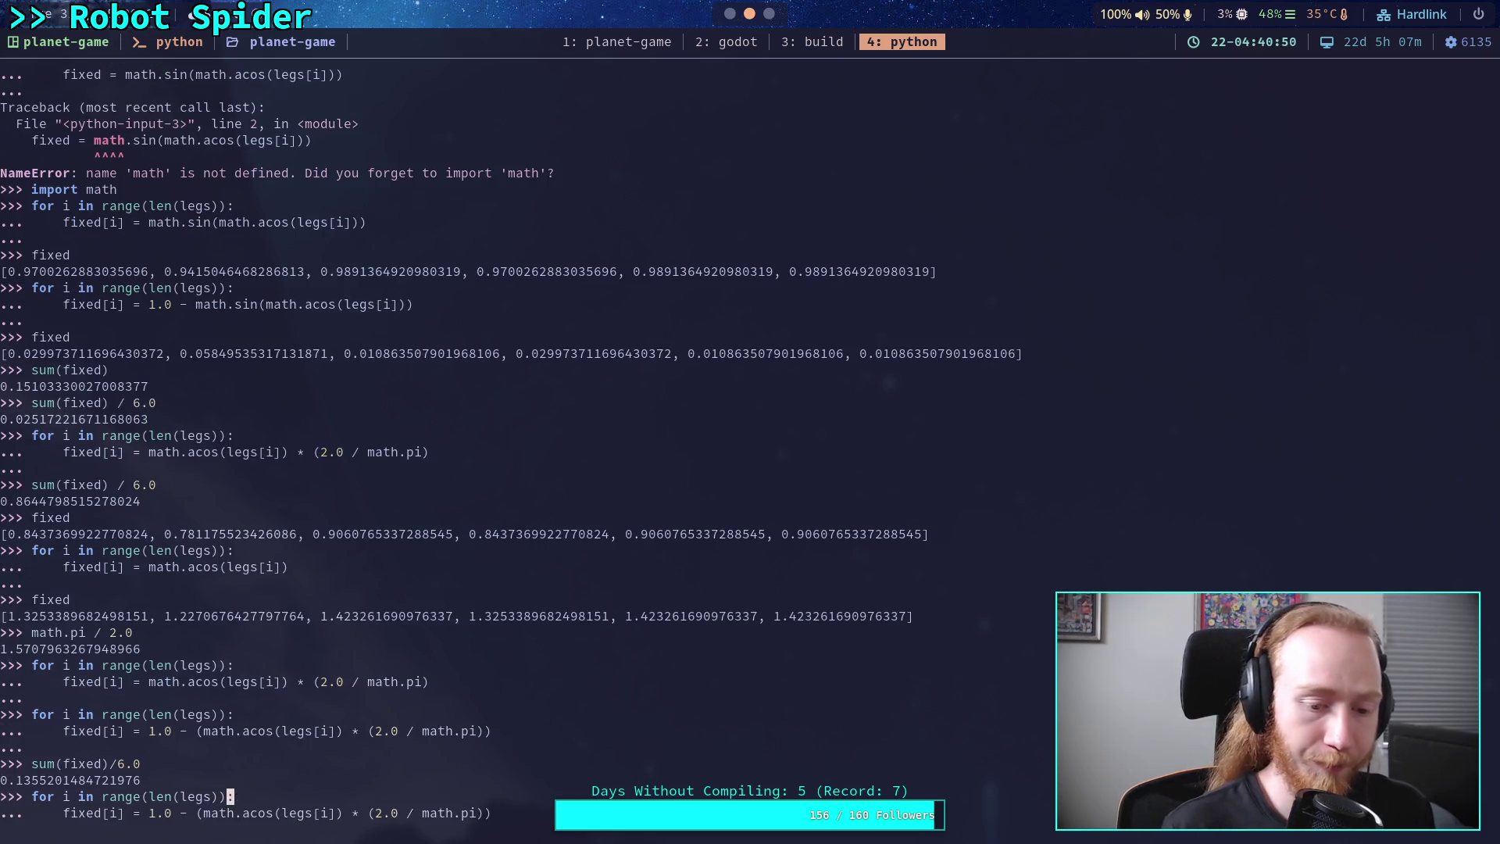
key(Right)
key(Return)
text(a /)
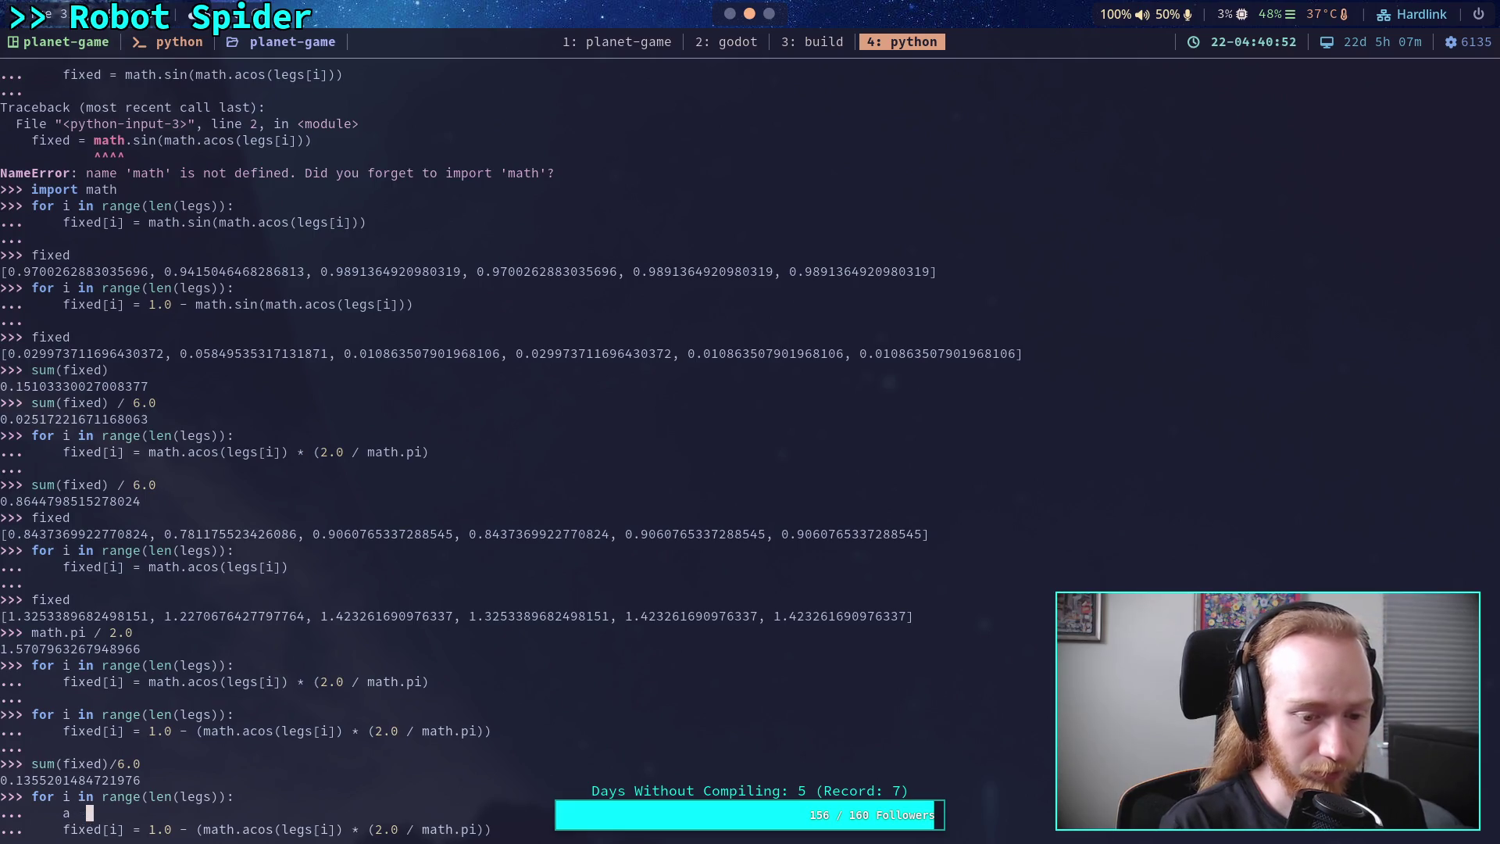
key(BackSpace)
key(BackSpace)
text(= )
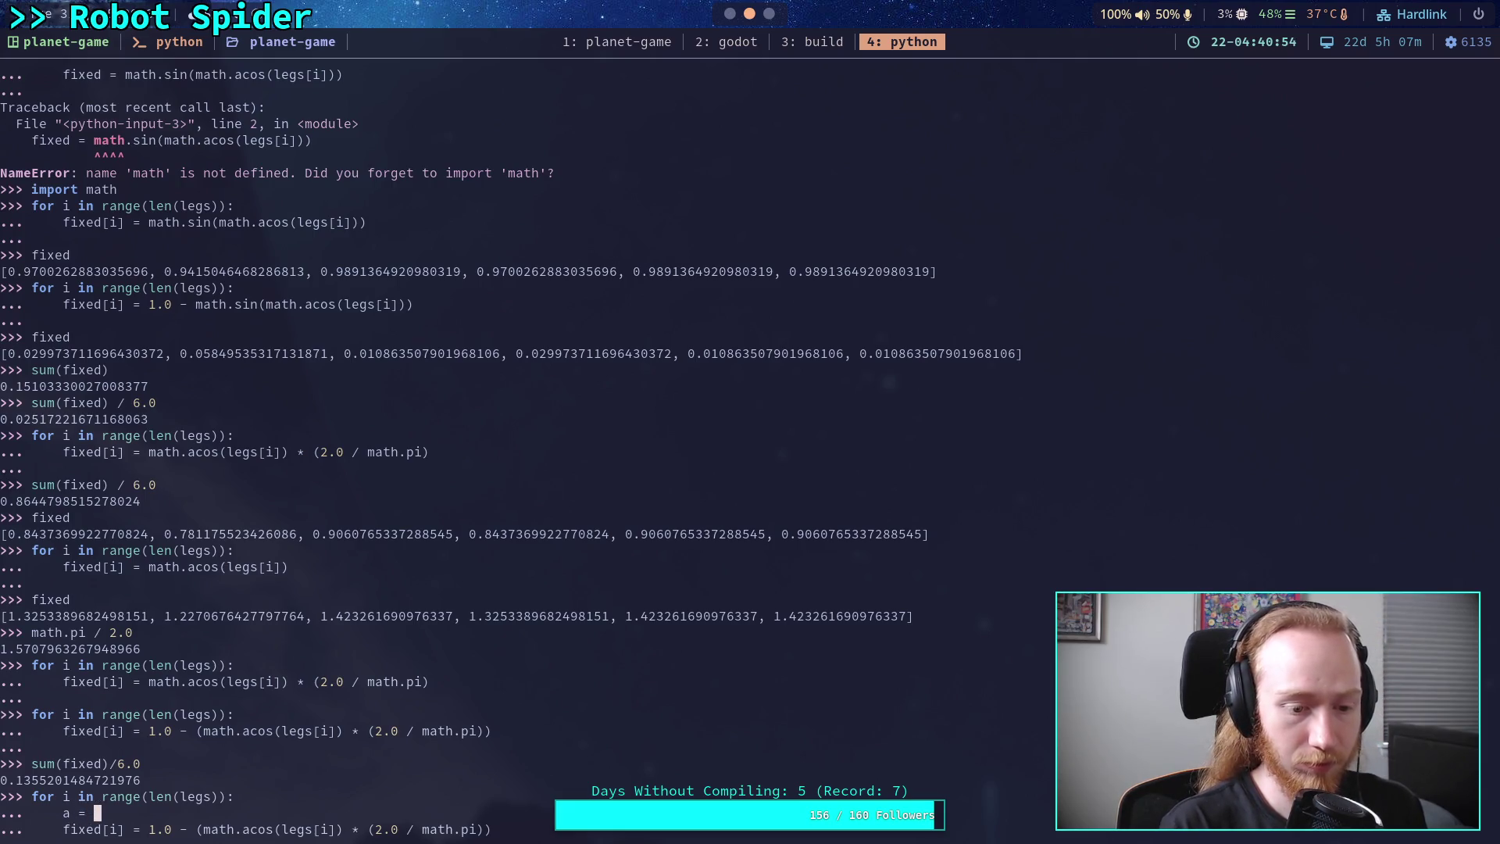
text(math.acos(l)
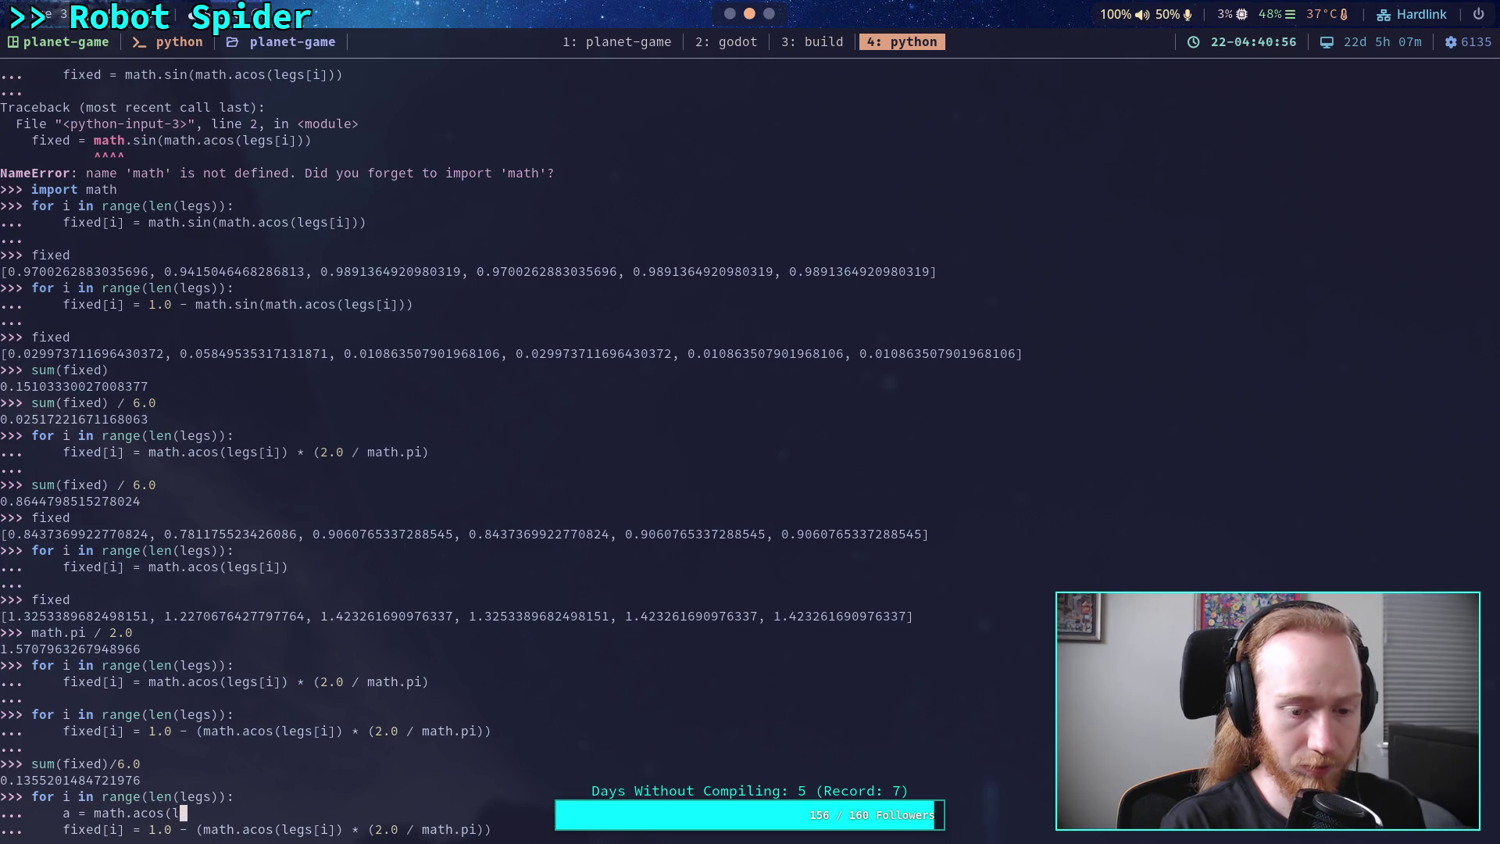
text(egs[i]))
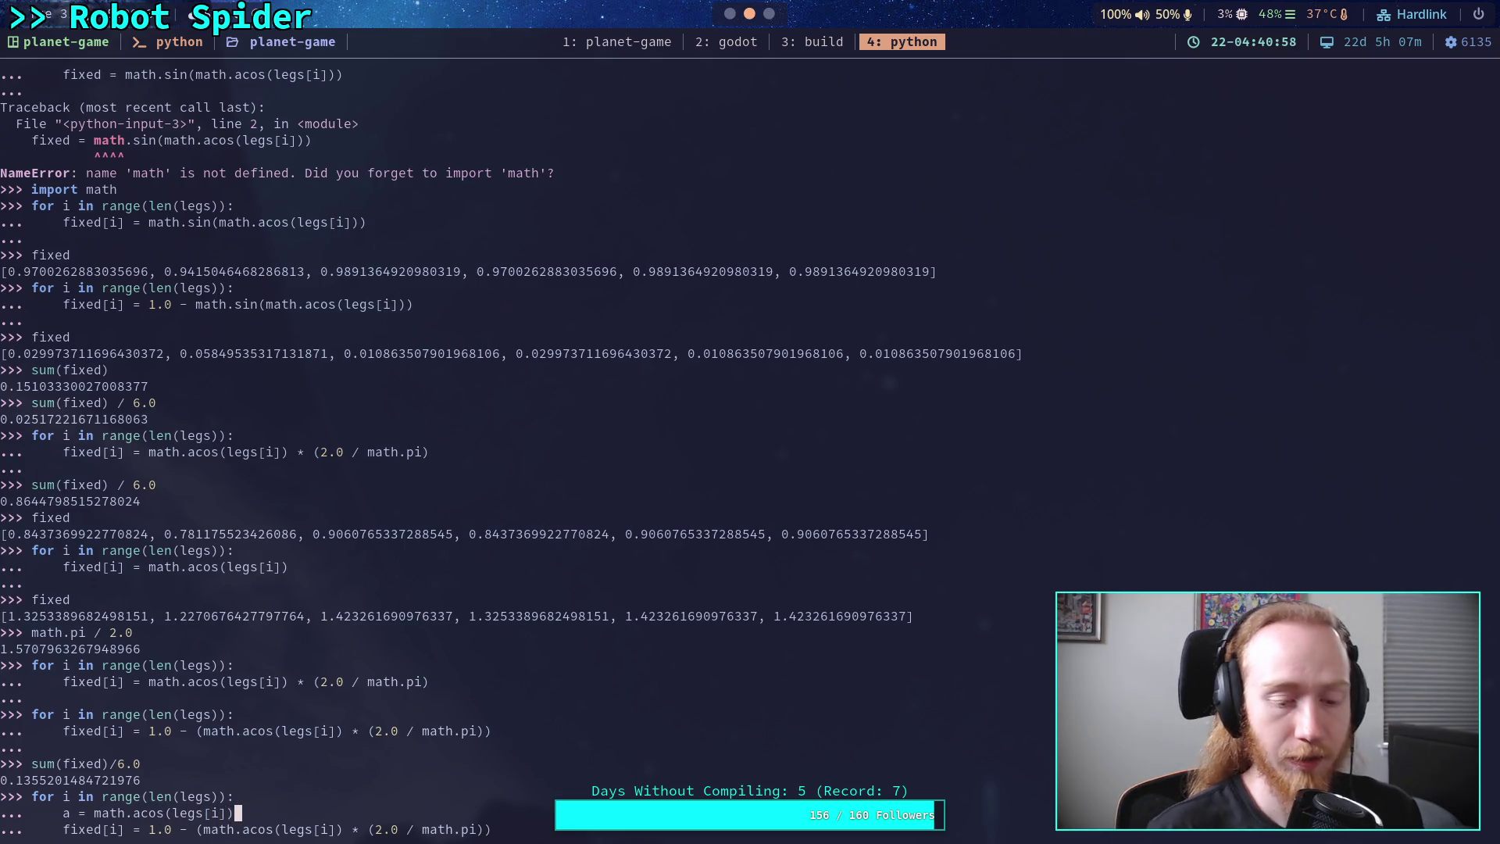
- Replace the old acos term with math.sin(a) and turn the 2.0 multiplication into a division
key(Down)
key(End)
key(Left)
key(Left)
key(Left)
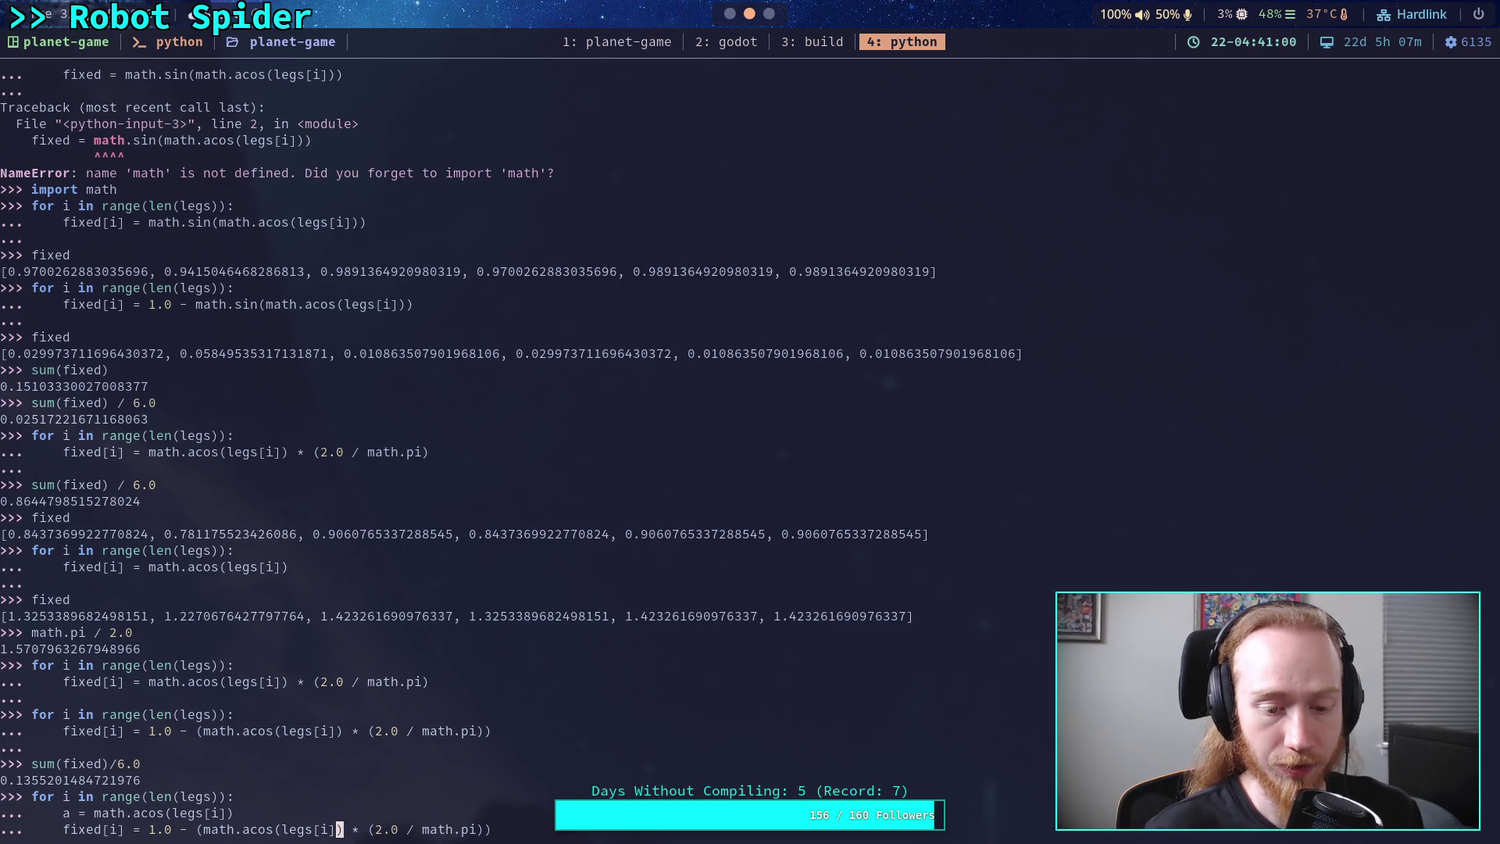
key(Right)
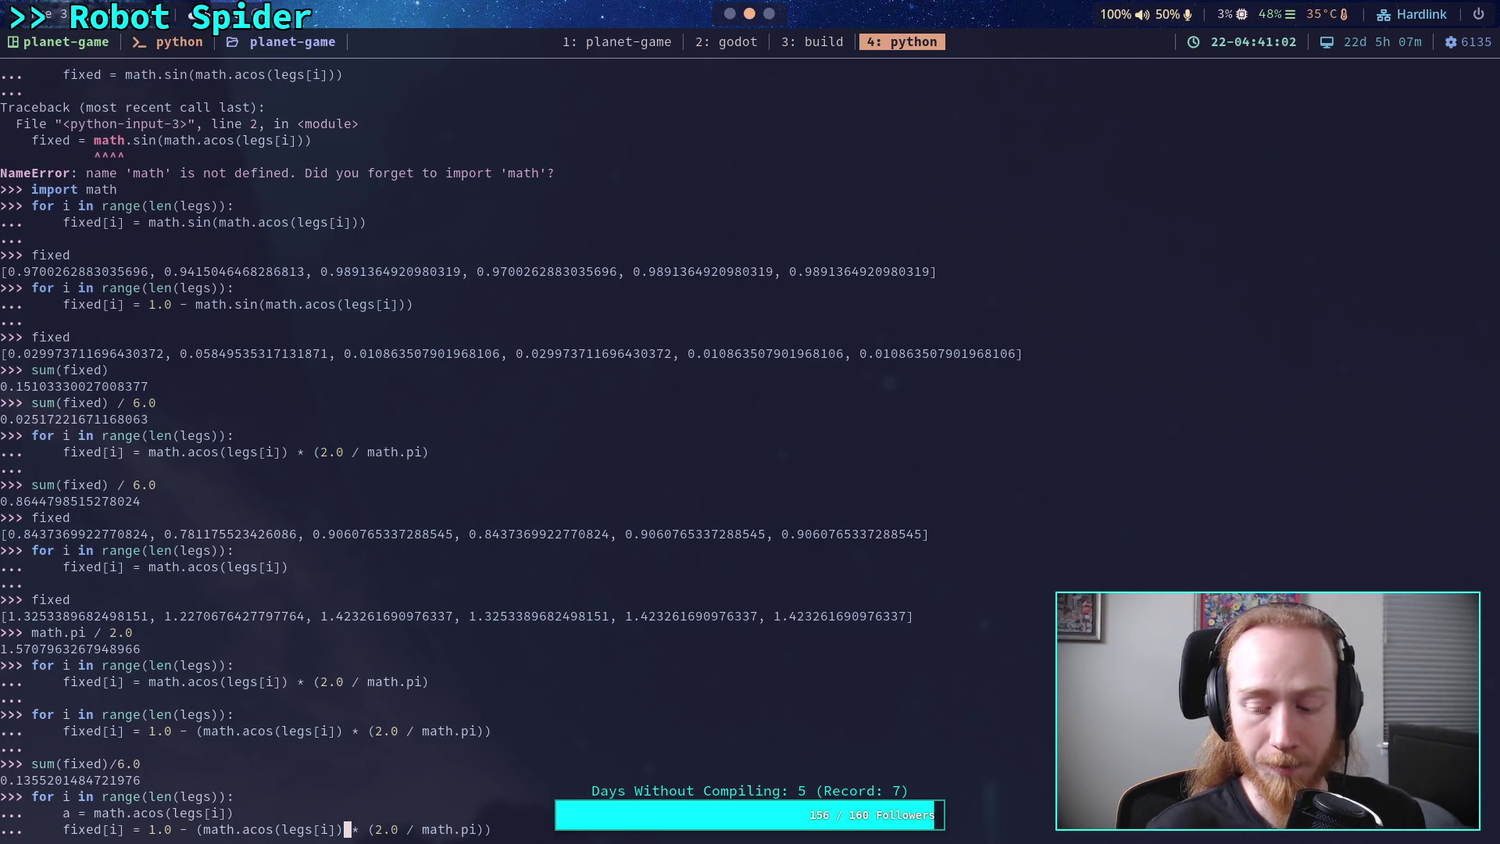
key(BackSpace)
key(BackSpace)
key(BackSpace)
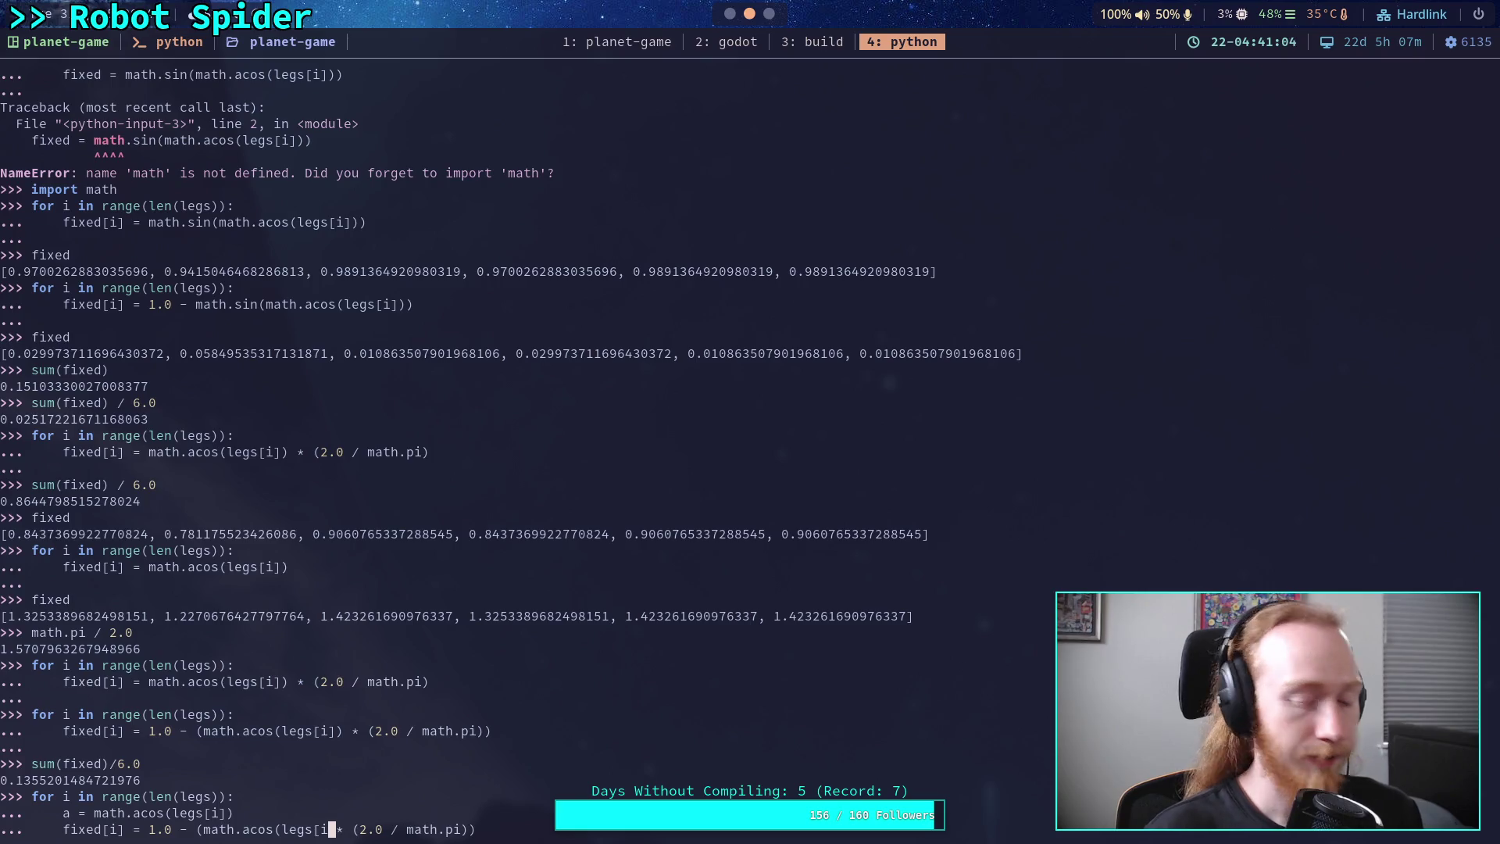
text(th.si)
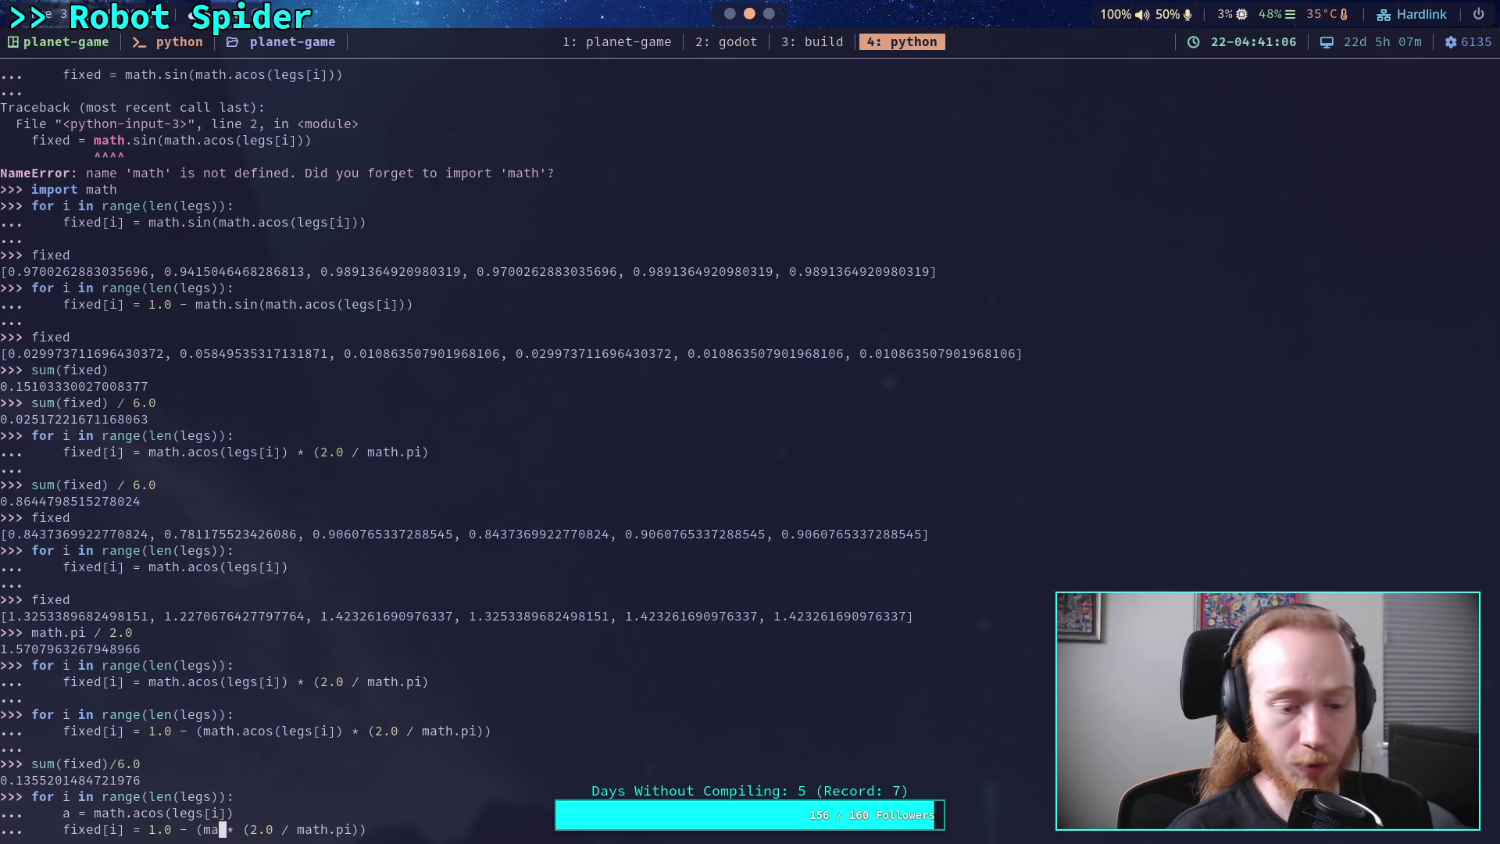
text(n(a))
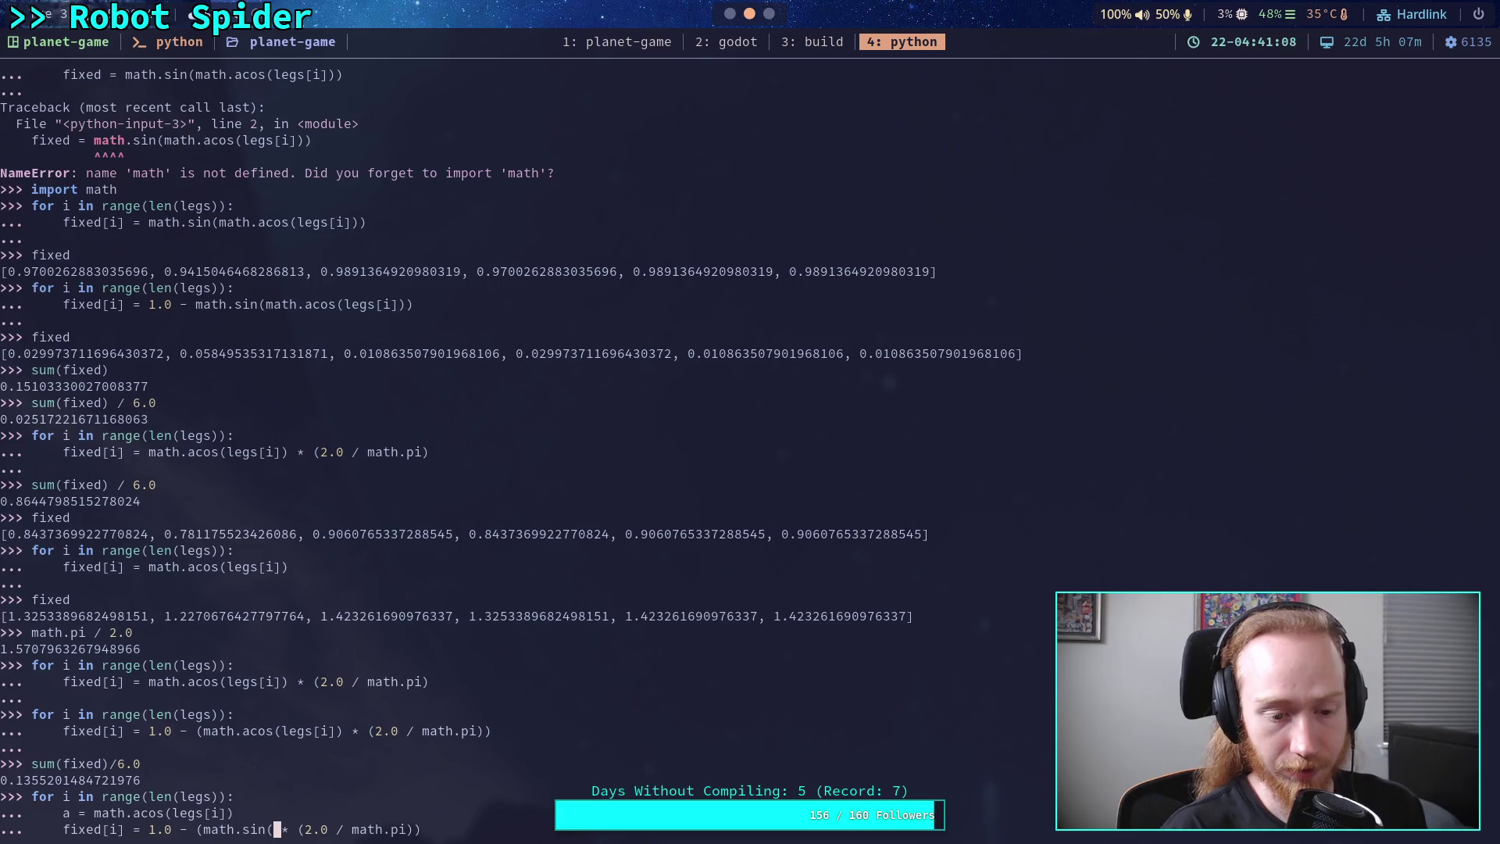
key(Right)
key(Delete)
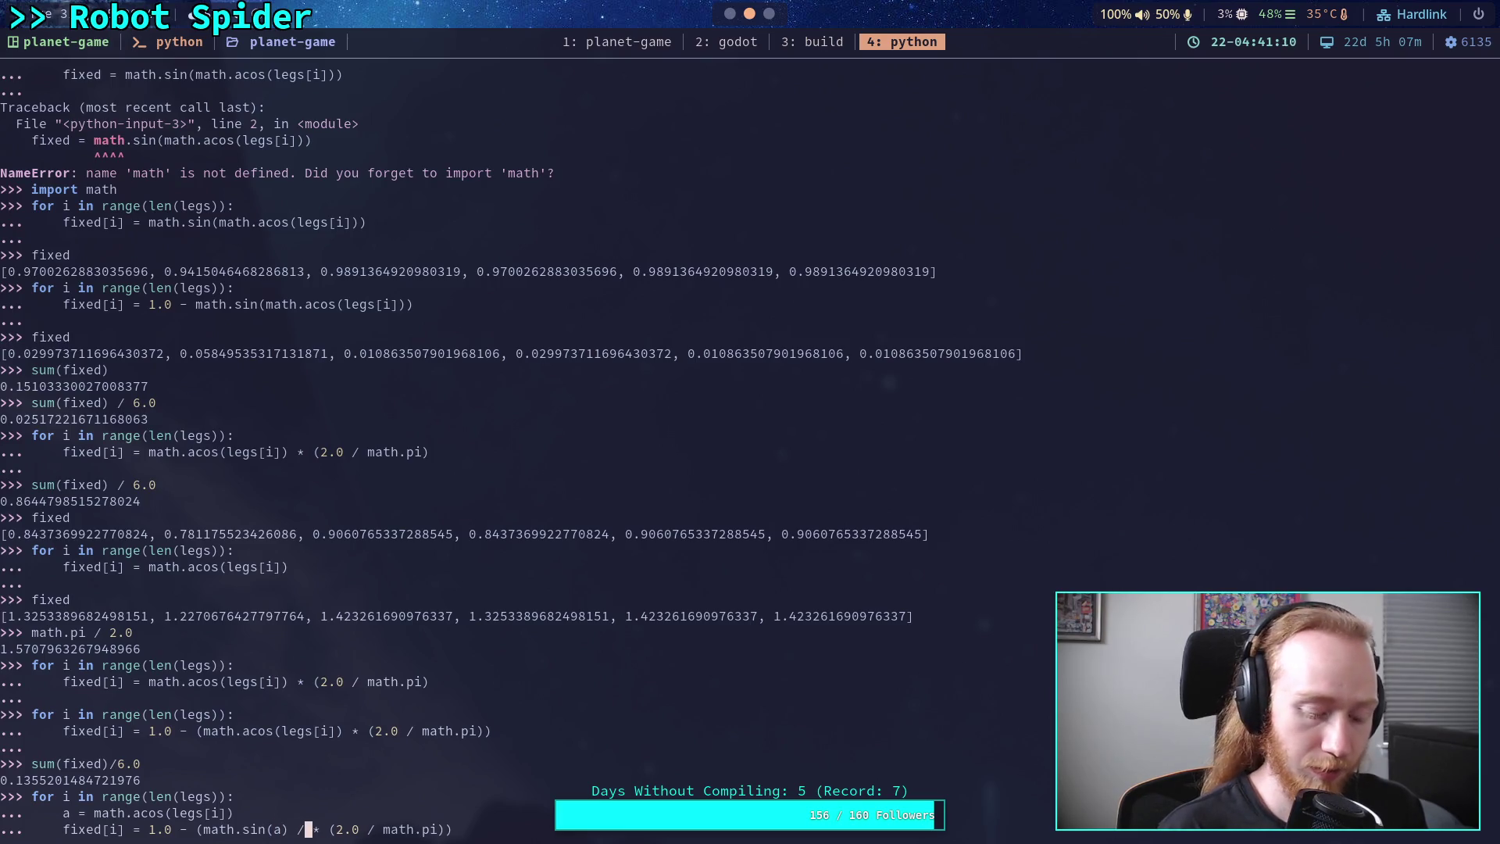
text(/)
key(Right)
key(Delete)
key(Delete)
key(Delete)
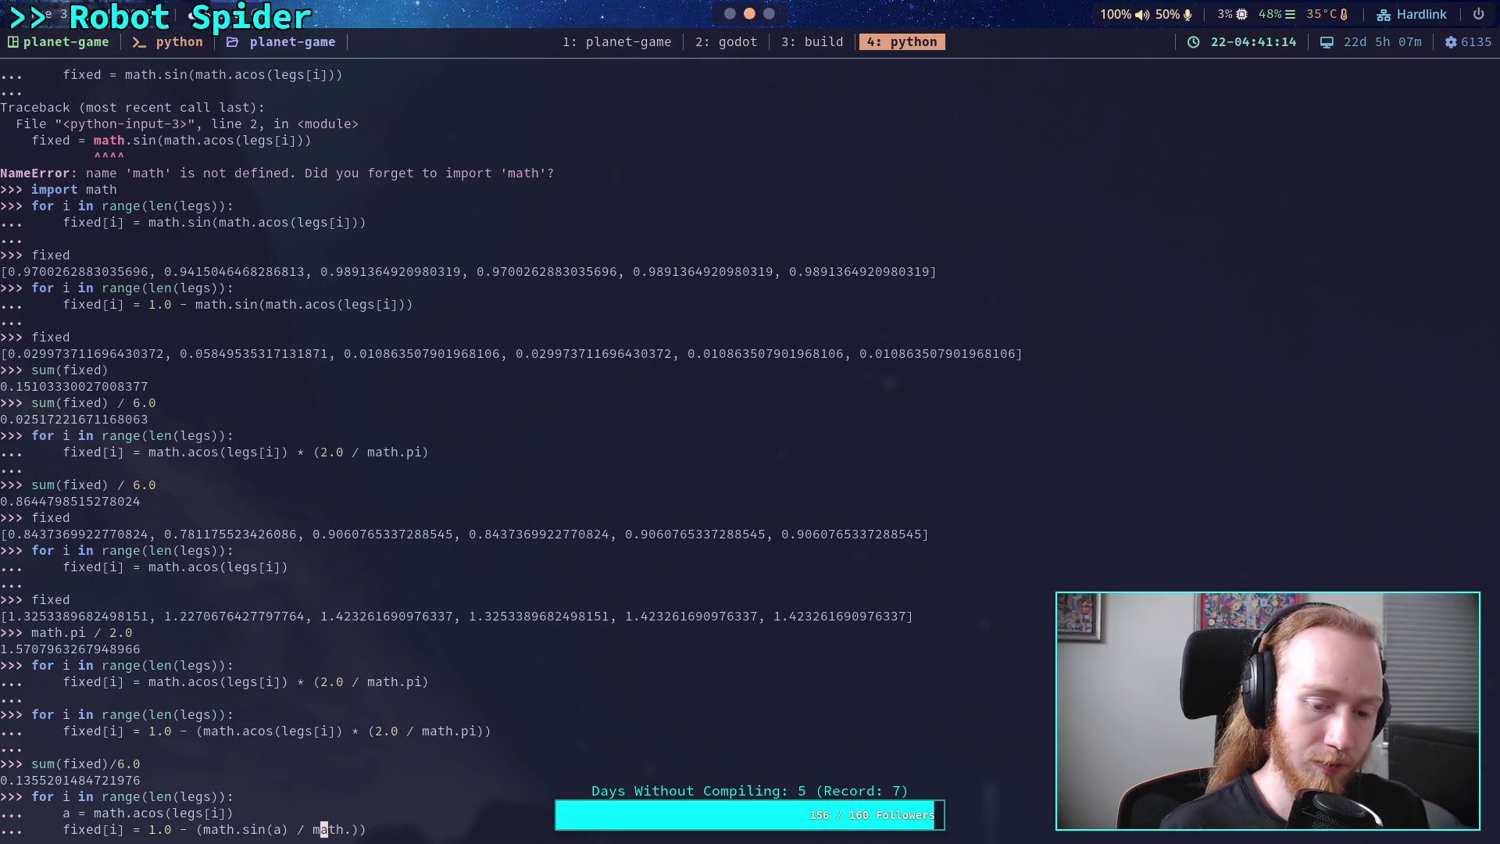
- Complete the denominator as sin(a)+cos(a), run the loop, and print fixed
text(()
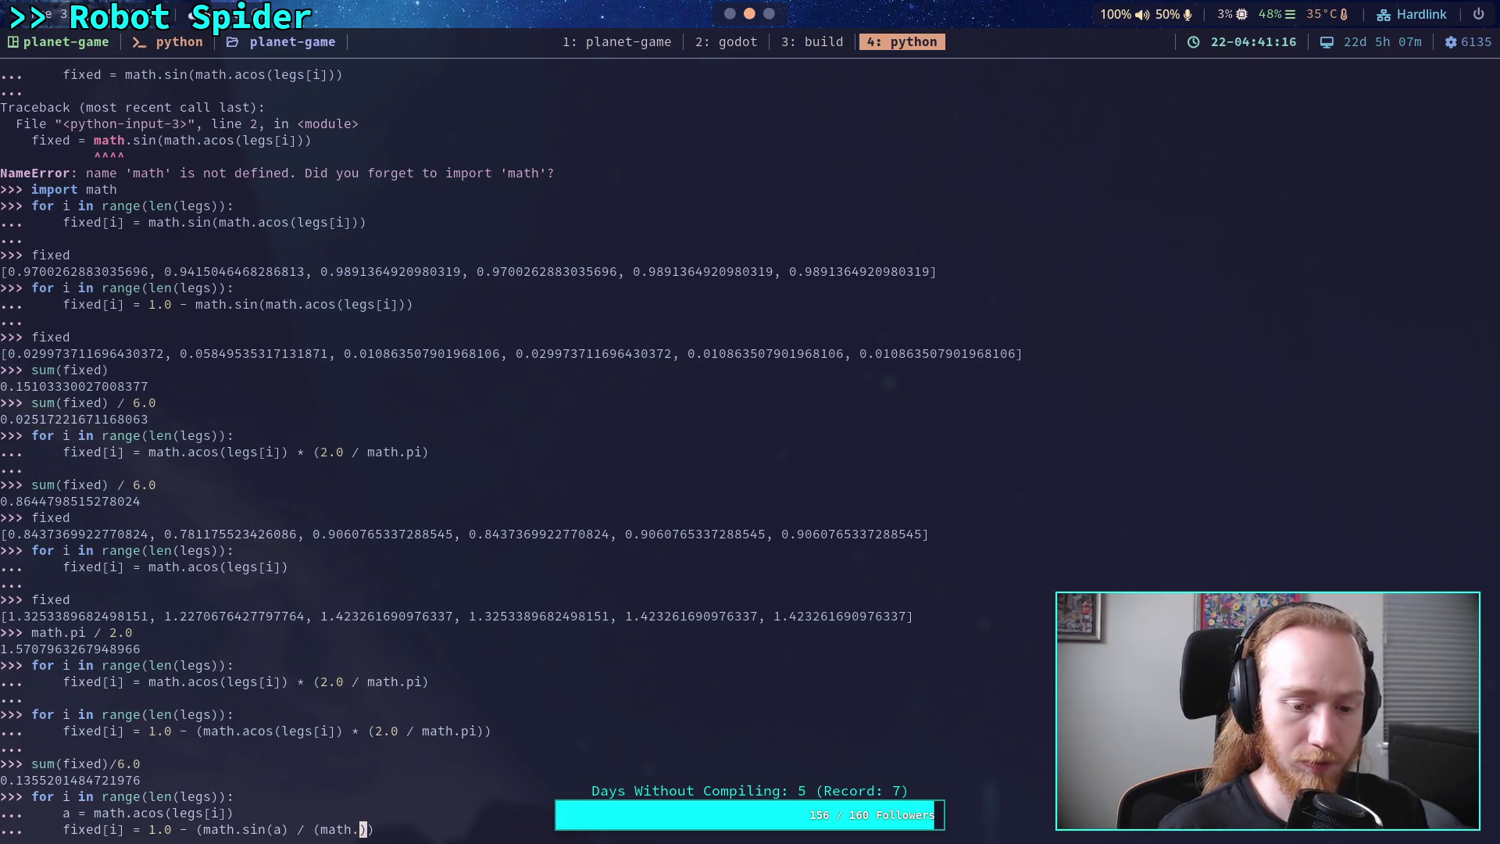
text(in(a)
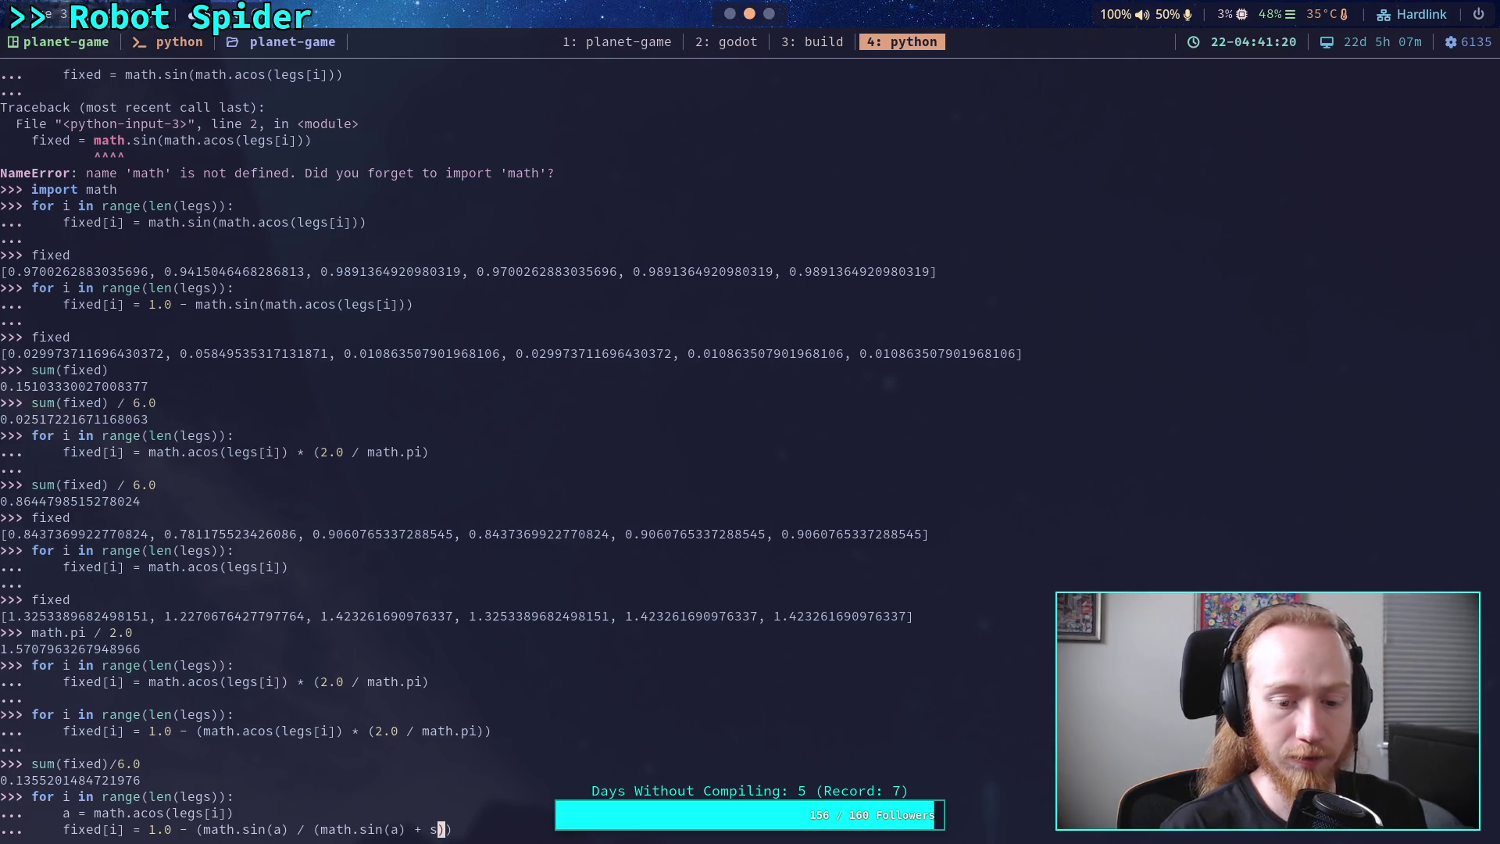
key(BackSpace)
key(BackSpace)
text(math.c)
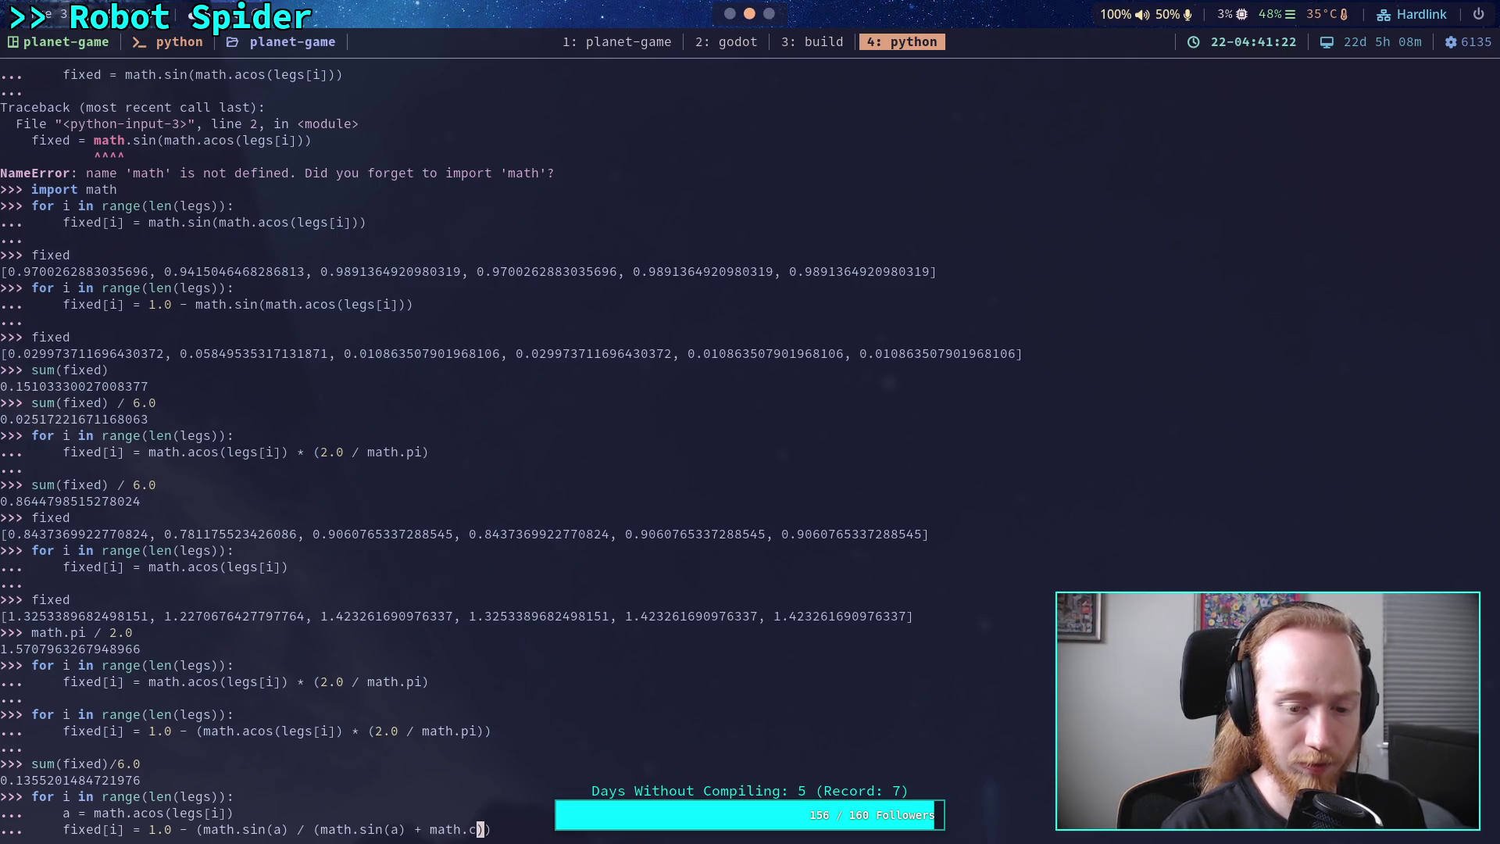
text(os(a)
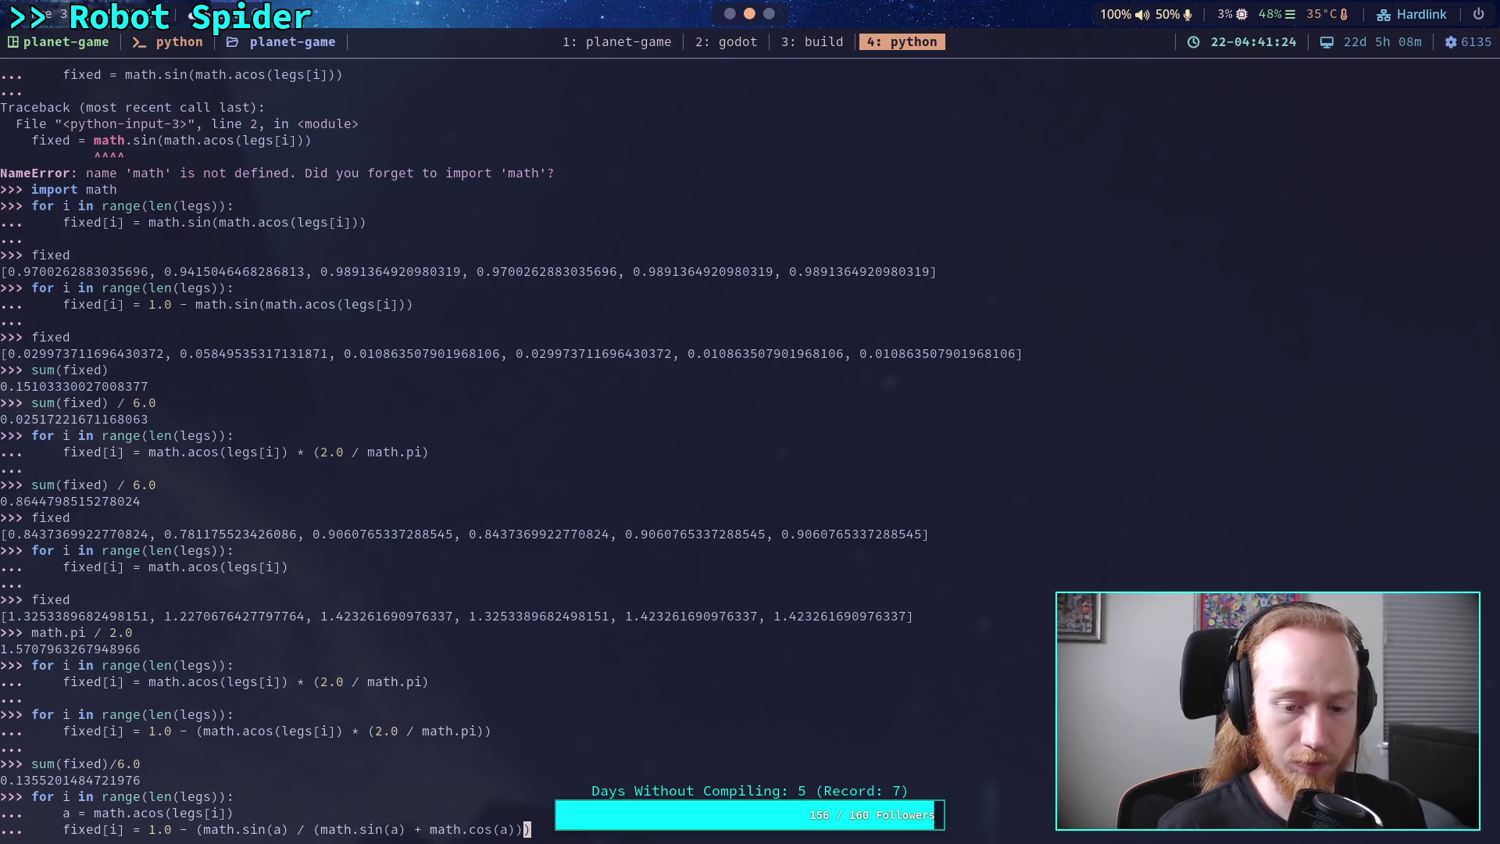
text())
key(Return)
key(Return)
text(fixed)
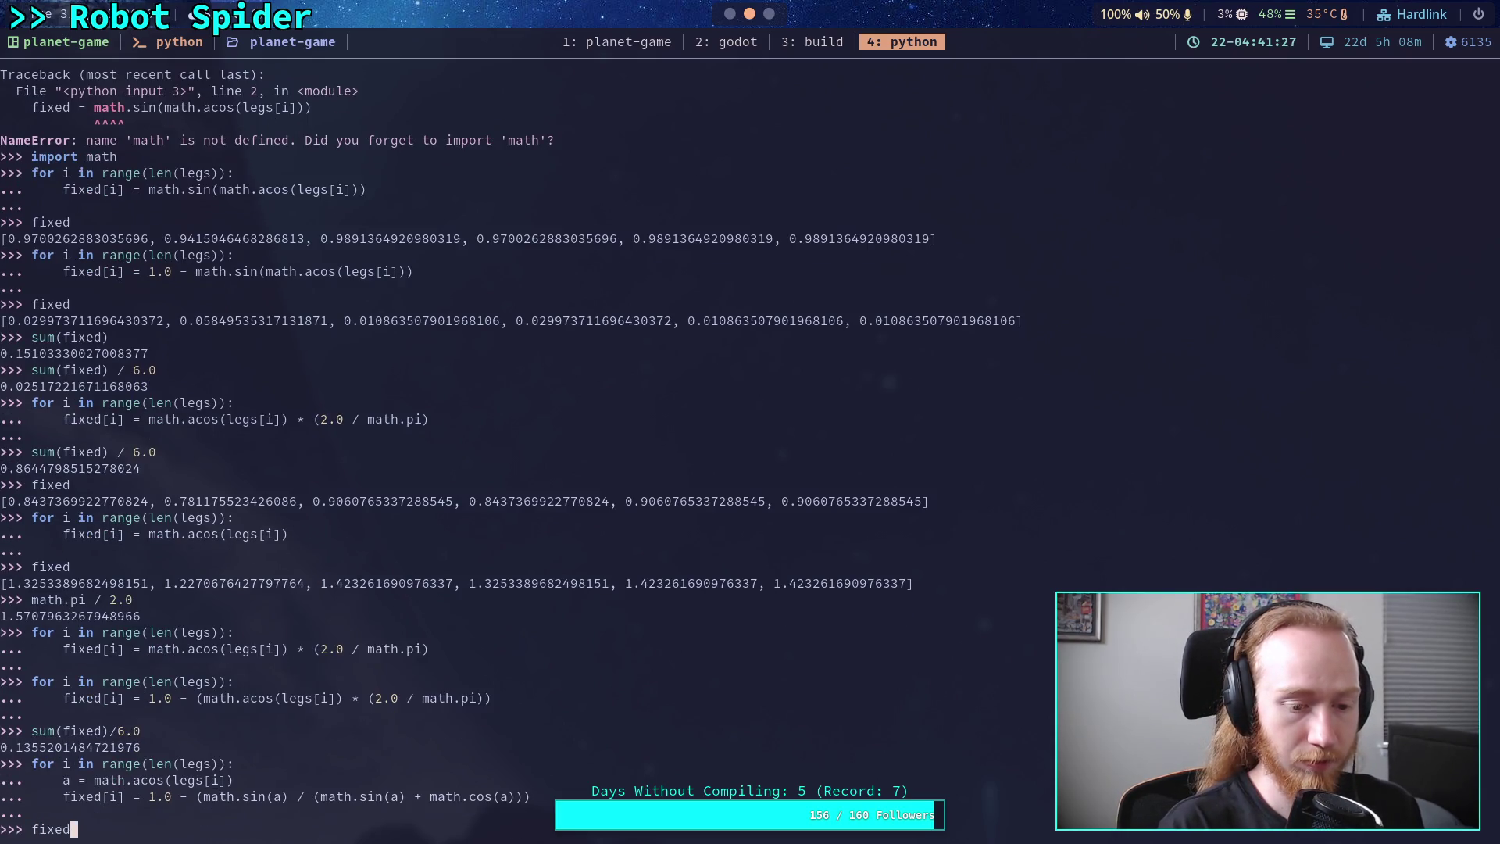
key(Return)
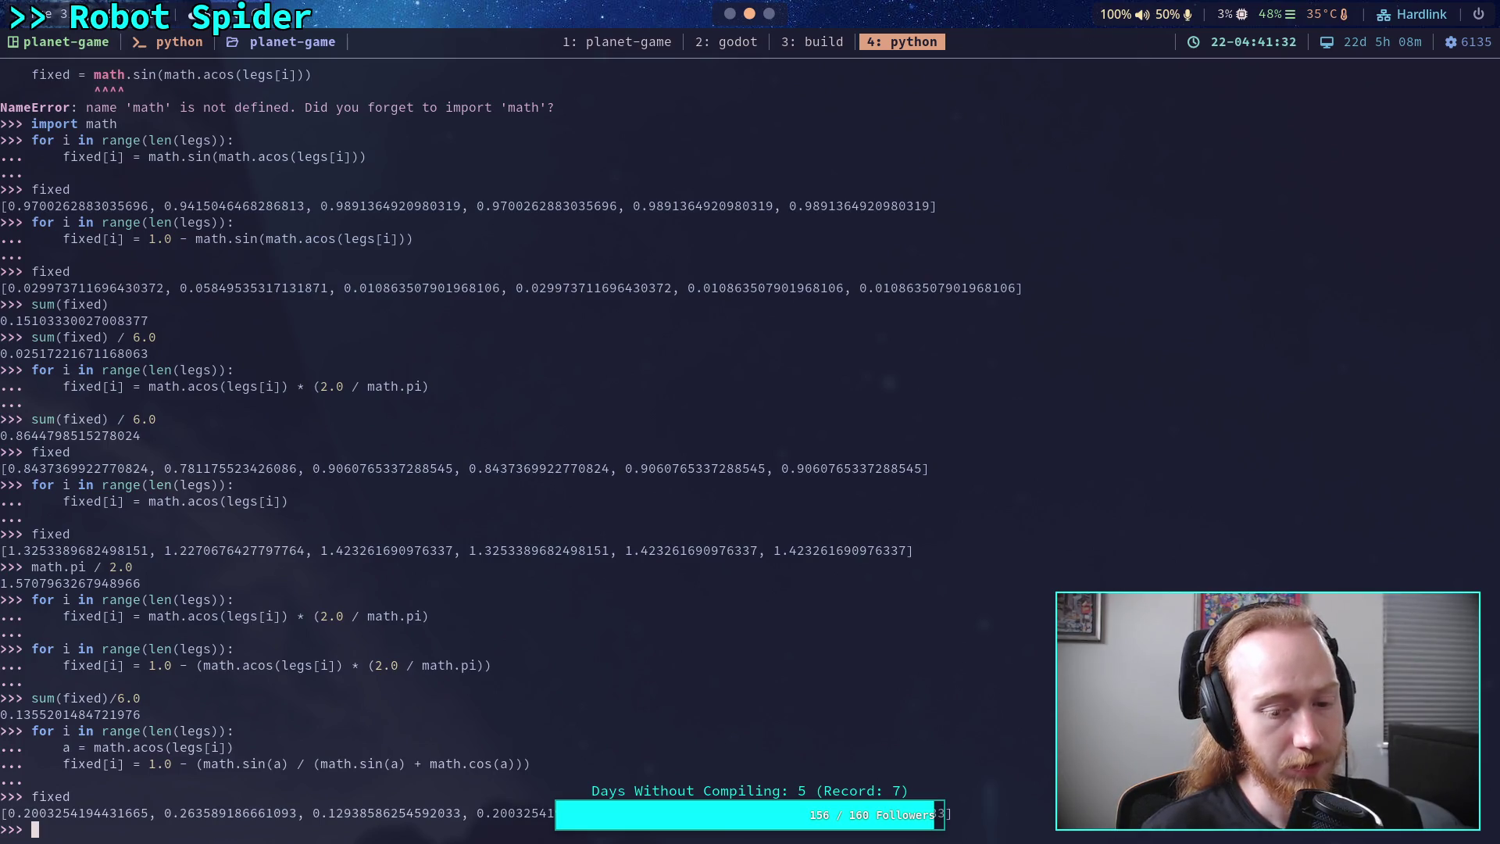
- Recall the loop and re-enter the '1.0 -' subtraction in the formula
key(Up)
key(Up)
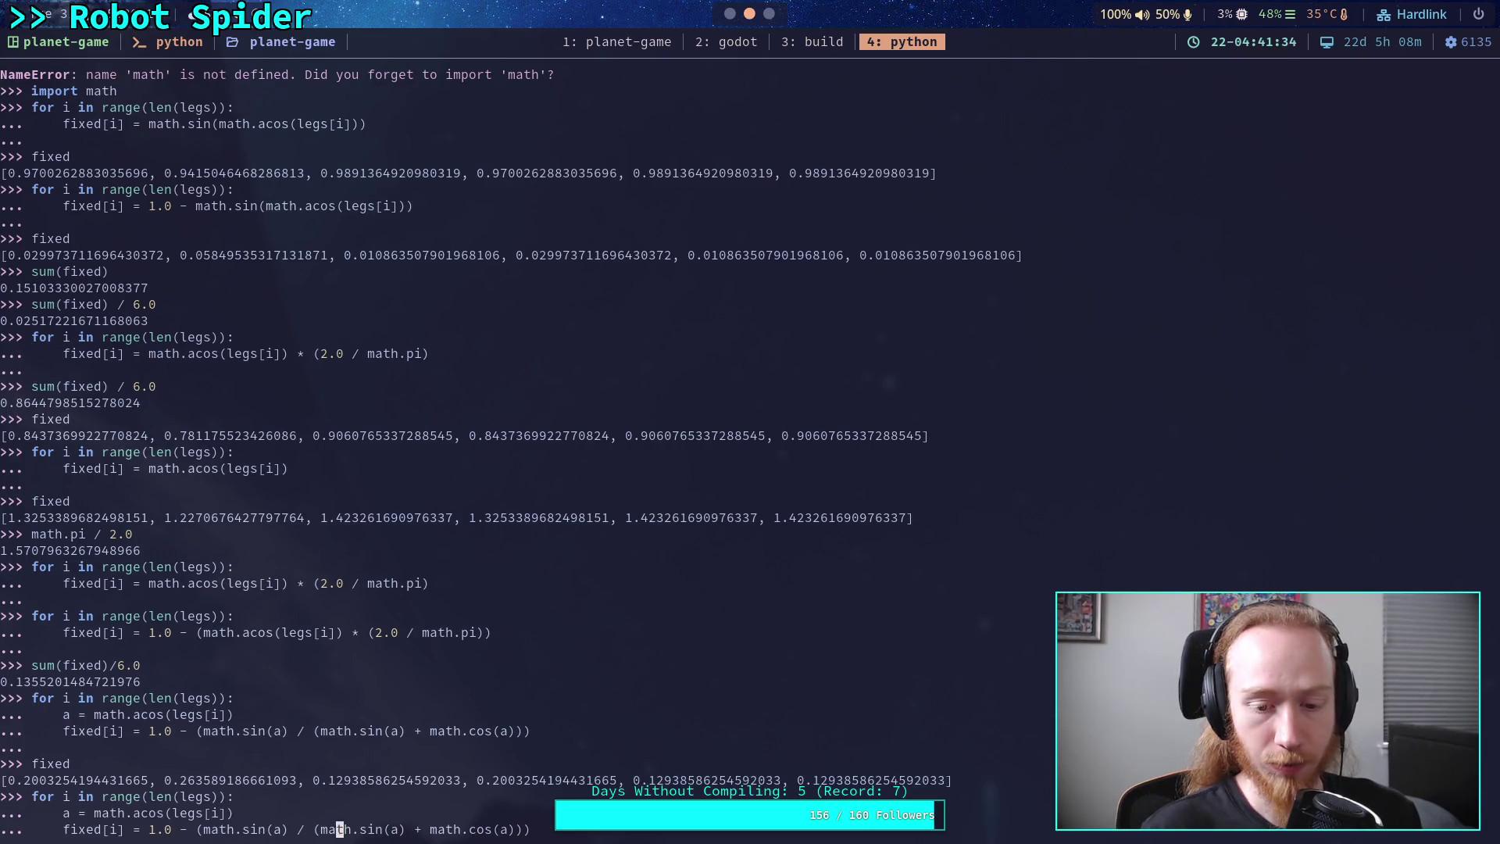
key(BackSpace)
key(BackSpace)
key(BackSpace)
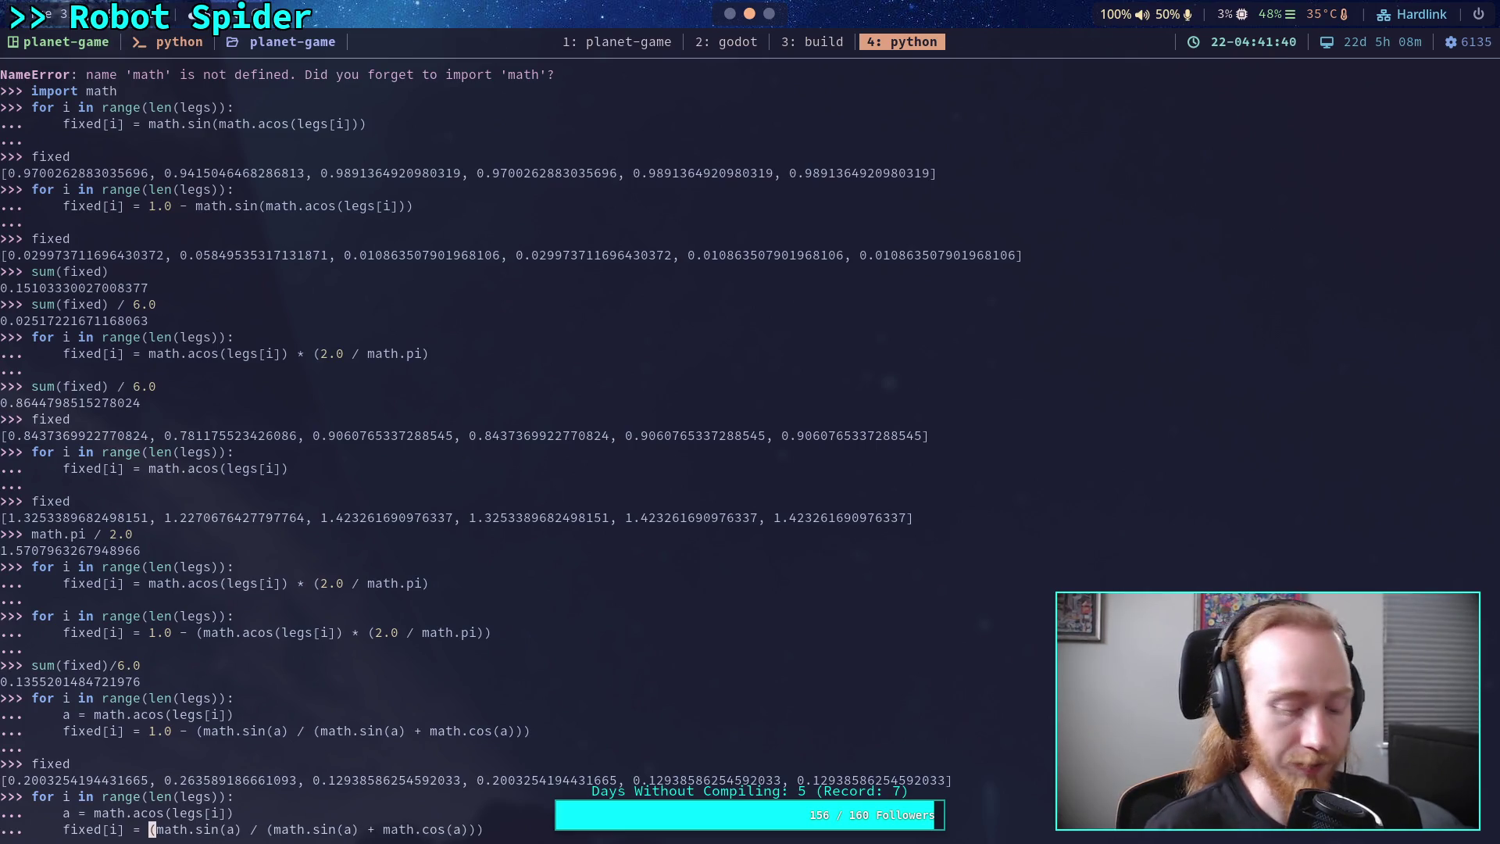
text(1.0 )
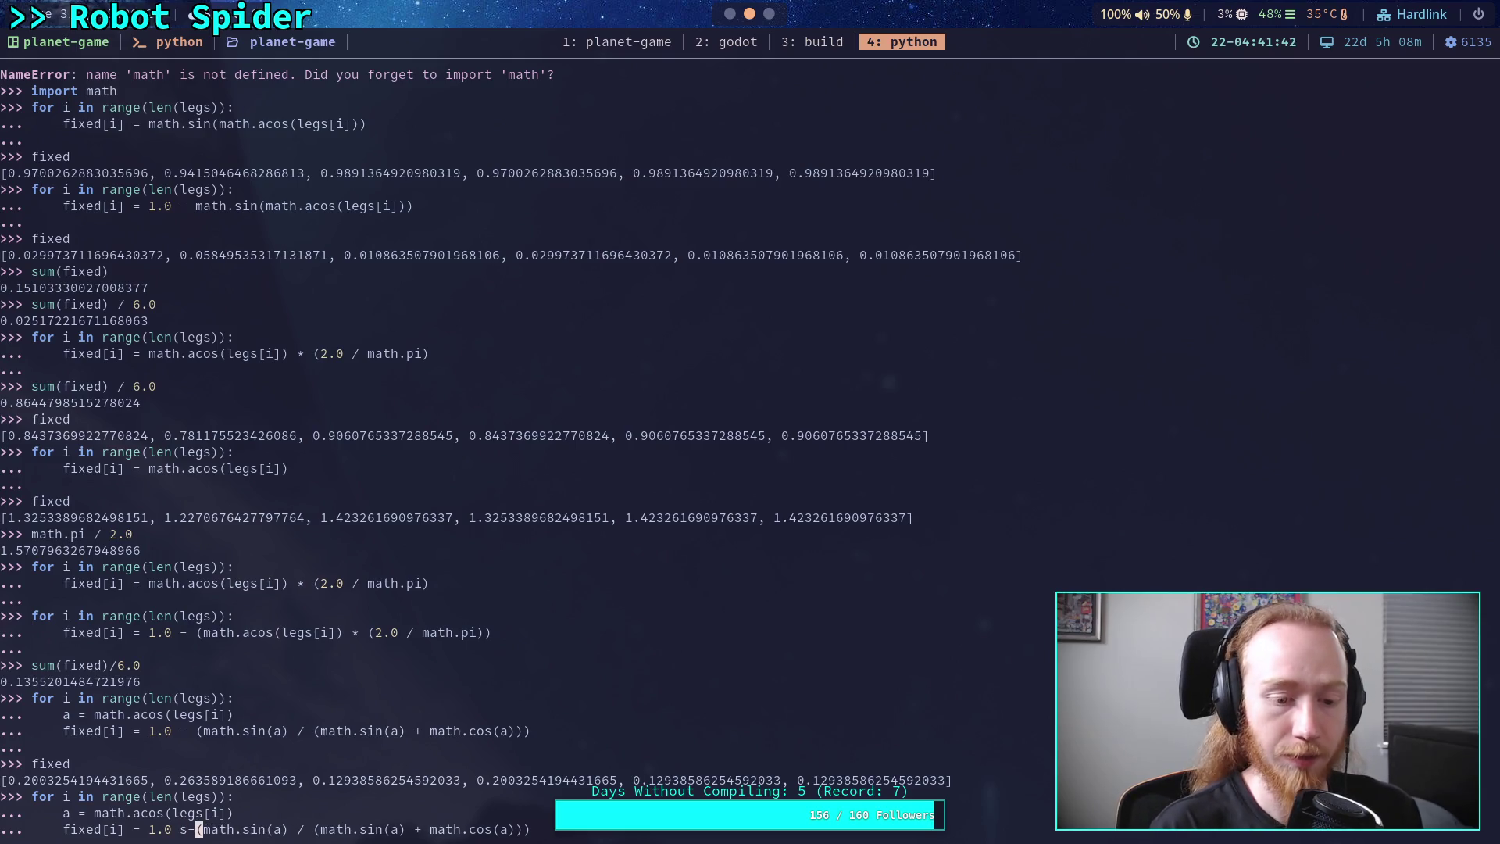
text(-)
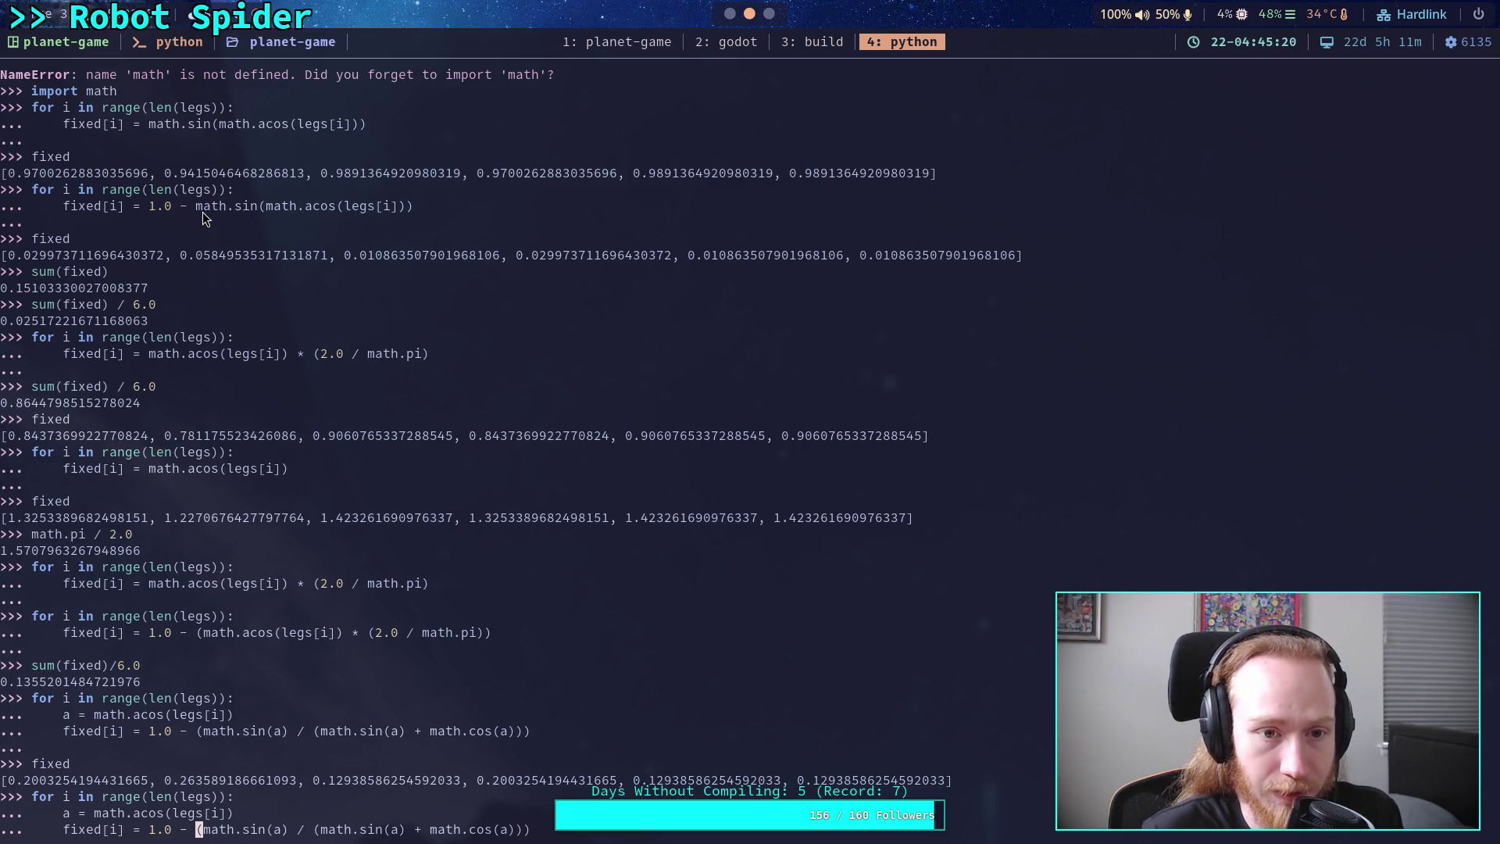
- Select the earlier sin-of-acos expression and 0.02517221671168063 average, then return to CrawlerCharacter.gd in Godot
drag(197, 207, 377, 205)
scroll(427, 314, up, 1)
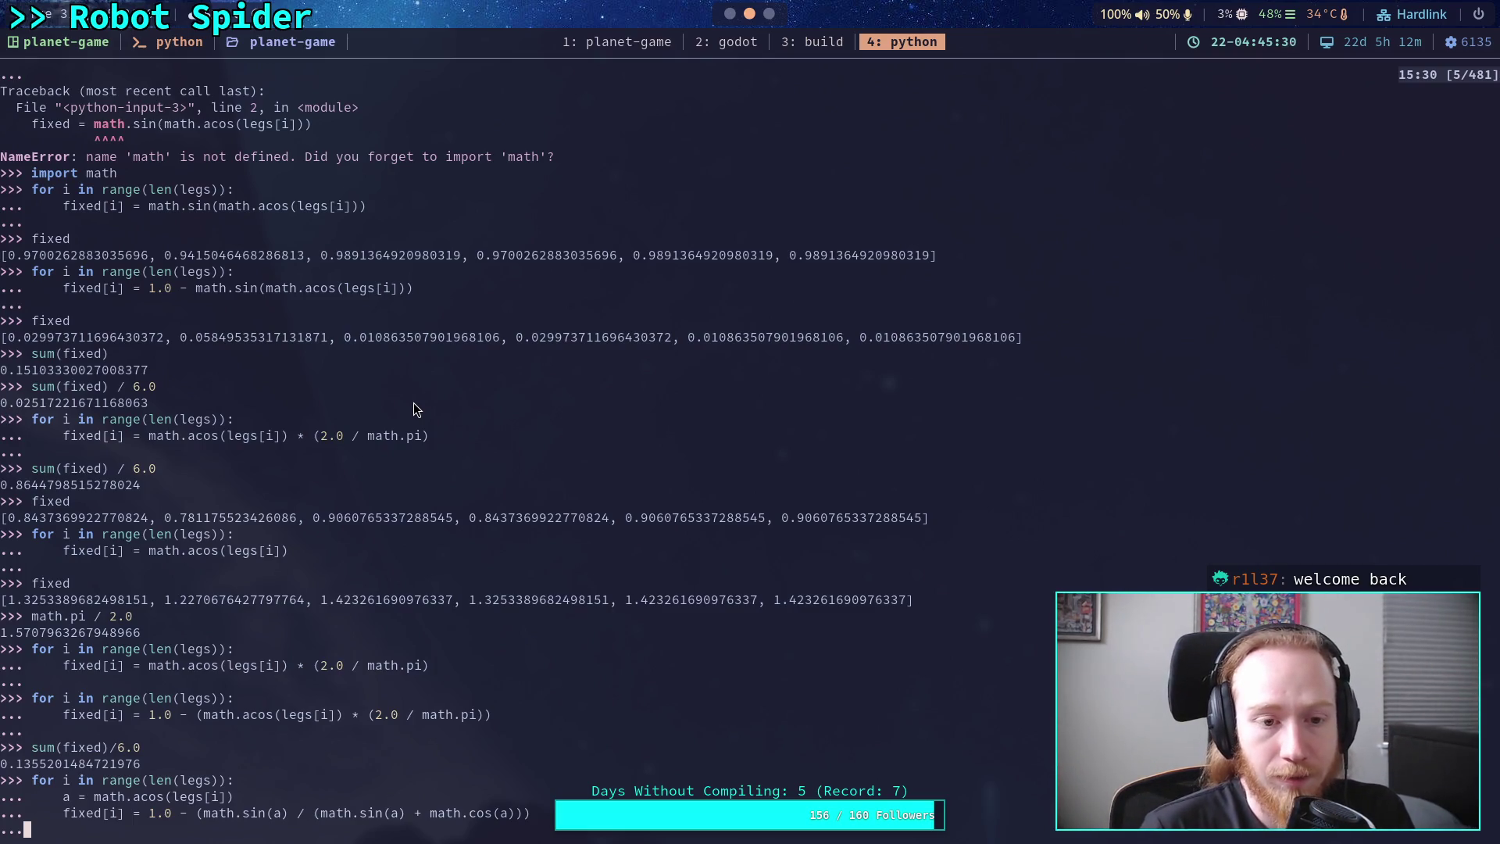
scroll(447, 360, up, 1)
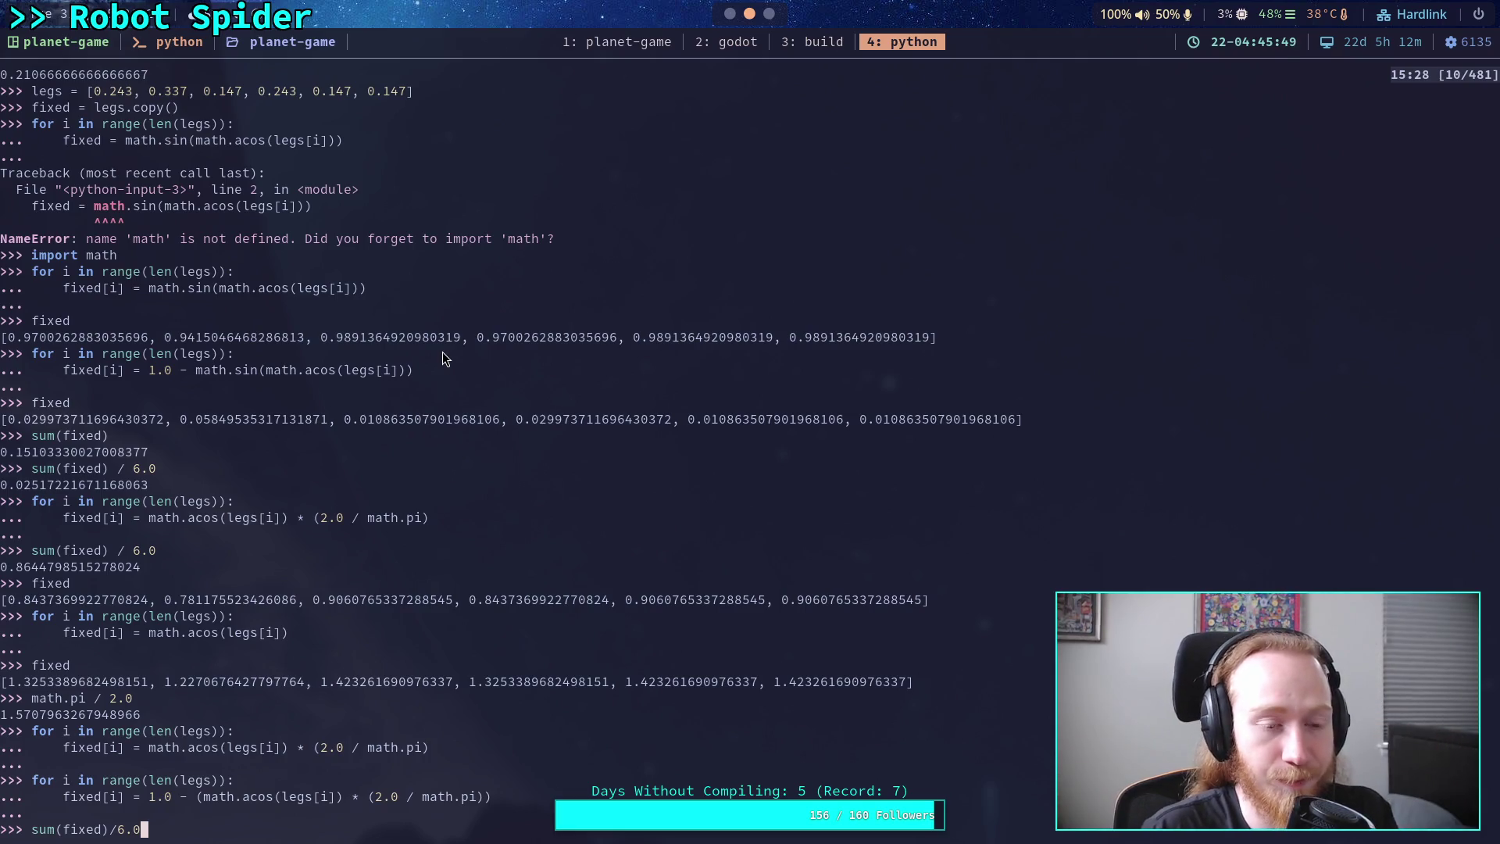
drag(12, 484, 149, 482)
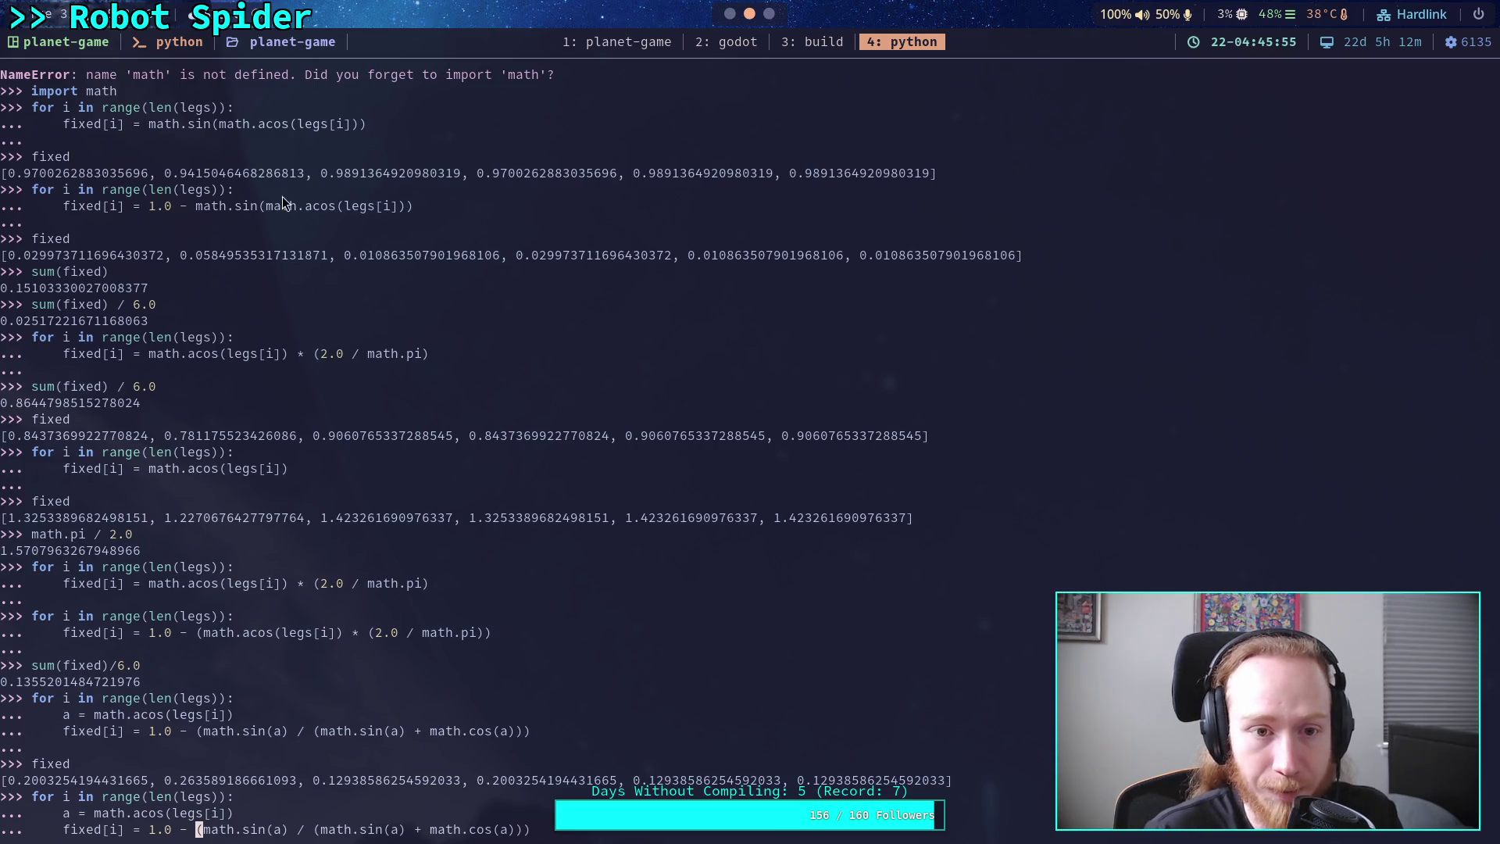
click(730, 14)
scroll(646, 425, down, 1)
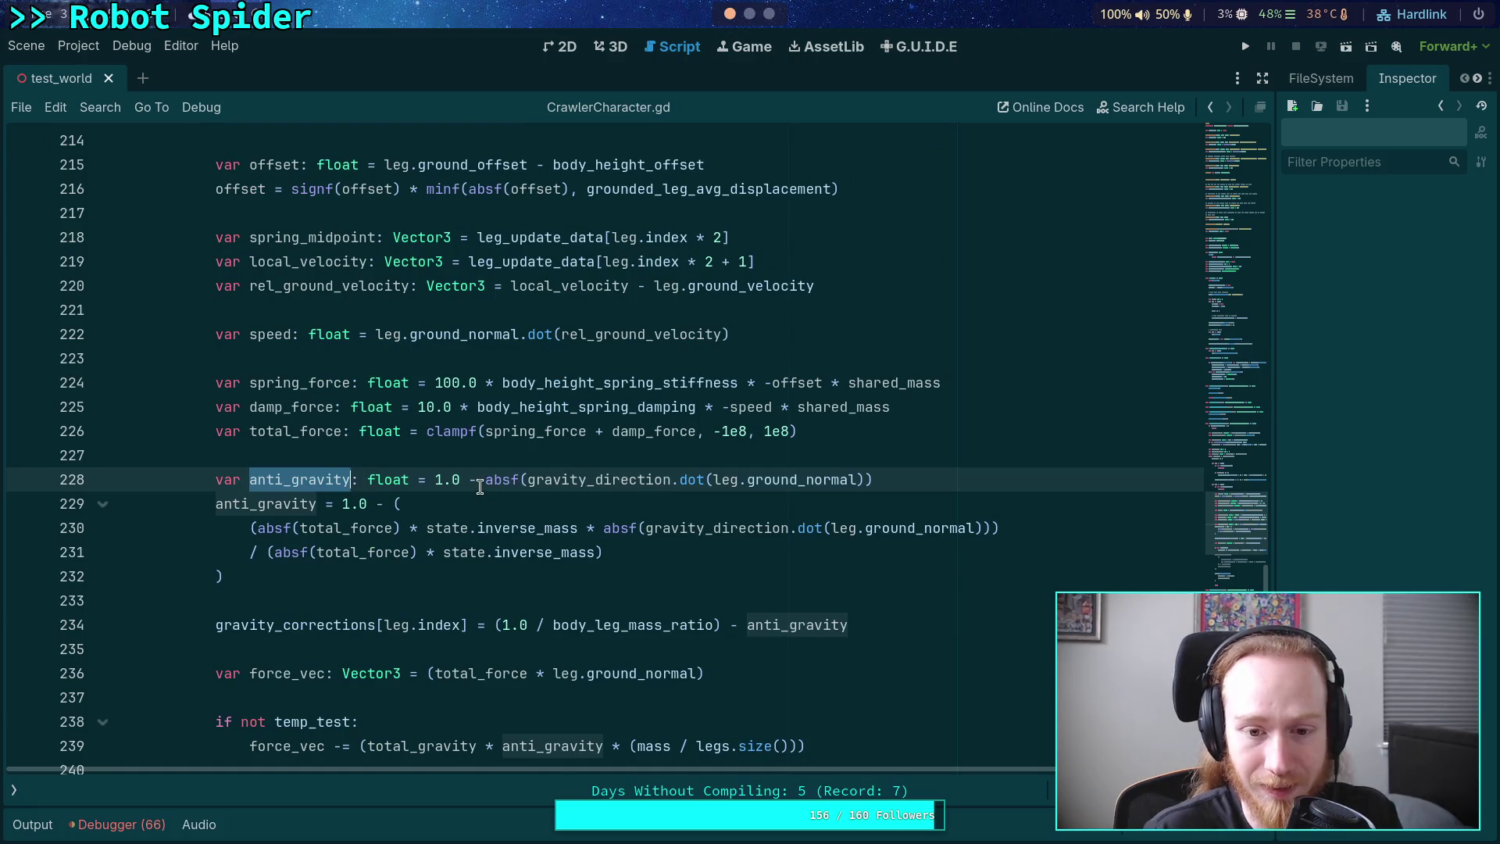
- Rewrite line 228 as 1.0 - sin(acos(gravity_direction.dot(leg.ground_normal))) without absf, and save
click(486, 482)
text(sin()
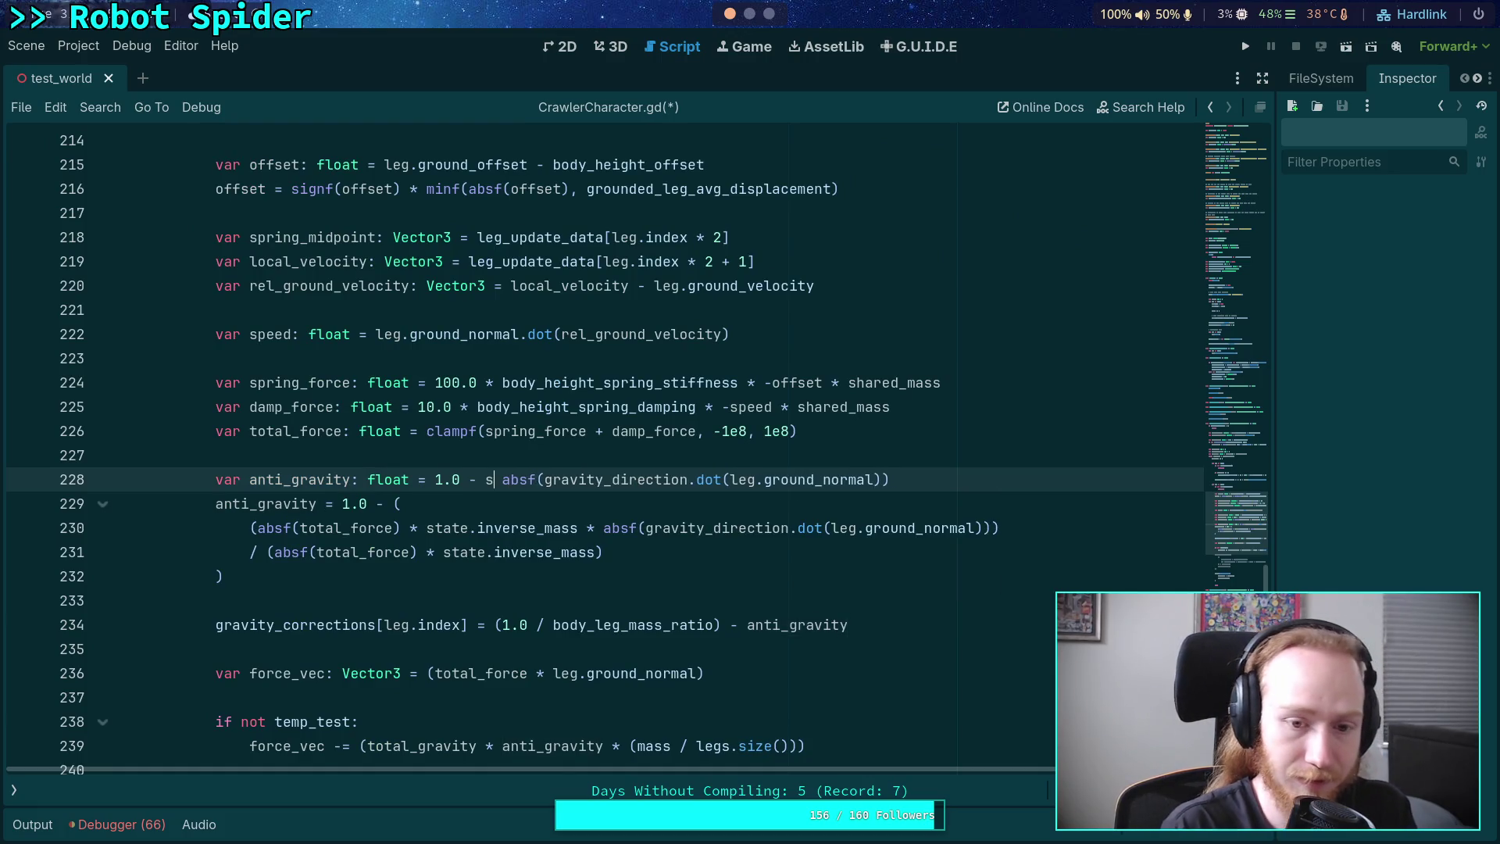
key(Delete)
text(acos()
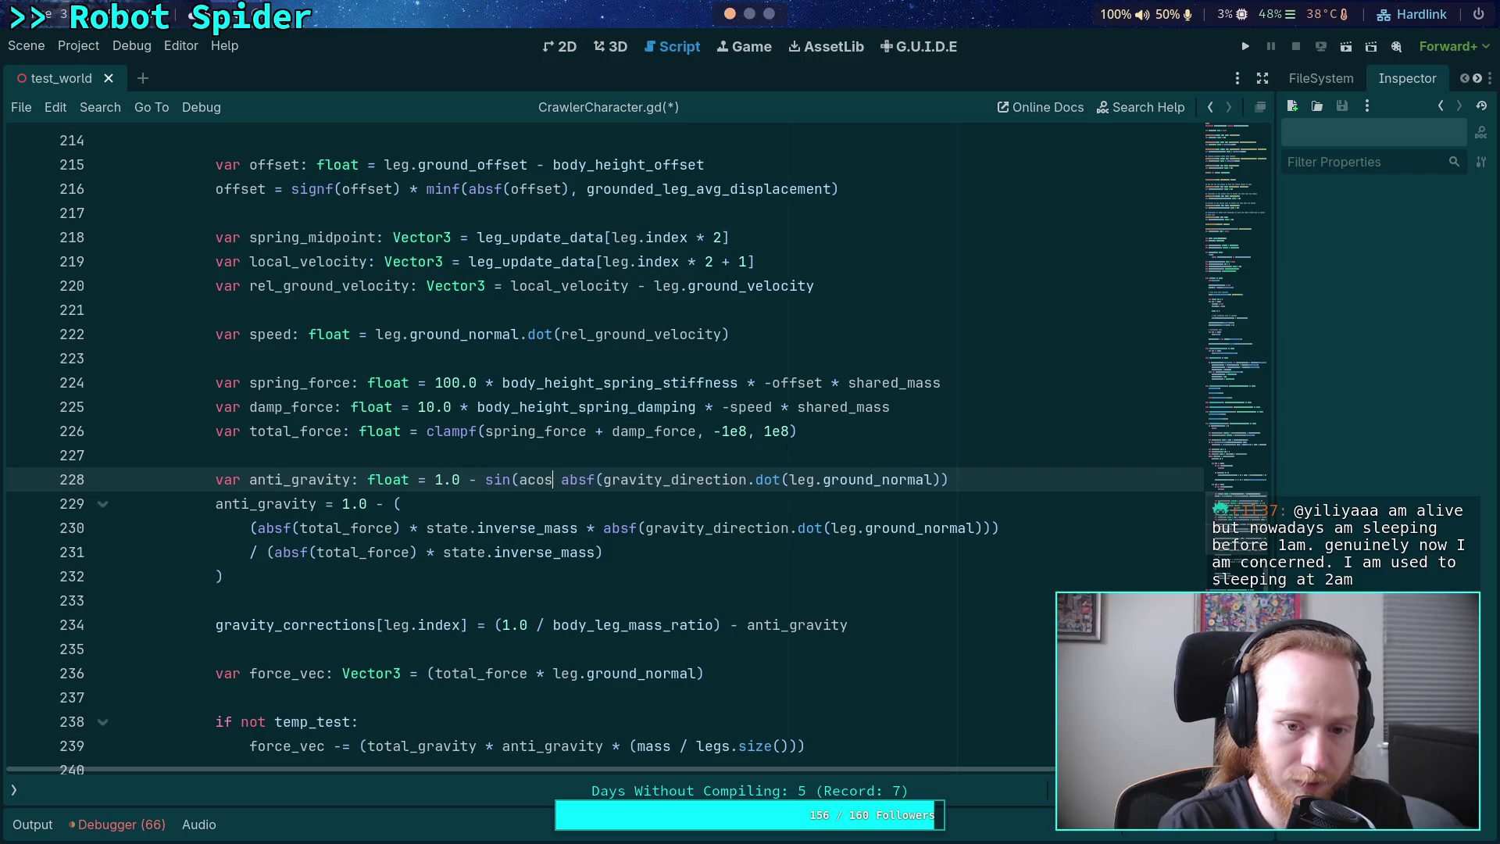
key(Right)
key(Right)
key(Right)
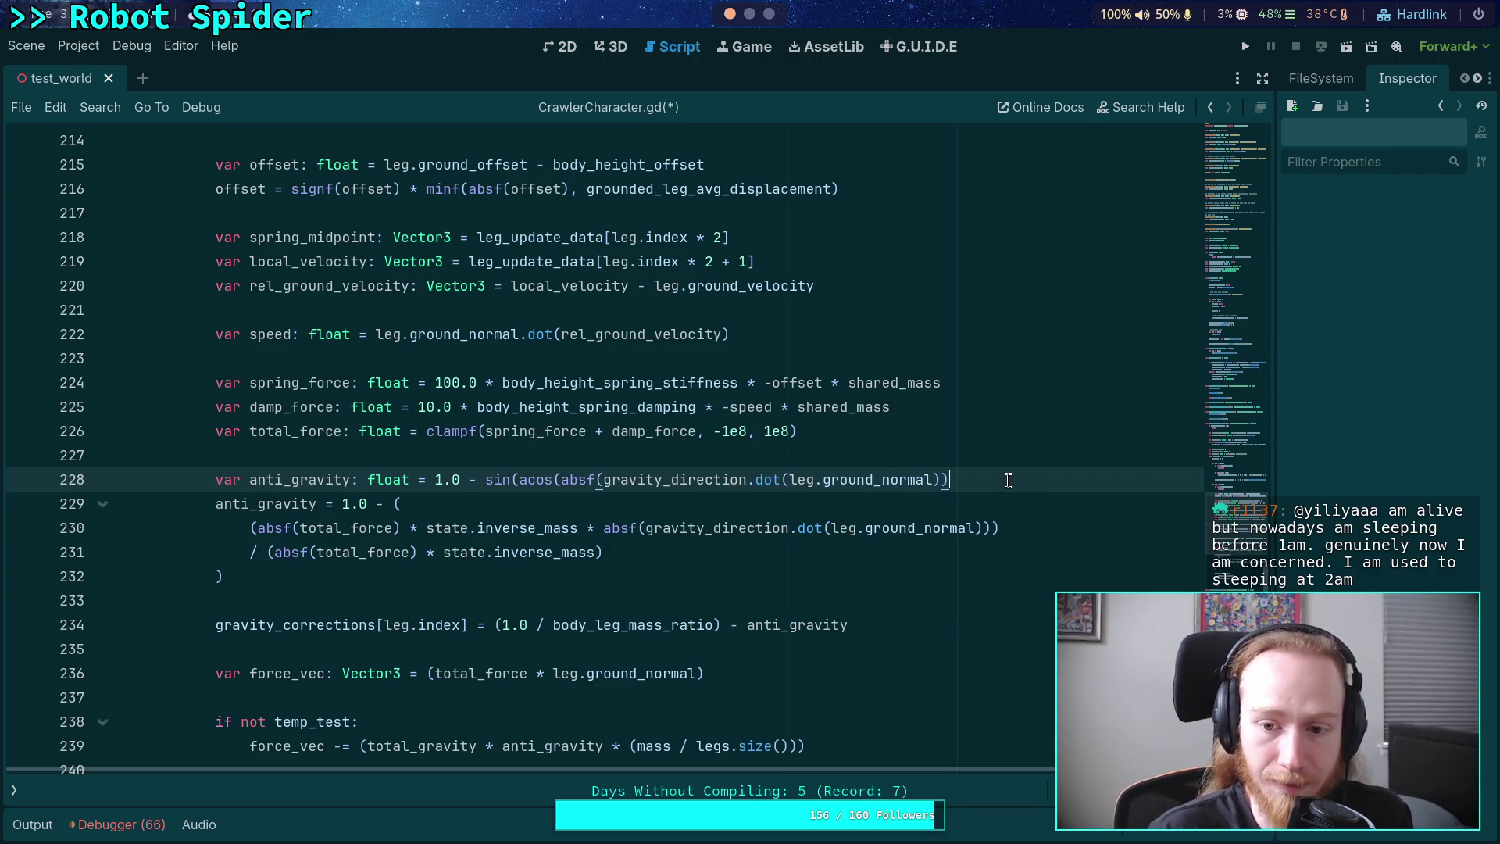
text()))
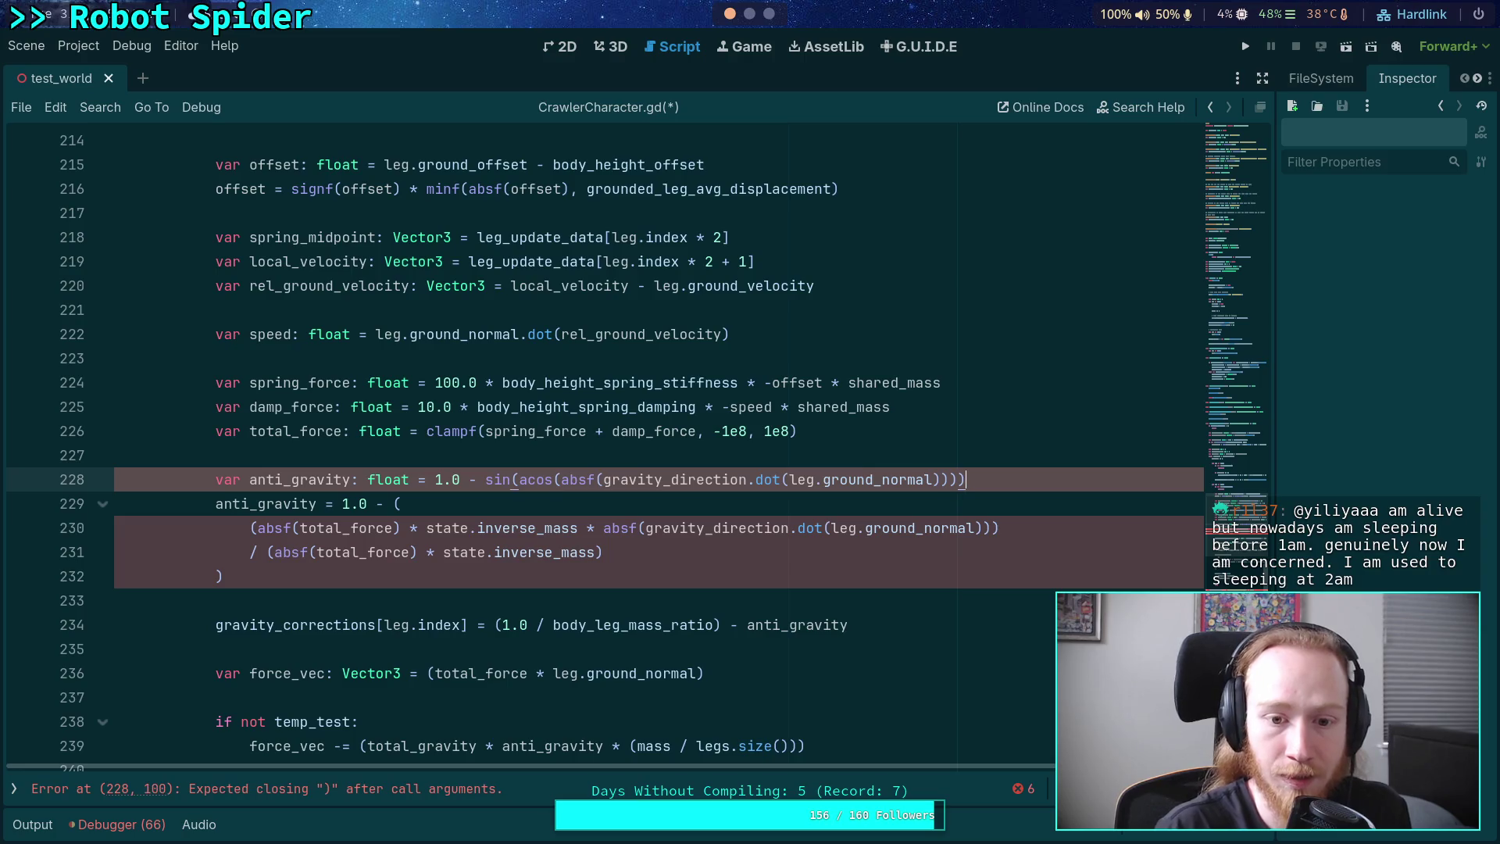
drag(600, 481, 562, 480)
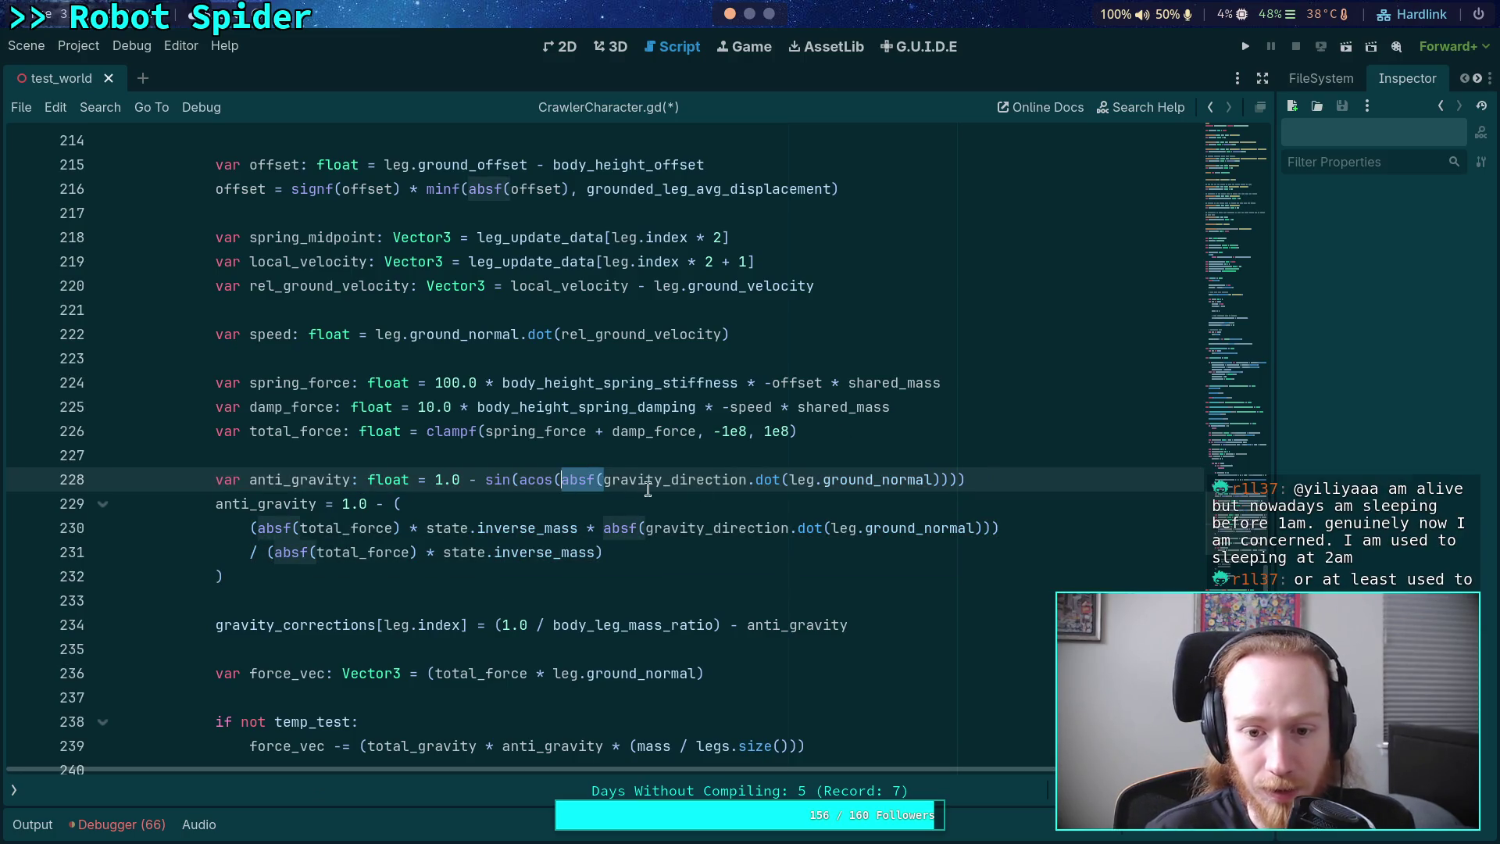
key(BackSpace)
click(929, 480)
key(BackSpace)
key(BackSpace)
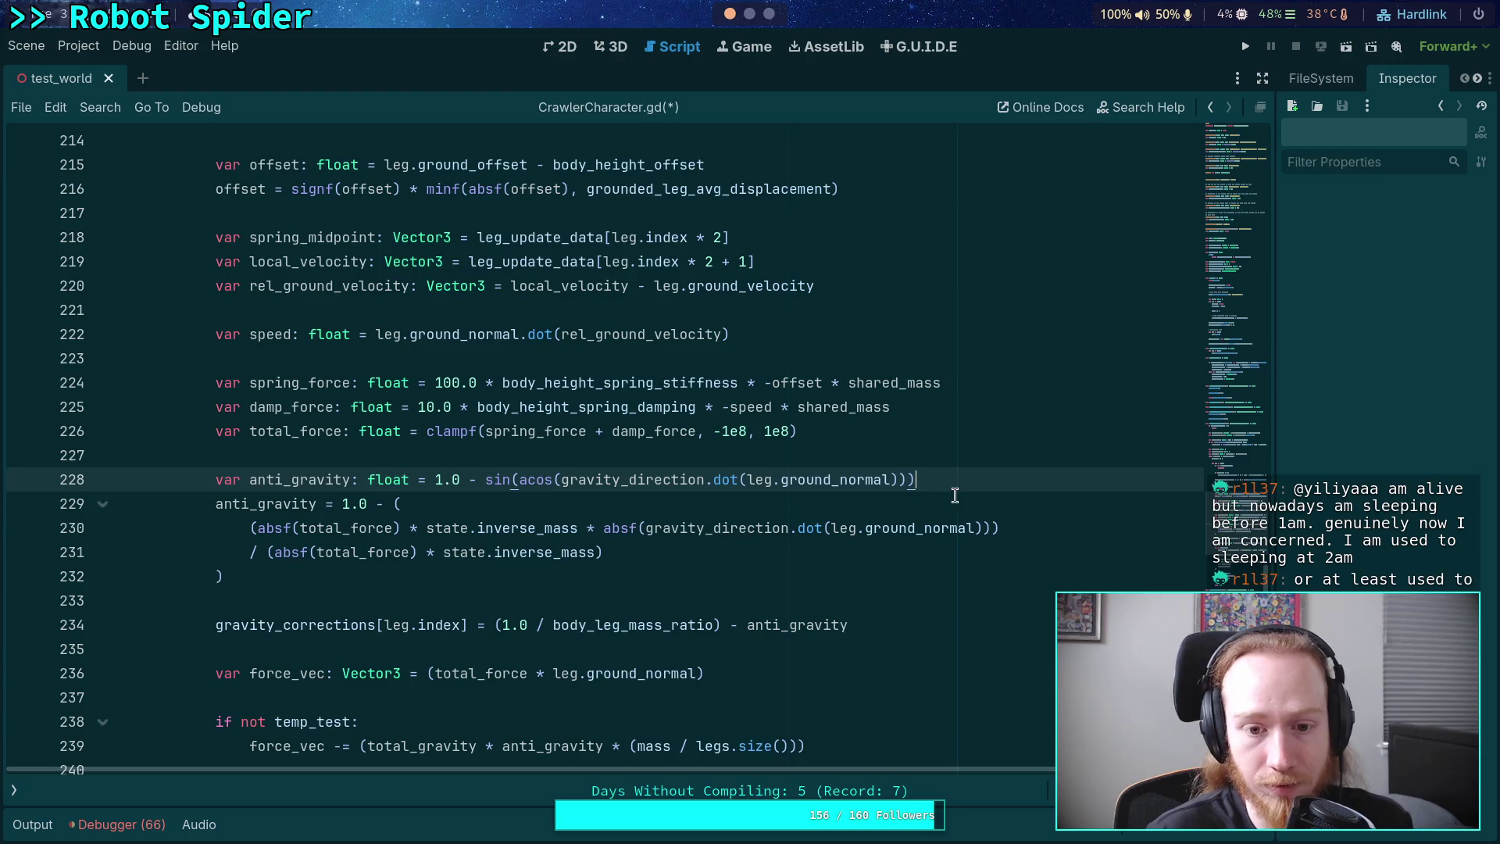
key(ctrl+s)
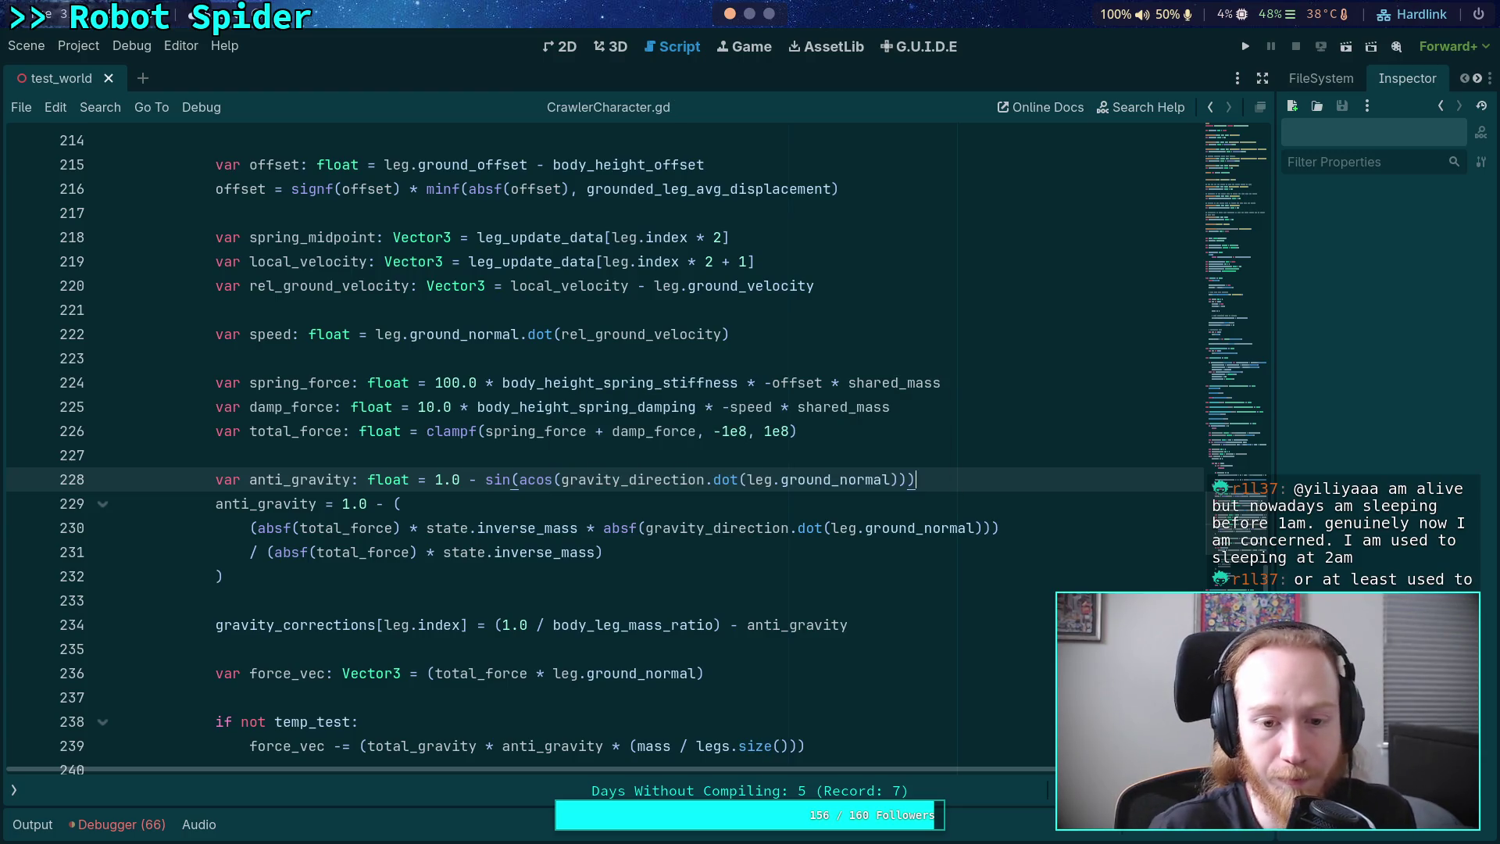
- Move the caret down to line 233 and widen the right-hand dock
click(575, 505)
click(502, 592)
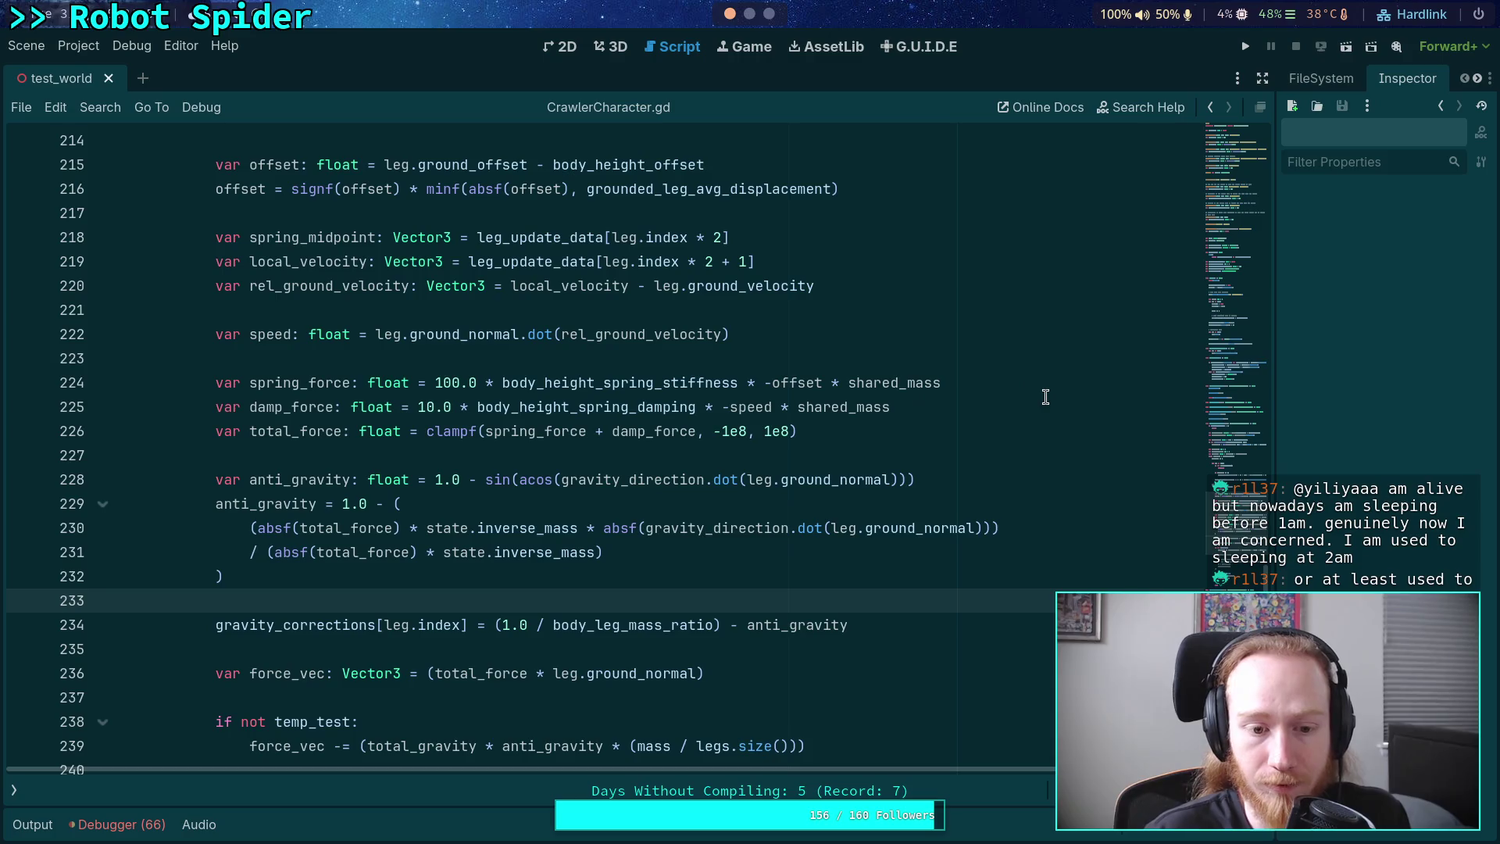
scroll(1015, 389, down, 1)
scroll(1015, 389, down, 5)
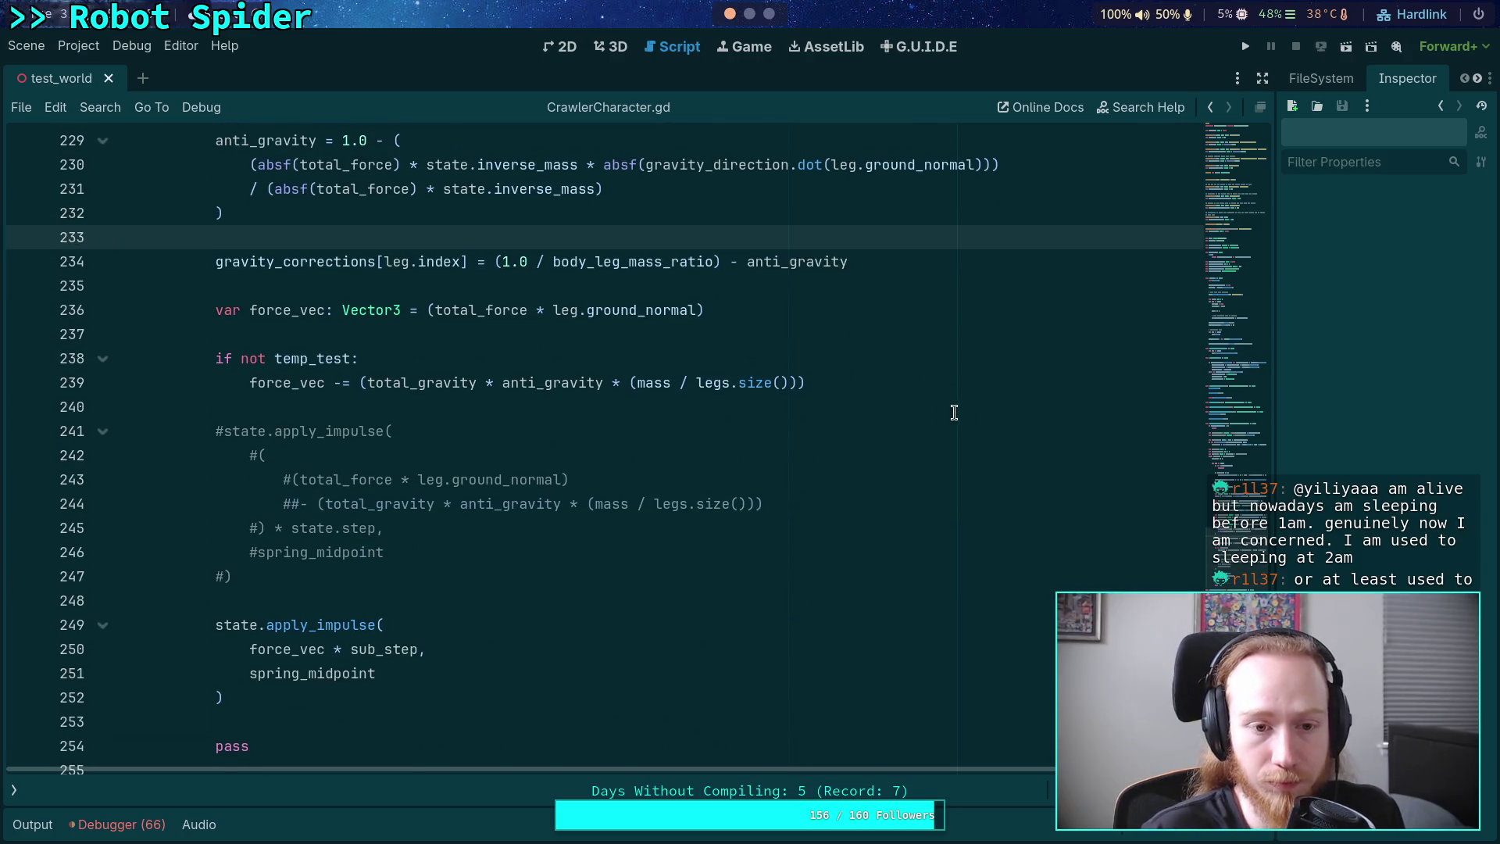
drag(1275, 146, 1181, 146)
- Run the game scene, remove the line 365 breakpoint, and resume execution
click(1238, 48)
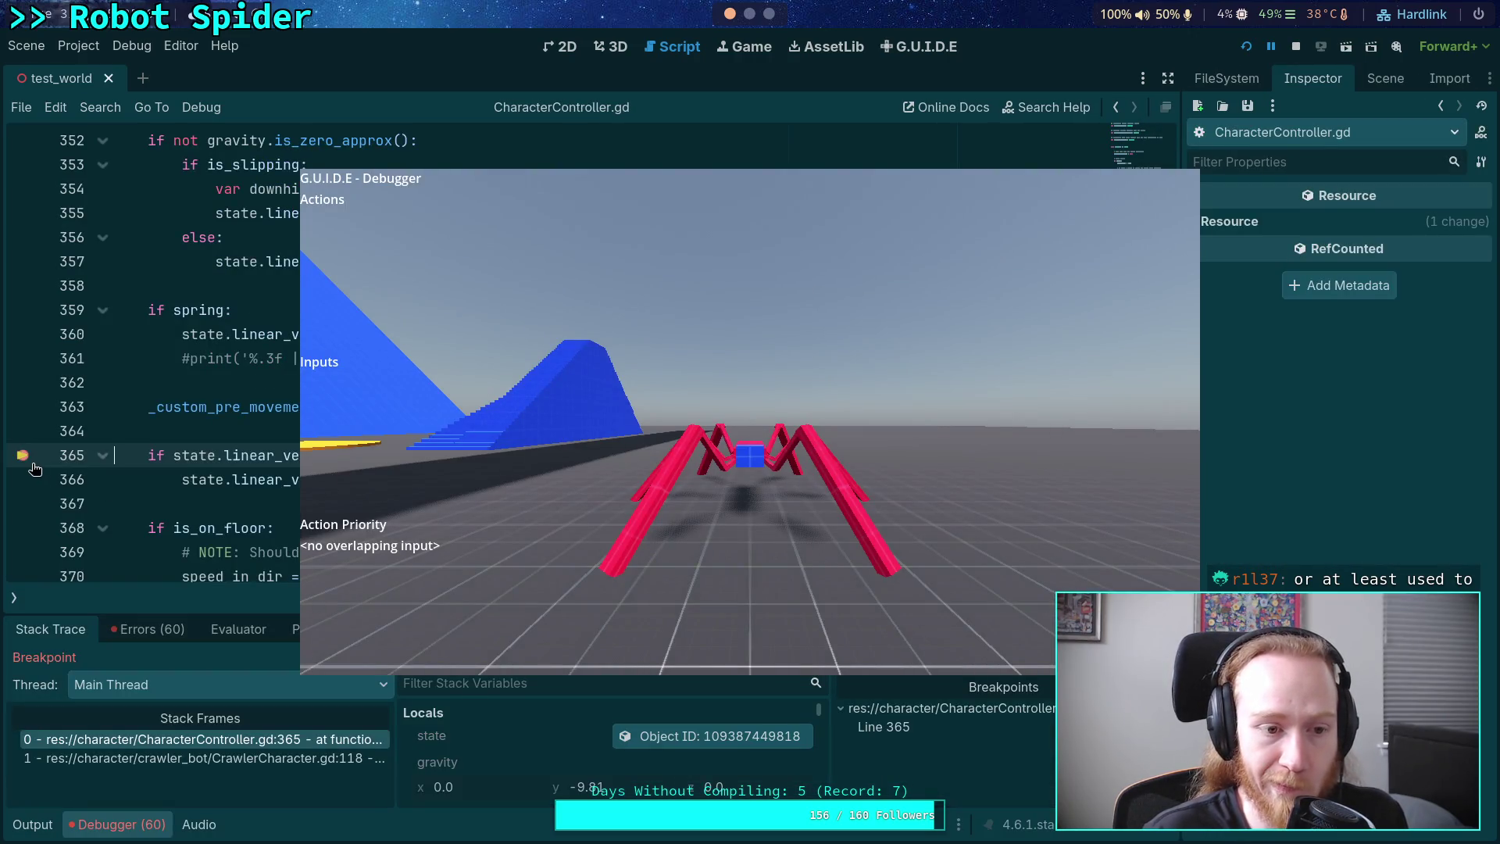
click(23, 455)
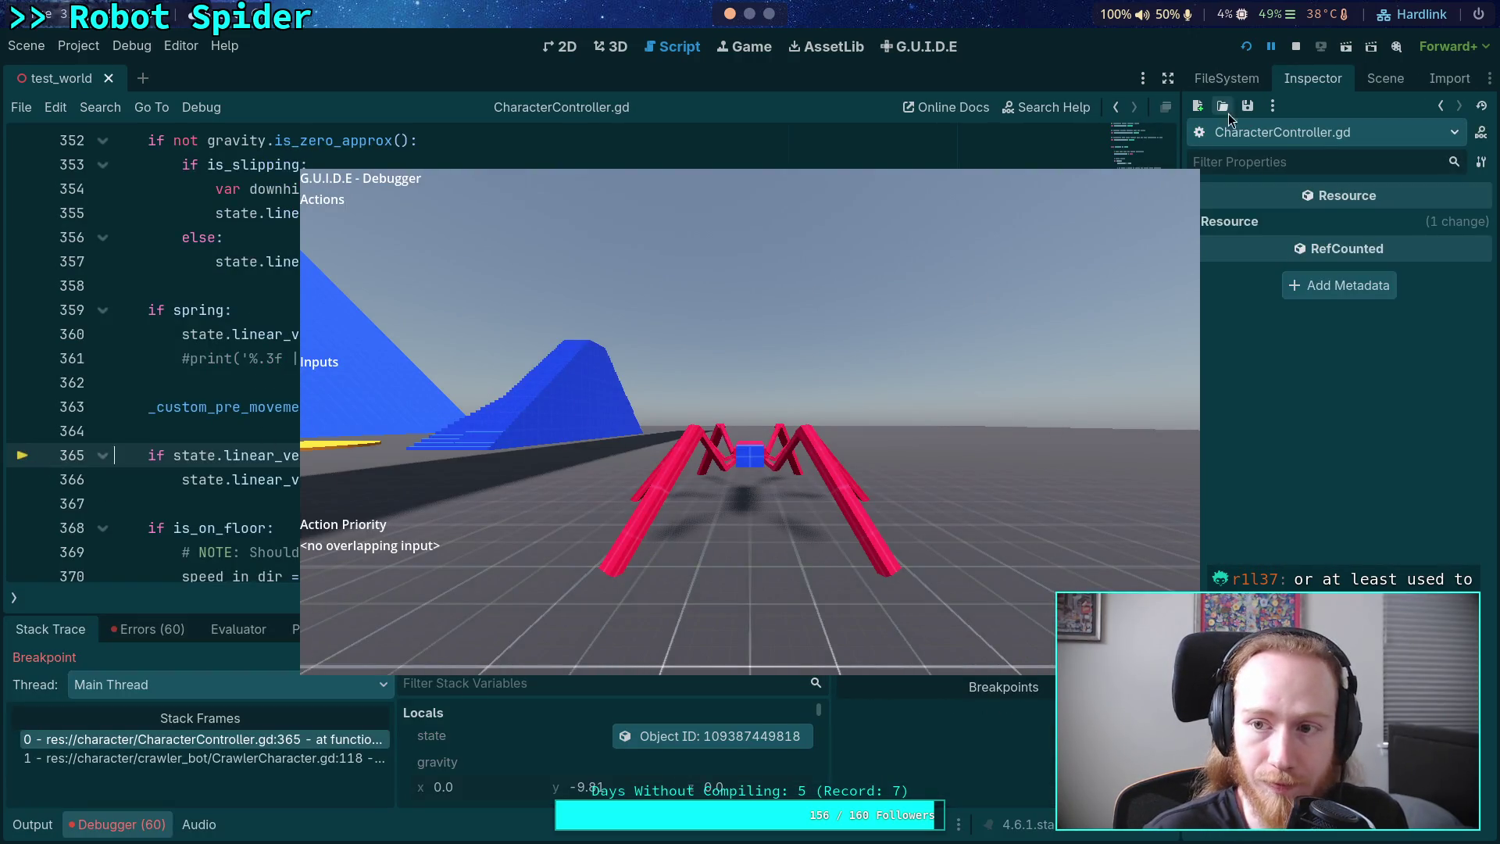
key(F12)
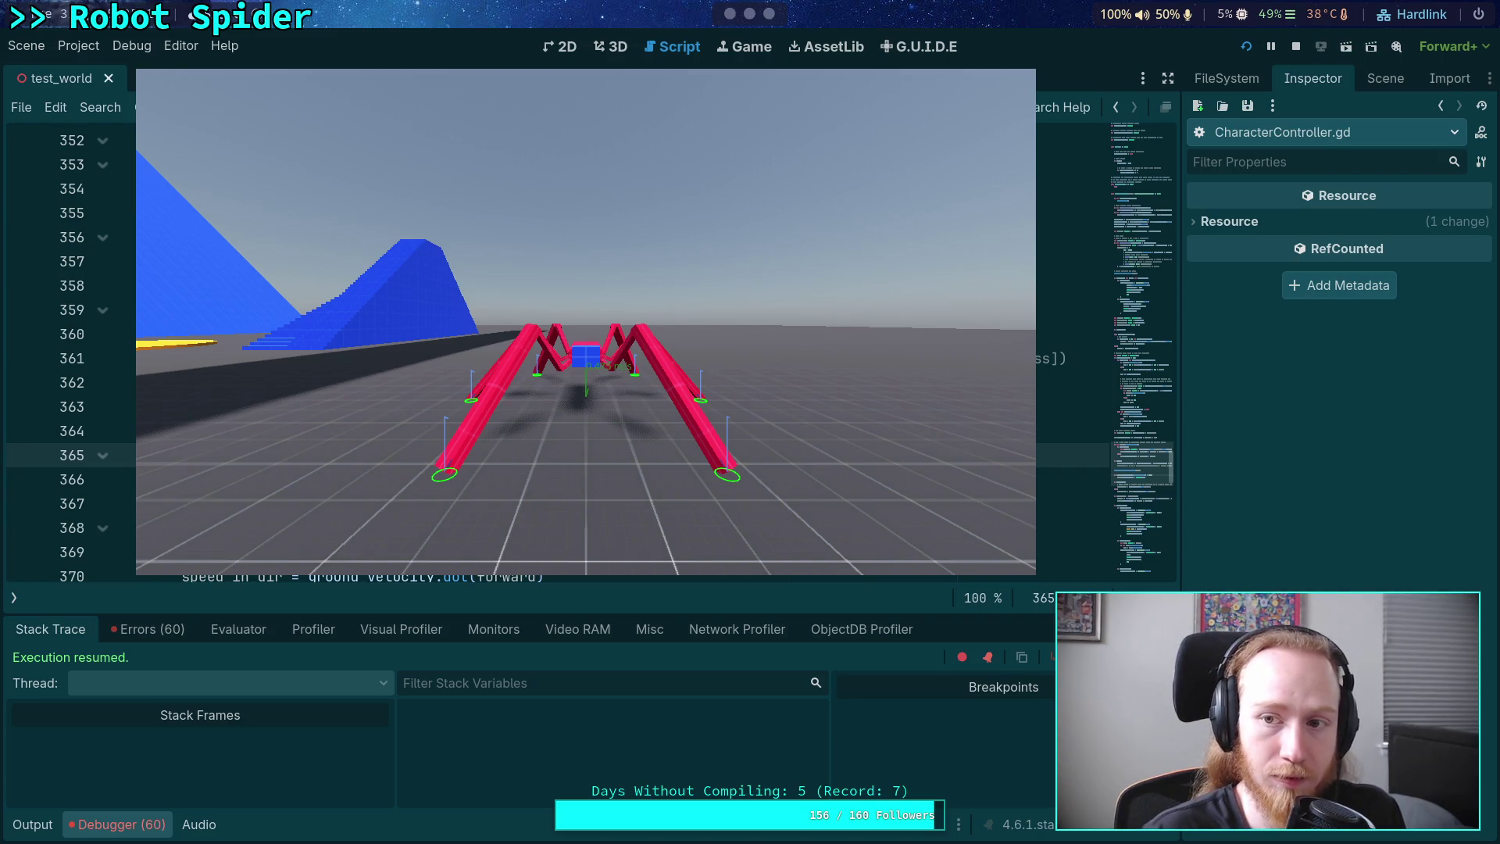
- Walk the spider forward with W, then hide the game window
click(453, 471)
key(w)
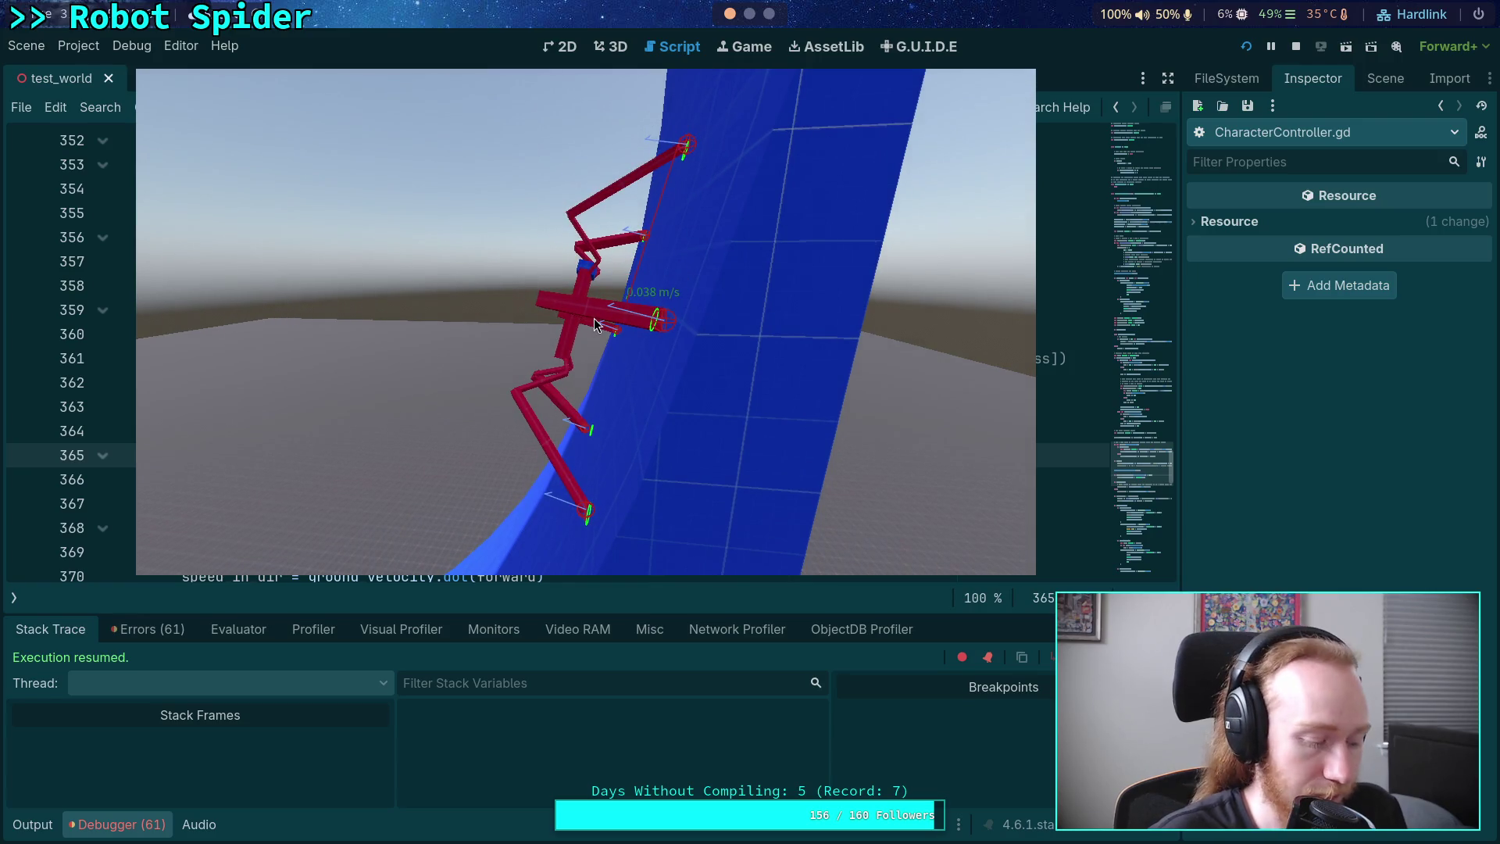
key(super+m)
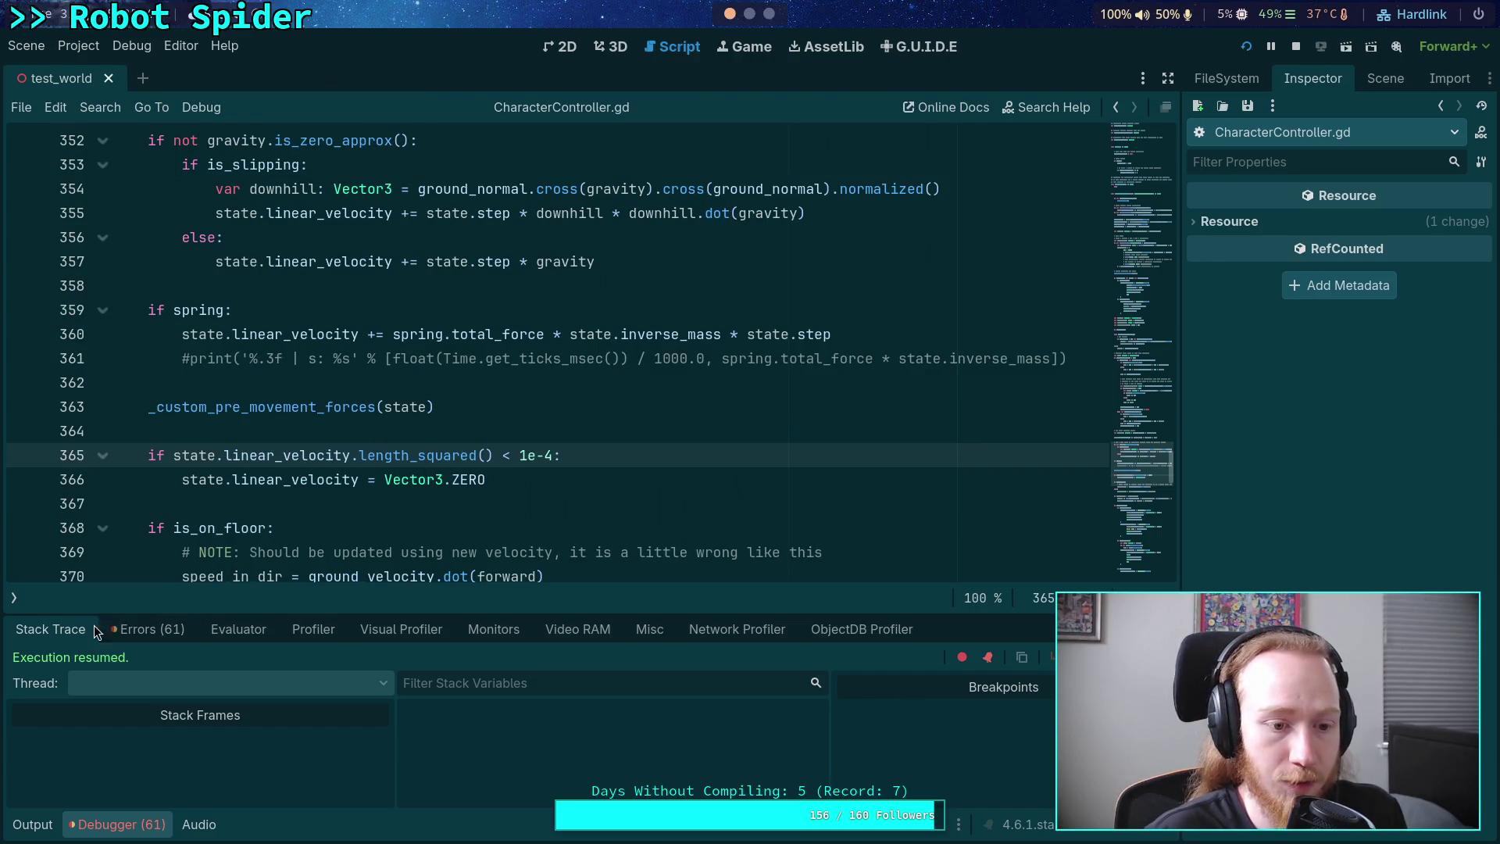
- Switch to CrawlerCharacter.gd and set a breakpoint on line 236 where force_vec is computed
click(15, 598)
click(91, 184)
scroll(403, 328, up, 3)
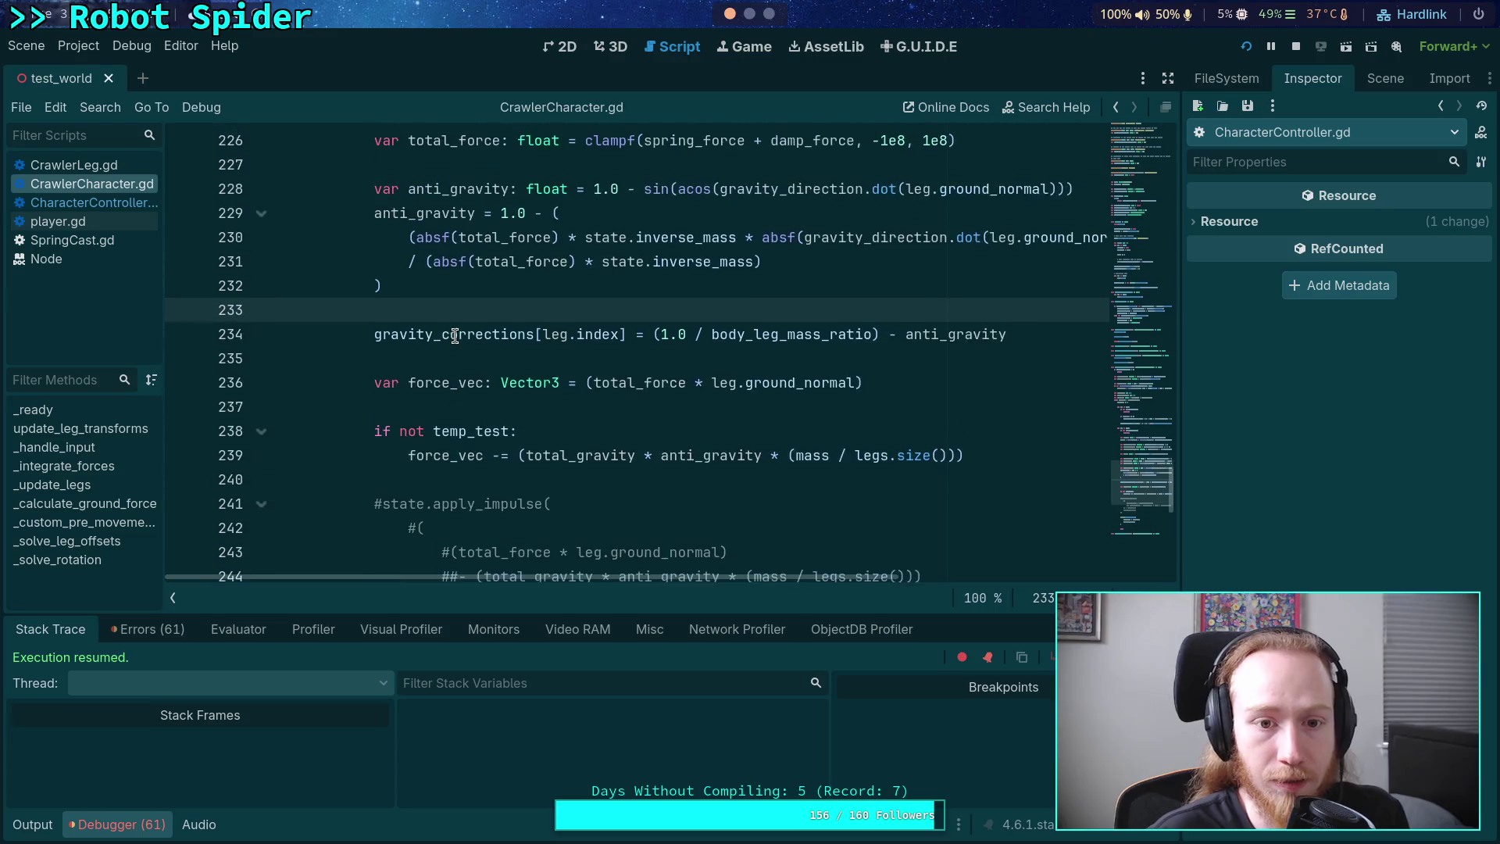
scroll(393, 391, up, 2)
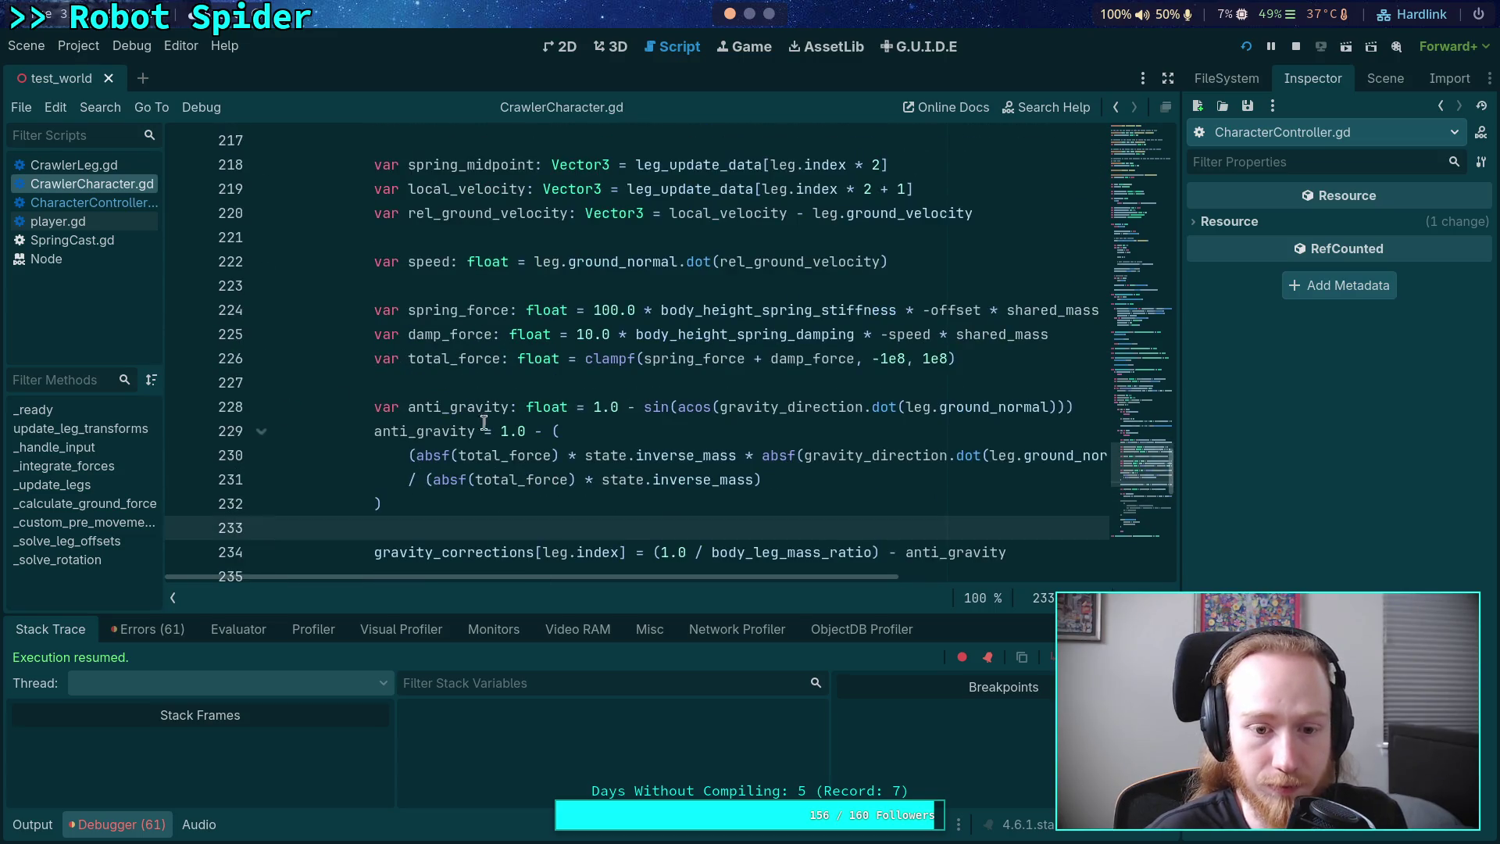
scroll(485, 423, down, 3)
scroll(475, 351, up, 3)
scroll(449, 372, down, 4)
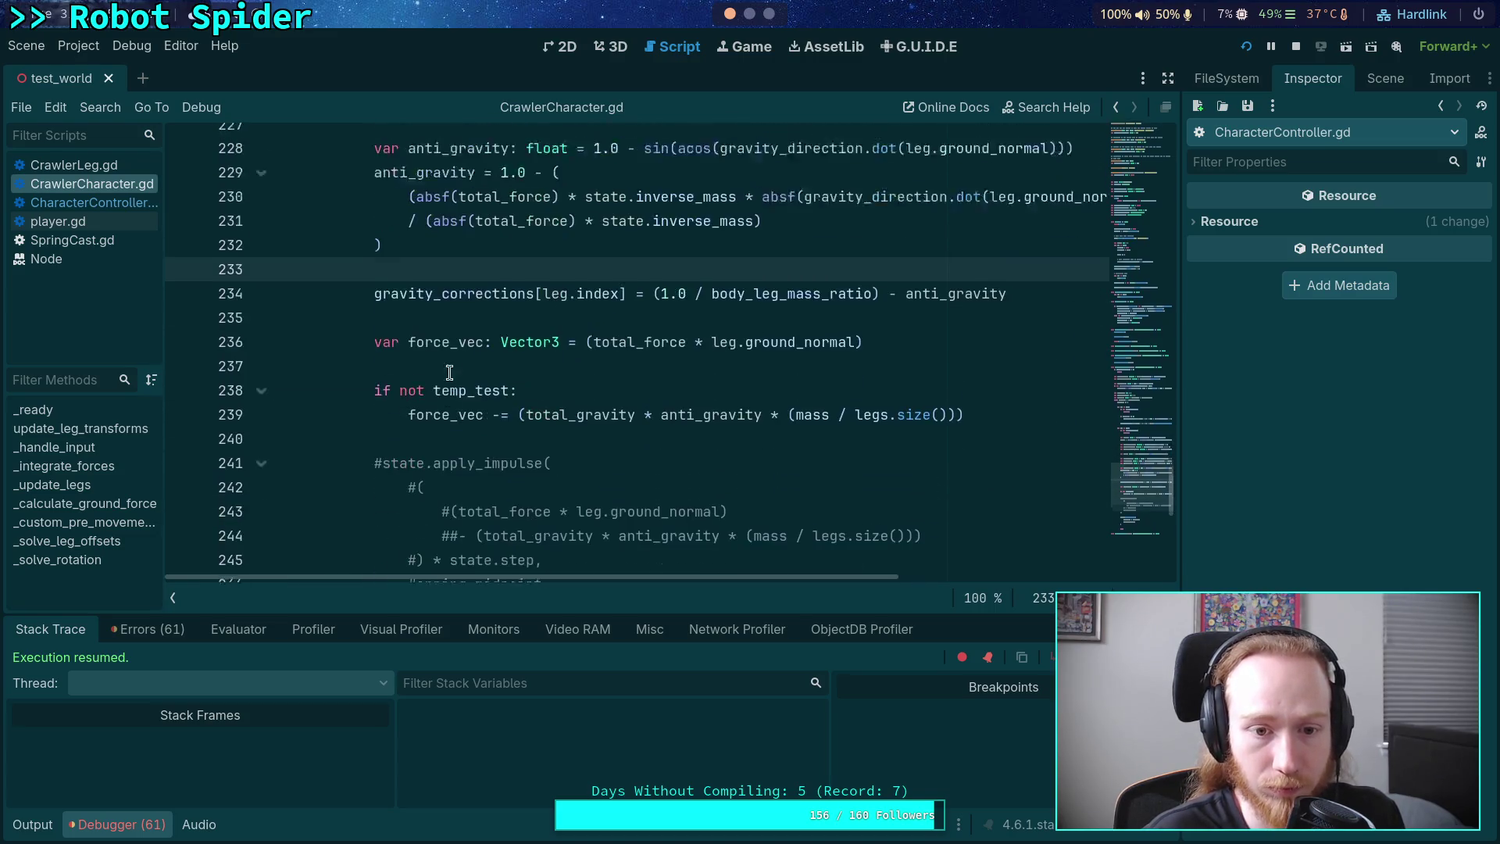
click(181, 312)
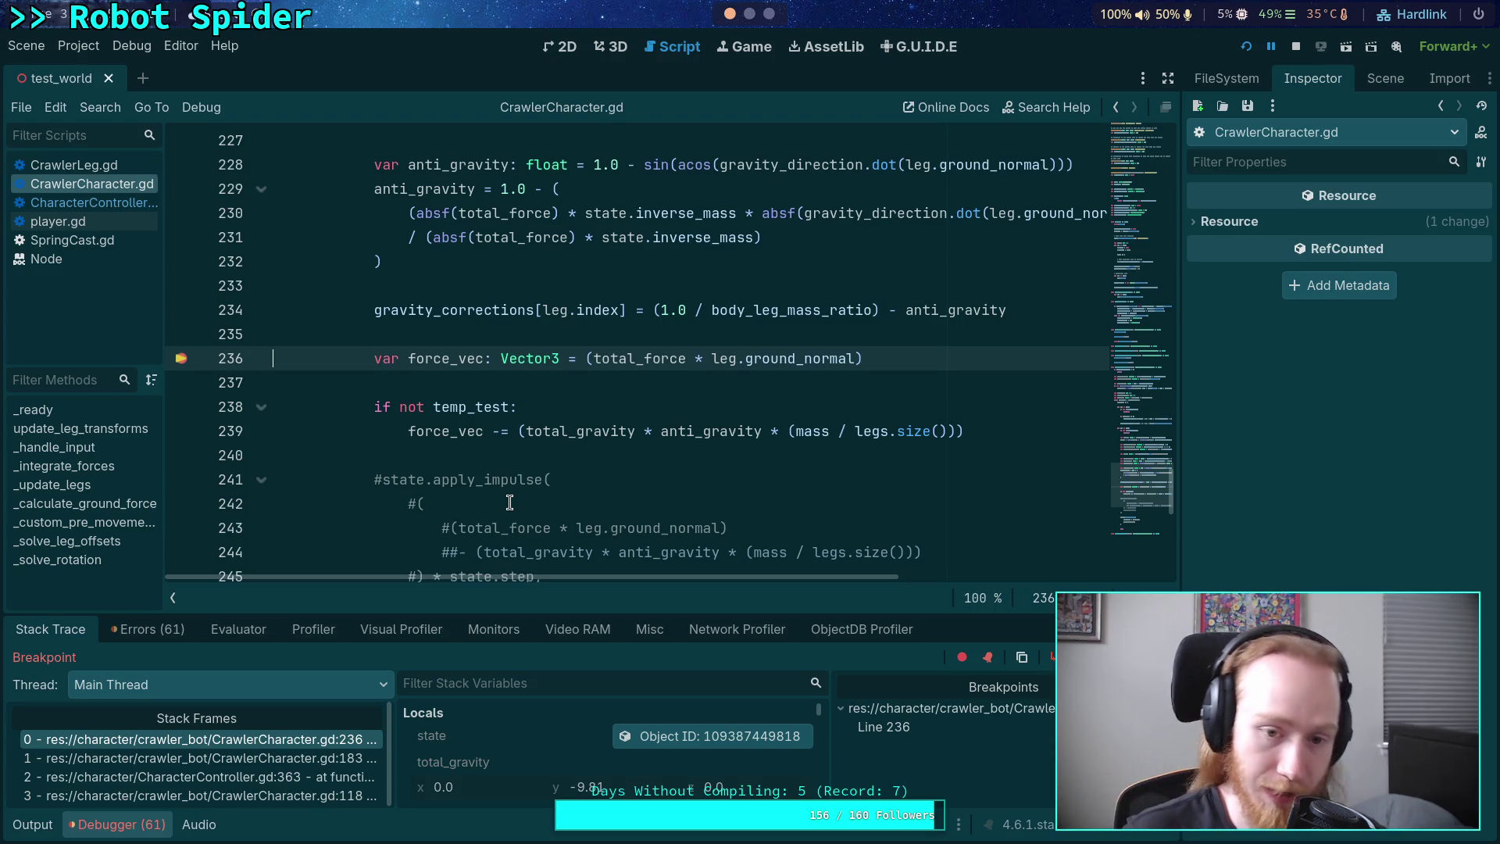
- Enlarge the debugger panel and check total_gravity reads (0.0, -9.81, 0.0)
click(546, 452)
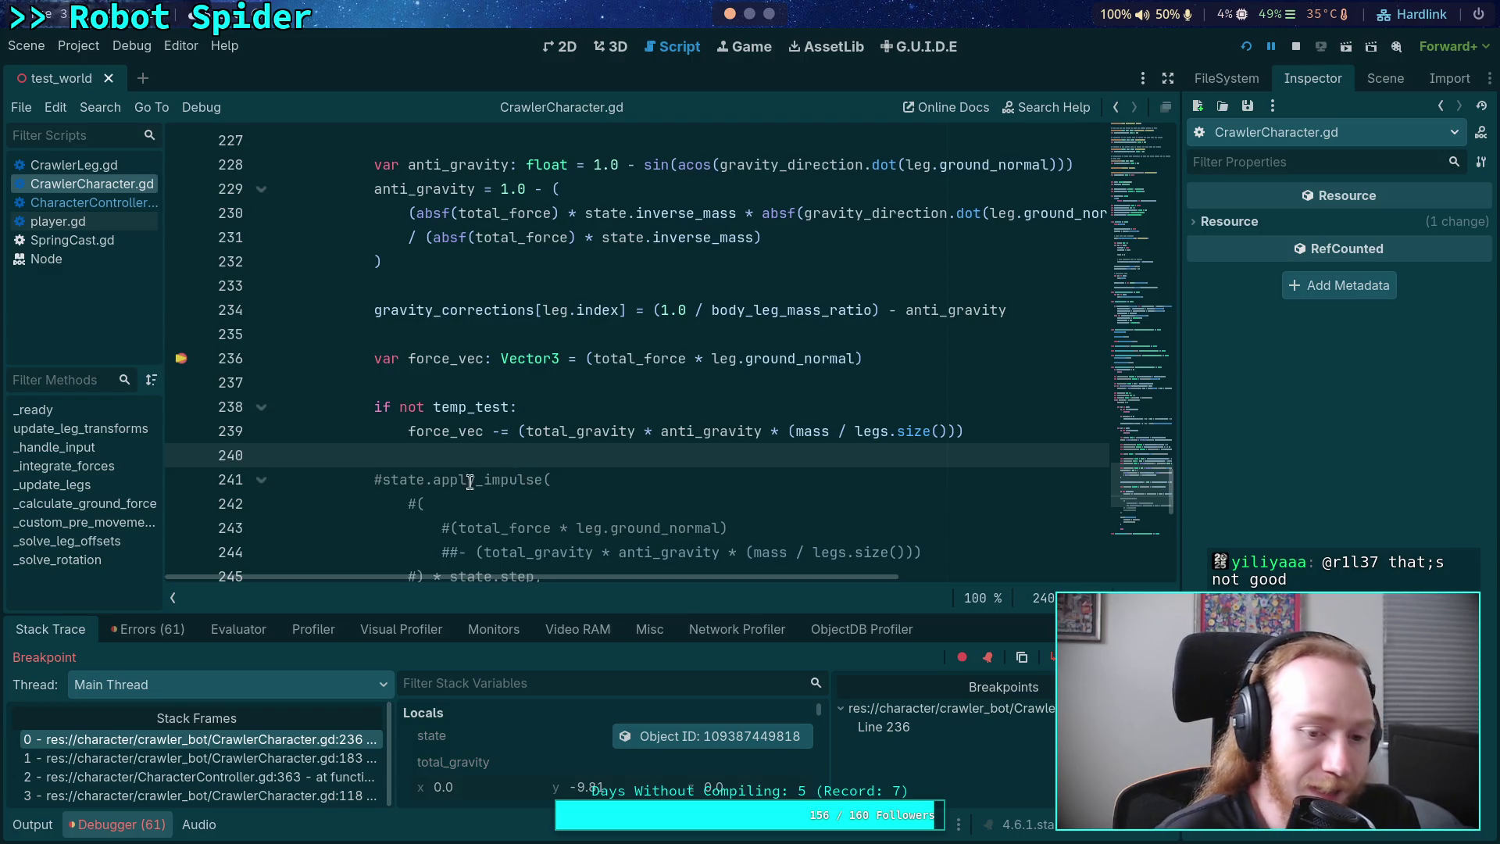
drag(552, 612, 555, 606)
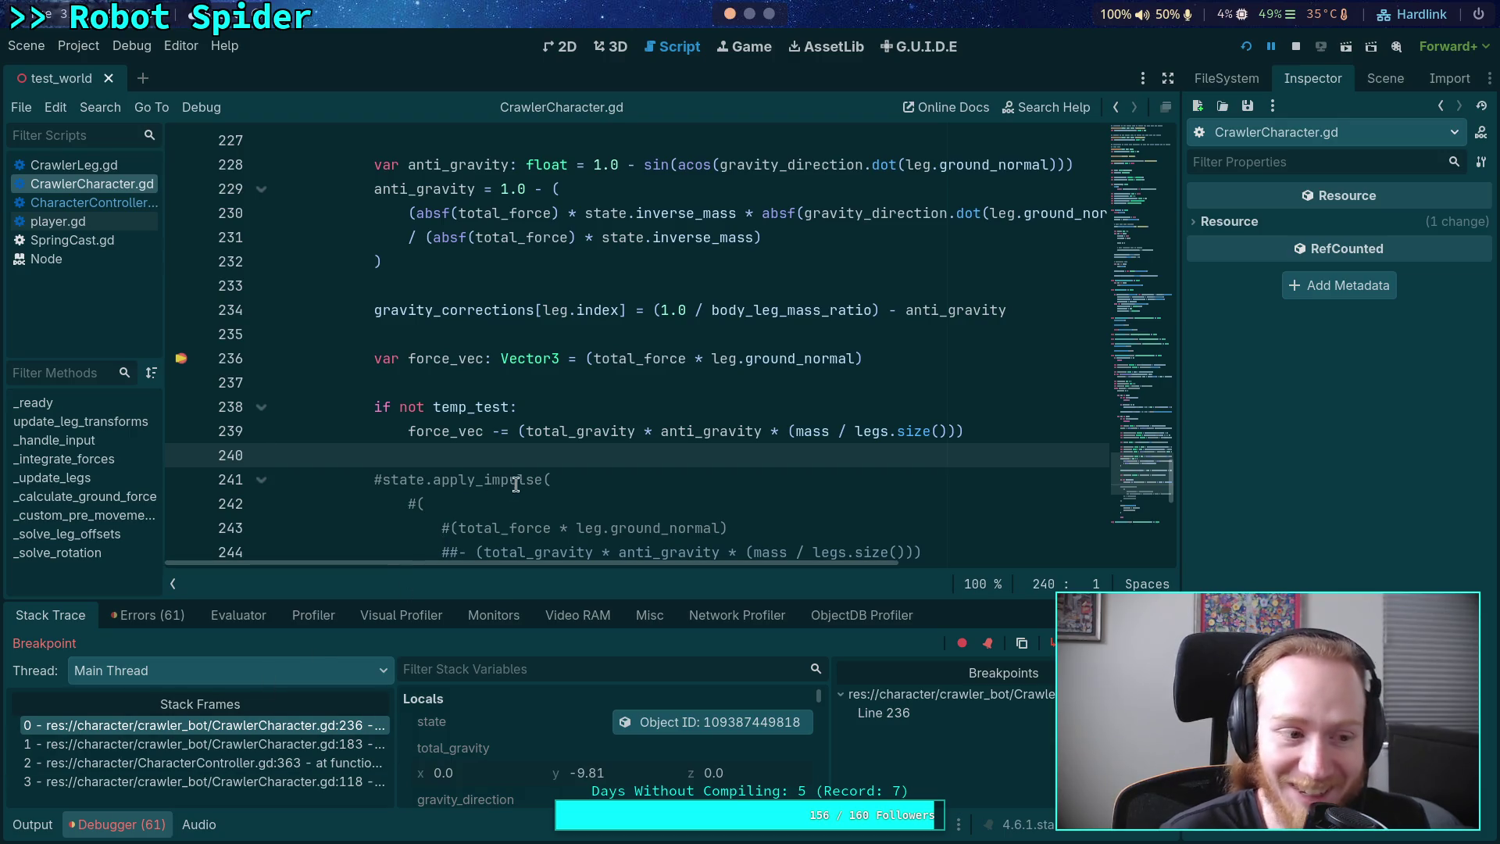
scroll(545, 464, down, 1)
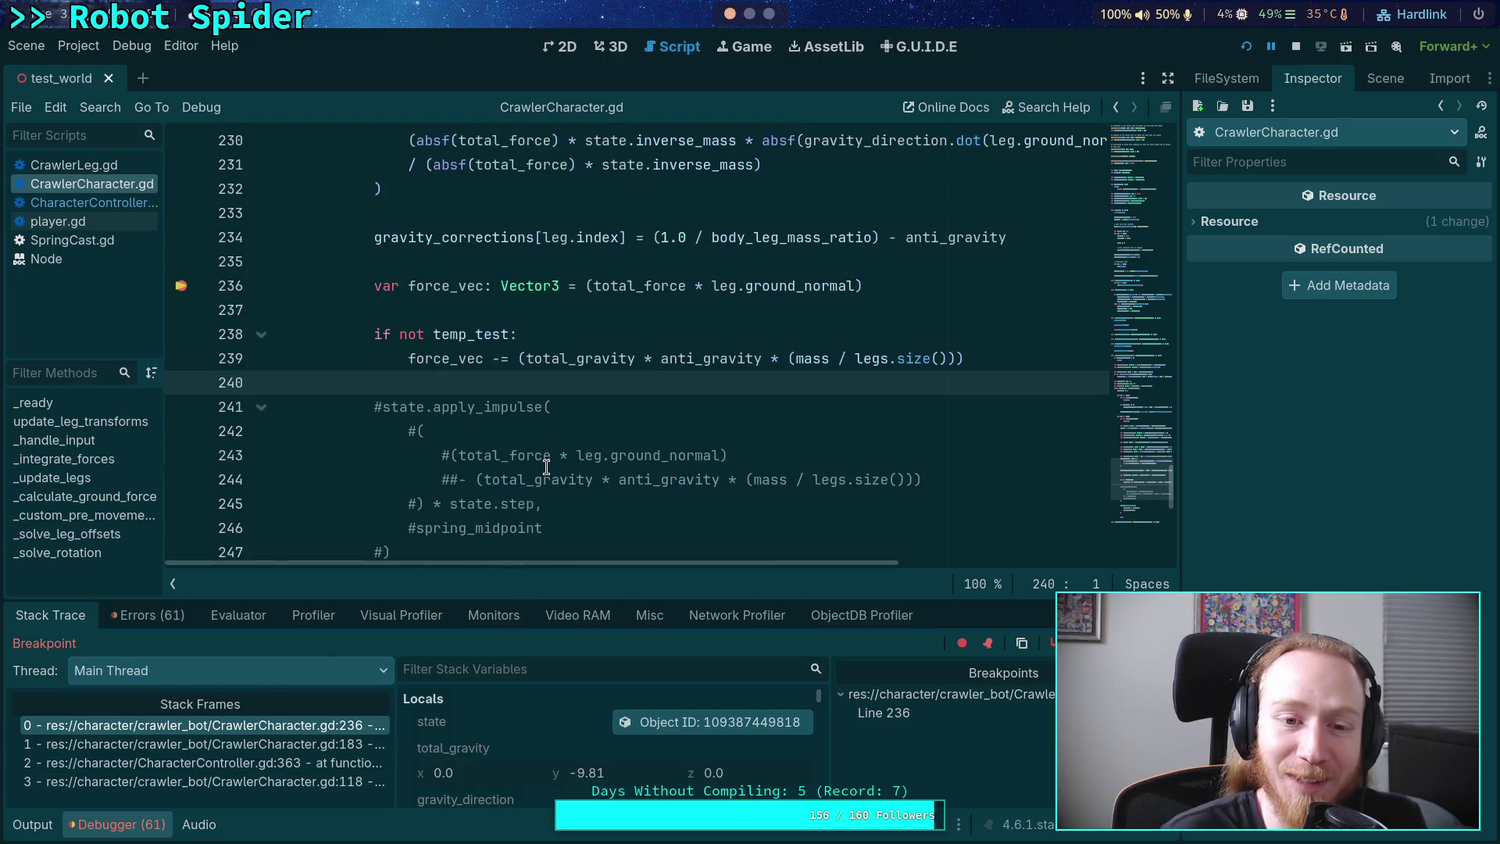
scroll(570, 452, down, 1)
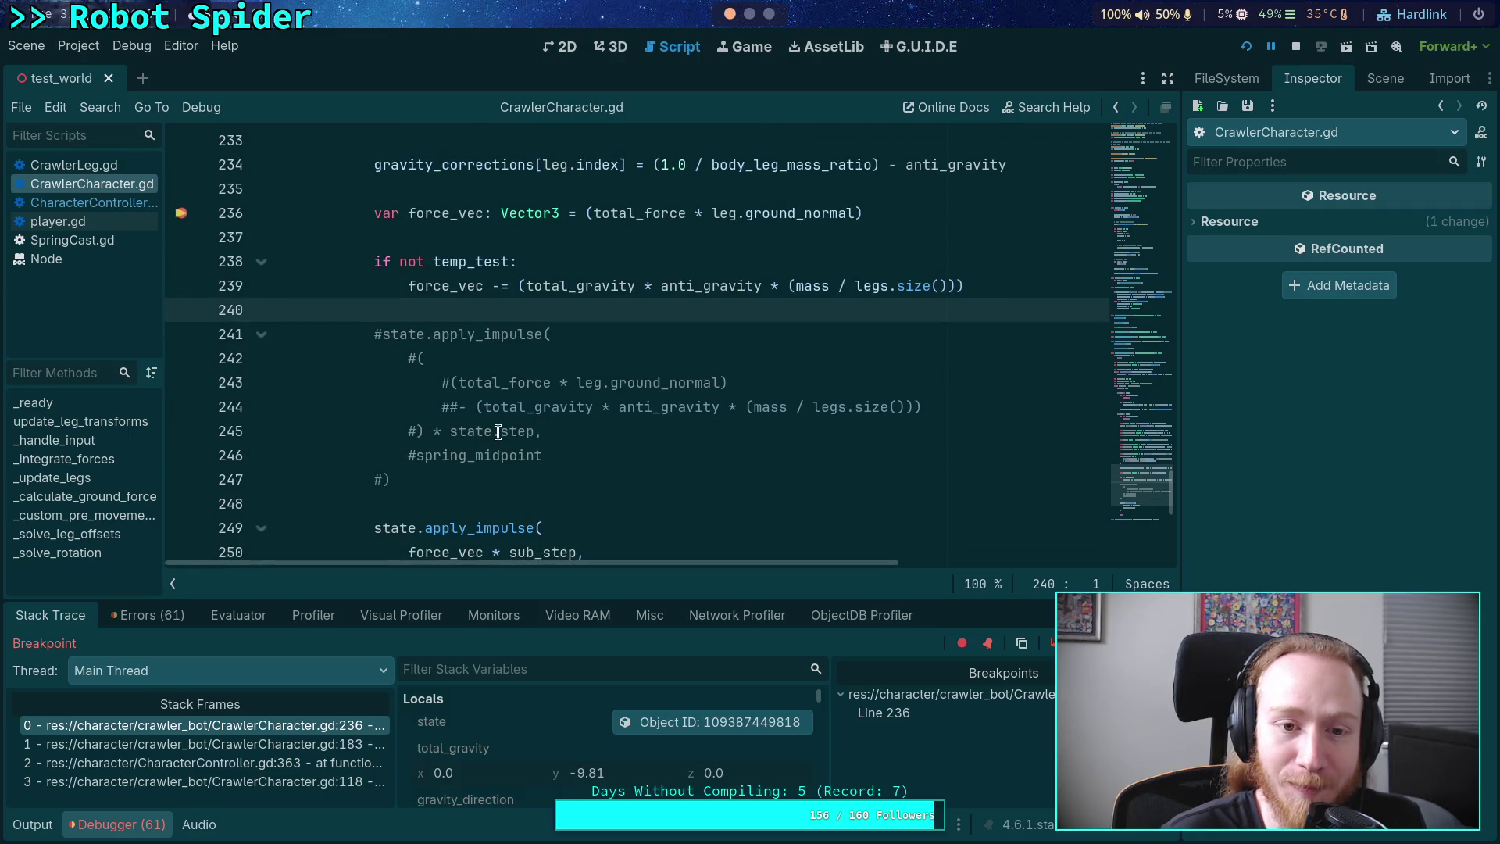
scroll(488, 426, up, 1)
scroll(482, 421, down, 1)
mouse_move(477, 426)
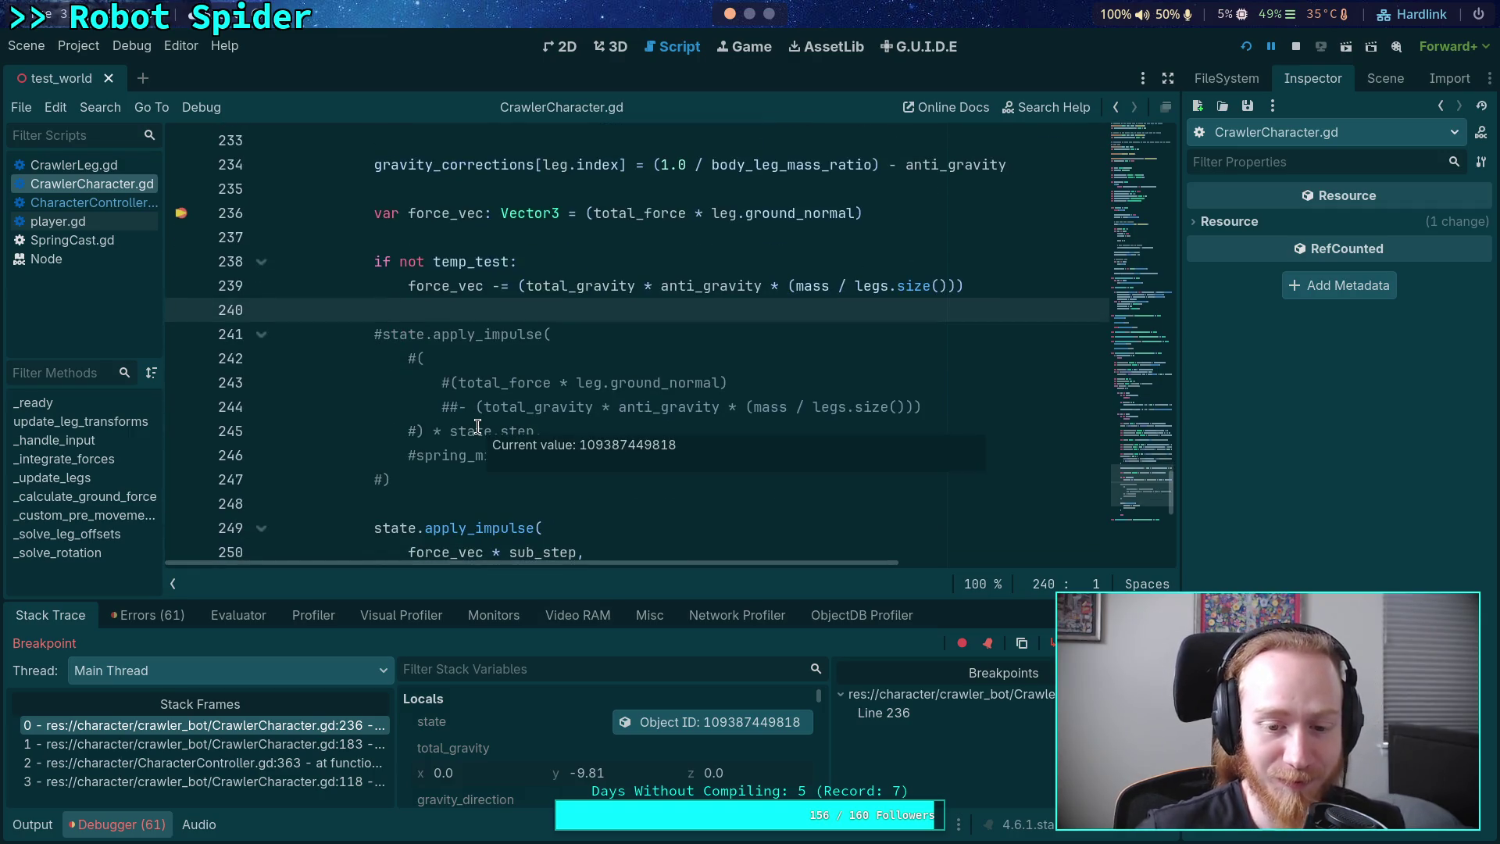
click(648, 722)
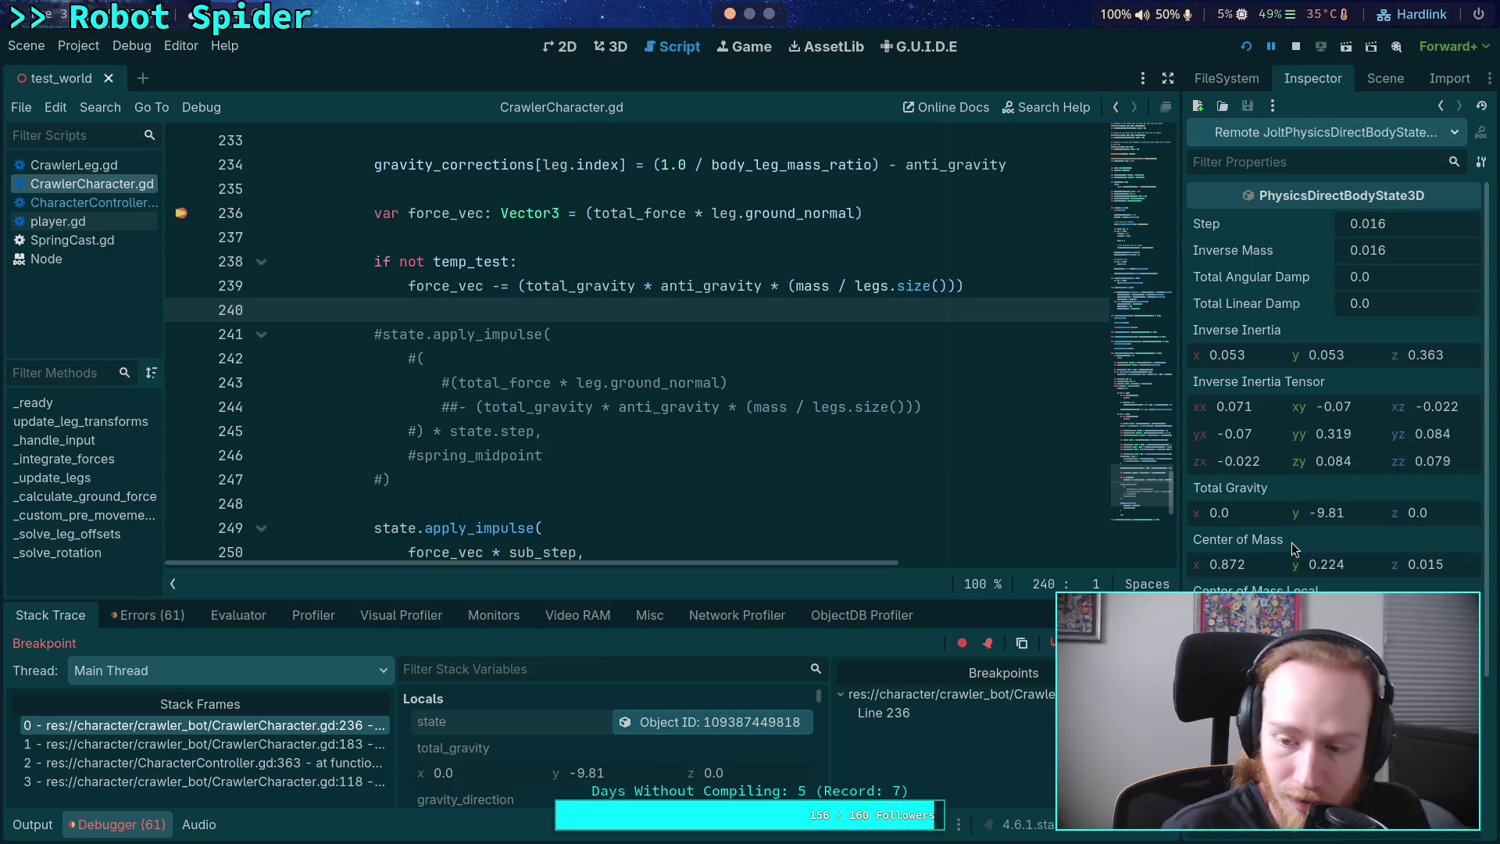
scroll(1297, 551, down, 3)
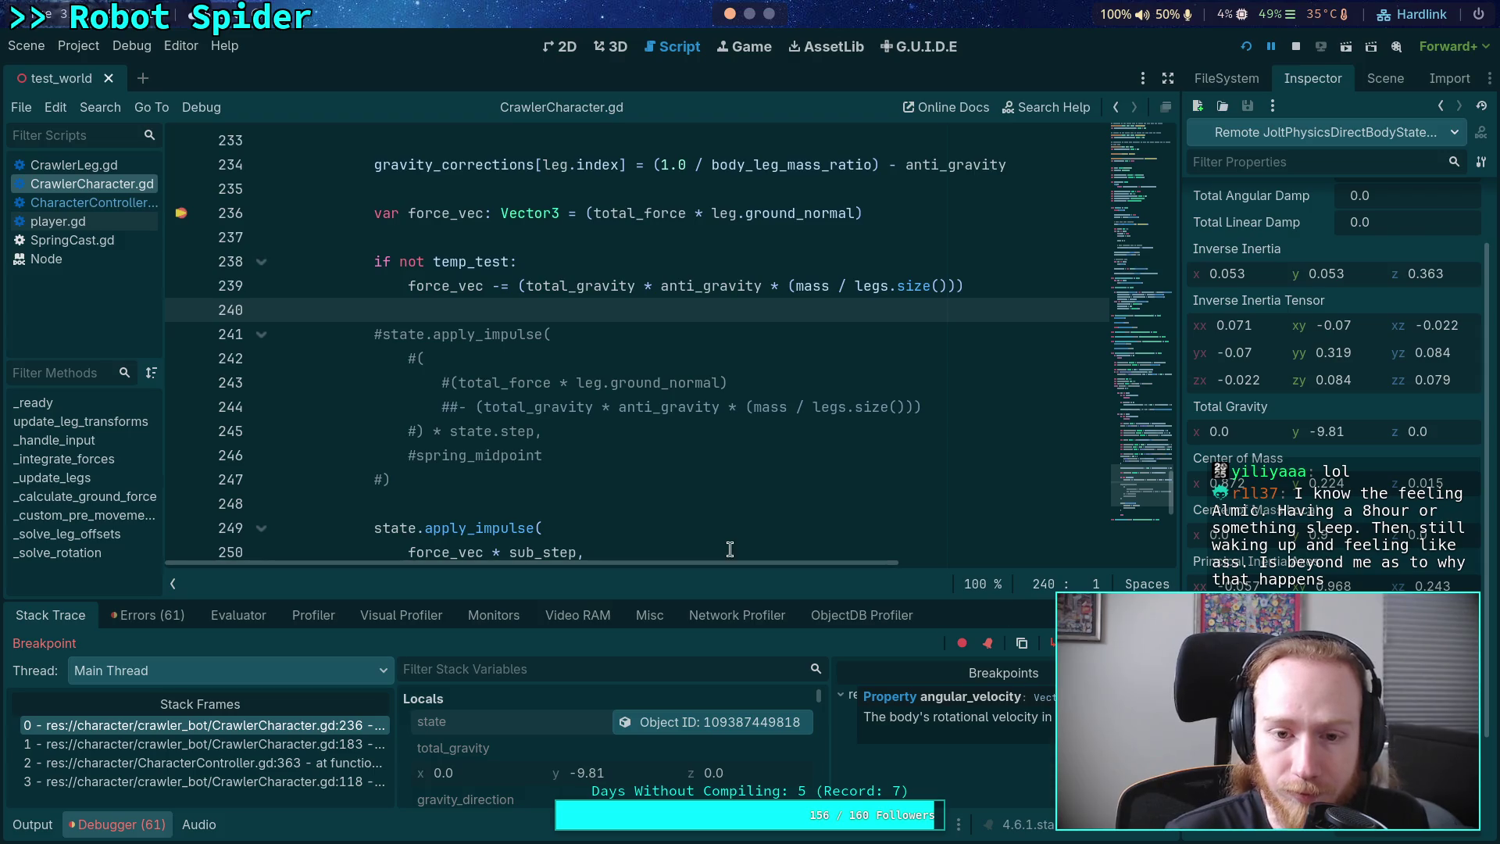
scroll(693, 409, up, 12)
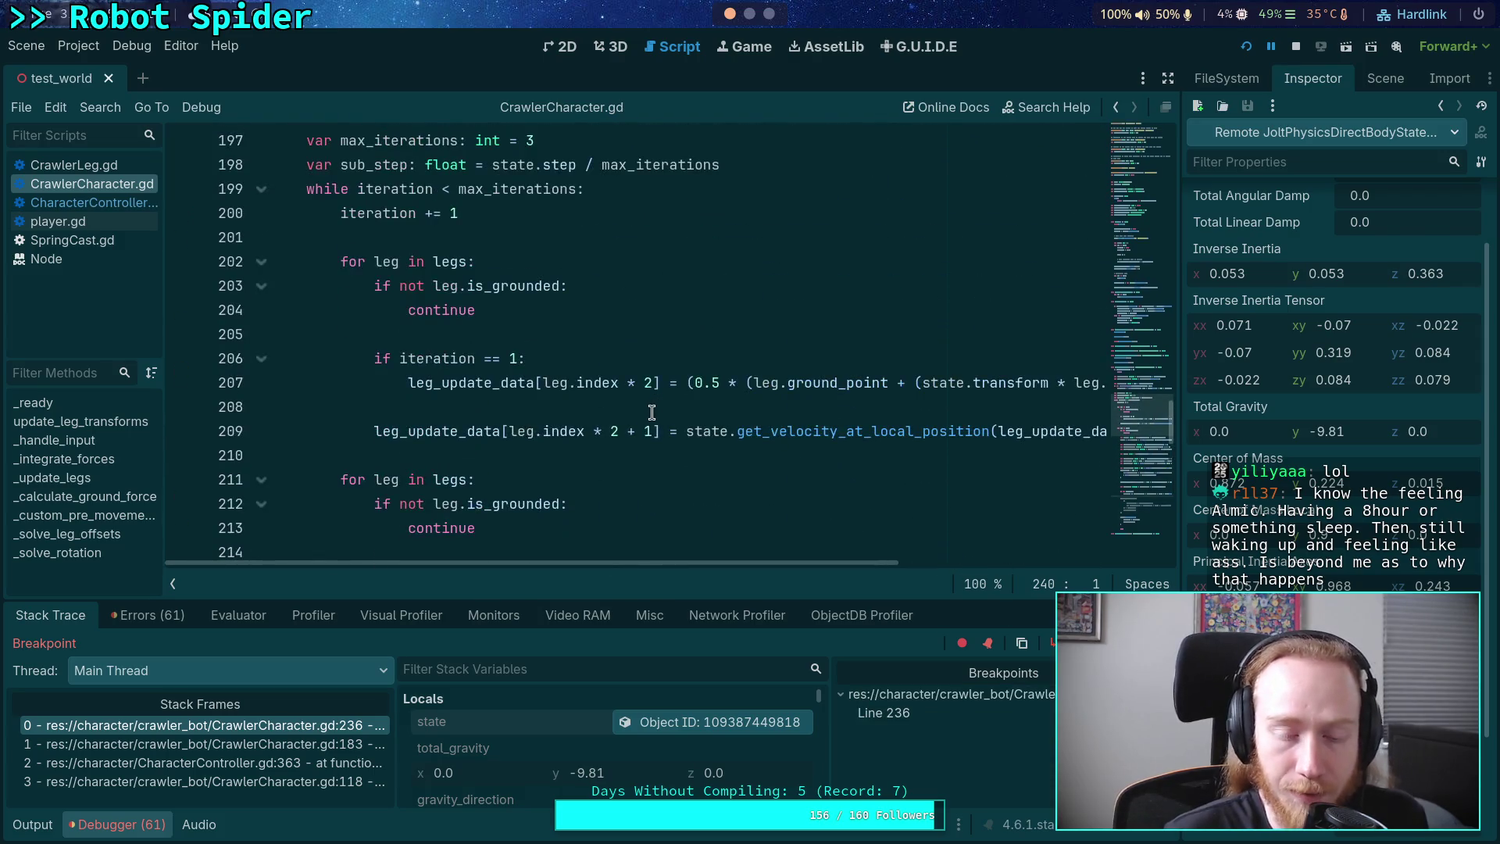
scroll(645, 426, up, 1)
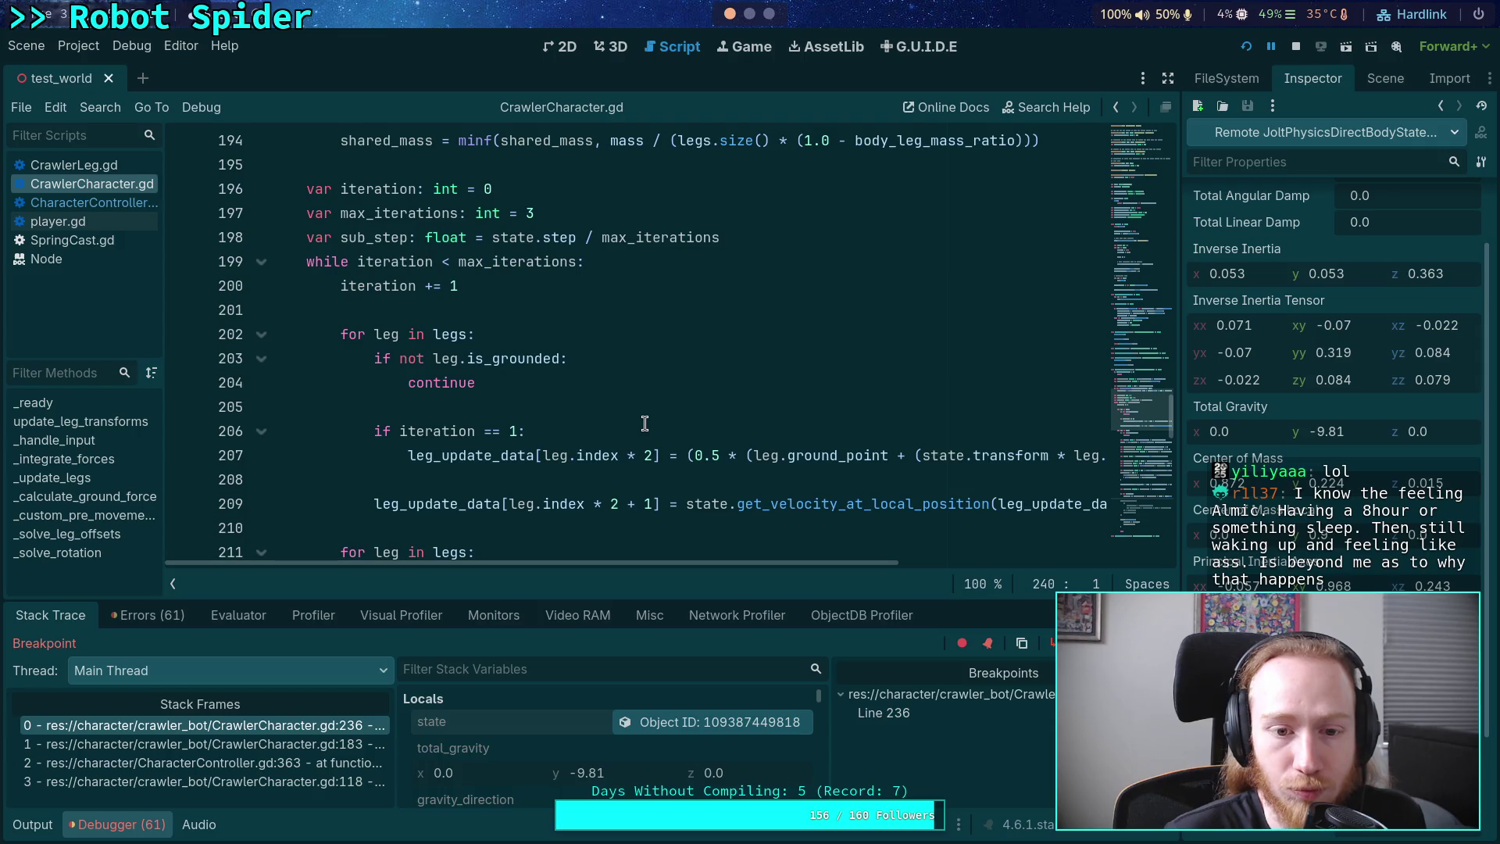
scroll(646, 424, down, 5)
scroll(562, 418, up, 3)
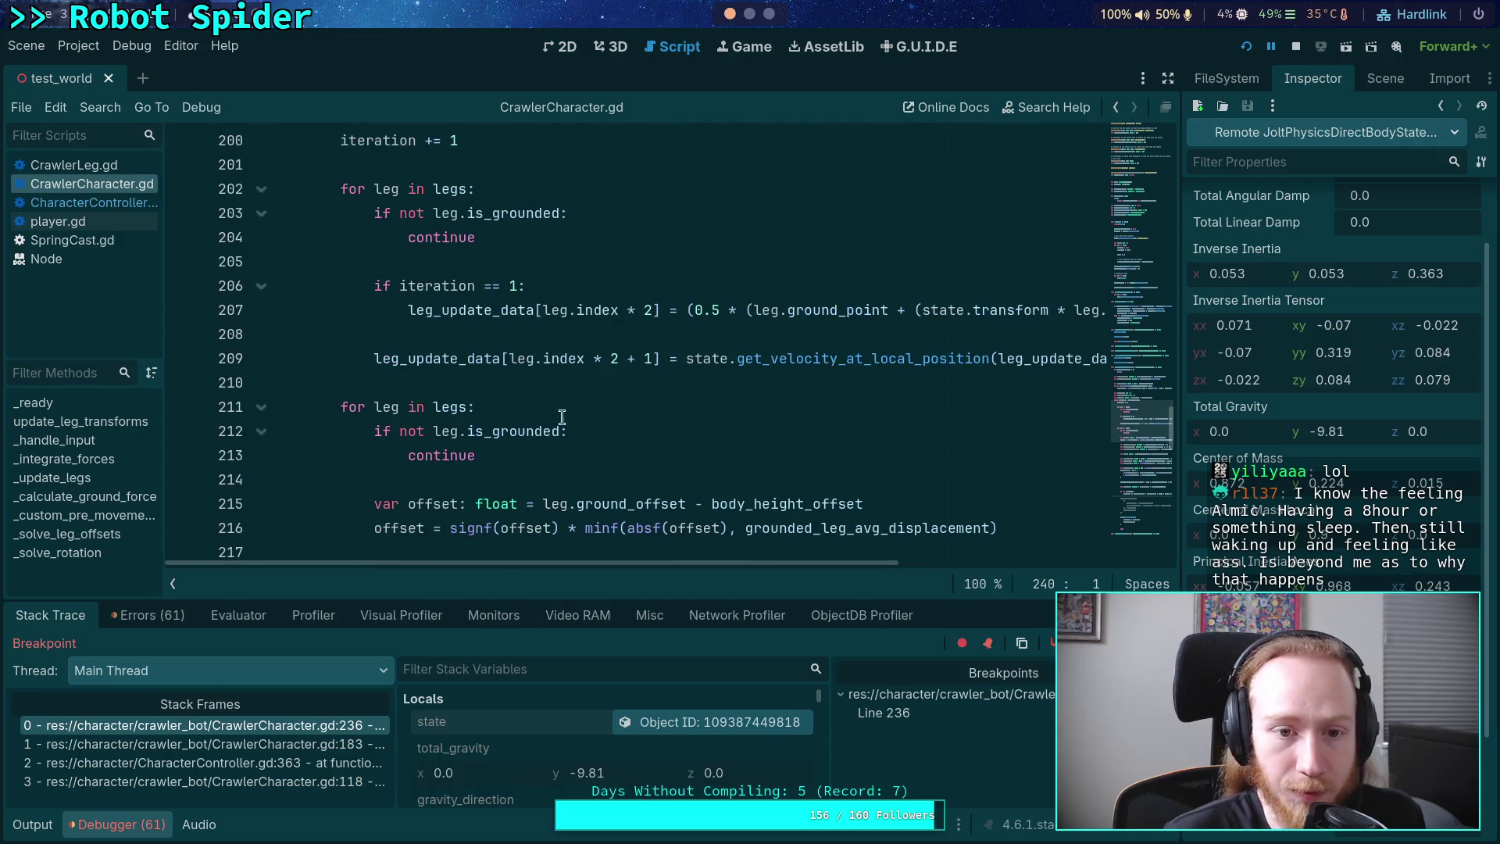
scroll(562, 417, down, 5)
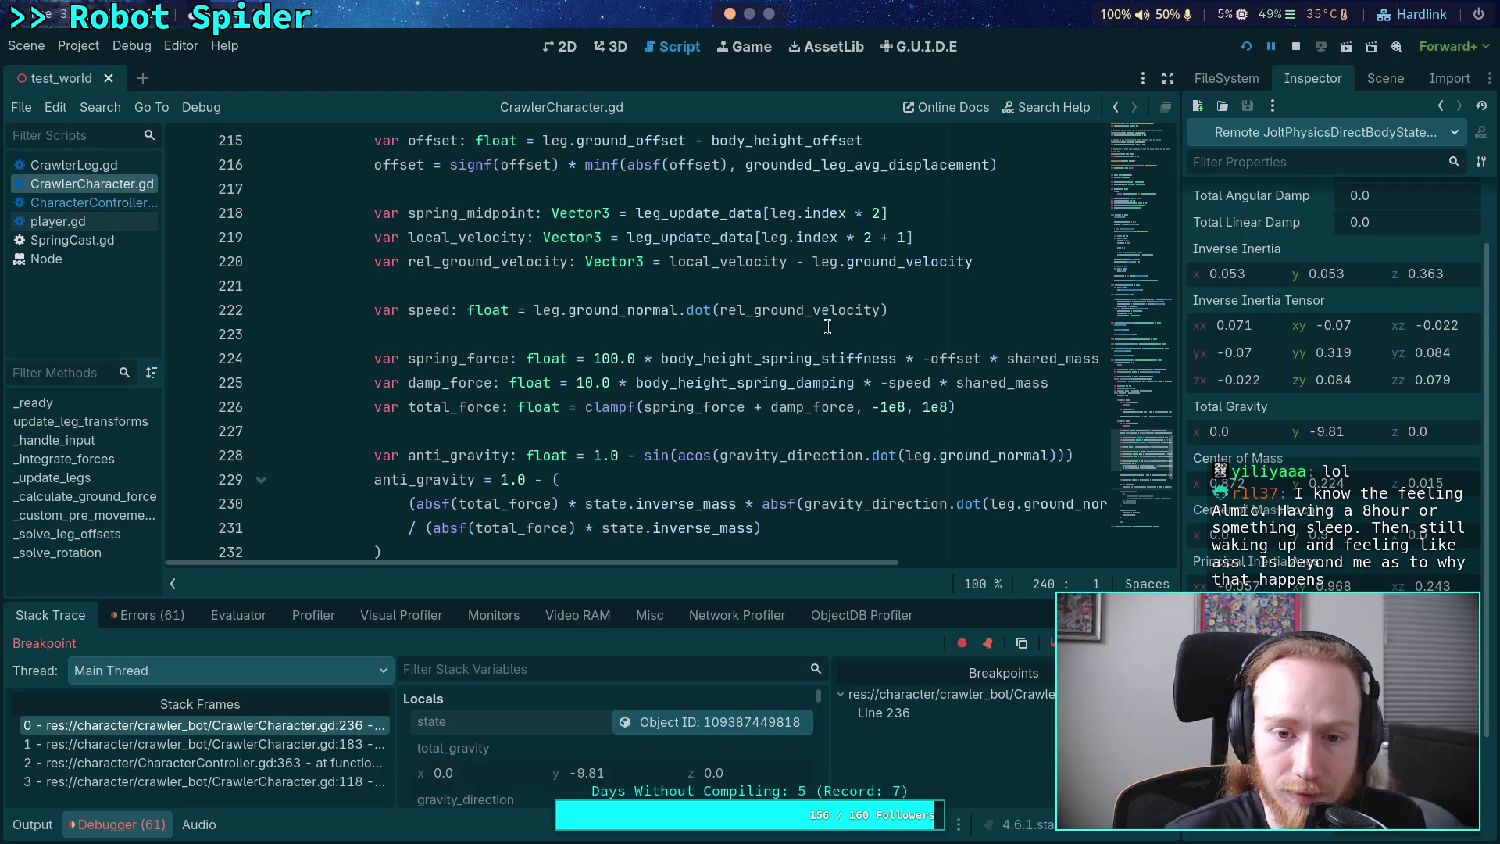
scroll(764, 358, up, 3)
scroll(851, 370, up, 3)
scroll(859, 412, down, 5)
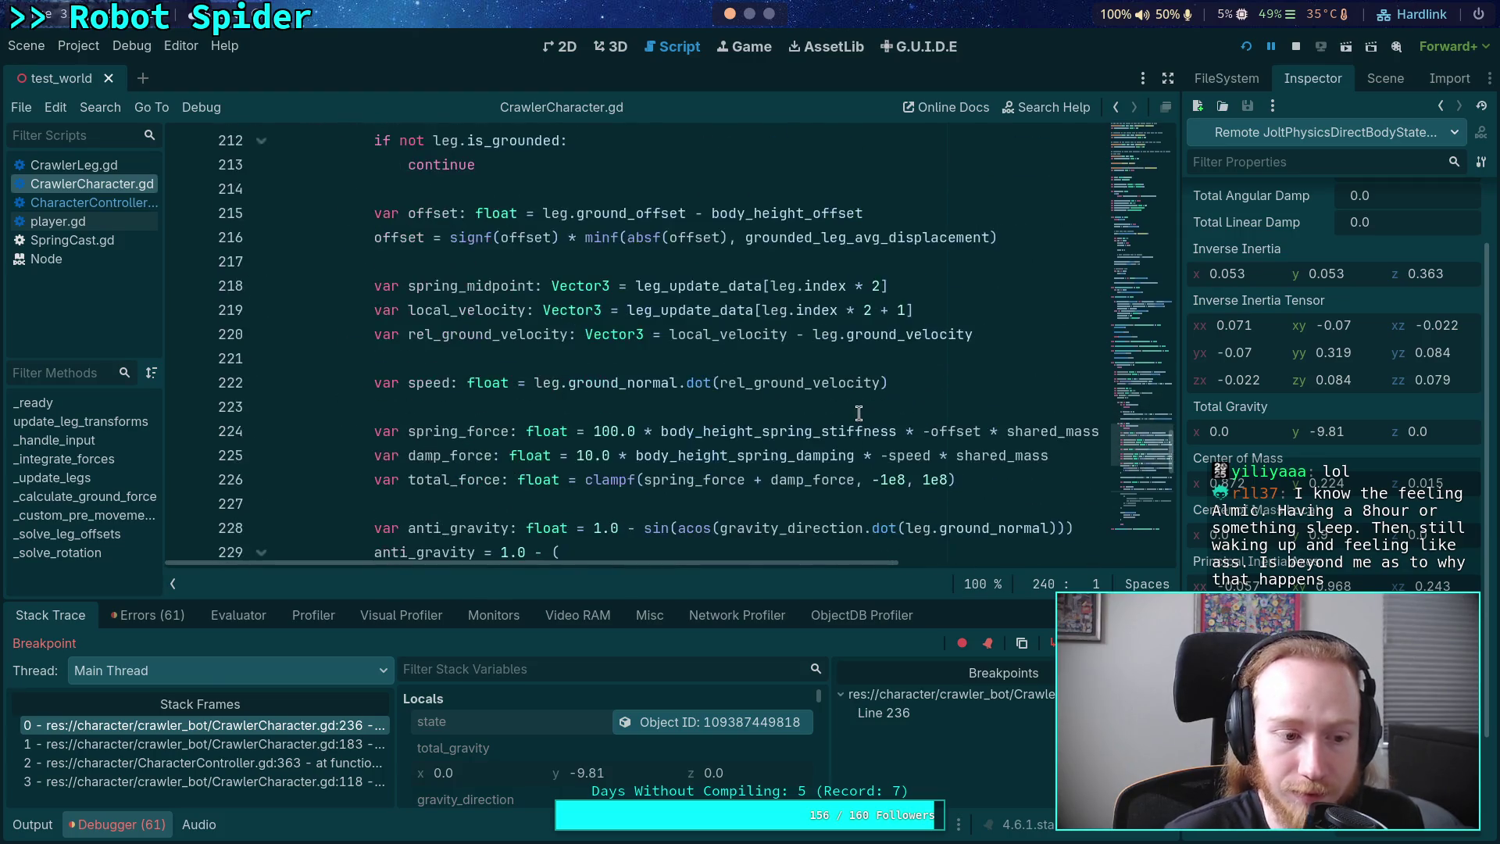
scroll(858, 412, down, 3)
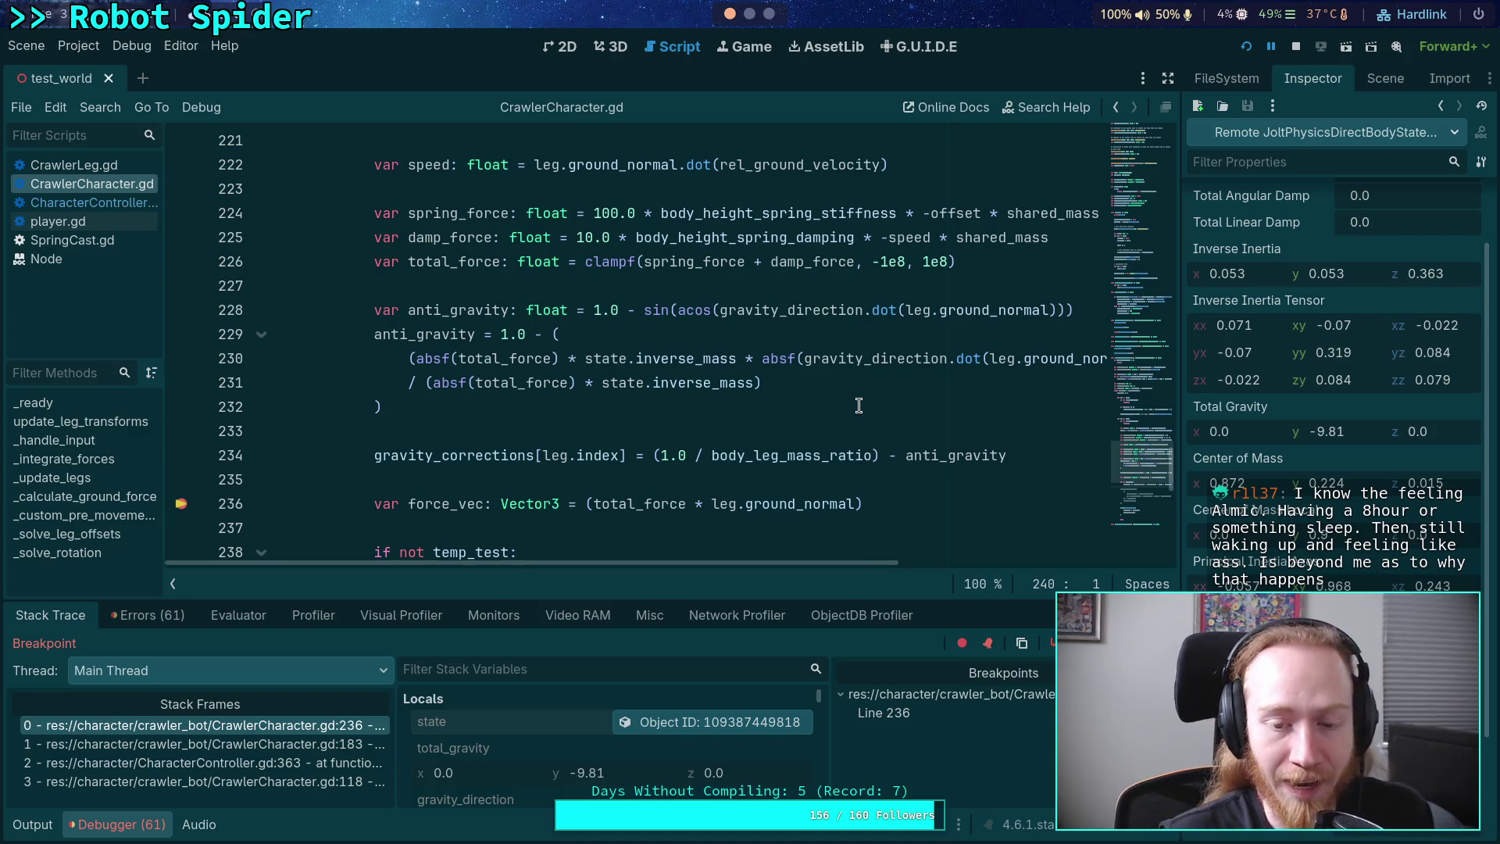
click(726, 473)
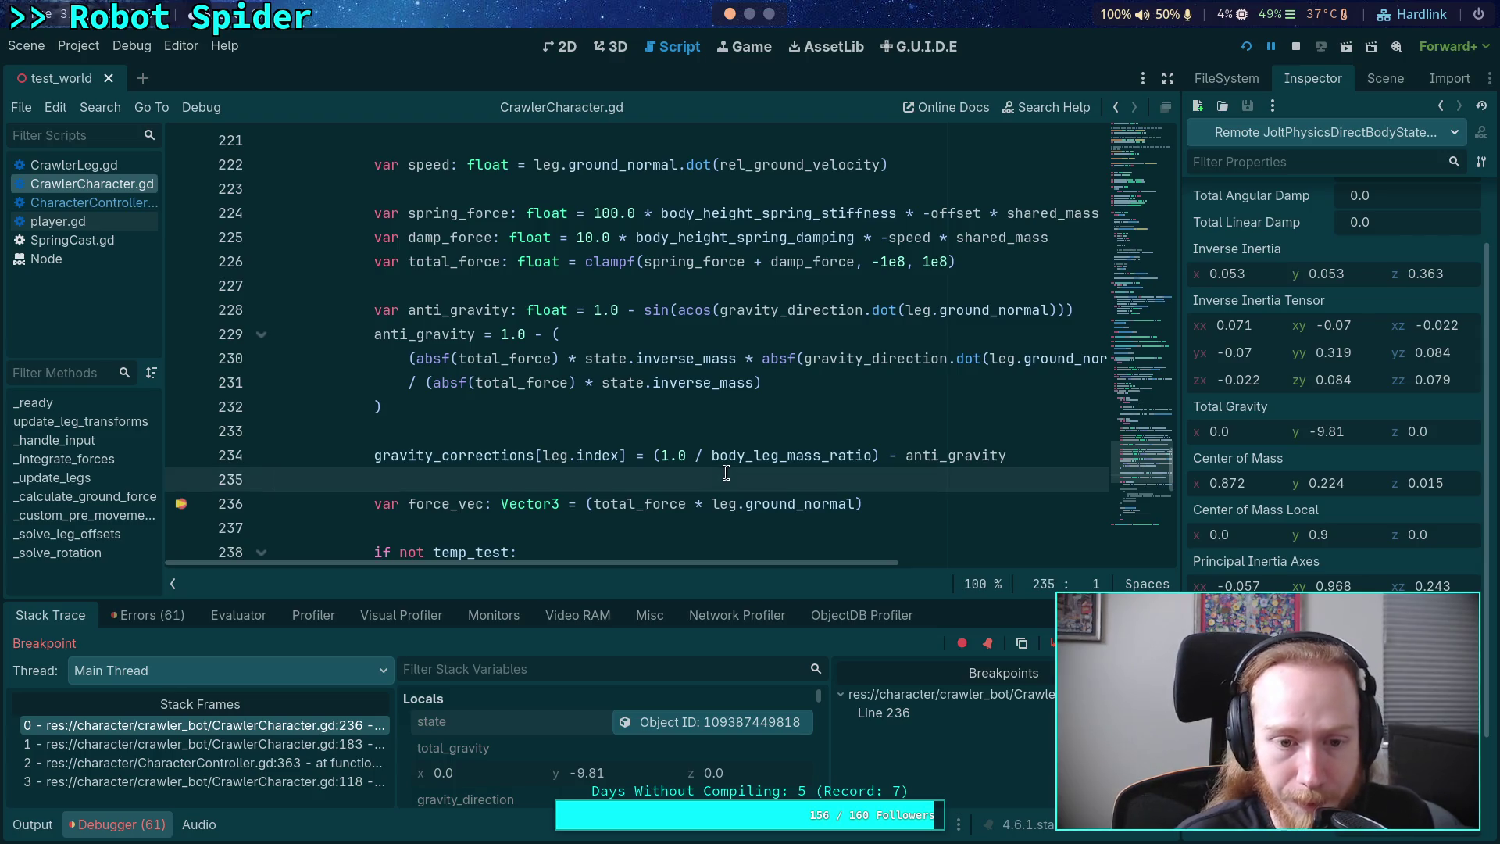
- Read through CrawlerCharacter.gd from line 237 down to line 248
scroll(726, 472, down, 2)
click(607, 388)
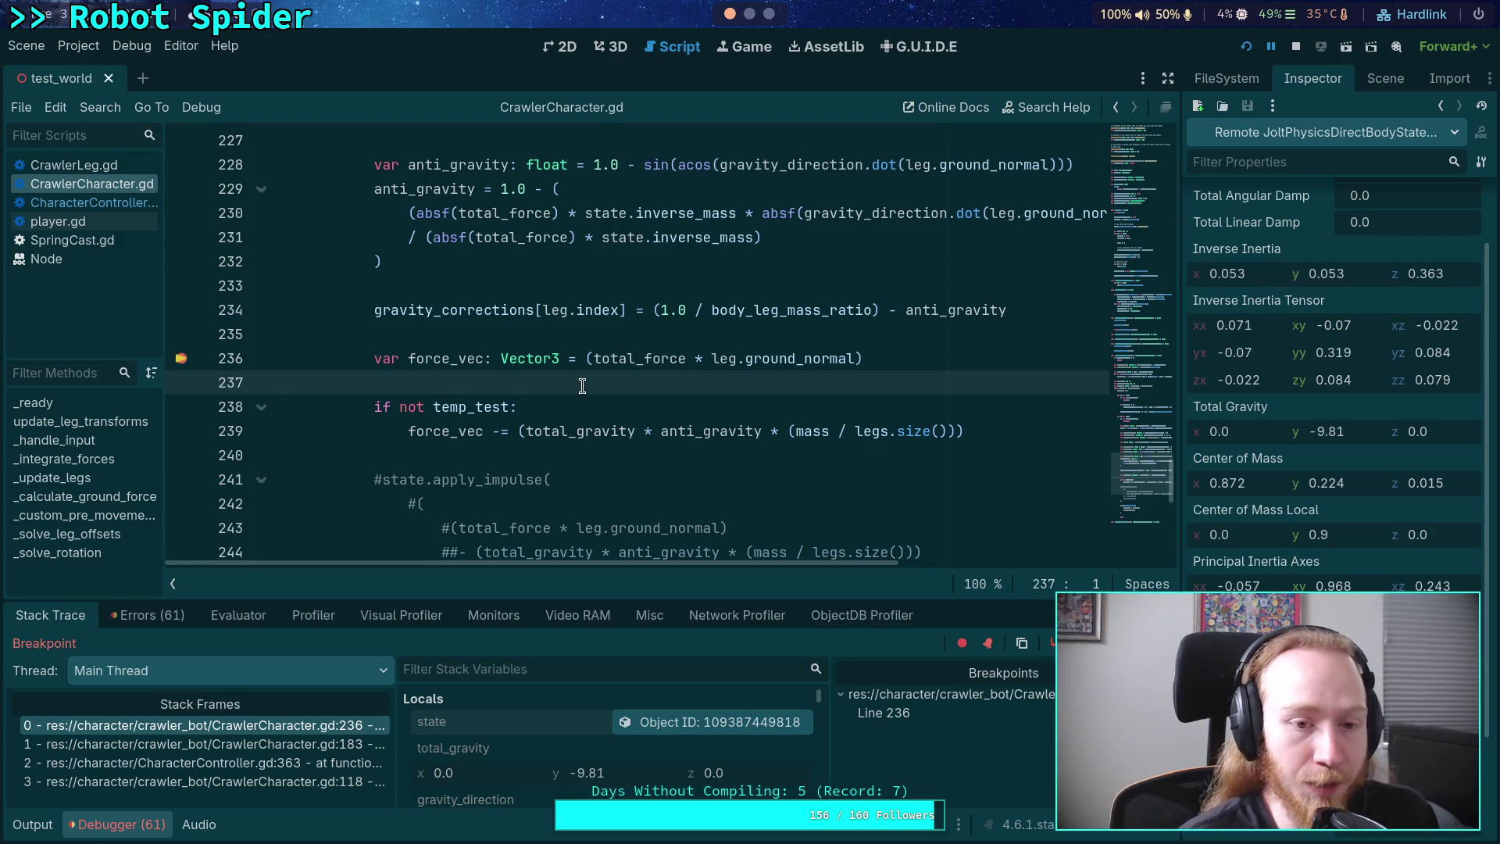
click(611, 458)
scroll(611, 458, down, 2)
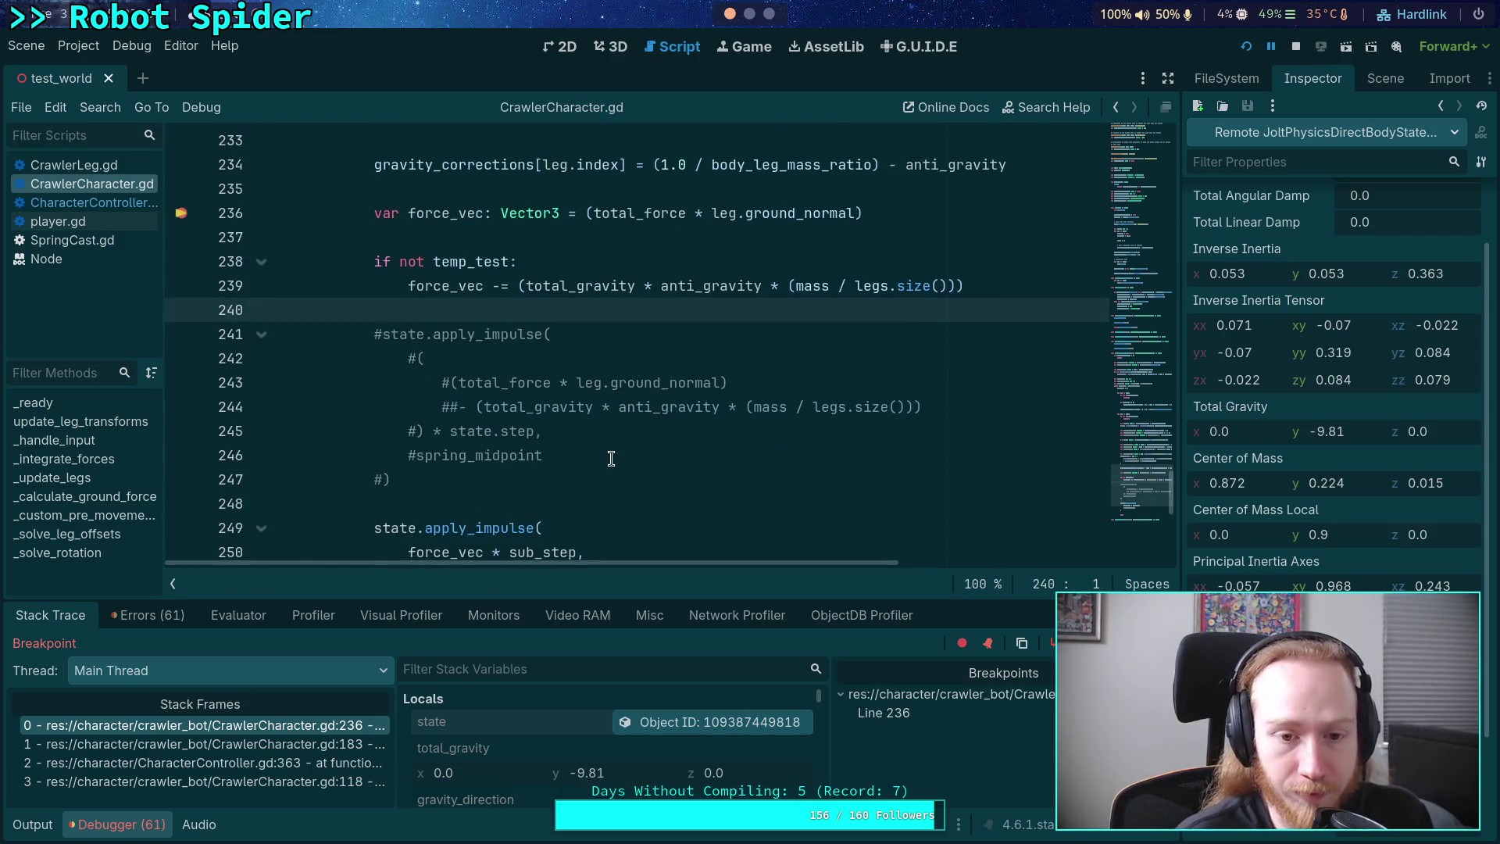
click(549, 501)
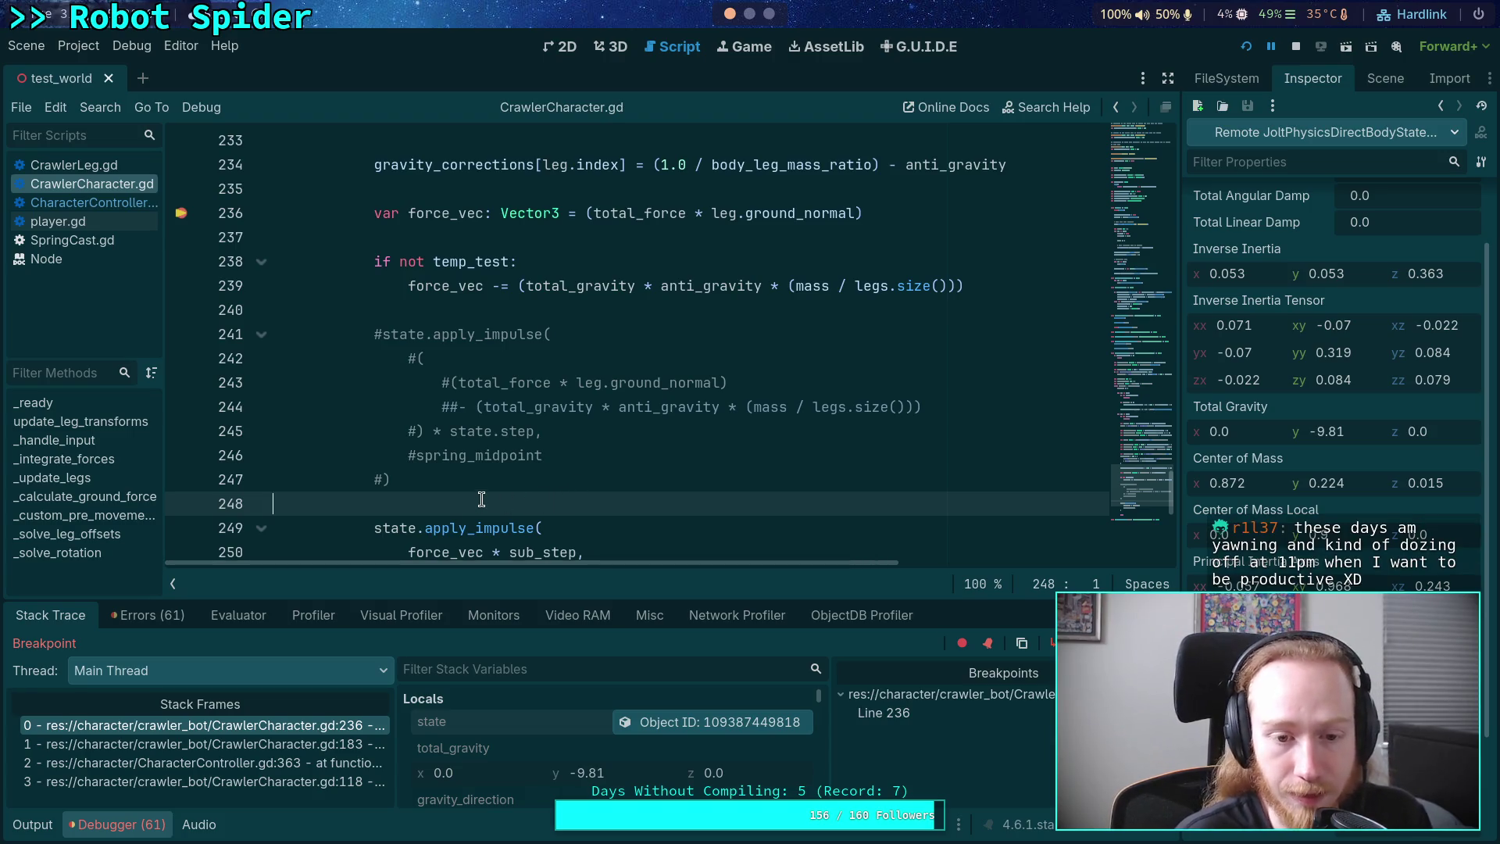
scroll(466, 504, down, 1)
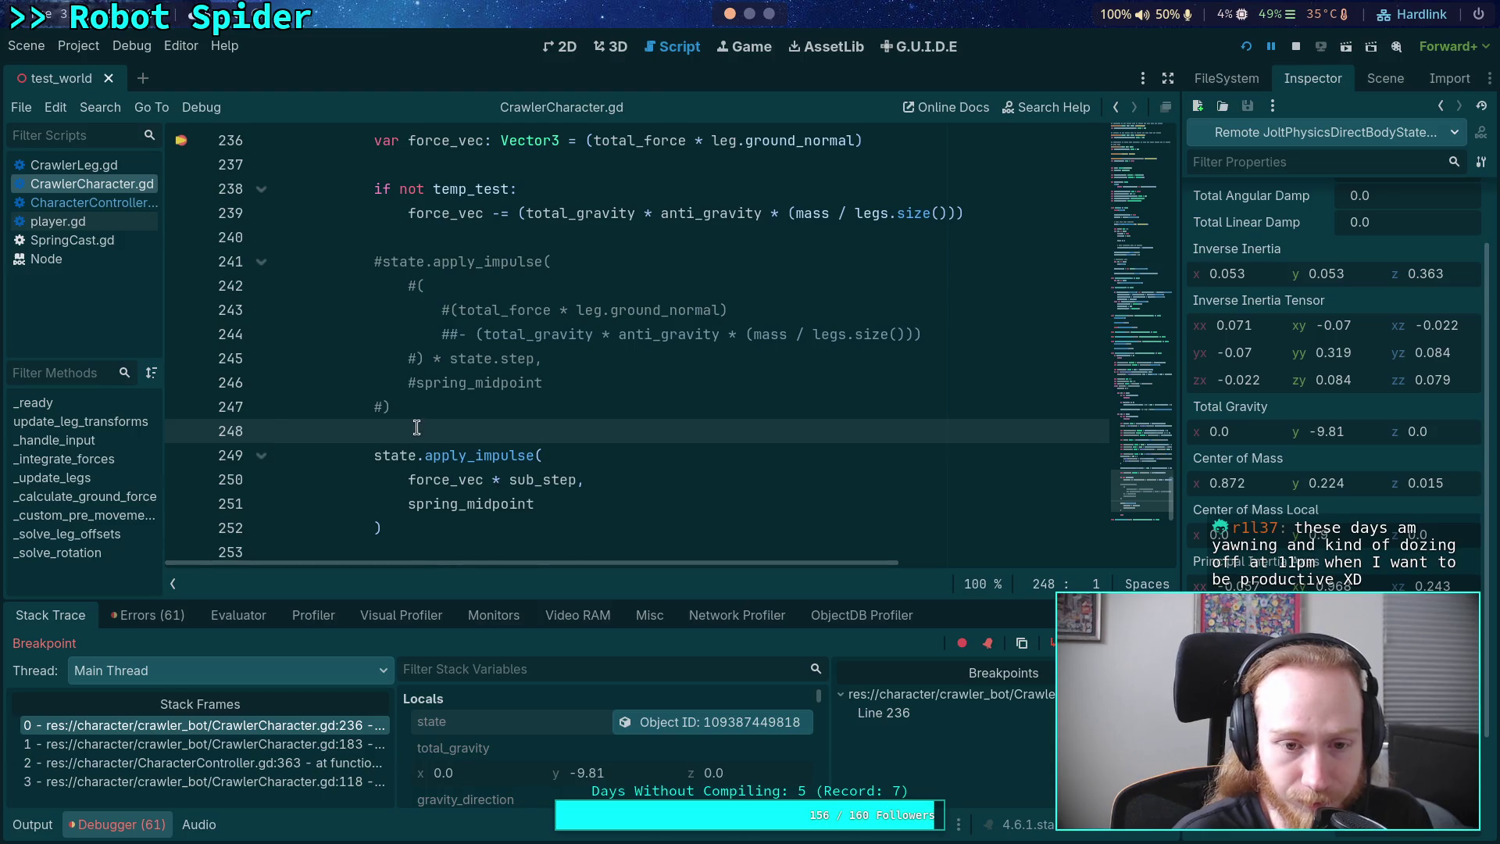
scroll(433, 507, up, 1)
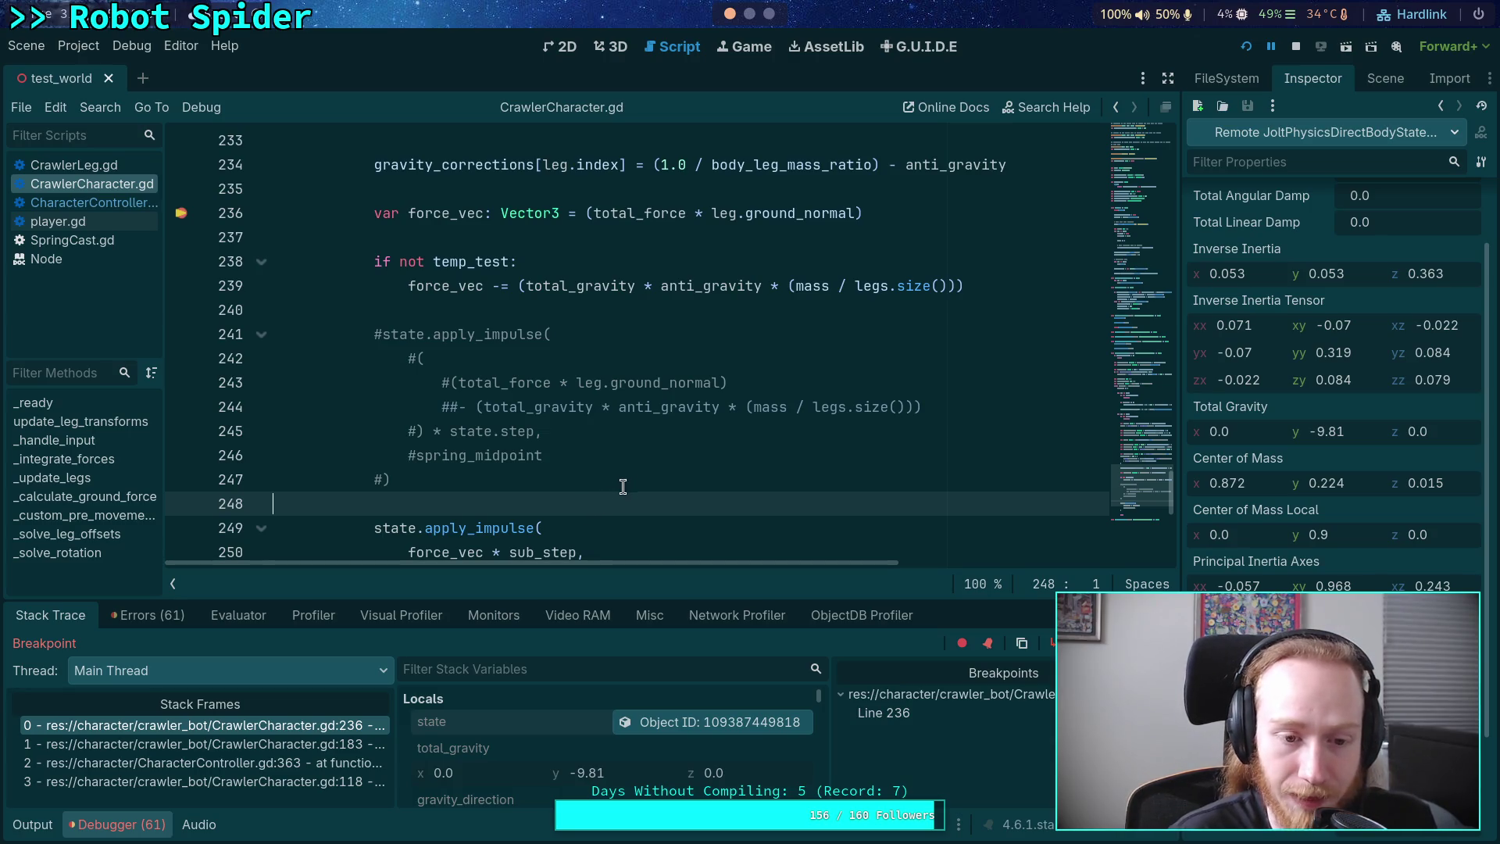
scroll(526, 504, down, 1)
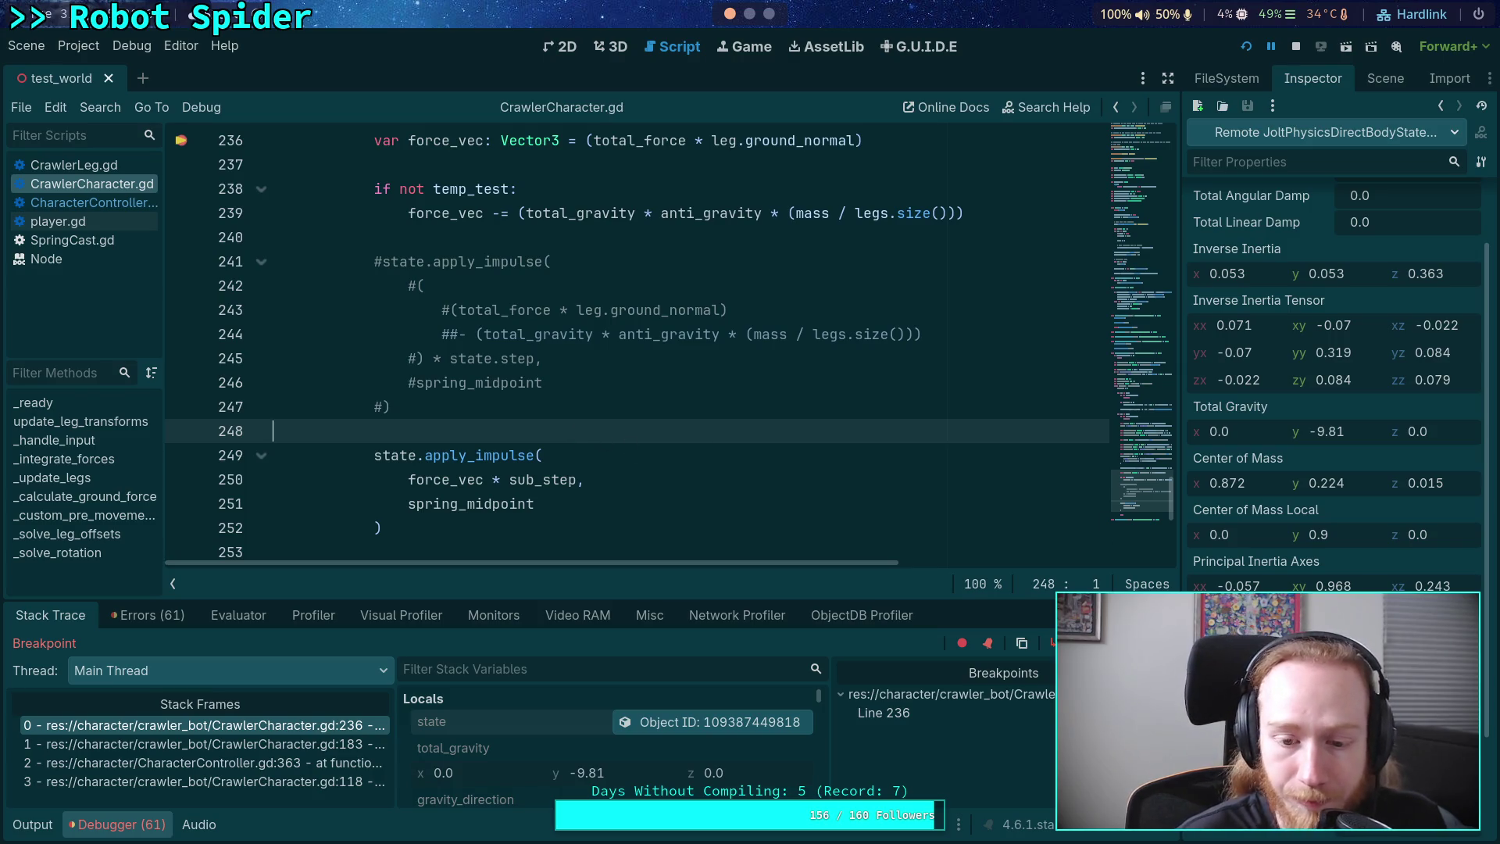
scroll(629, 418, up, 2)
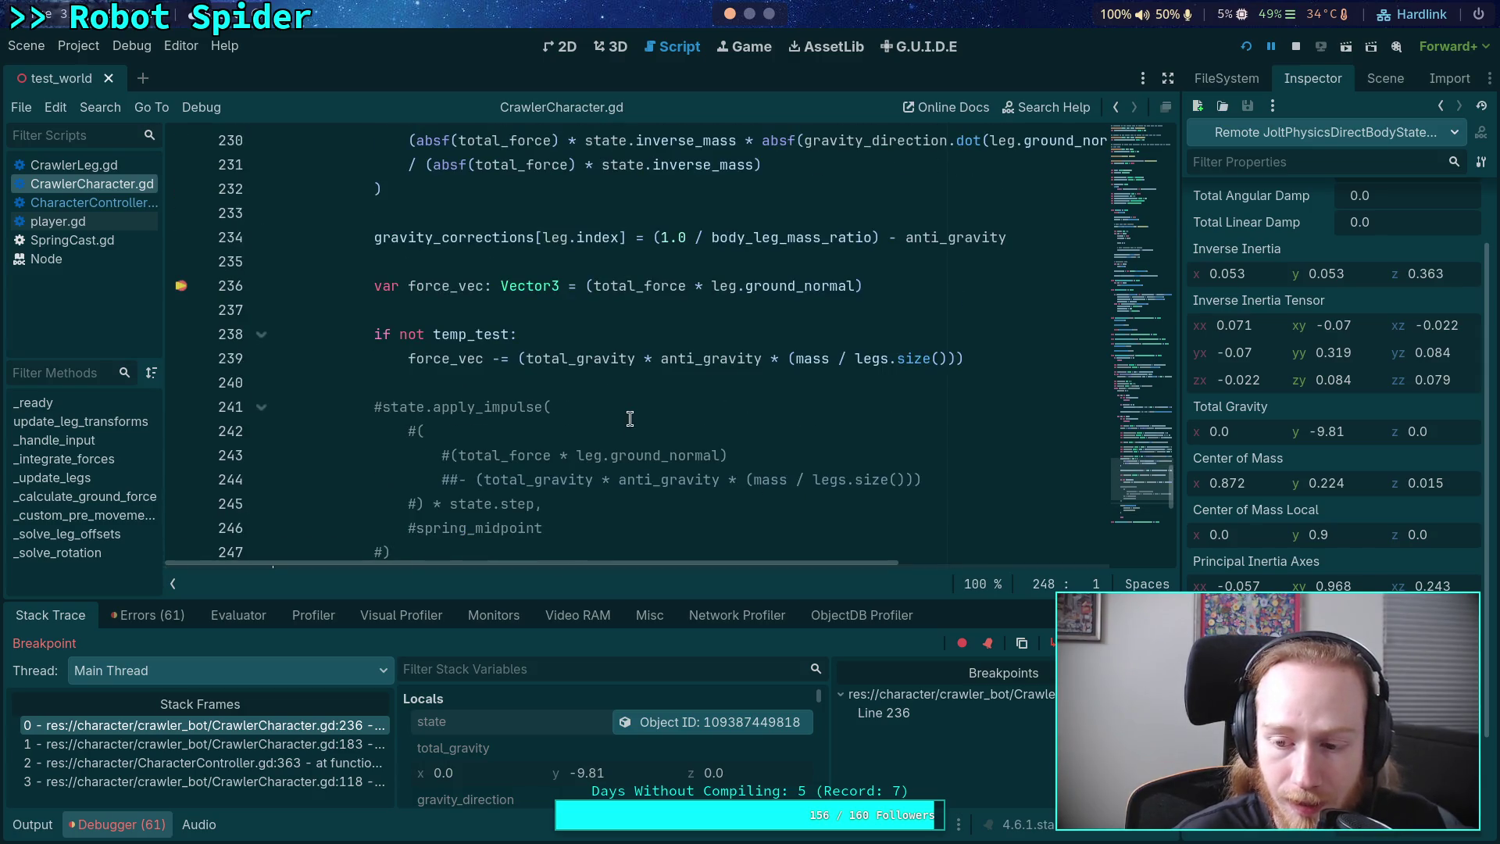
scroll(630, 419, down, 3)
scroll(630, 419, up, 5)
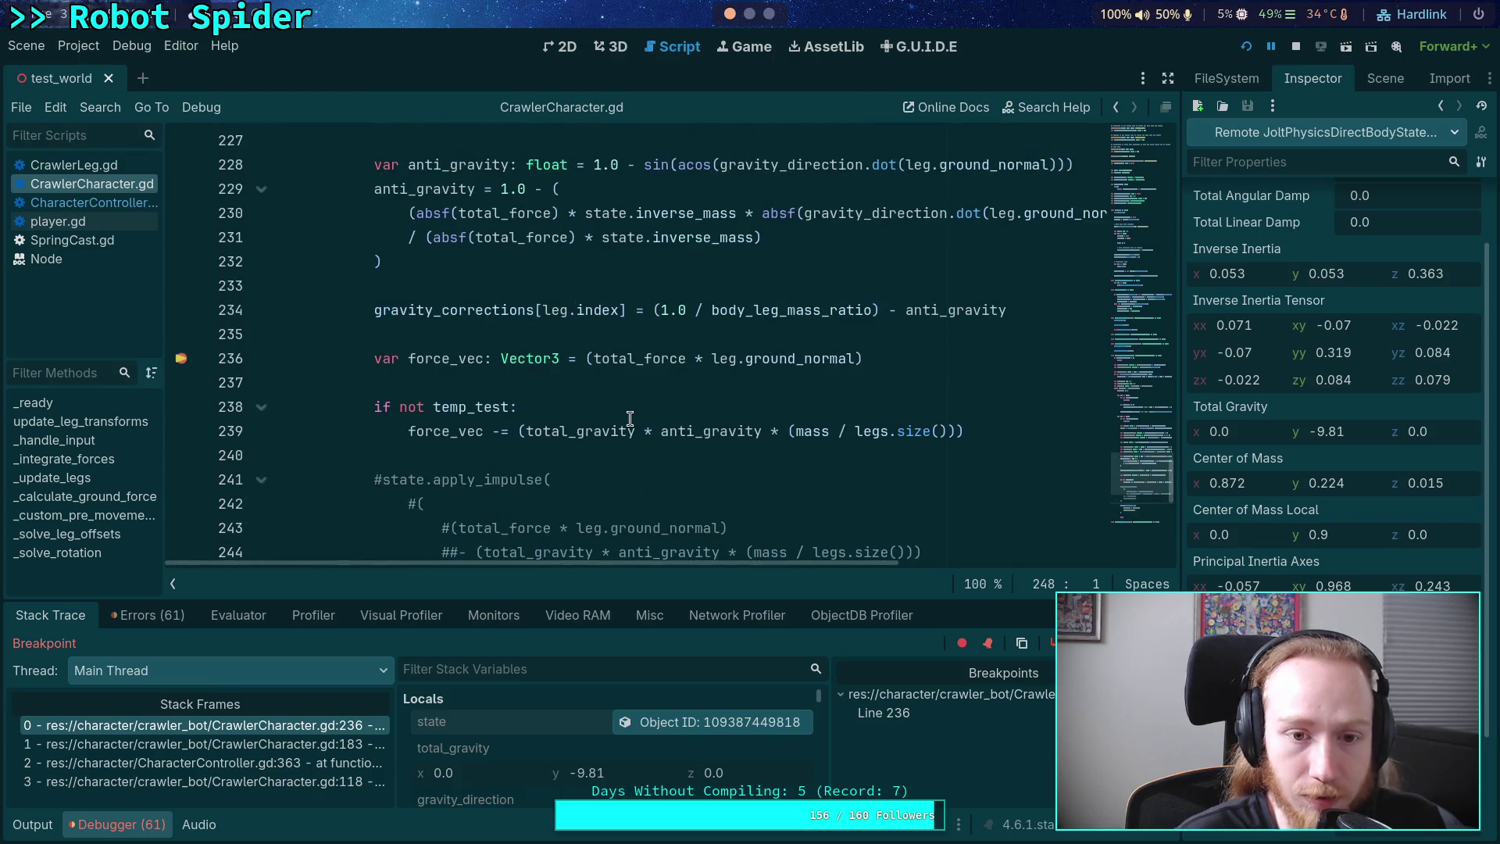
scroll(630, 419, up, 1)
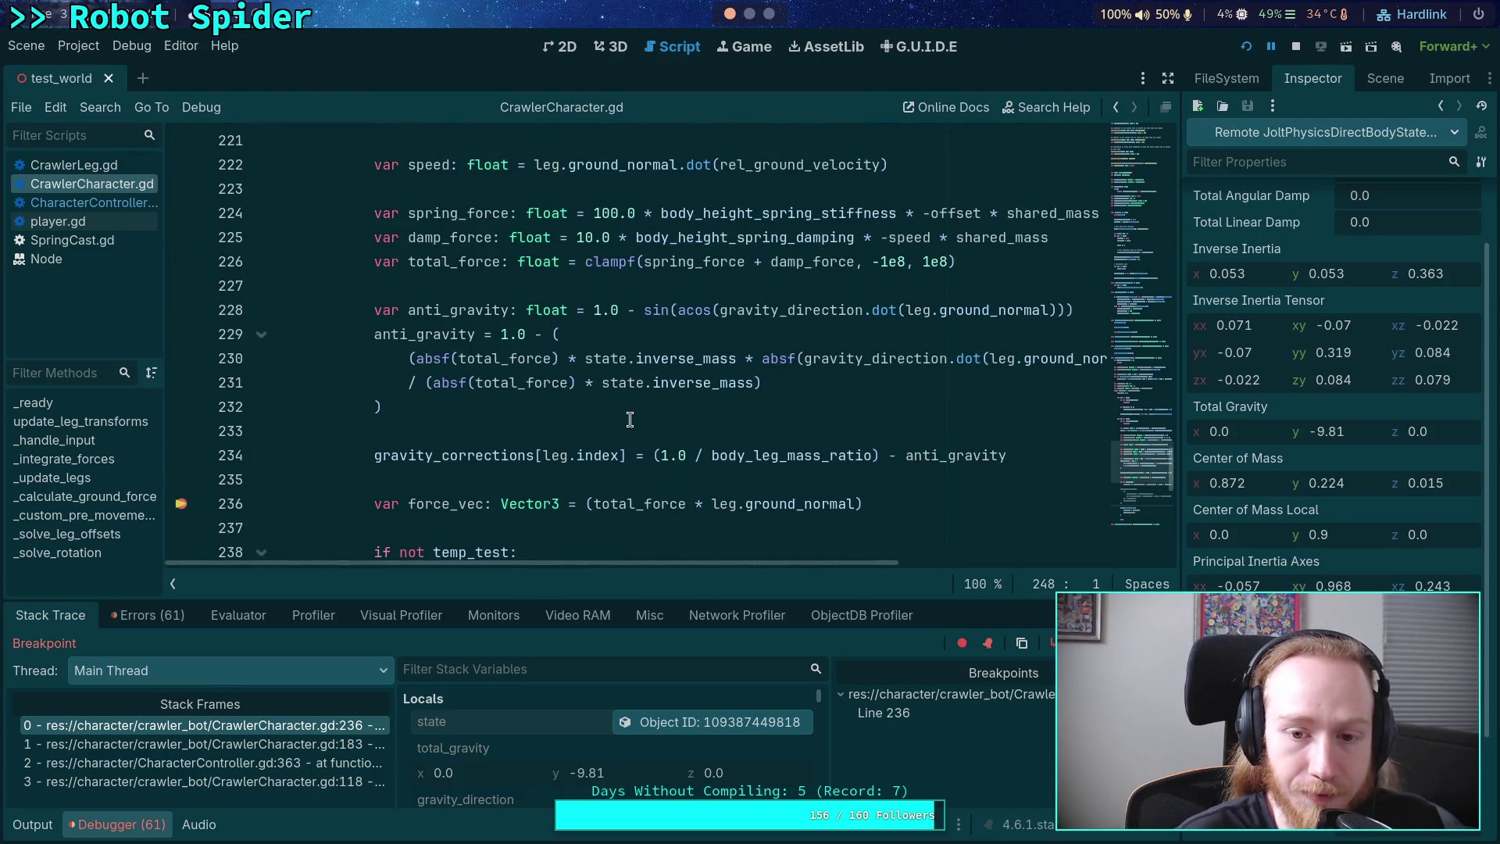
- Select anti_gravity on line 234 to check its current value
double_click(932, 454)
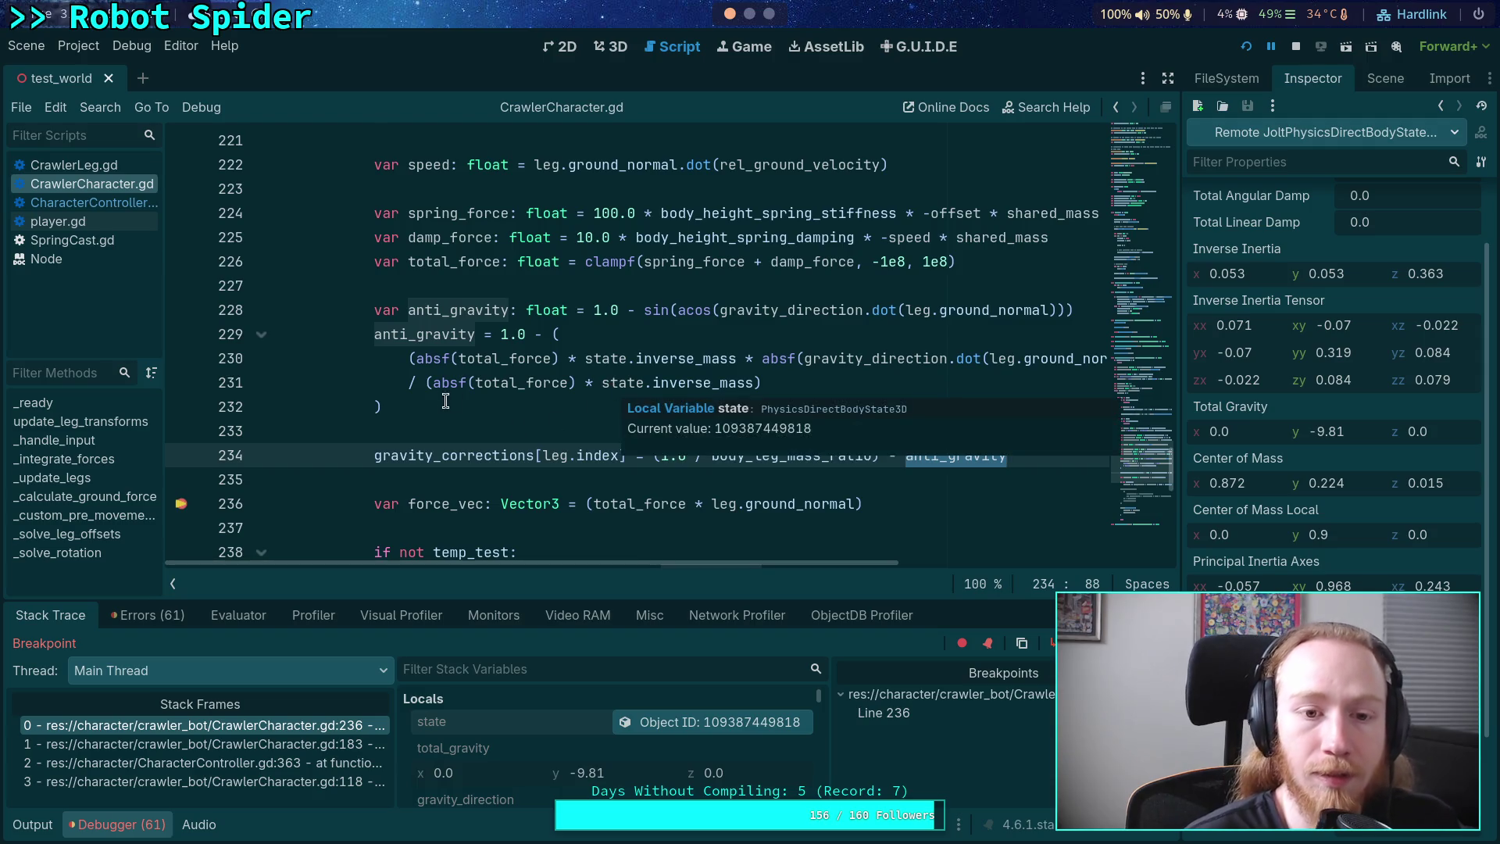
scroll(441, 398, up, 1)
scroll(442, 398, down, 1)
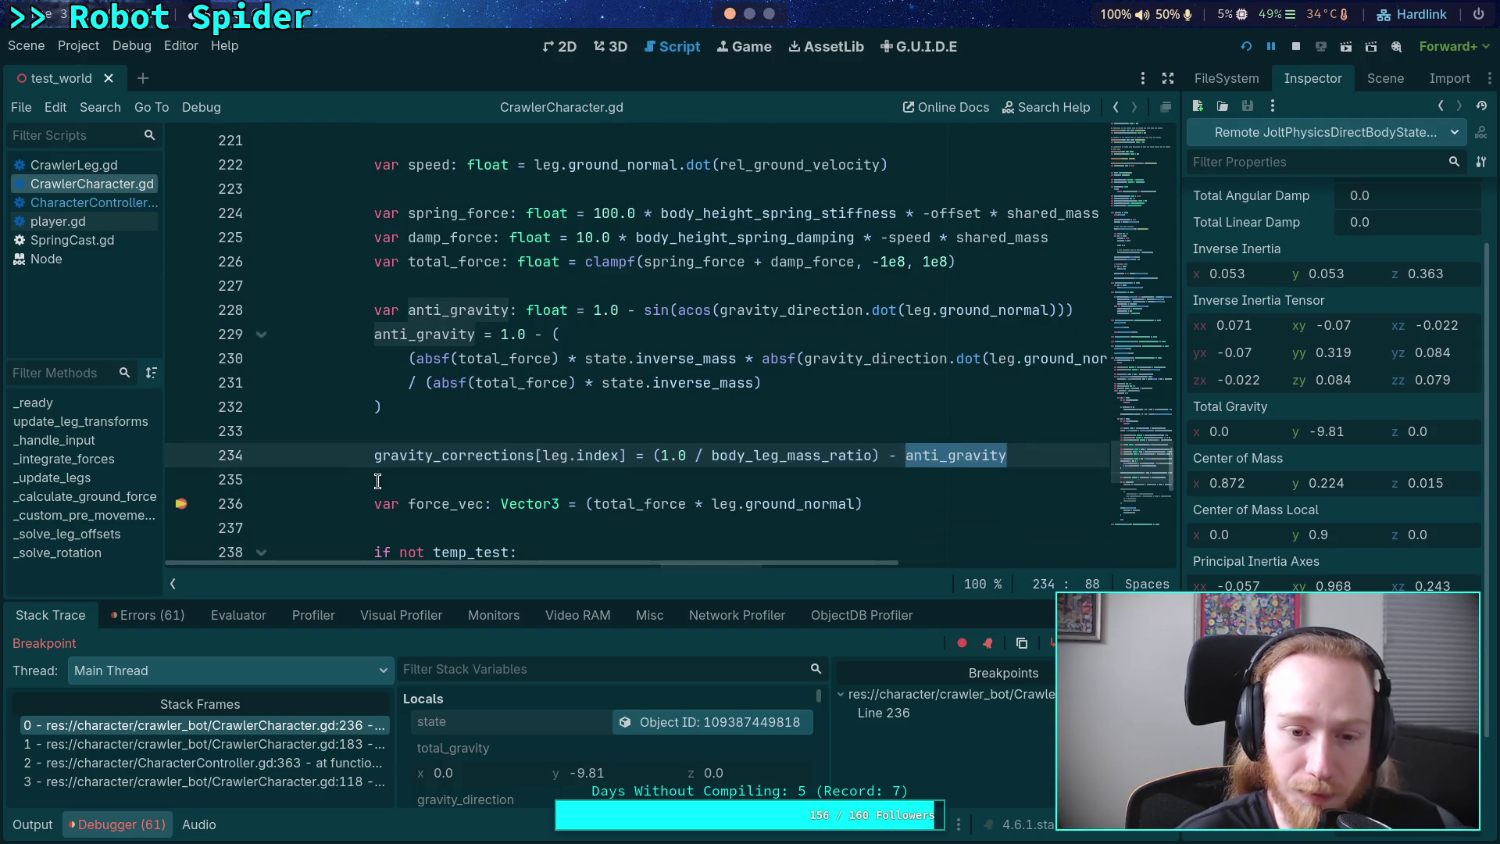
scroll(404, 478, down, 7)
scroll(436, 455, up, 12)
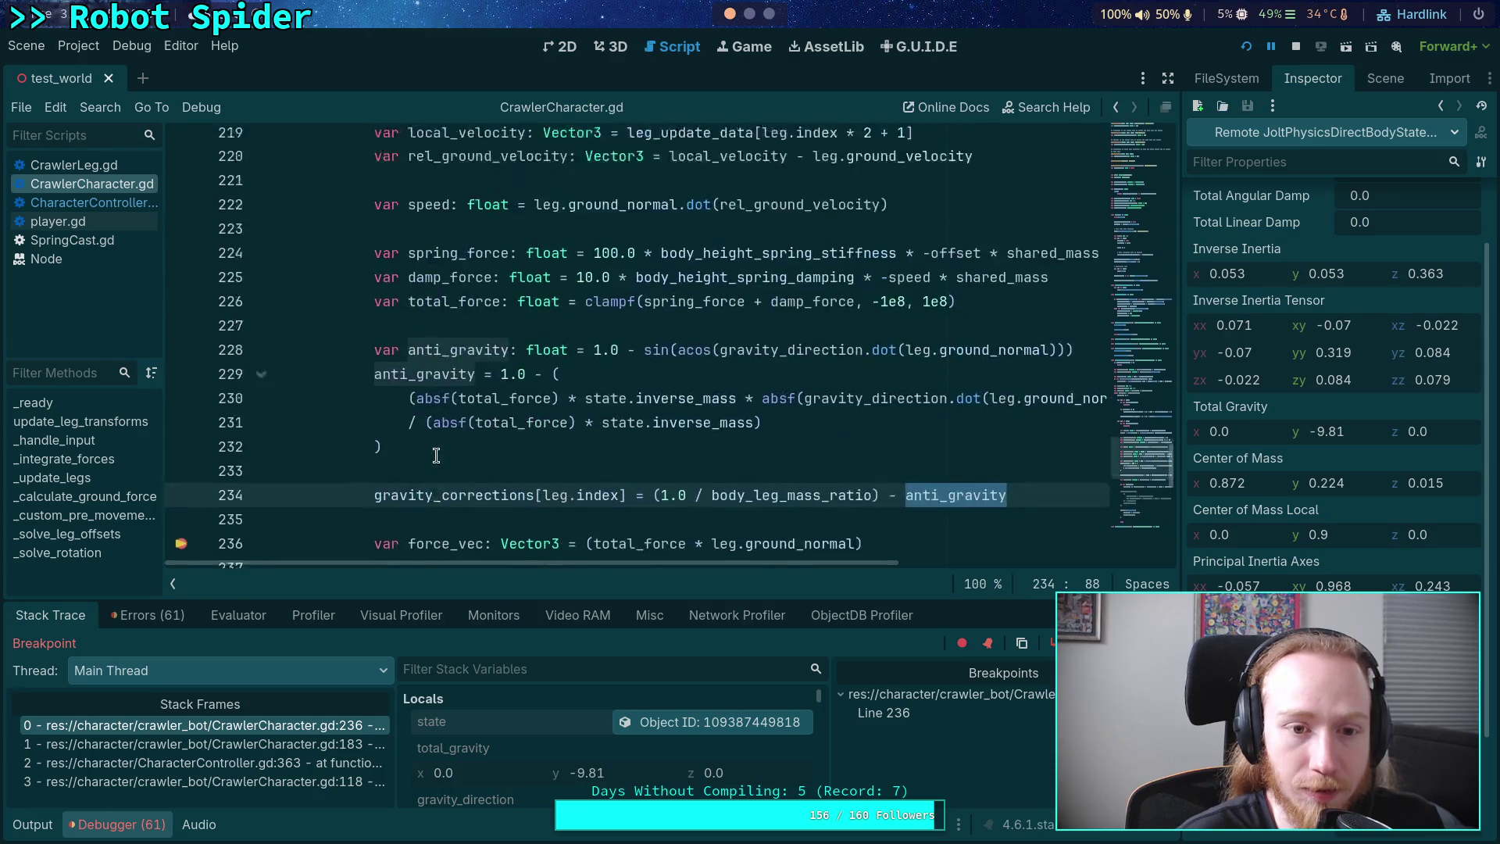
scroll(437, 455, up, 4)
- Add a breakpoint on line 200 inside the sub-step loop
click(182, 286)
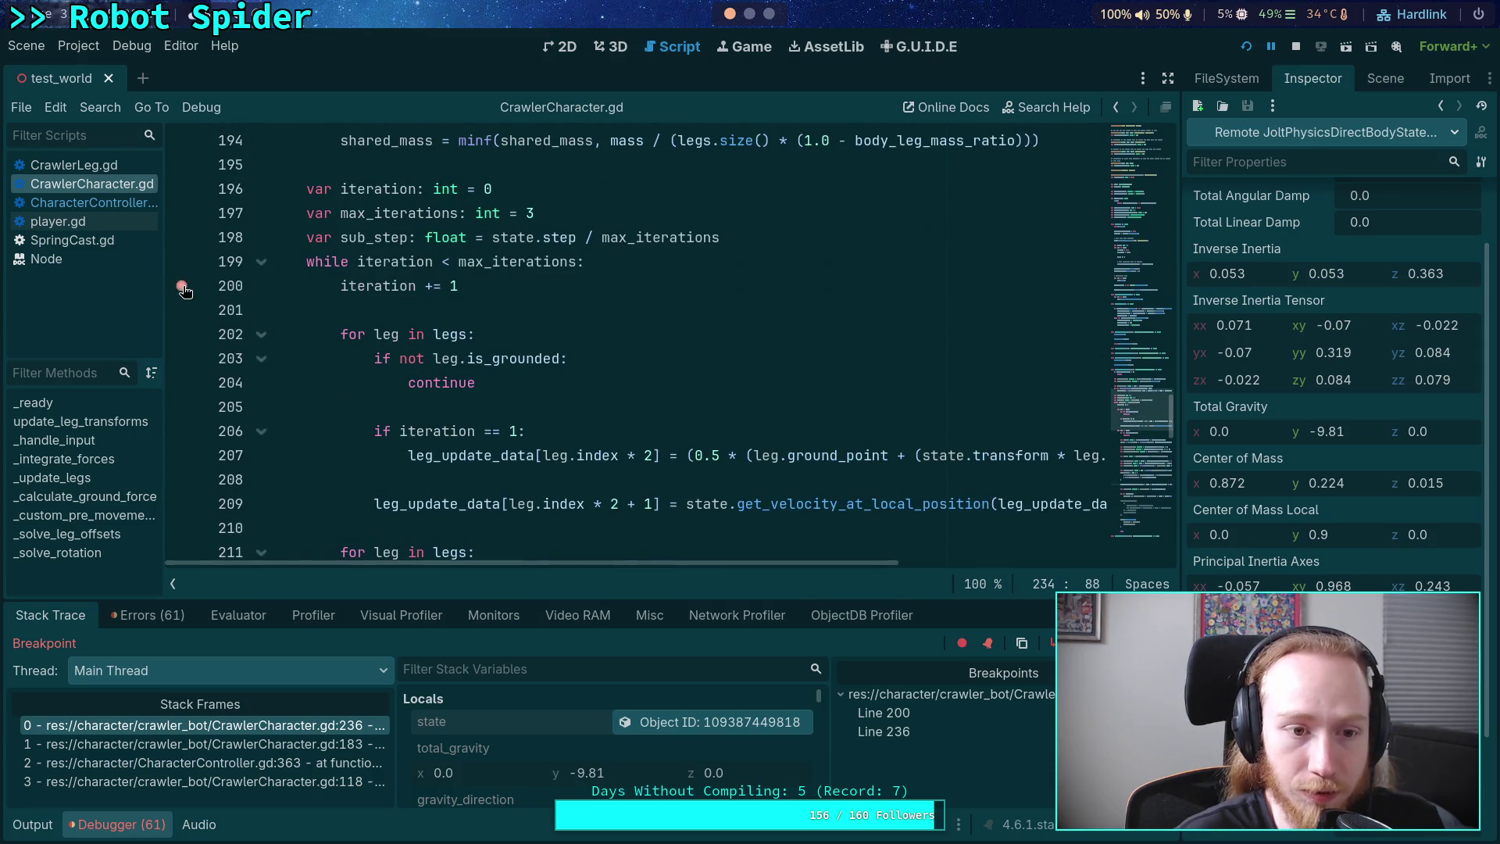
scroll(668, 401, down, 3)
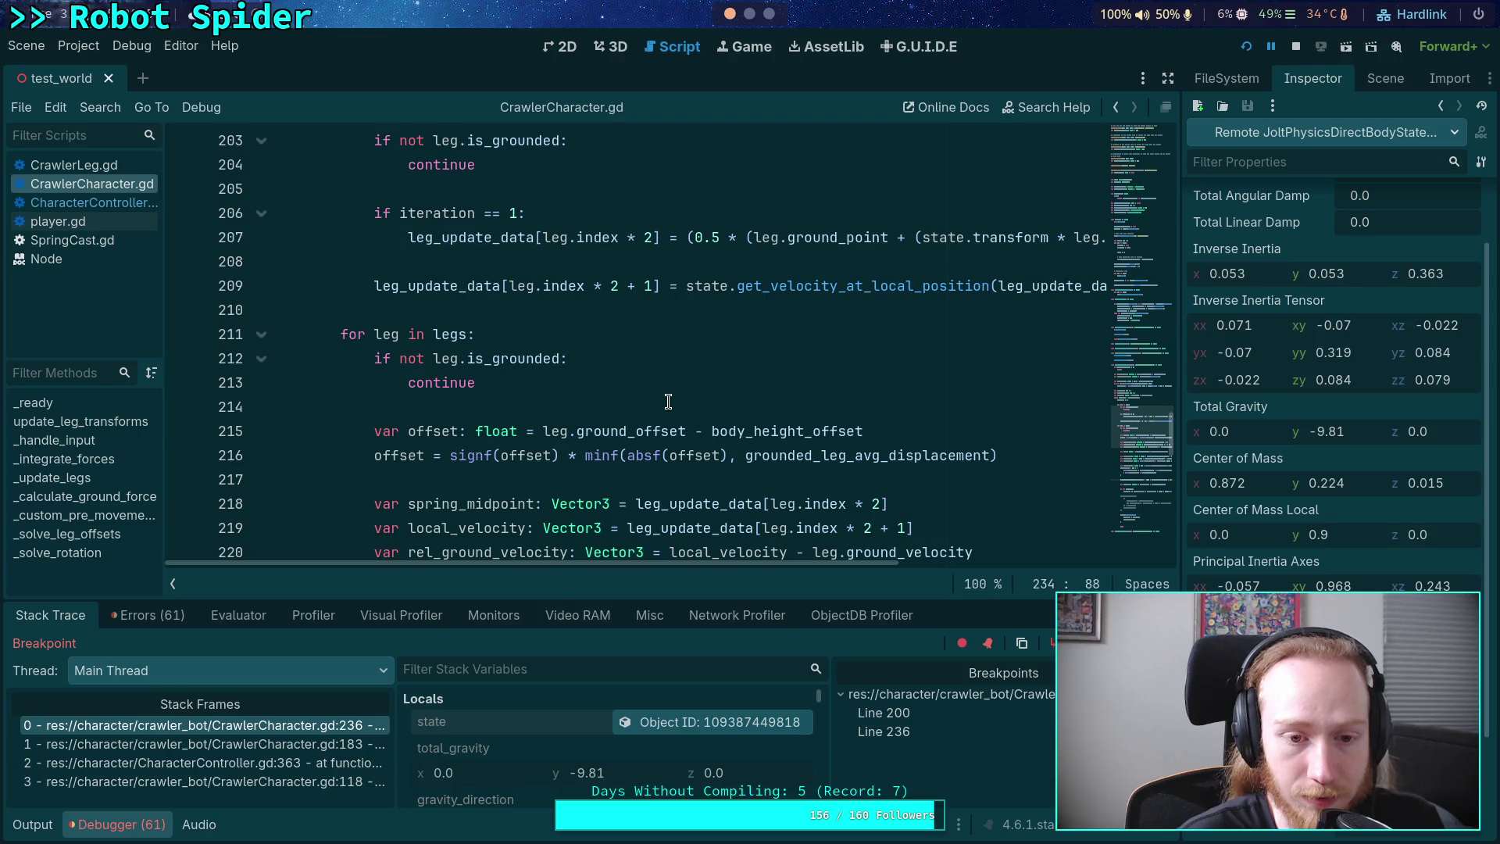
scroll(668, 400, up, 4)
scroll(668, 401, down, 9)
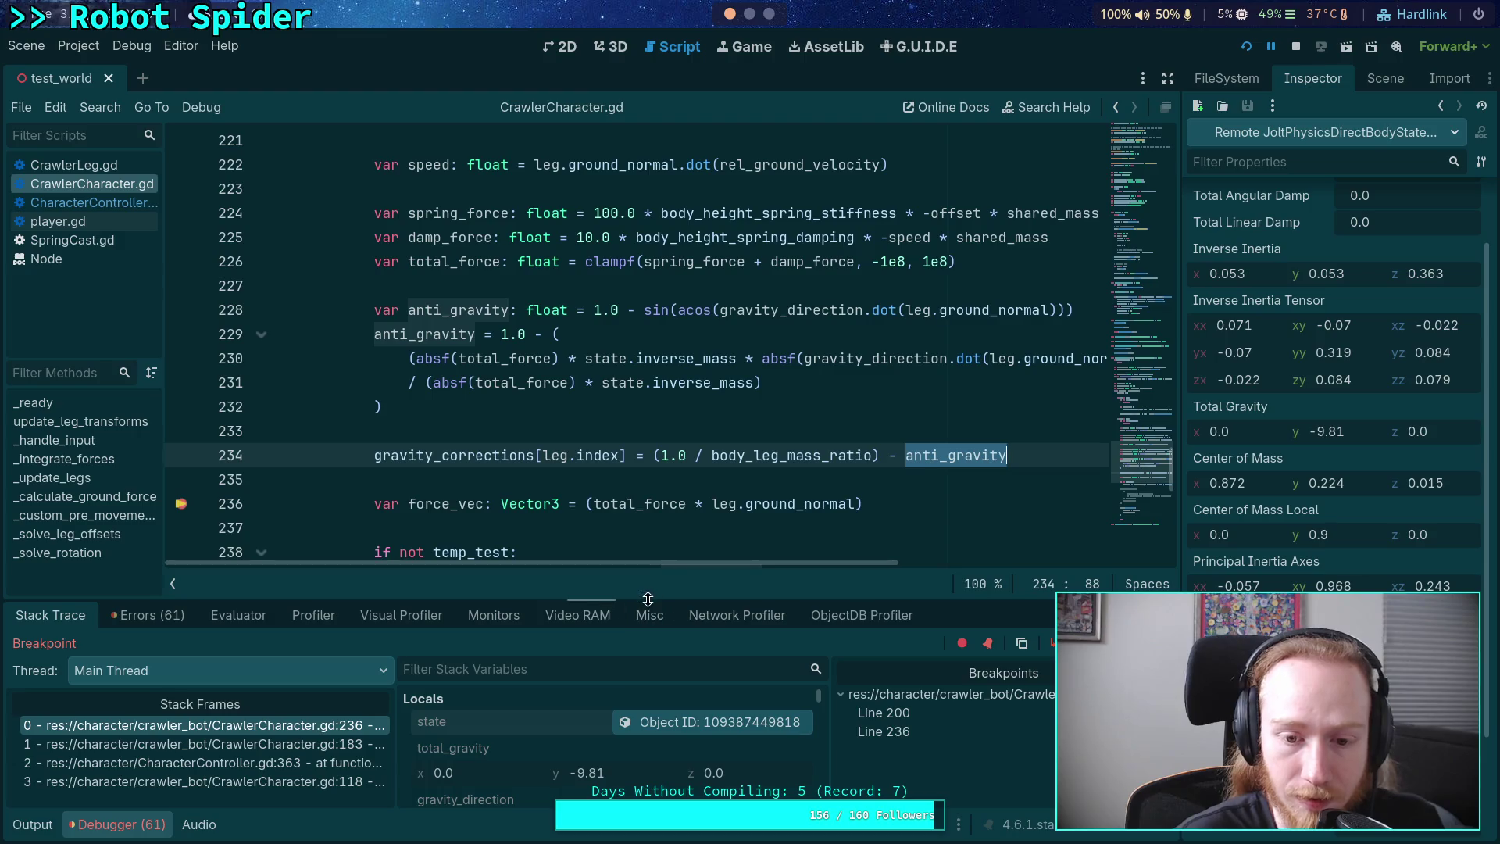
- Heighten the debugger's variable list and scan the stack variables, noting anti_gravity at 0.757
drag(647, 599, 646, 562)
scroll(545, 705, down, 5)
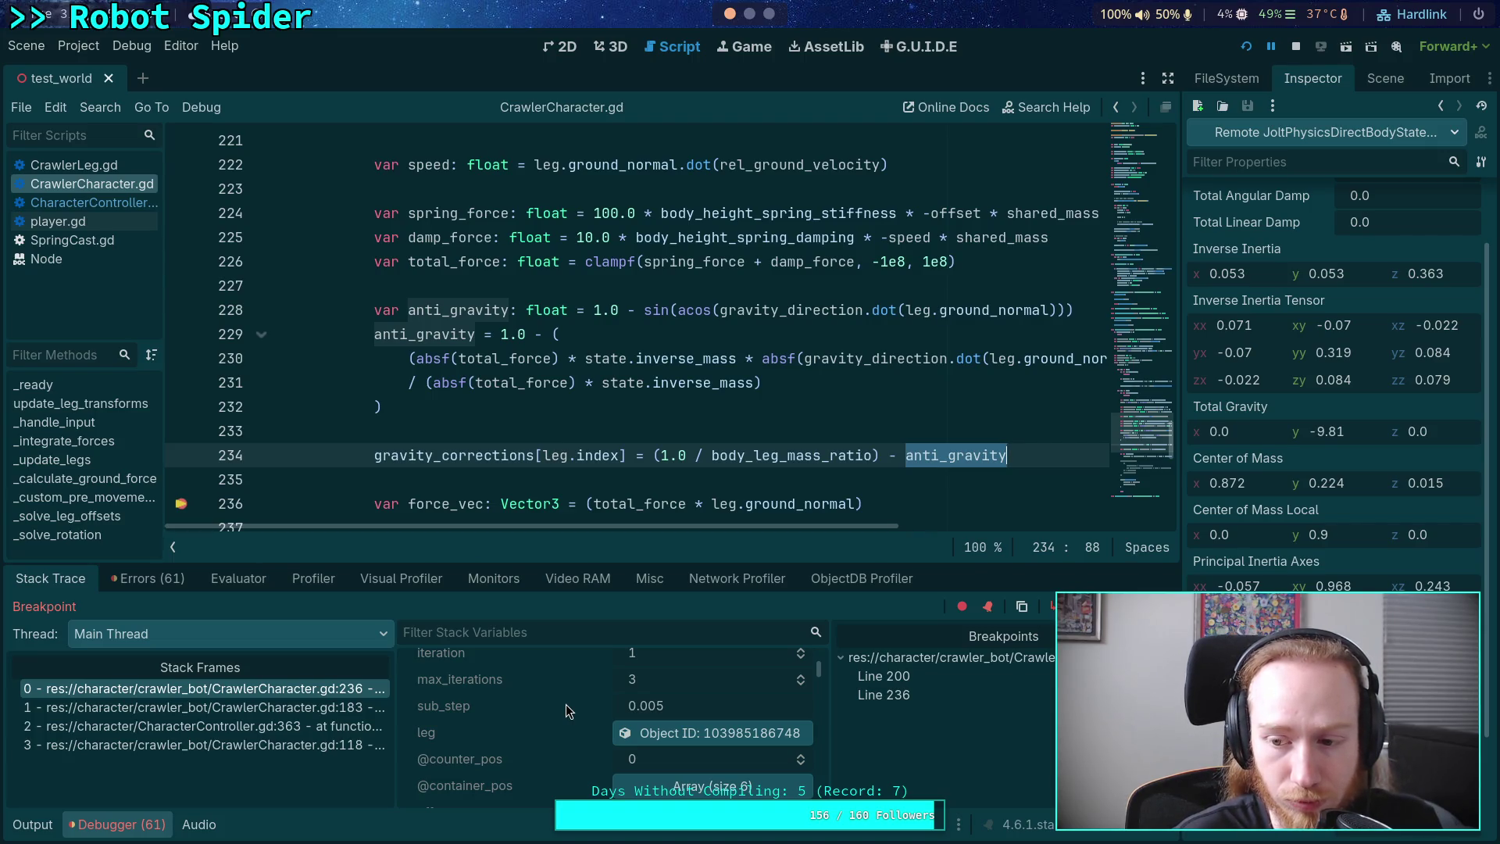
scroll(566, 705, down, 1)
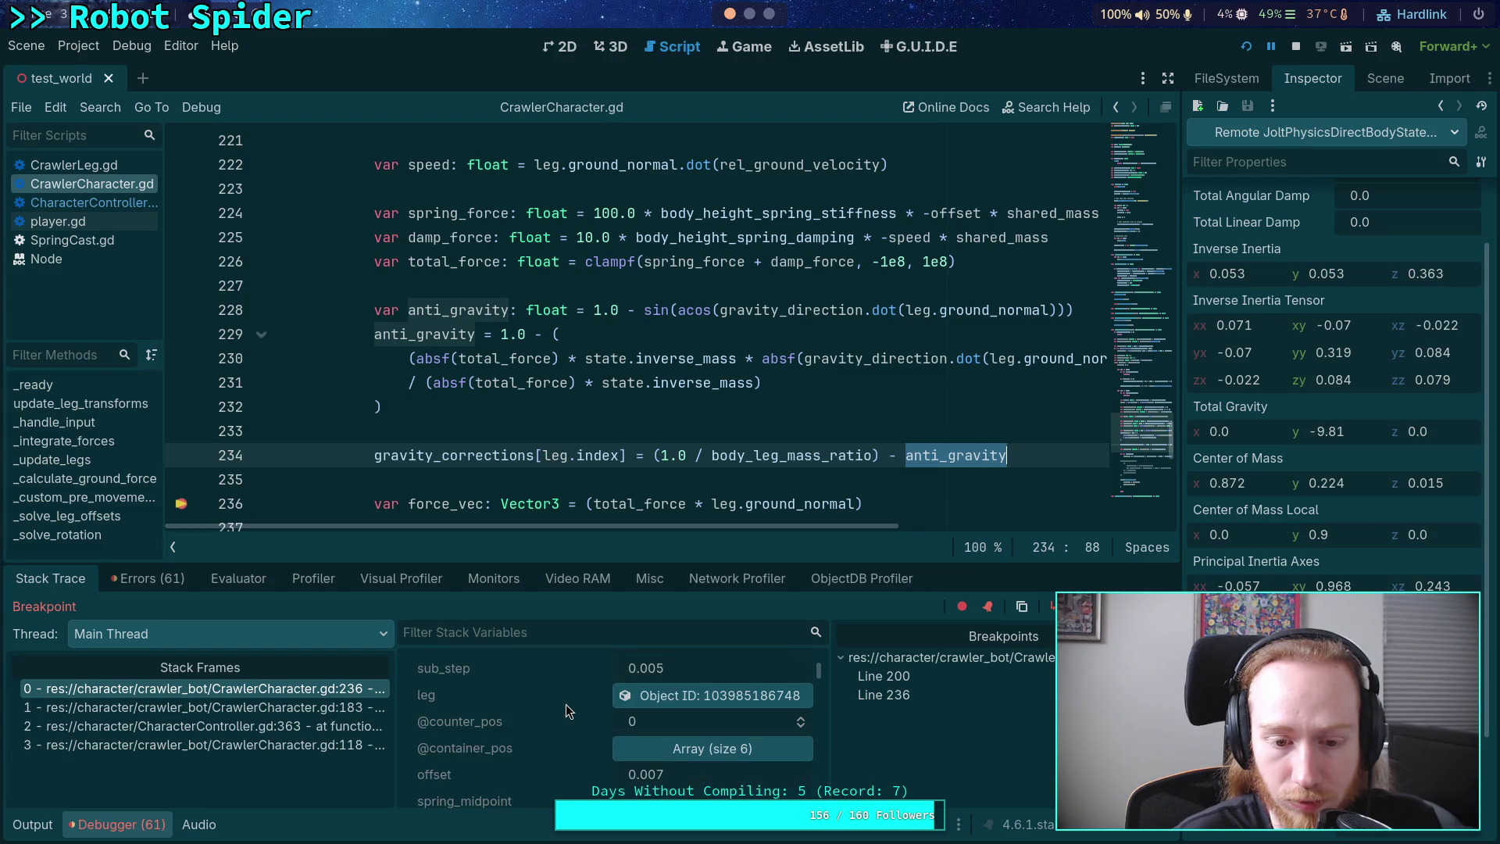
scroll(566, 705, up, 1)
scroll(392, 435, down, 3)
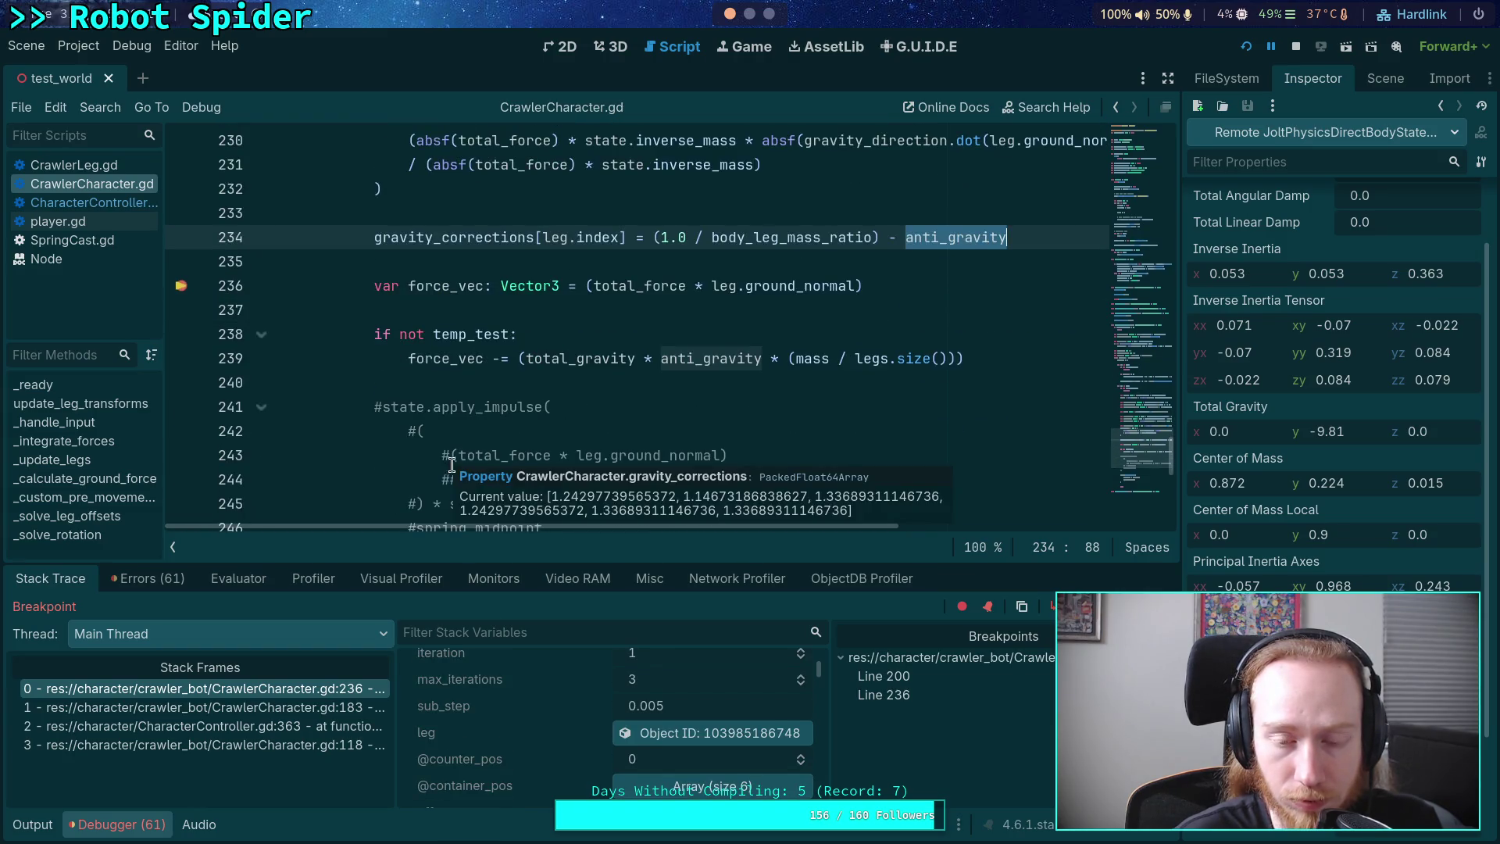
scroll(392, 435, down, 3)
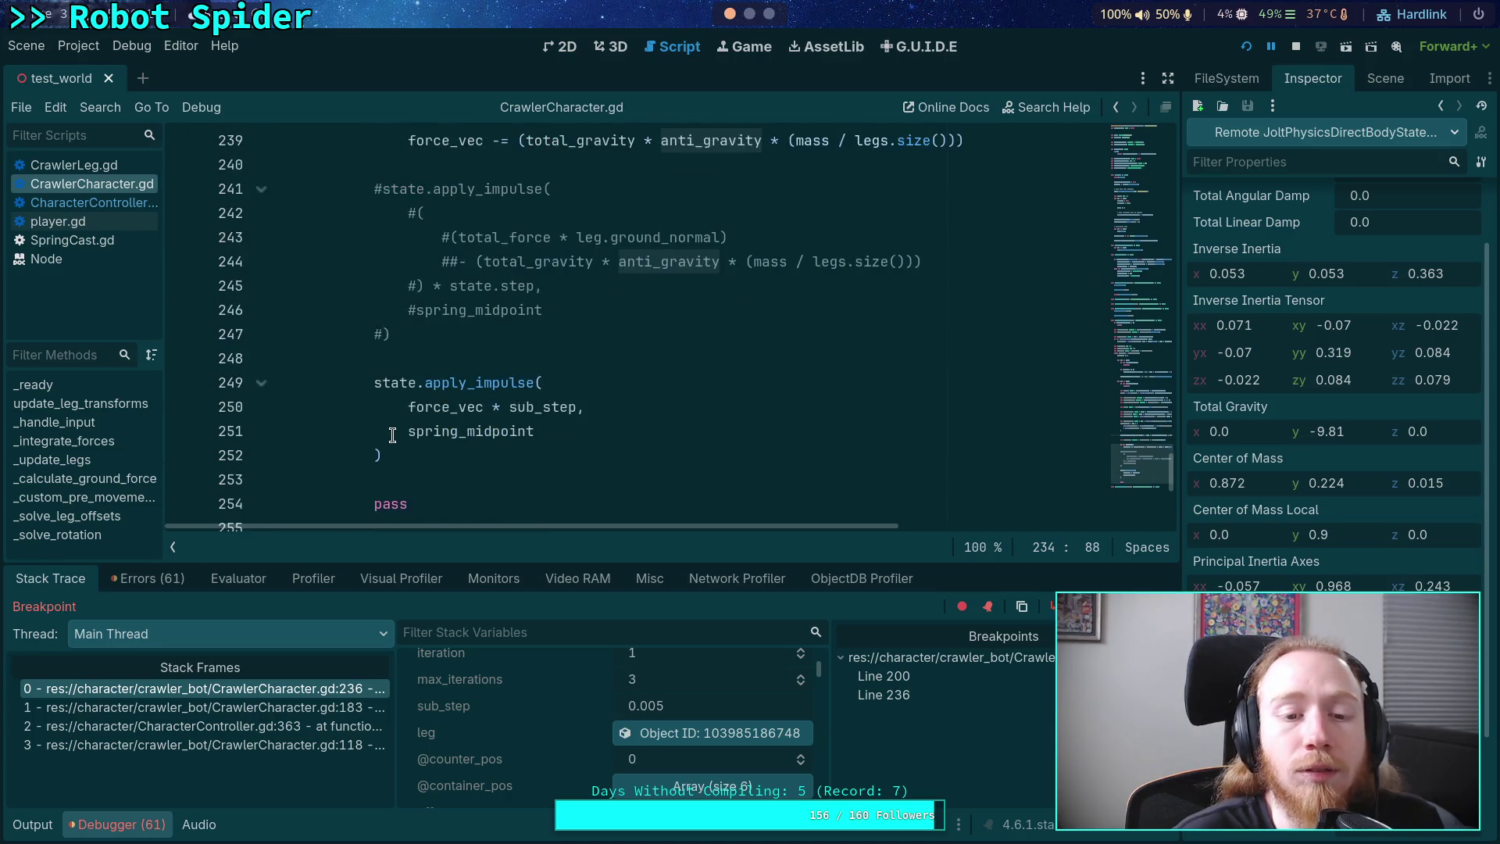
scroll(392, 435, up, 2)
scroll(392, 435, up, 2)
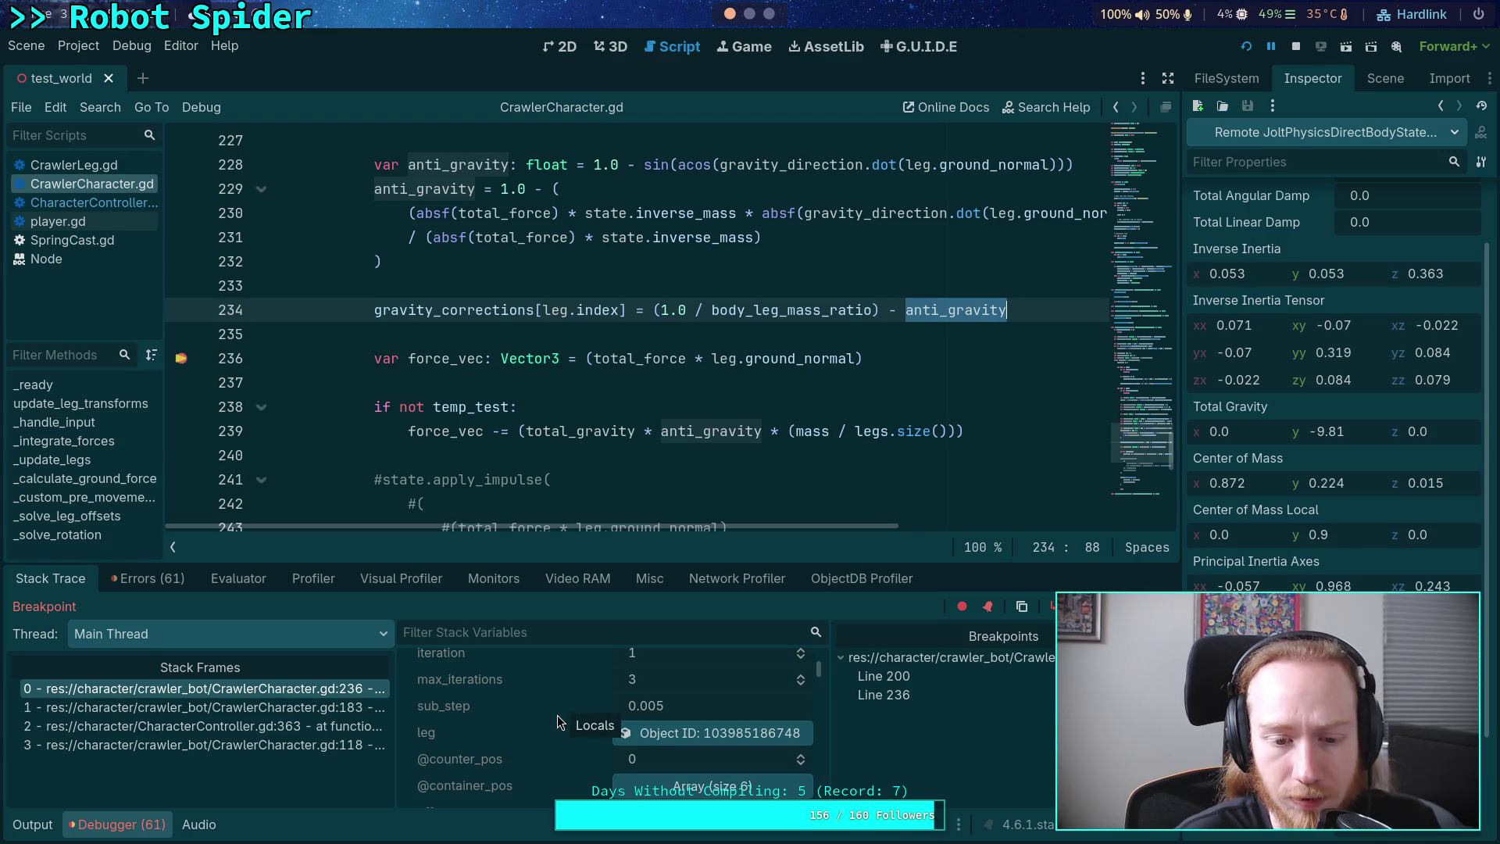
scroll(547, 727, down, 5)
scroll(549, 734, down, 3)
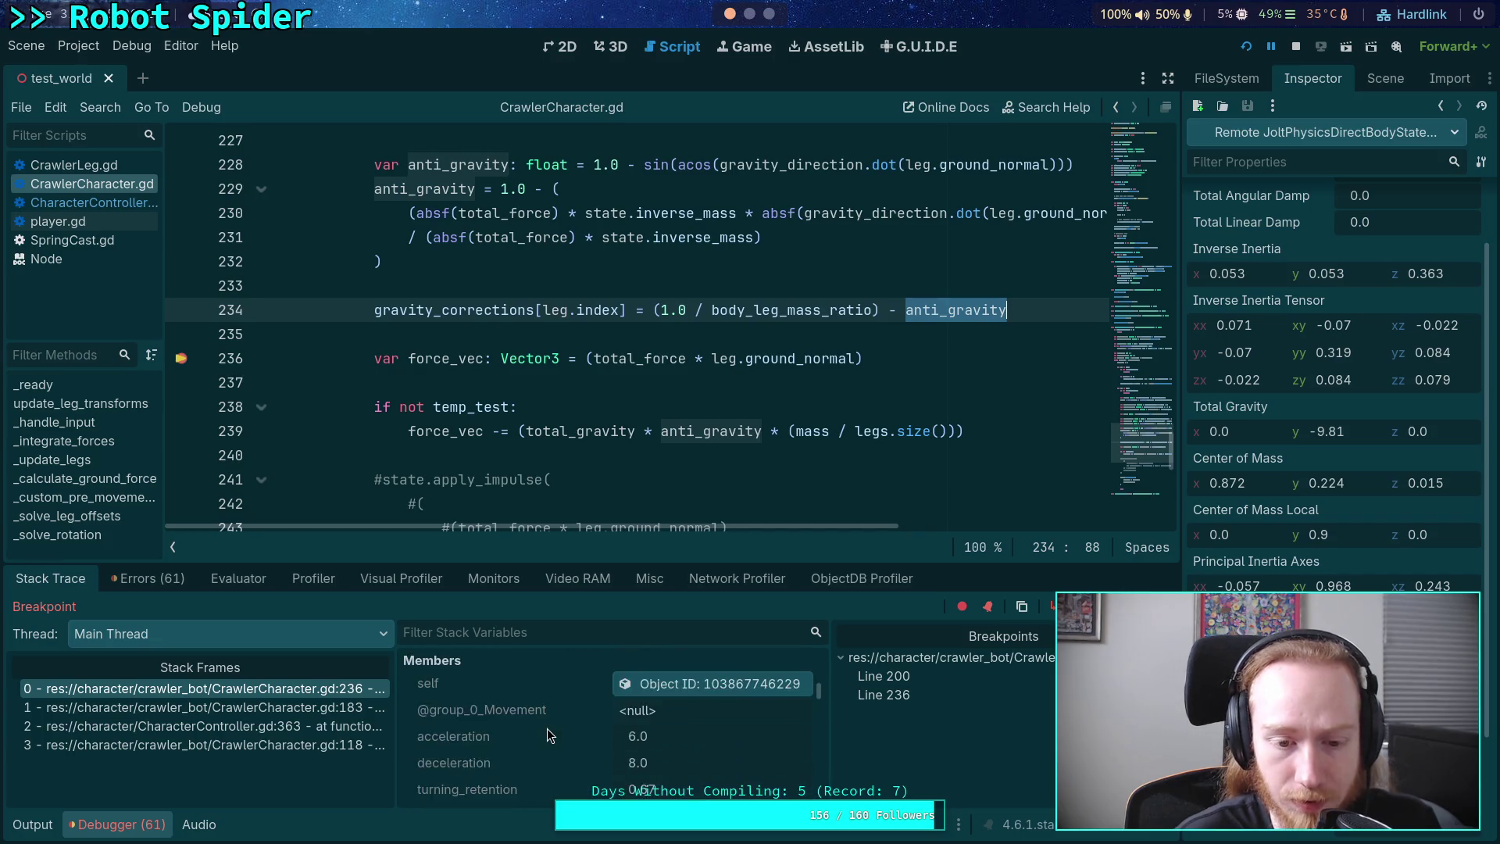
scroll(549, 734, up, 3)
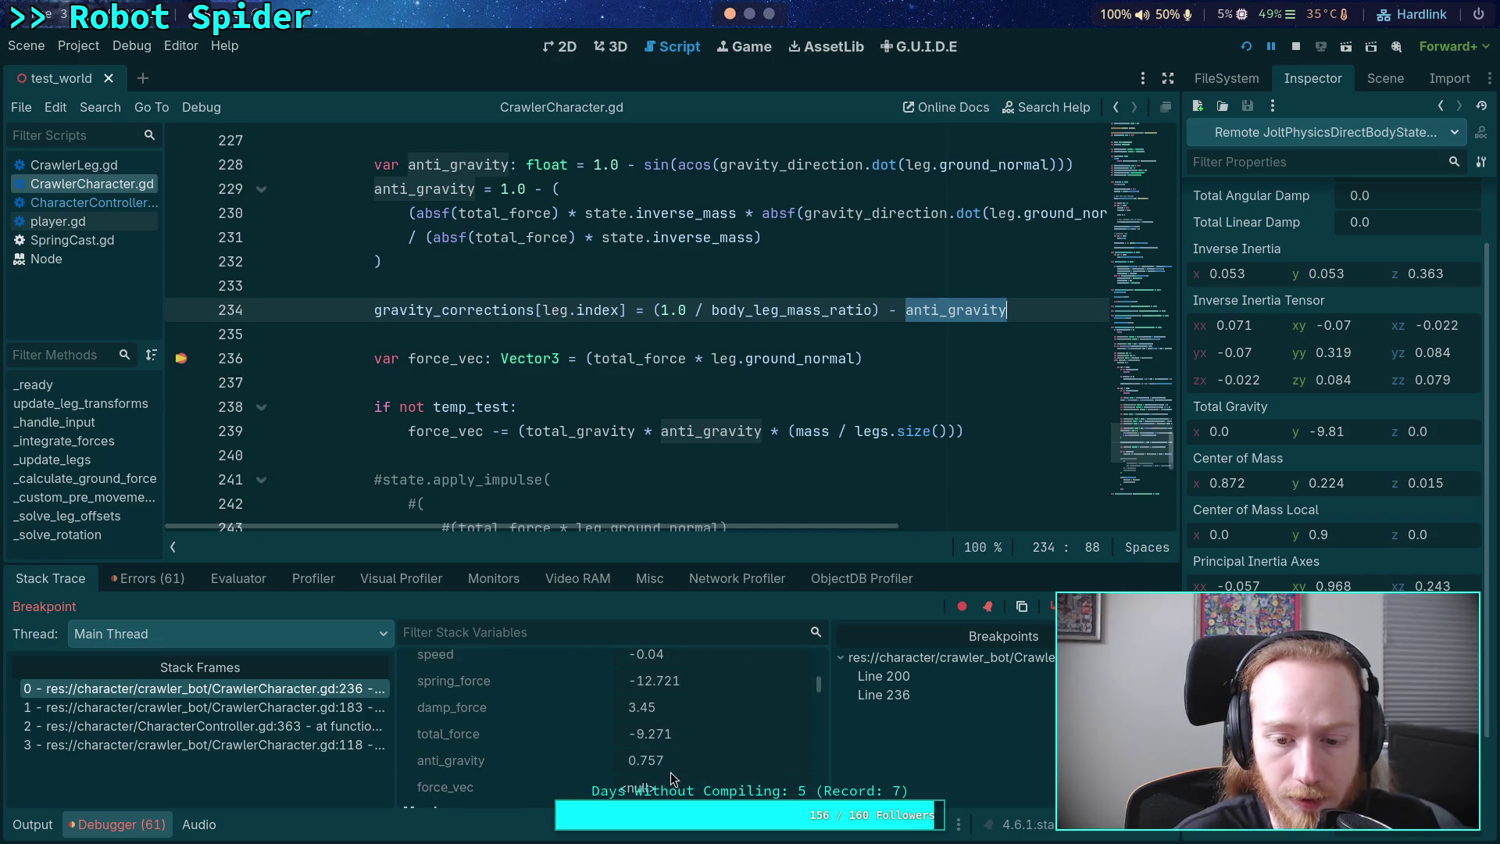
key(ctrl+Up)
key(ctrl+Up)
key(ctrl+Up)
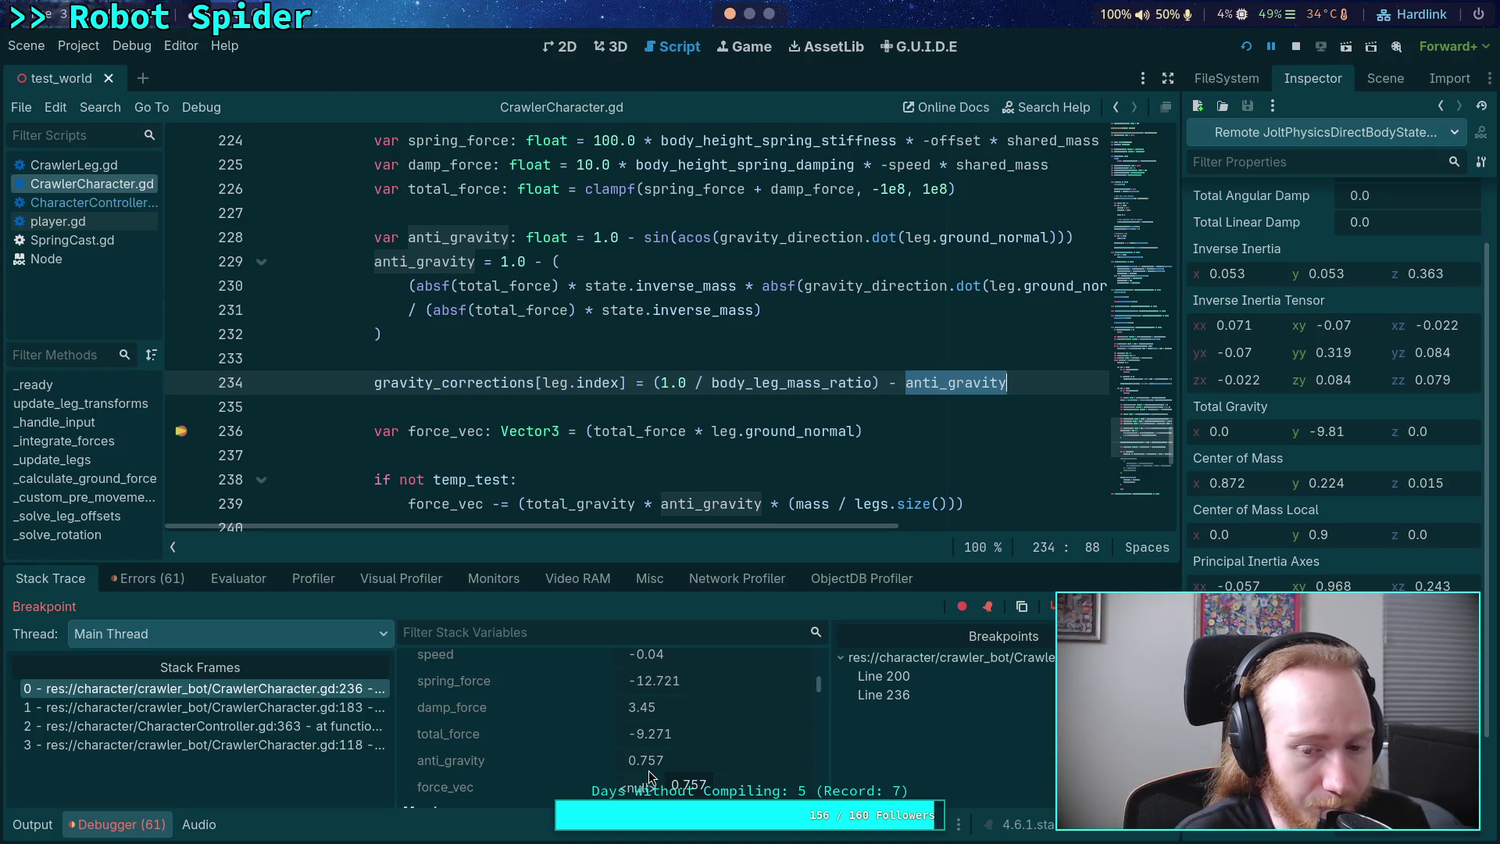
- Scroll down the member variables and expand the legs array
scroll(648, 770, down, 5)
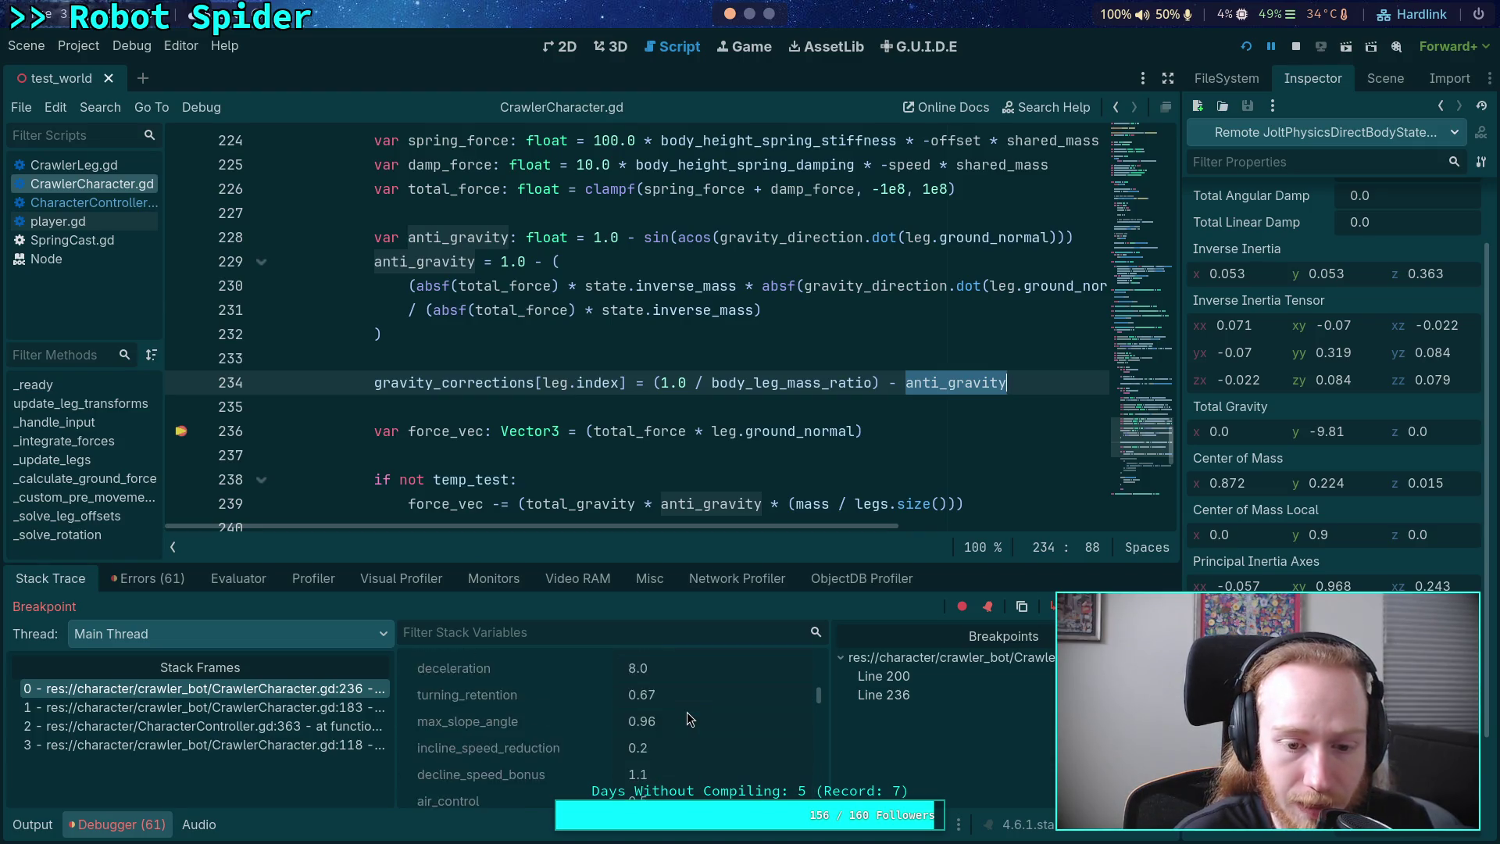
scroll(687, 711, down, 6)
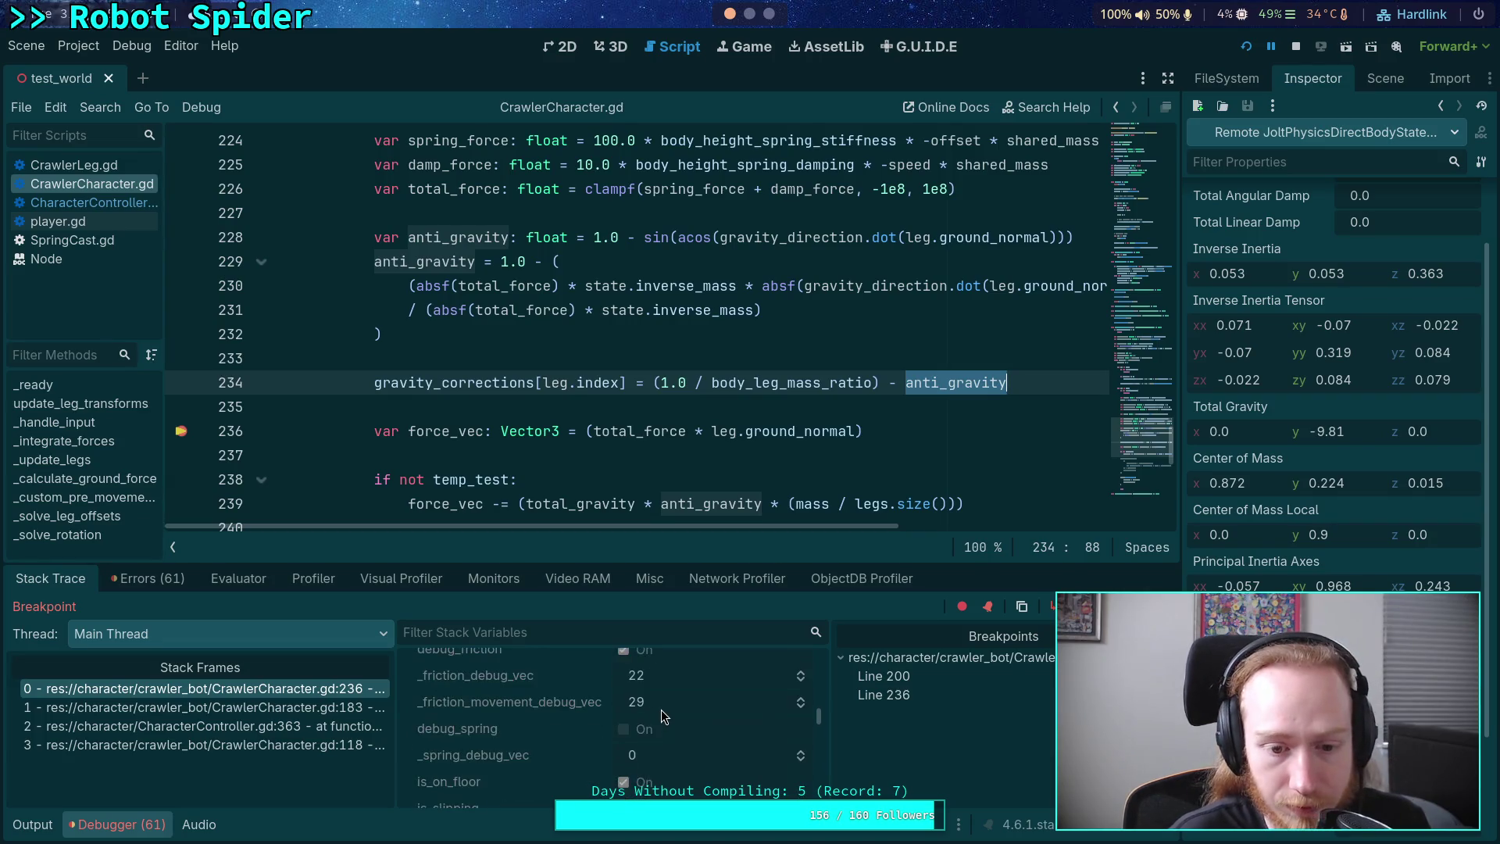
scroll(661, 710, down, 6)
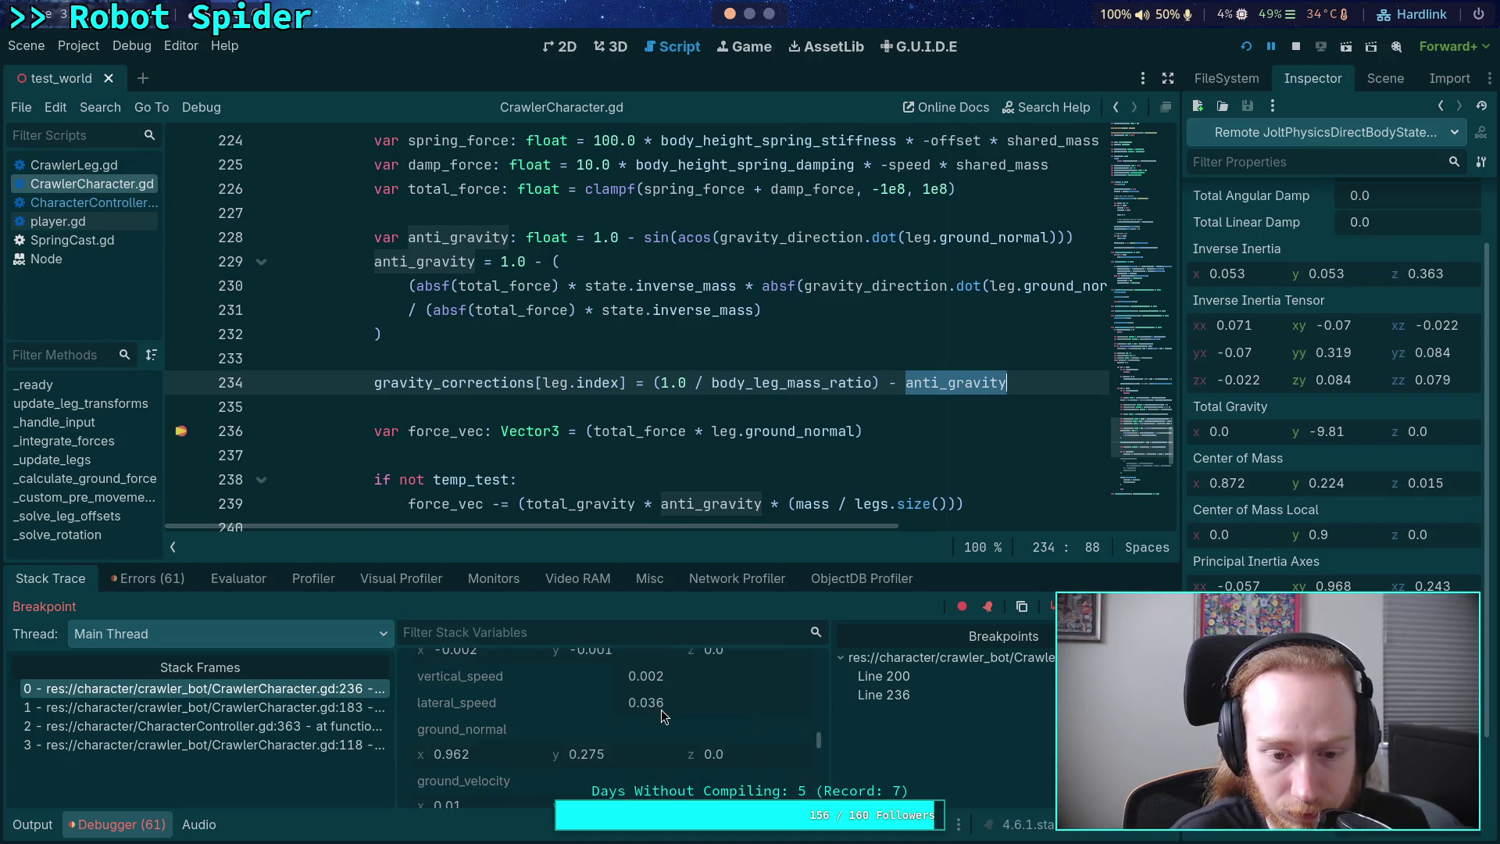
scroll(661, 710, down, 6)
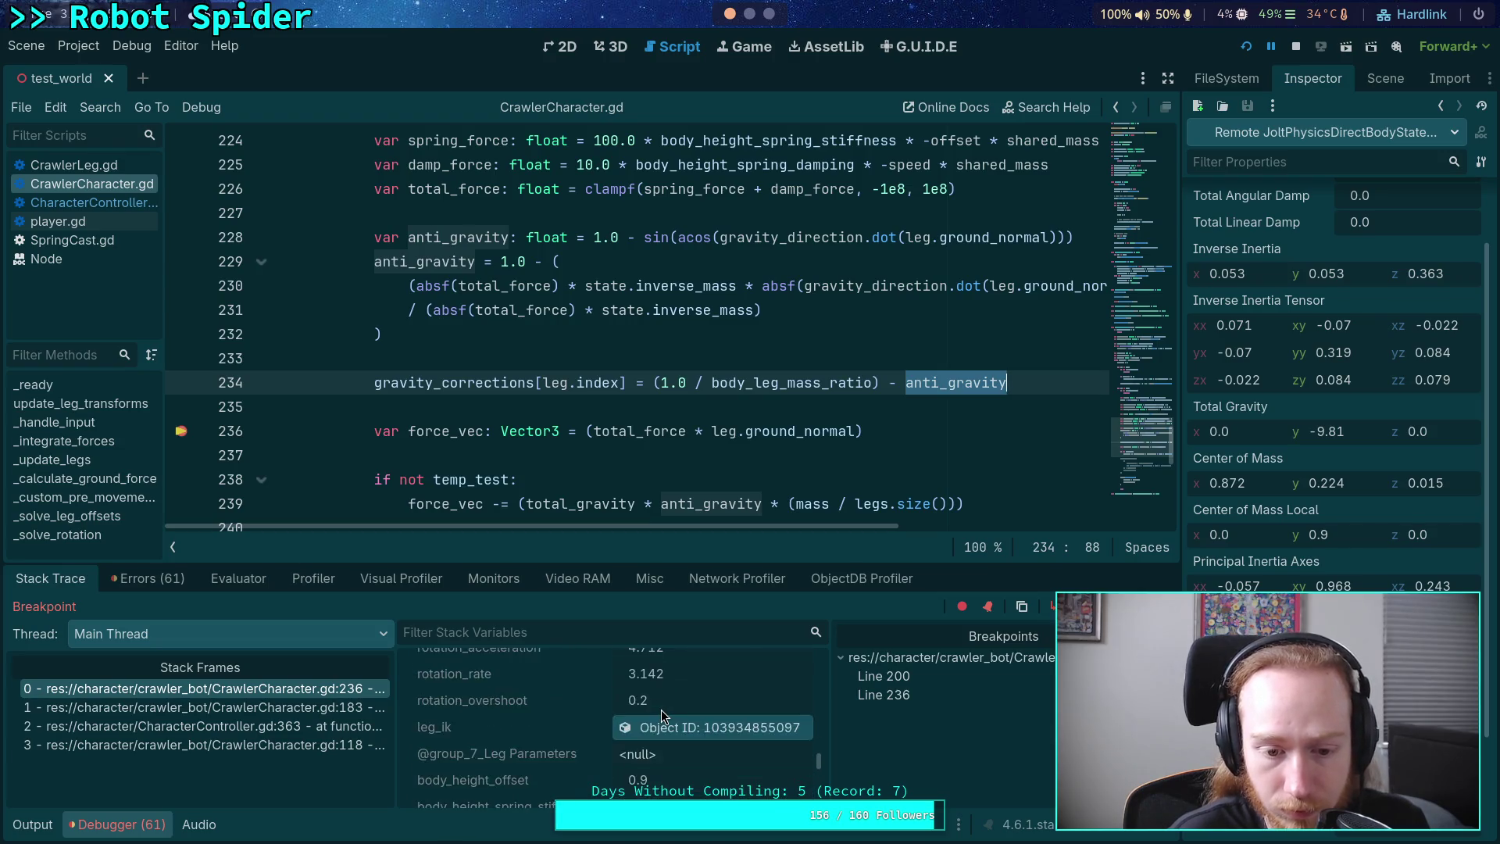
scroll(661, 710, down, 3)
click(662, 733)
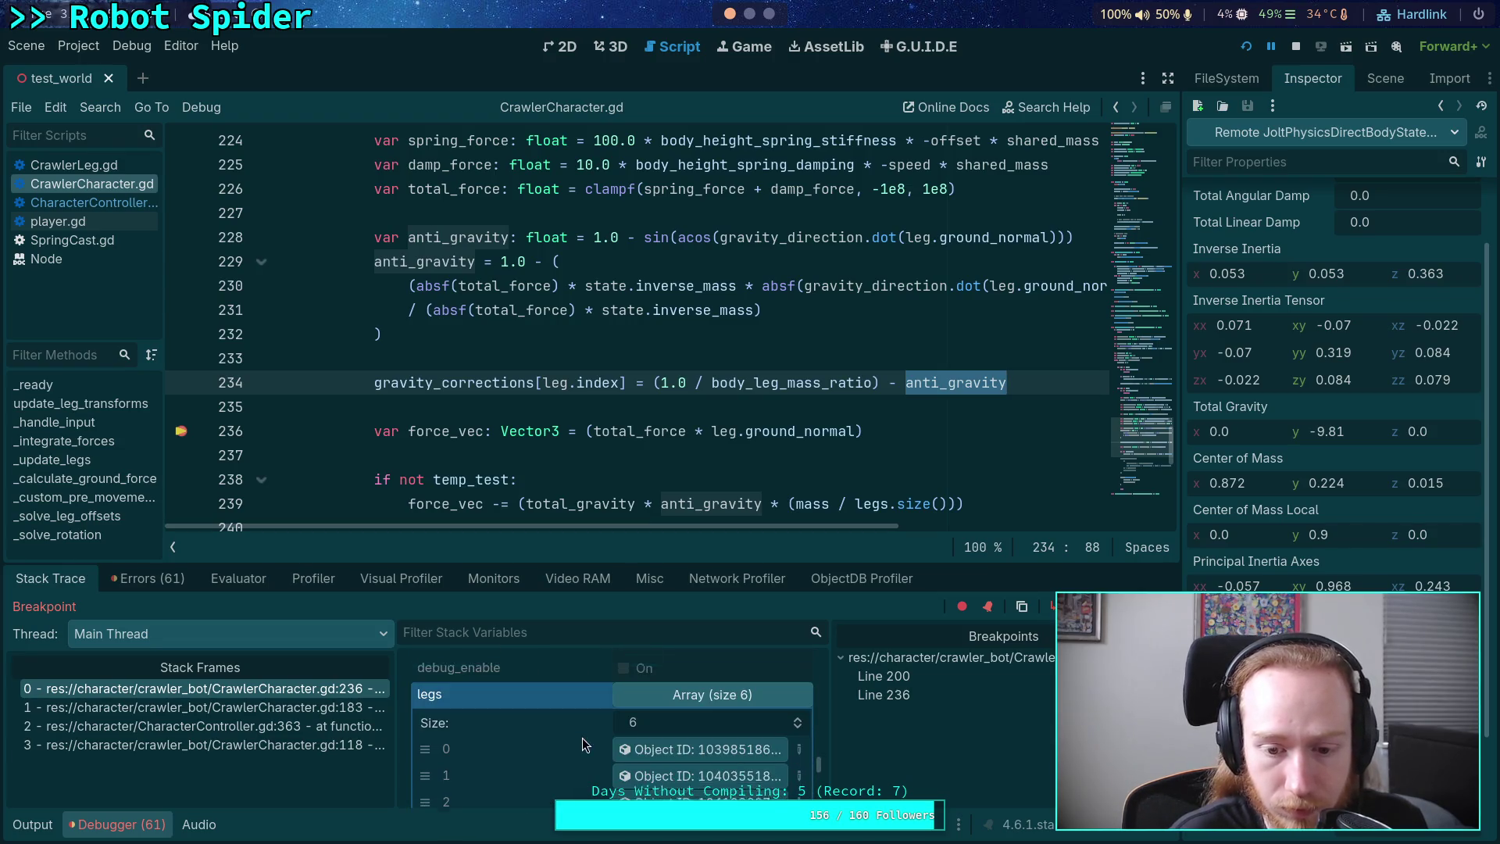
- Inspect the first leg object's properties, then collapse the legs array
scroll(583, 737, down, 1)
click(662, 730)
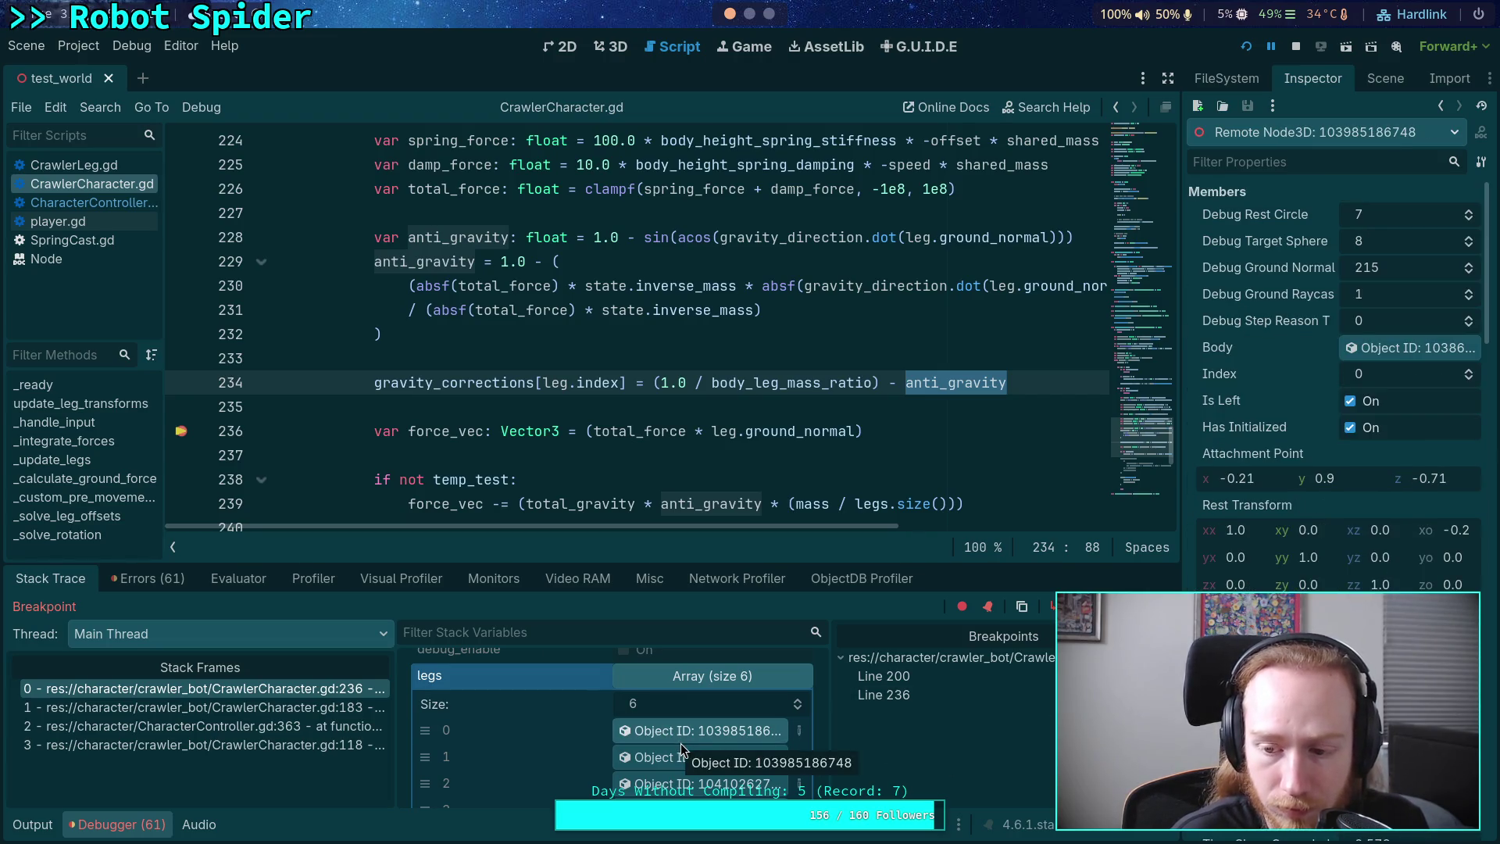
scroll(1336, 391, down, 8)
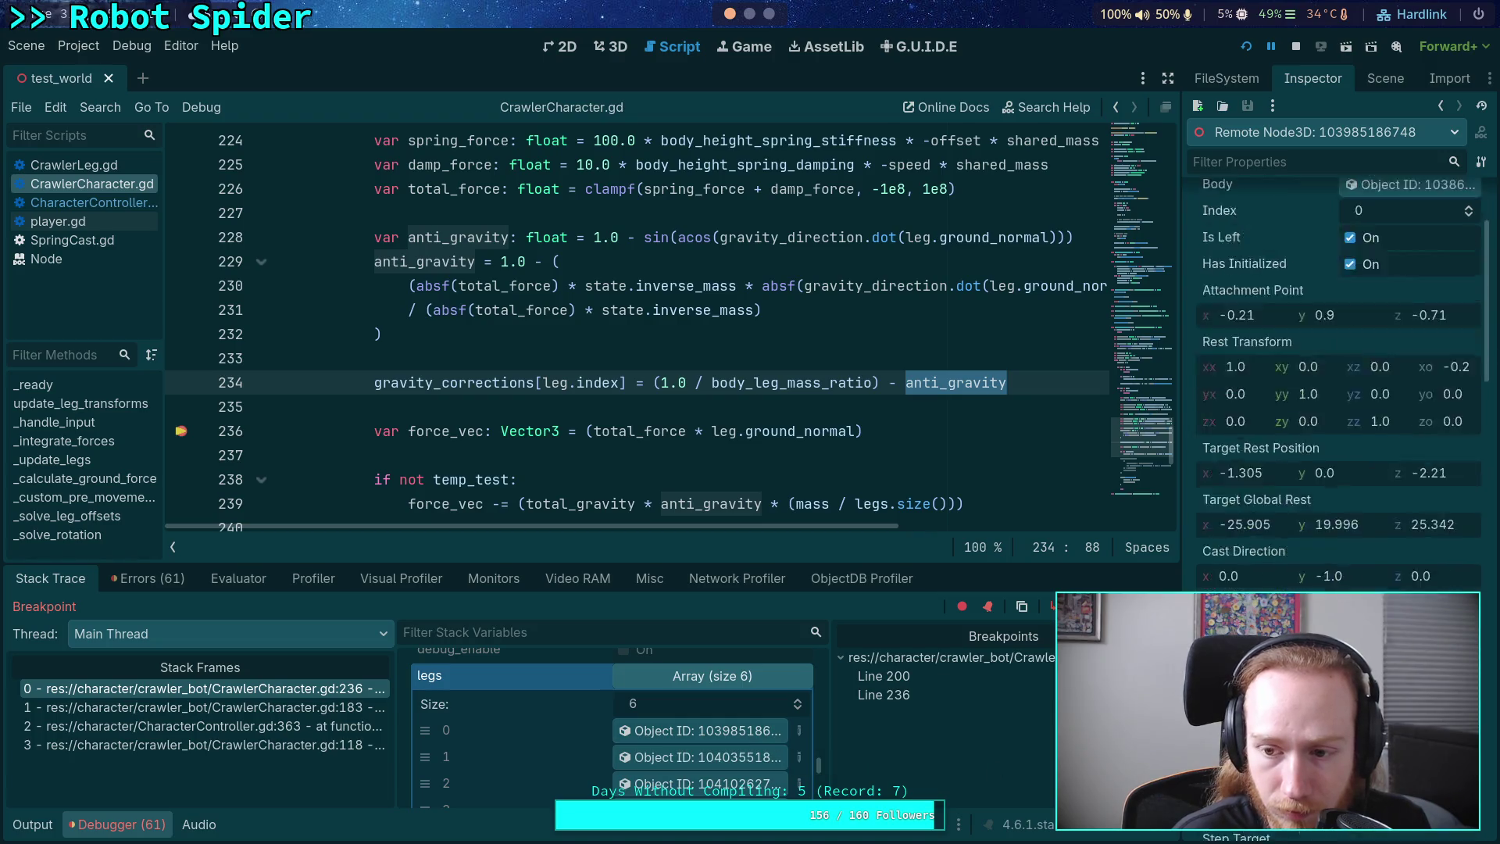
scroll(1336, 391, down, 2)
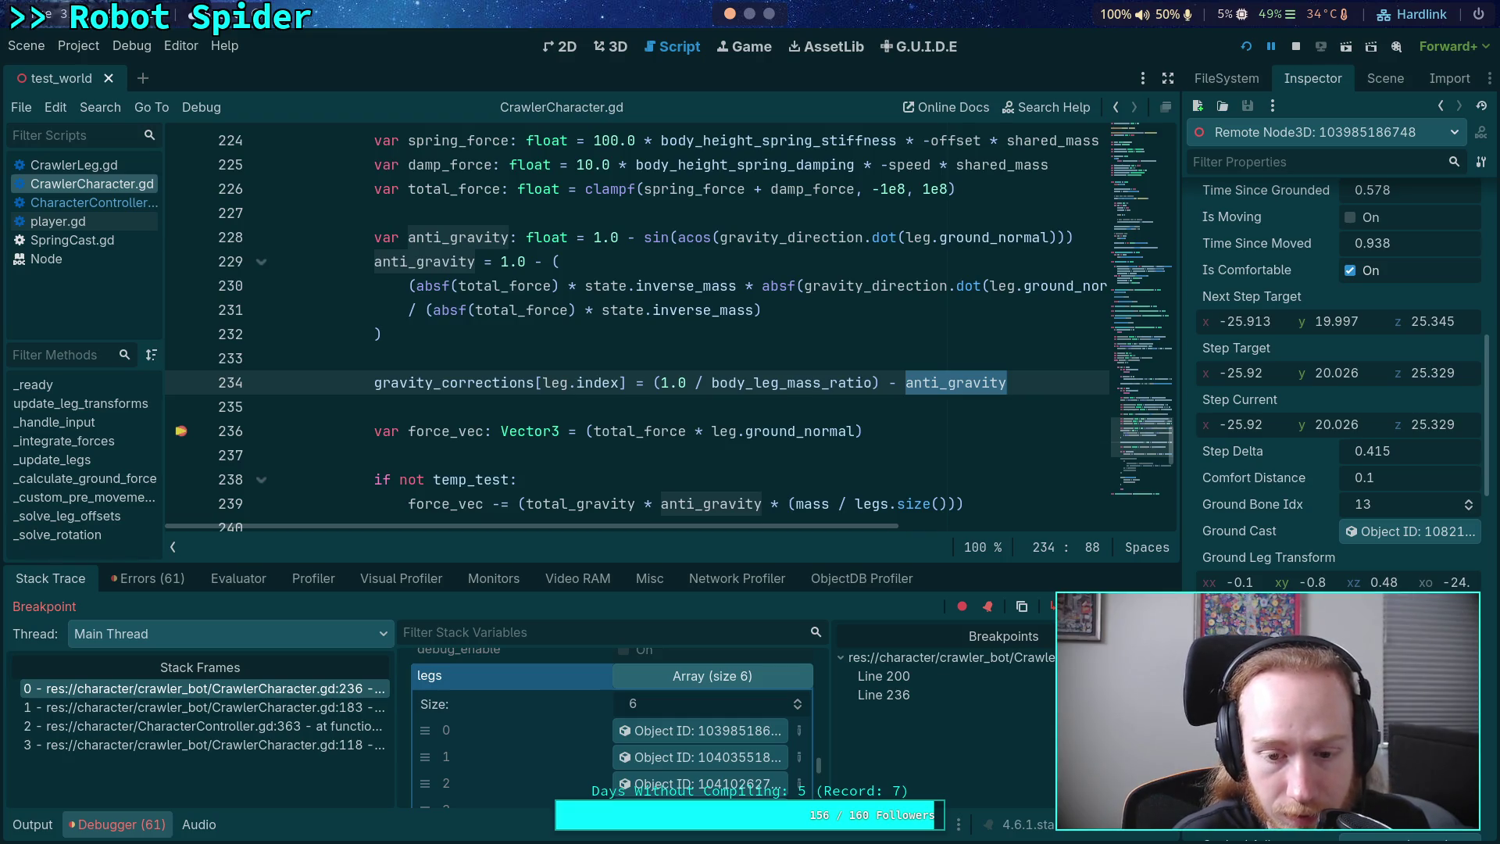
scroll(1336, 391, up, 10)
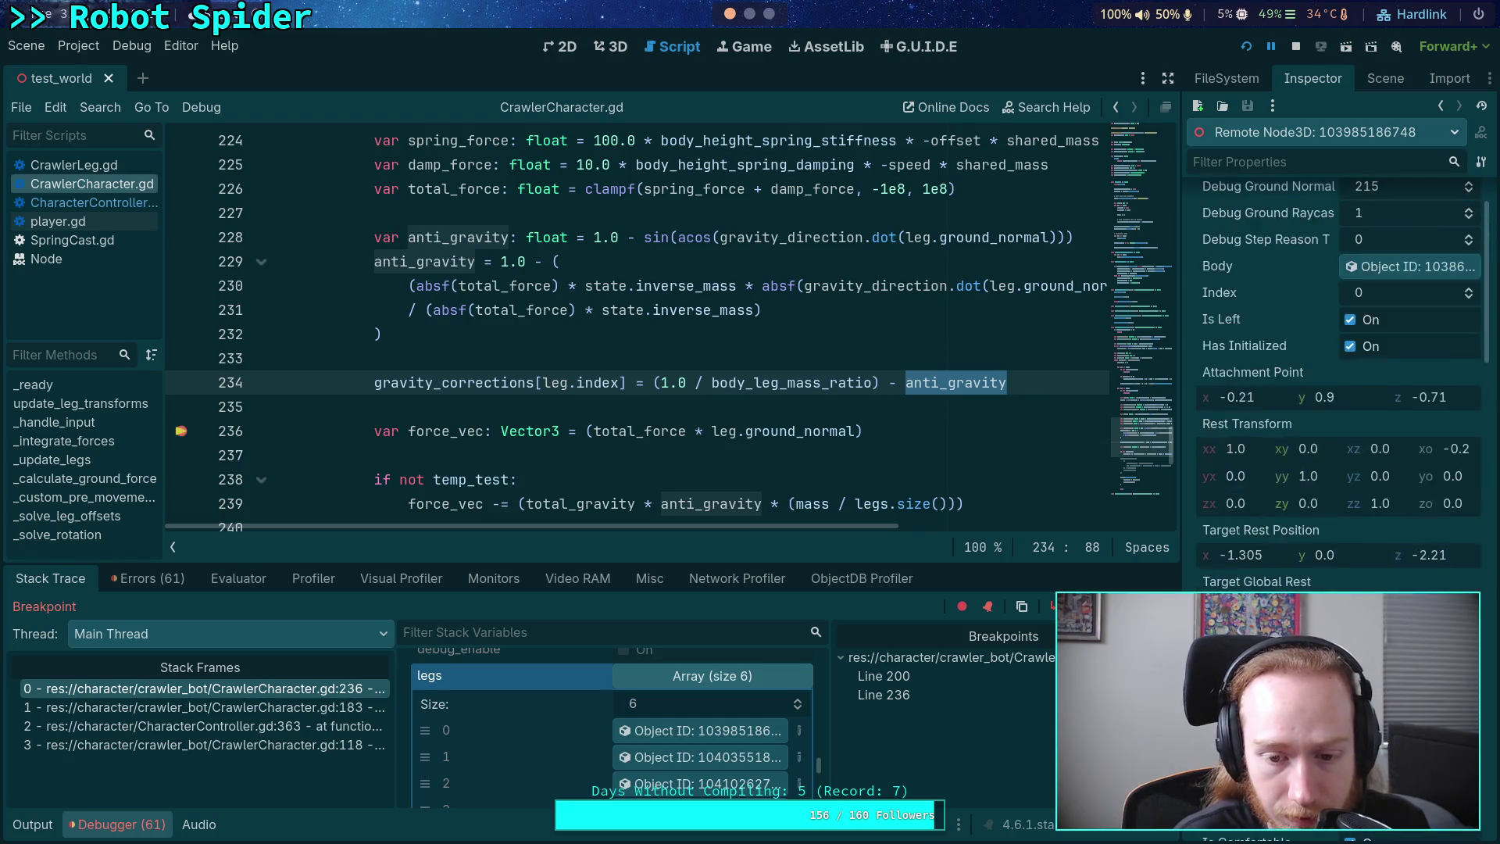
click(675, 677)
- Remove the breakpoint on line 236 of CrawlerCharacter.gd
scroll(605, 736, up, 4)
scroll(605, 737, up, 3)
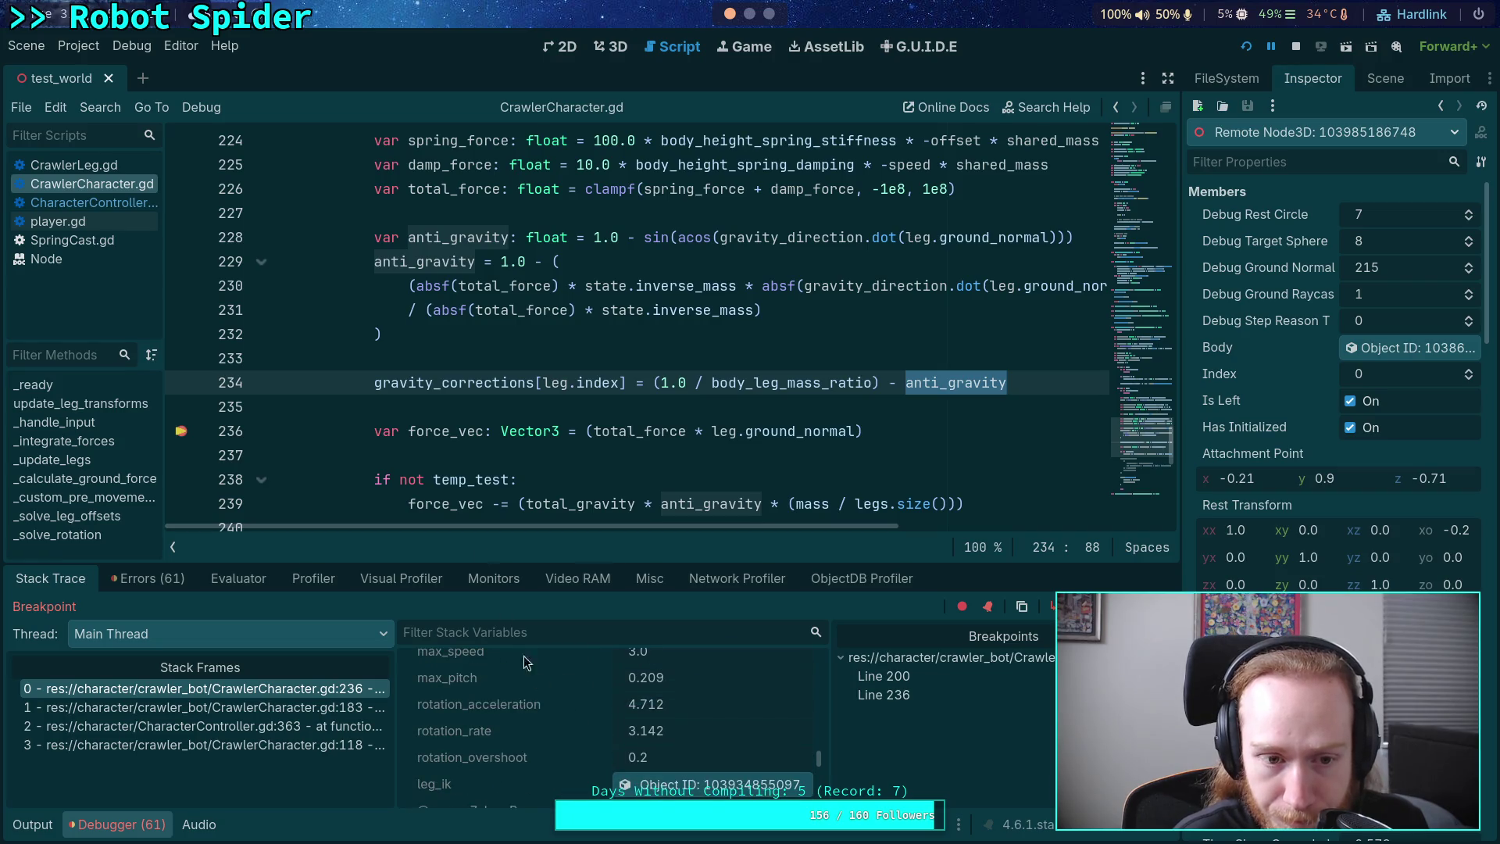
scroll(225, 236, up, 2)
scroll(225, 237, down, 5)
click(181, 213)
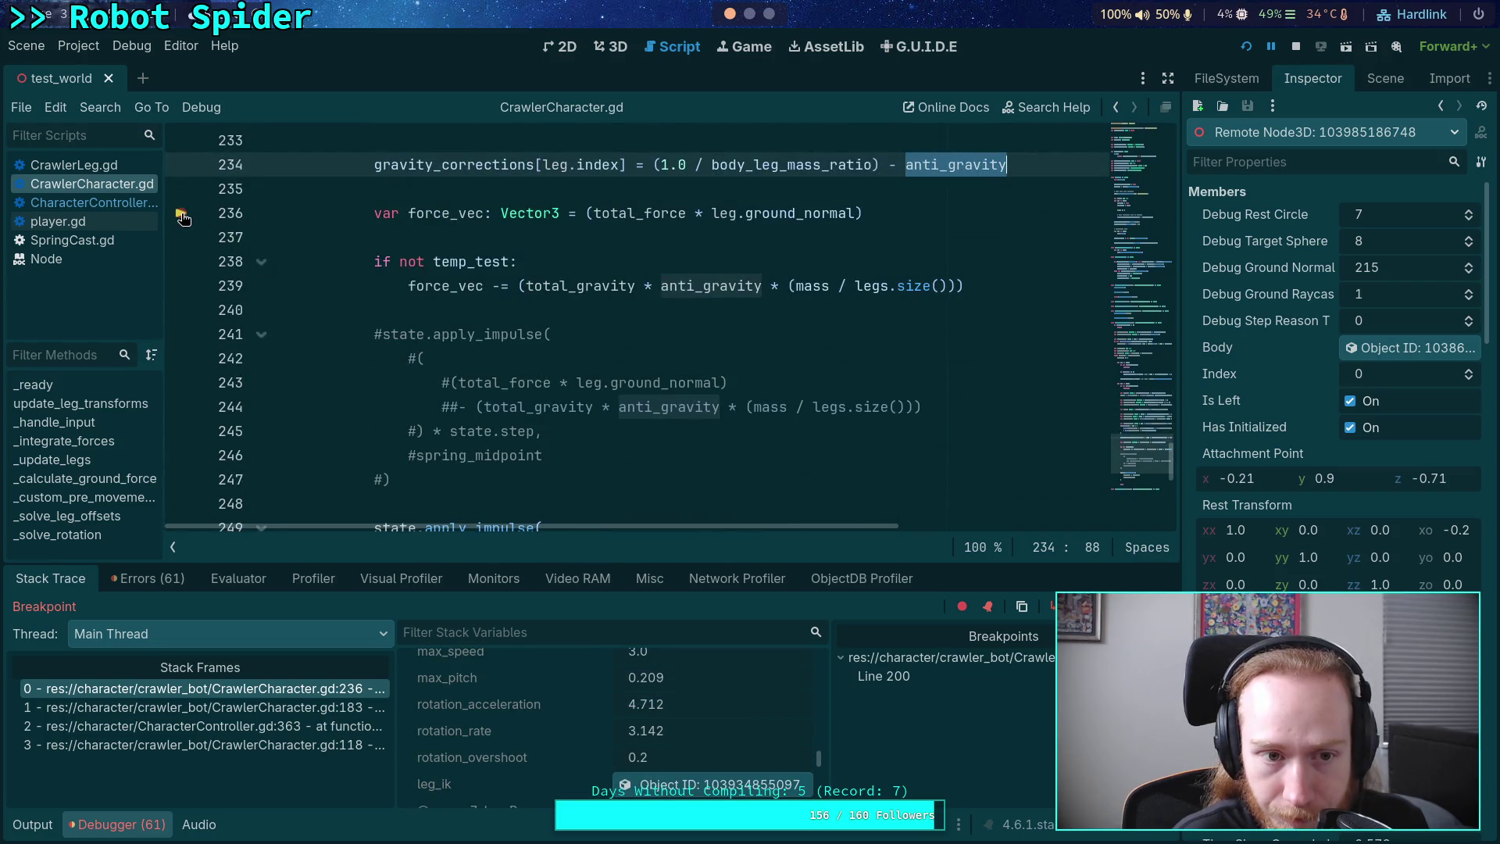
- Resume execution until the line 200 breakpoint is hit
scroll(523, 434, up, 10)
scroll(523, 435, up, 1)
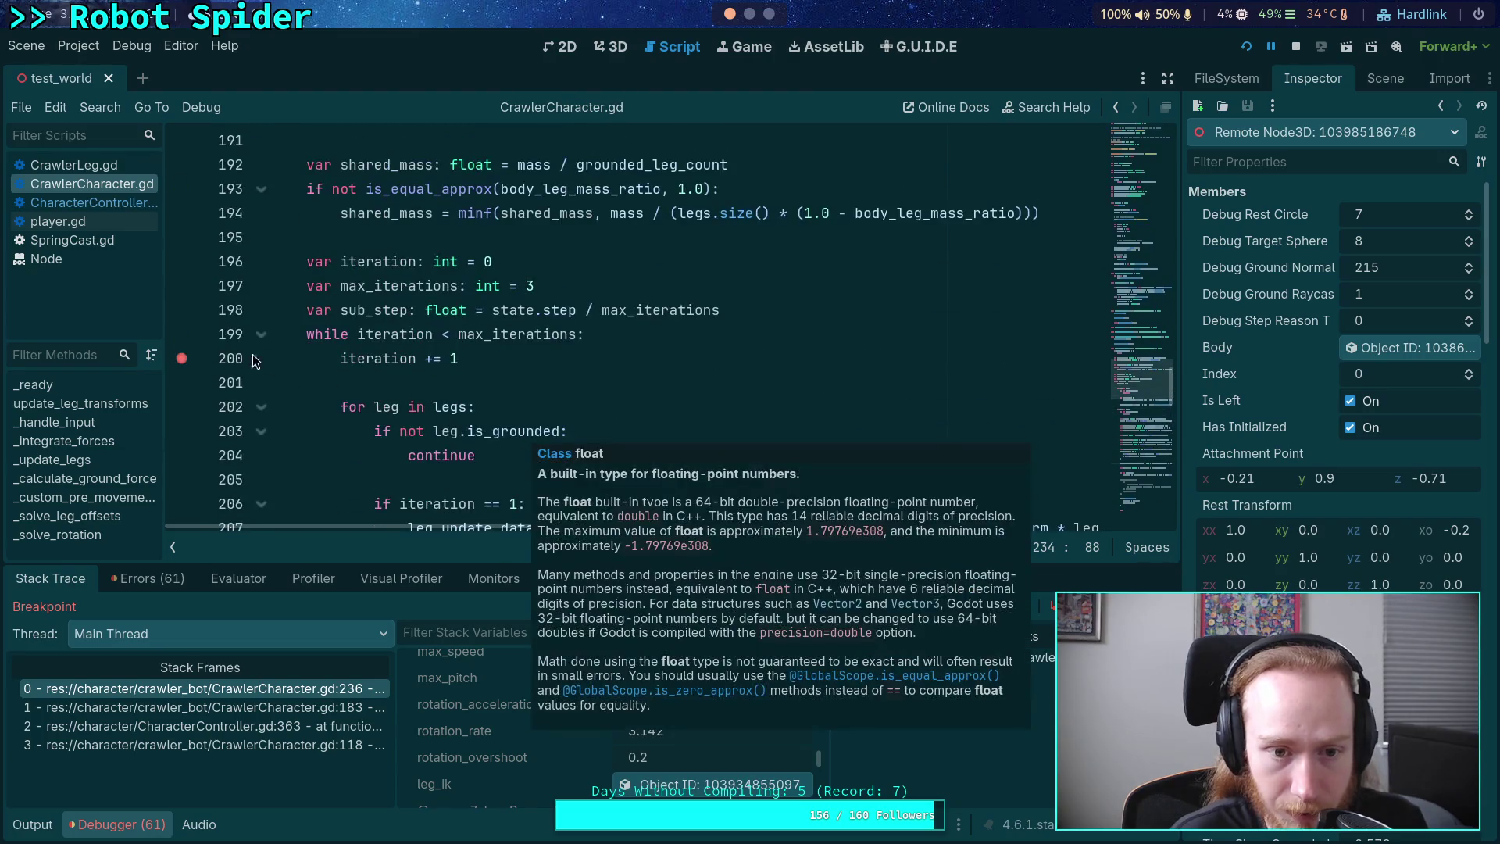
key(F12)
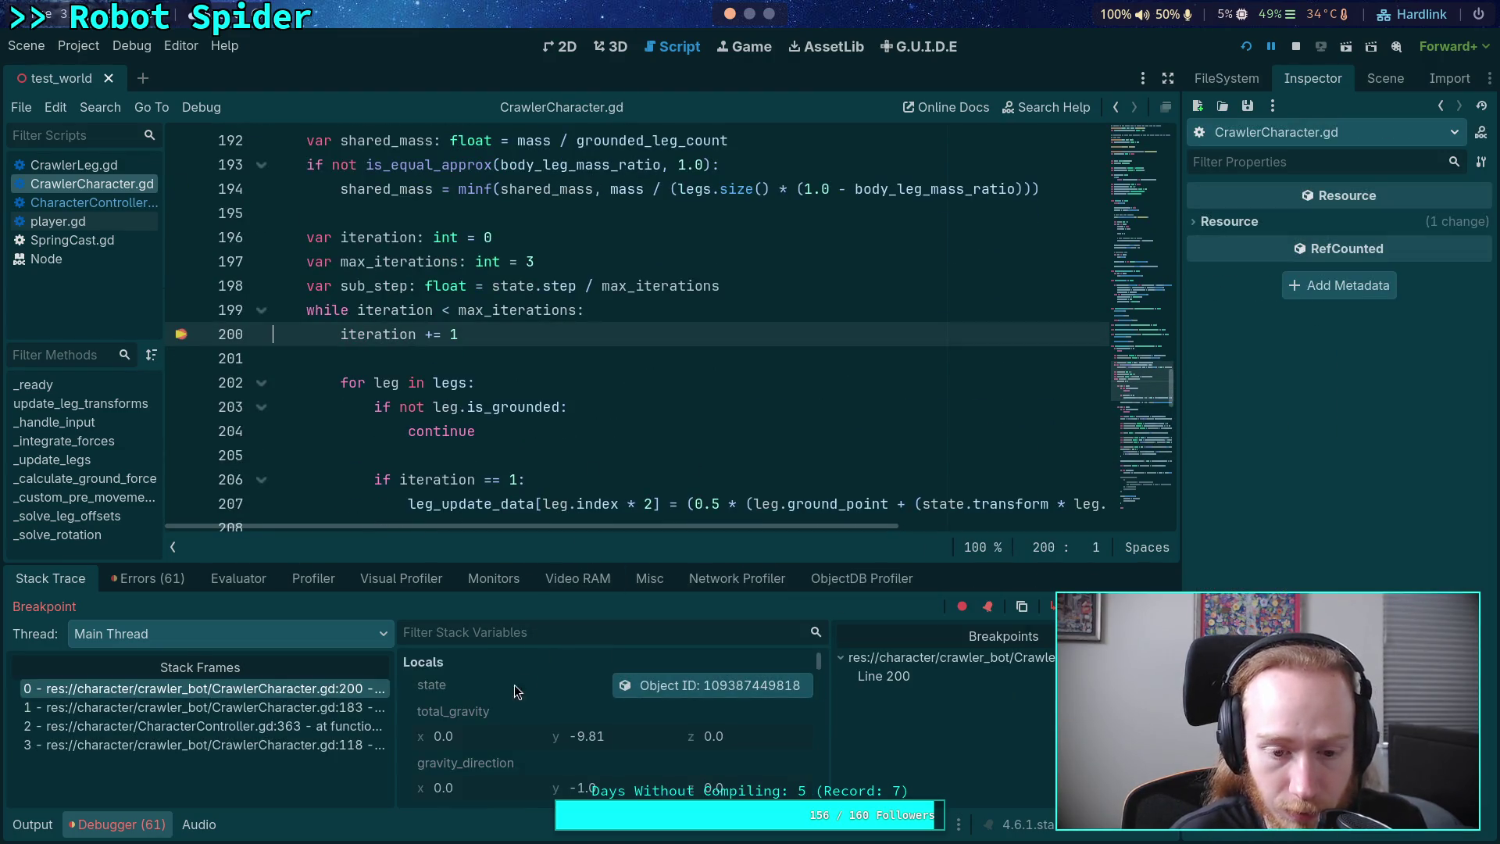
- Inspect the physics body state object, then switch to the Python terminal
scroll(559, 690, down, 1)
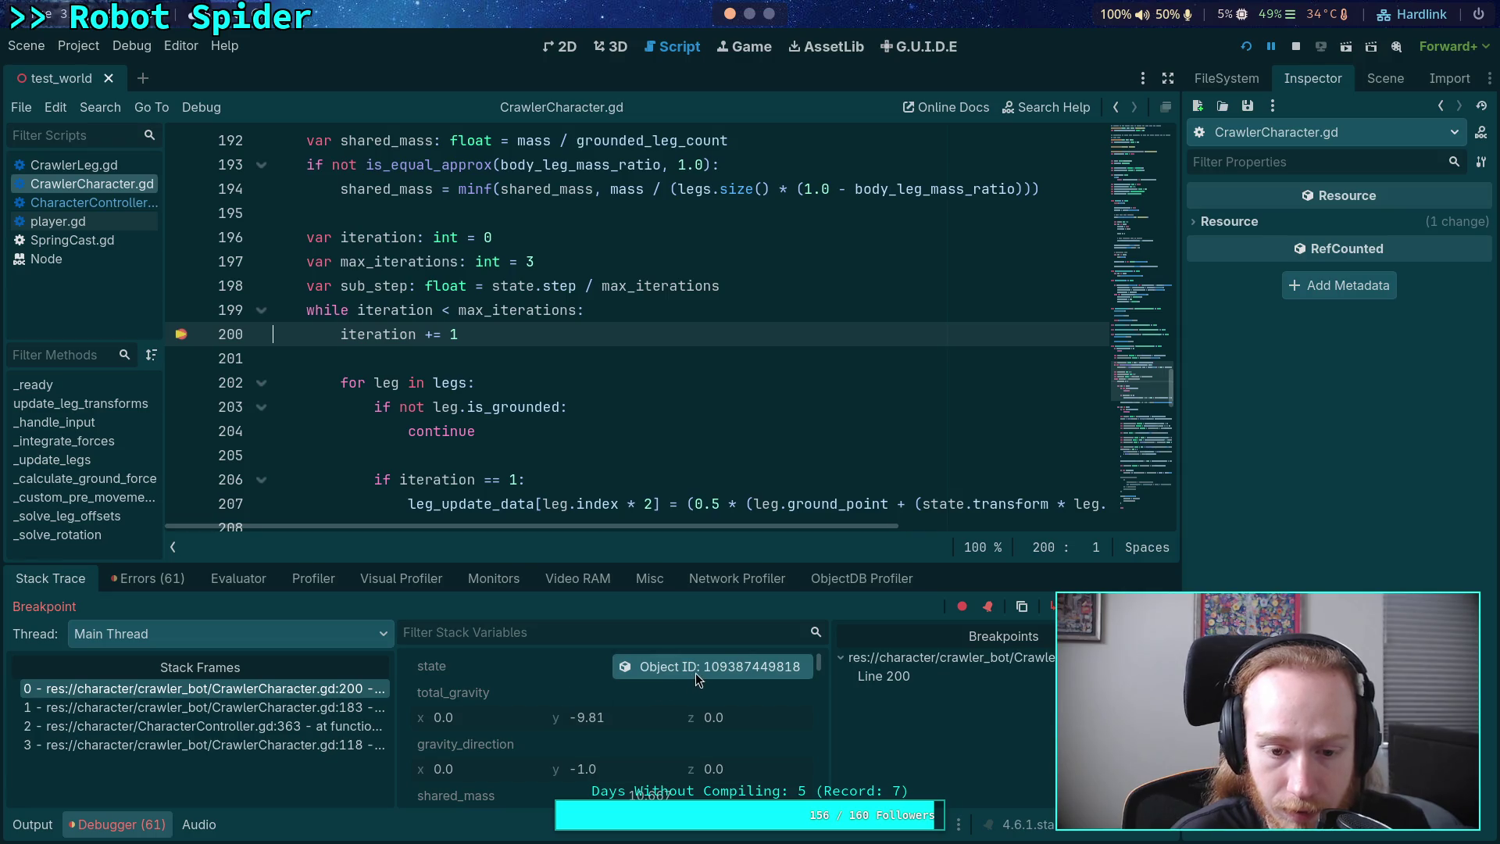
click(743, 668)
scroll(1336, 390, down, 5)
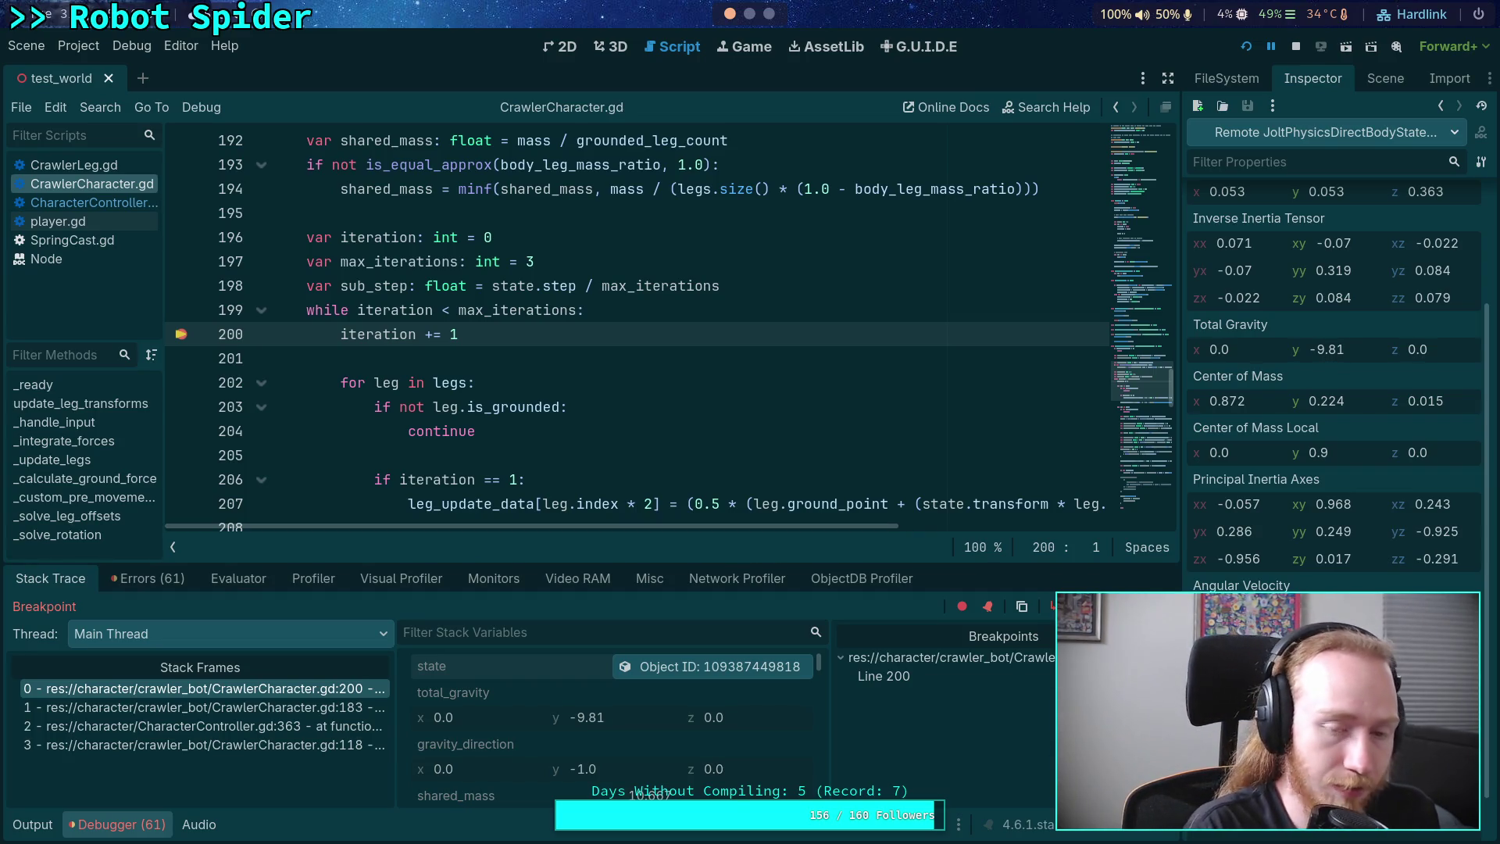
key(super+4)
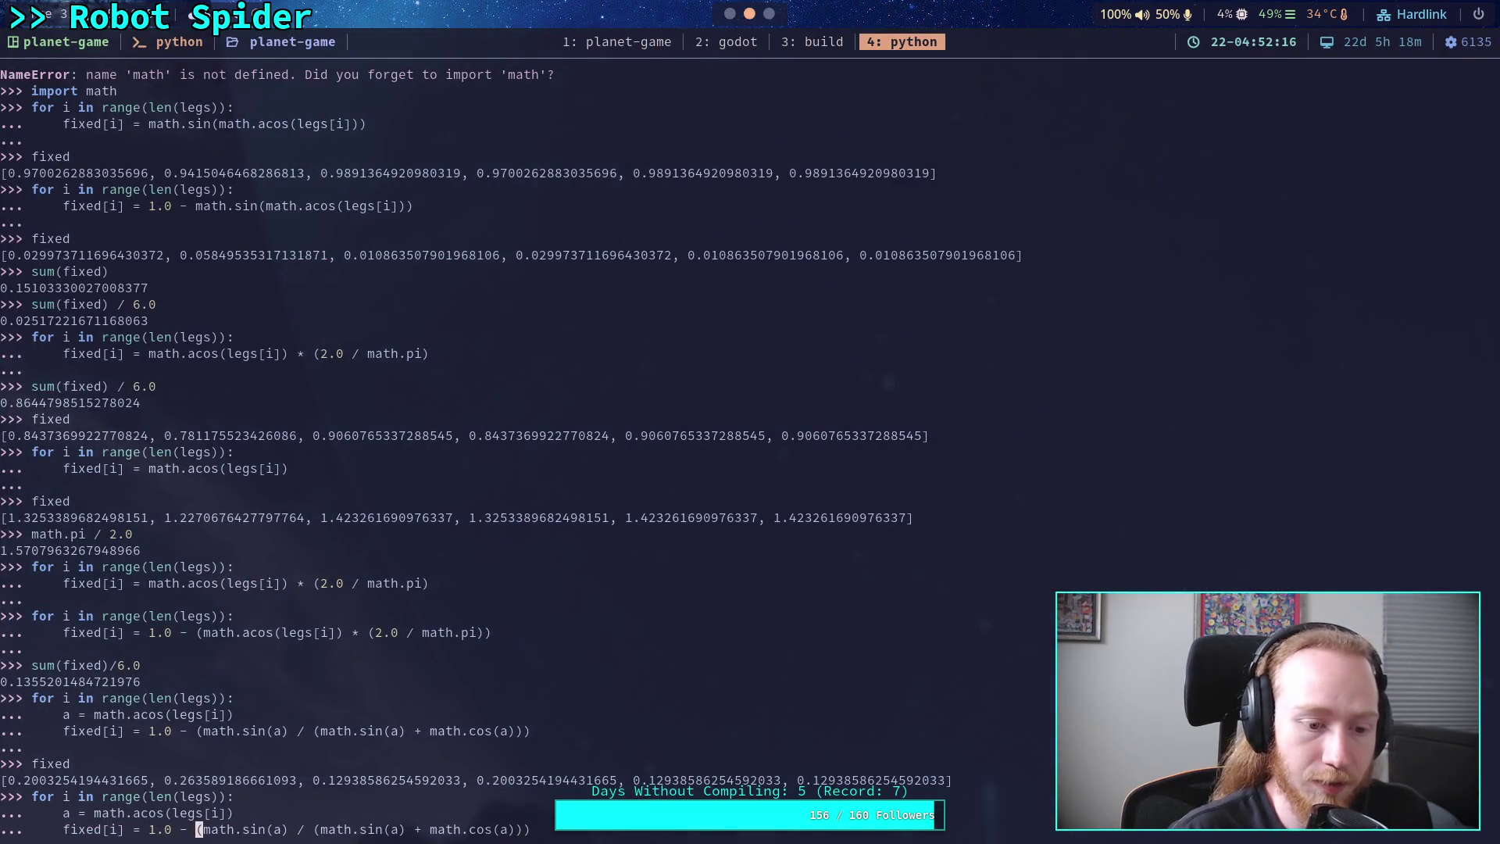
- Clear the recalled loop and begin the expression .154- at the Python prompt, after a quick Godot recheck
key(Down)
key(BackSpace)
key(BackSpace)
key(BackSpace)
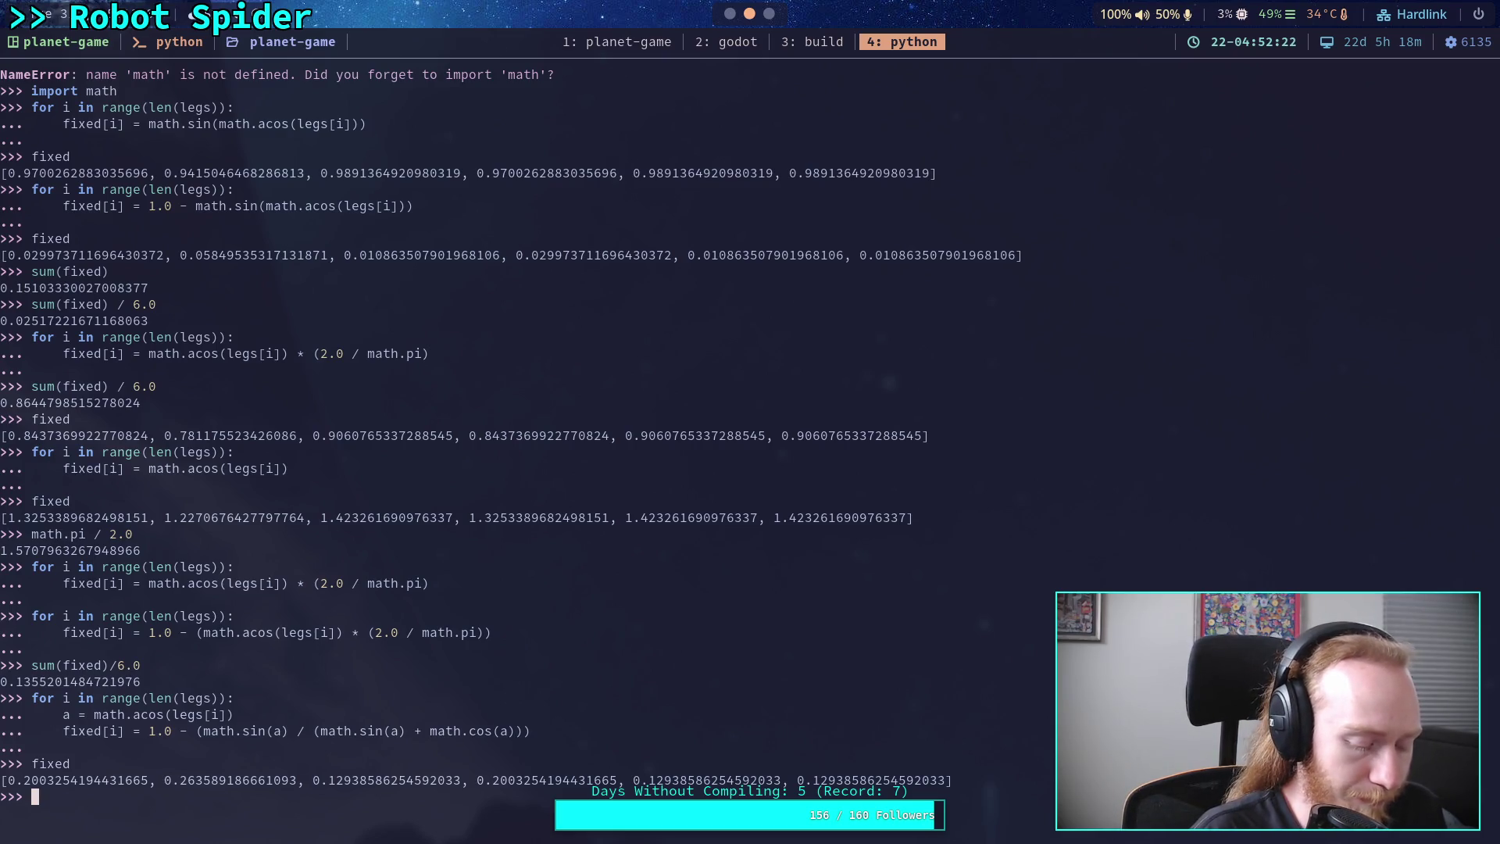
text(1.54)
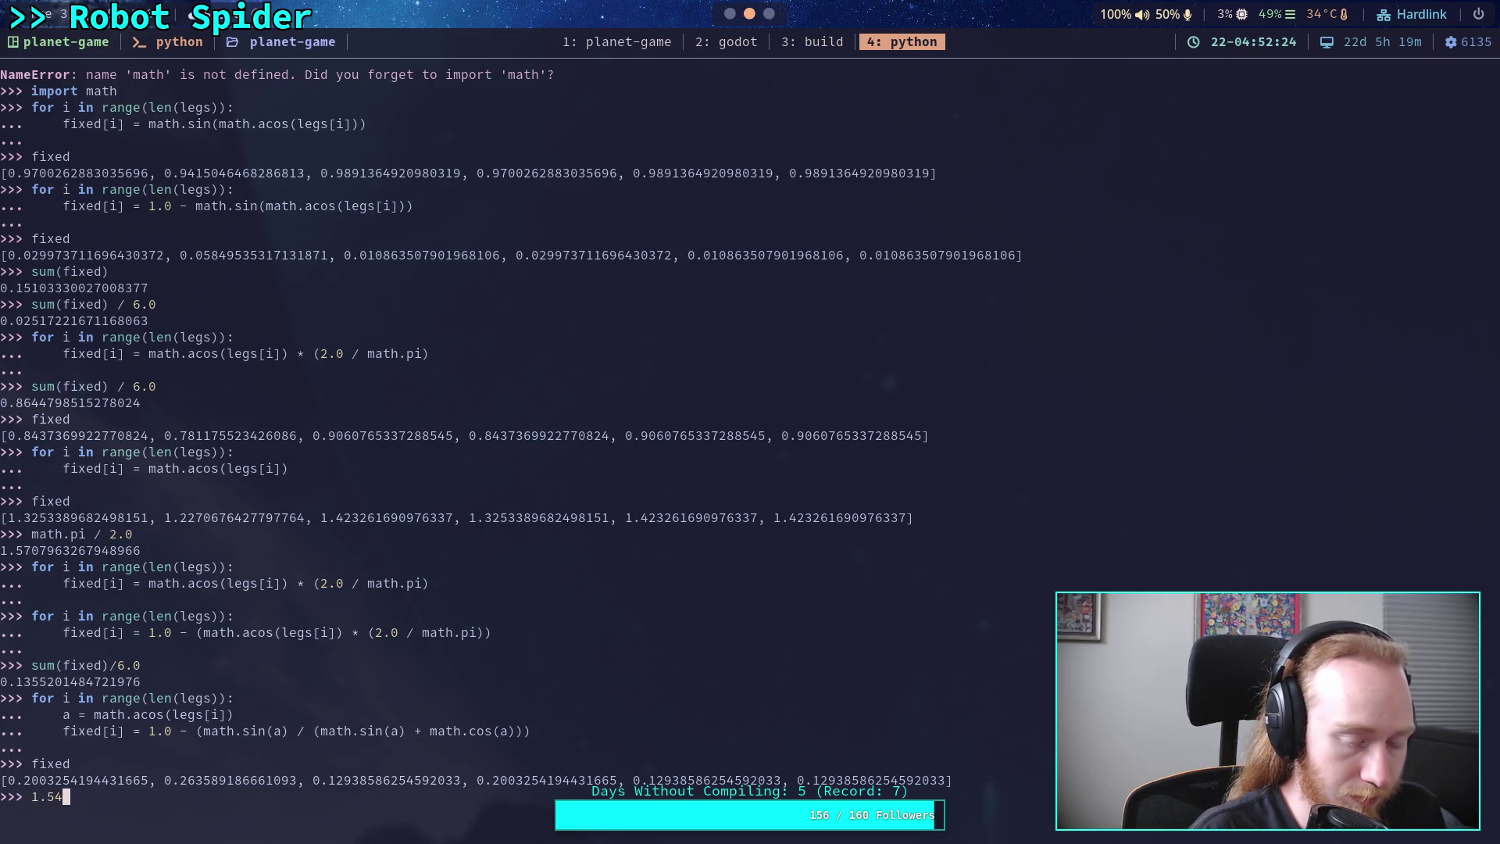
key(BackSpace)
key(BackSpace)
key(BackSpace)
text(.1)
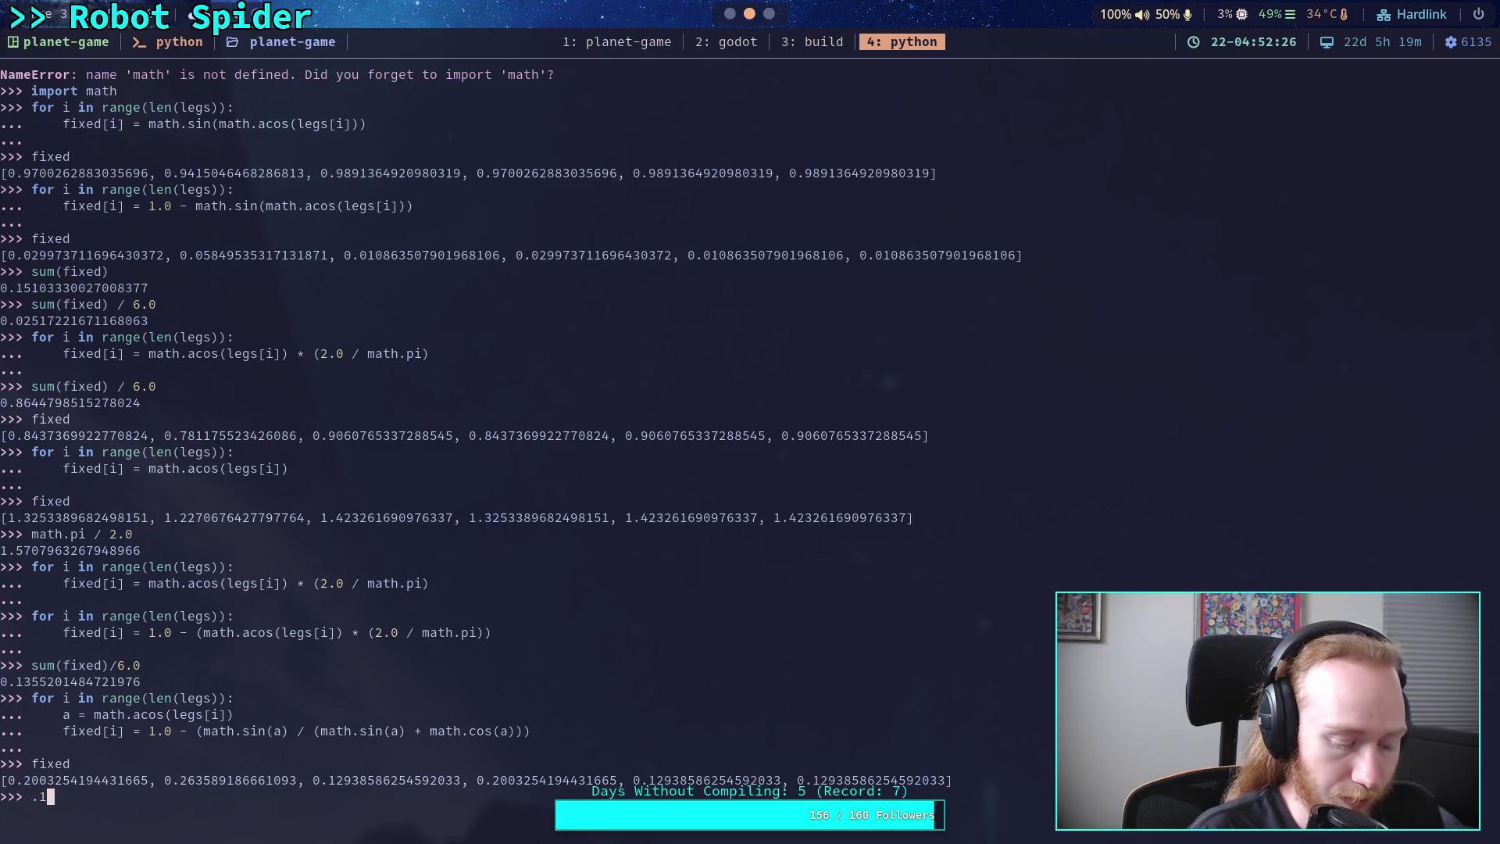
text(54-)
key(super+2)
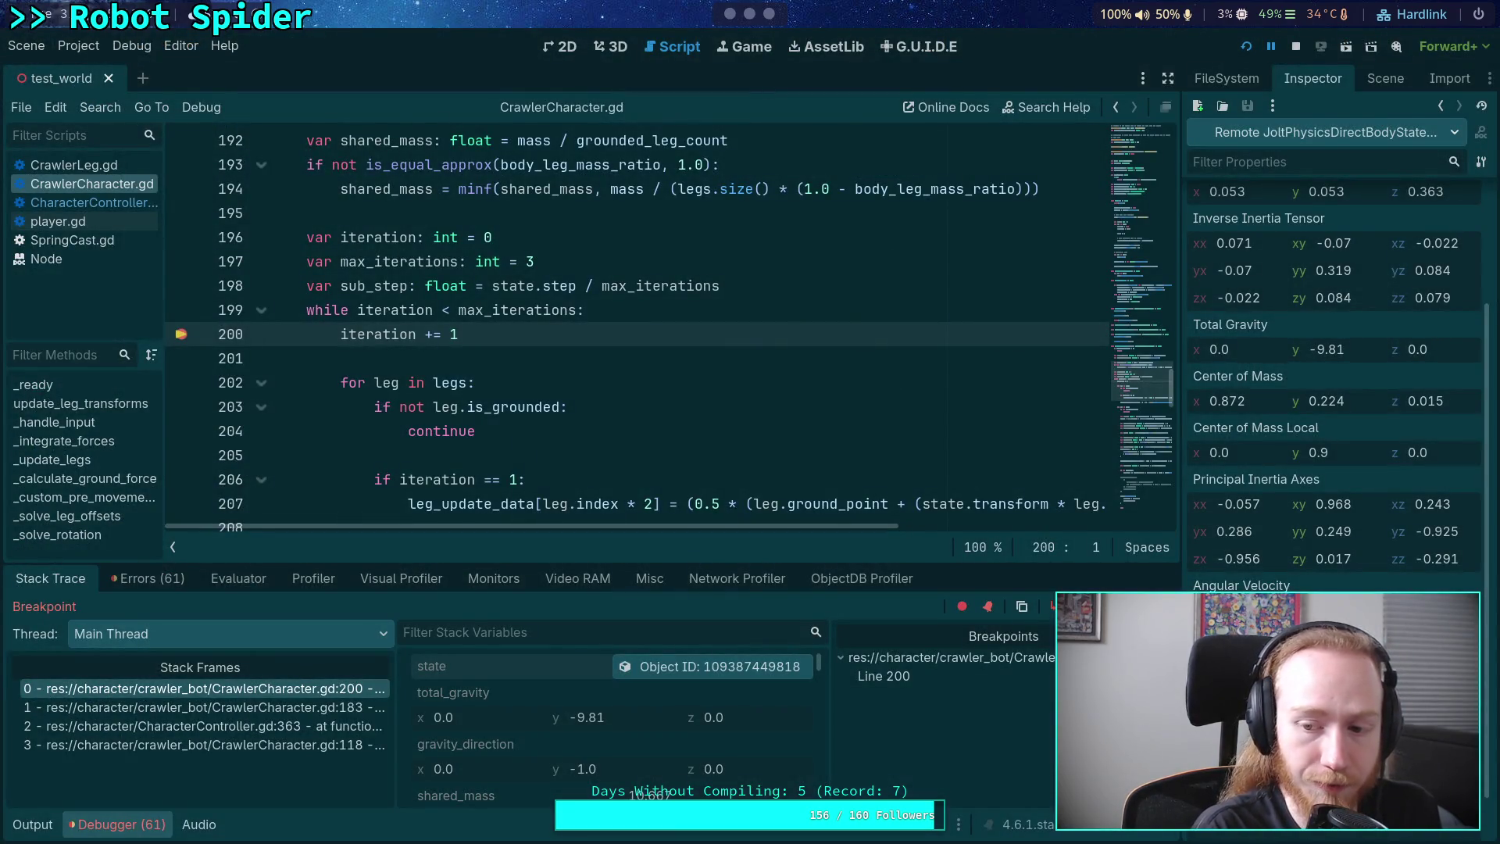
key(super+4)
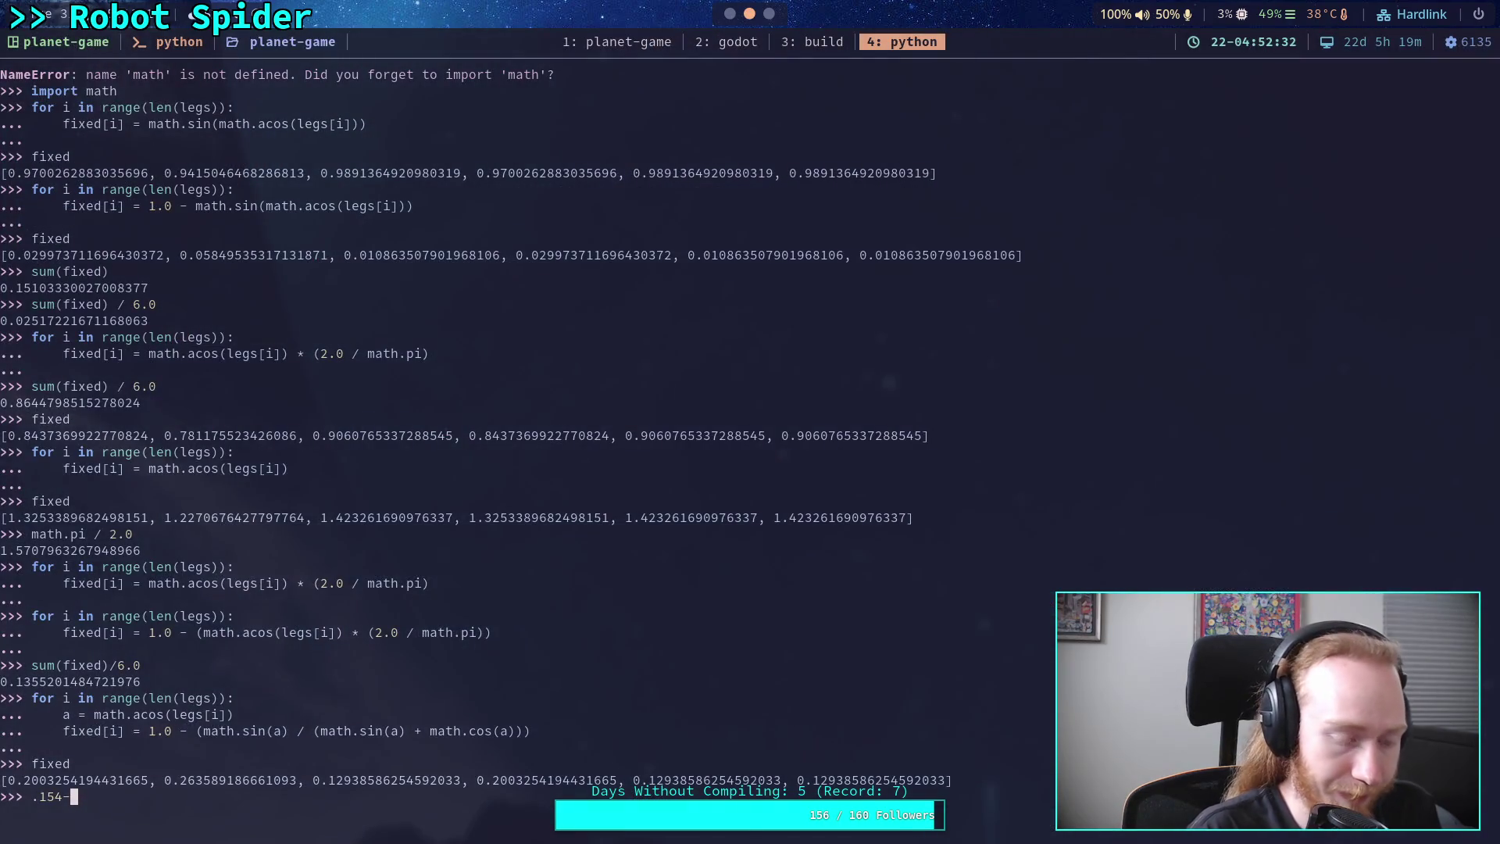
- Compute .154-.115 (0.039), then (.154-.115)/.153 (about 0.2549) in Python
text(.11)
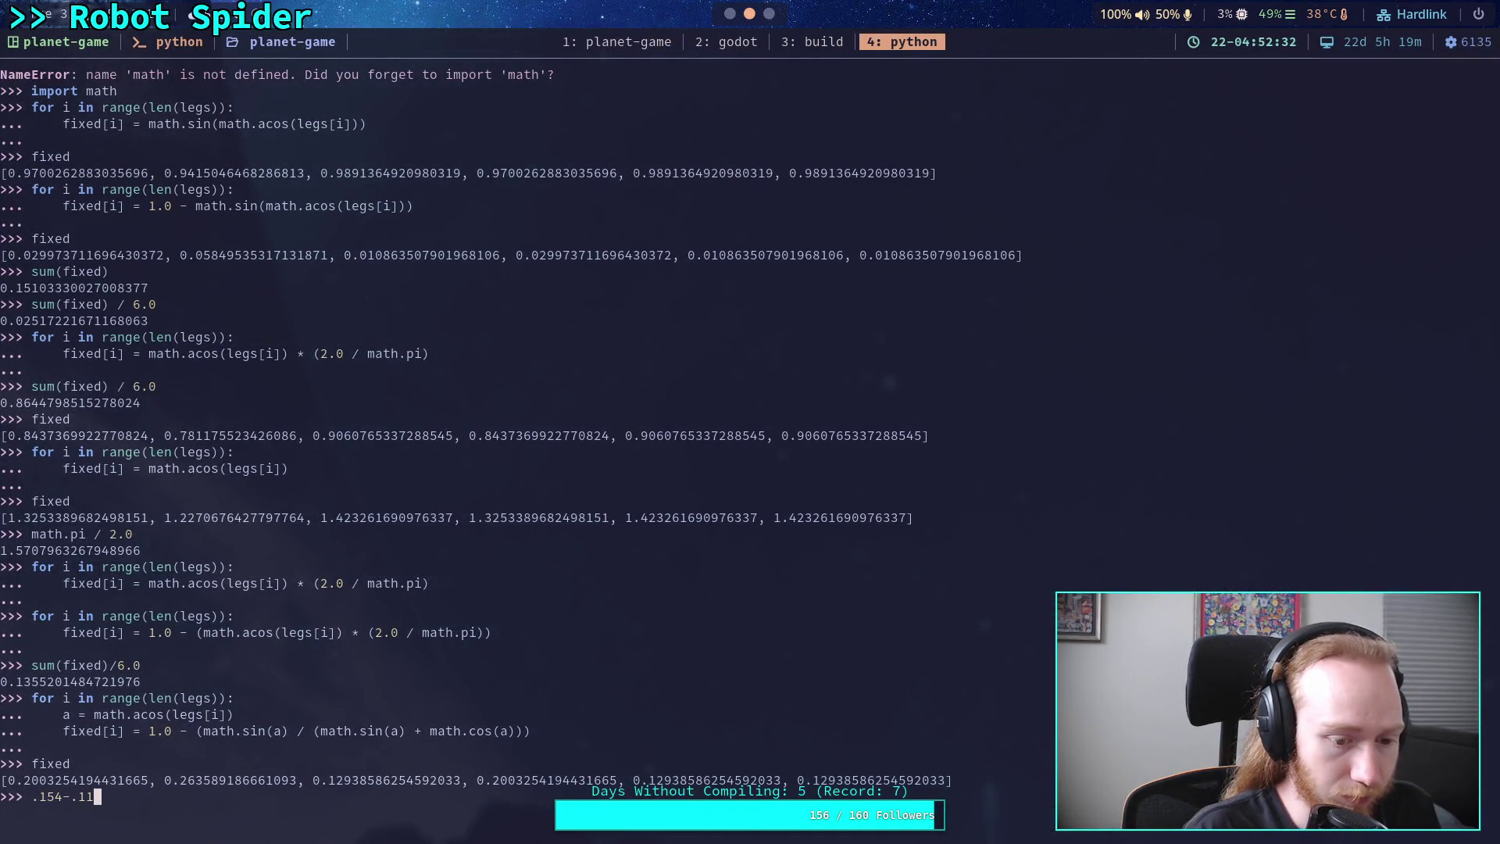
text(5)
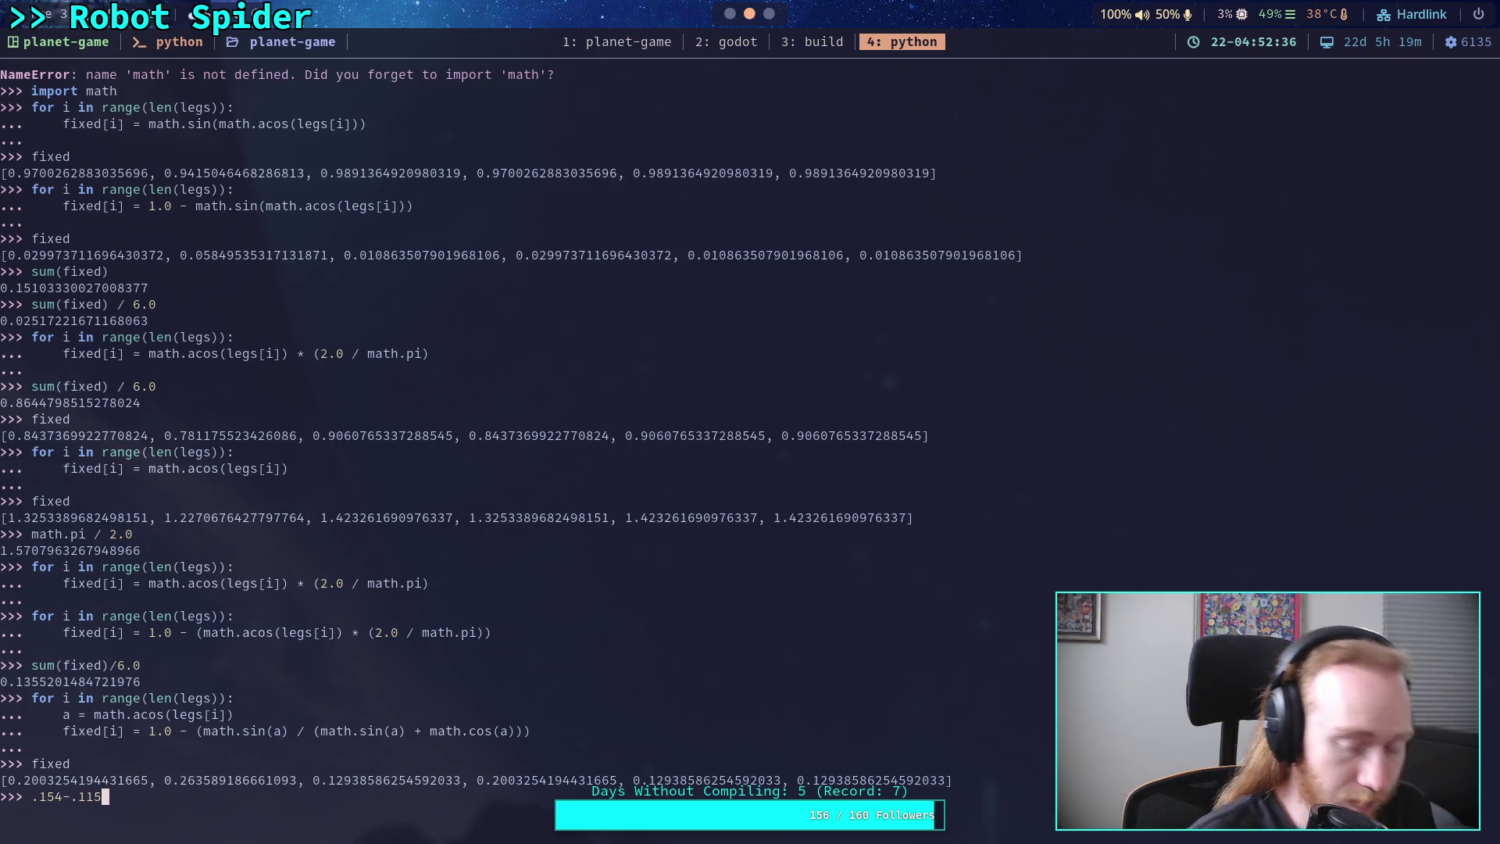
key(Return)
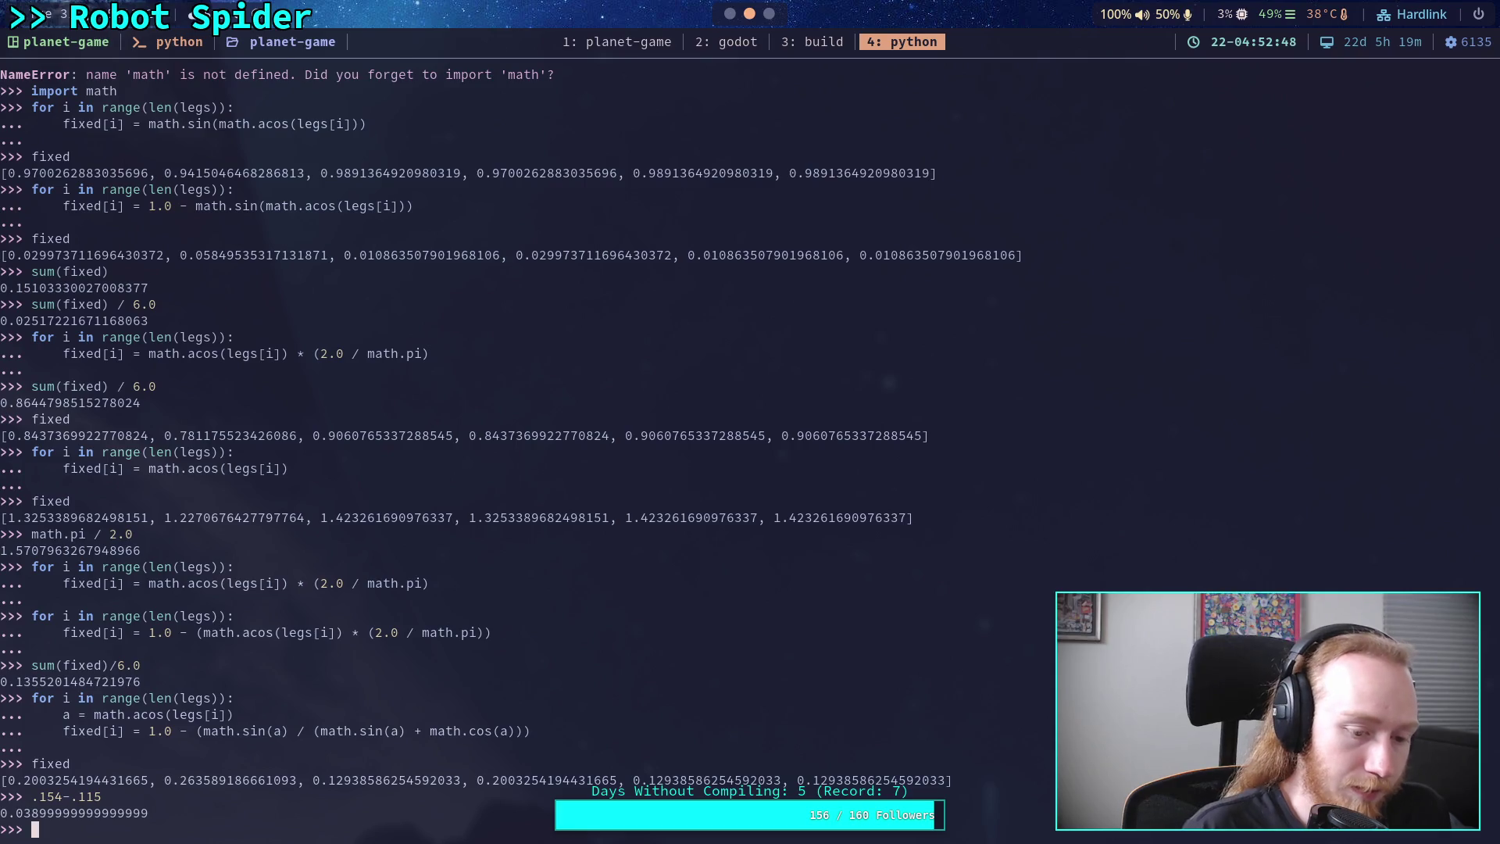
key(Up)
key(Left)
key(Left)
key(Left)
text(()
key(Right)
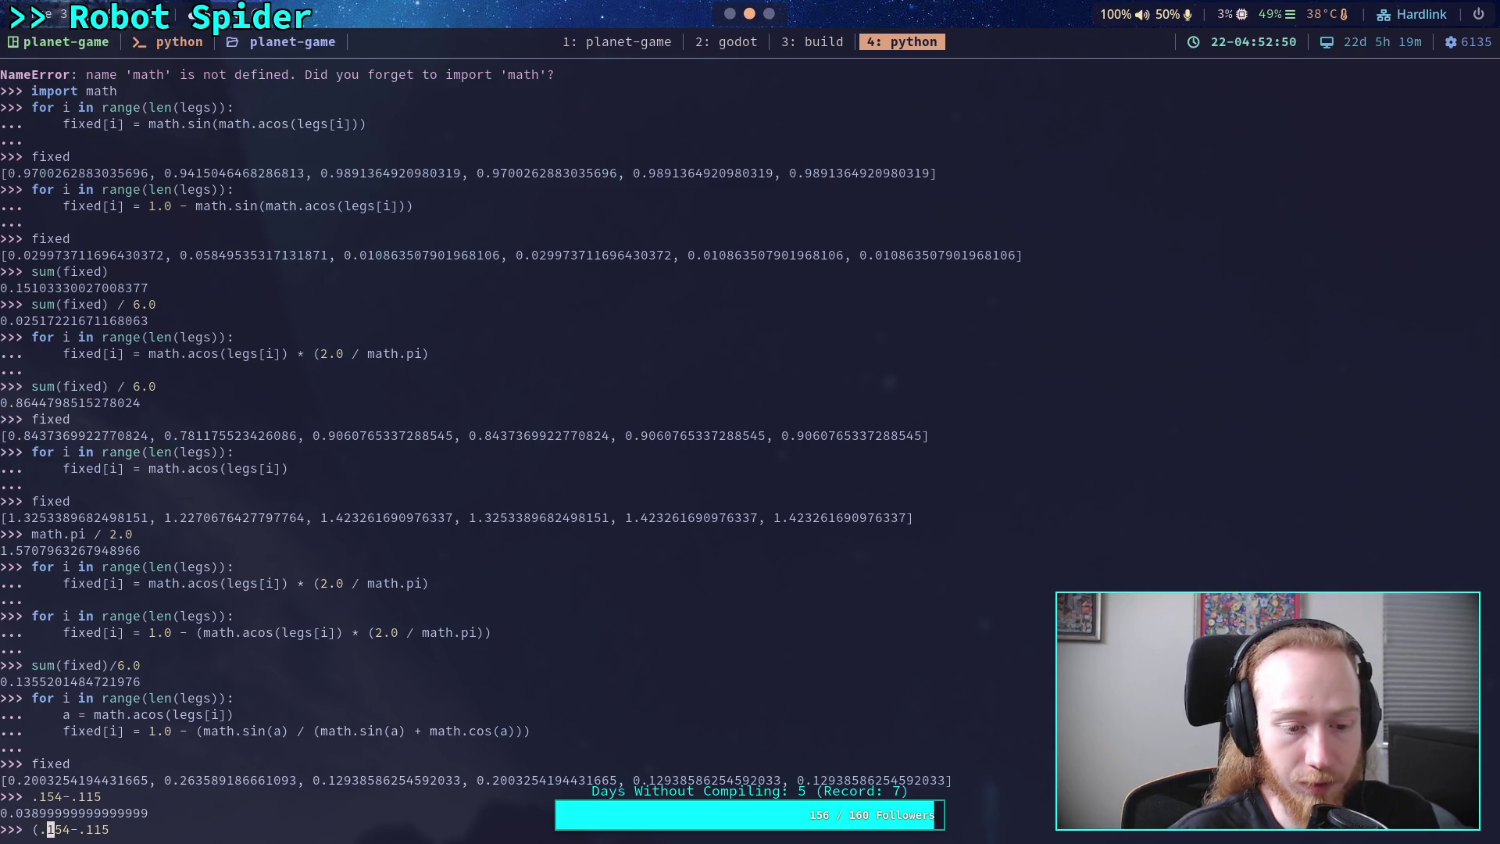
key(End)
text())
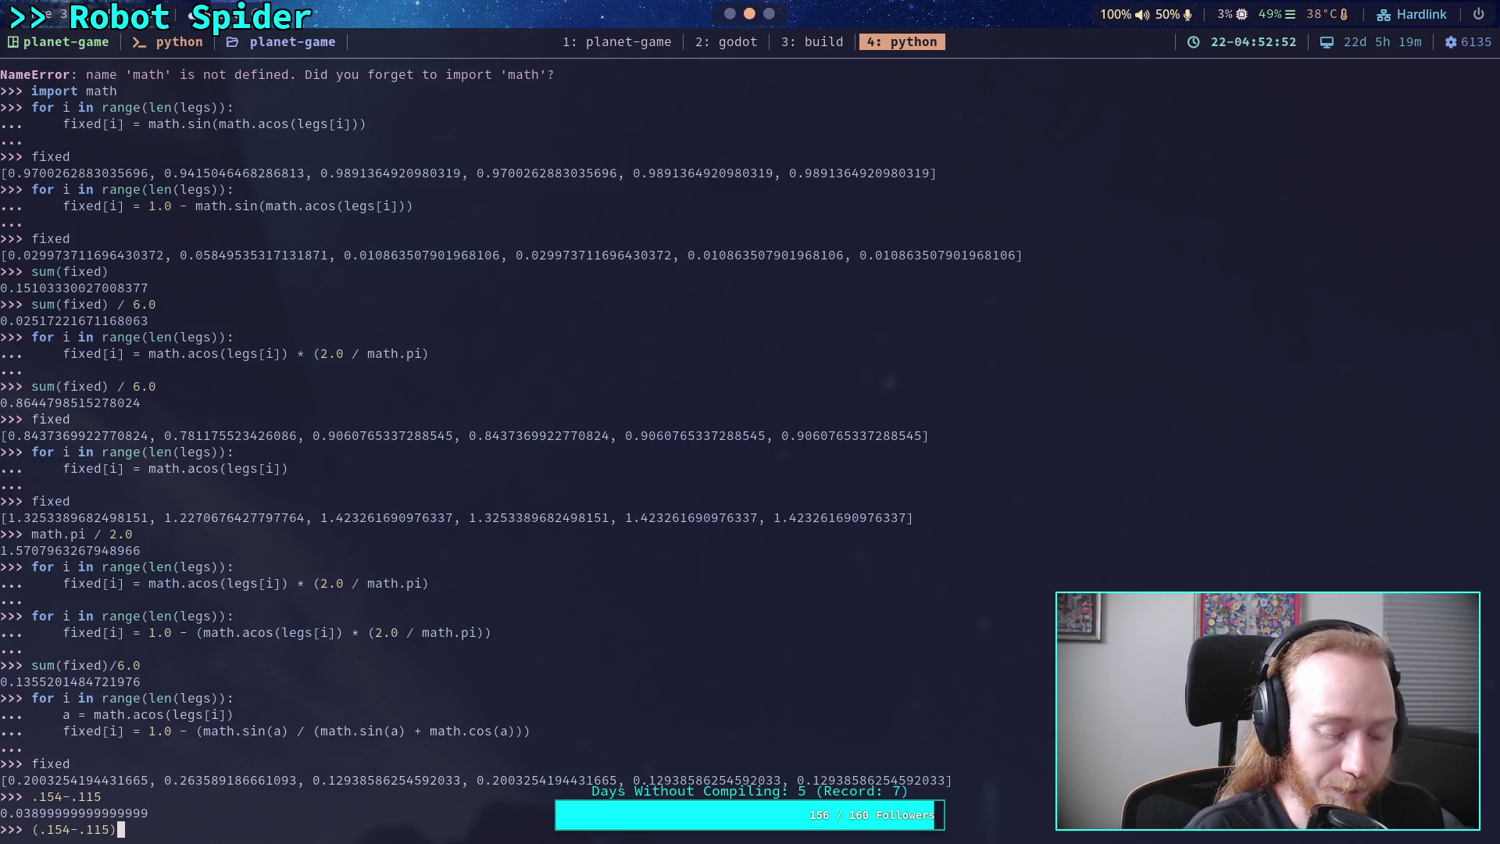
text(/)
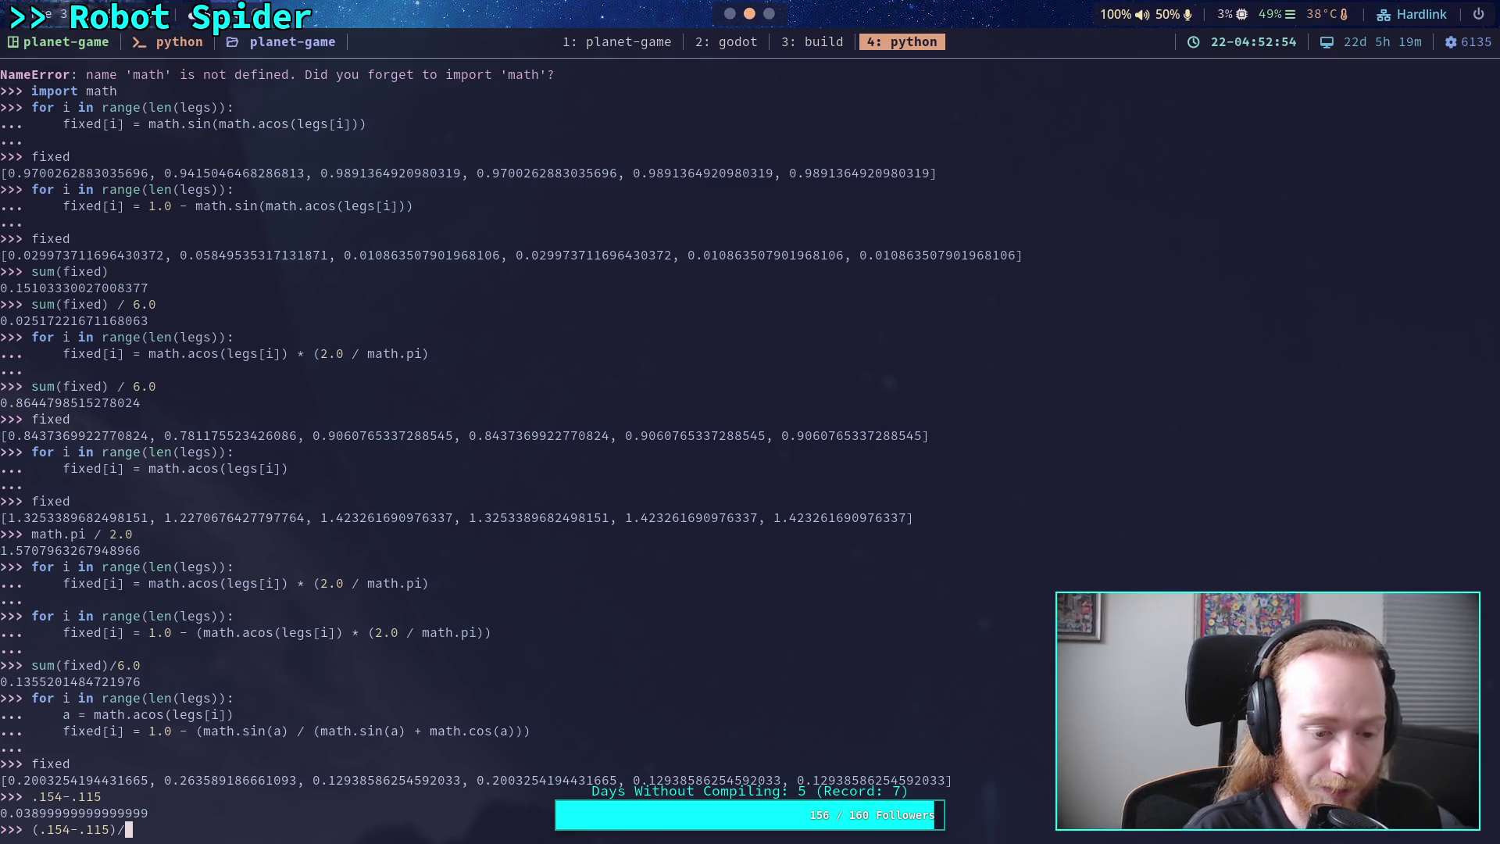
text(.15)
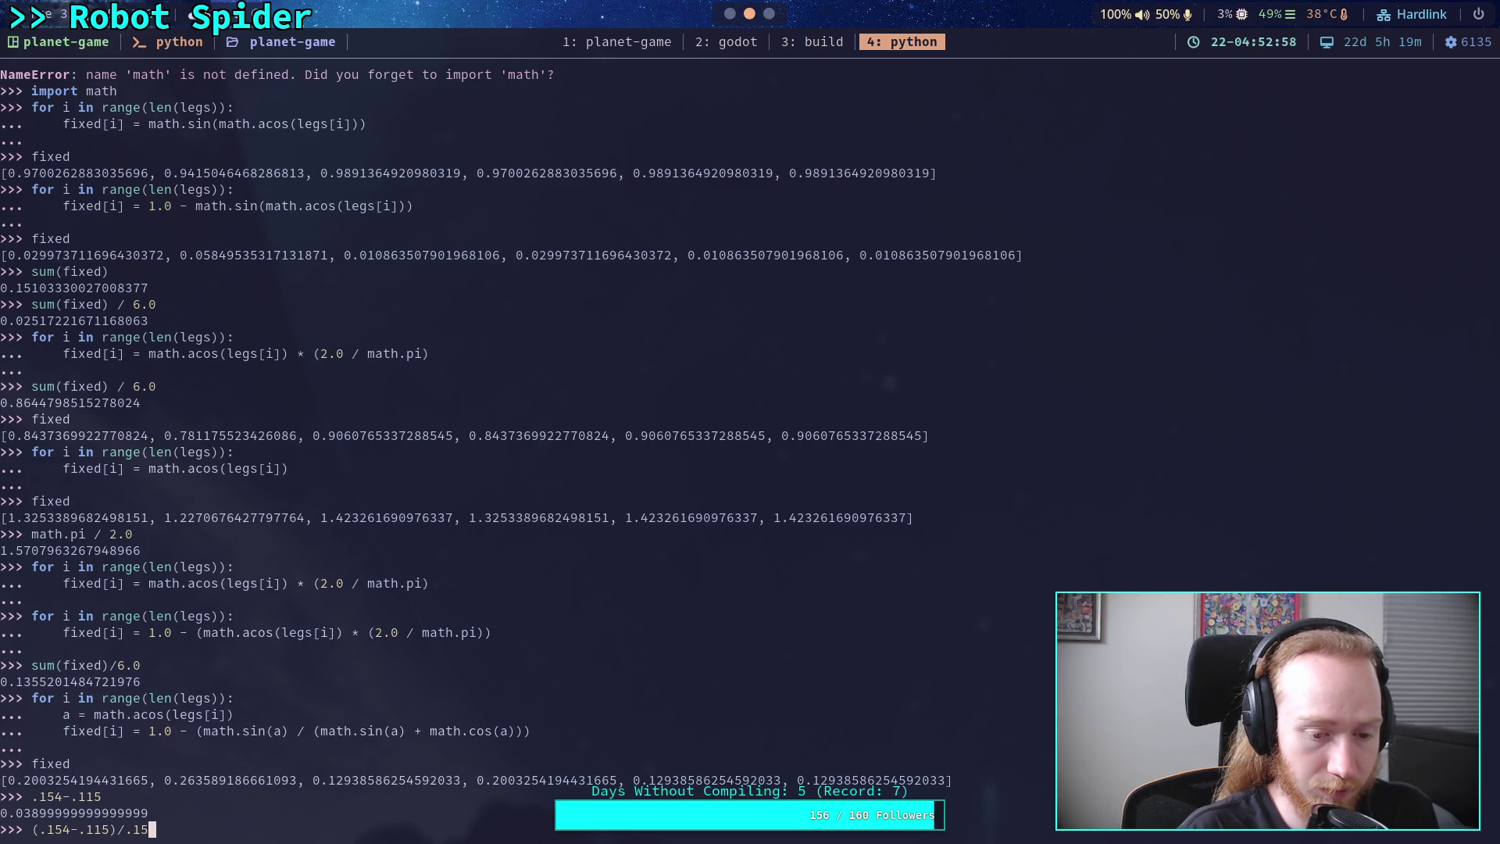
text(34)
key(Return)
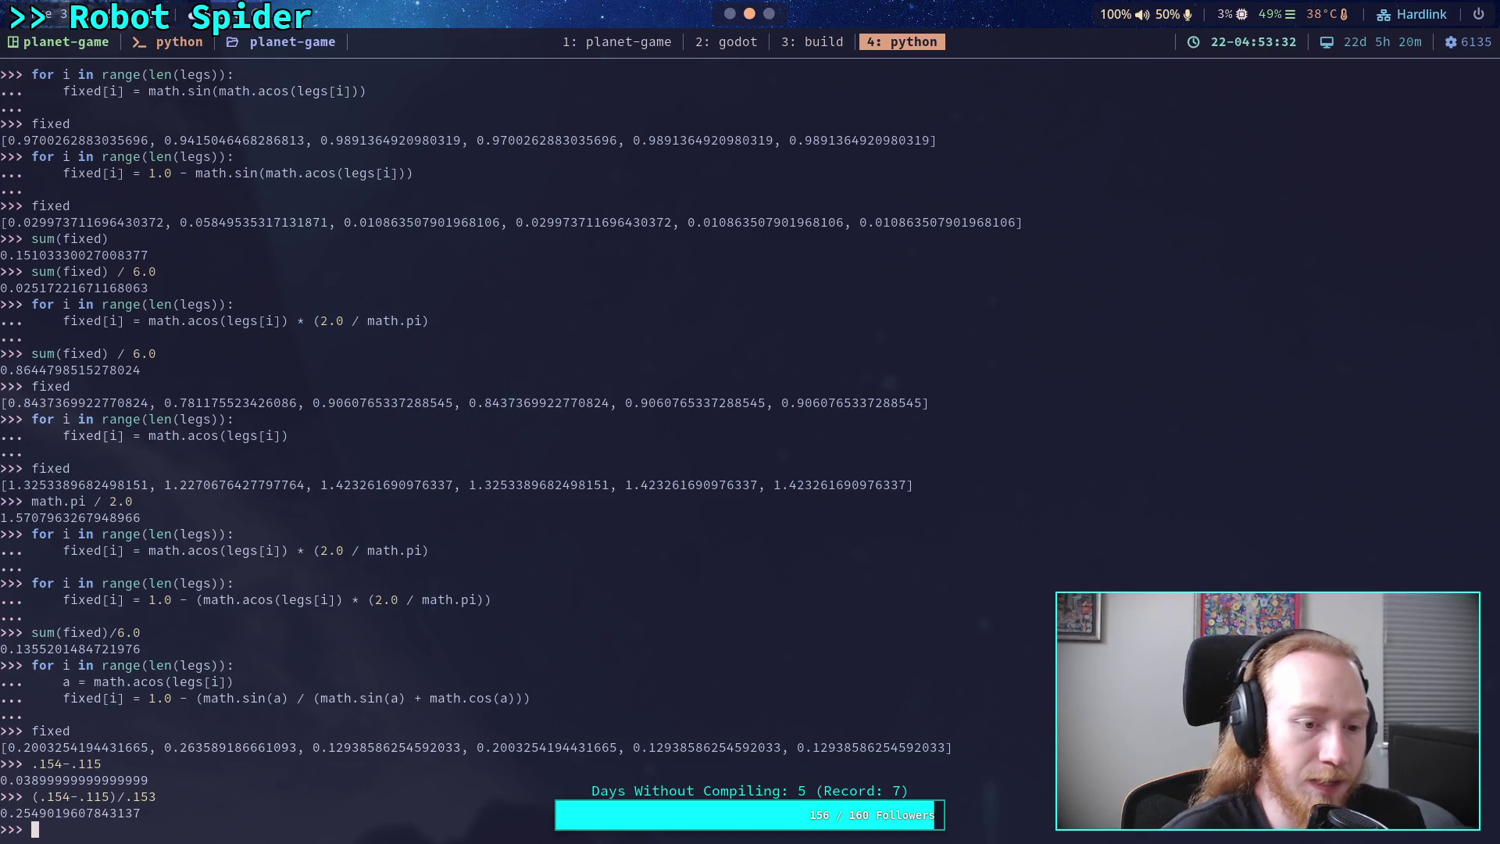
- Review earlier results in the terminal history, then return to the Godot editor
scroll(120, 293, up, 1)
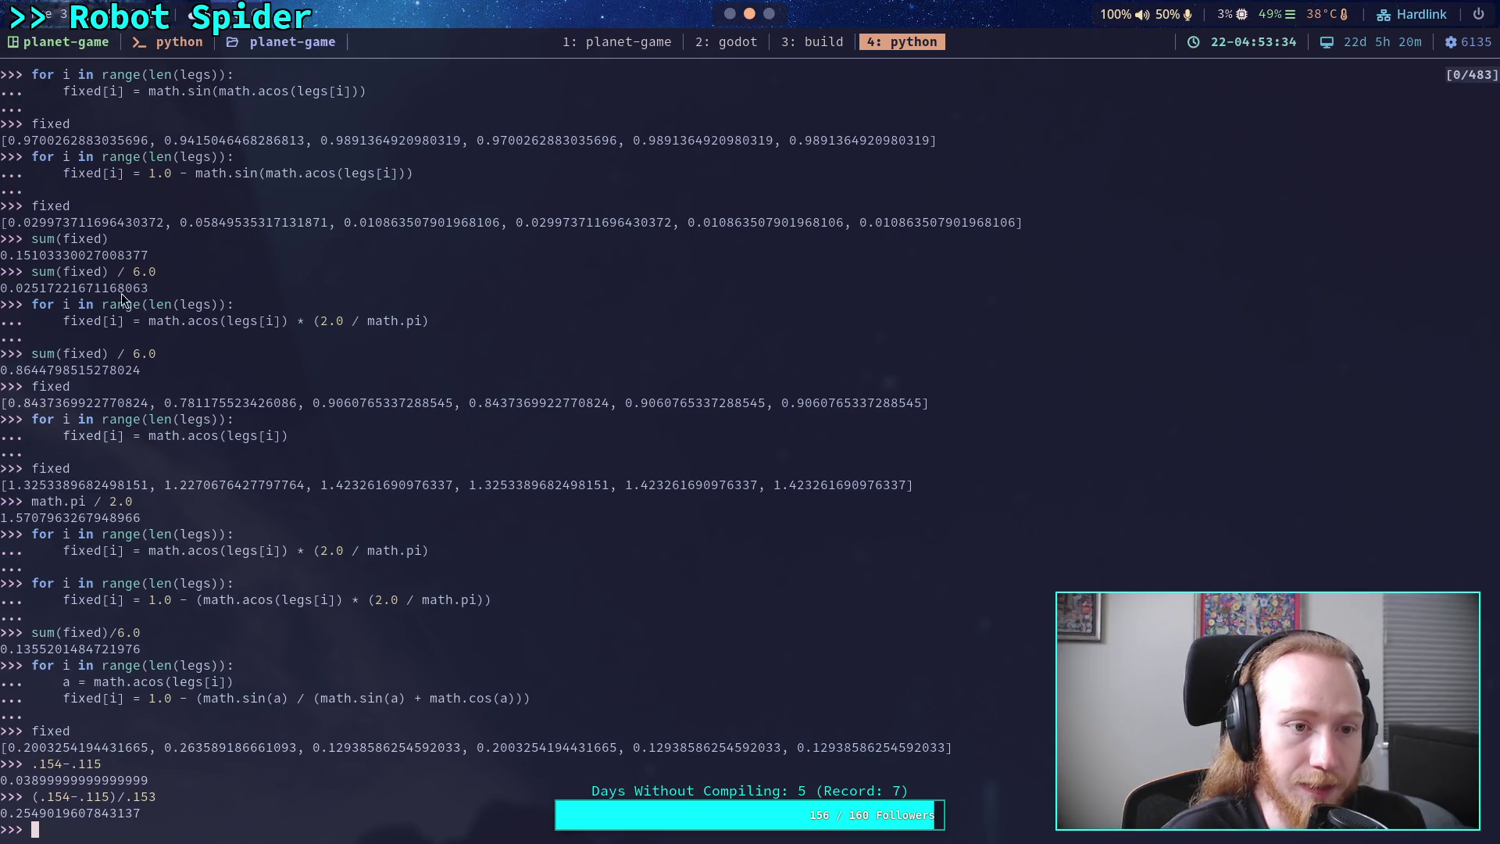
scroll(120, 293, up, 2)
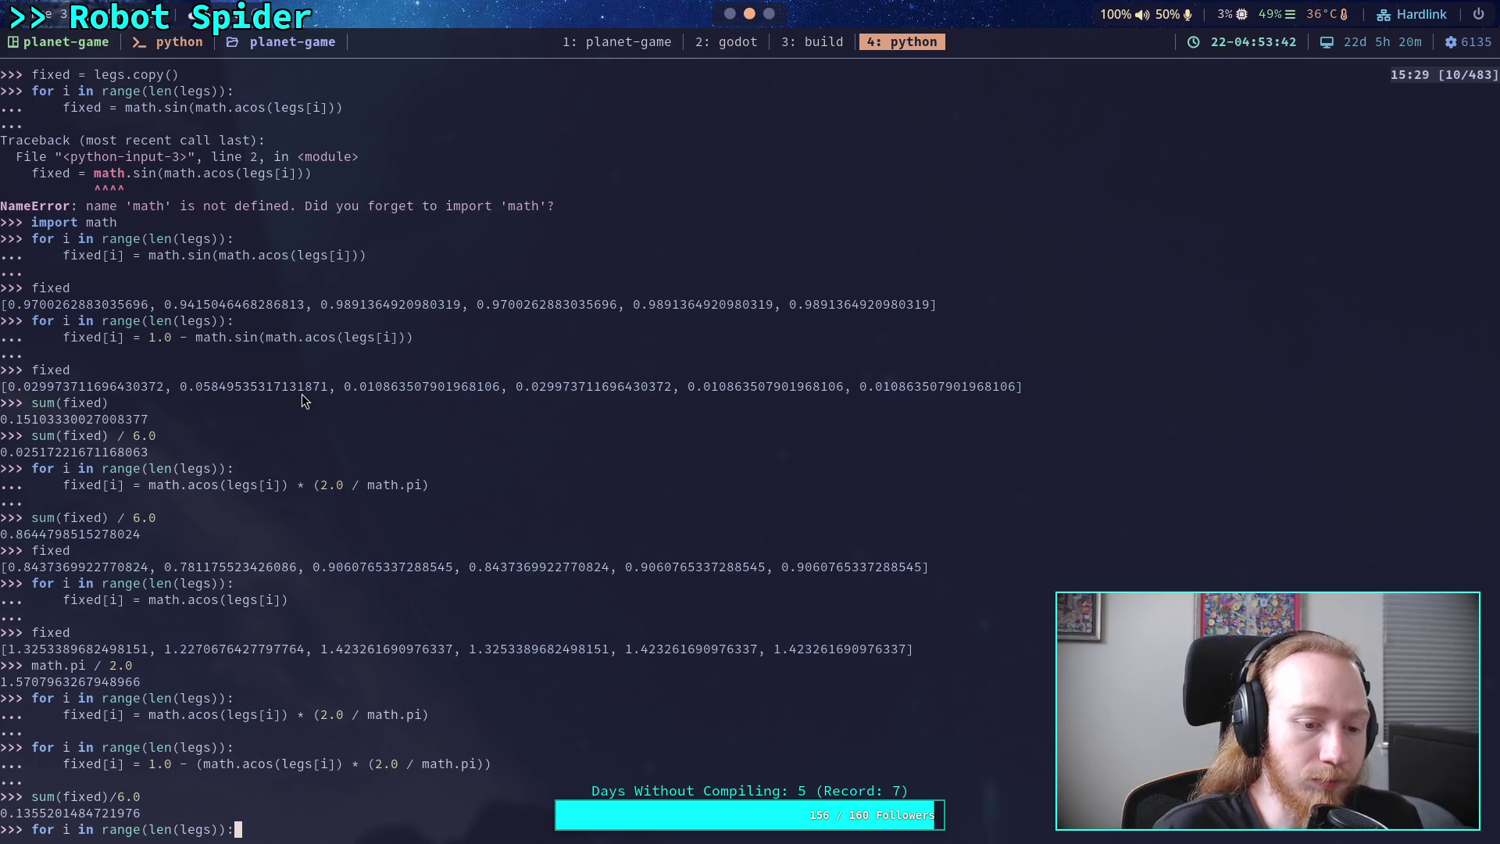
scroll(317, 393, down, 2)
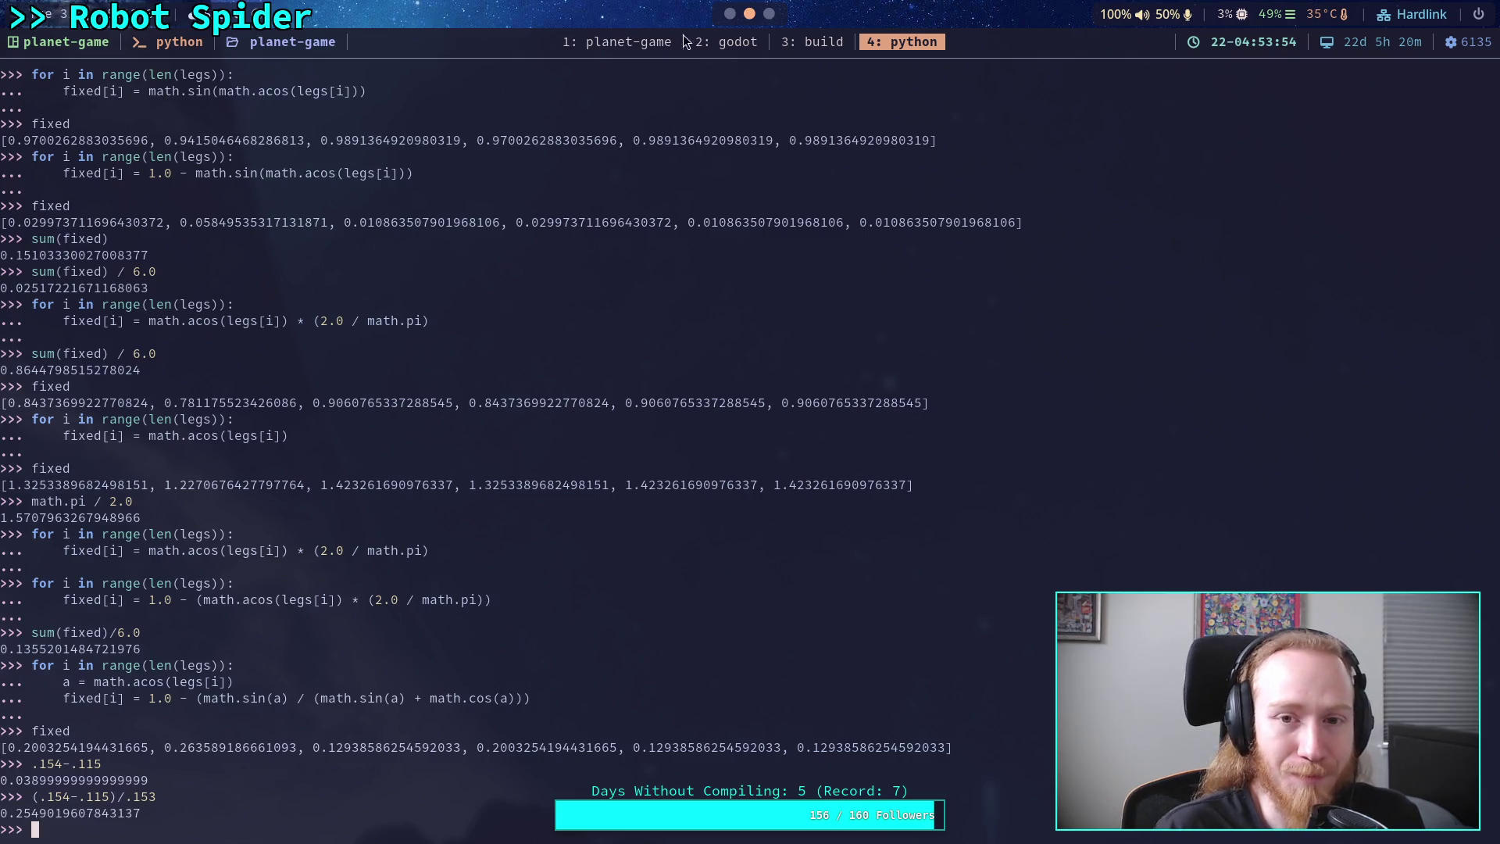
key(super+2)
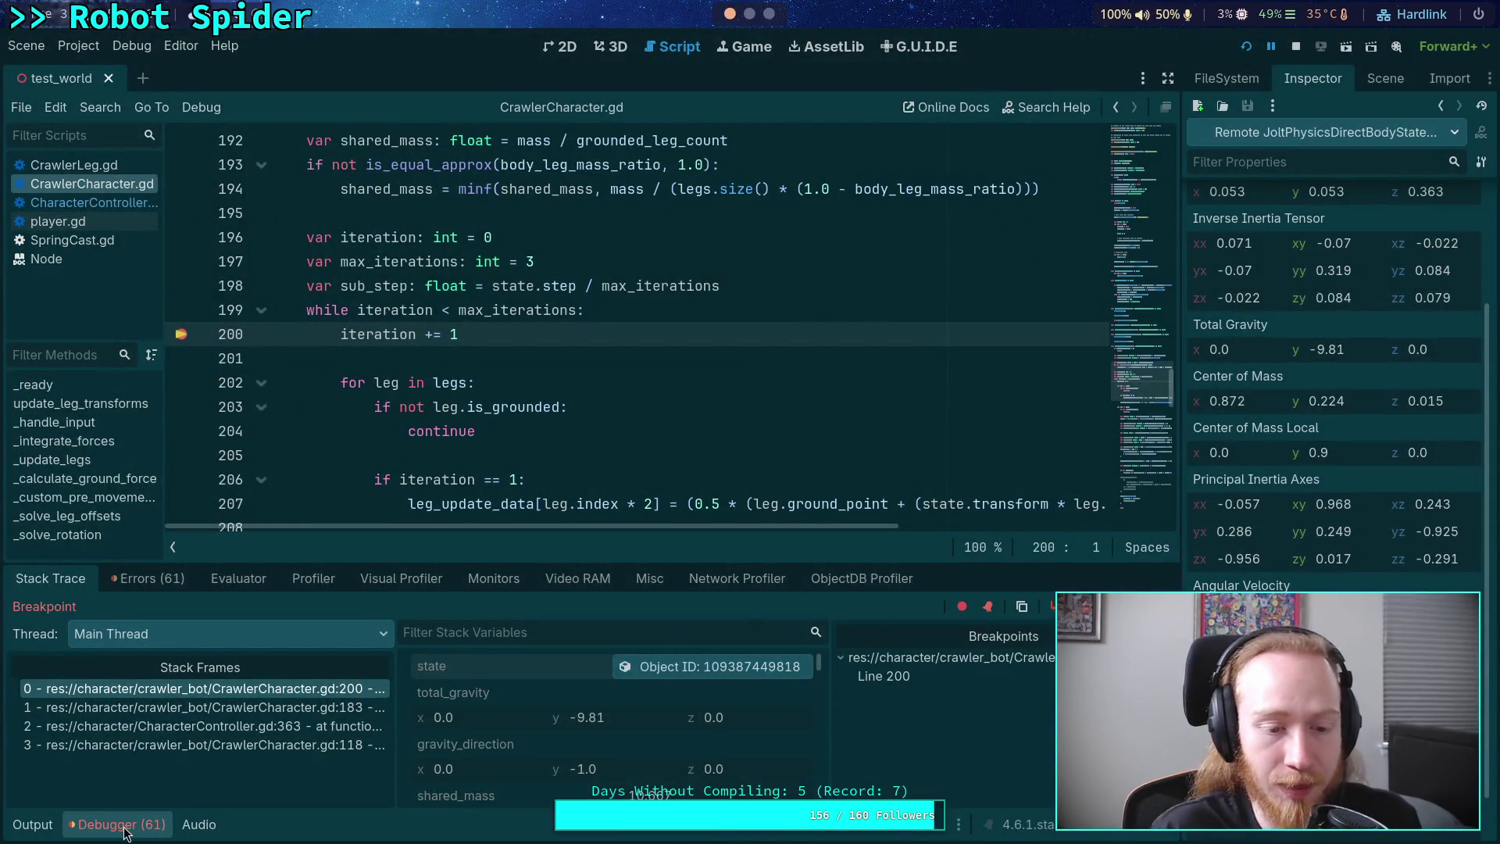
- Stop the paused debug run of the crawler game and collapse the Debugger panel
click(123, 826)
click(174, 341)
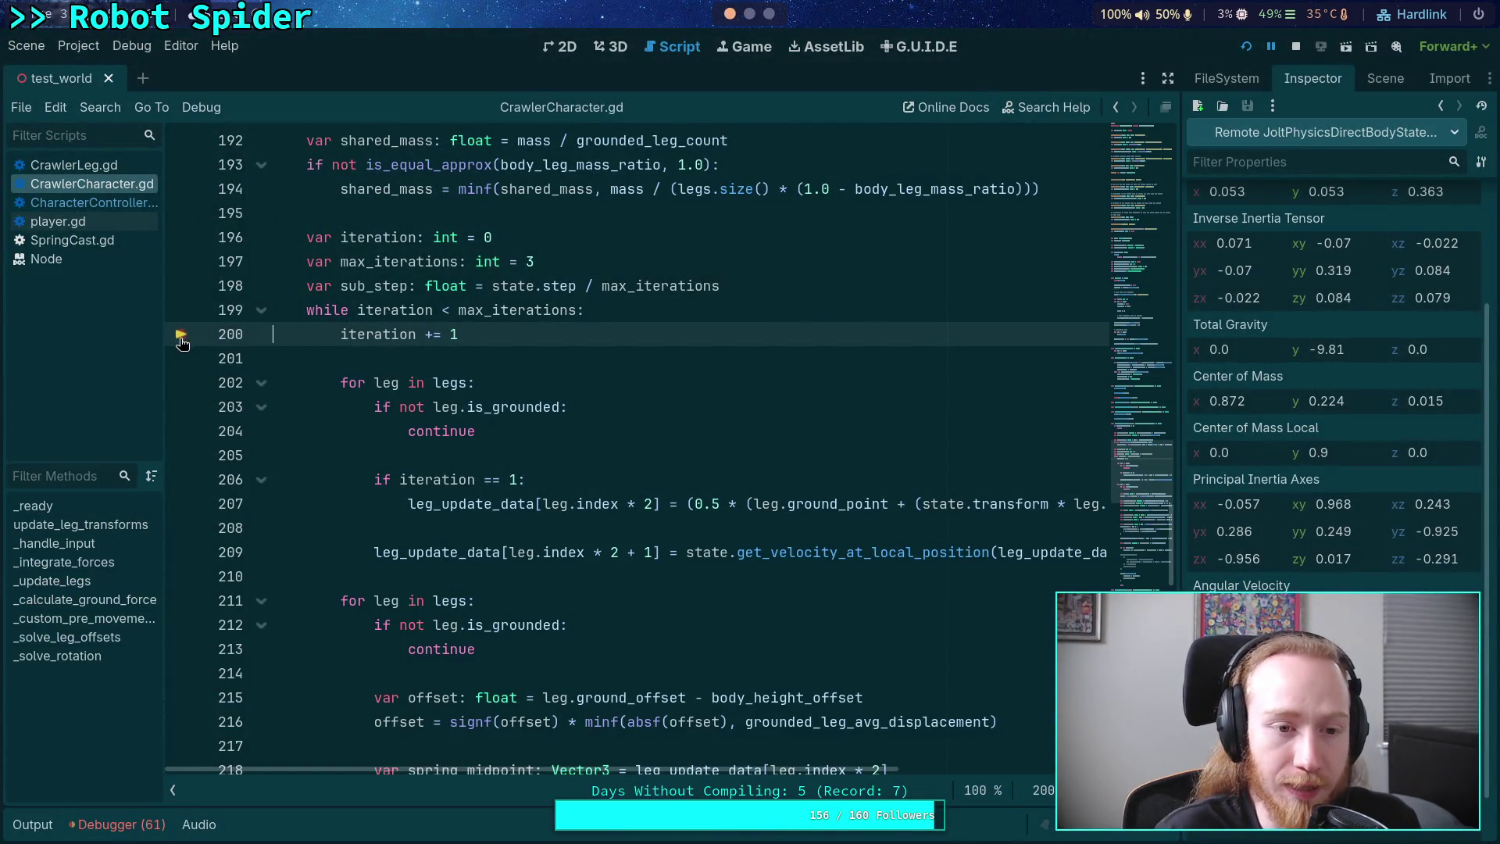
click(1295, 46)
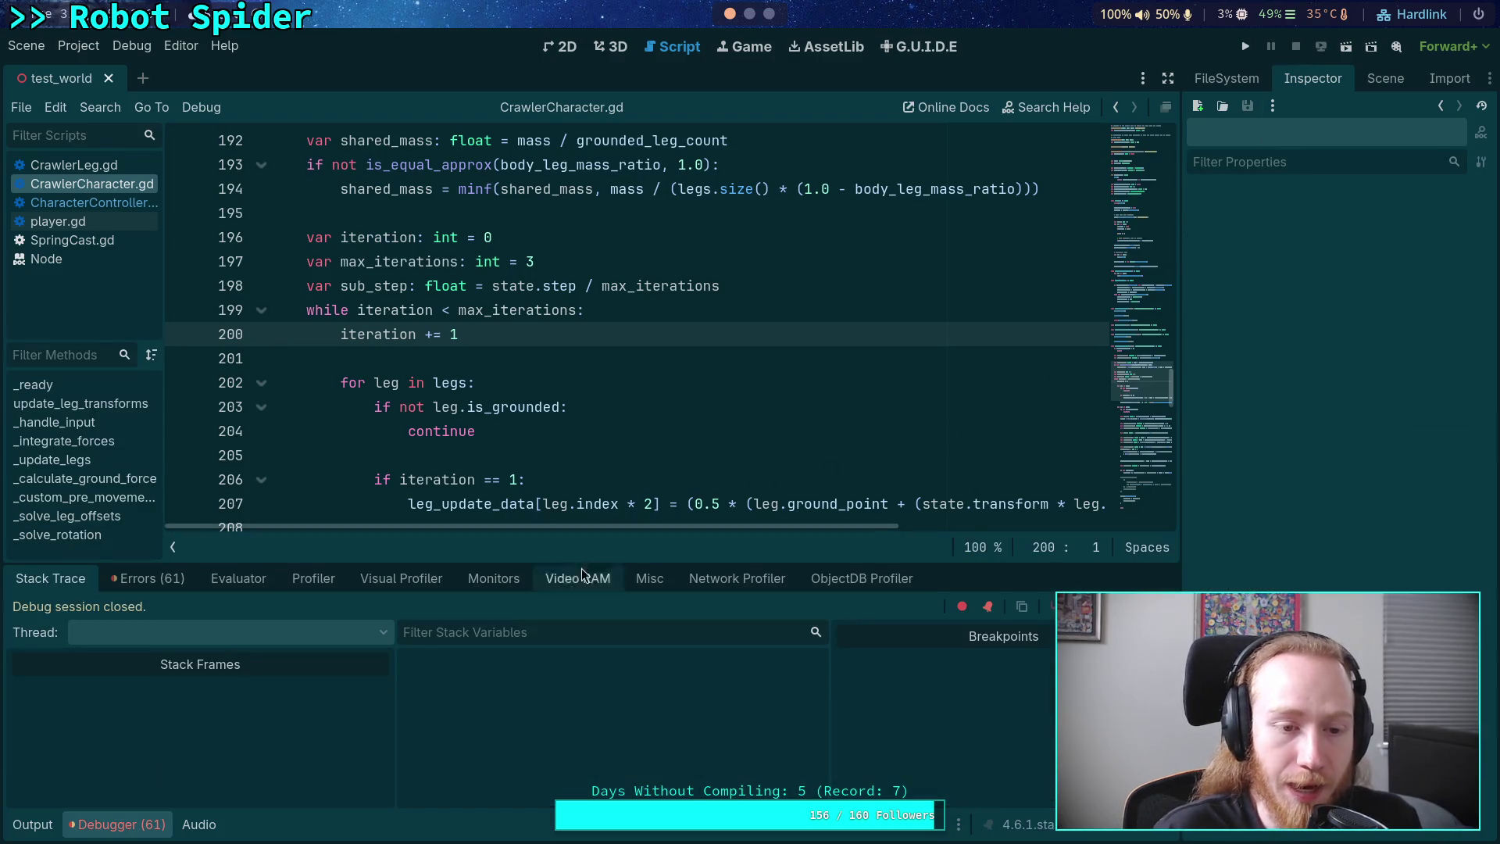
click(117, 824)
- Scroll CrawlerCharacter.gd to the anti_gravity code and select the sin(acos(...)) term on line 228
scroll(539, 542, down, 5)
scroll(540, 542, down, 3)
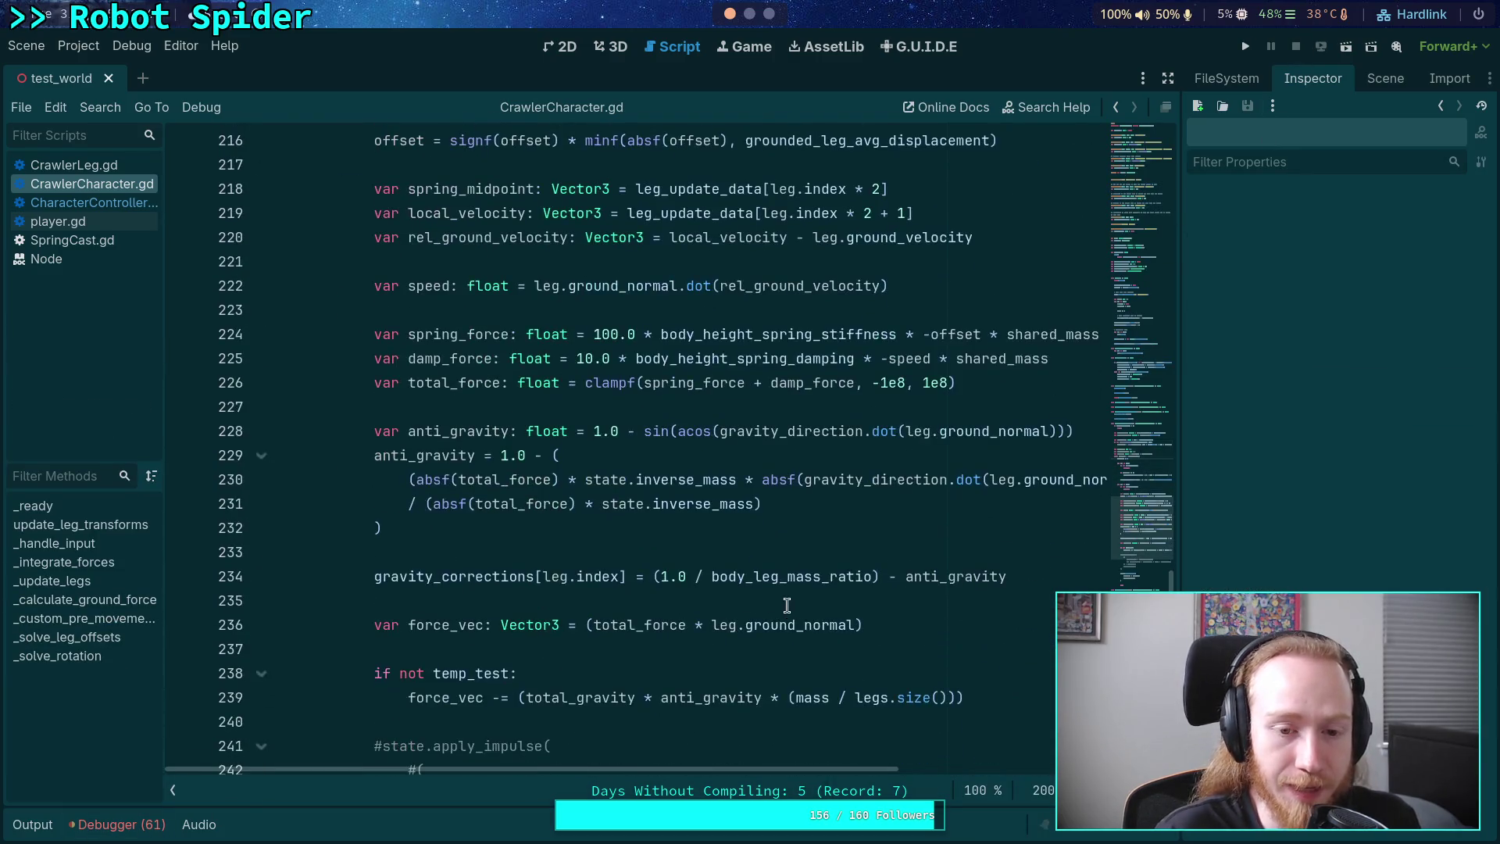
scroll(568, 554, down, 2)
scroll(568, 553, down, 3)
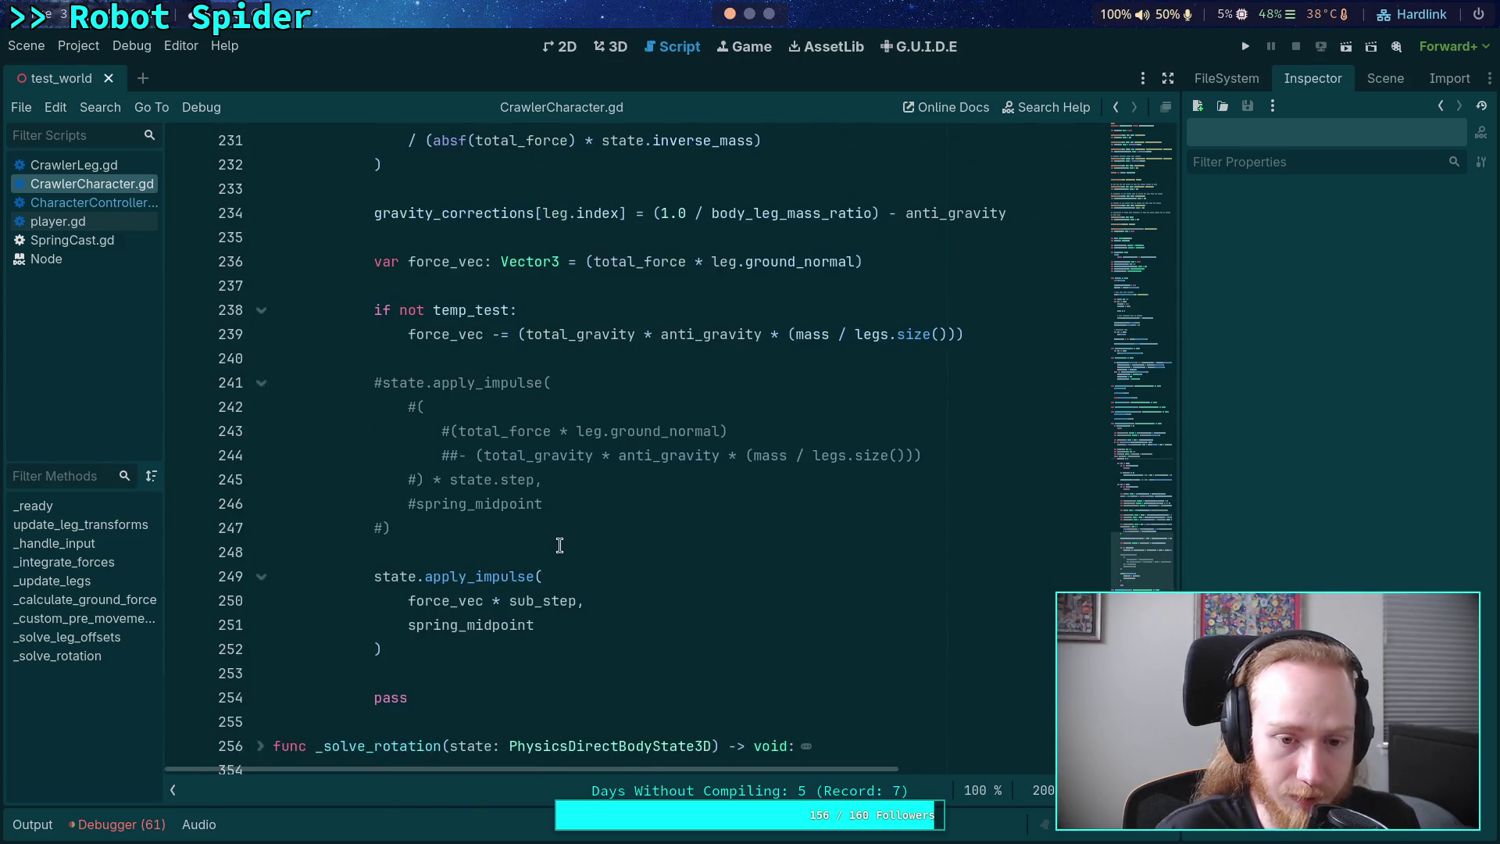
click(507, 560)
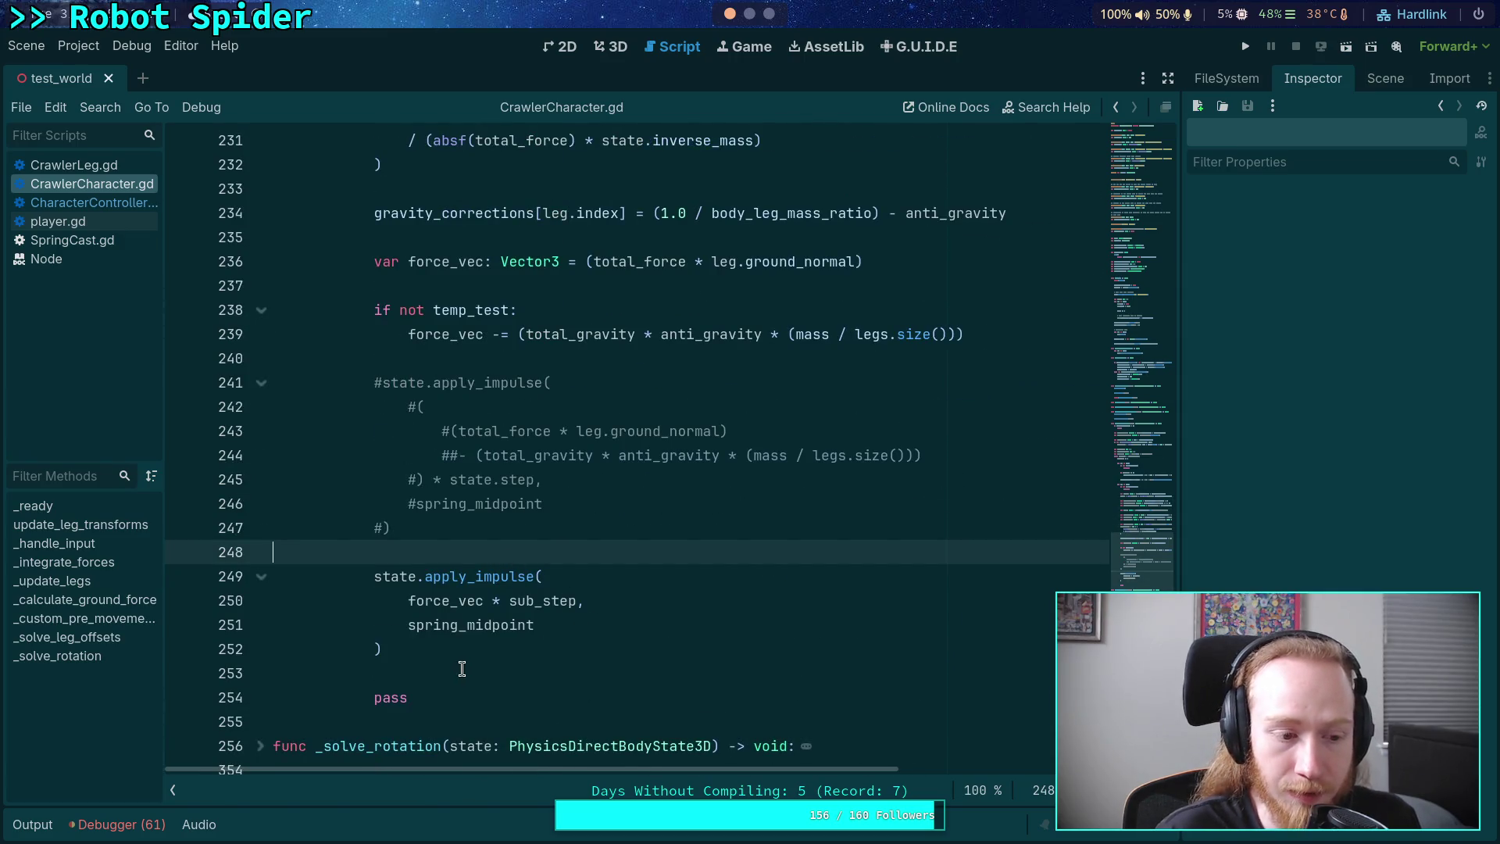
click(453, 672)
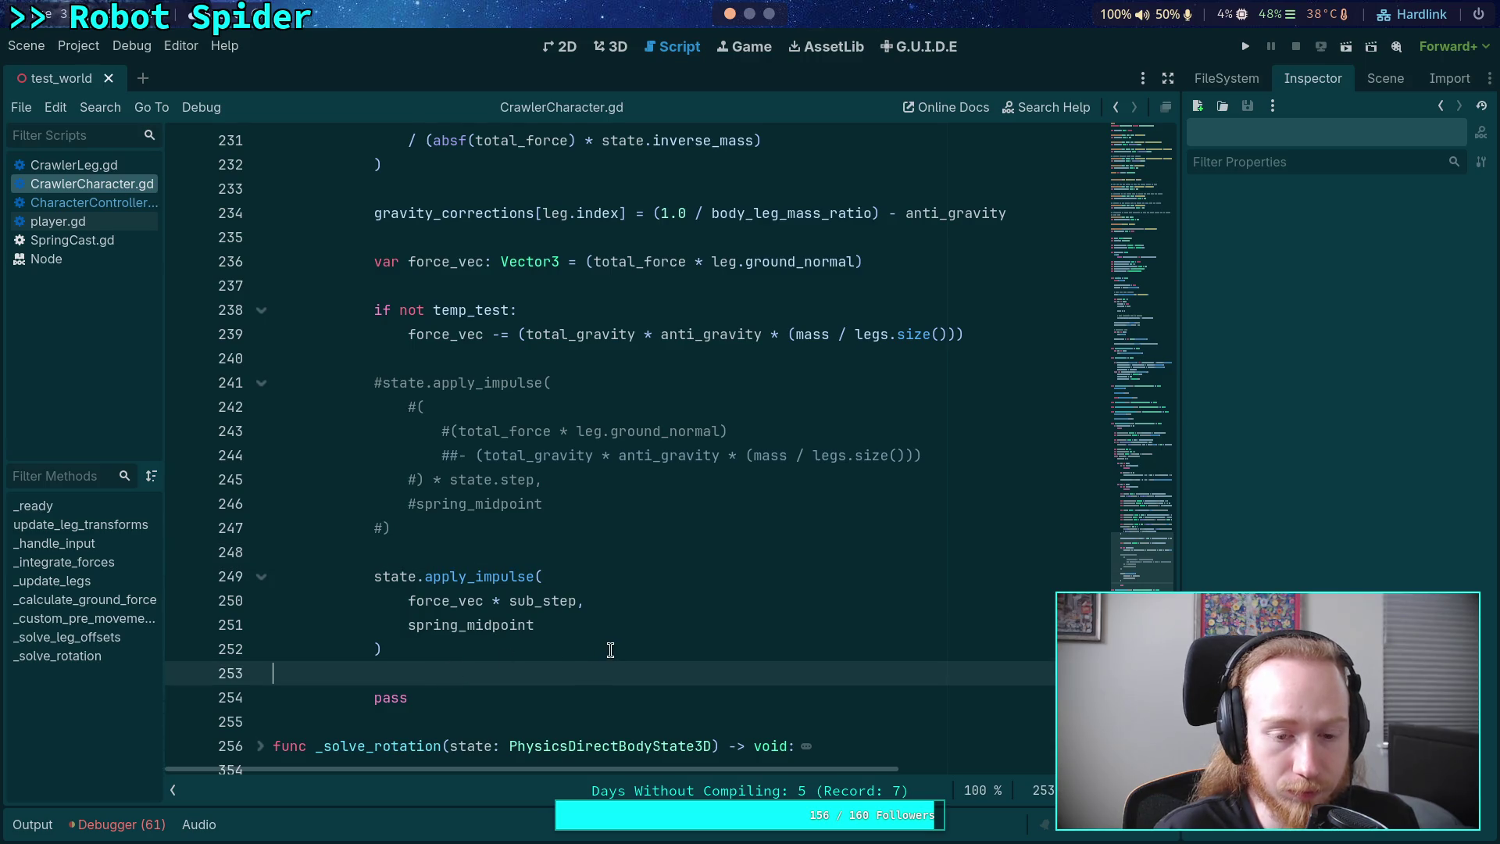
scroll(610, 650, up, 2)
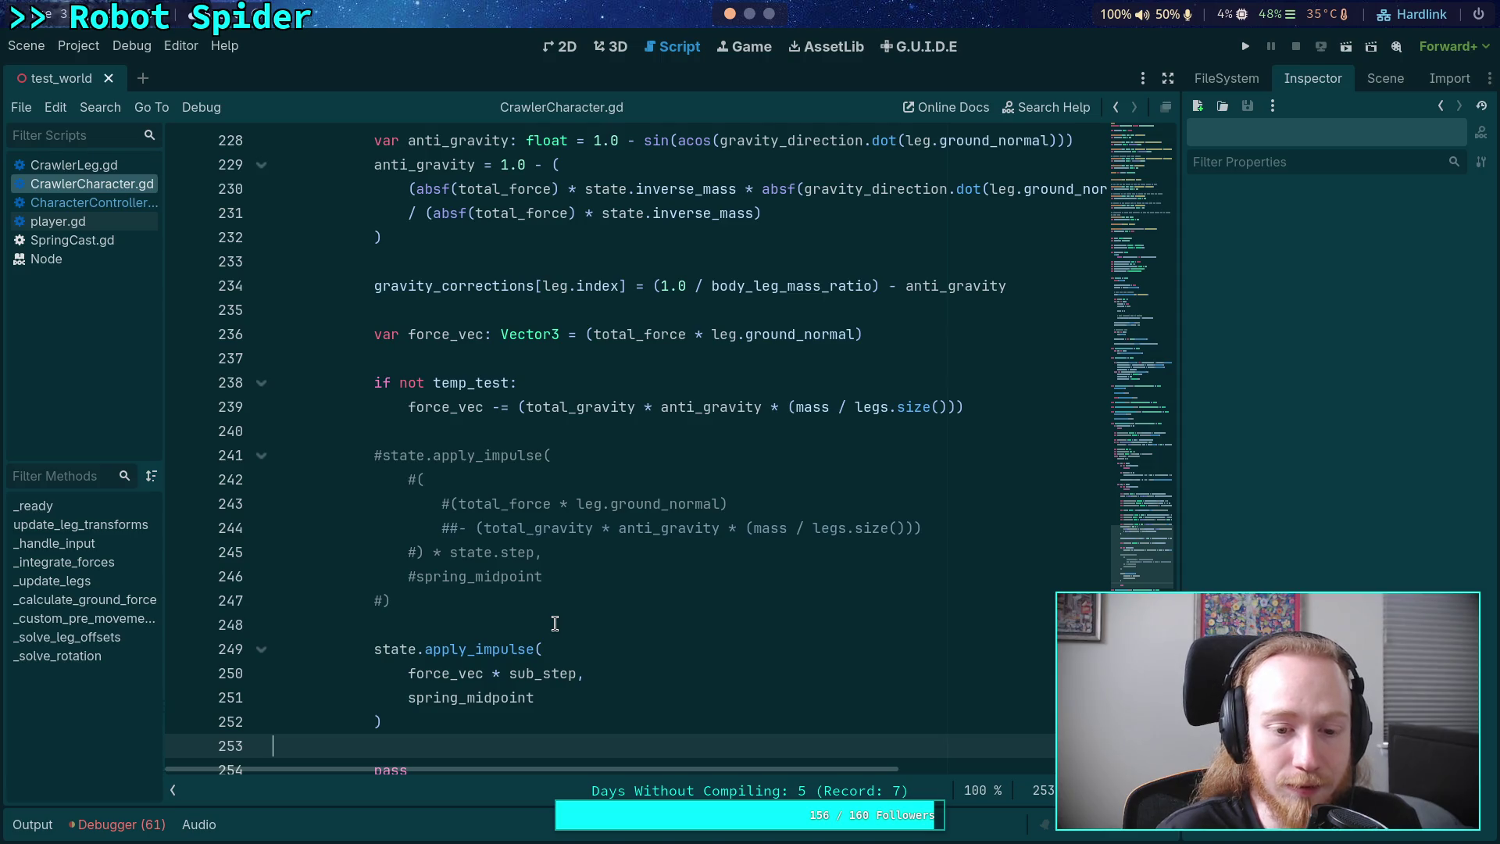
scroll(555, 622, up, 5)
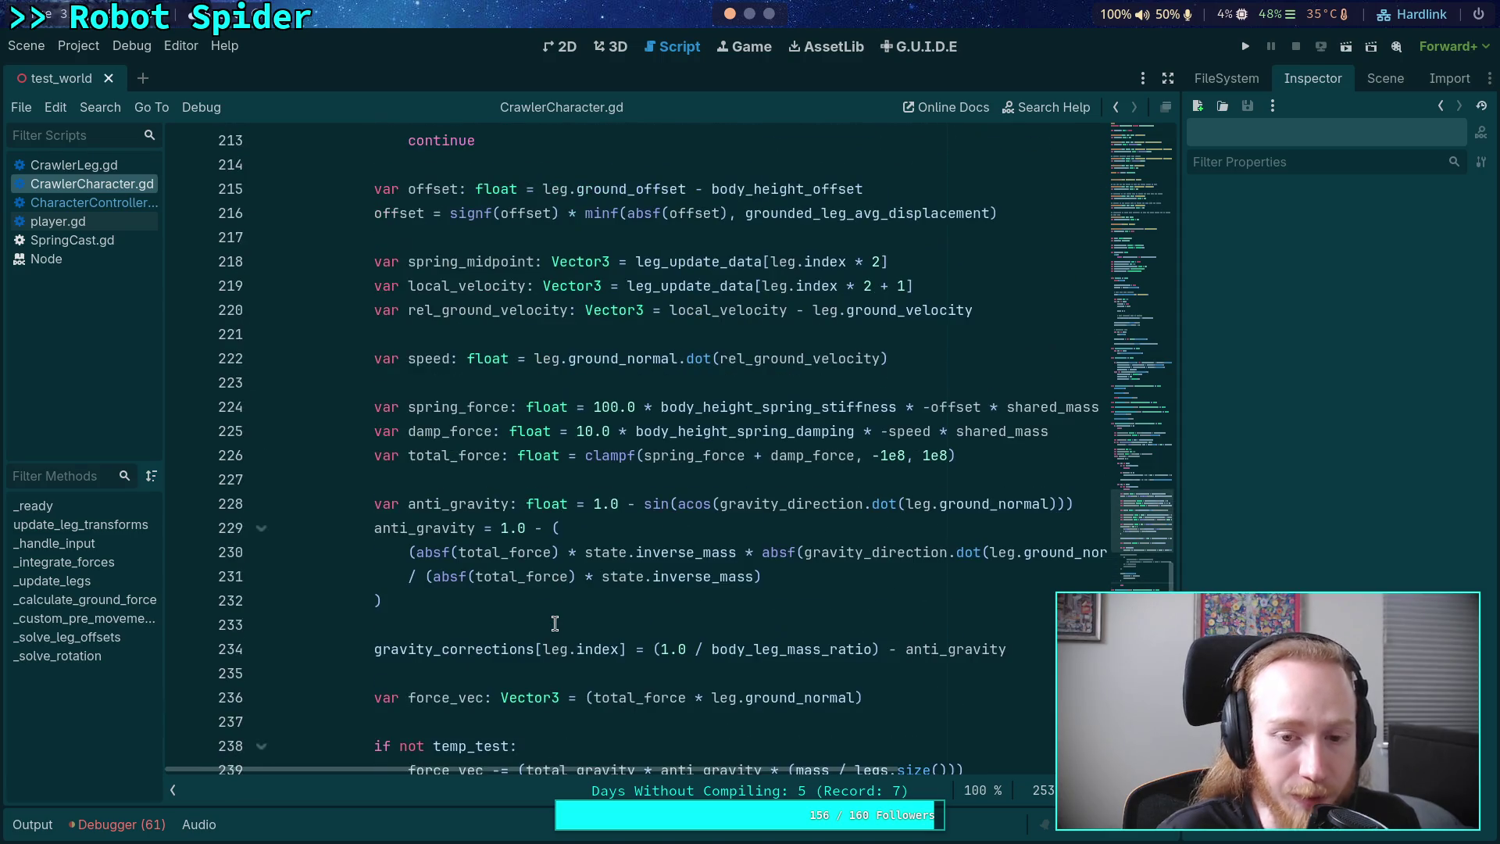
scroll(586, 623, down, 2)
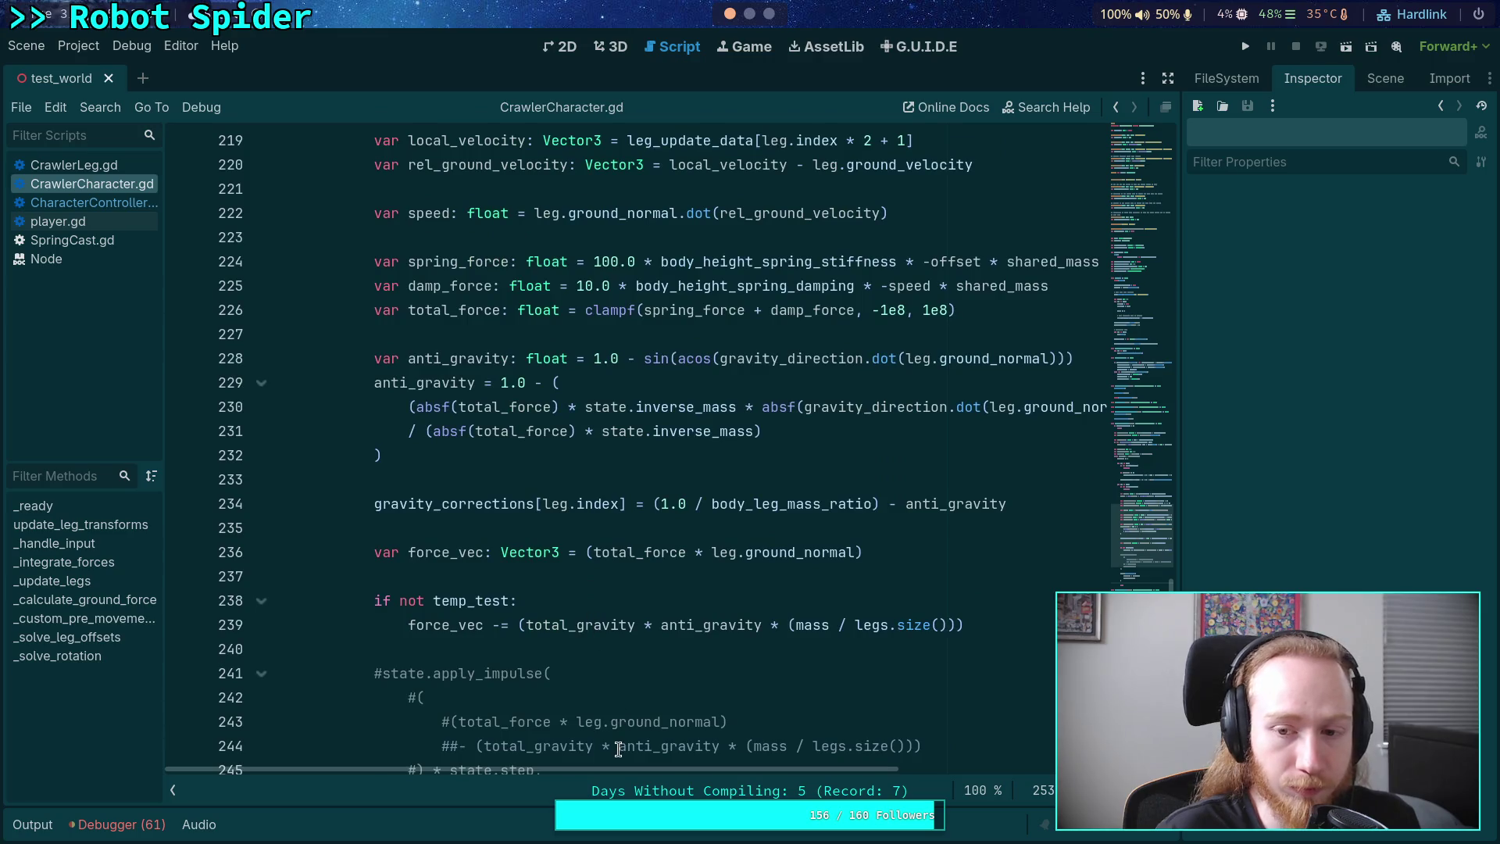
mouse_move(625, 777)
mouse_down()
mouse_move(743, 777)
mouse_move(676, 793)
mouse_up()
scroll(691, 746, up, 2)
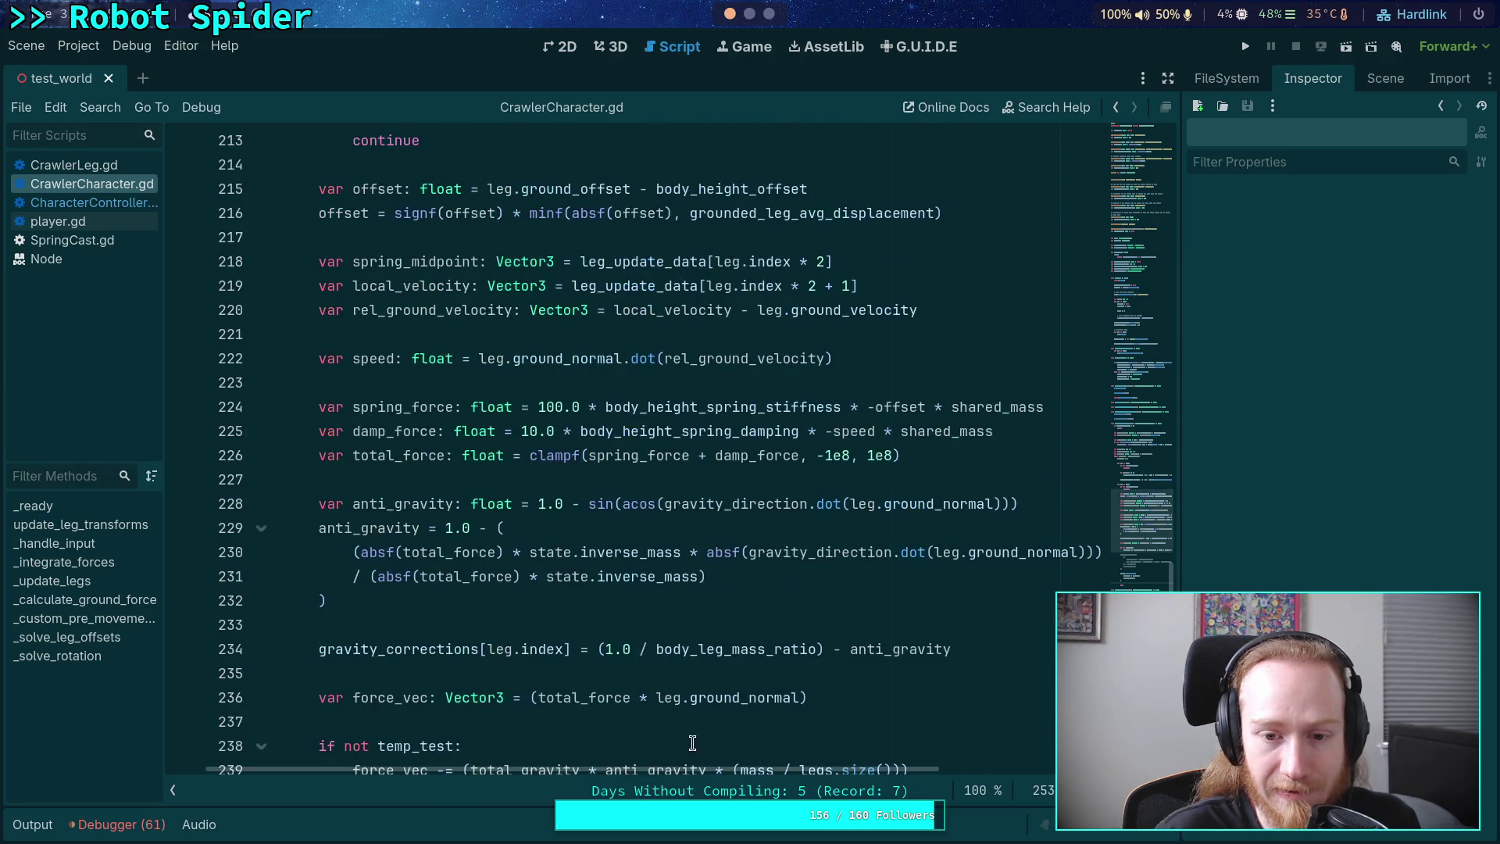
drag(1018, 504, 581, 500)
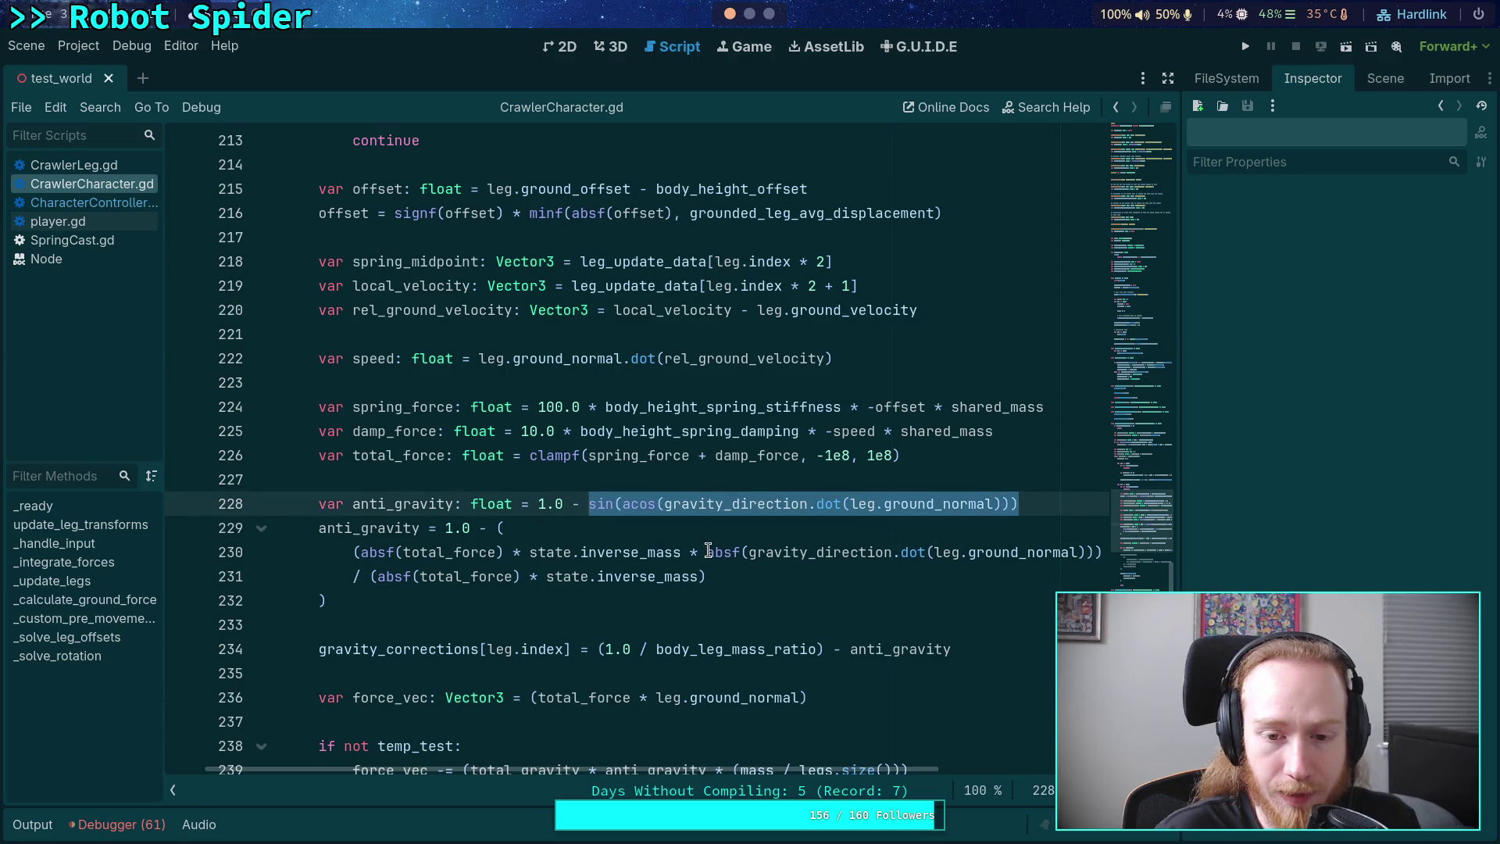
- Show the documentation tooltip for absf on line 230
mouse_move(708, 551)
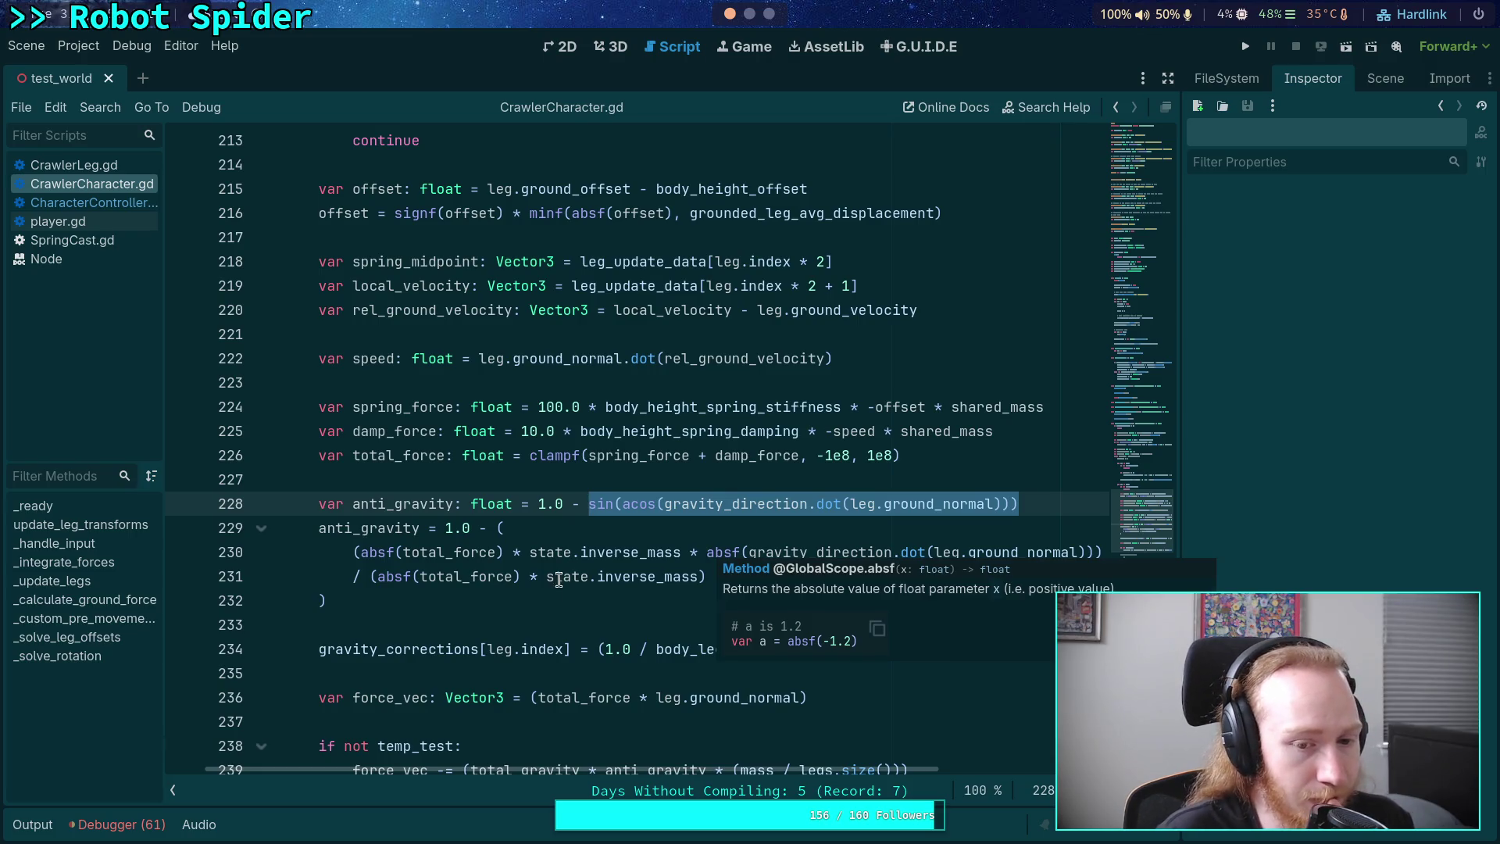
double_click(617, 552)
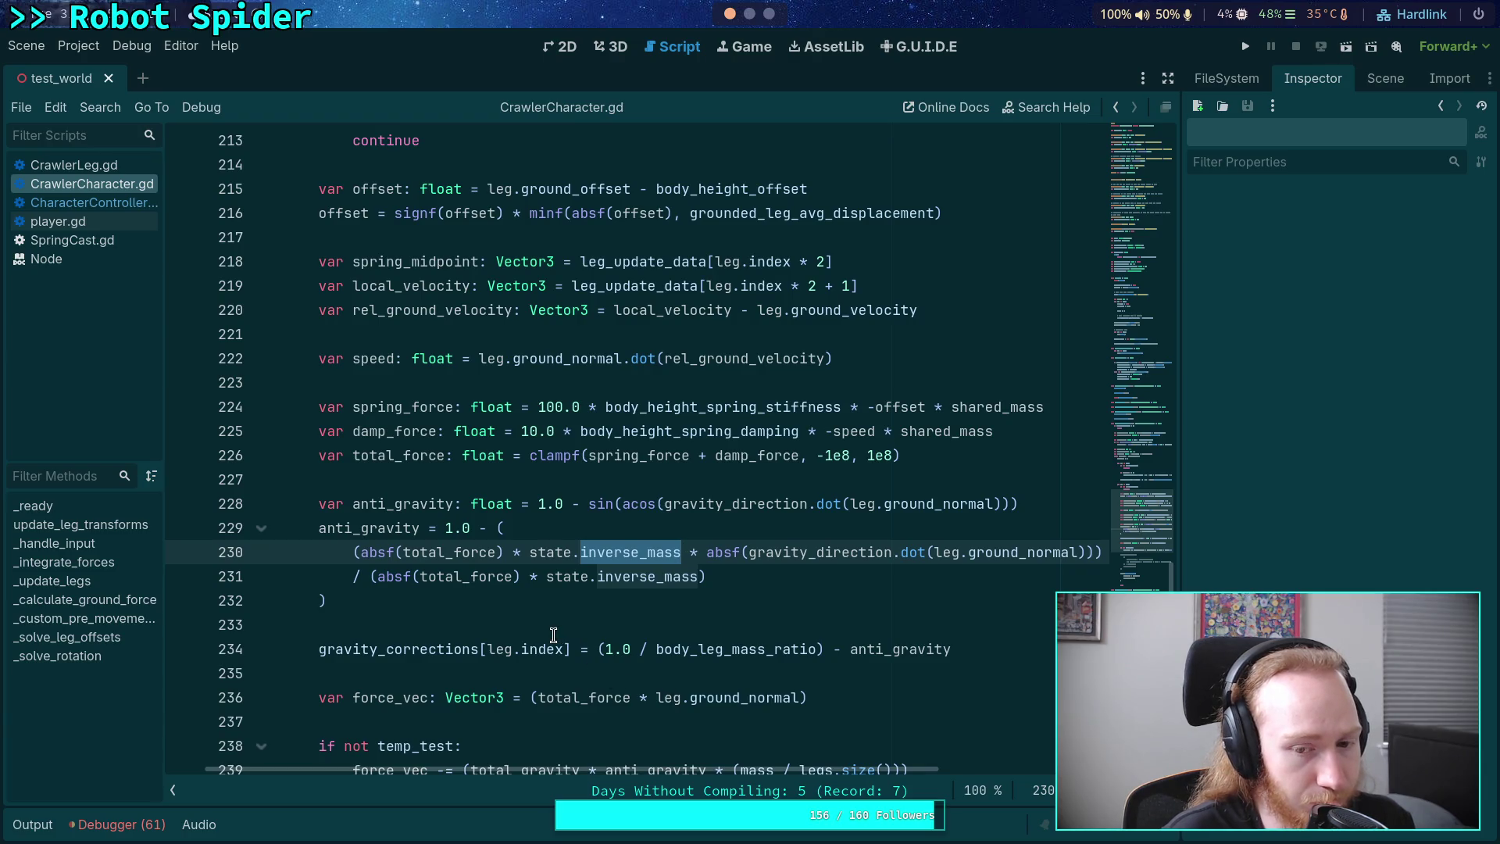
scroll(553, 635, up, 1)
scroll(553, 635, down, 1)
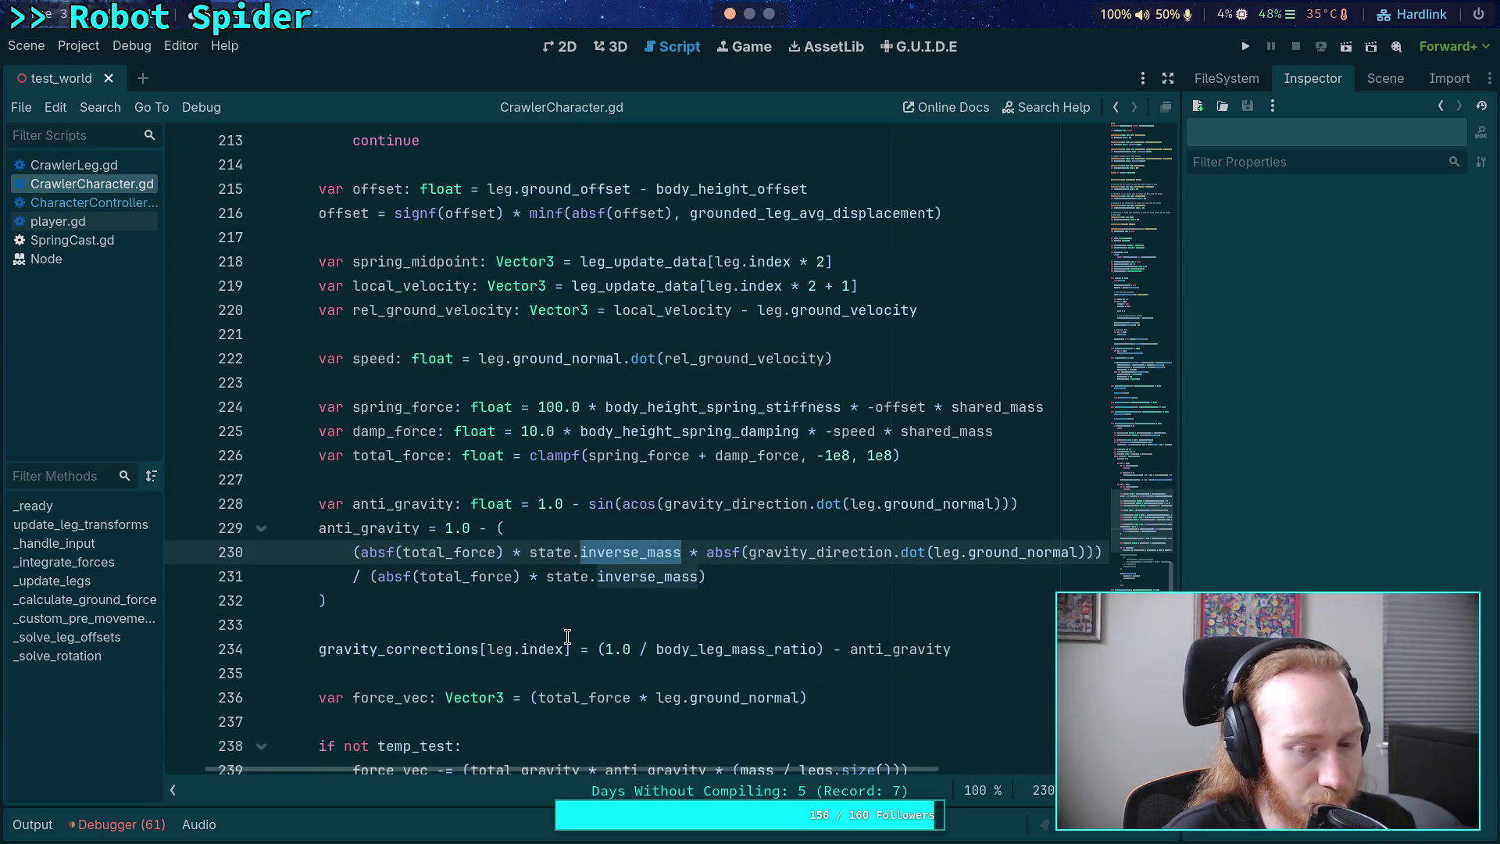
click(498, 623)
drag(701, 778, 779, 762)
click(415, 611)
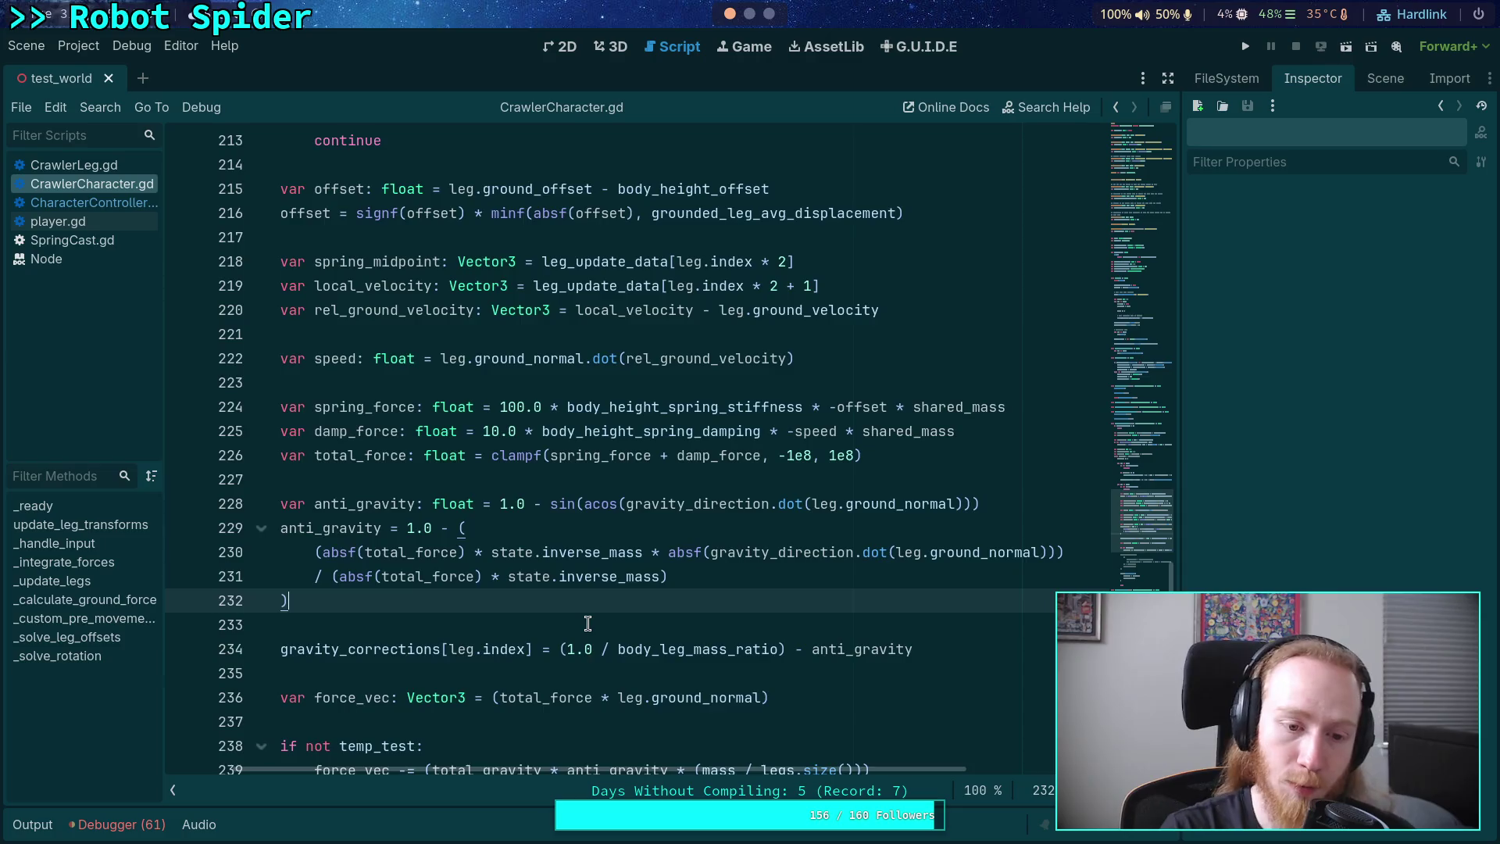
scroll(587, 623, down, 7)
scroll(560, 726, up, 1)
scroll(556, 770, left, 1)
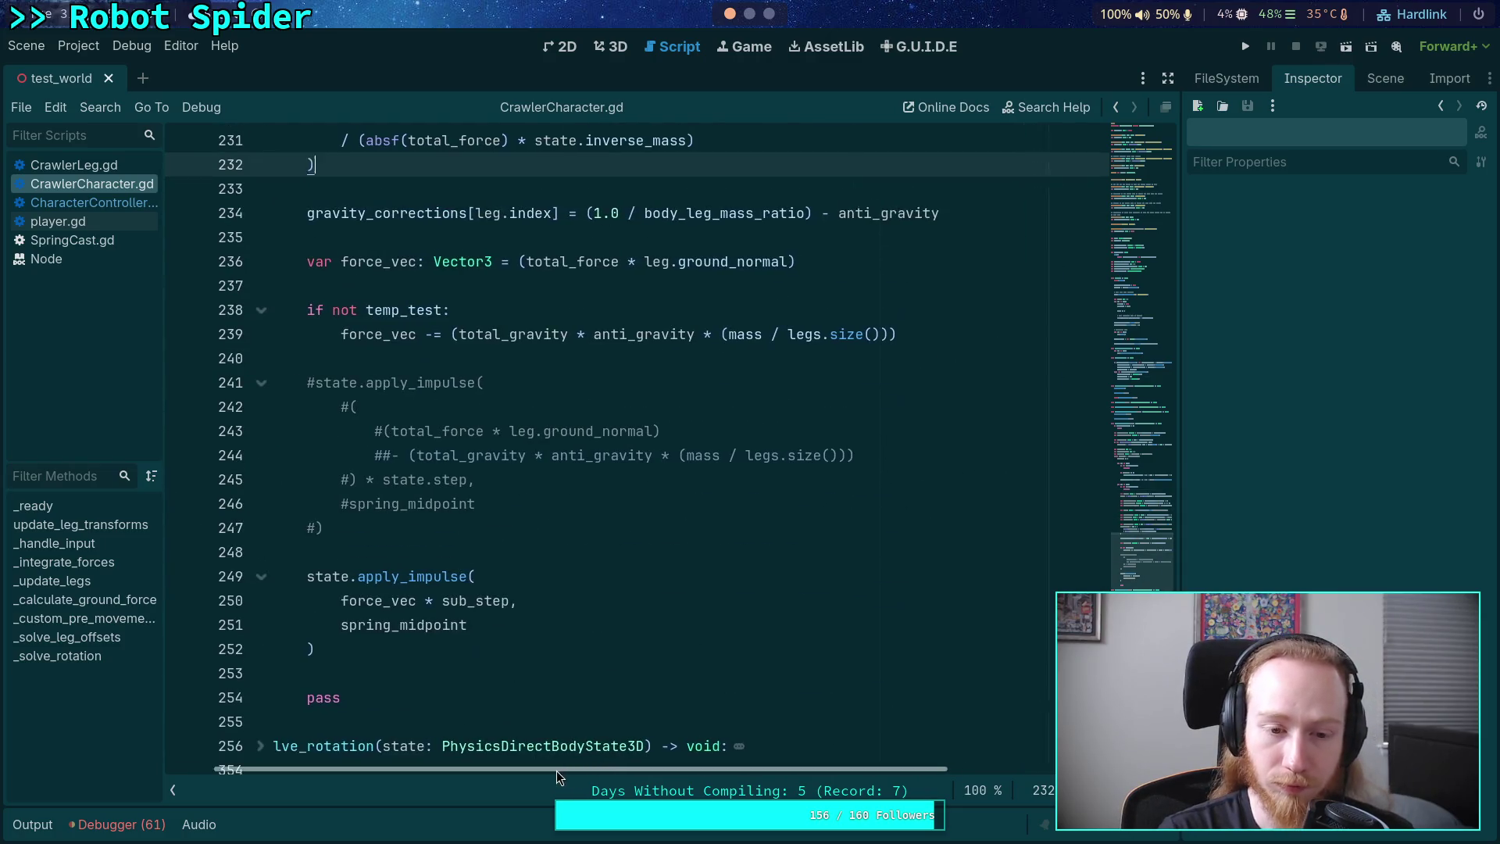
scroll(500, 703, up, 1)
click(484, 725)
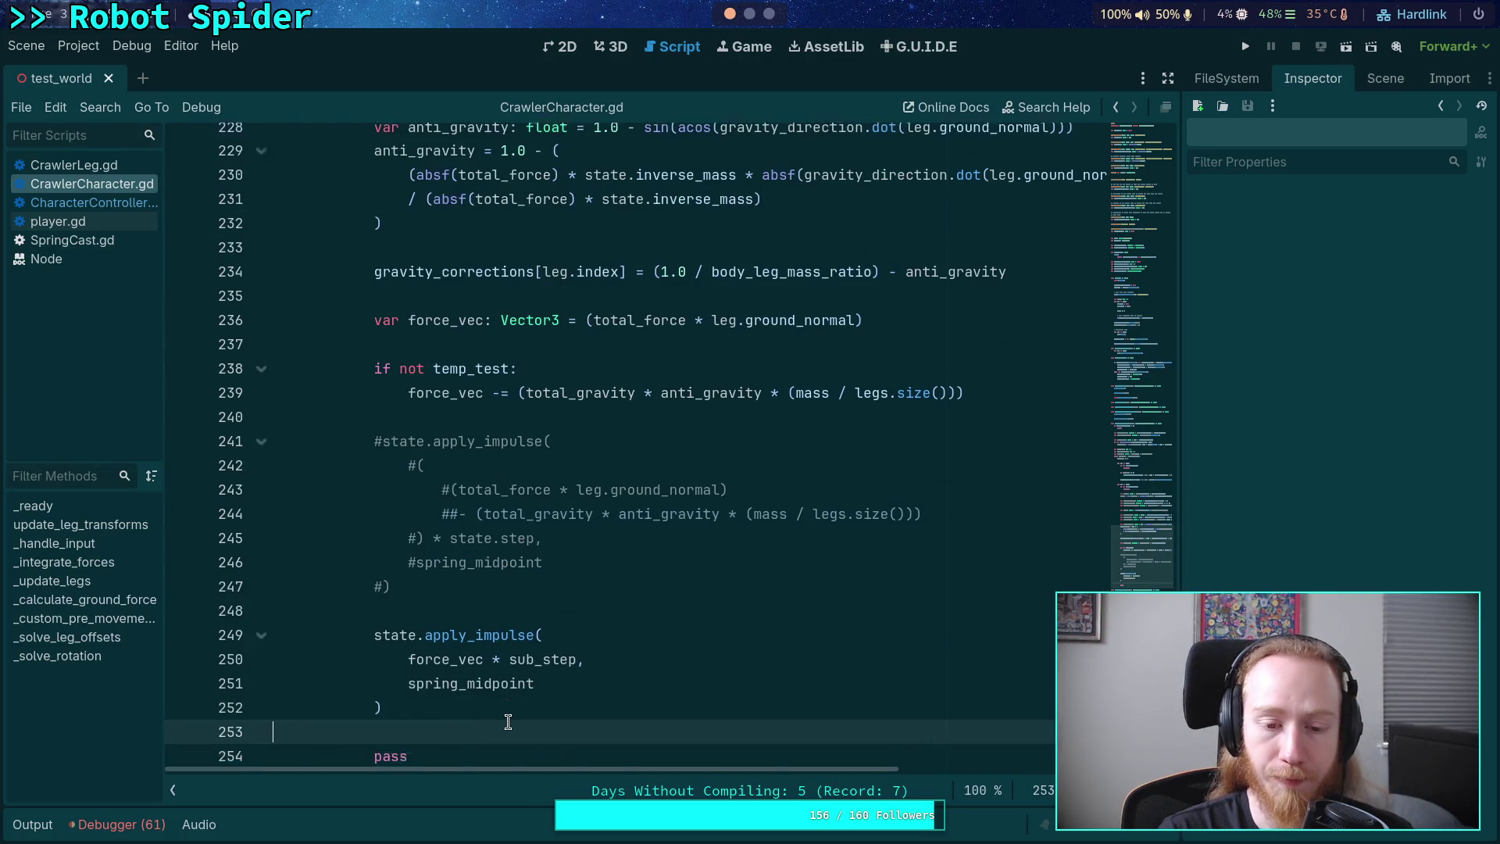
scroll(508, 722, down, 1)
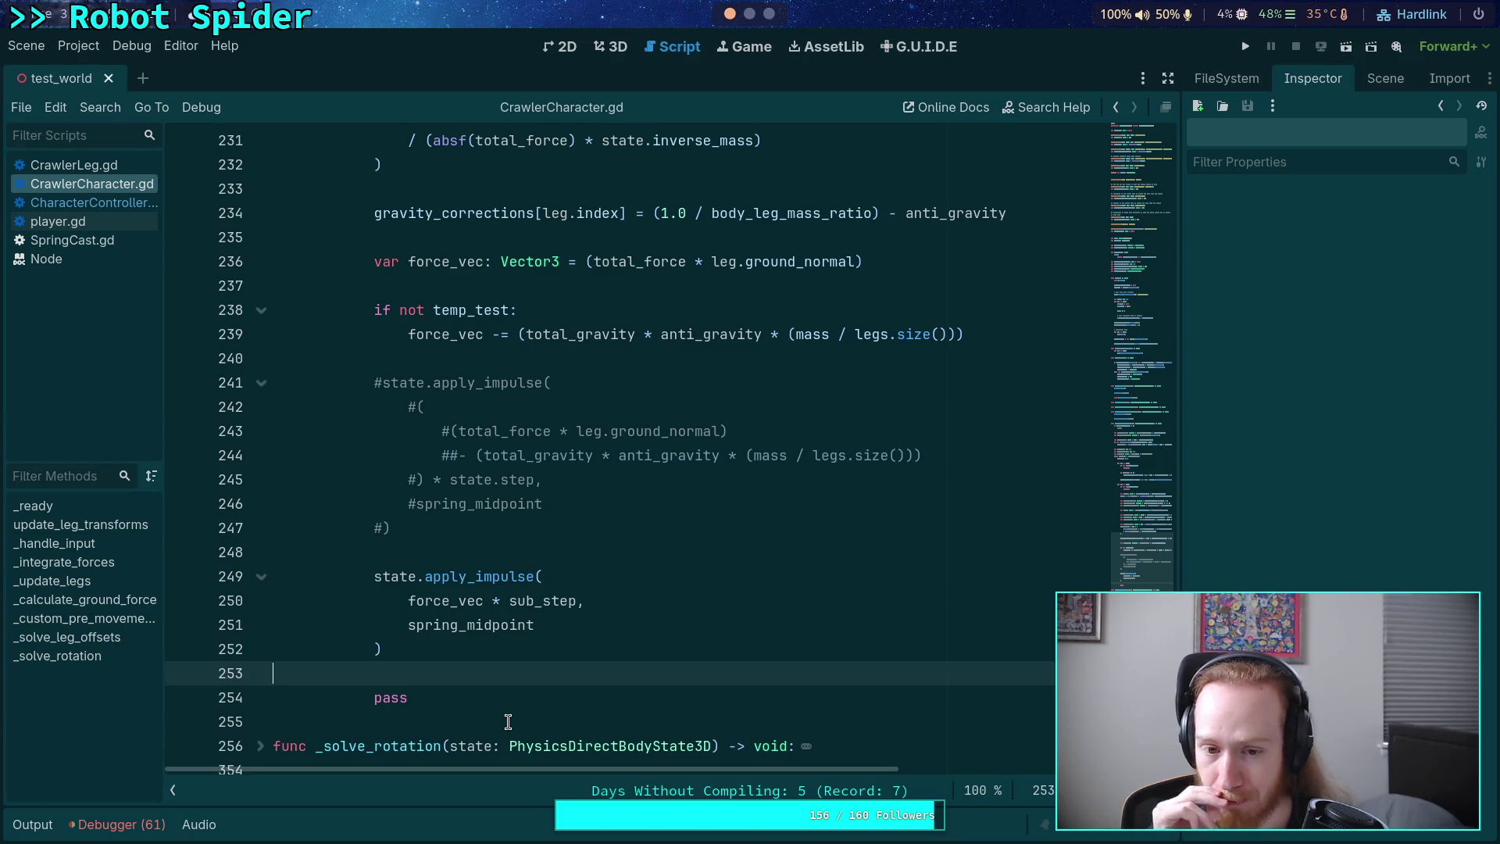
scroll(508, 721, up, 12)
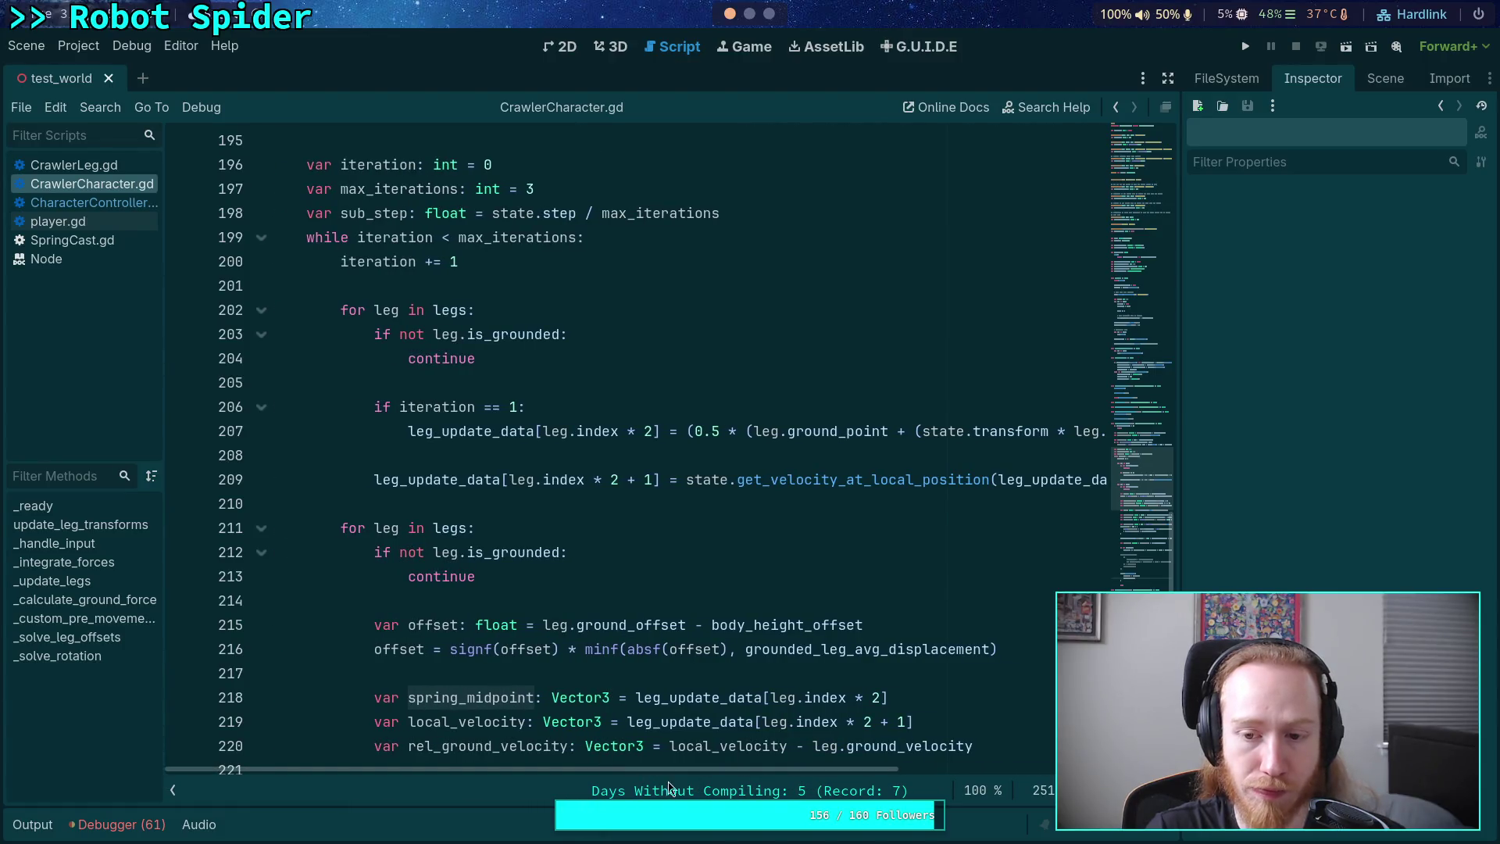
mouse_move(688, 772)
mouse_down()
mouse_move(955, 772)
mouse_move(612, 772)
mouse_up()
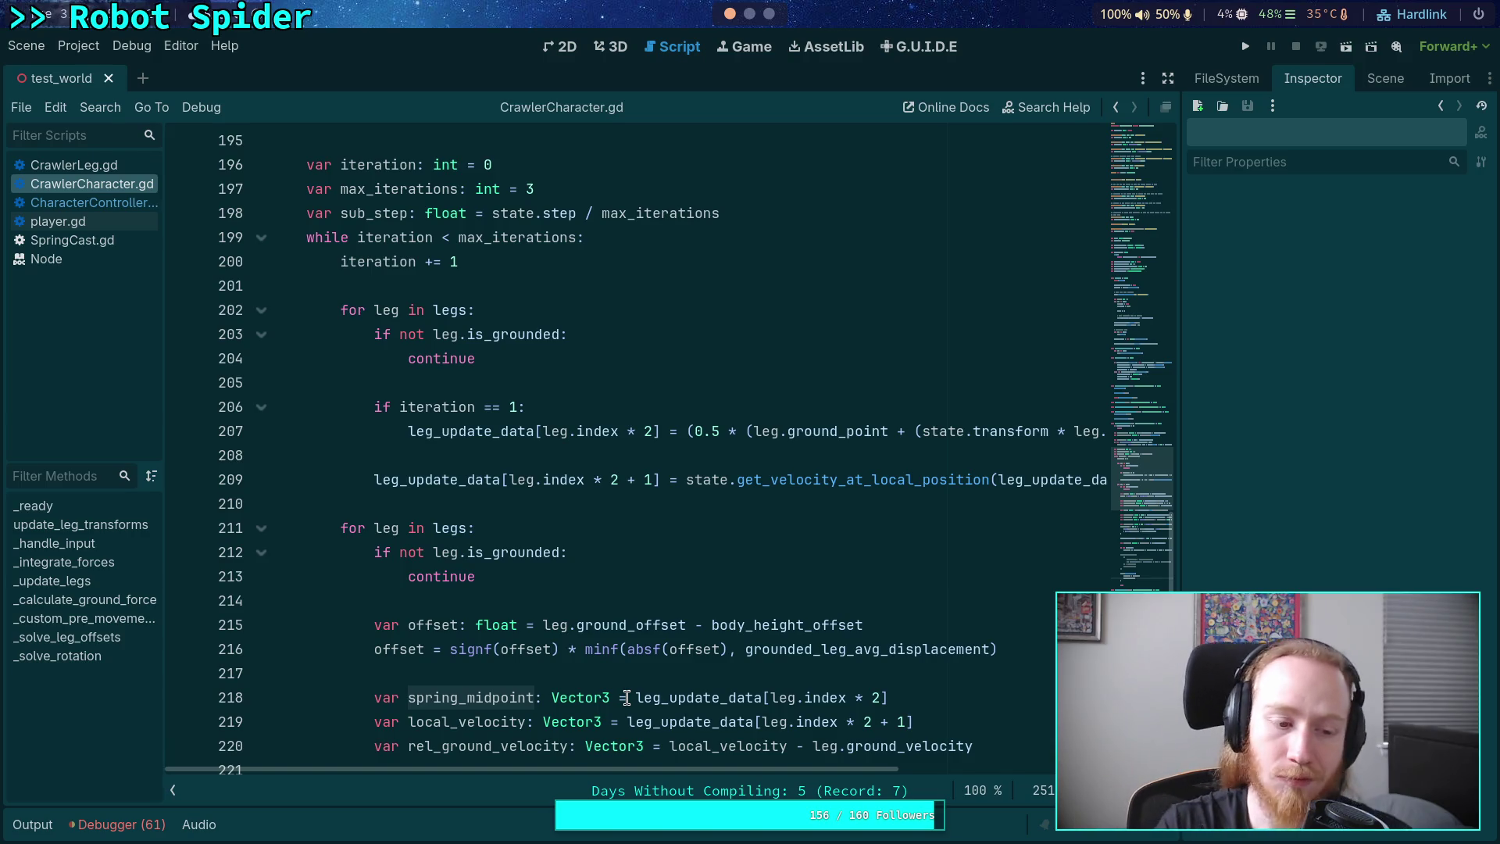
scroll(631, 556, down, 4)
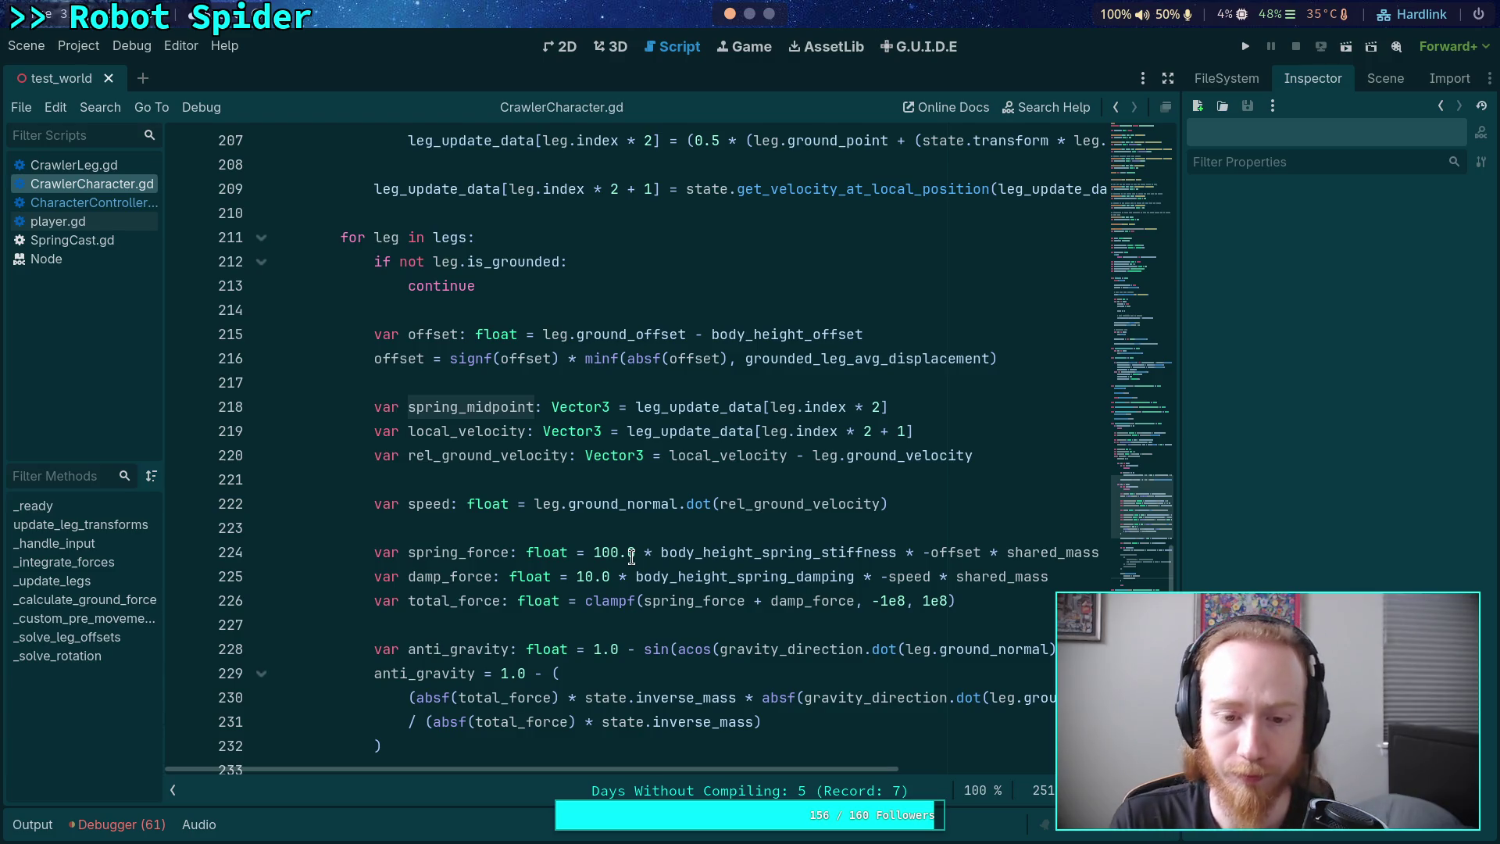
click(598, 480)
click(646, 525)
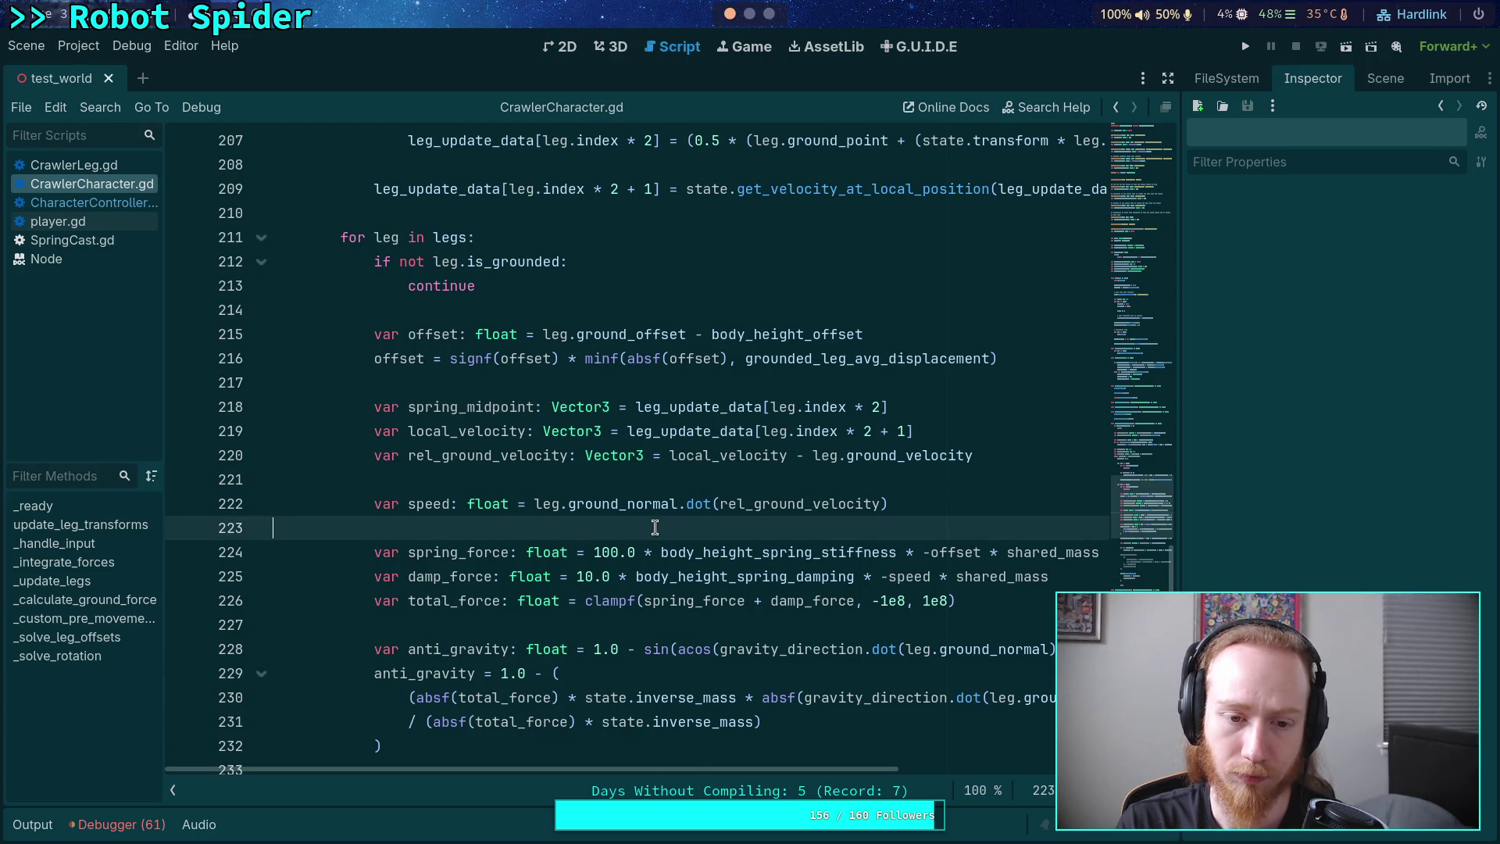
scroll(637, 500, down, 2)
click(639, 480)
scroll(648, 480, down, 1)
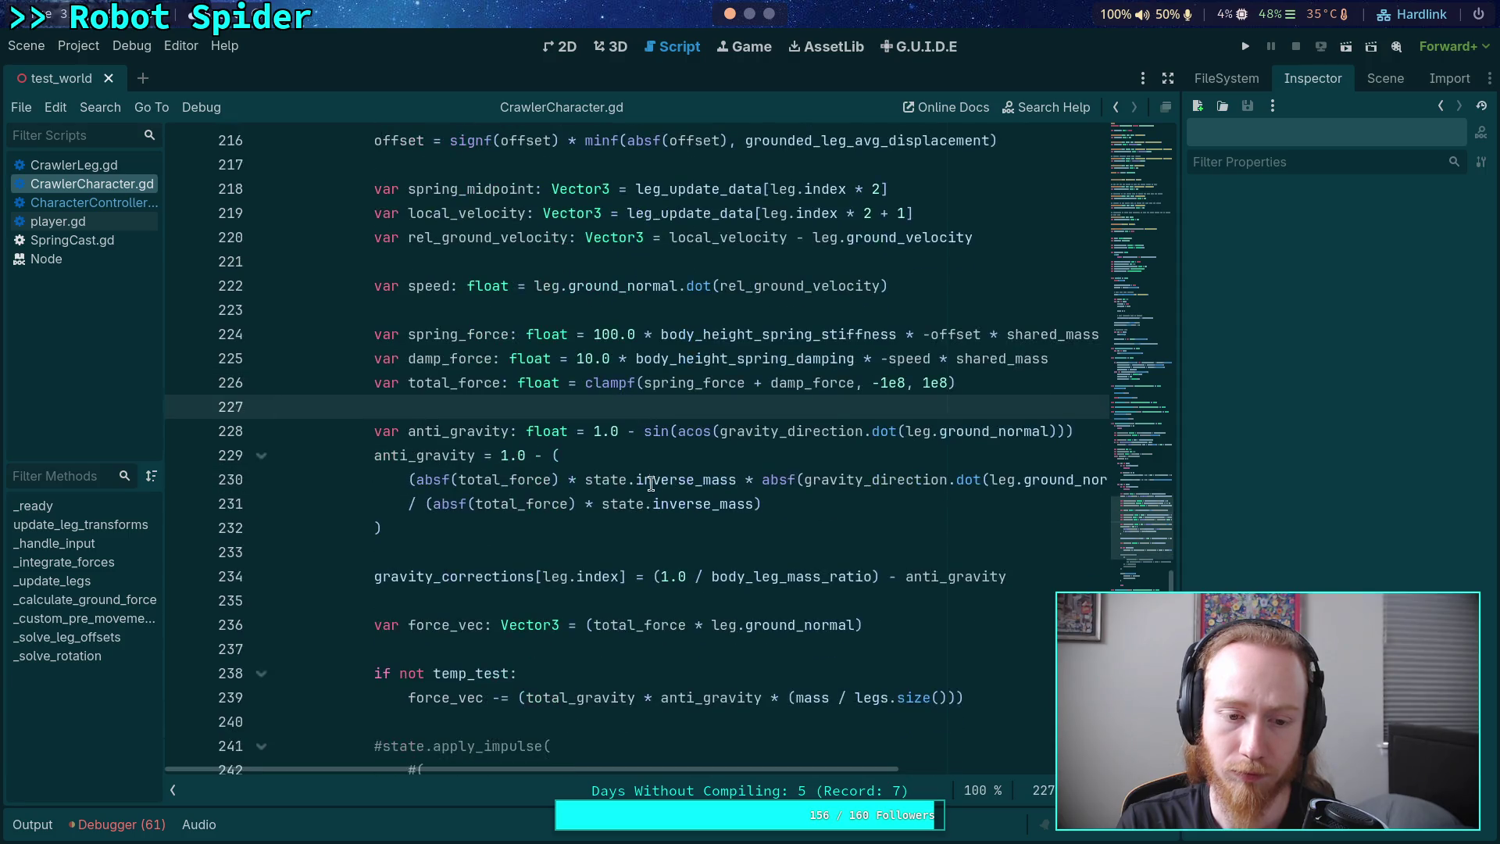
click(617, 549)
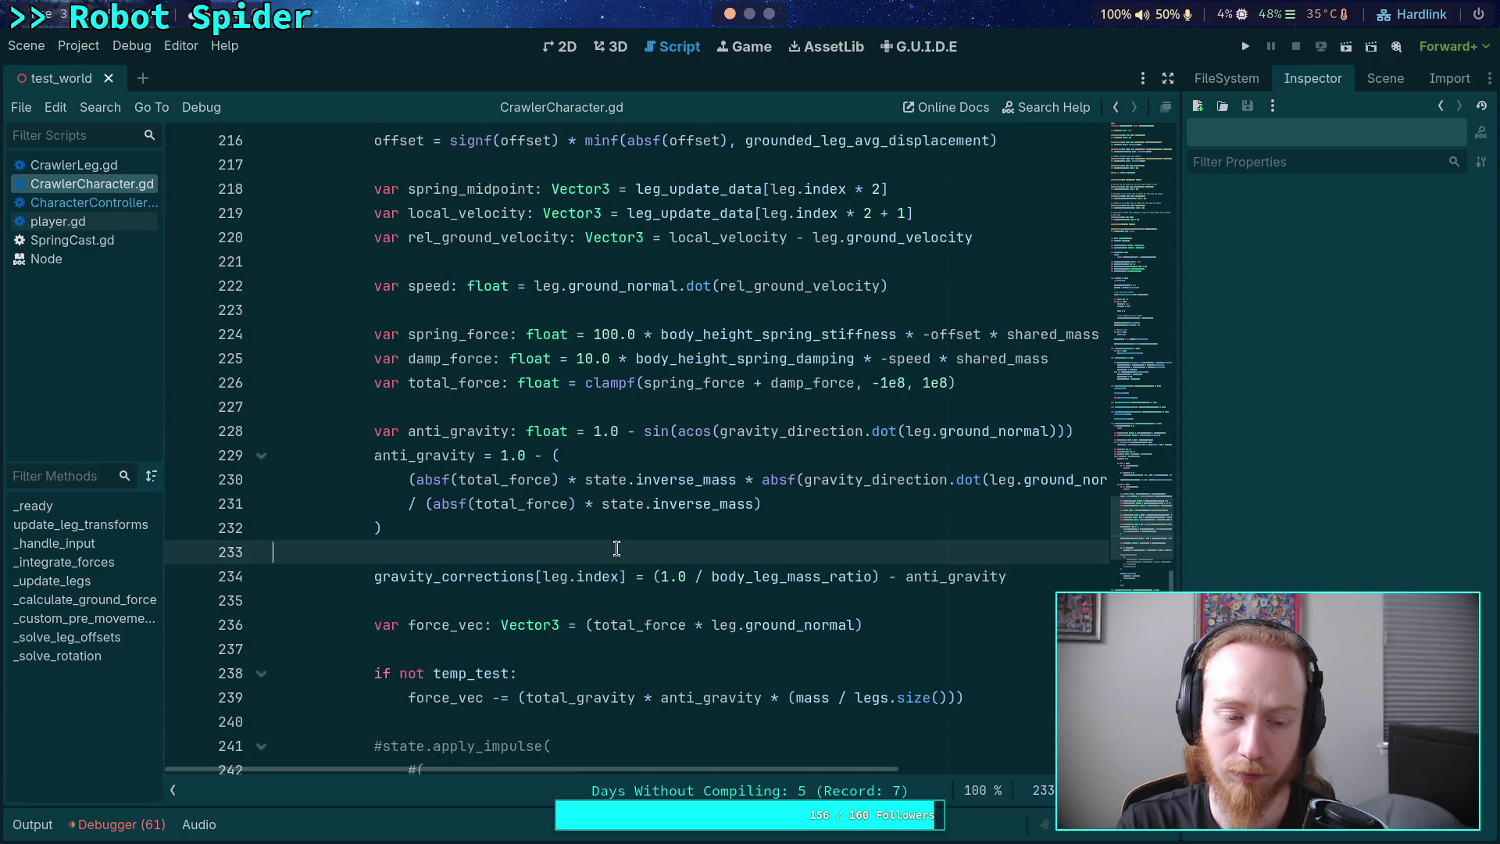
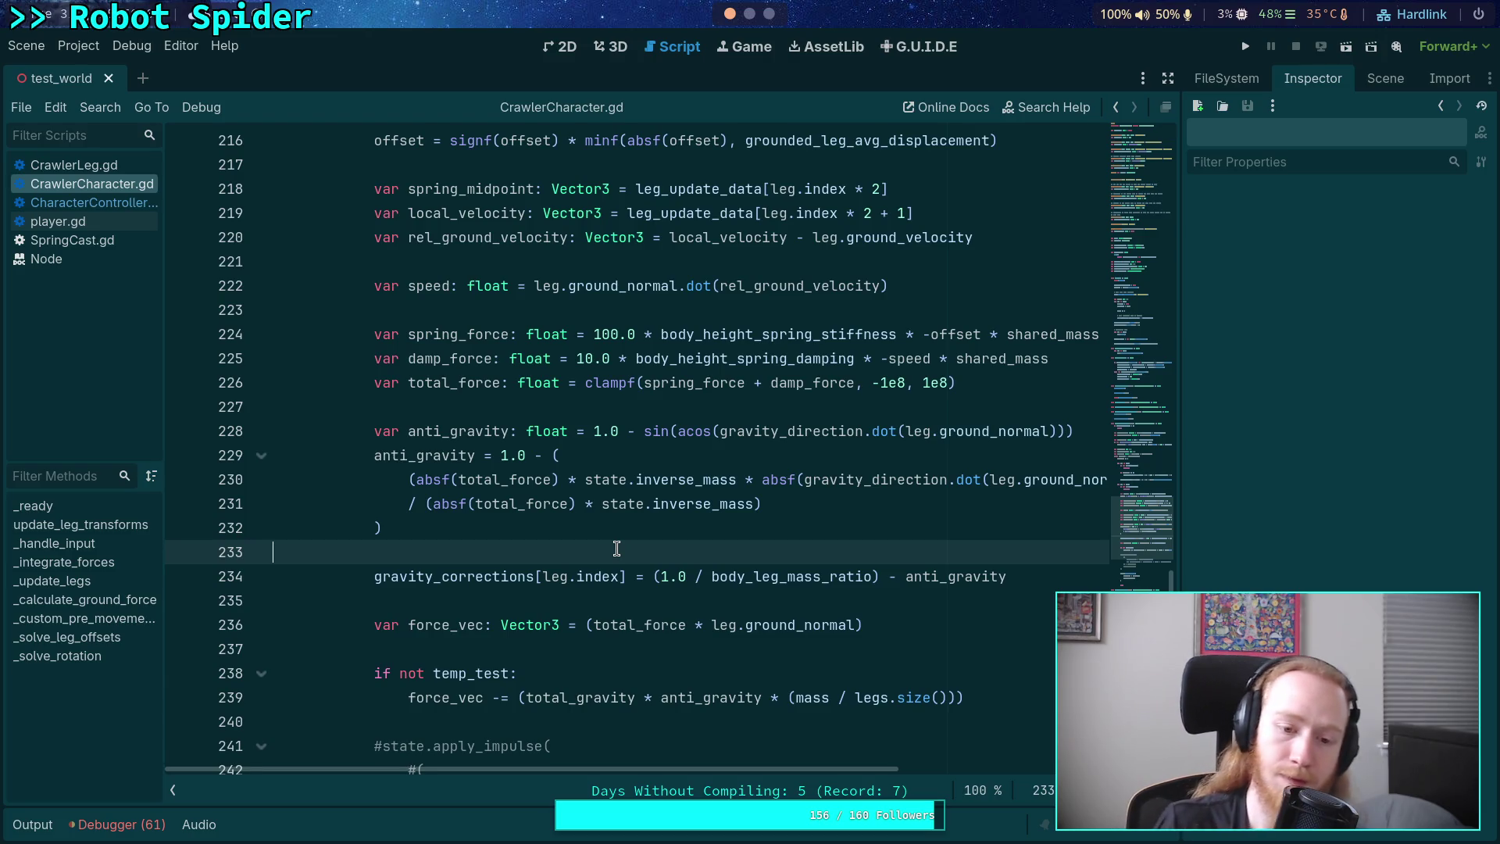
- Inspect the uses of anti_gravity, total_gravity and Vector3 around lines 236–239
double_click(663, 696)
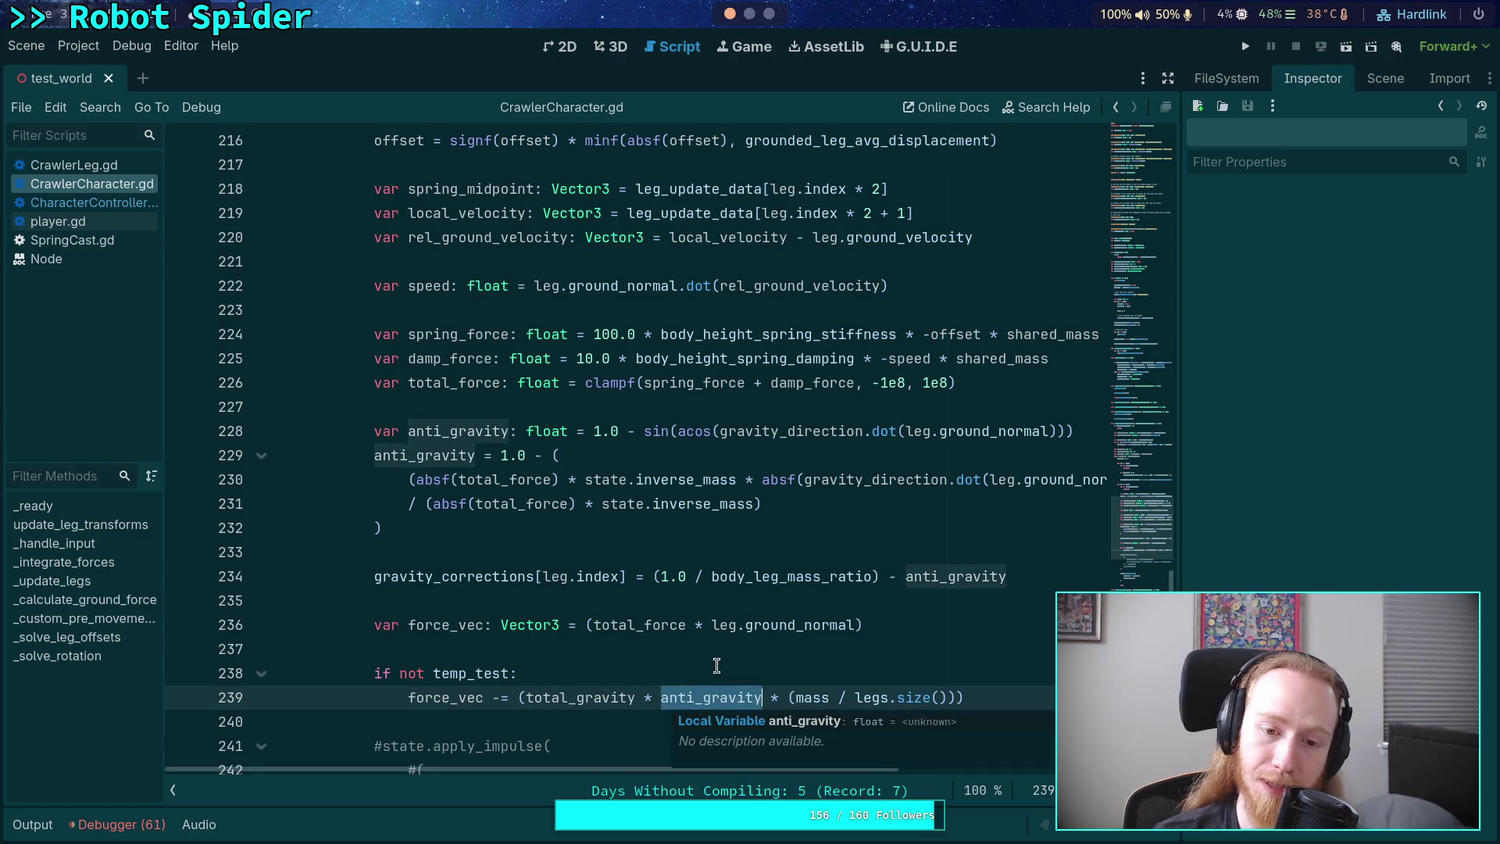
drag(663, 692, 791, 692)
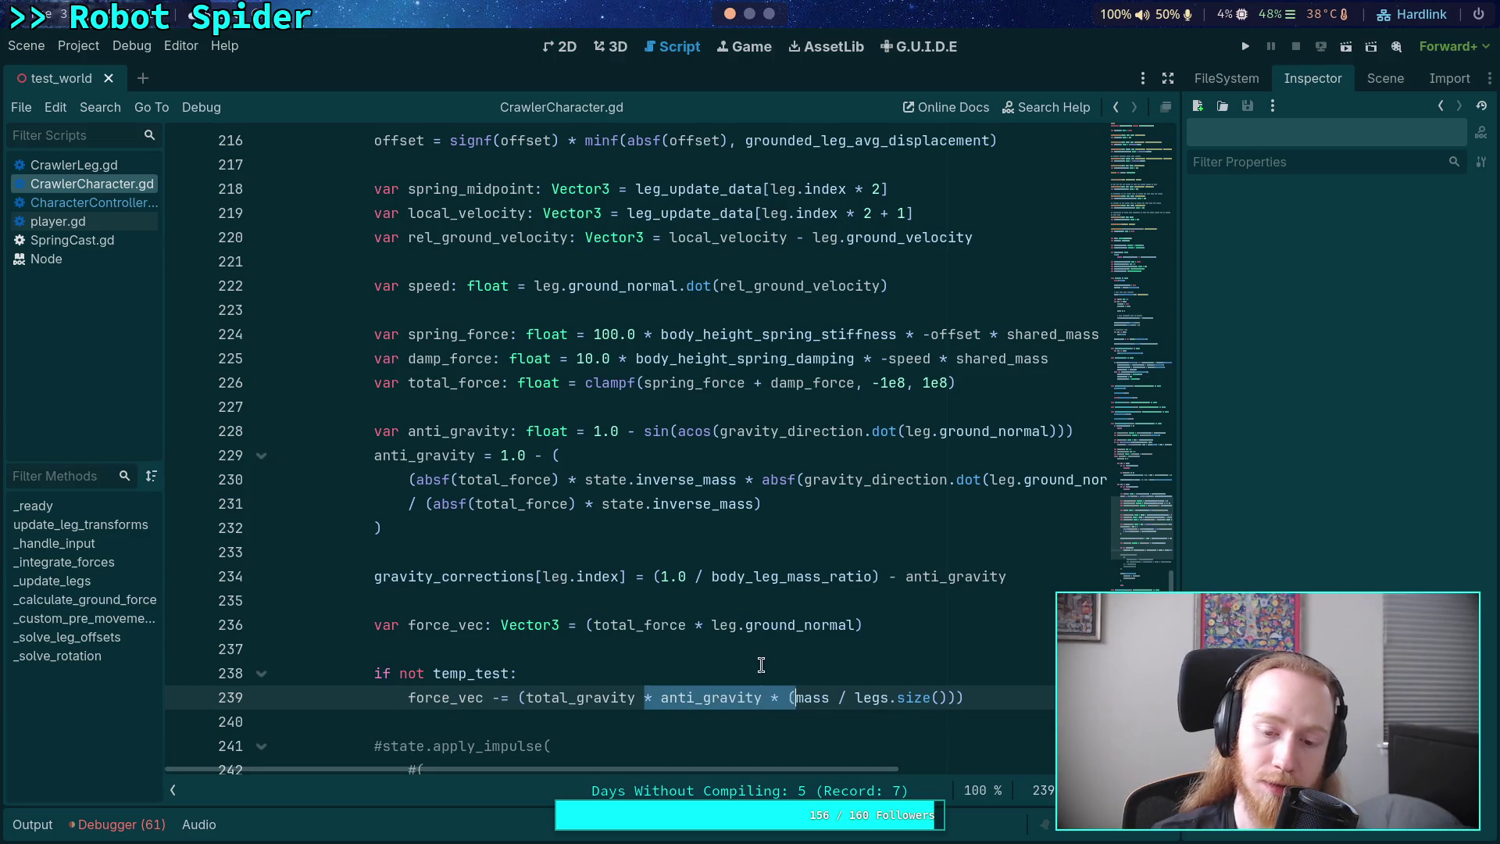
click(709, 692)
double_click(709, 692)
click(547, 677)
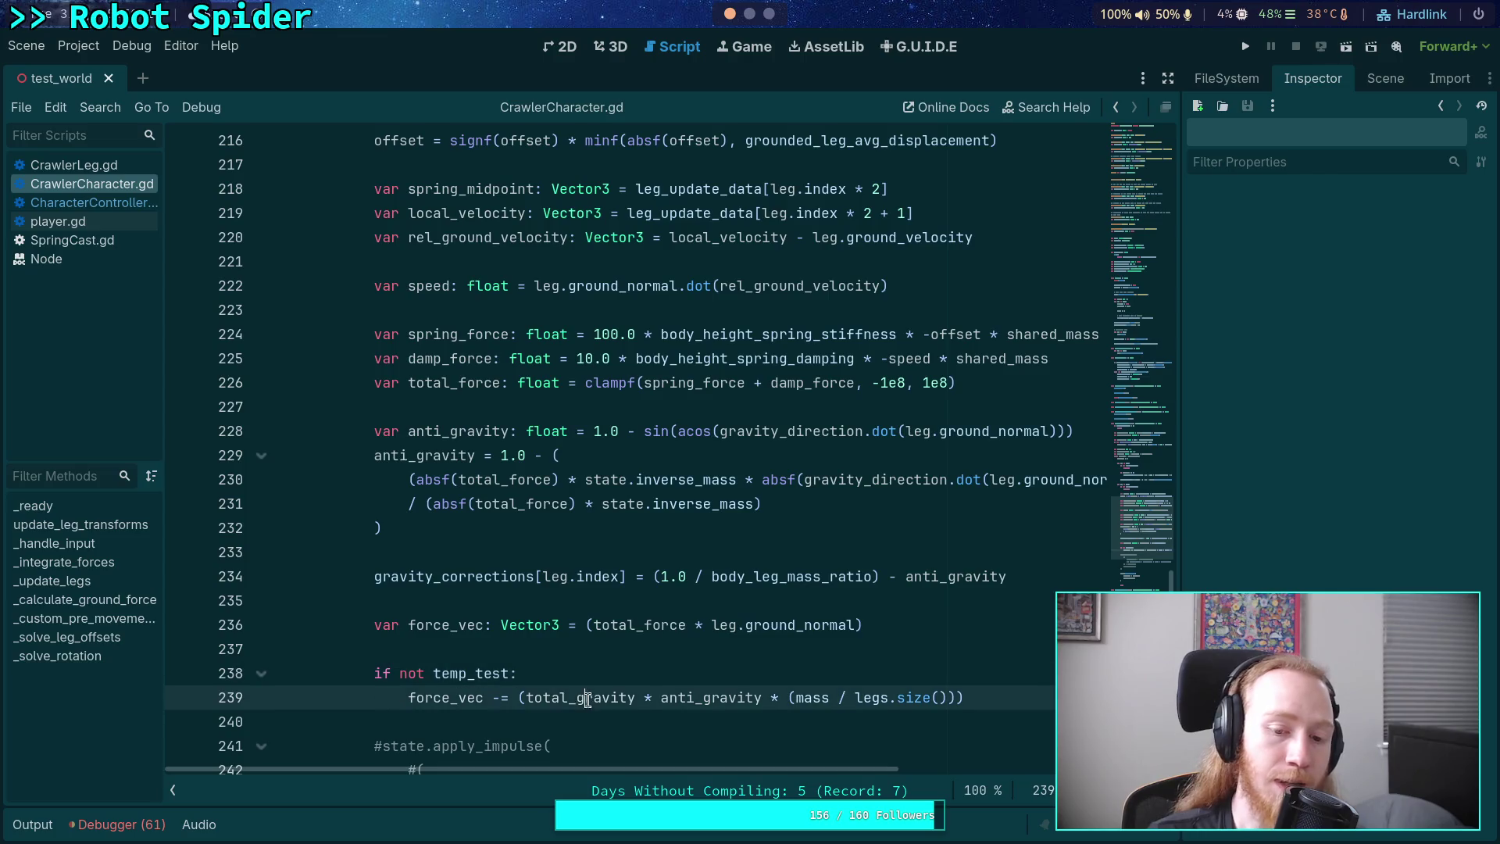
double_click(579, 696)
mouse_move(720, 689)
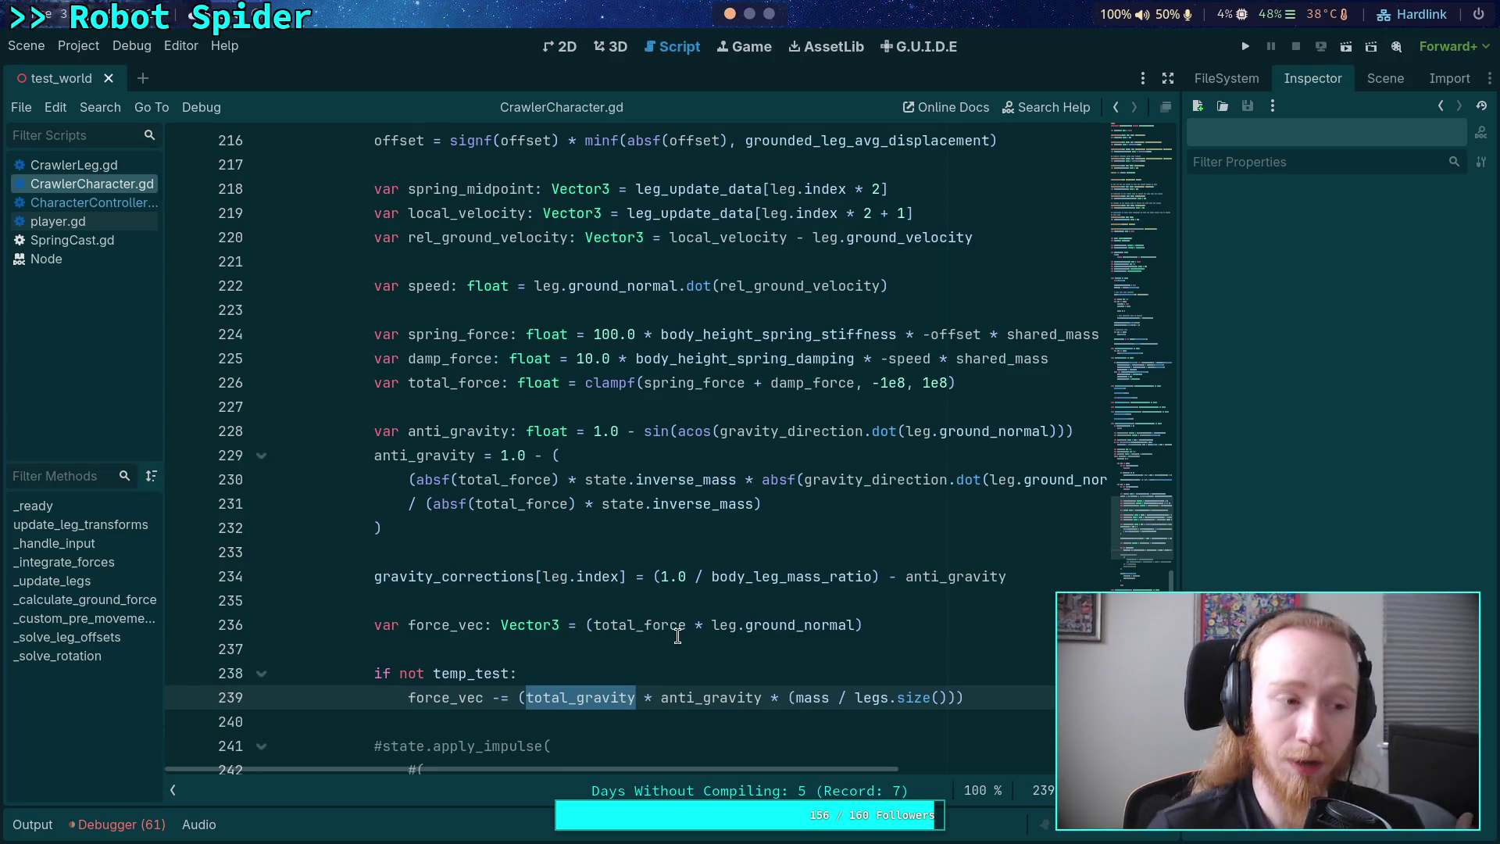
mouse_move(676, 630)
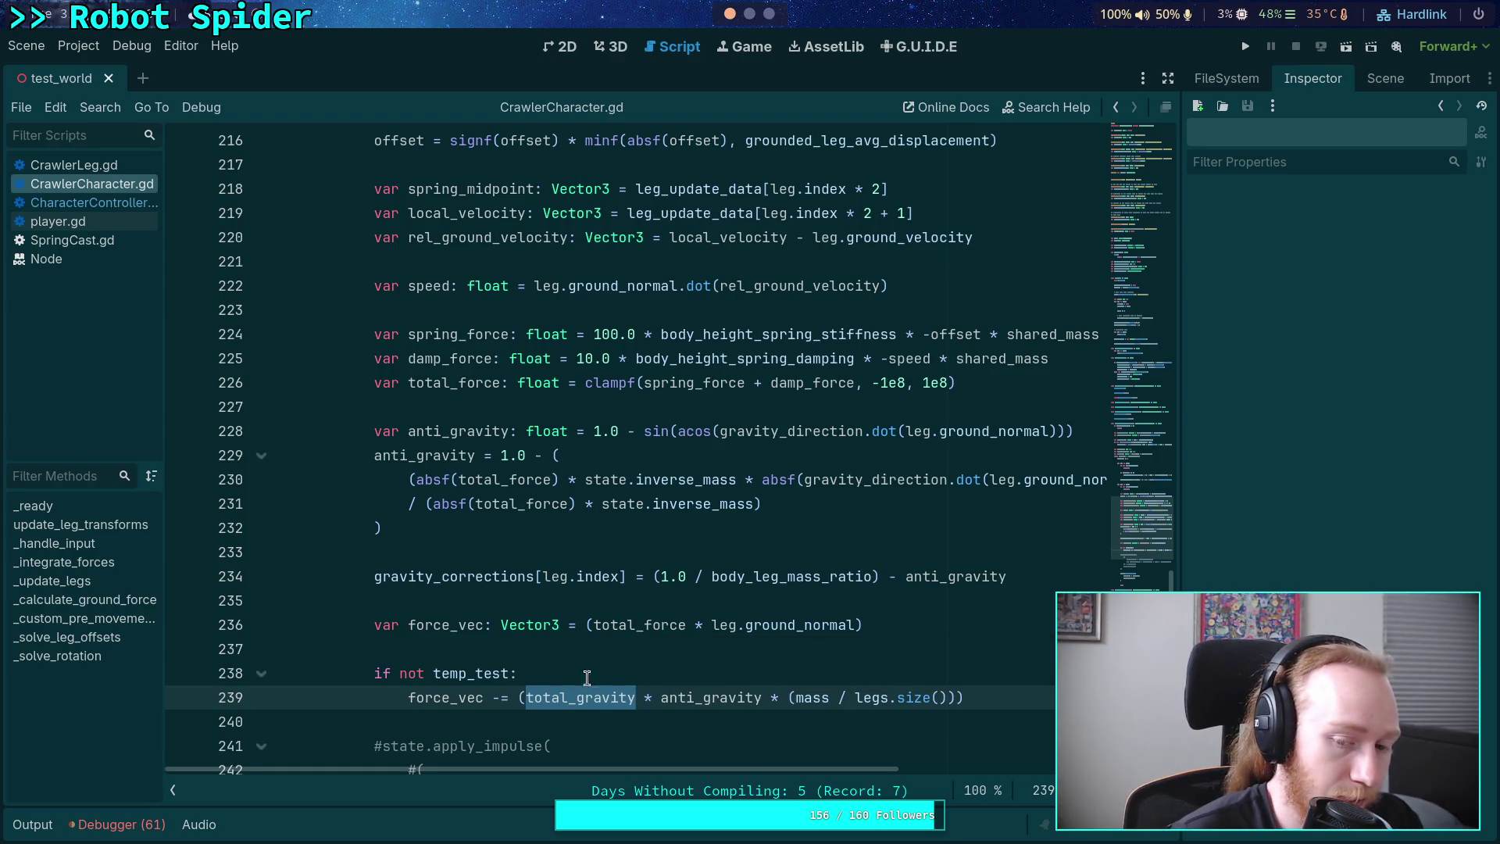
double_click(508, 625)
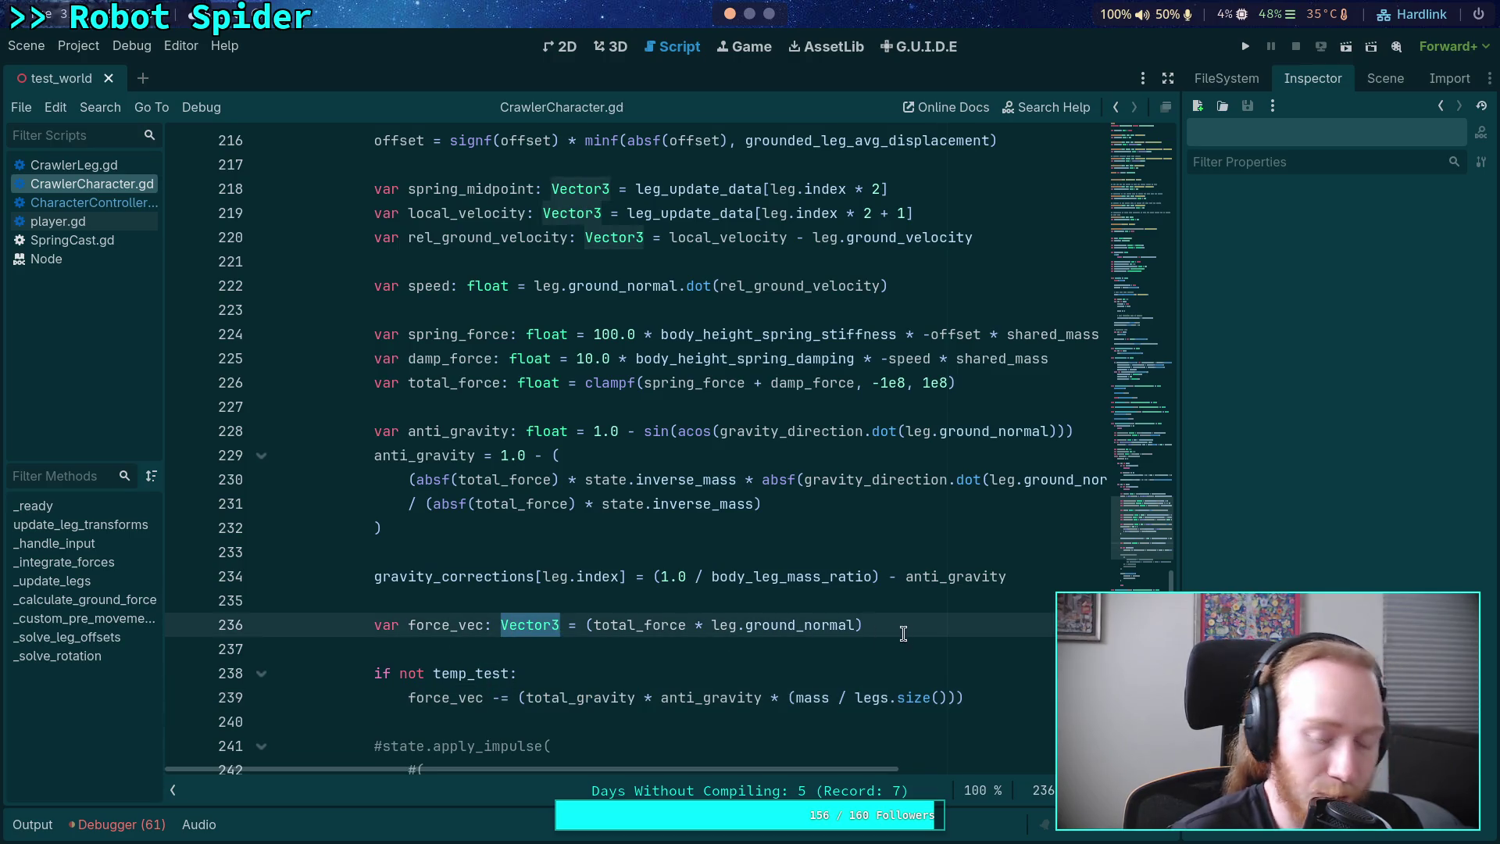
click(929, 625)
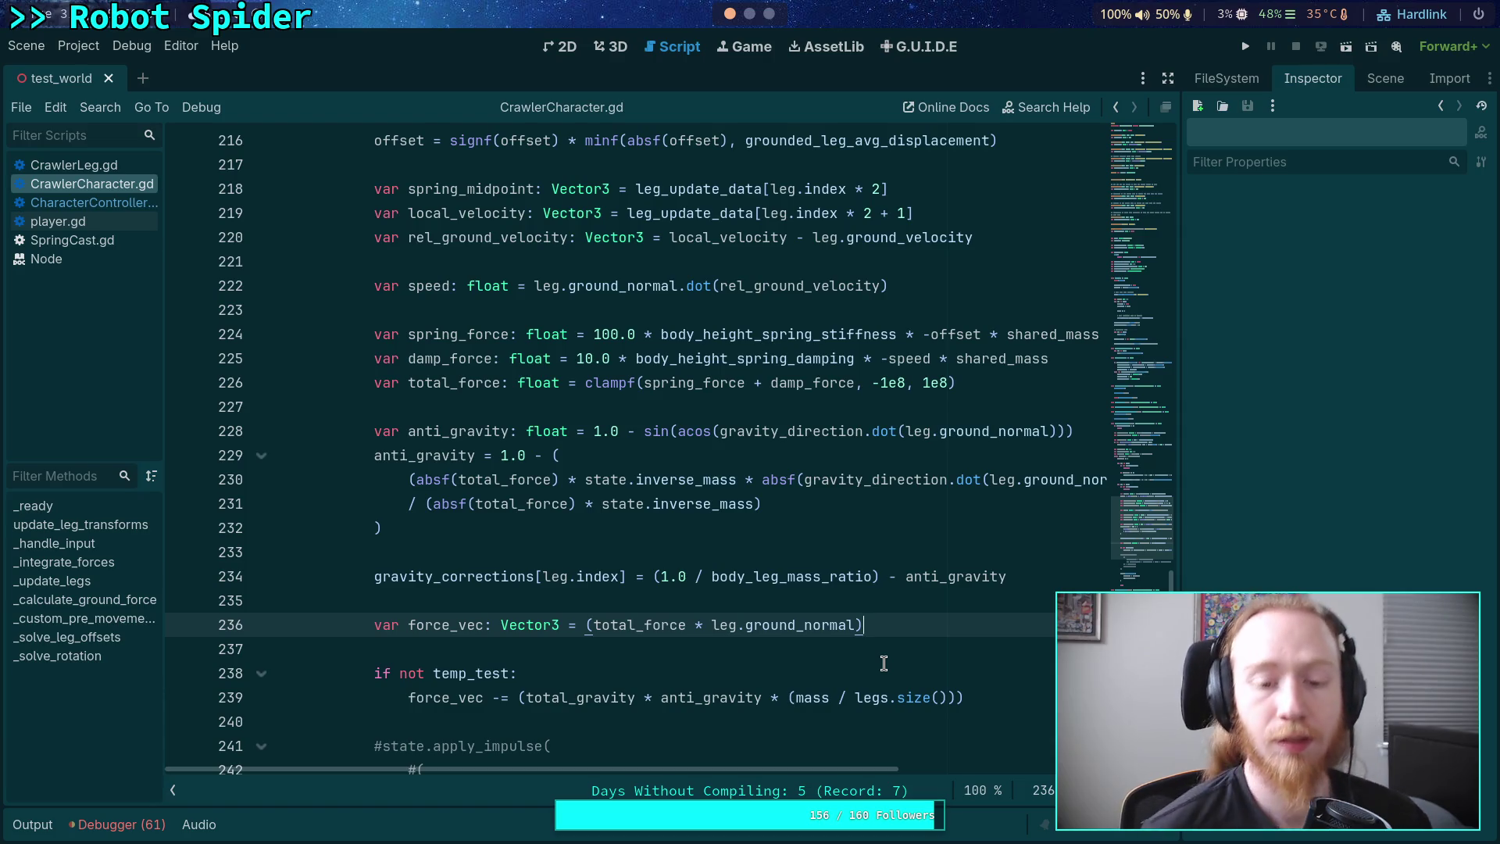
scroll(884, 663, down, 2)
- Replace line 239's force_vec statement with 'var gravity_diff: Vector3 = total_gravity * shared_mass'
drag(969, 552, 407, 555)
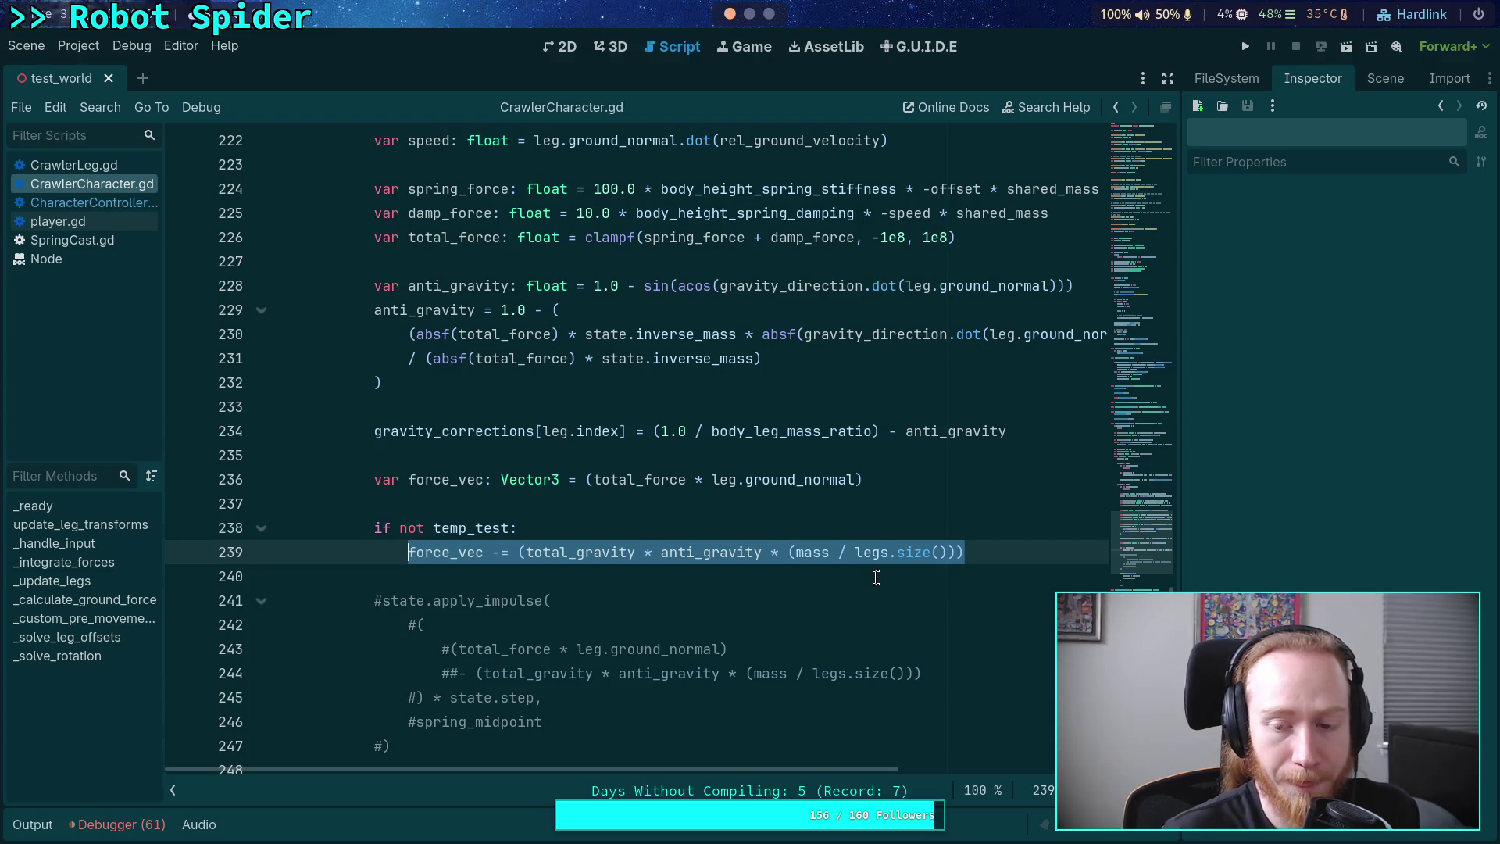
click(966, 553)
drag(966, 552, 408, 550)
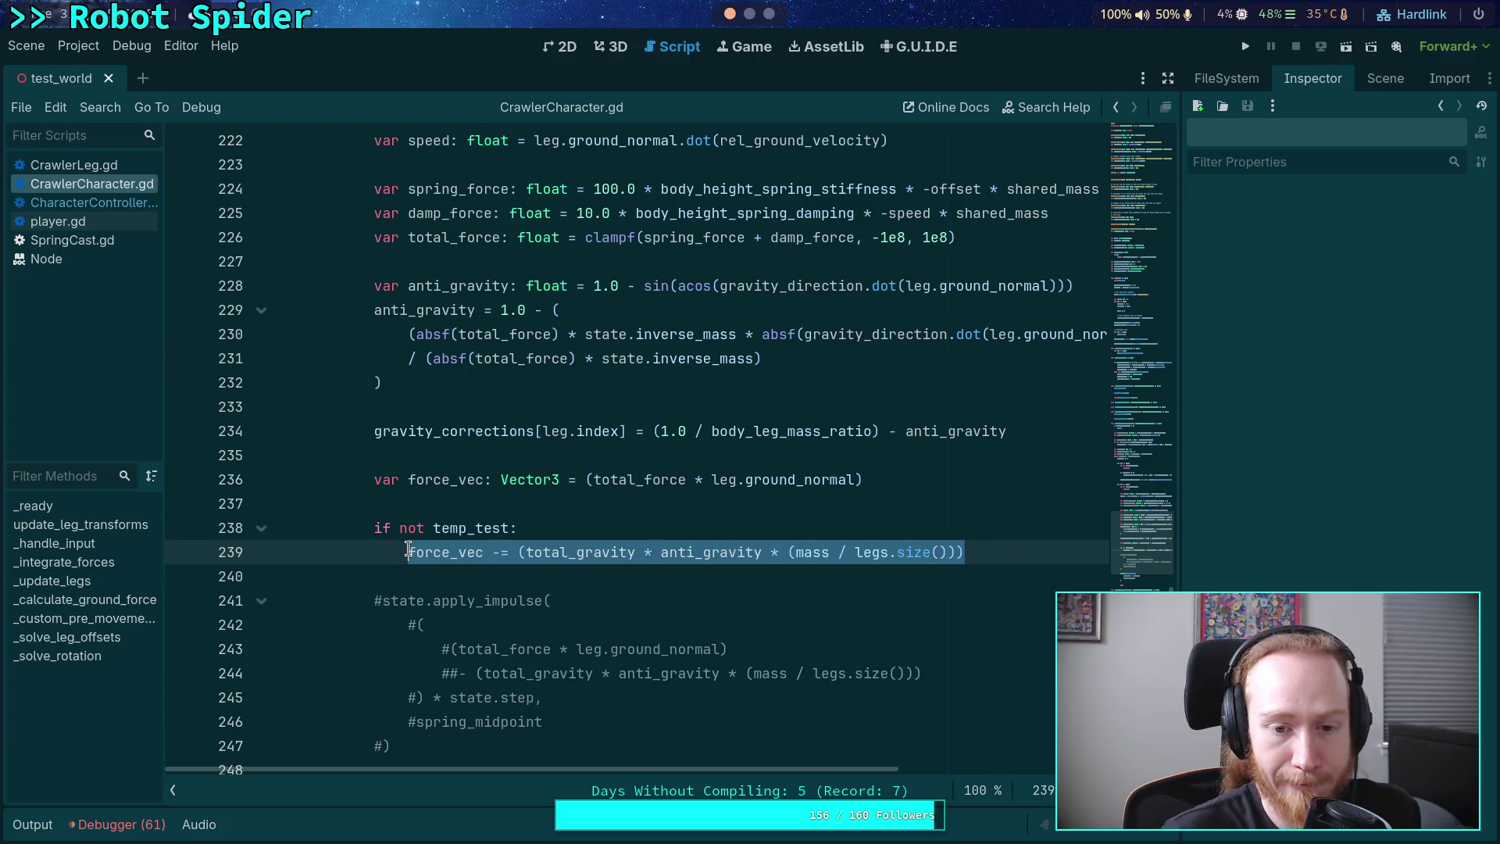
mouse_move(668, 549)
key(BackSpace)
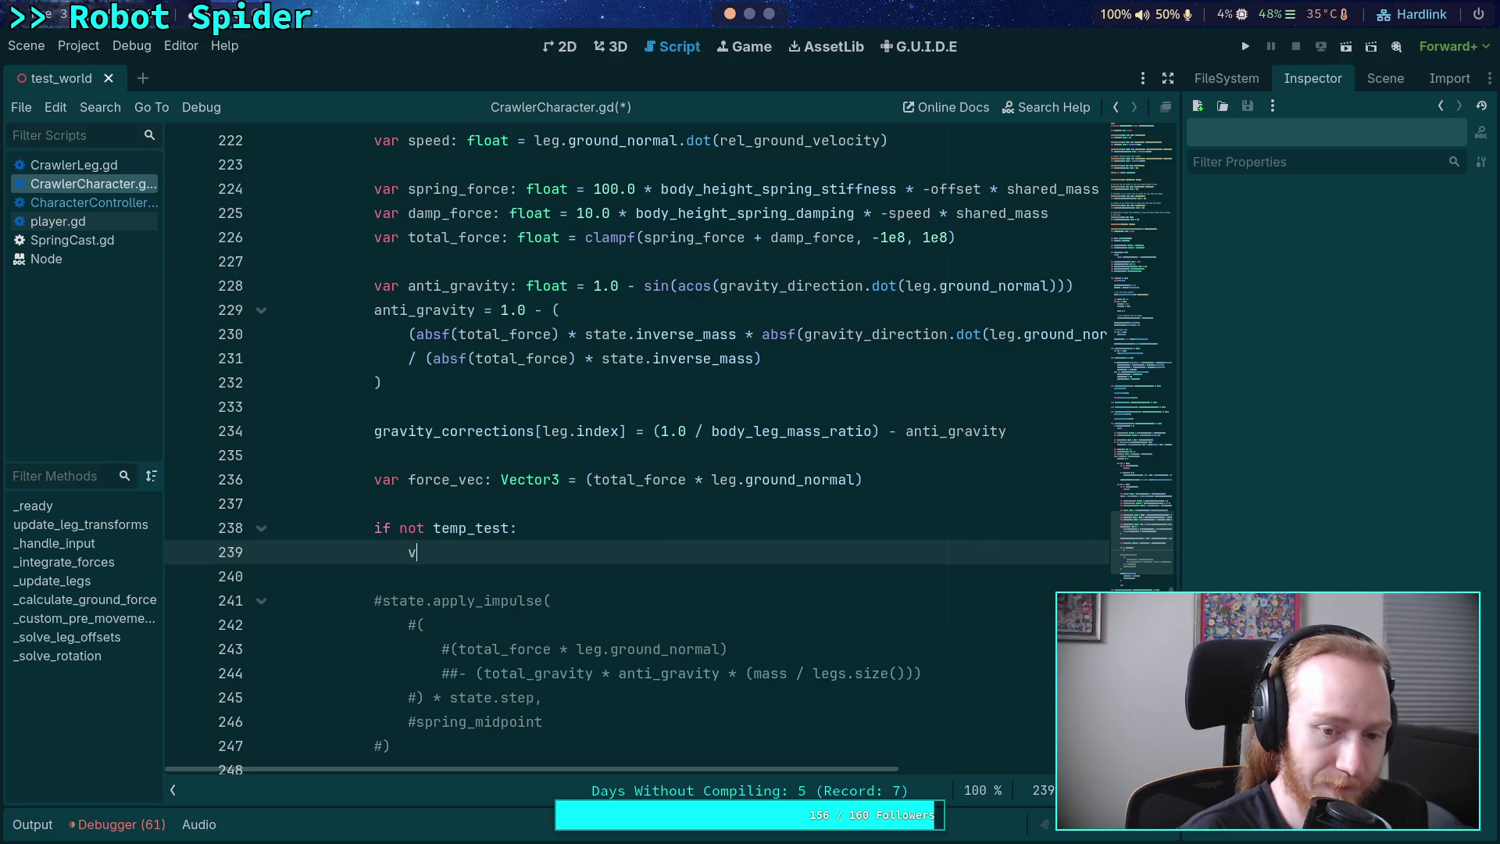
text(var gravity_diff)
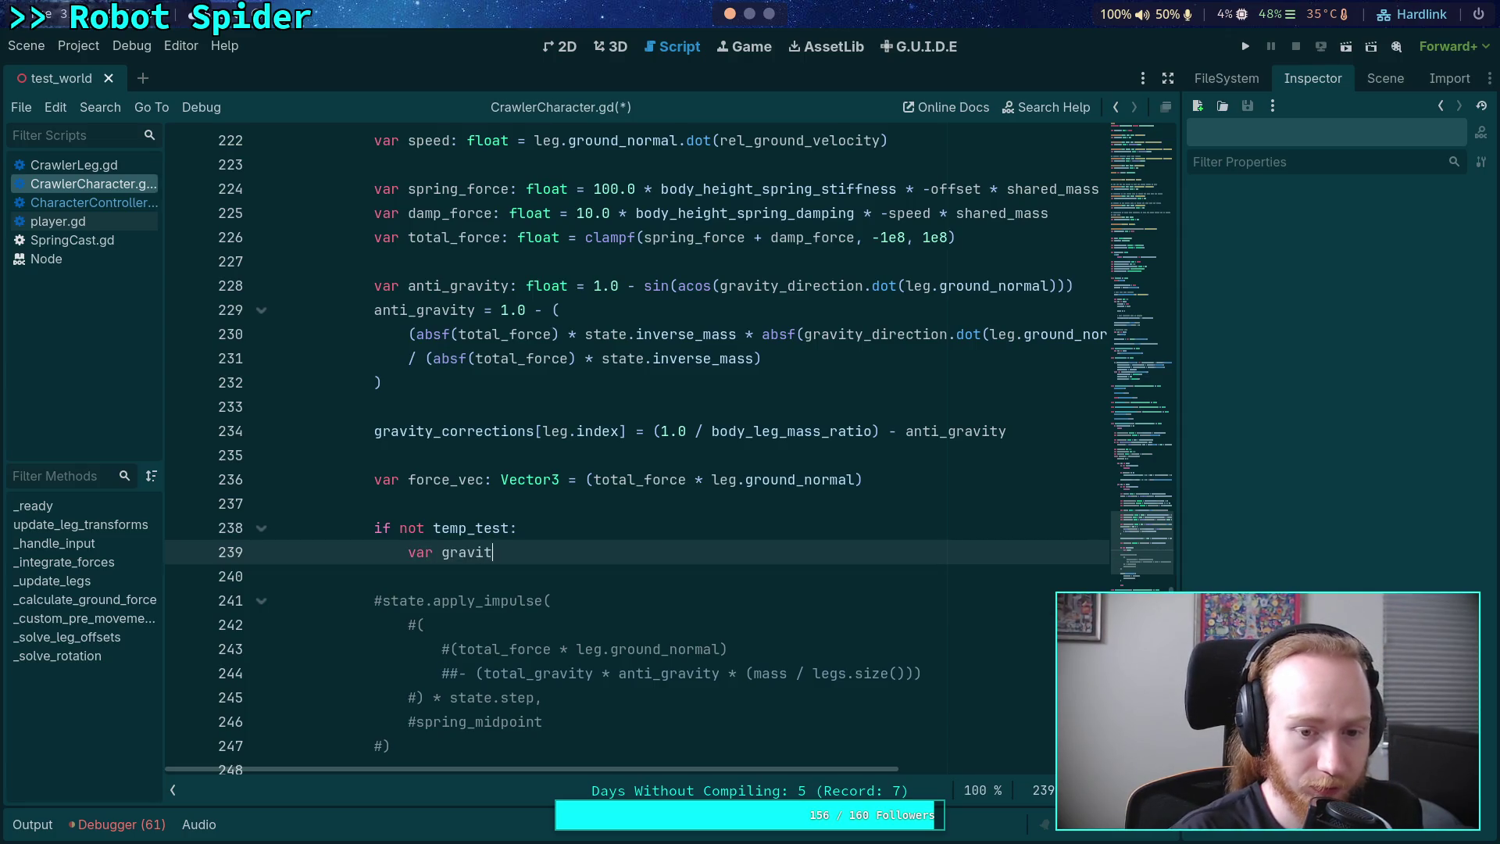
text(: )
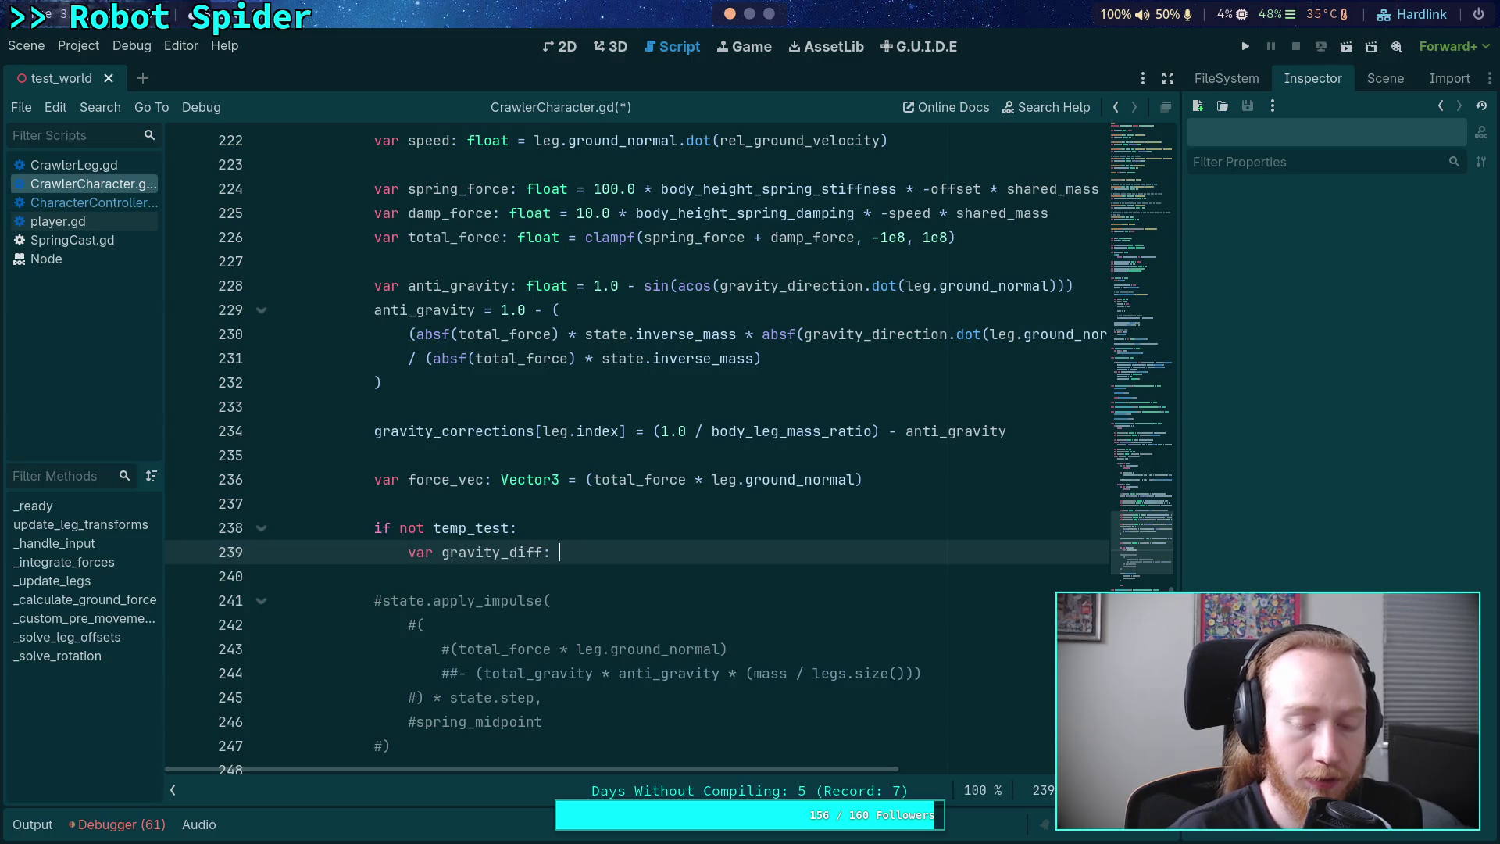
text(Vector3 = )
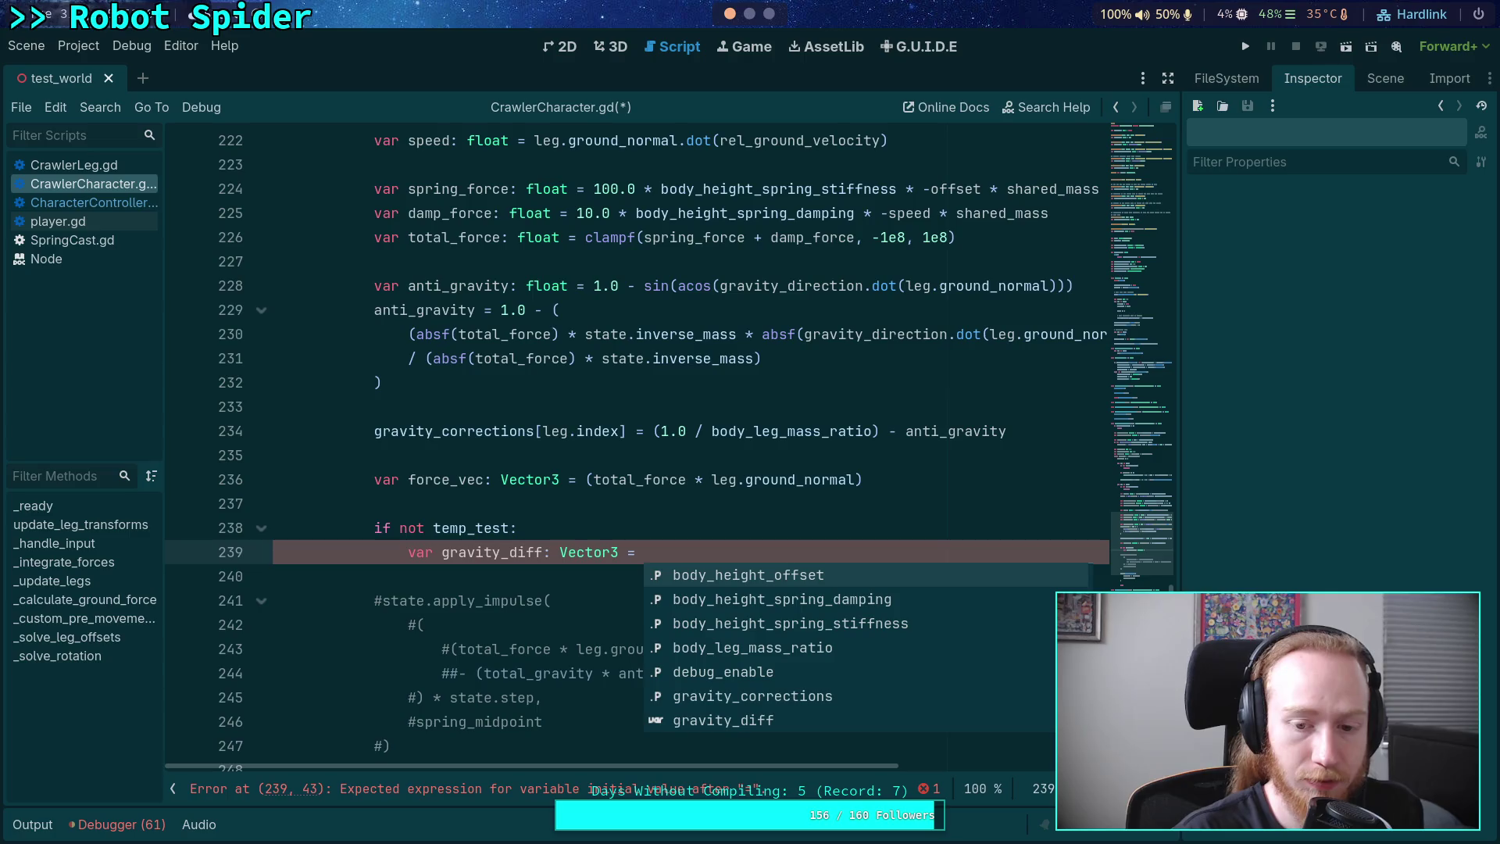
text(tot)
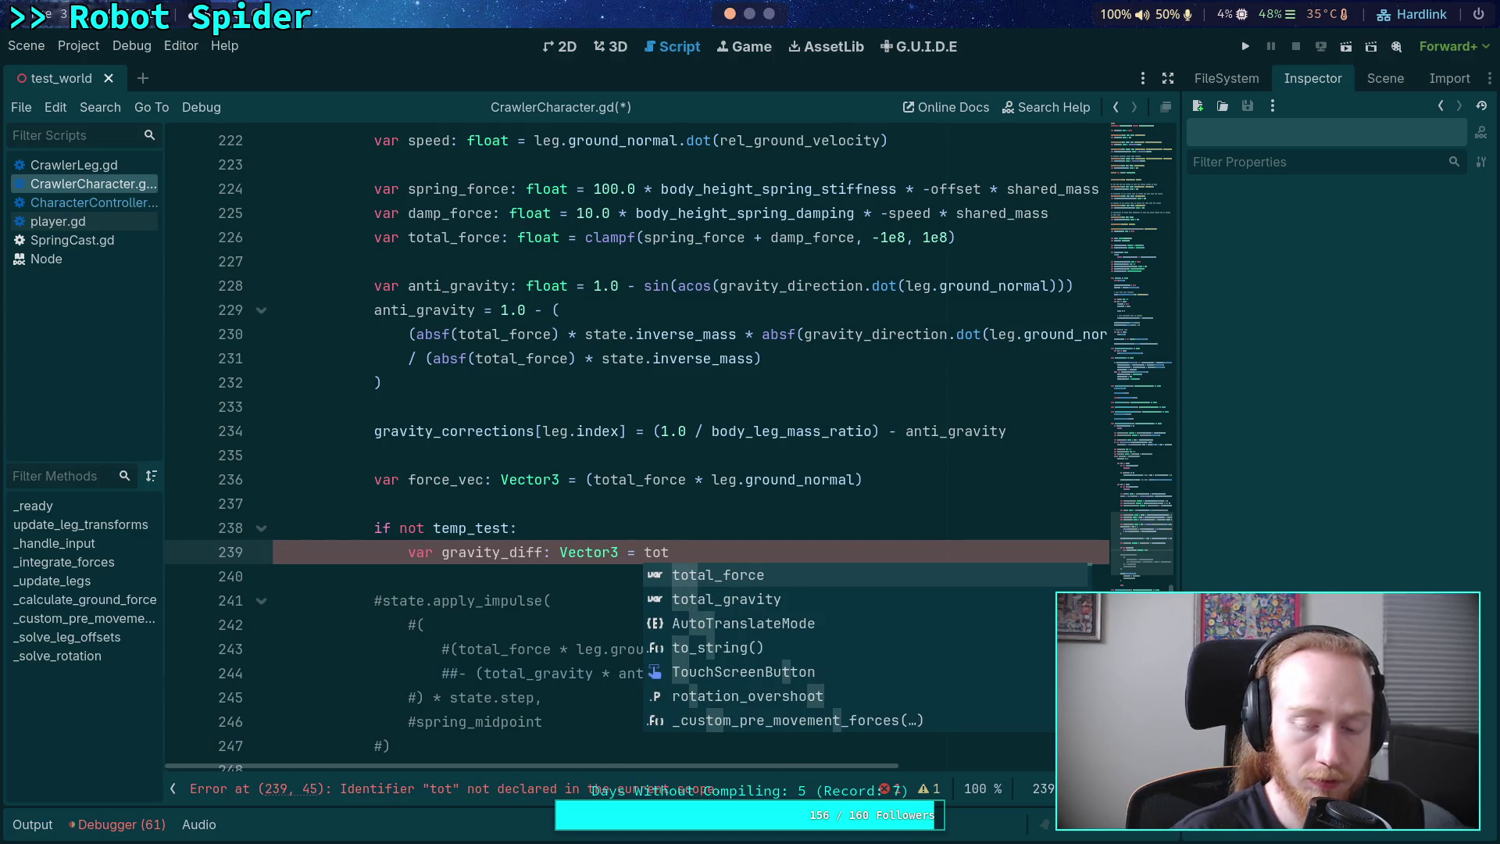
key(Down)
key(Return)
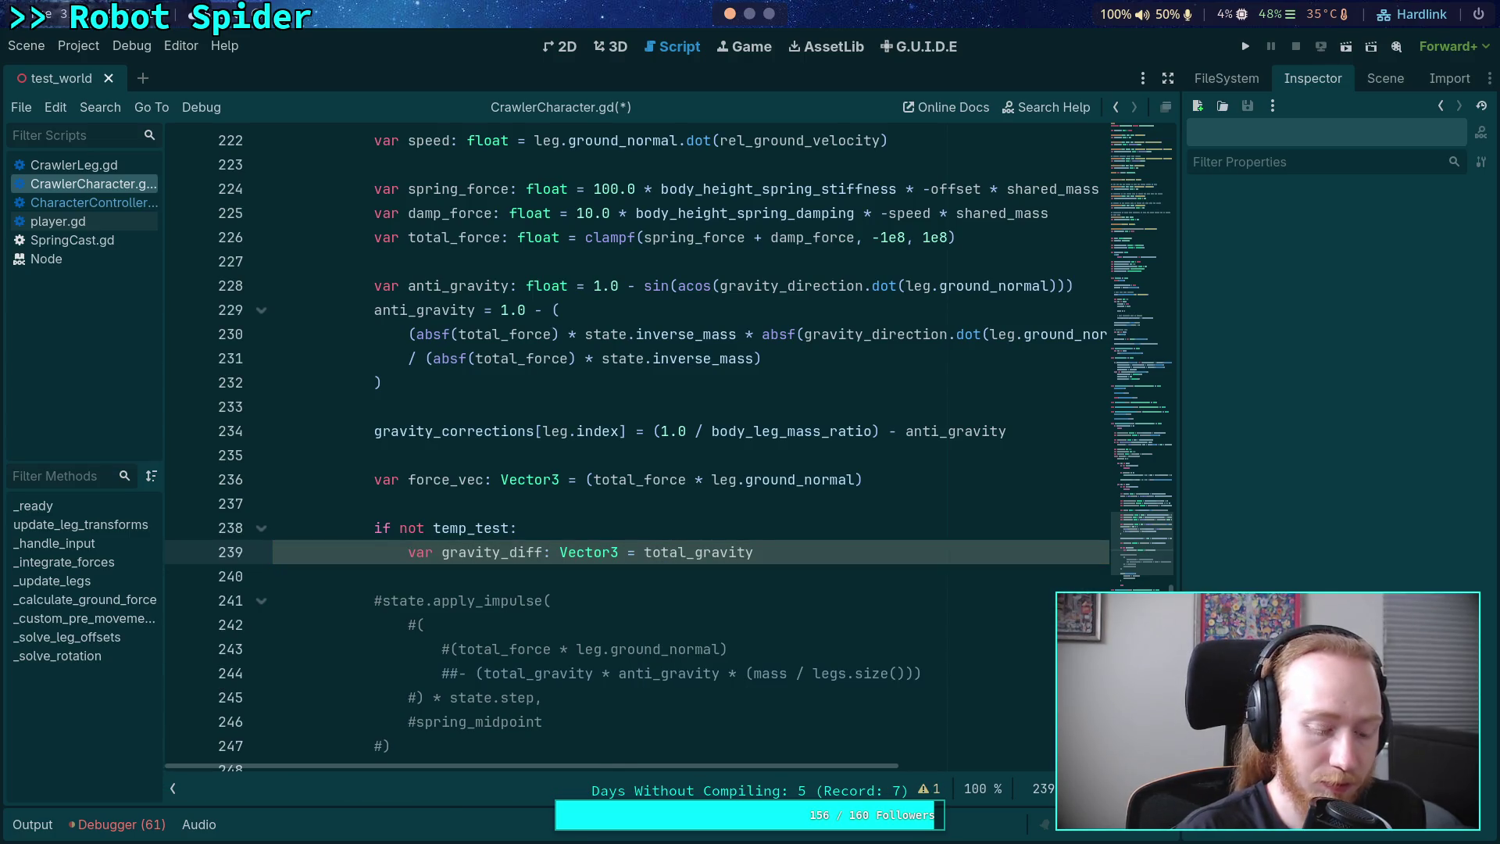
text(* )
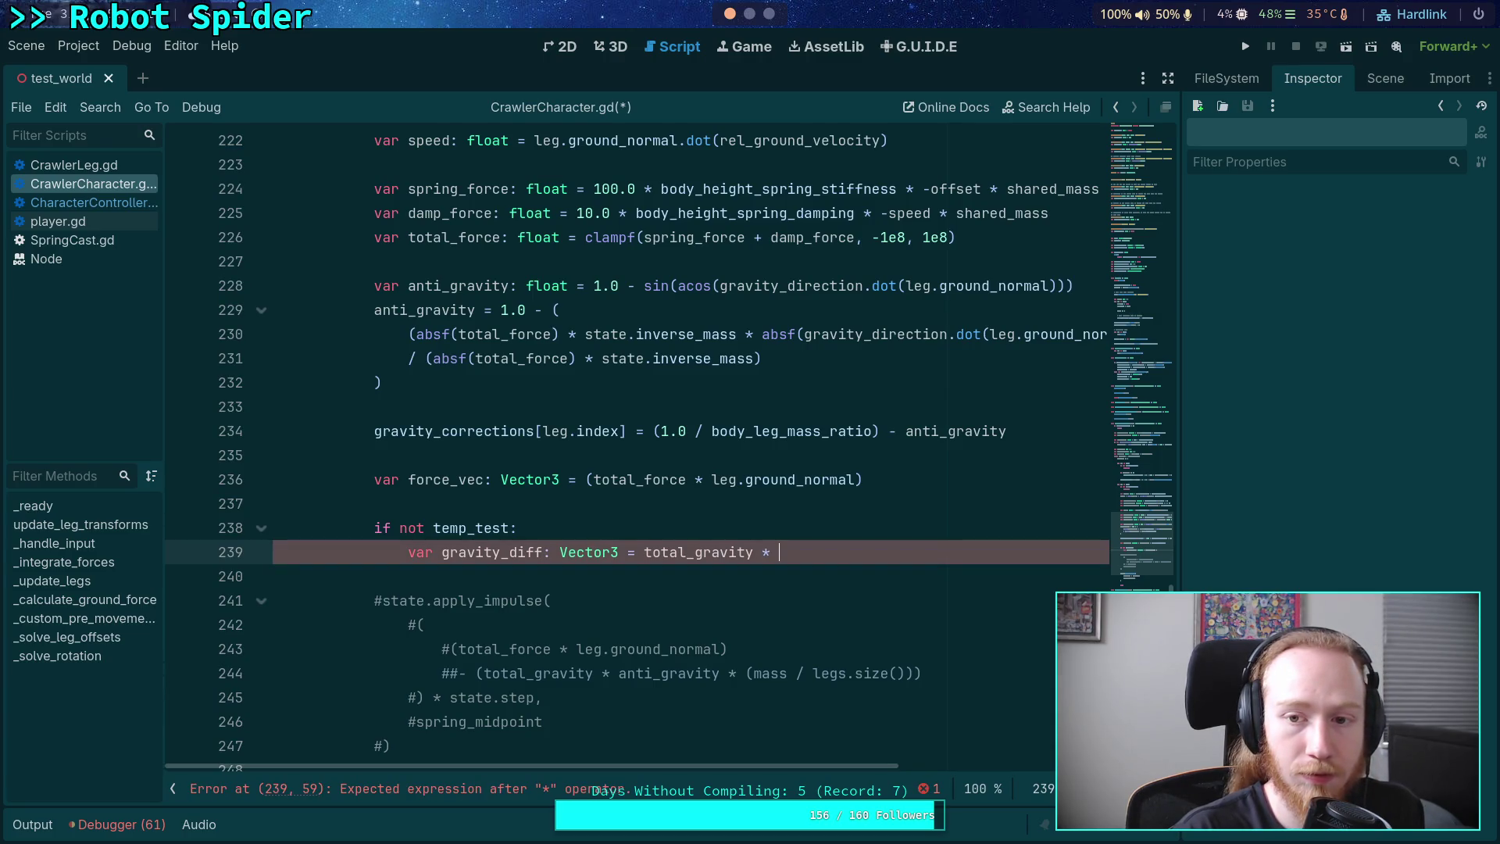
text(sha)
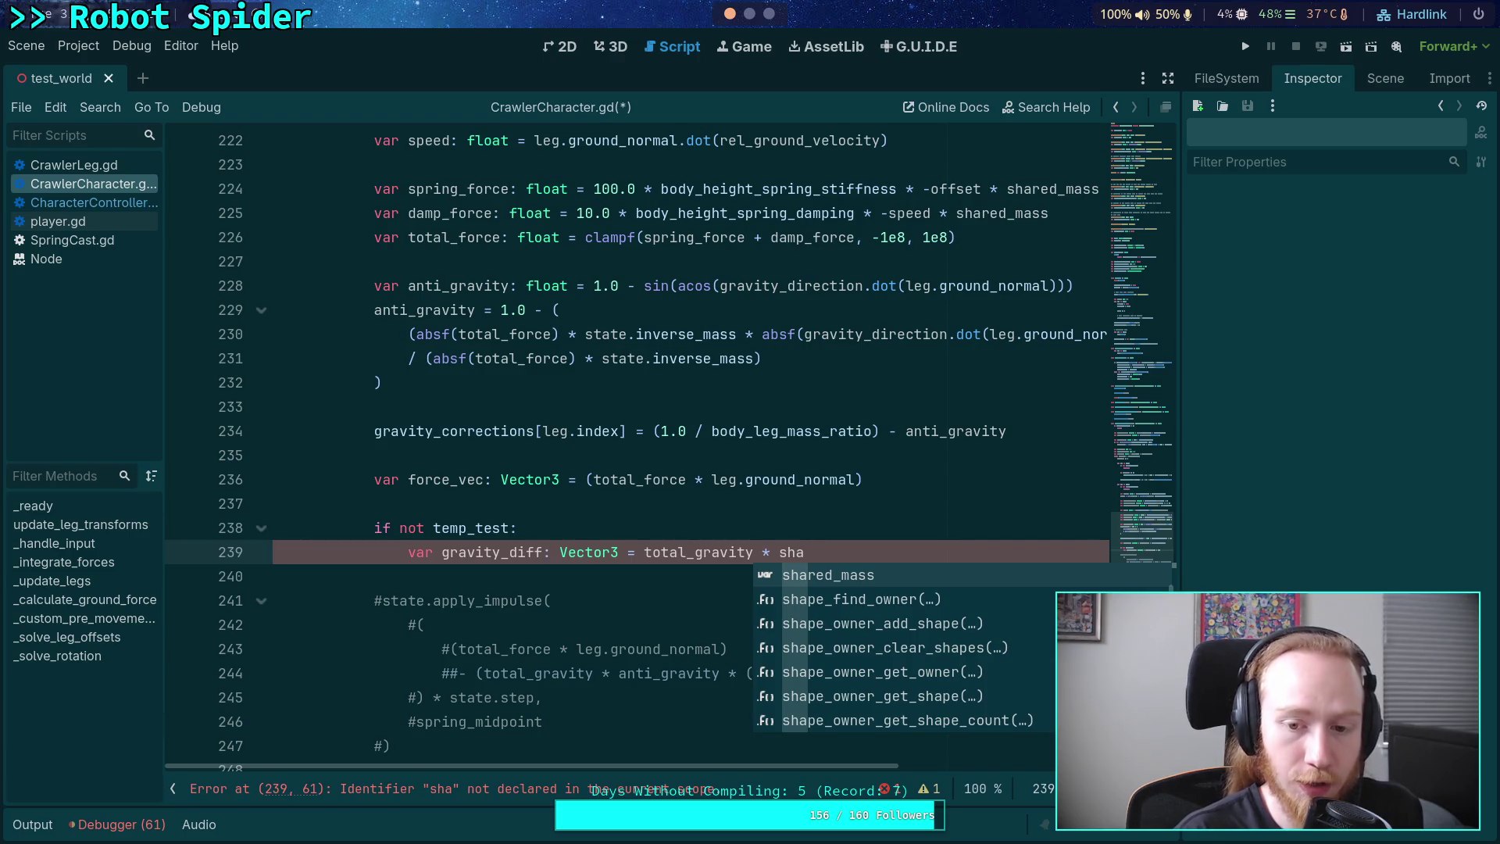
key(Return)
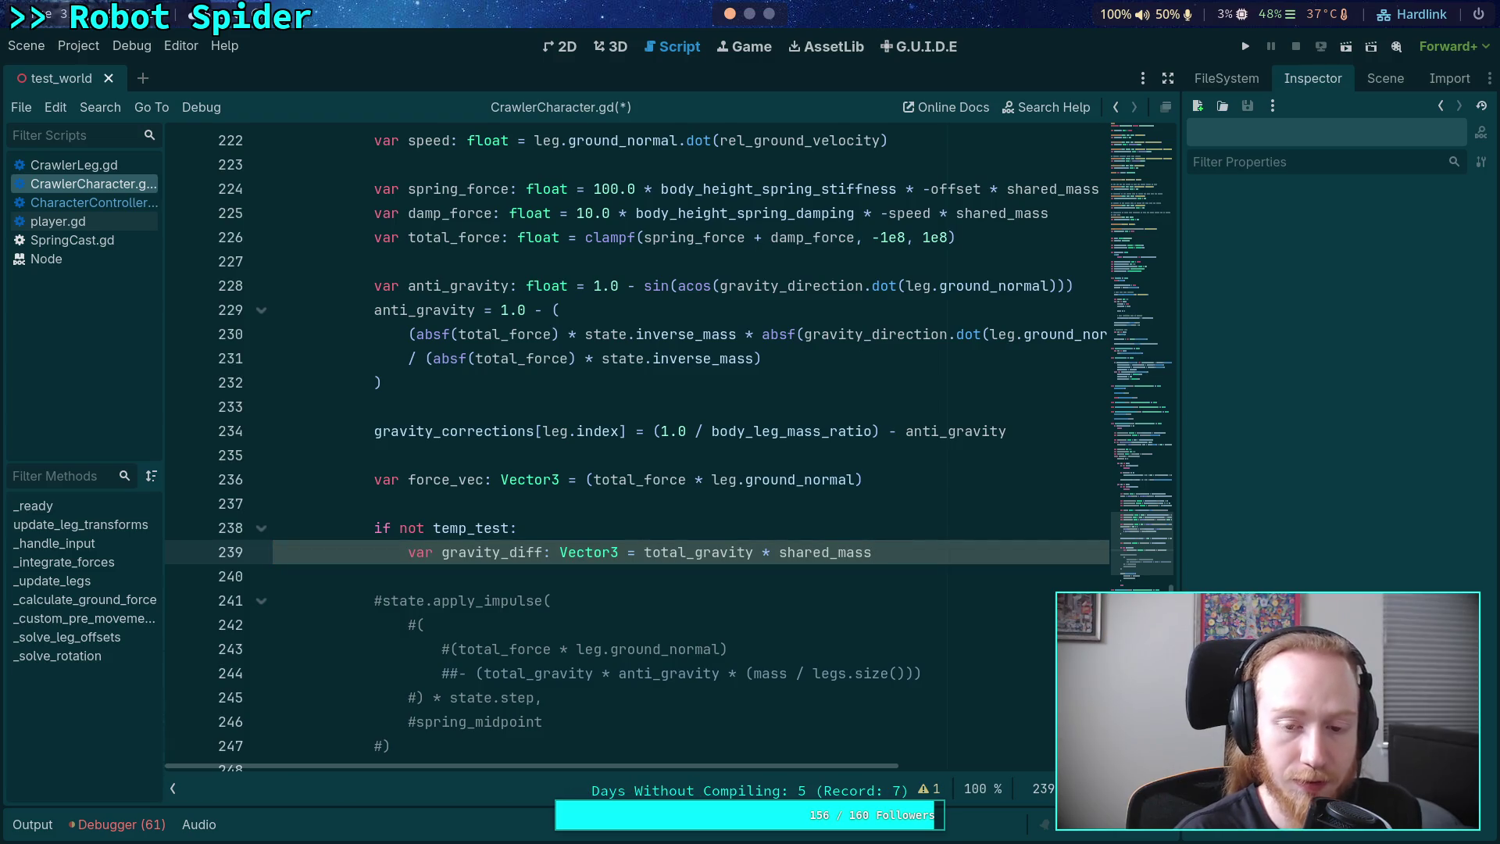
- Parenthesise the product and append '- force_vec' to finish the gravity_diff line
drag(645, 552, 885, 550)
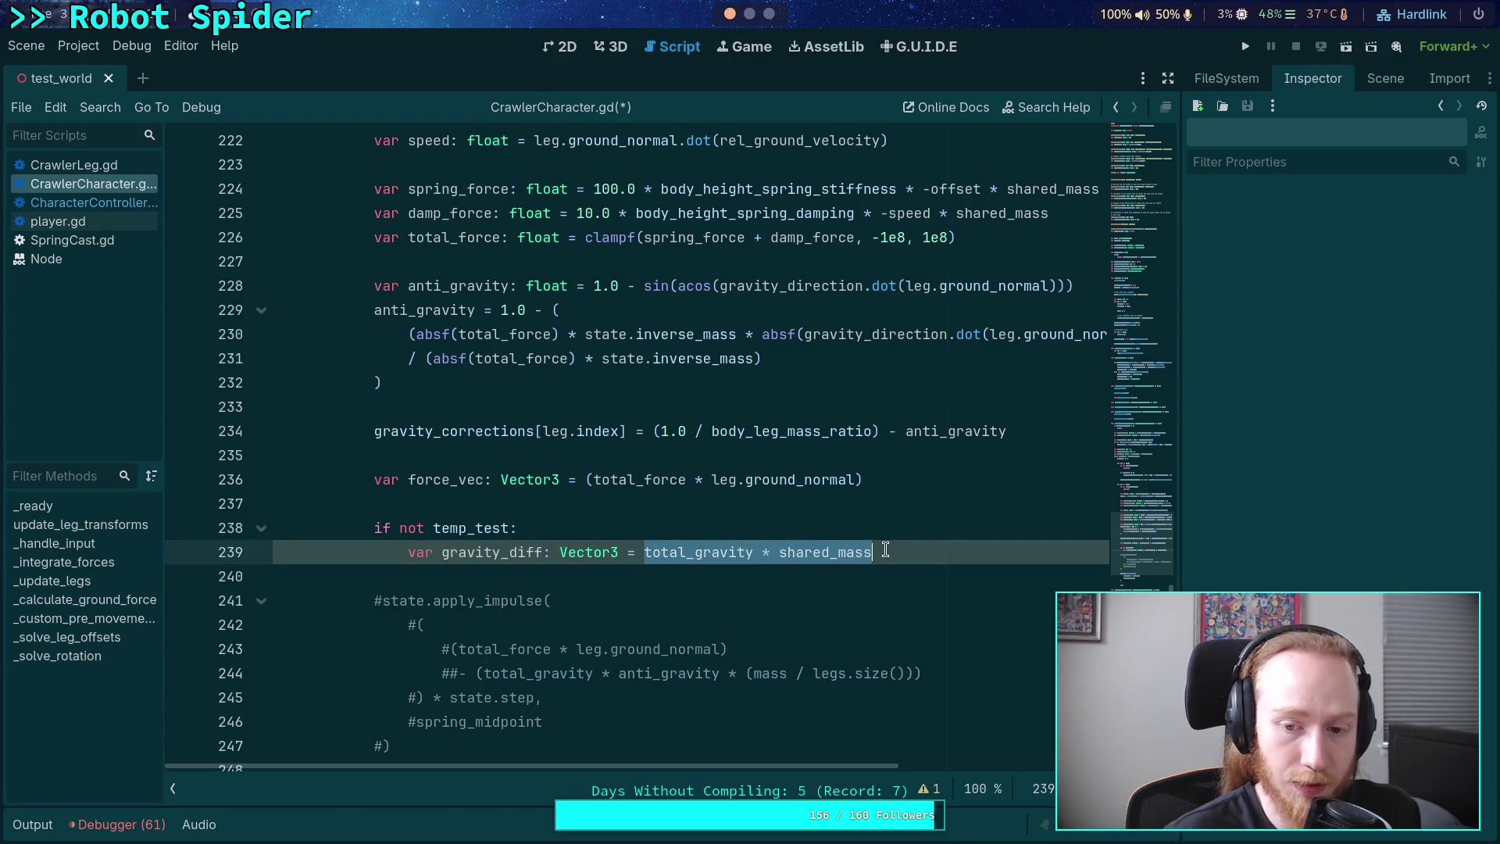
key(ctrl+x)
text())
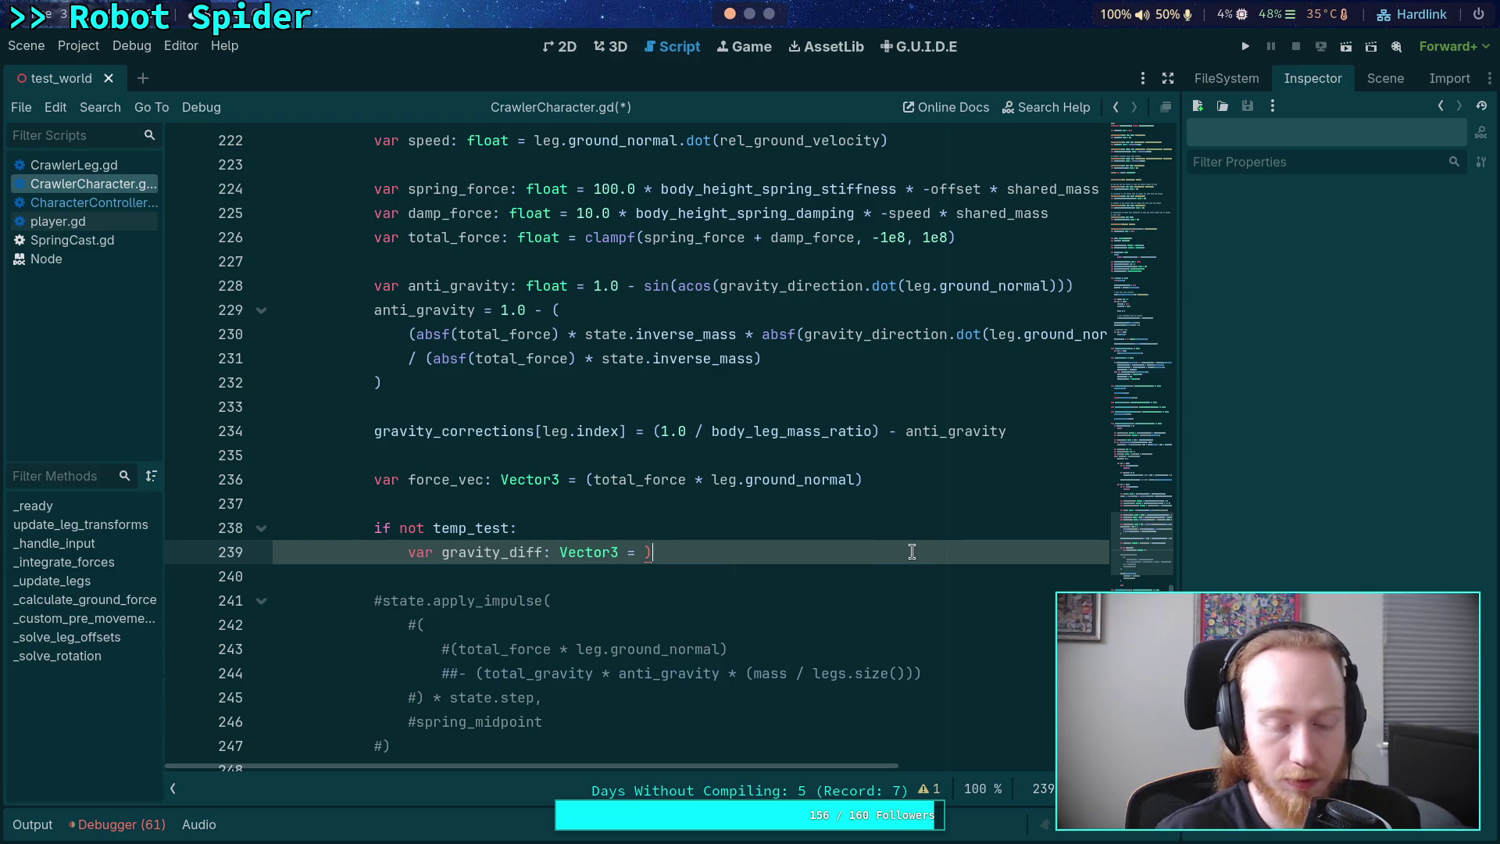
key(ctrl+z)
text((total_gravity * shared_mass)
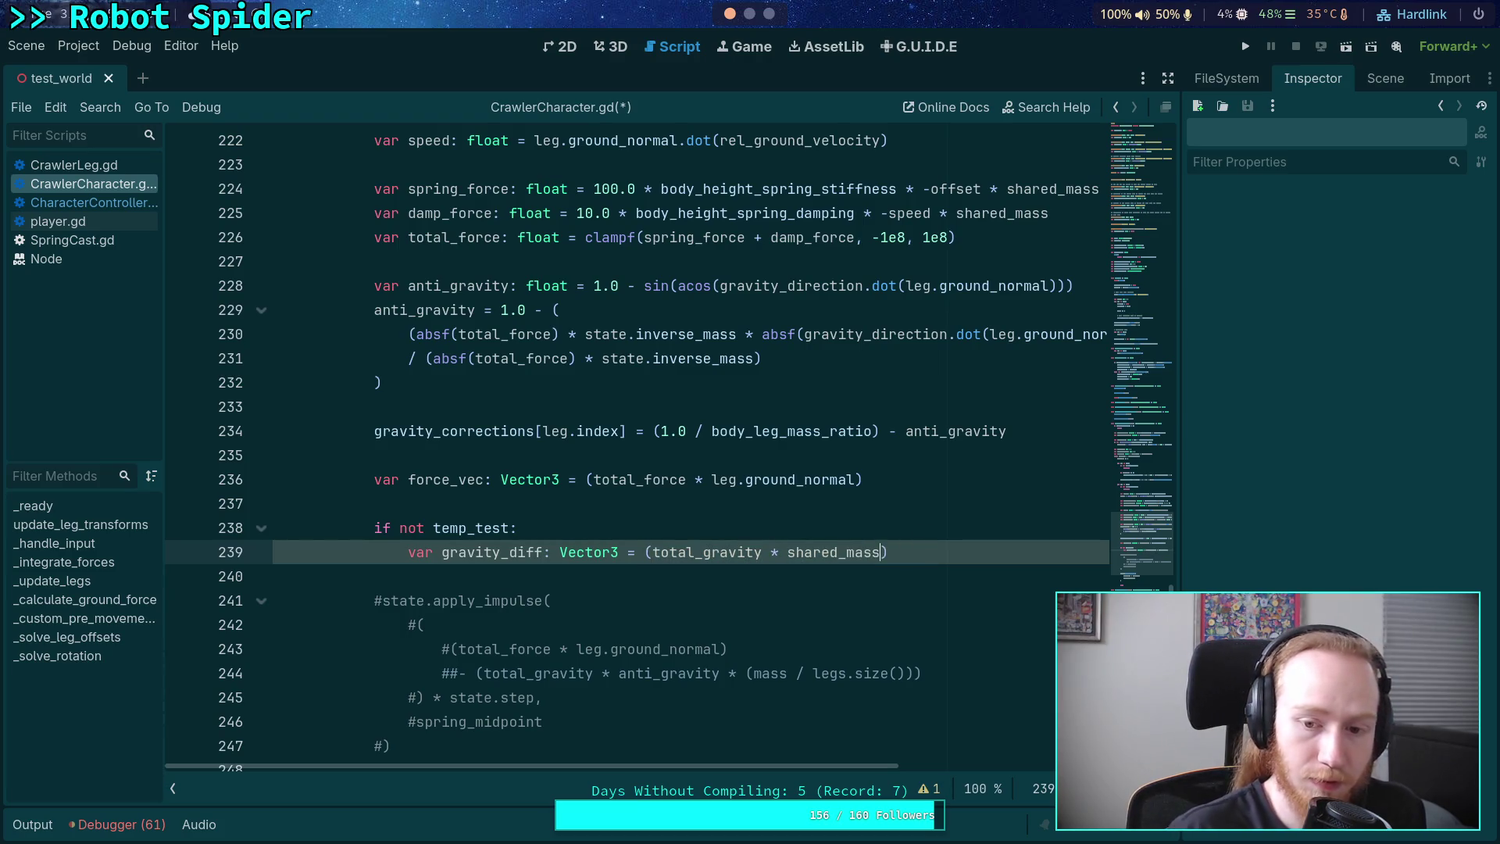
click(937, 552)
text(-)
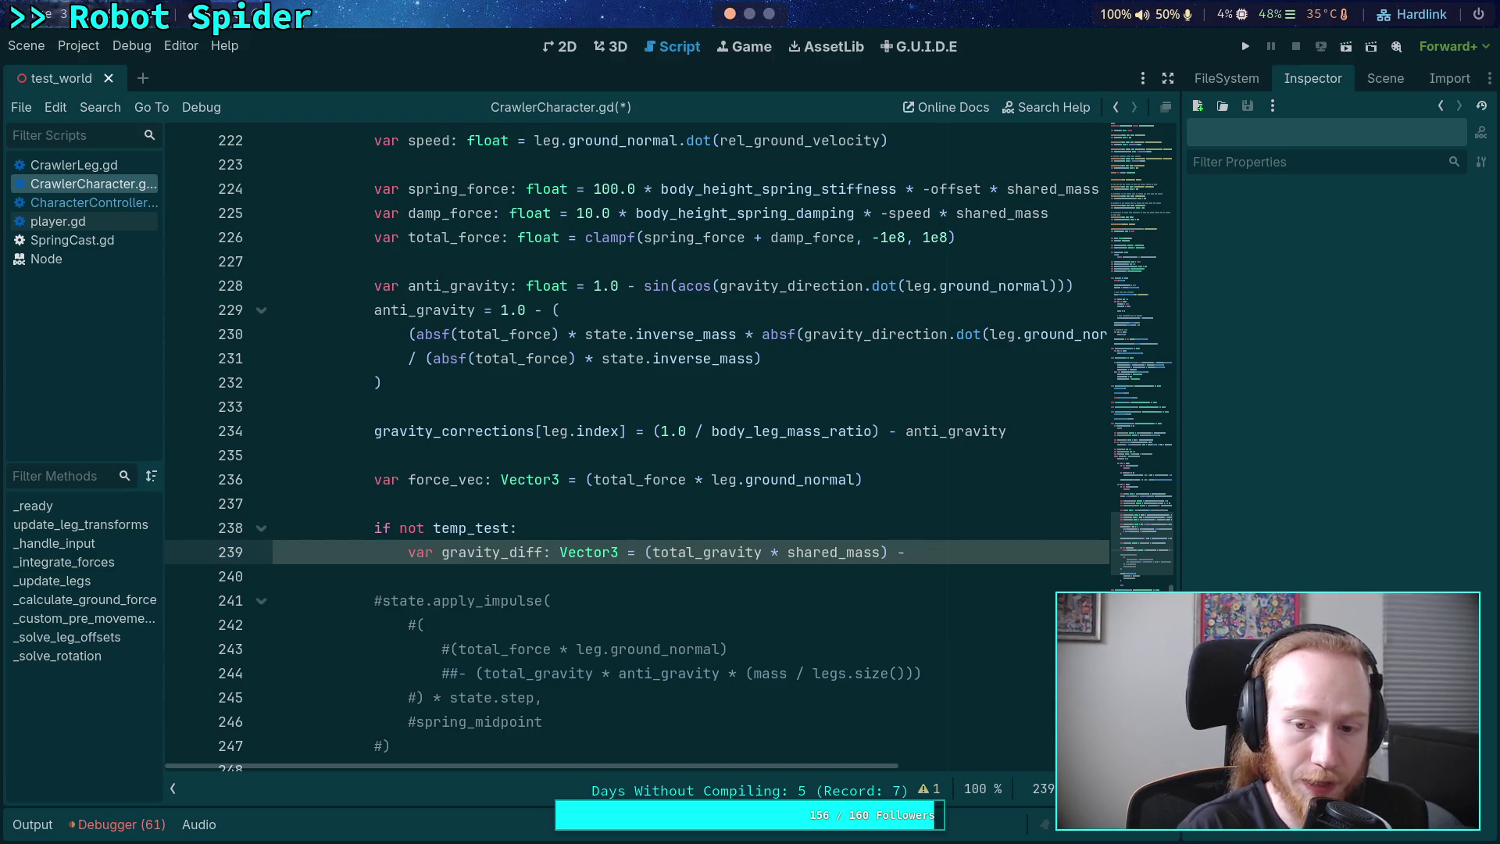
text( force_vec)
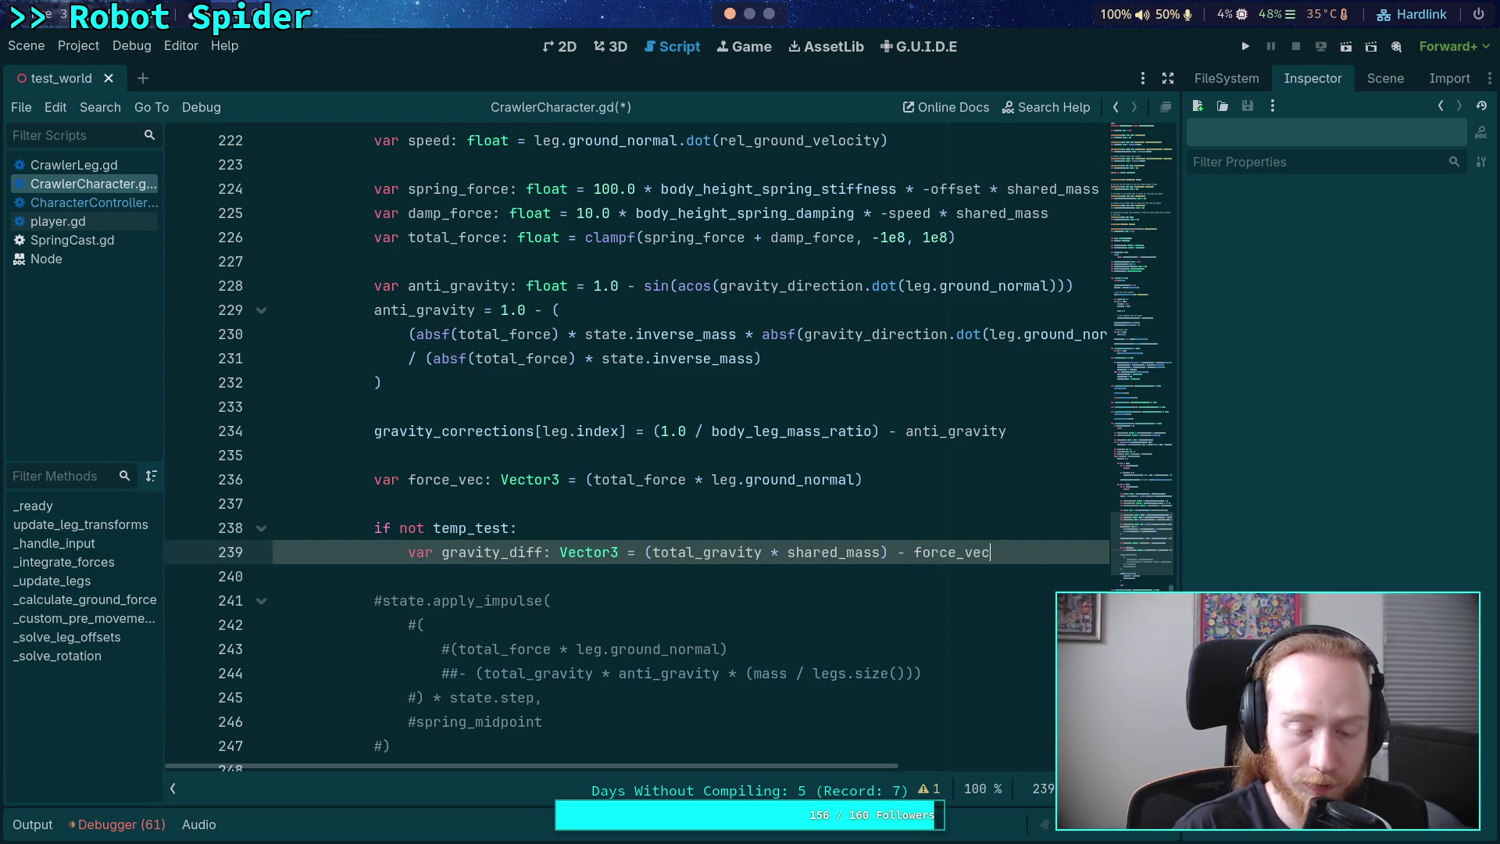
key(Return)
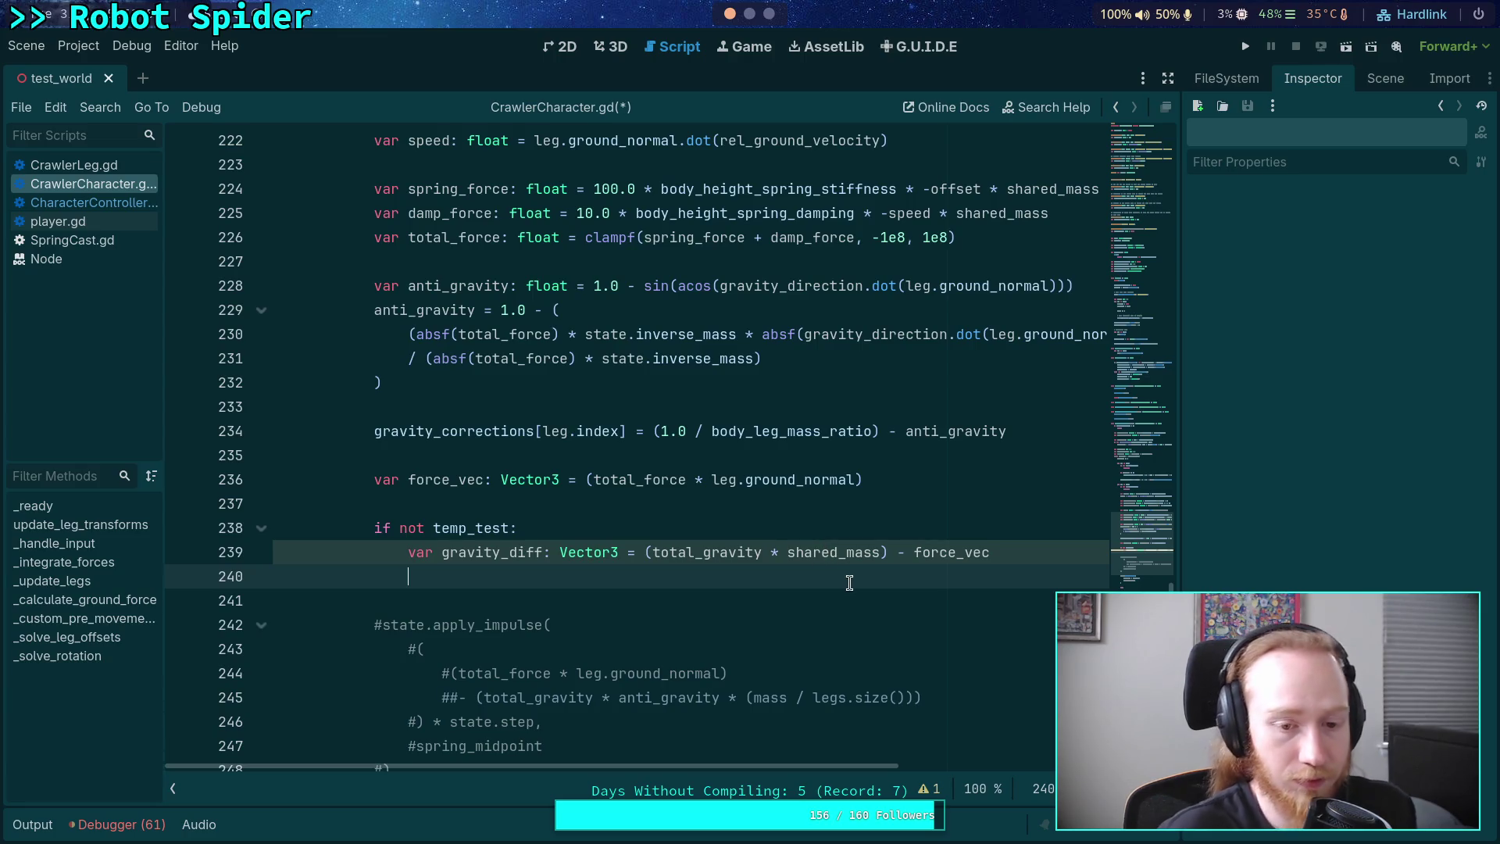
- Start line 240 with gravity_diff, dropping an early .limit_length() call
text(gr)
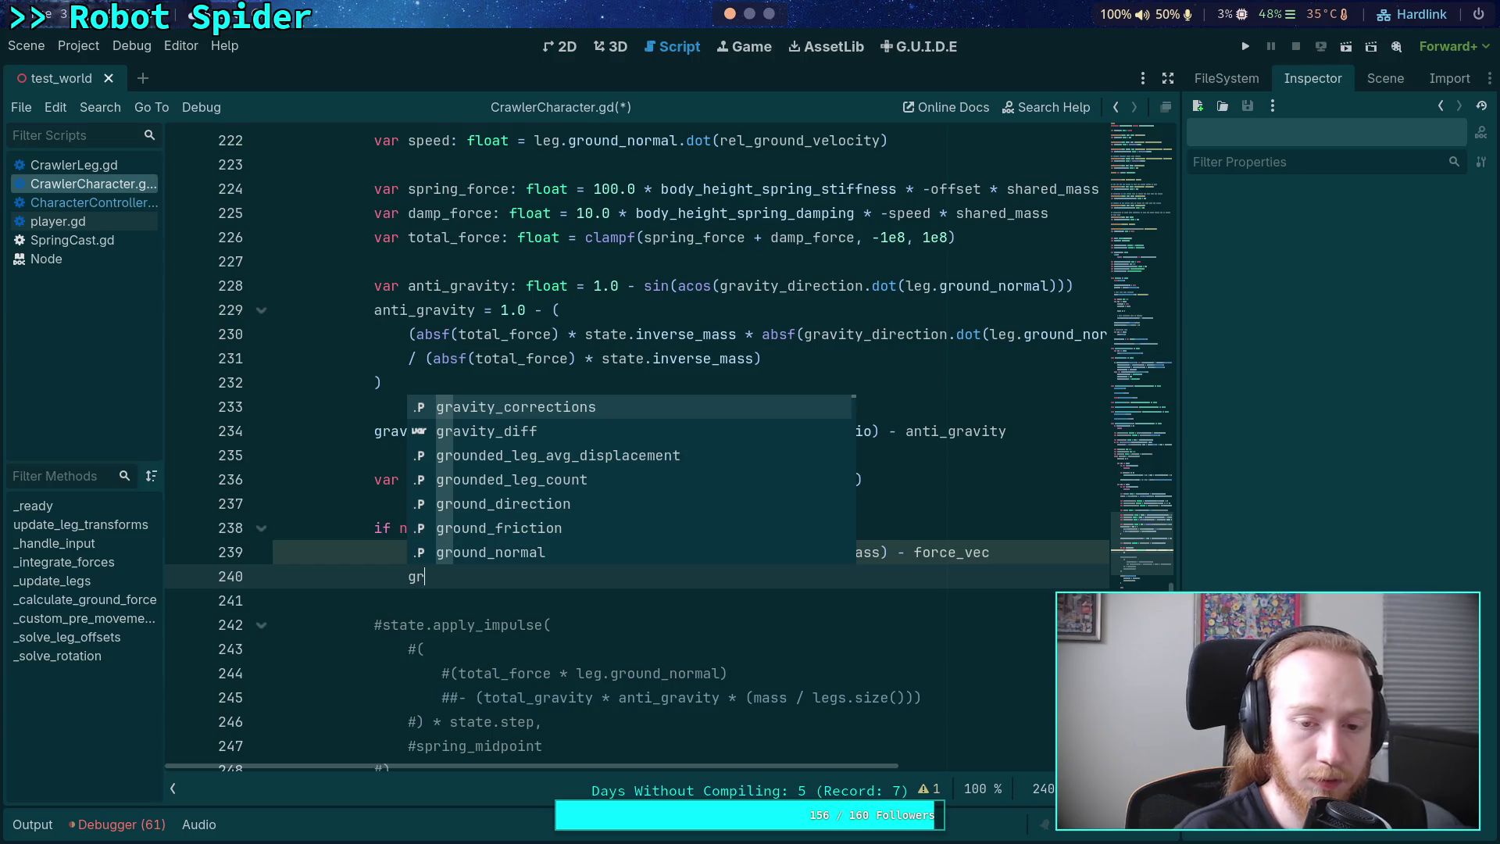
key(Down)
key(Return)
text(.l)
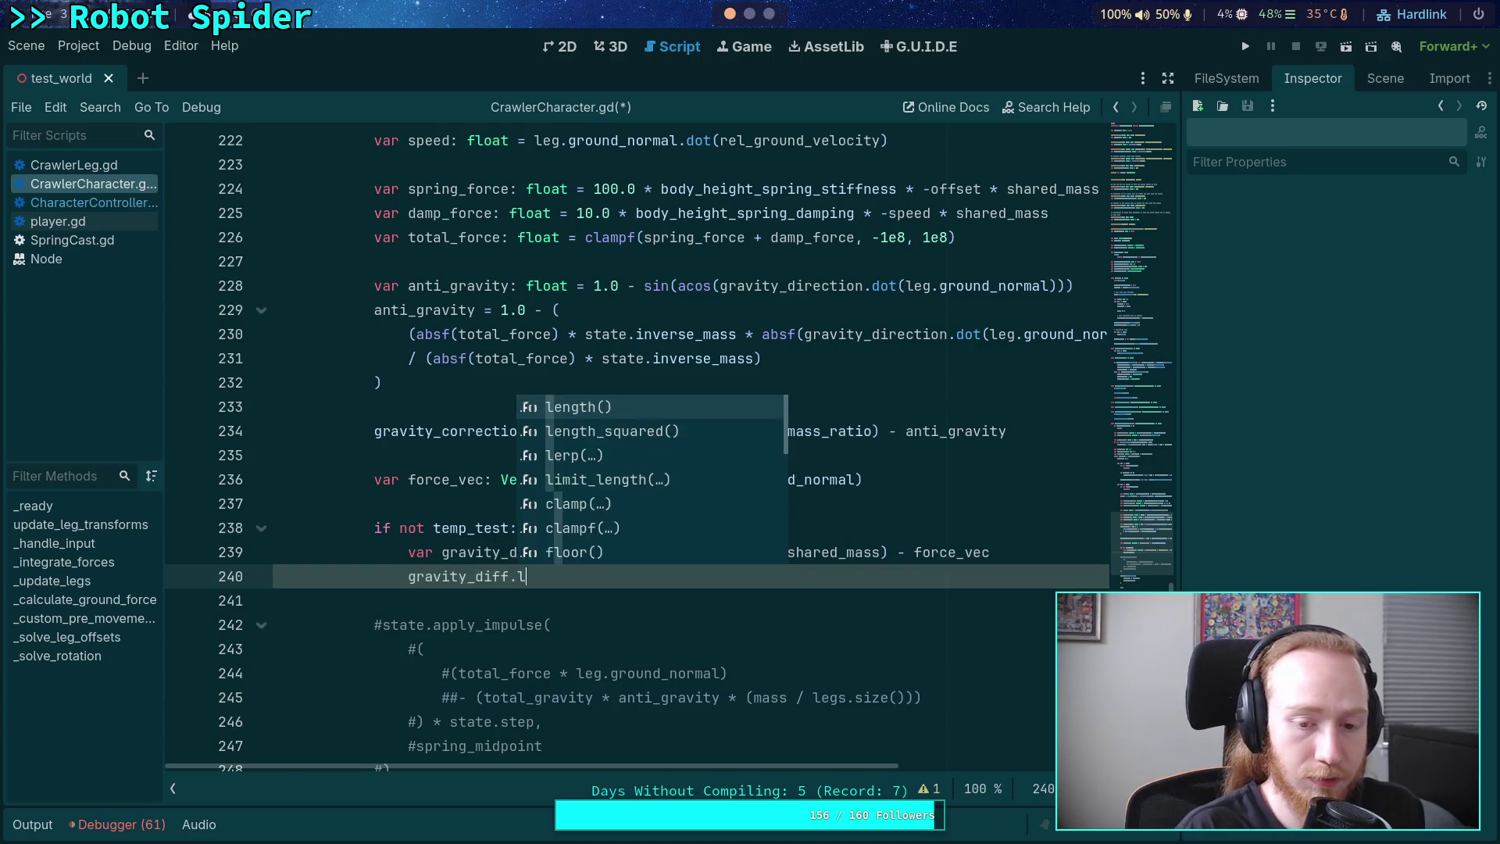
text(im)
key(Return)
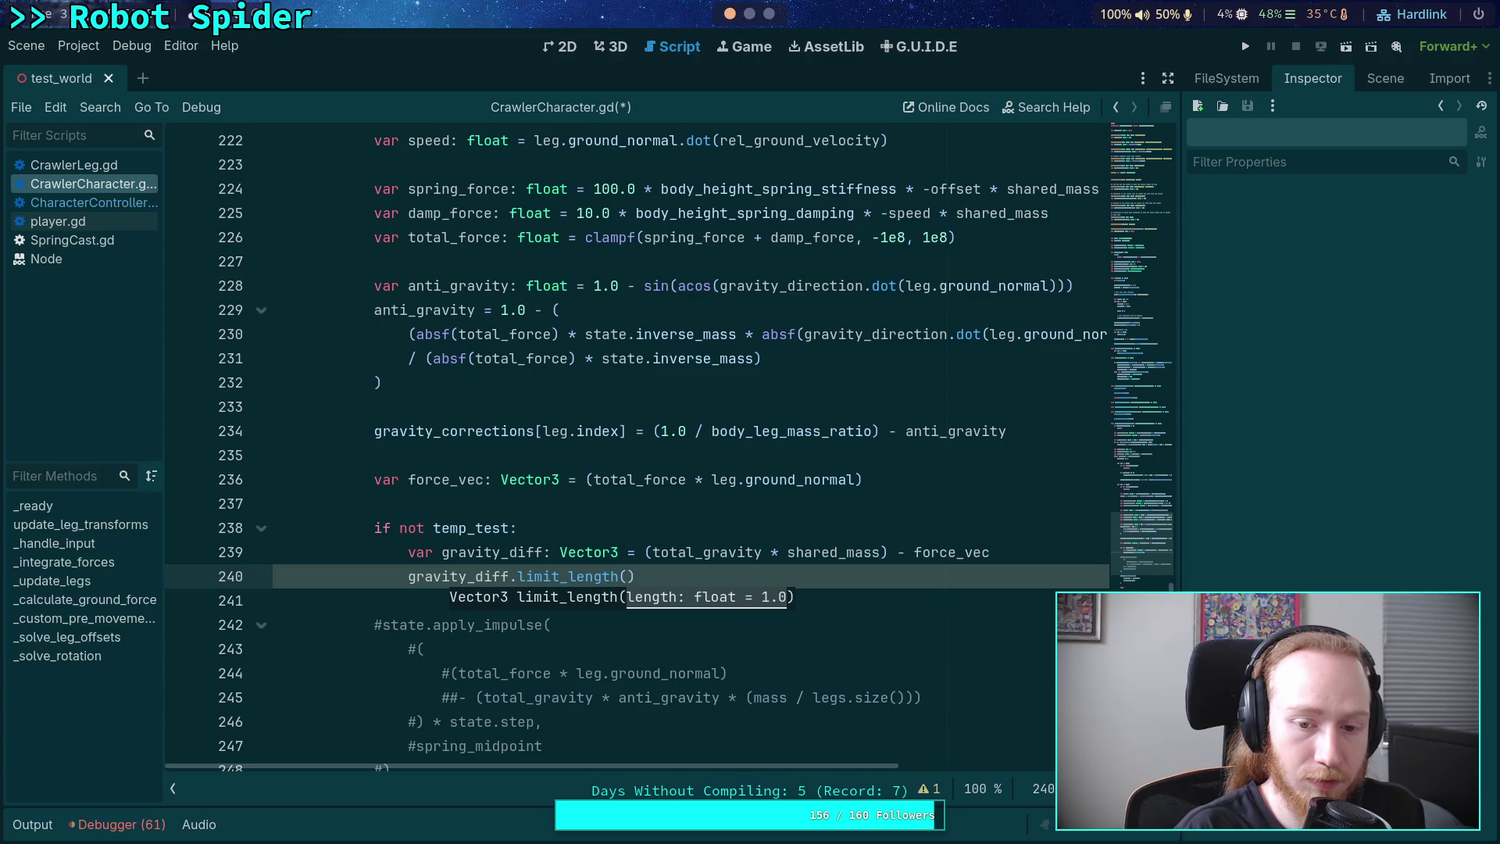
drag(509, 576, 669, 567)
key(BackSpace)
- Make line 240 read 'gravity_diff = gravity_diff.limit_length(total_gravity...)'
text(= gr)
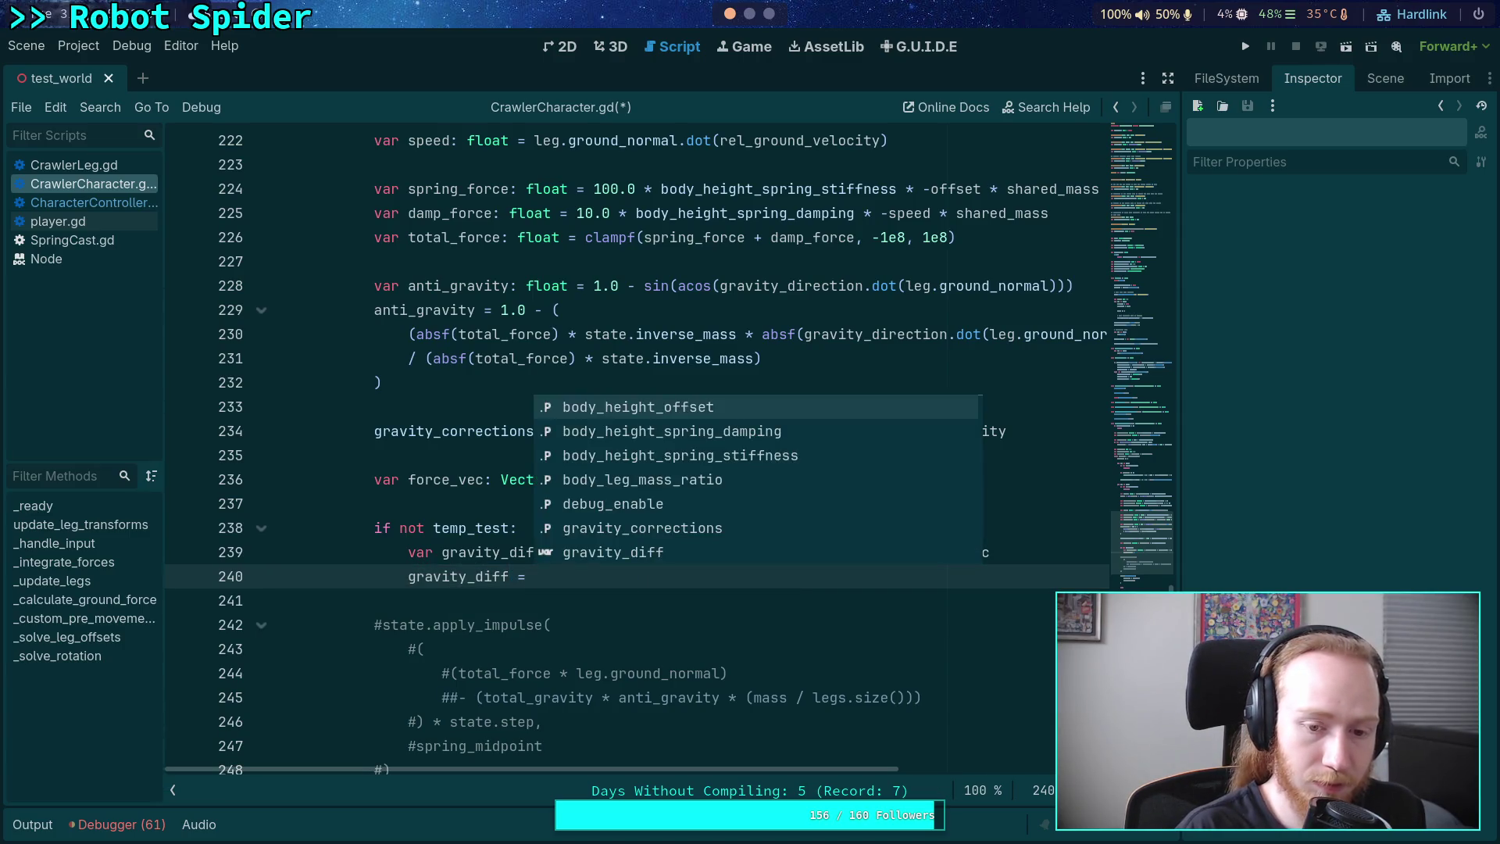
key(Down)
key(Return)
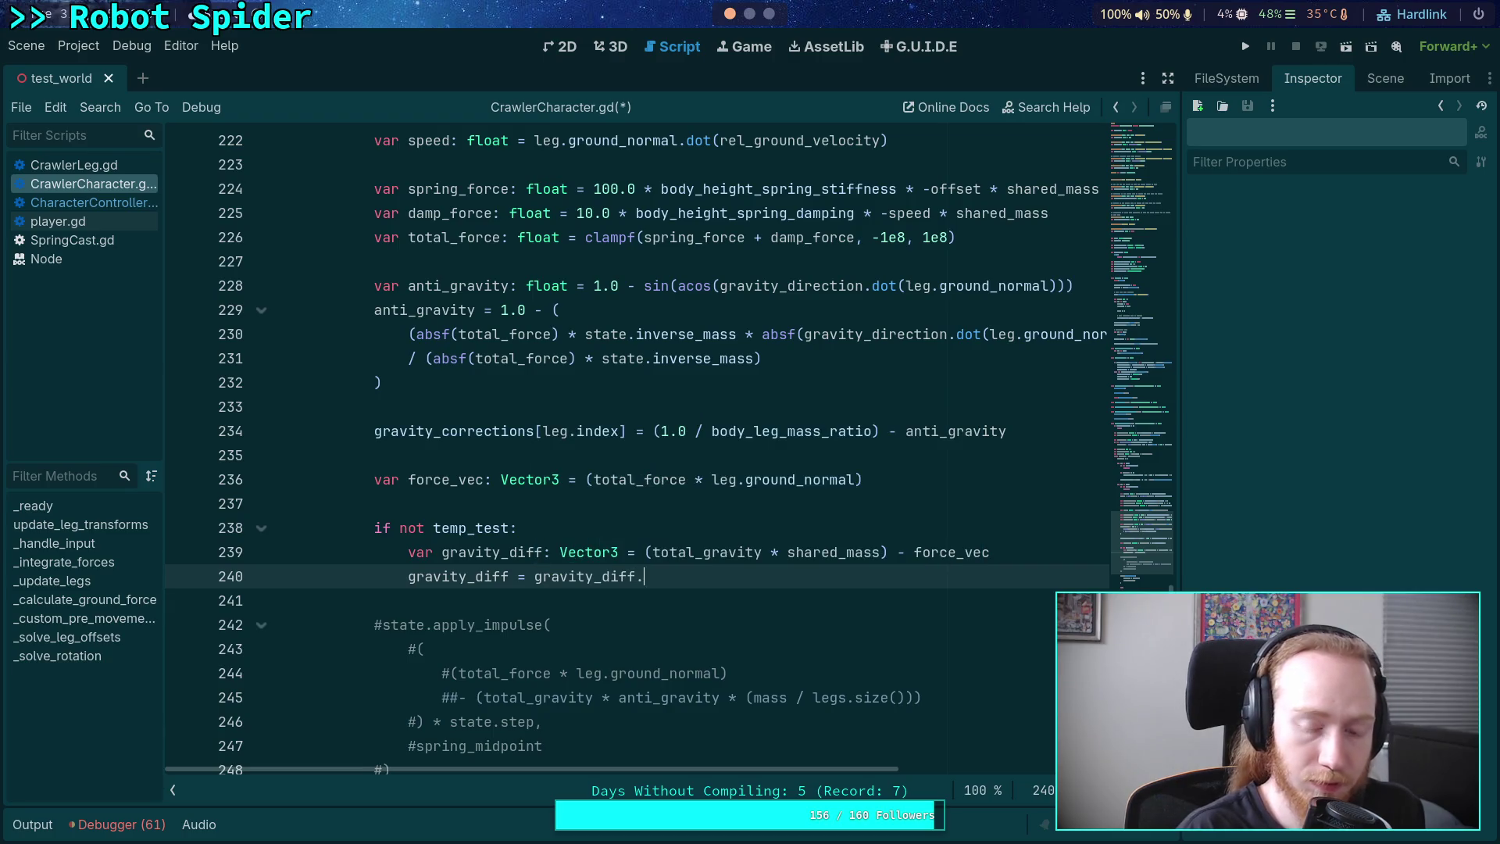
text(.lim)
key(Return)
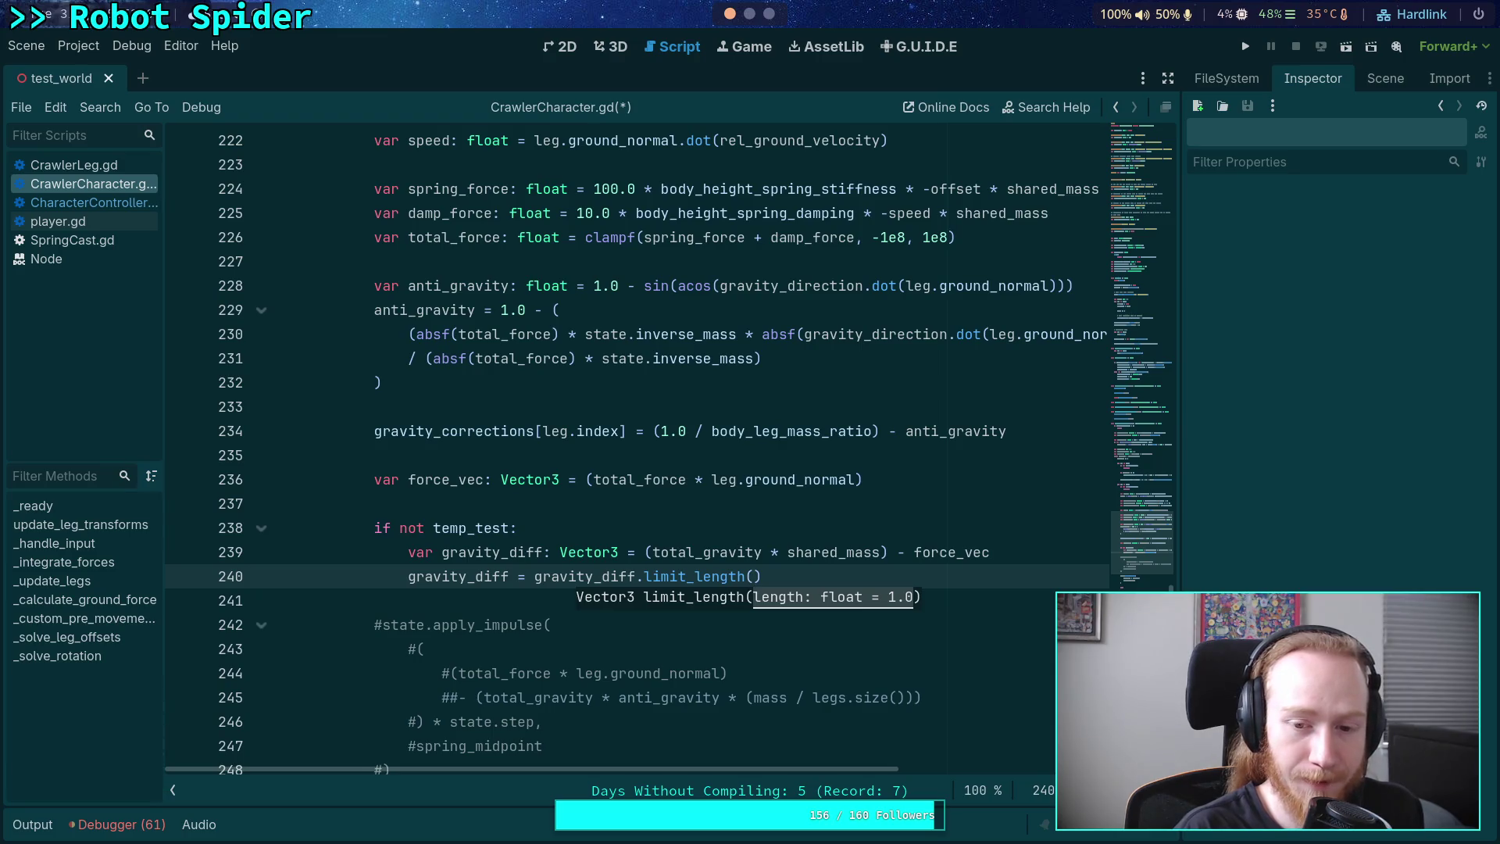
text(to)
key(Down)
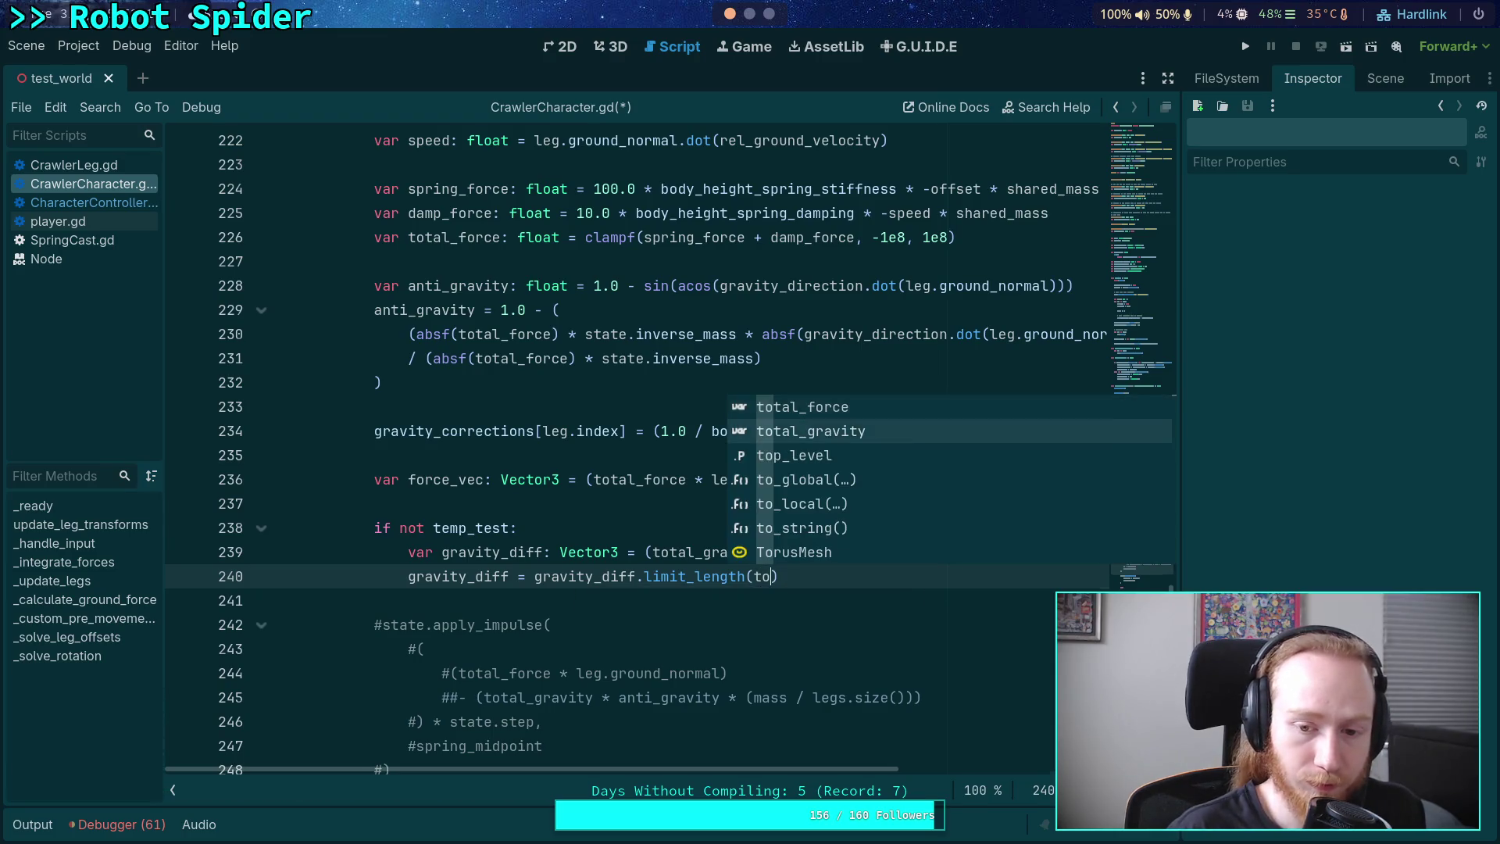
key(Return)
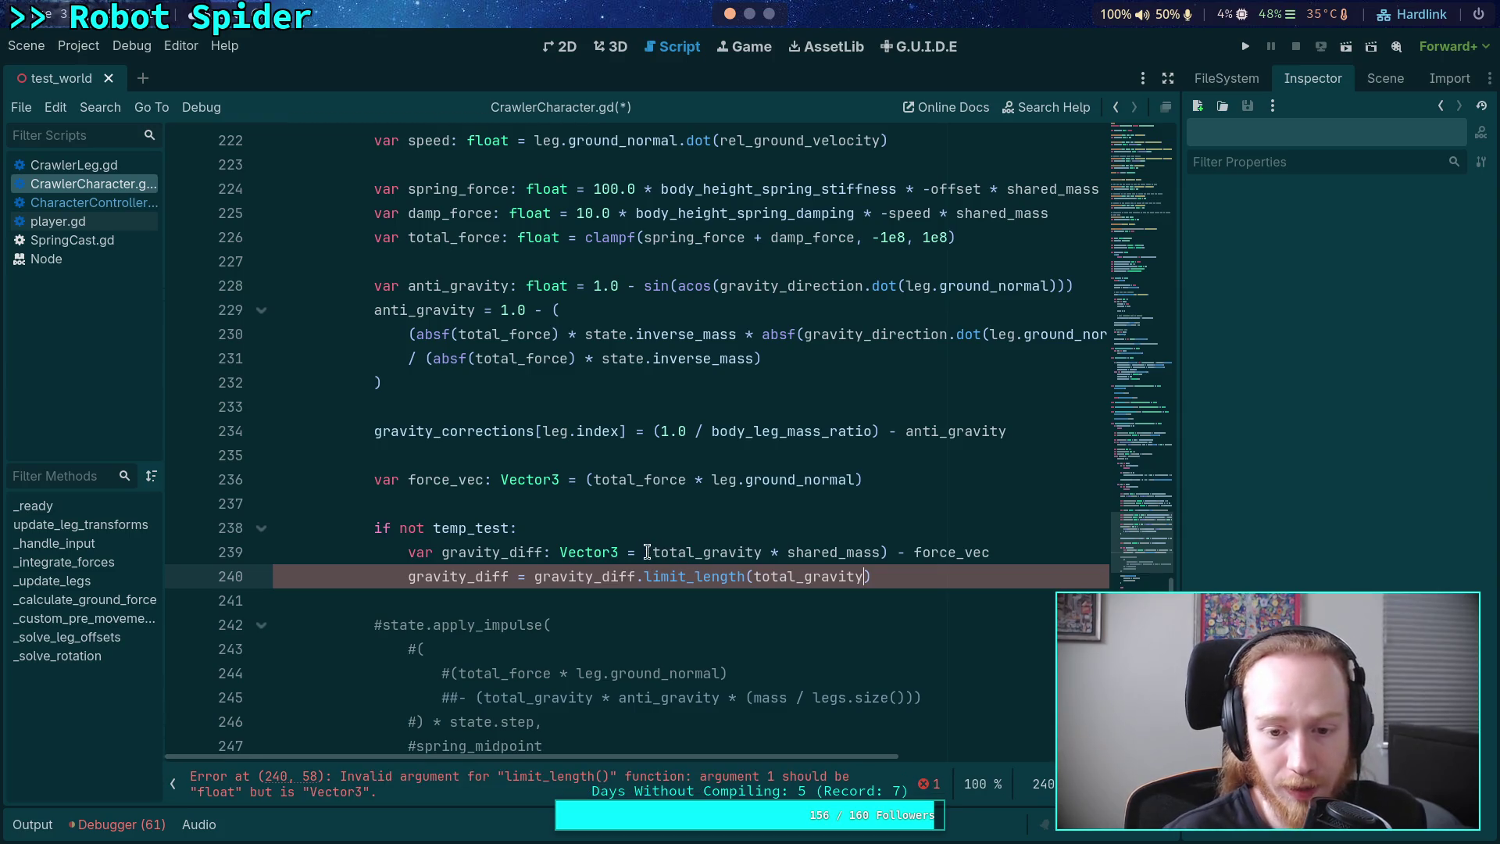
- Add 'var gravity_force: Vector3 = total_gravity * shared_mass' under 'if not temp_test:'
drag(654, 552, 876, 553)
right_click(860, 553)
click(888, 584)
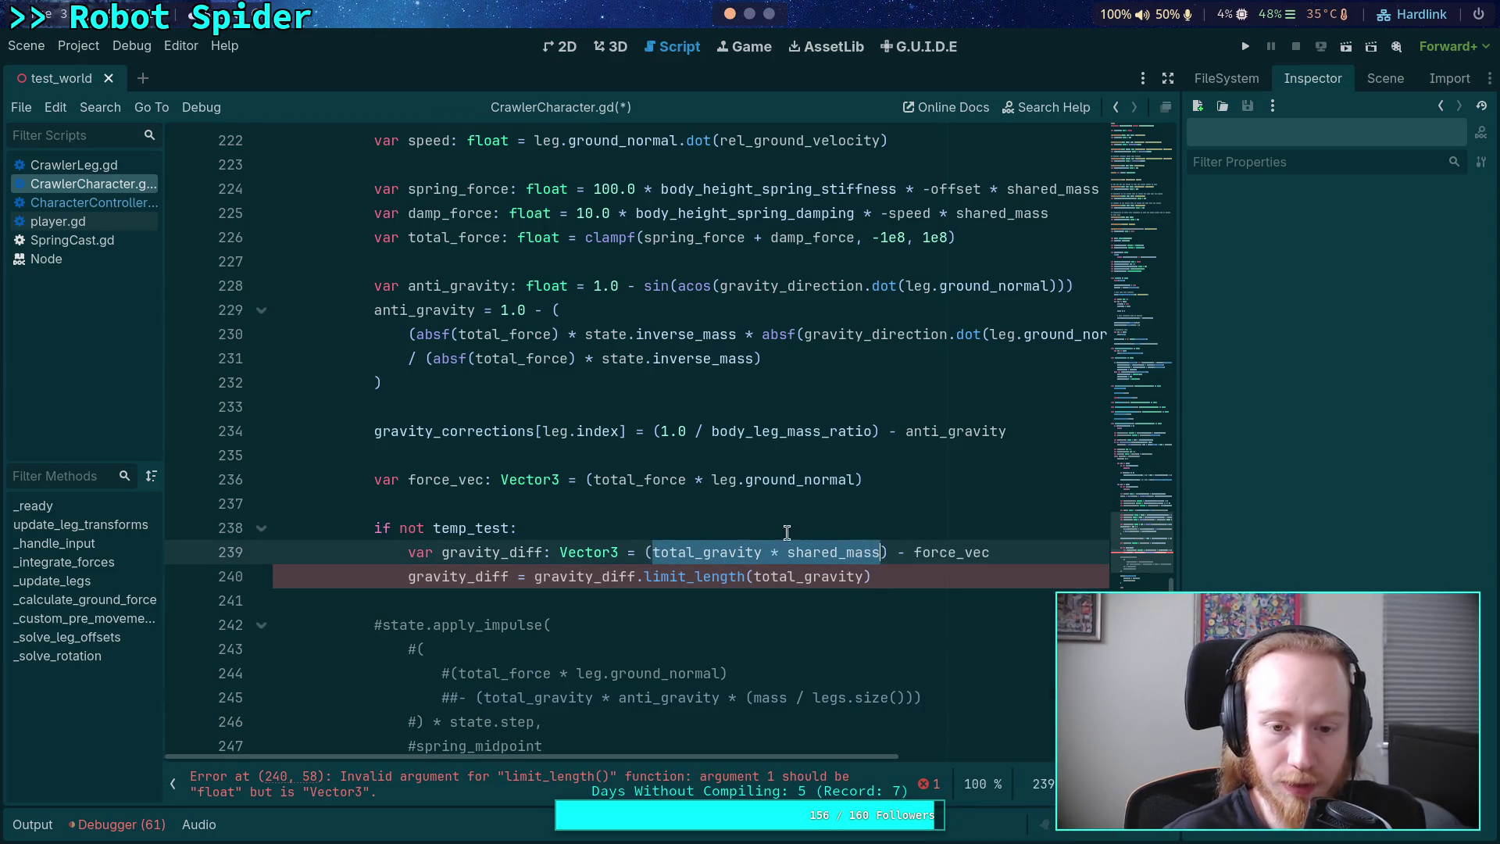
click(523, 529)
key(Return)
text(var)
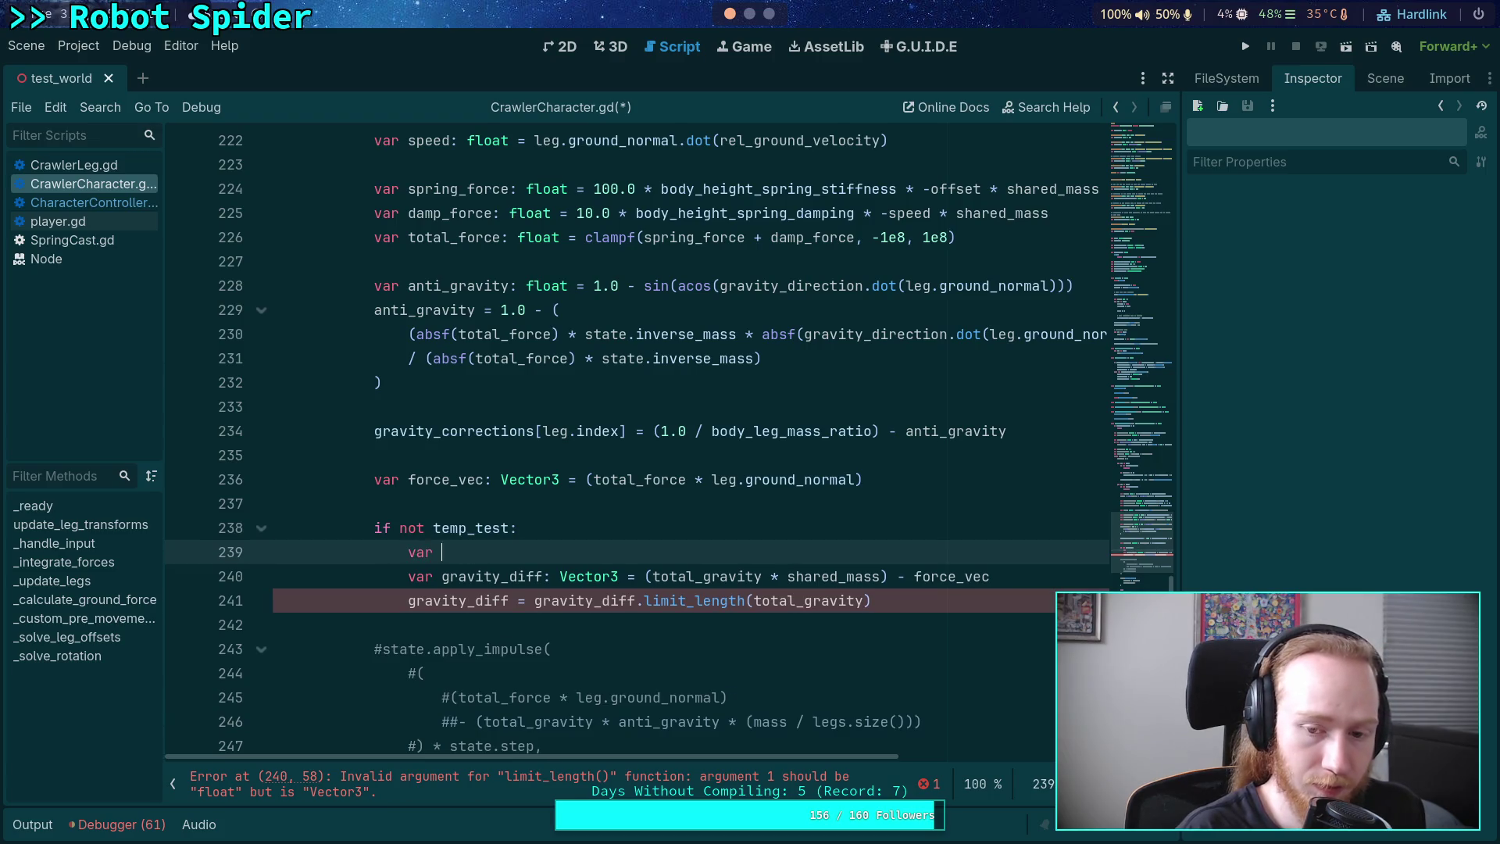
text(mass)
key(BackSpace)
key(BackSpace)
key(BackSpace)
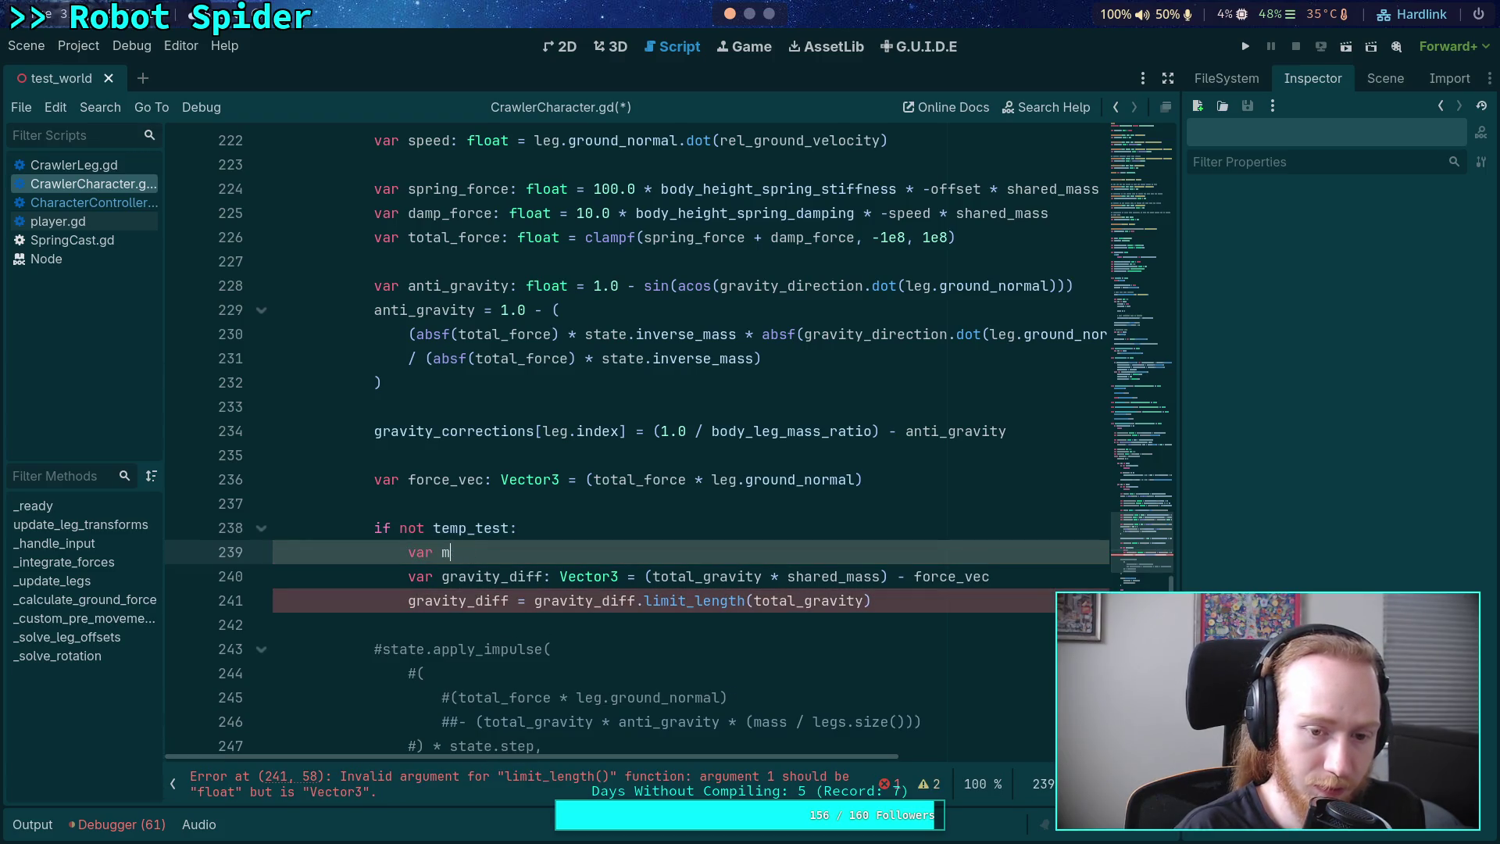
key(BackSpace)
text(gravity_f)
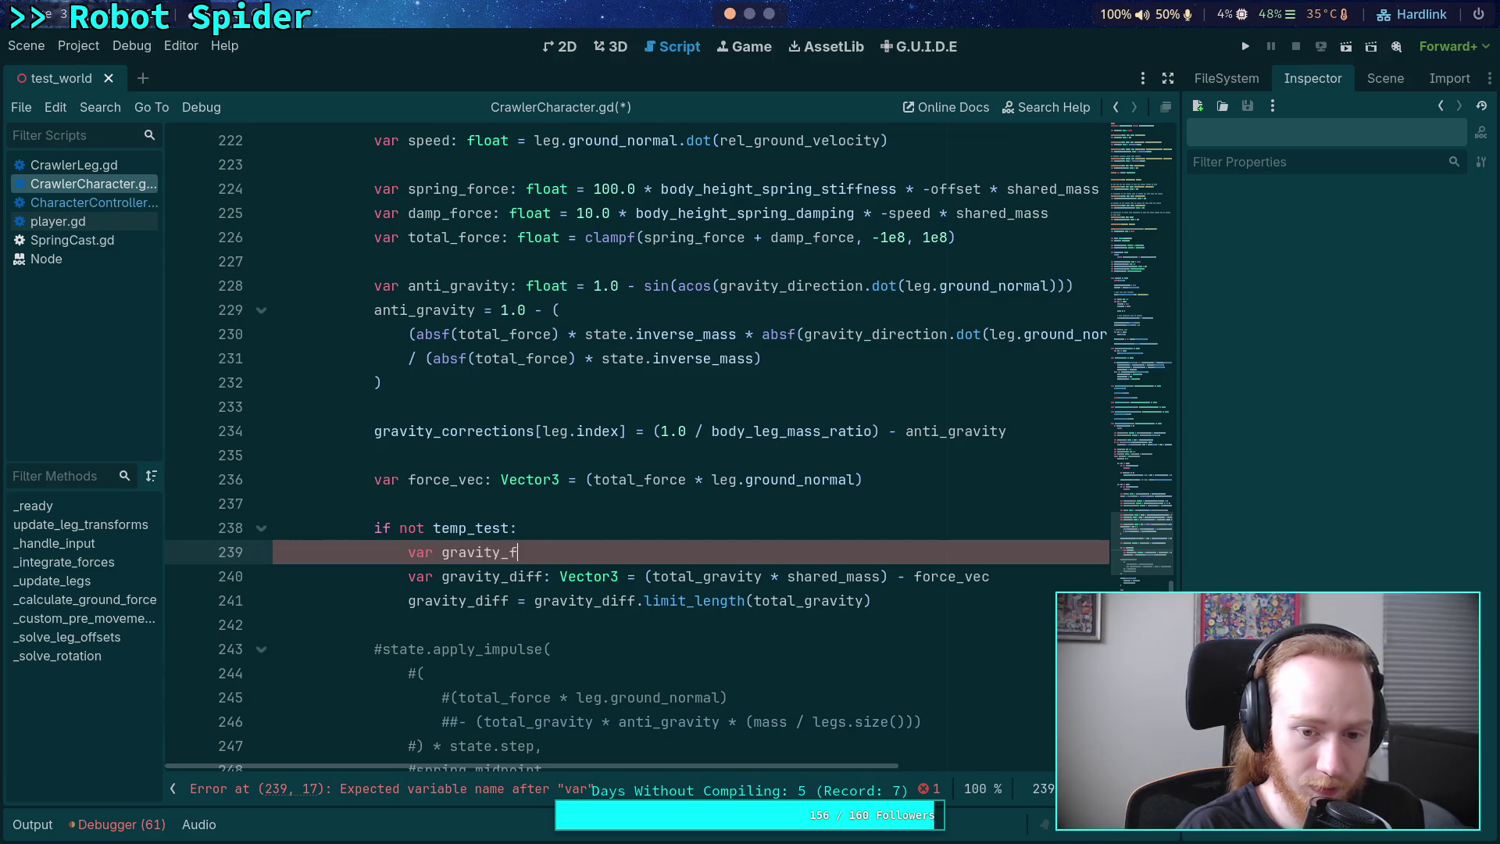
text(orce: )
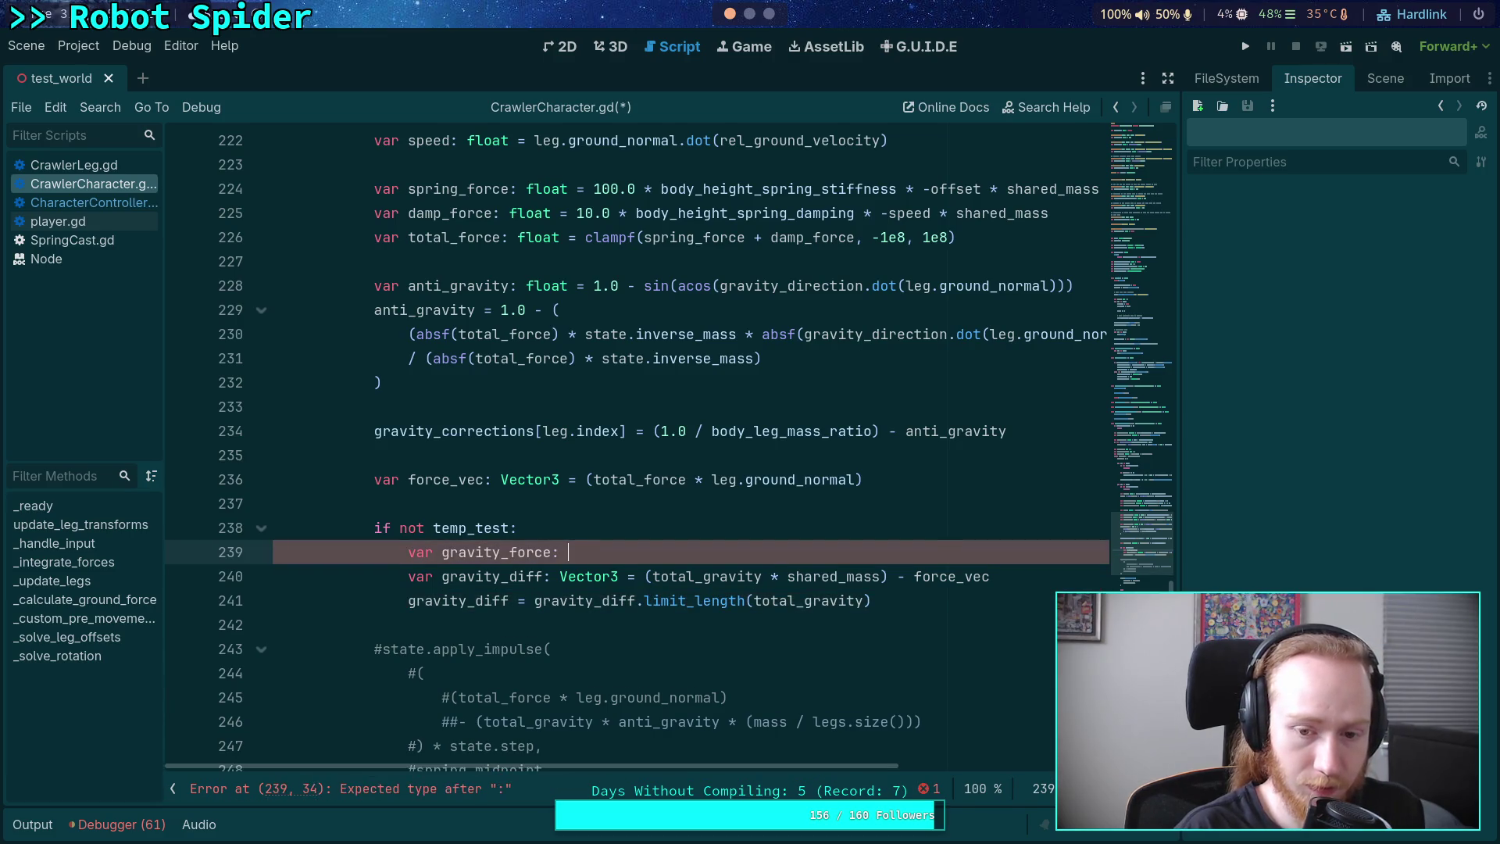
text(Vector3 = total_gravity * shared_mass)
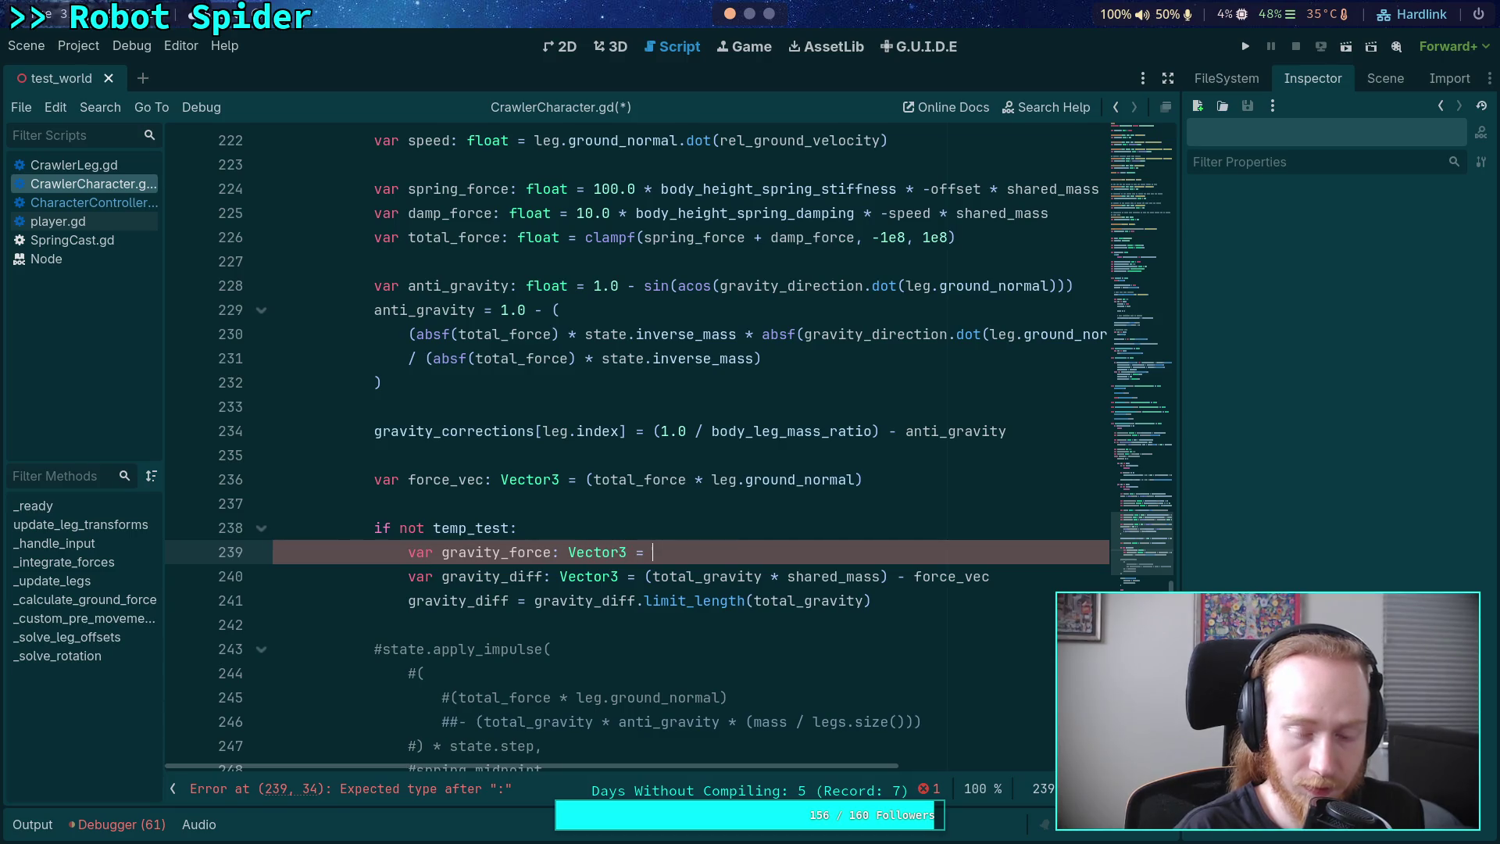
- Use gravity_force in gravity_diff and limit_length(gravity_force.length()) on line 241
drag(646, 578, 885, 575)
text(grav)
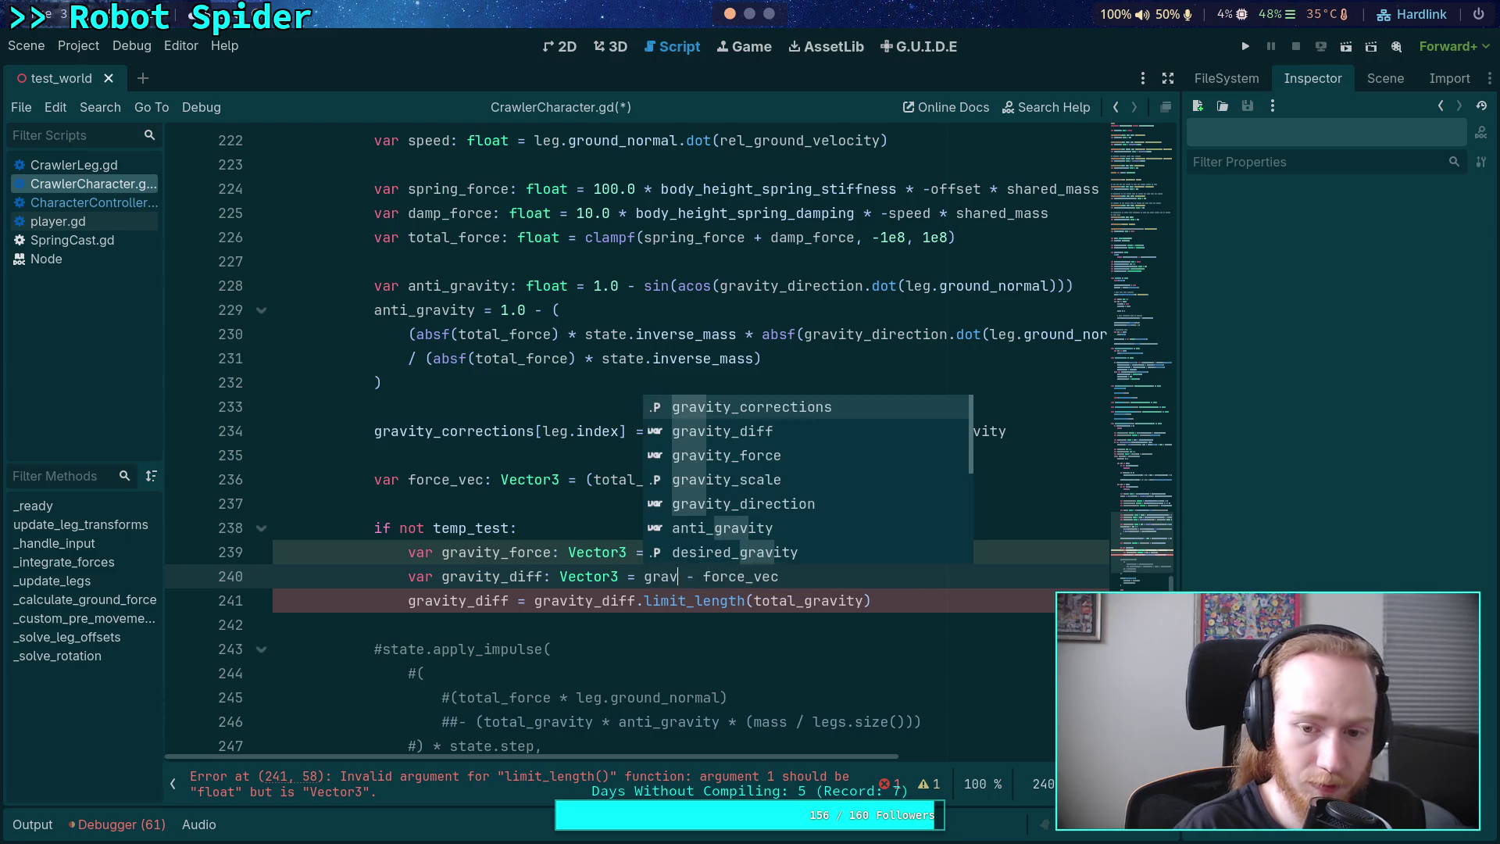
key(Down)
key(Down)
key(Return)
click(907, 598)
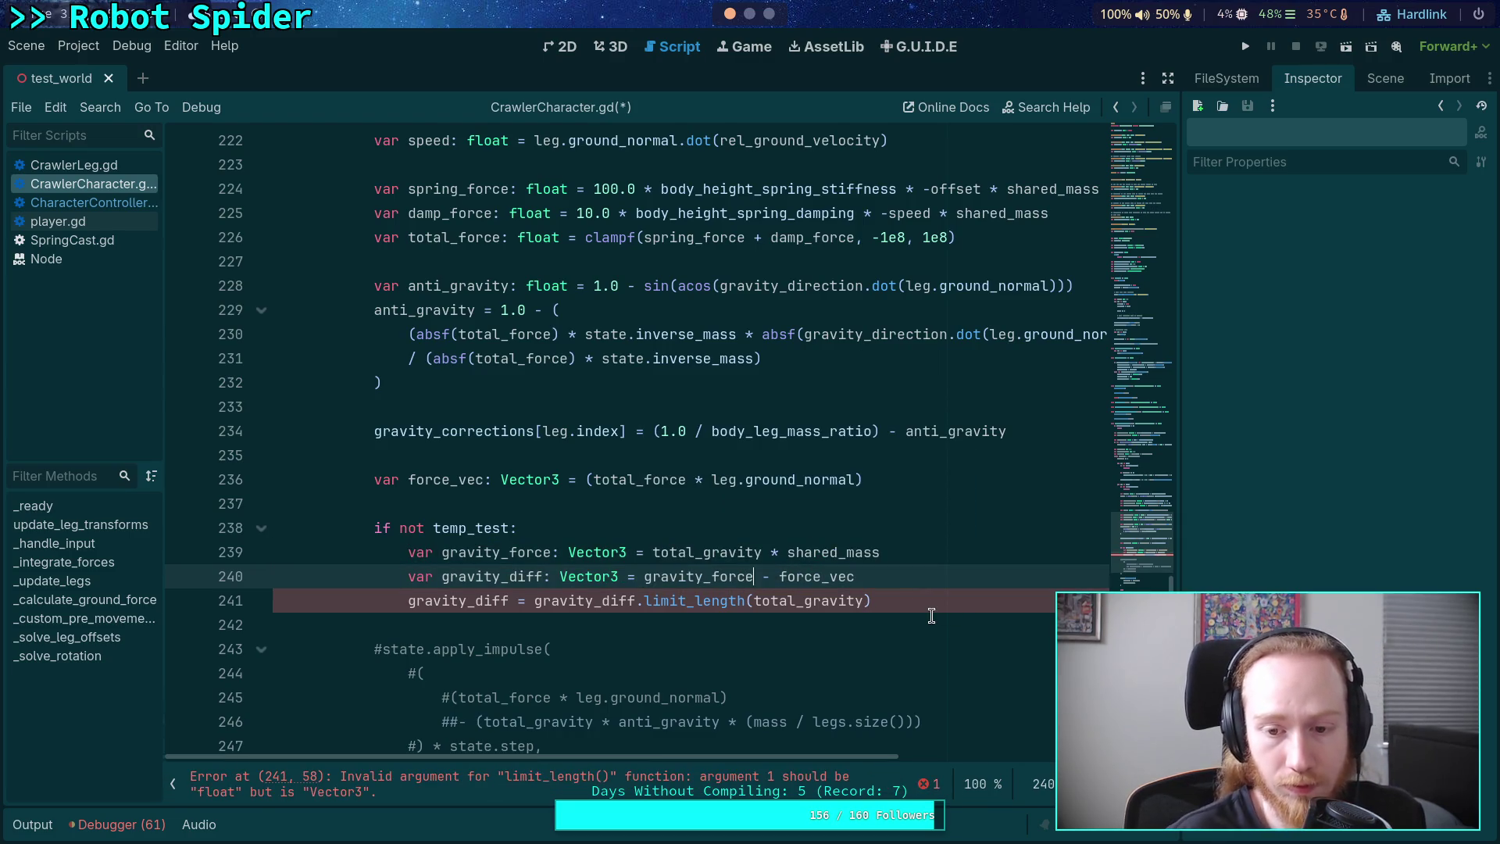
double_click(857, 599)
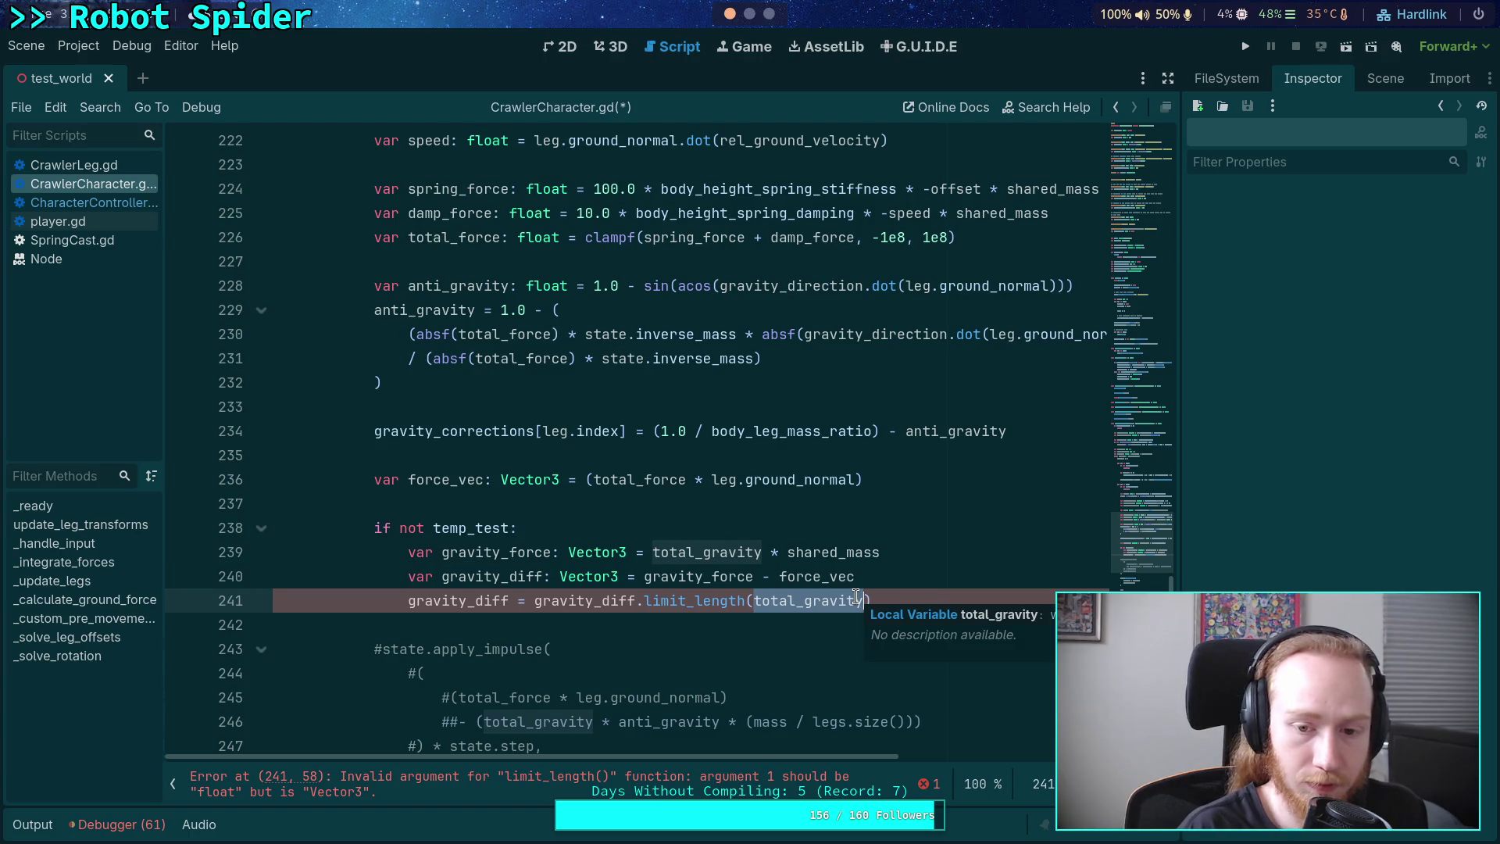
text(gr)
key(Down)
key(Down)
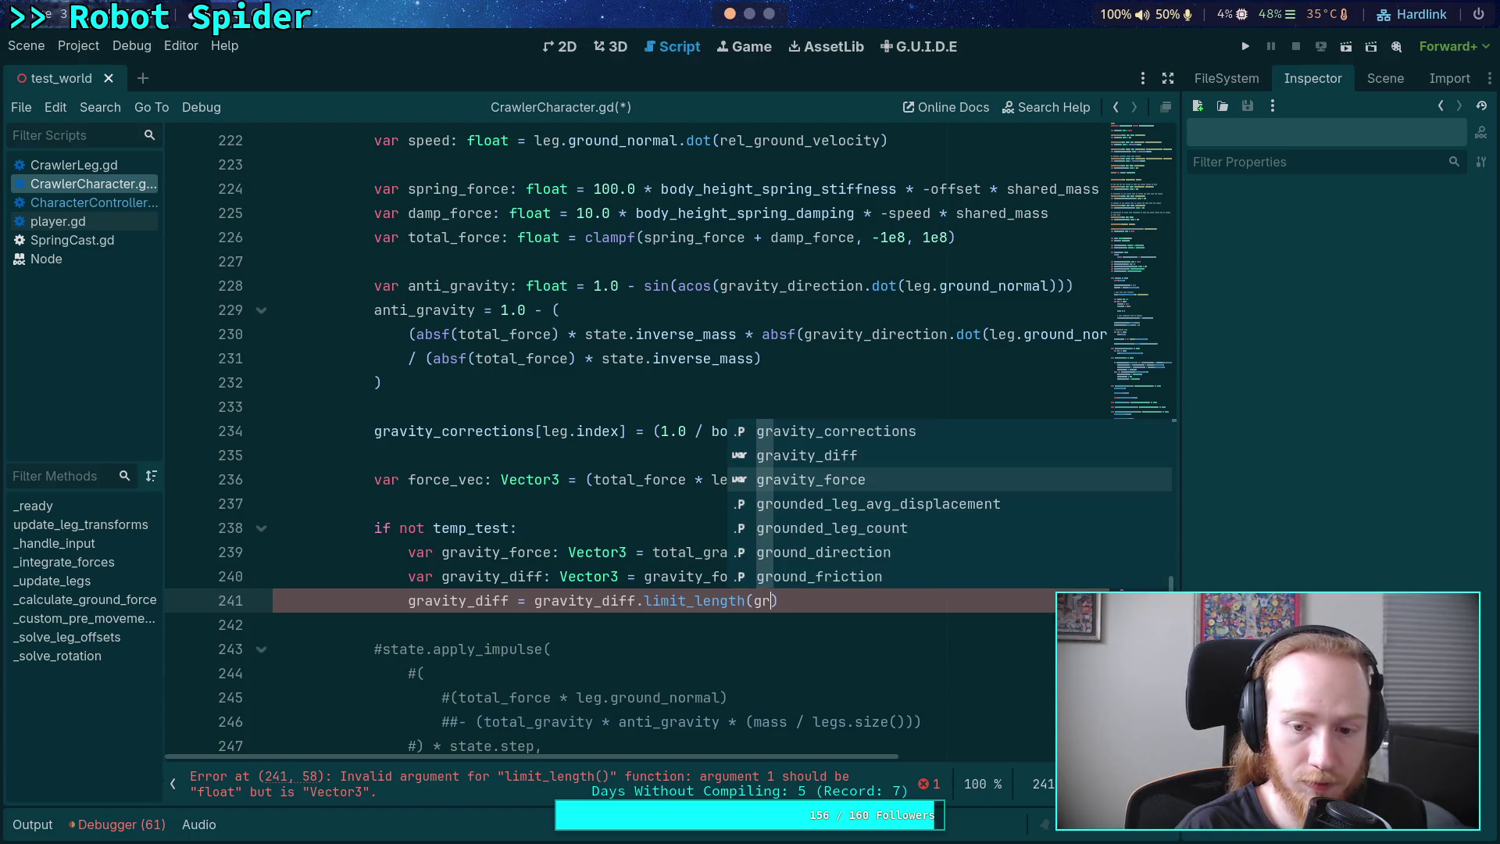
key(Return)
text(.le)
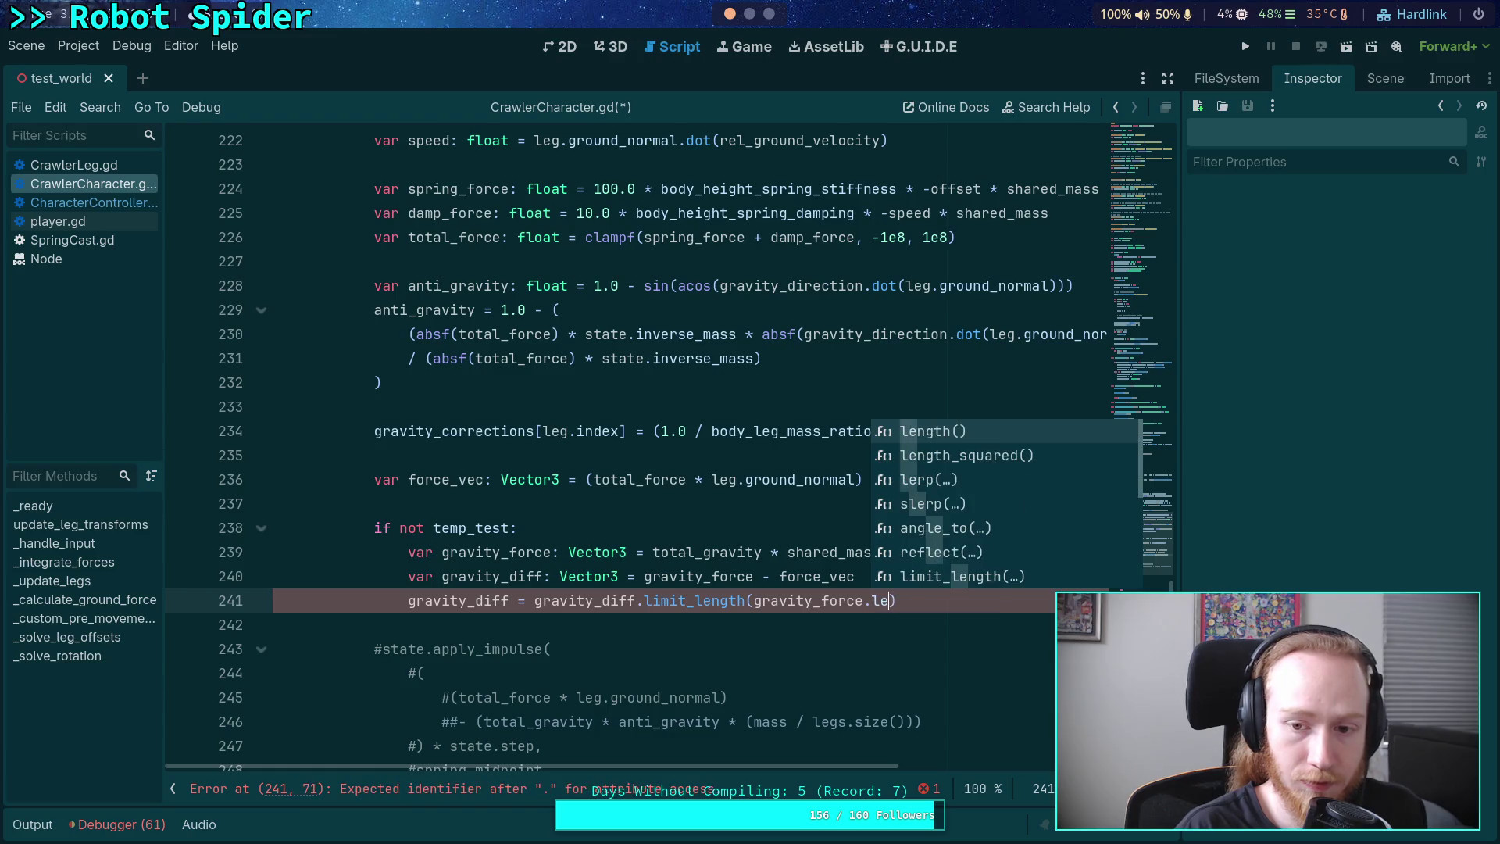
key(Return)
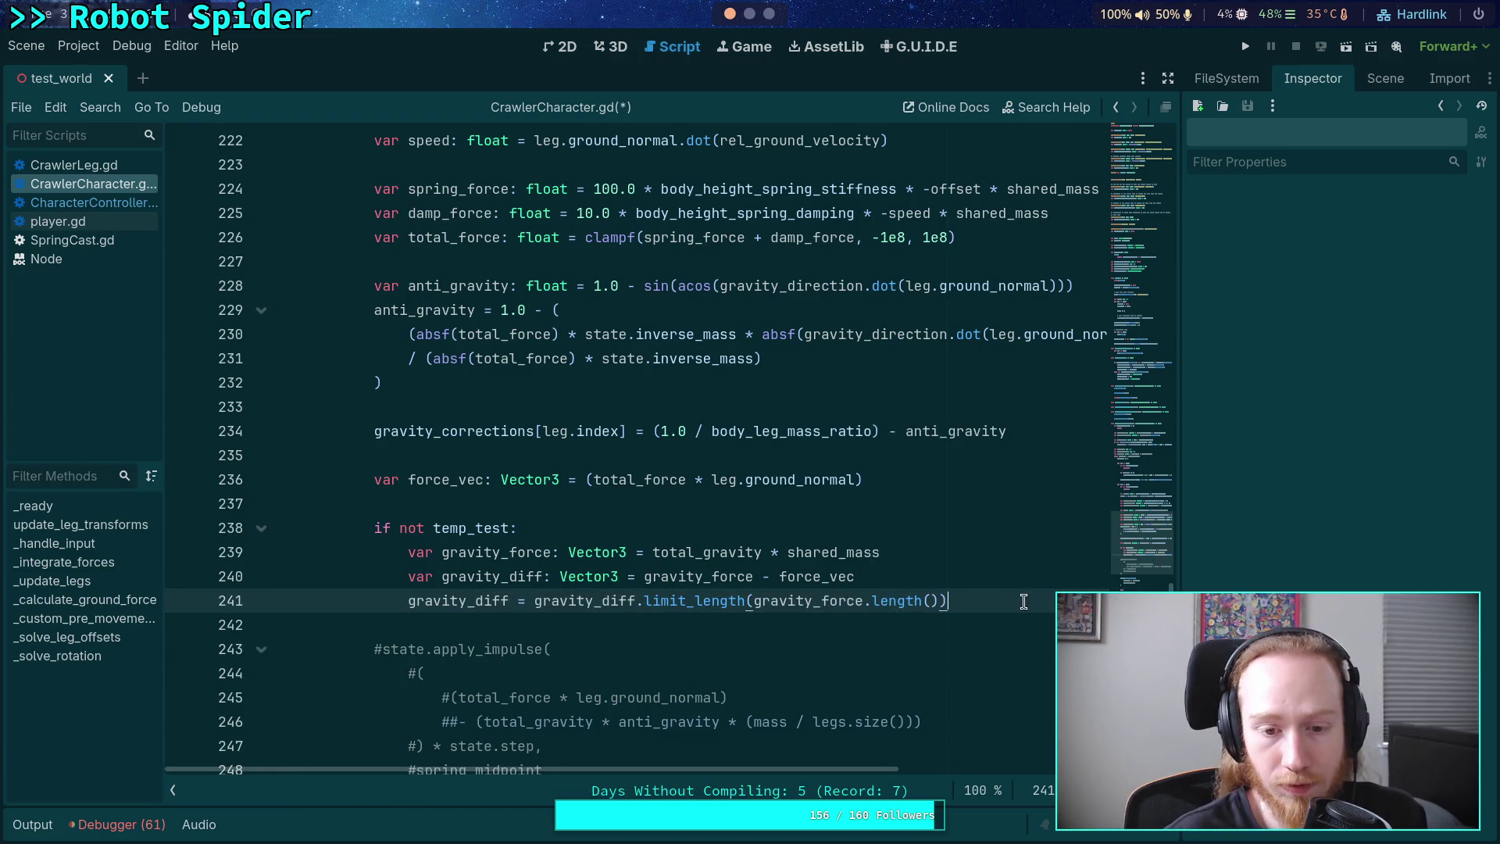
- Add a 'force_vec -= gravity_diff' line after the limit_length line
scroll(1020, 601, down, 1)
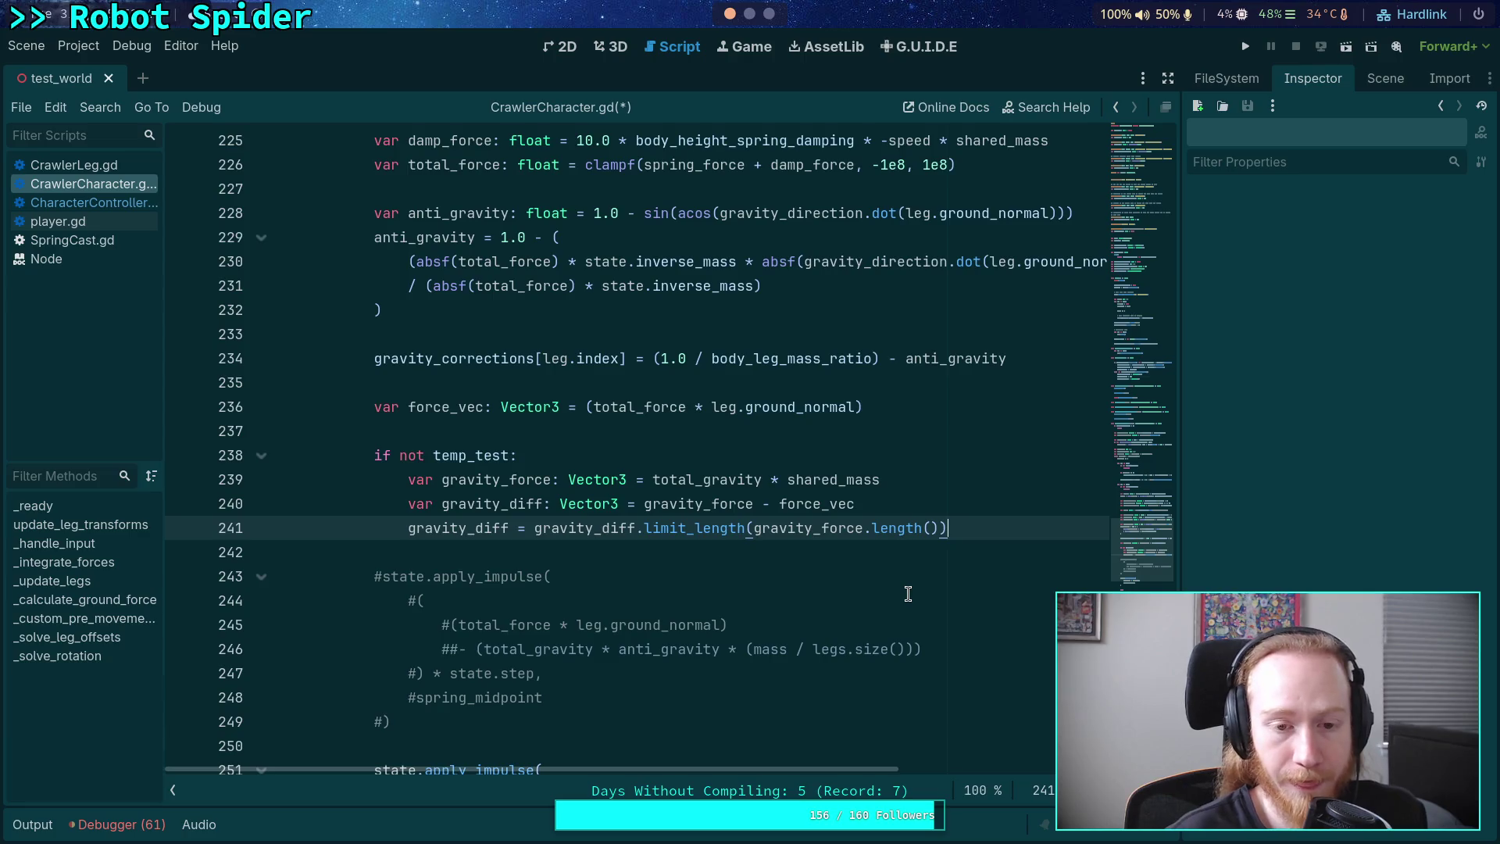
key(Return)
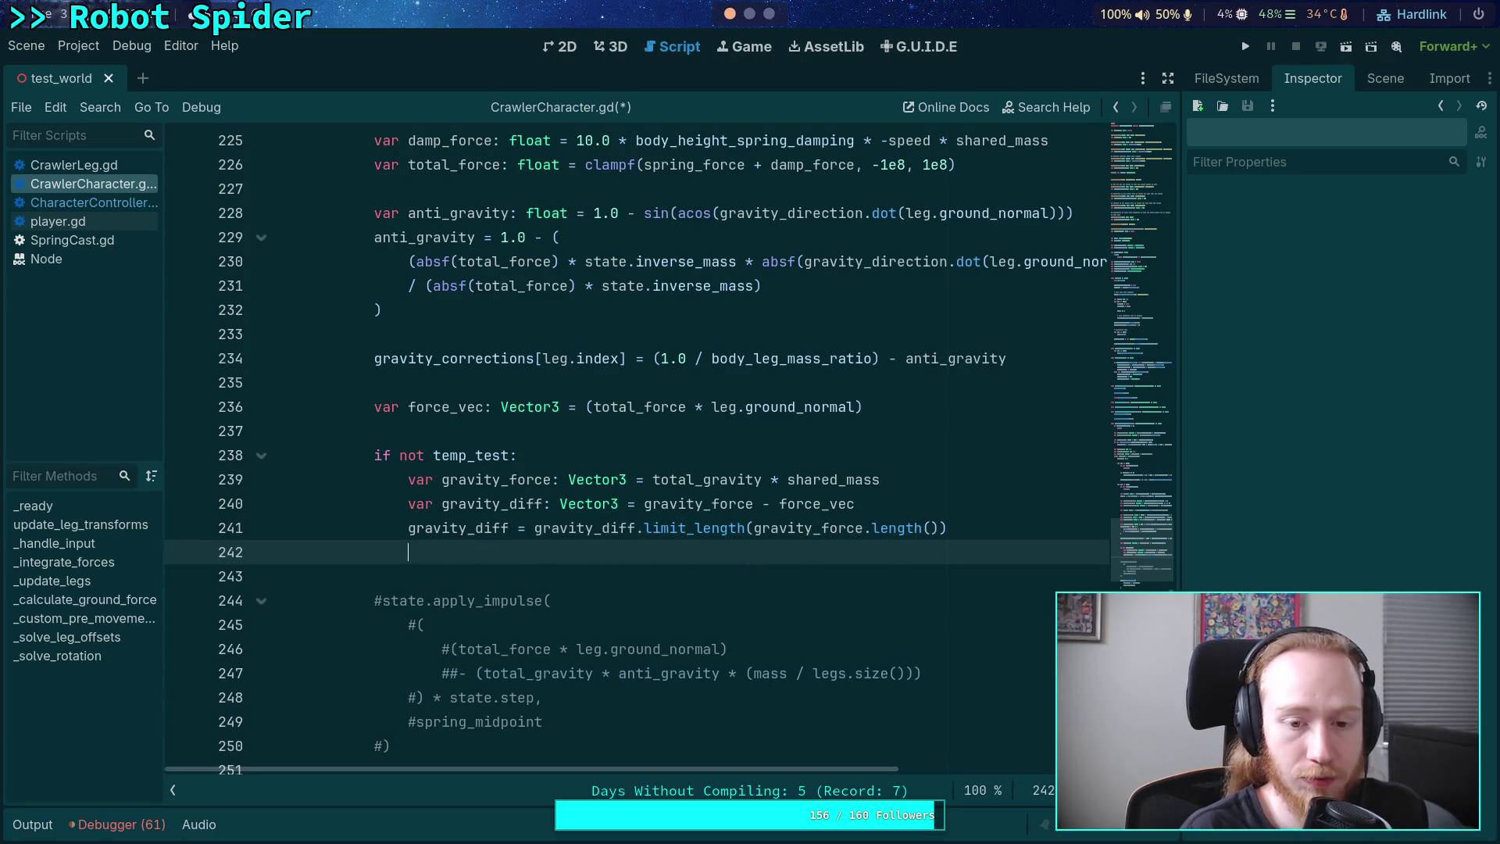
text(f)
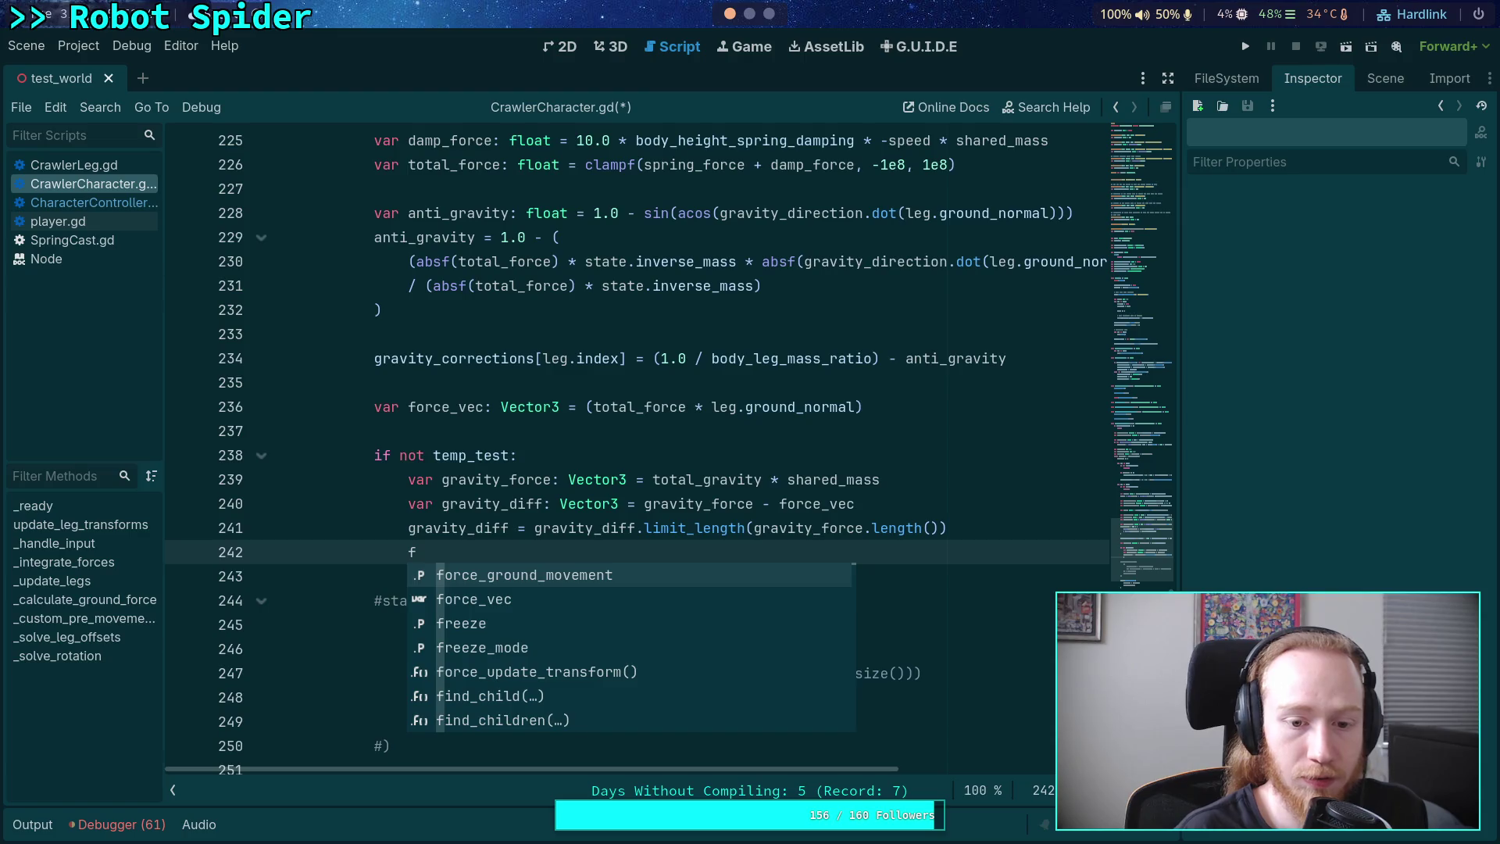
key(Down)
key(Return)
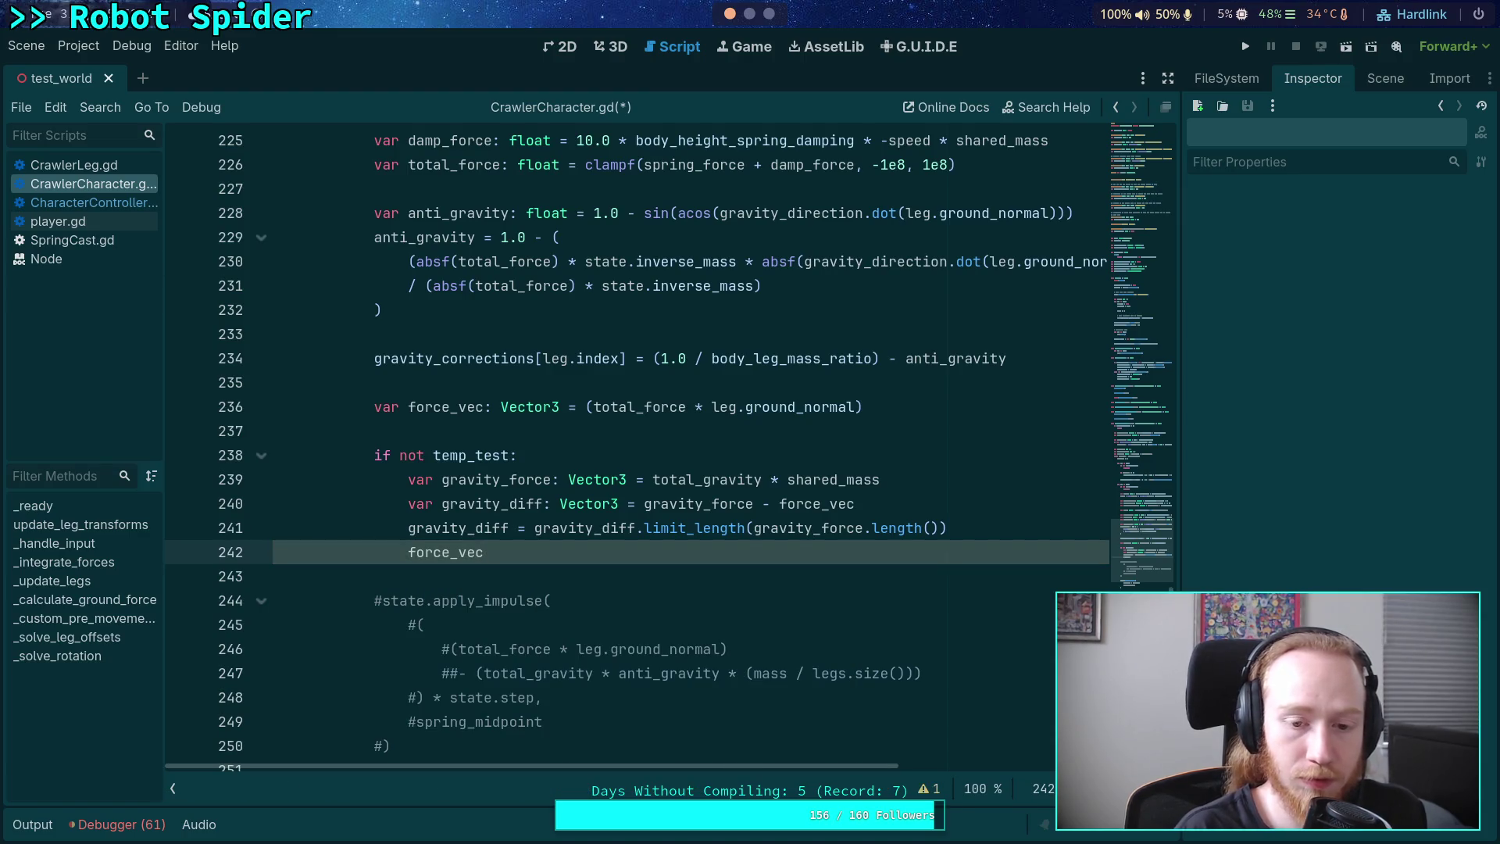
text( -= gr)
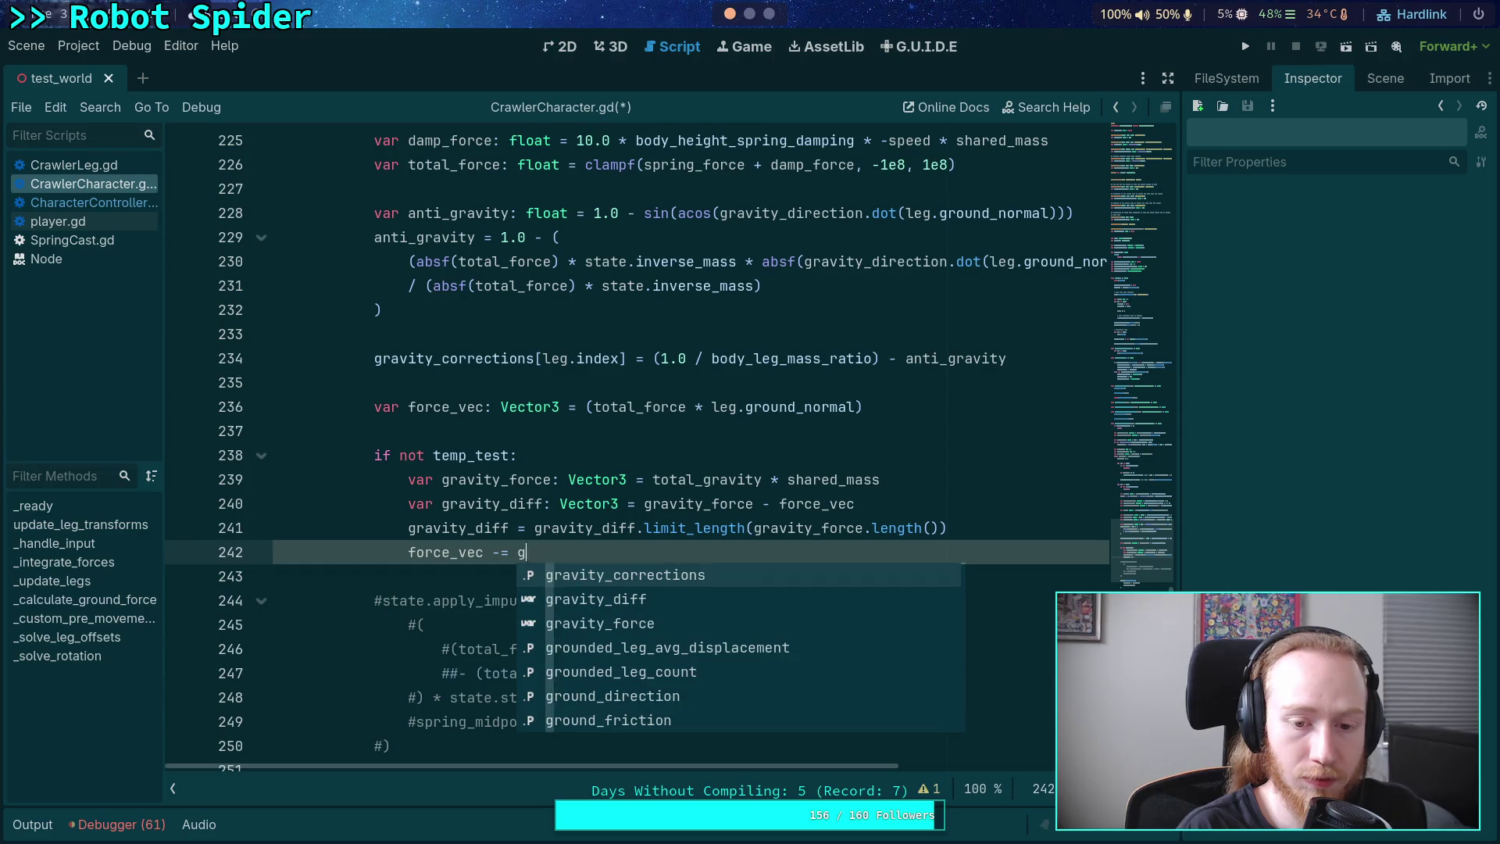
key(Down)
key(Return)
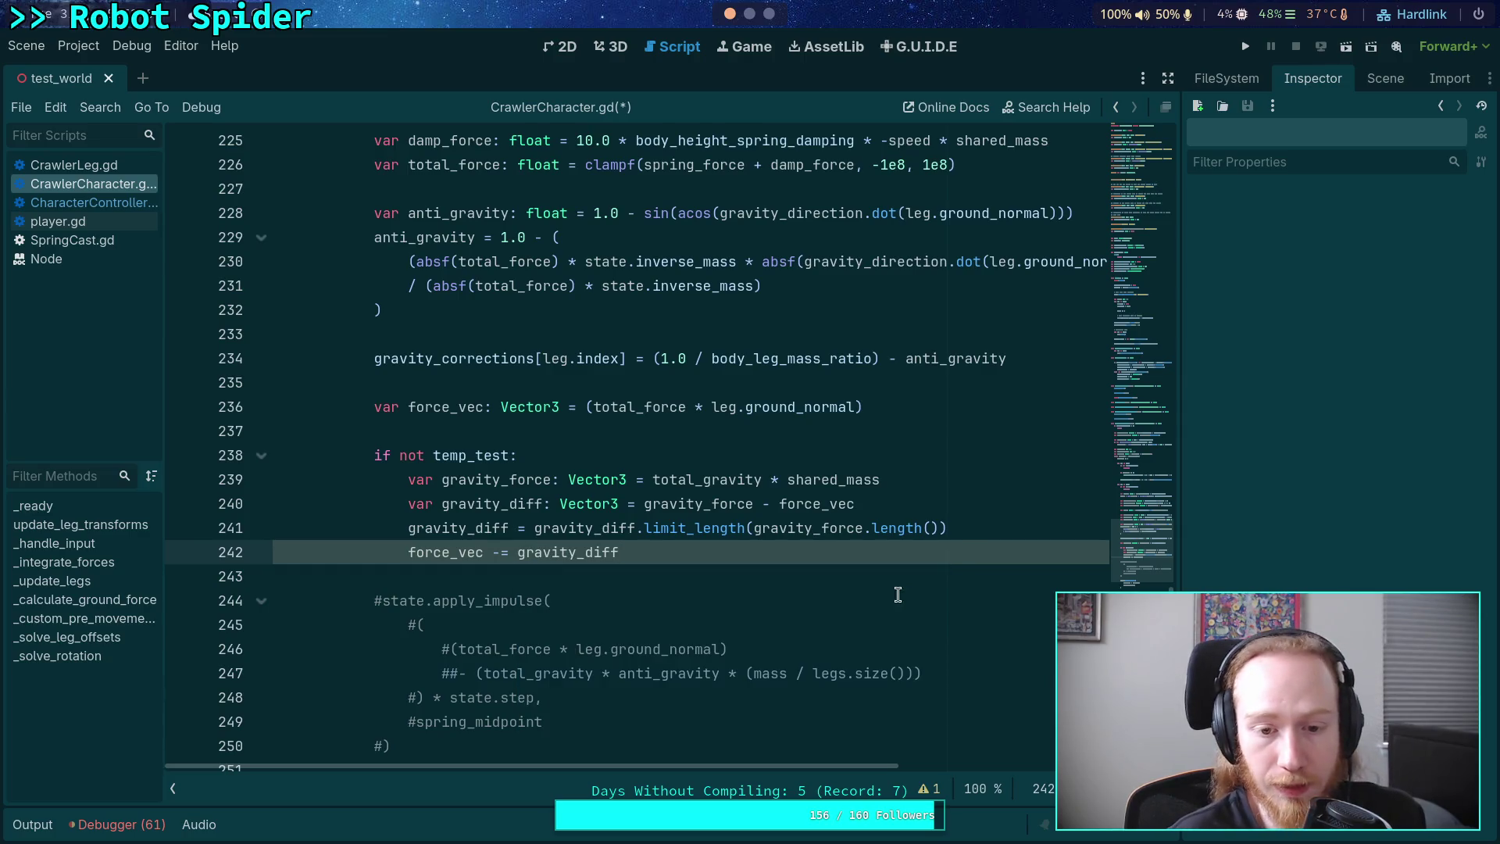
click(676, 578)
scroll(679, 576, down, 2)
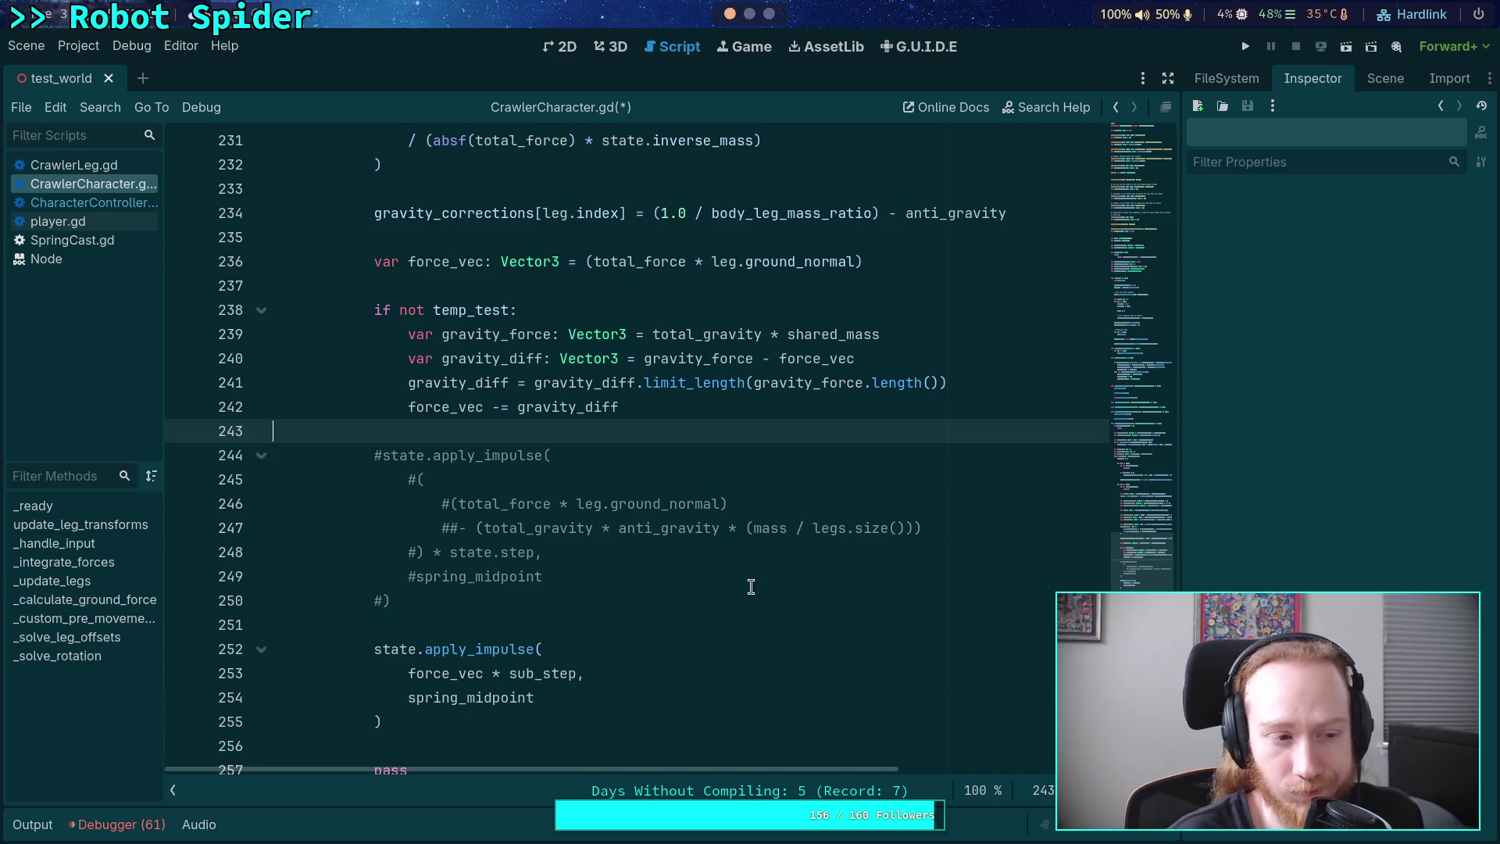
scroll(750, 586, up, 1)
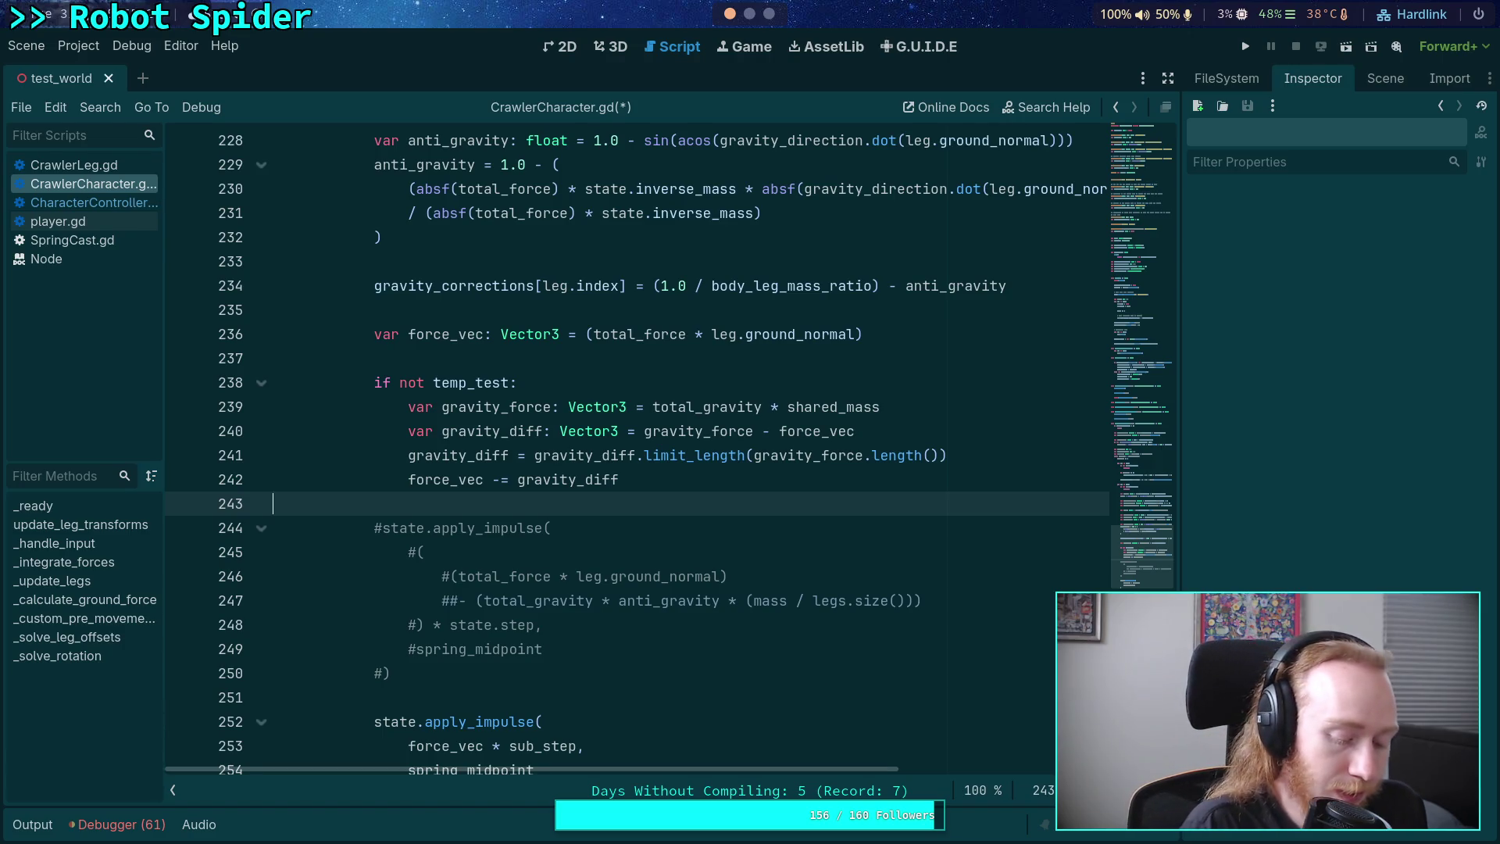
key(super+4)
- Launch Krita from the app launcher and create a new 1024 × 1024 px image
key(super+d)
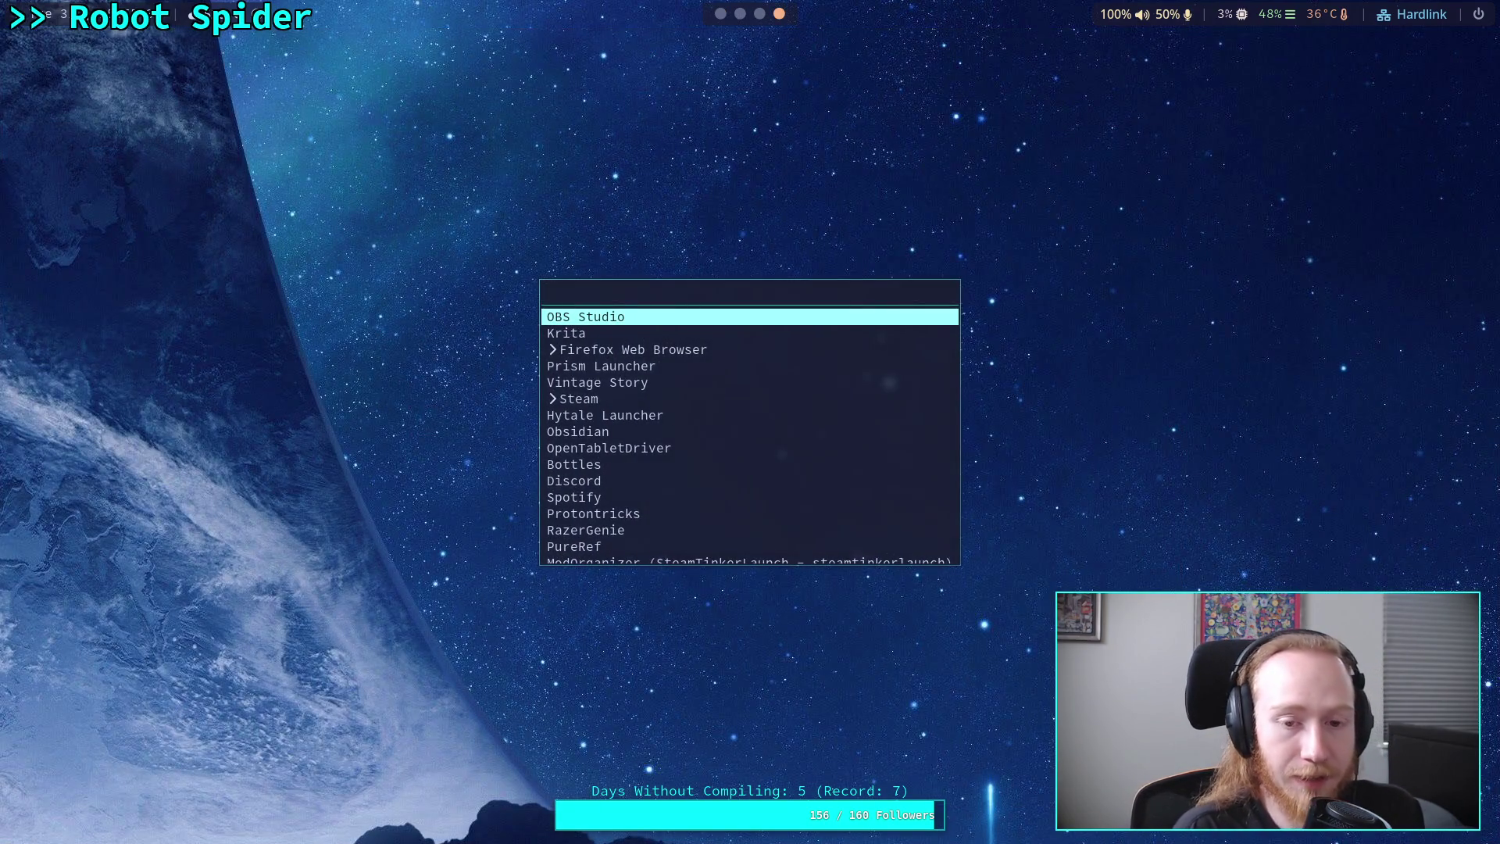
key(Down)
key(Return)
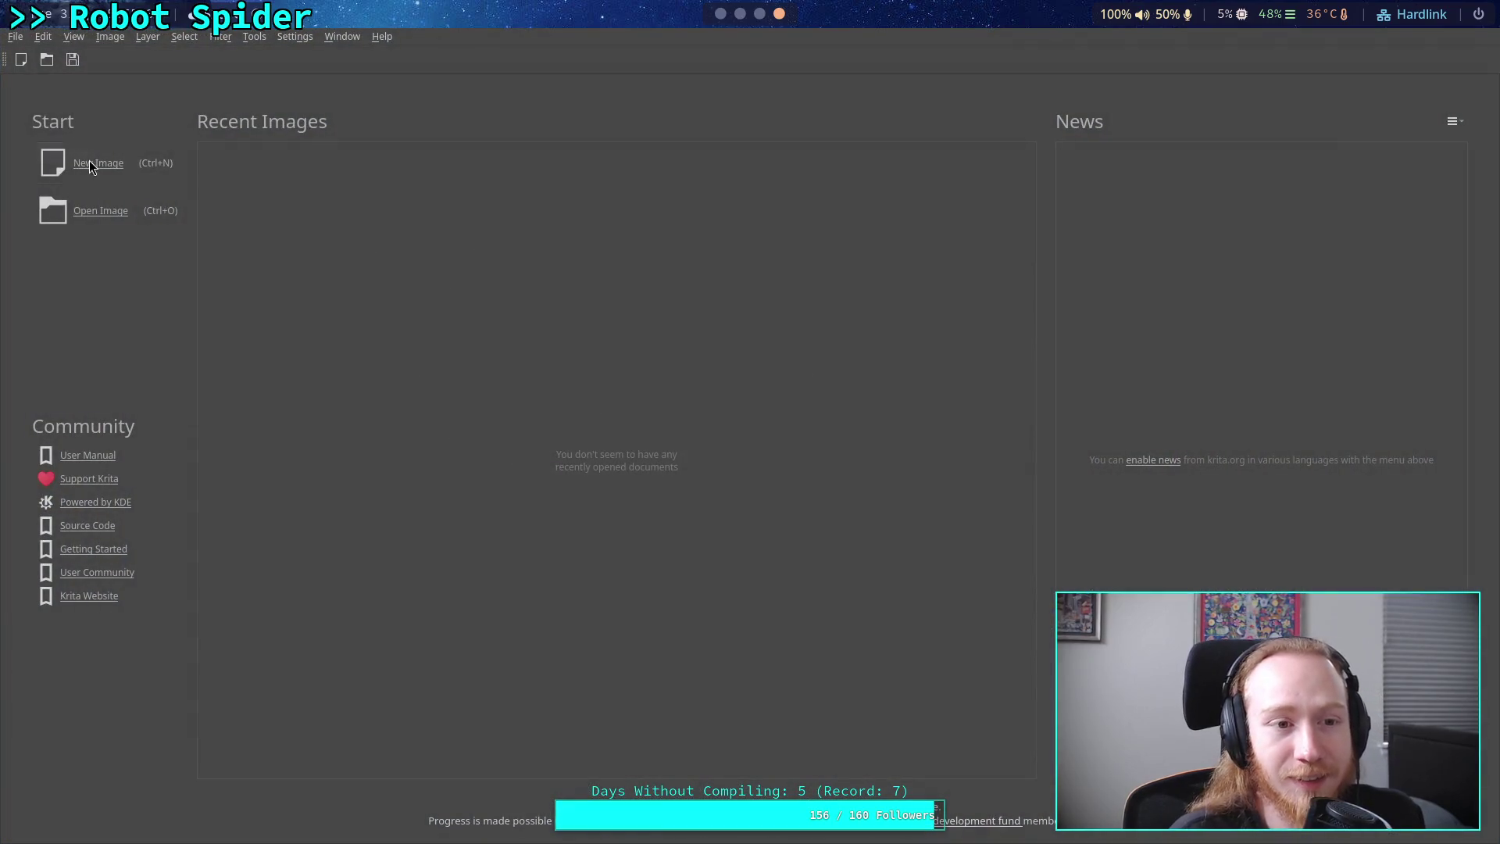
click(108, 162)
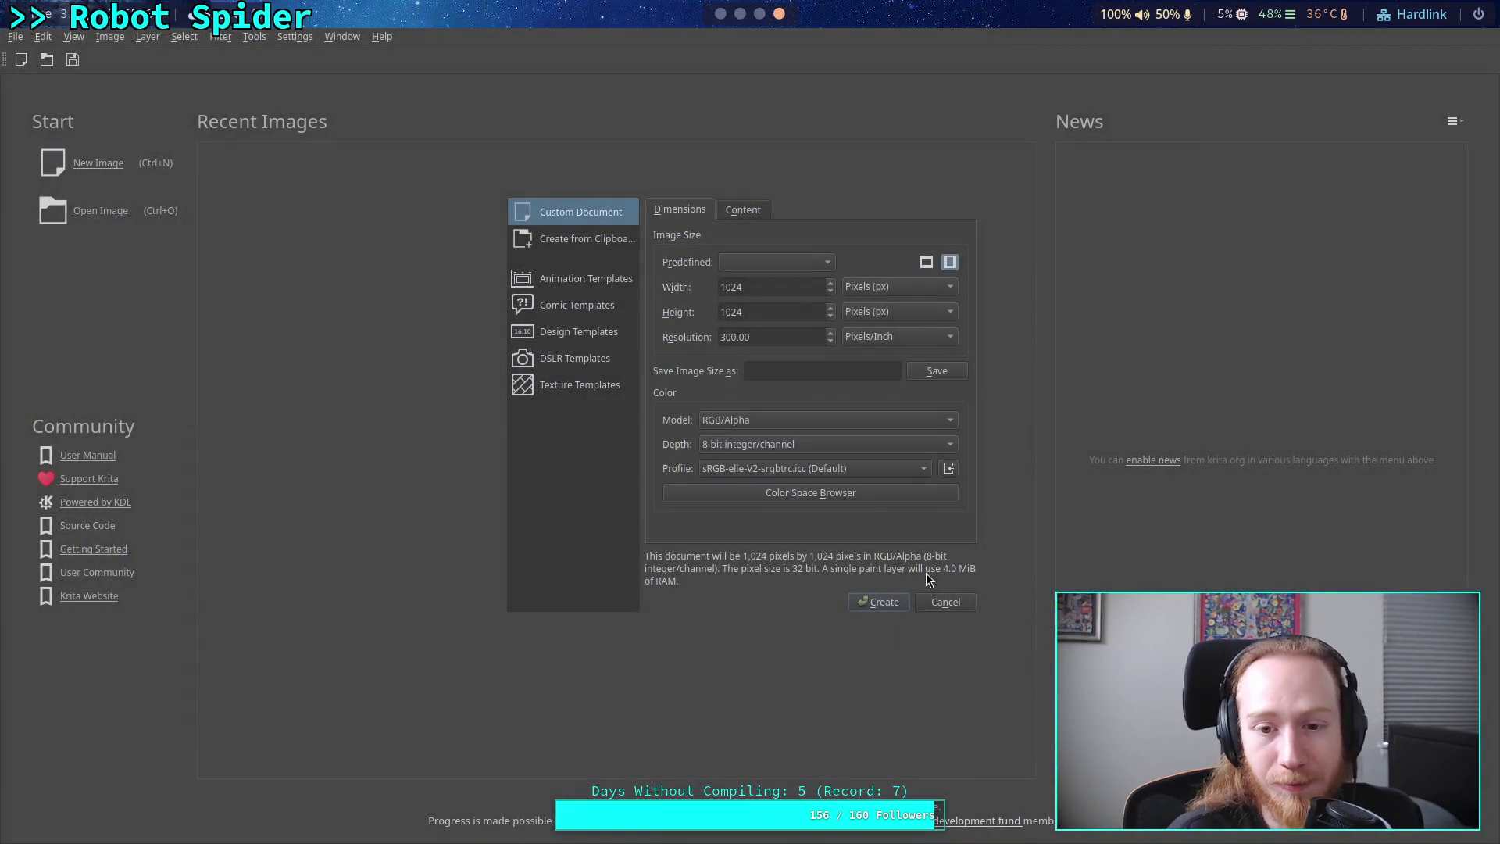
click(876, 602)
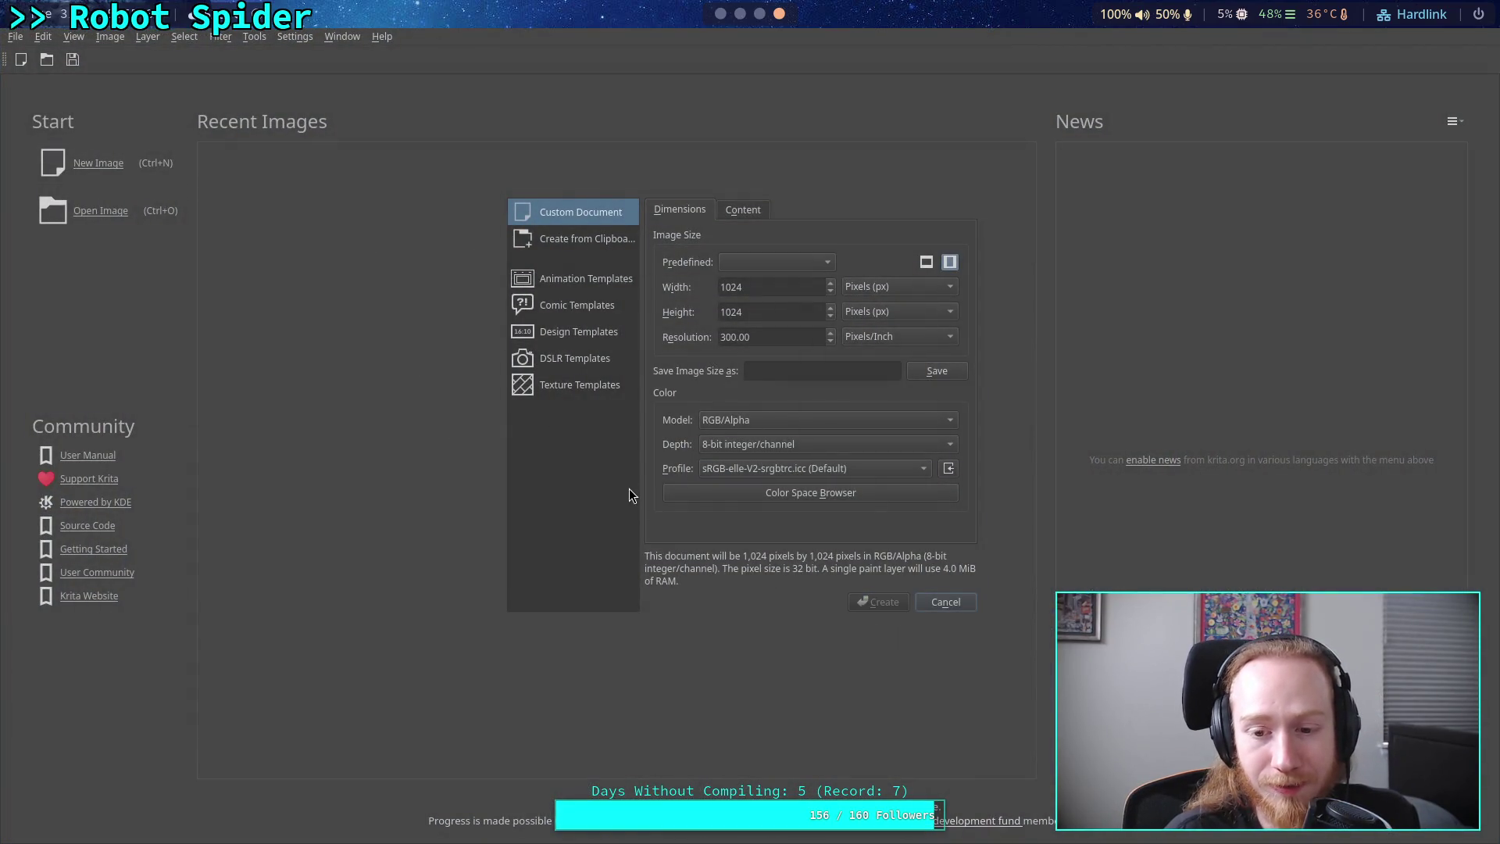
scroll(514, 440, up, 3)
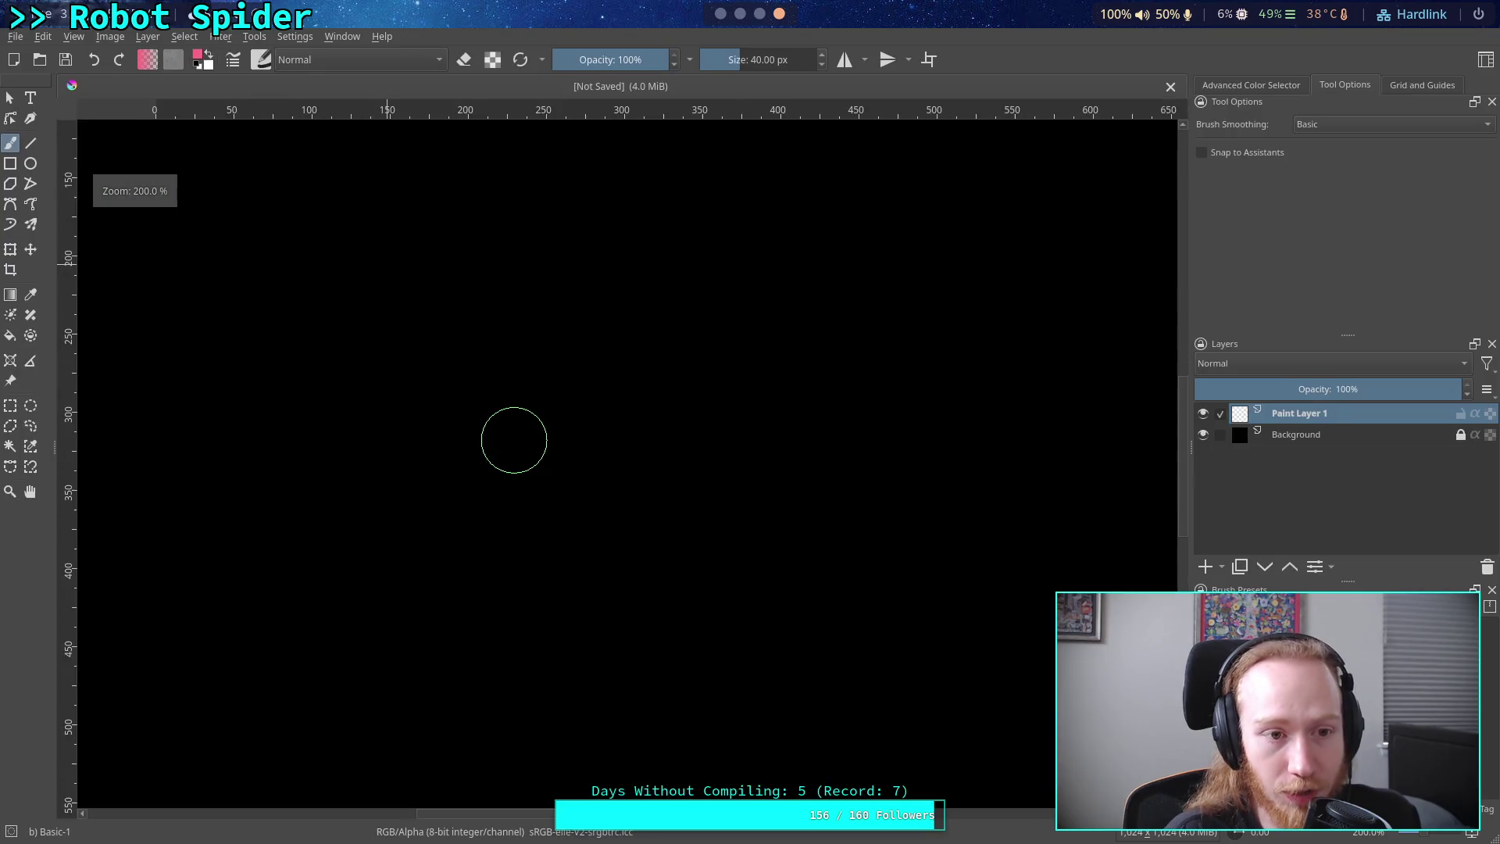
- Set the brush size to 2 px and the foreground colour to light blue
click(759, 67)
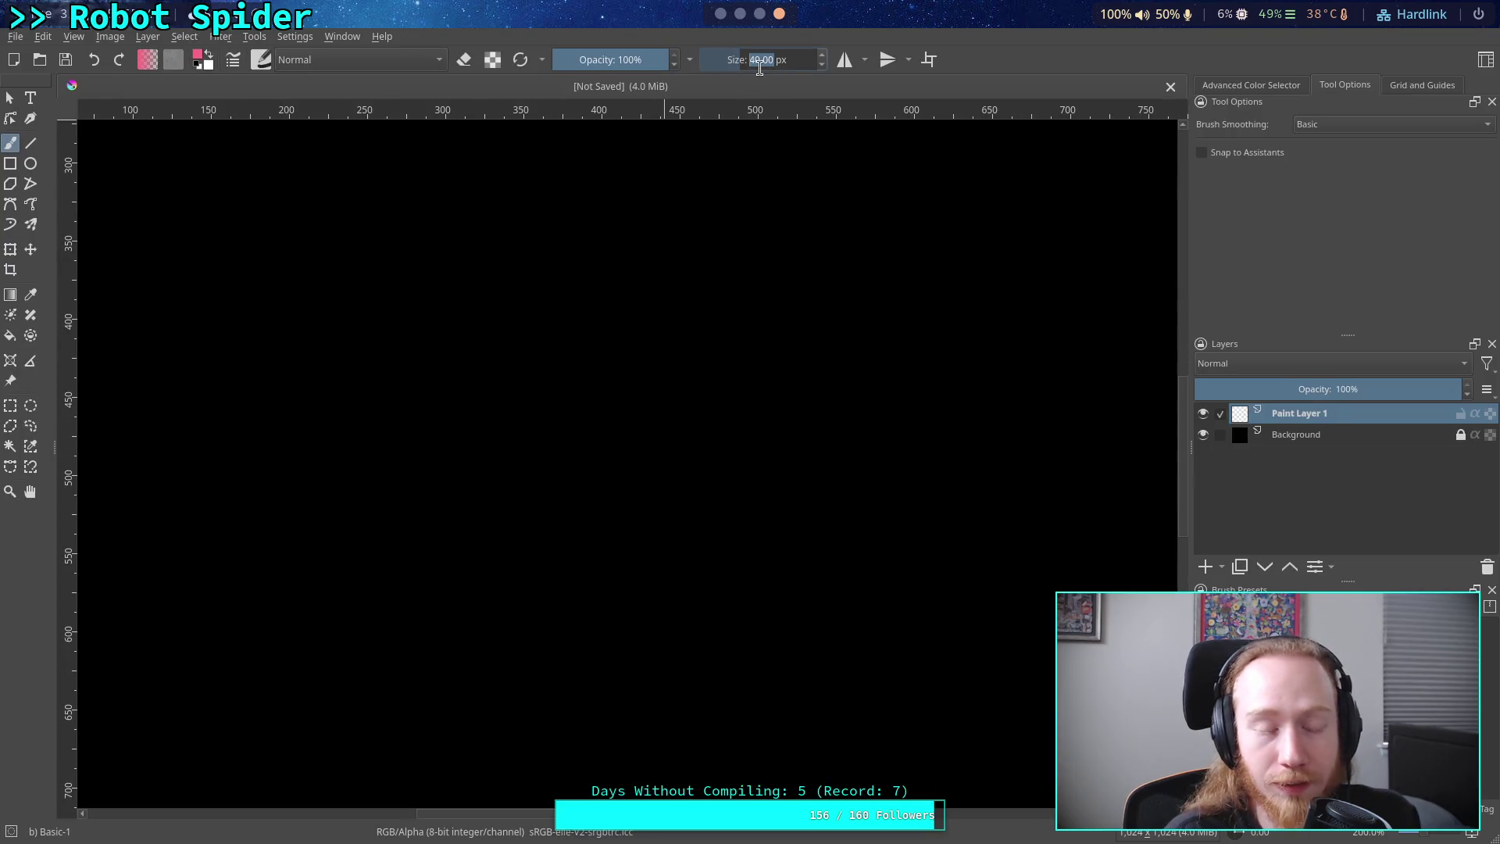
text(2)
key(Return)
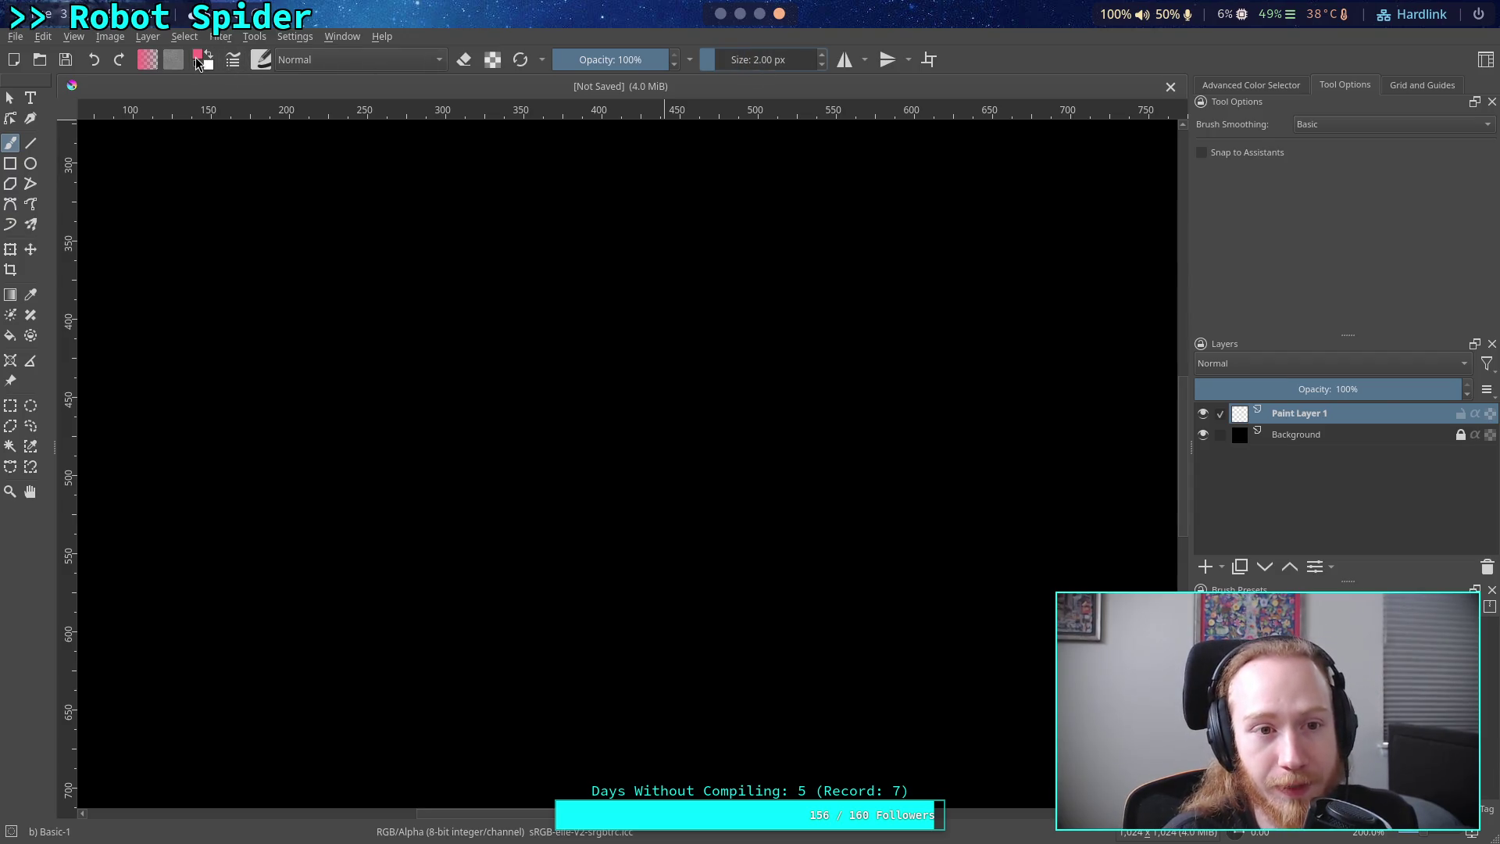
click(198, 60)
click(790, 234)
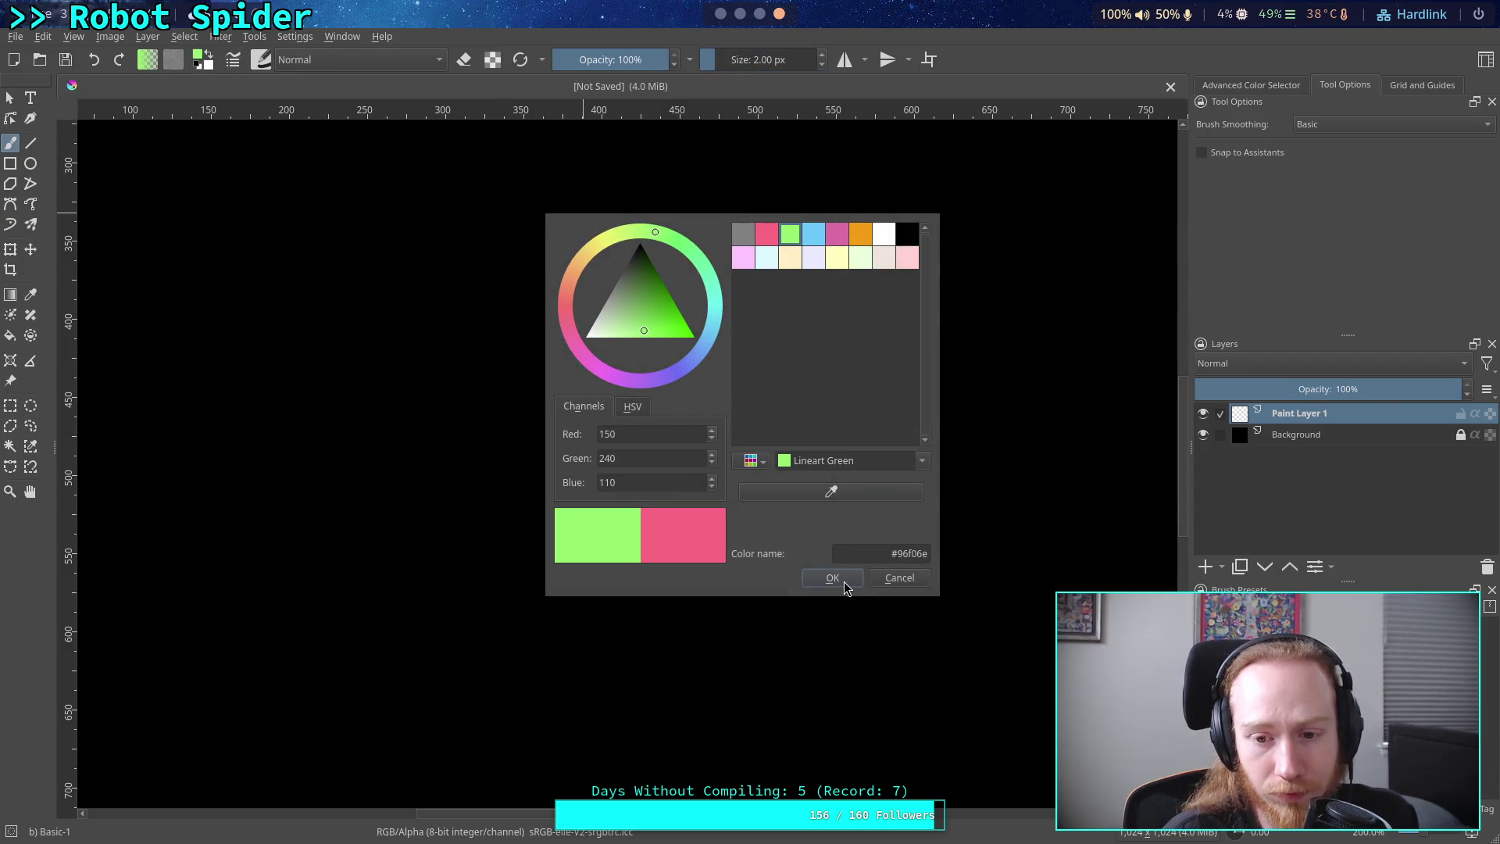
click(813, 234)
click(833, 579)
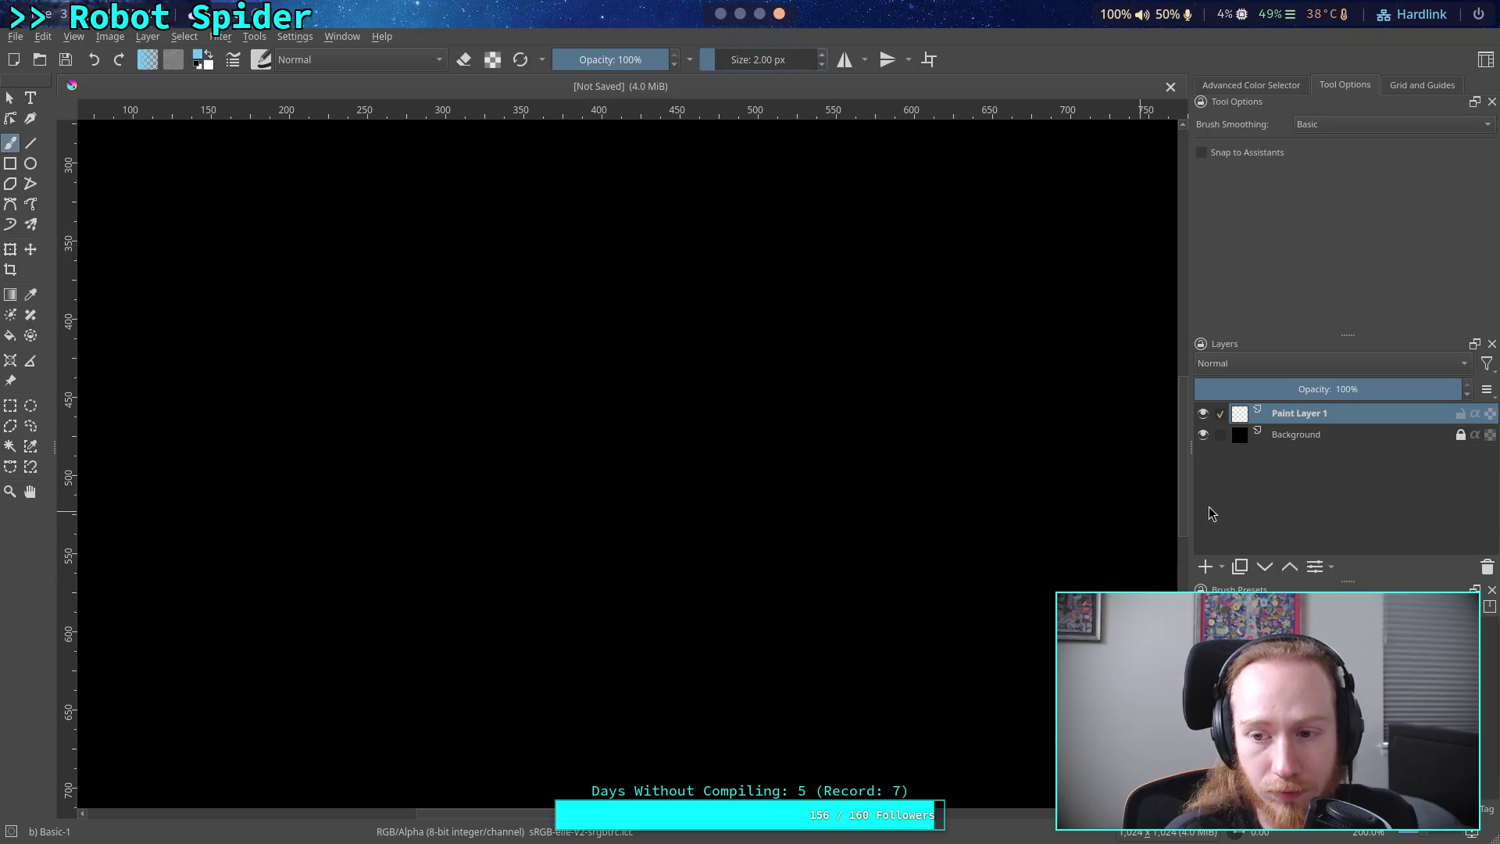
- Add a vector layer, delete Paint Layer 1, and select Vector Layer 2
click(1223, 568)
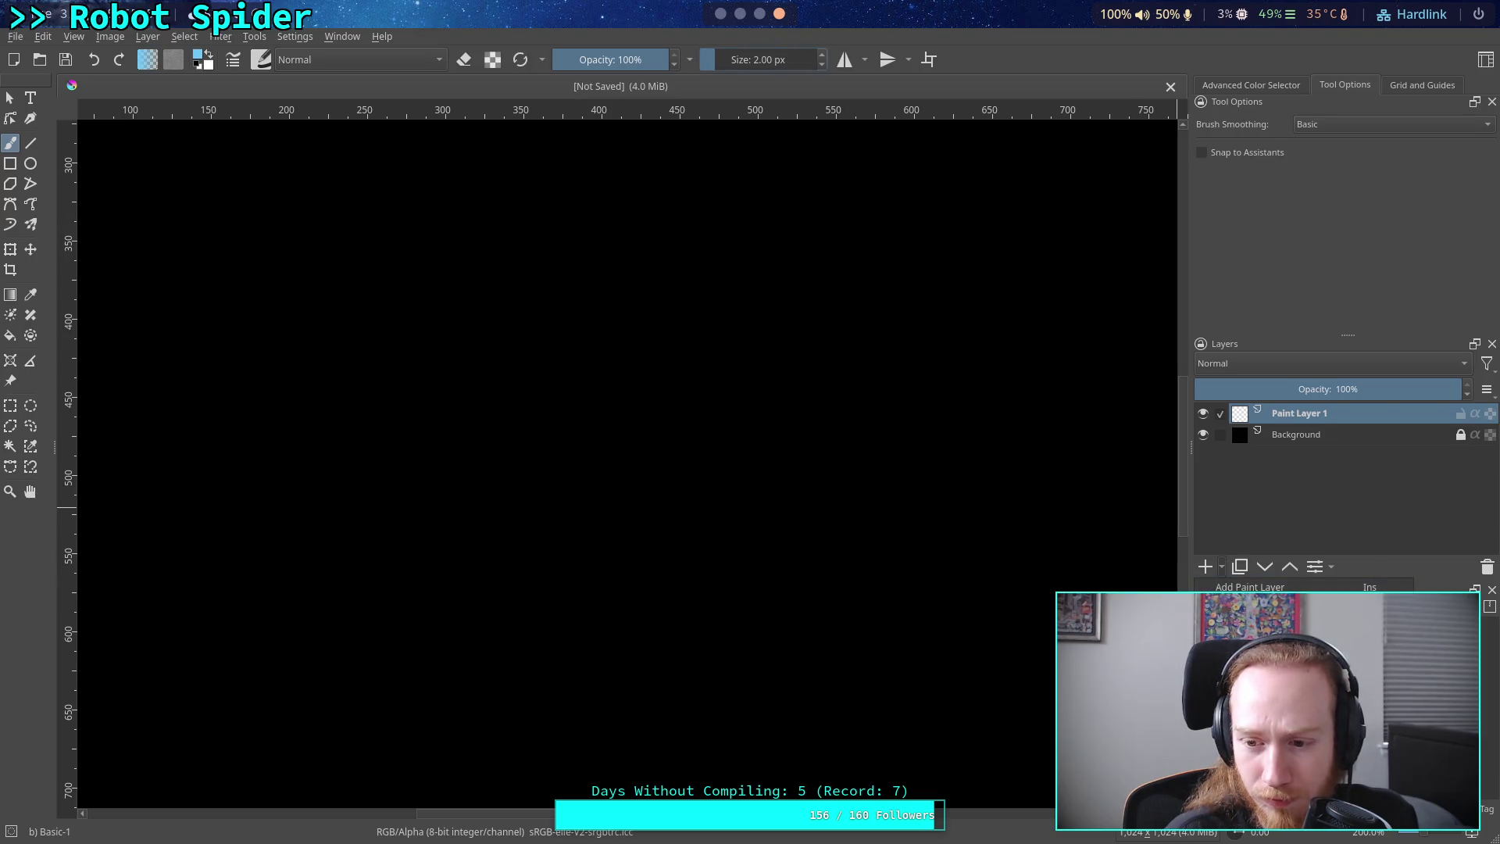
click(1250, 643)
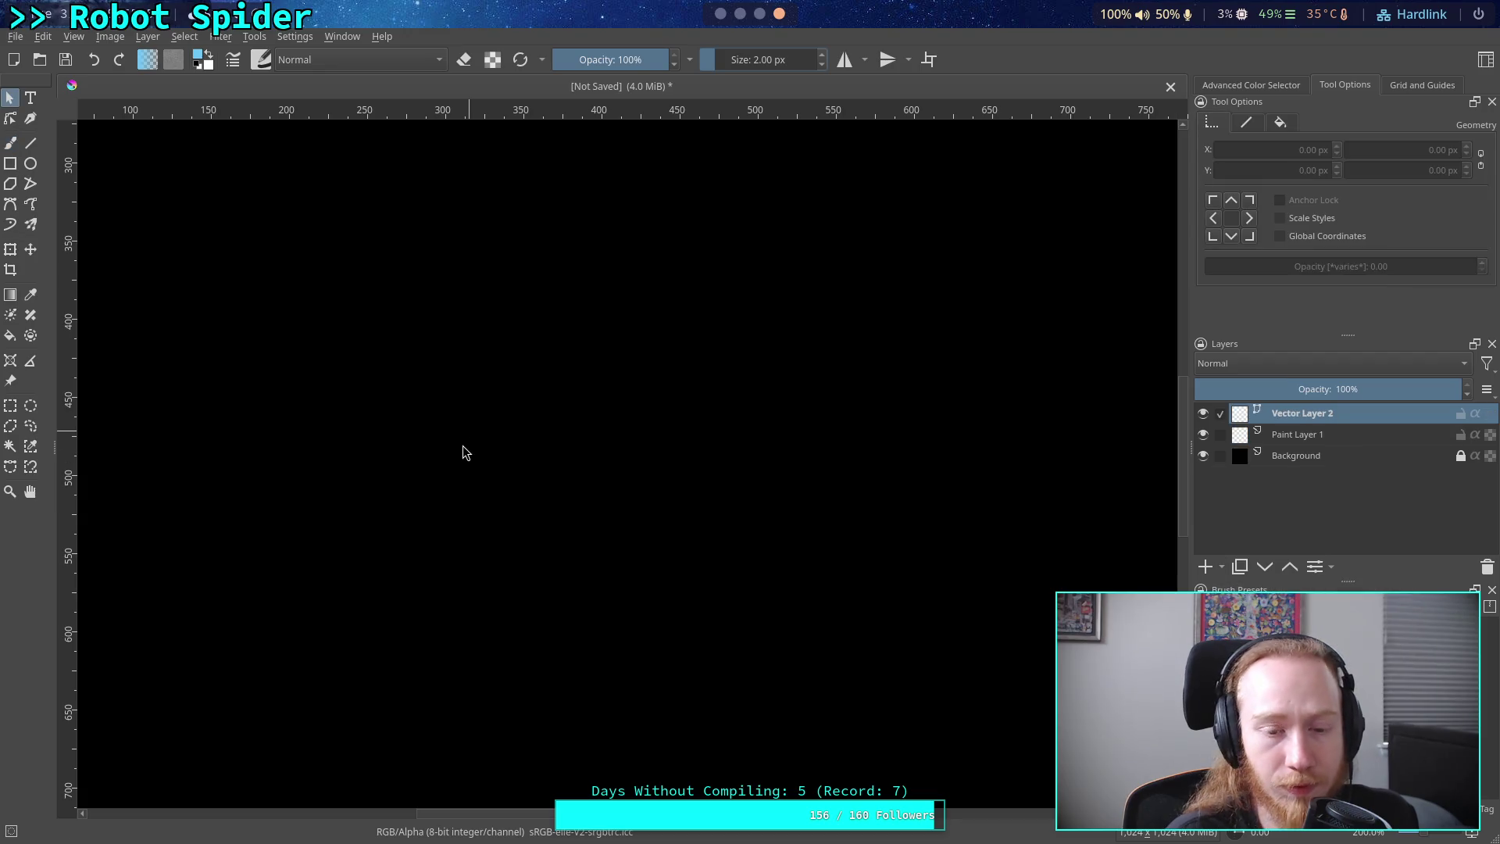
click(1387, 436)
click(1487, 567)
click(1328, 415)
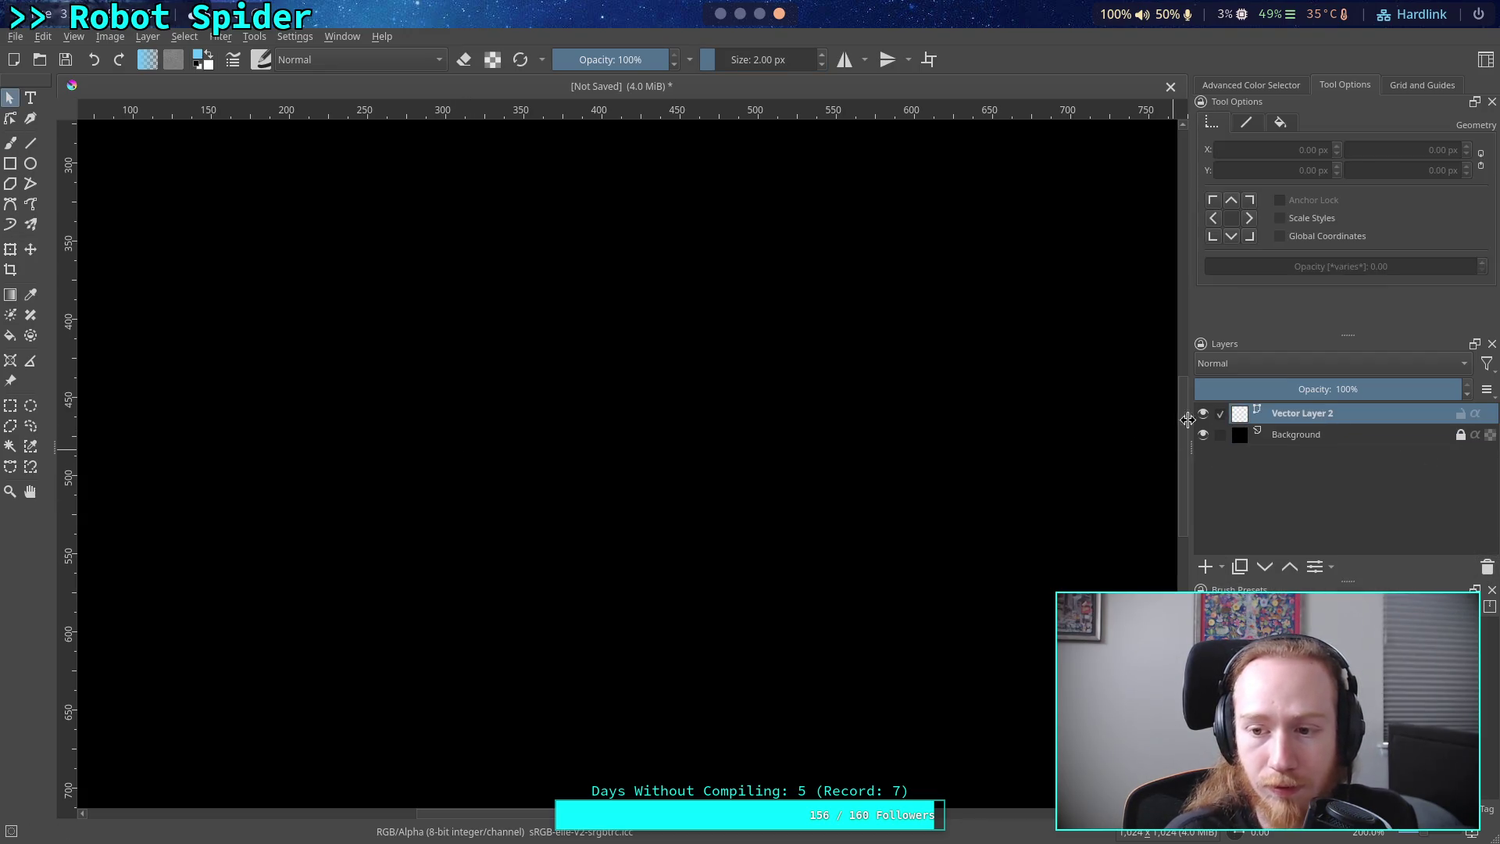
click(31, 143)
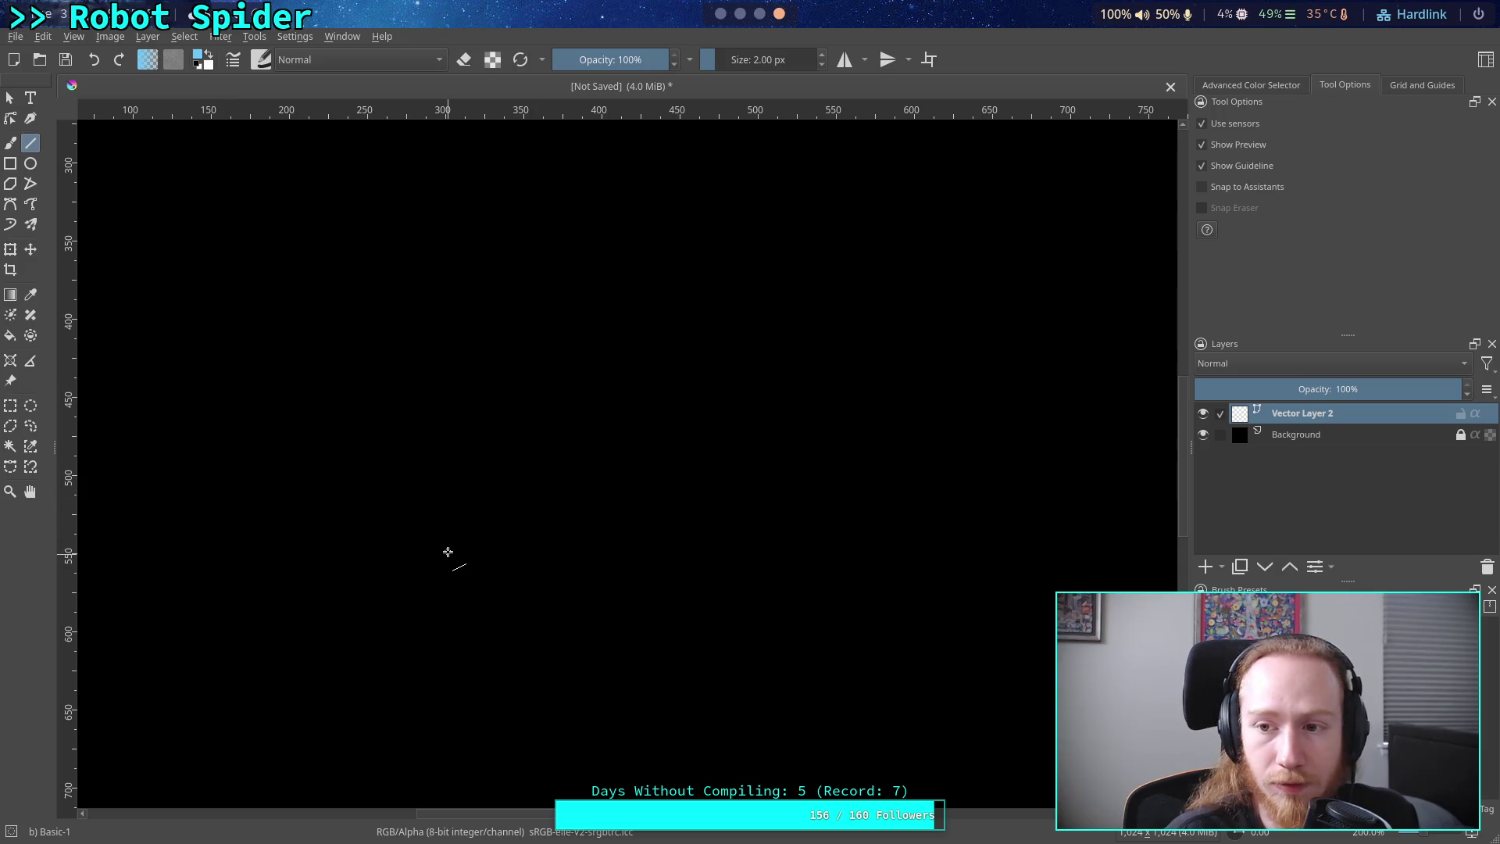
- Draw a vertical light-blue line and give it an arrowhead end marker
drag(445, 551, 434, 310)
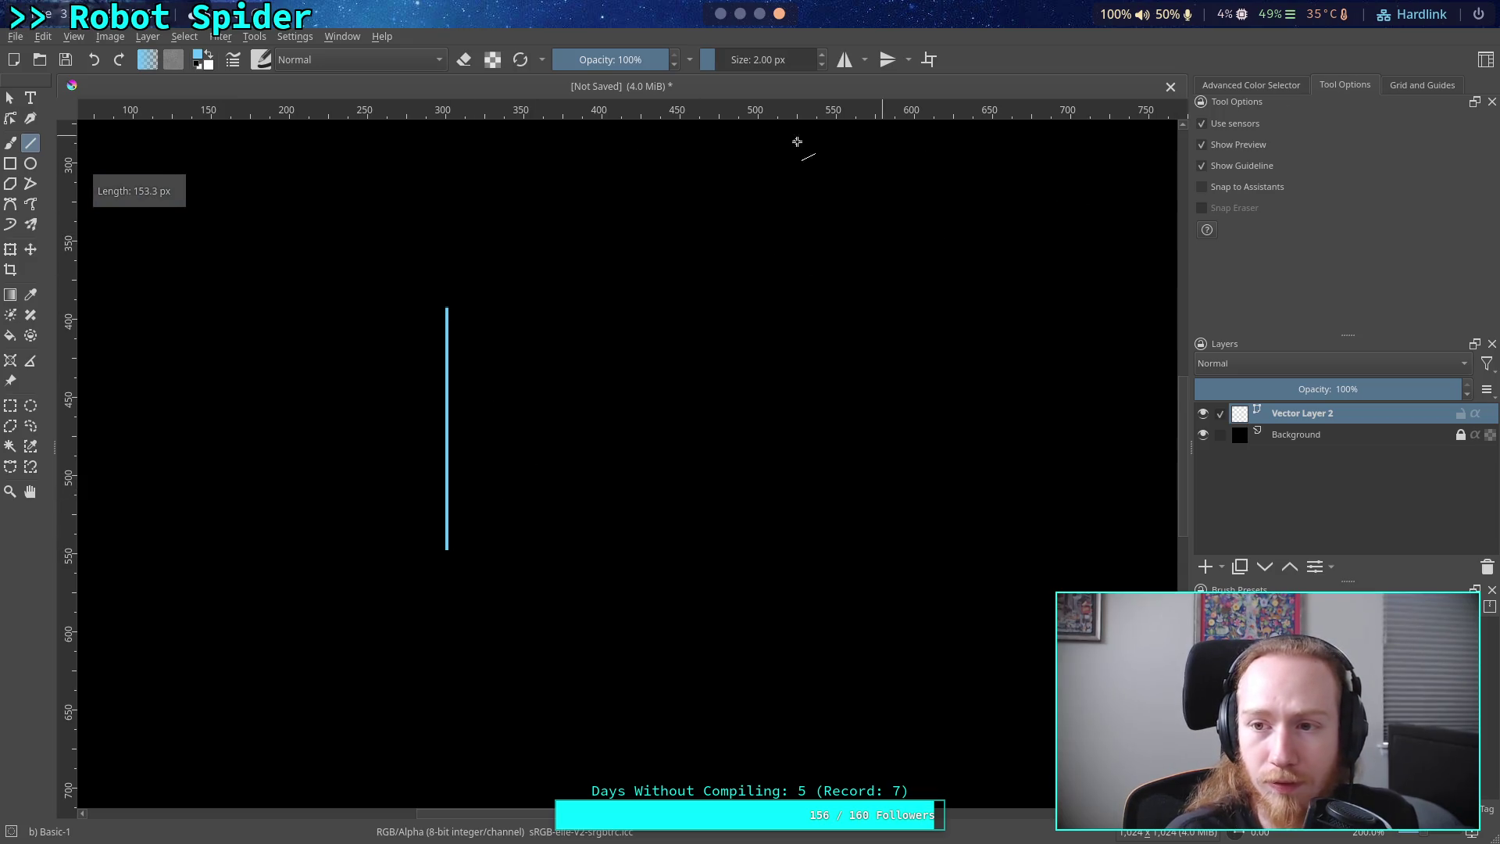
click(10, 97)
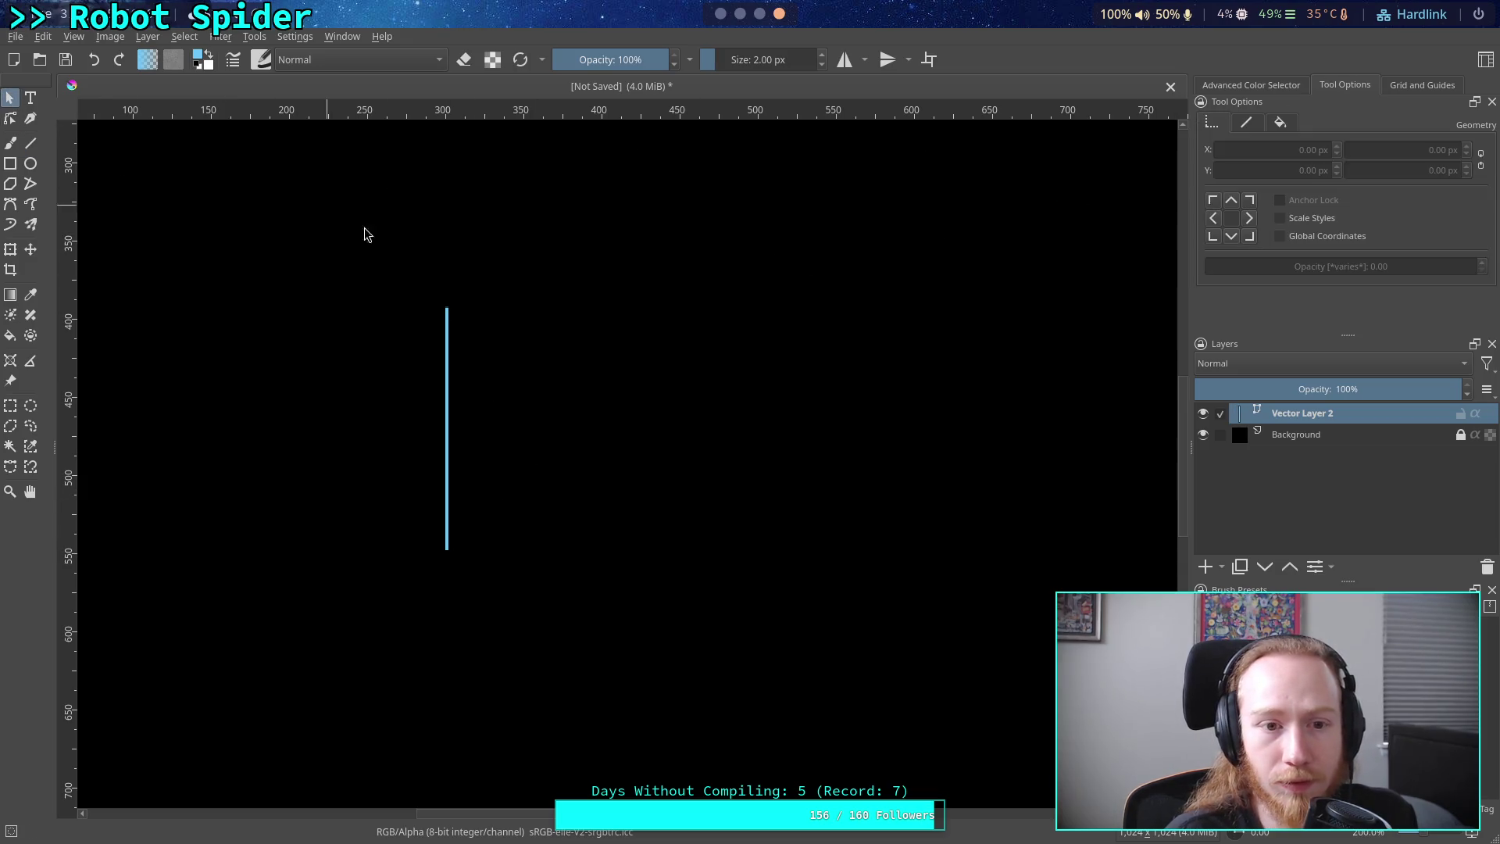
click(448, 317)
click(1247, 122)
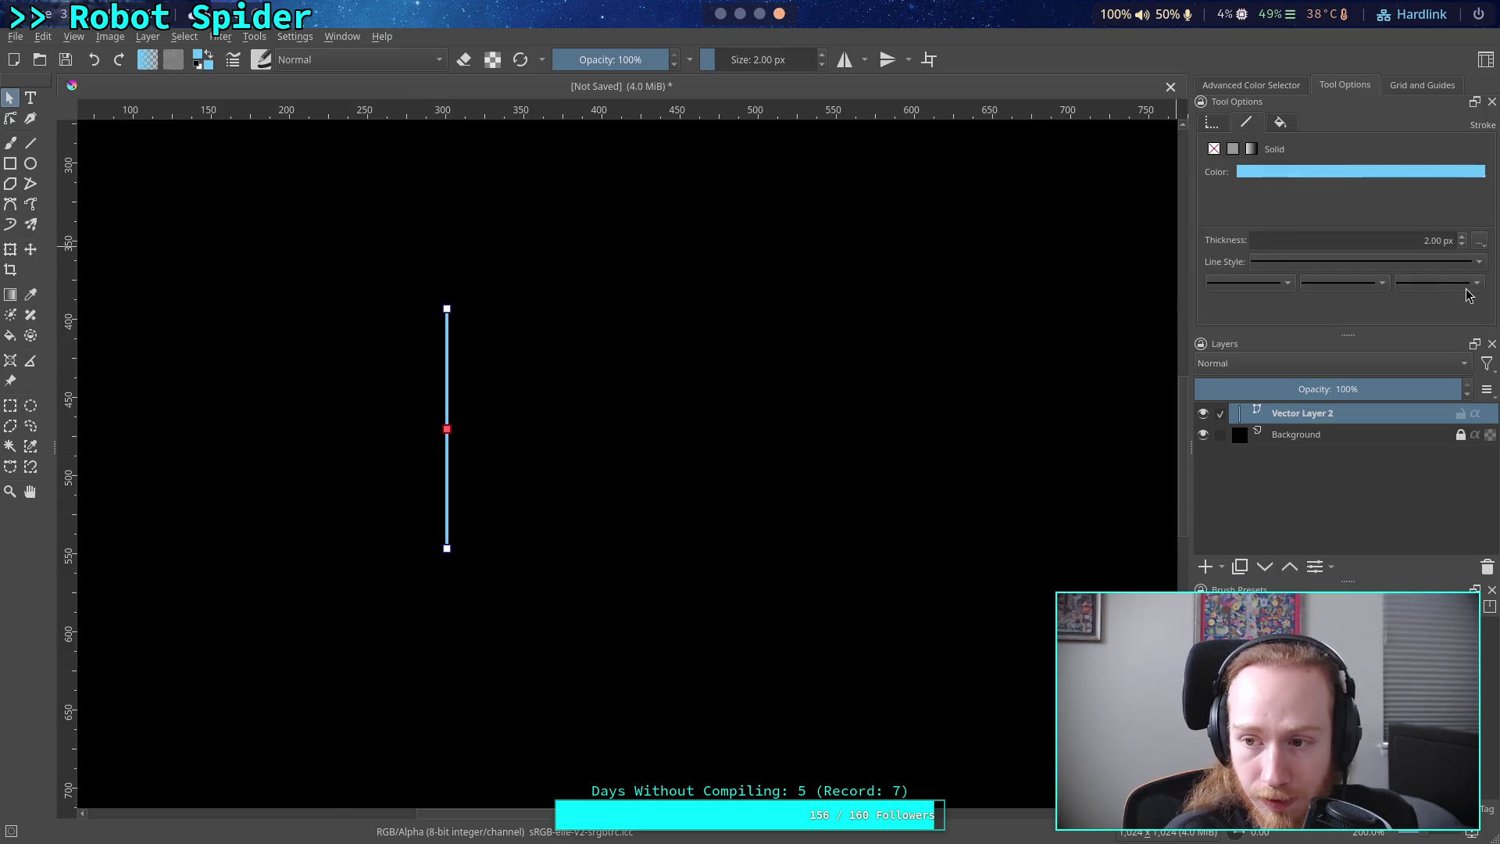
click(1470, 290)
click(1458, 406)
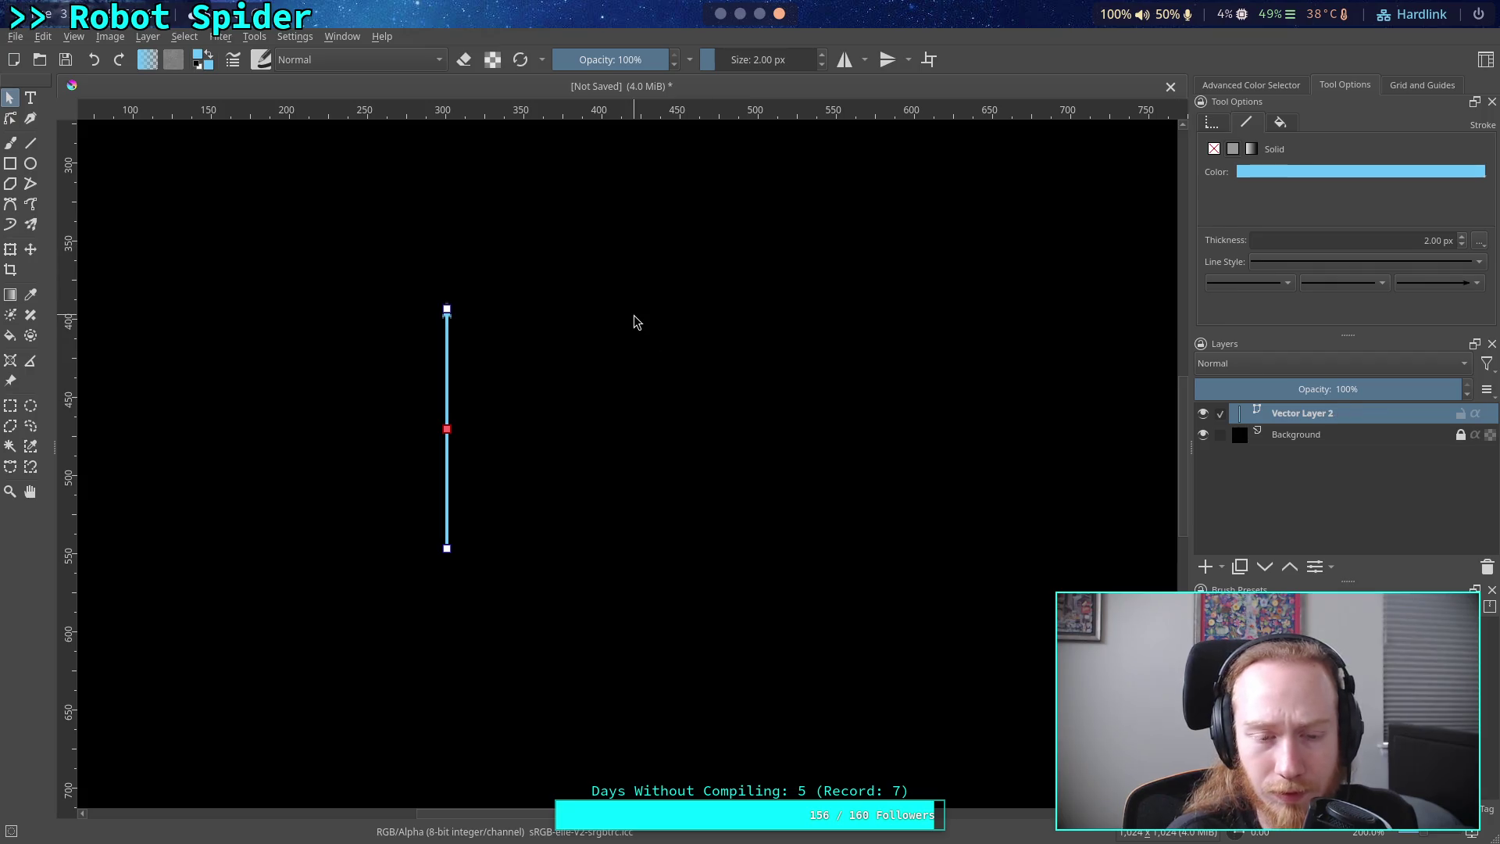
click(445, 296)
- Switch the colour to Lineart Green and draw a second vertical line
click(31, 143)
click(200, 56)
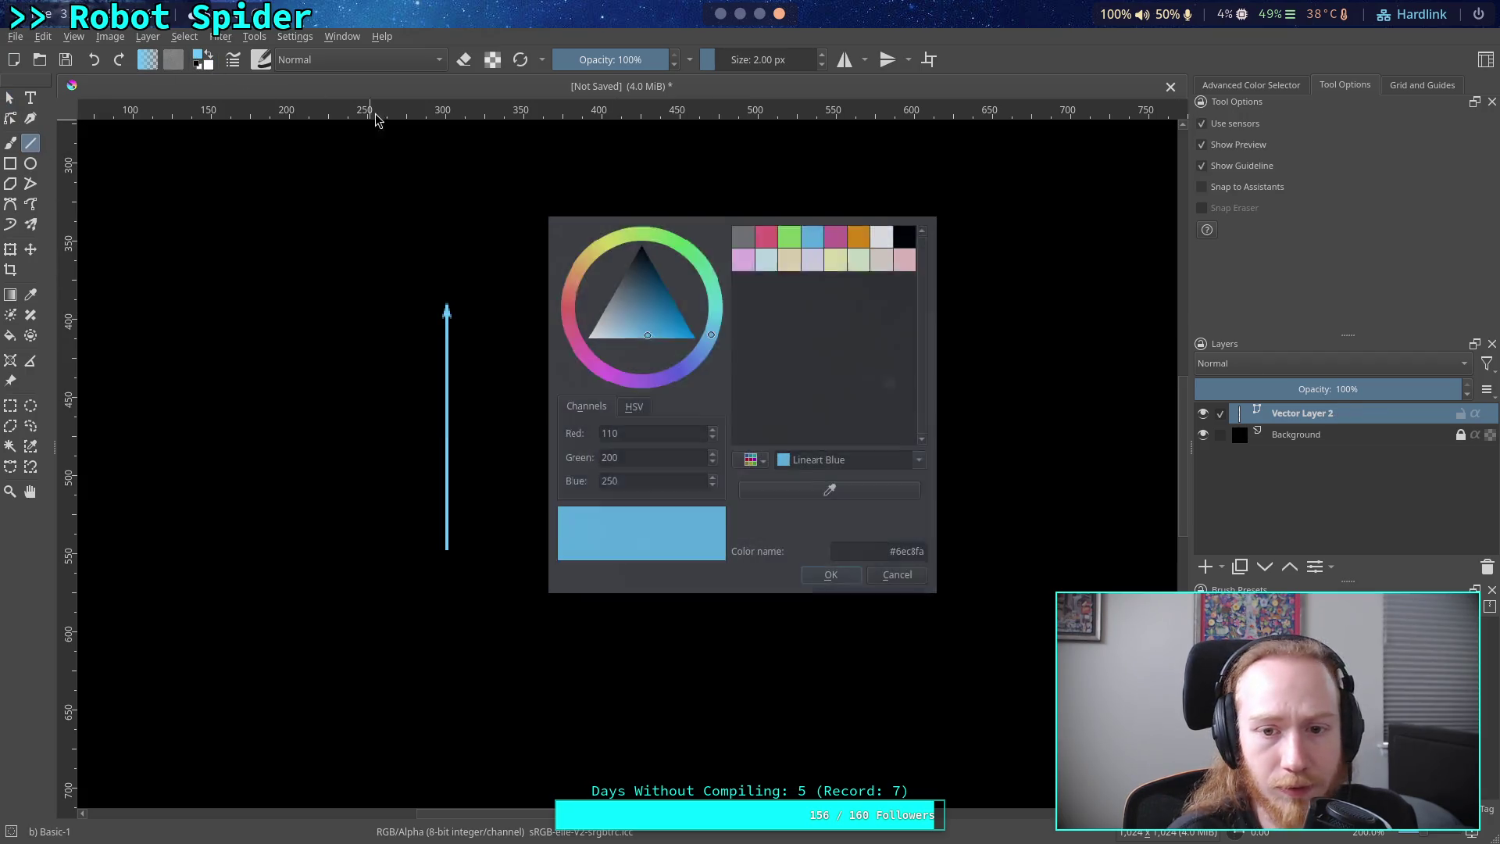
click(787, 236)
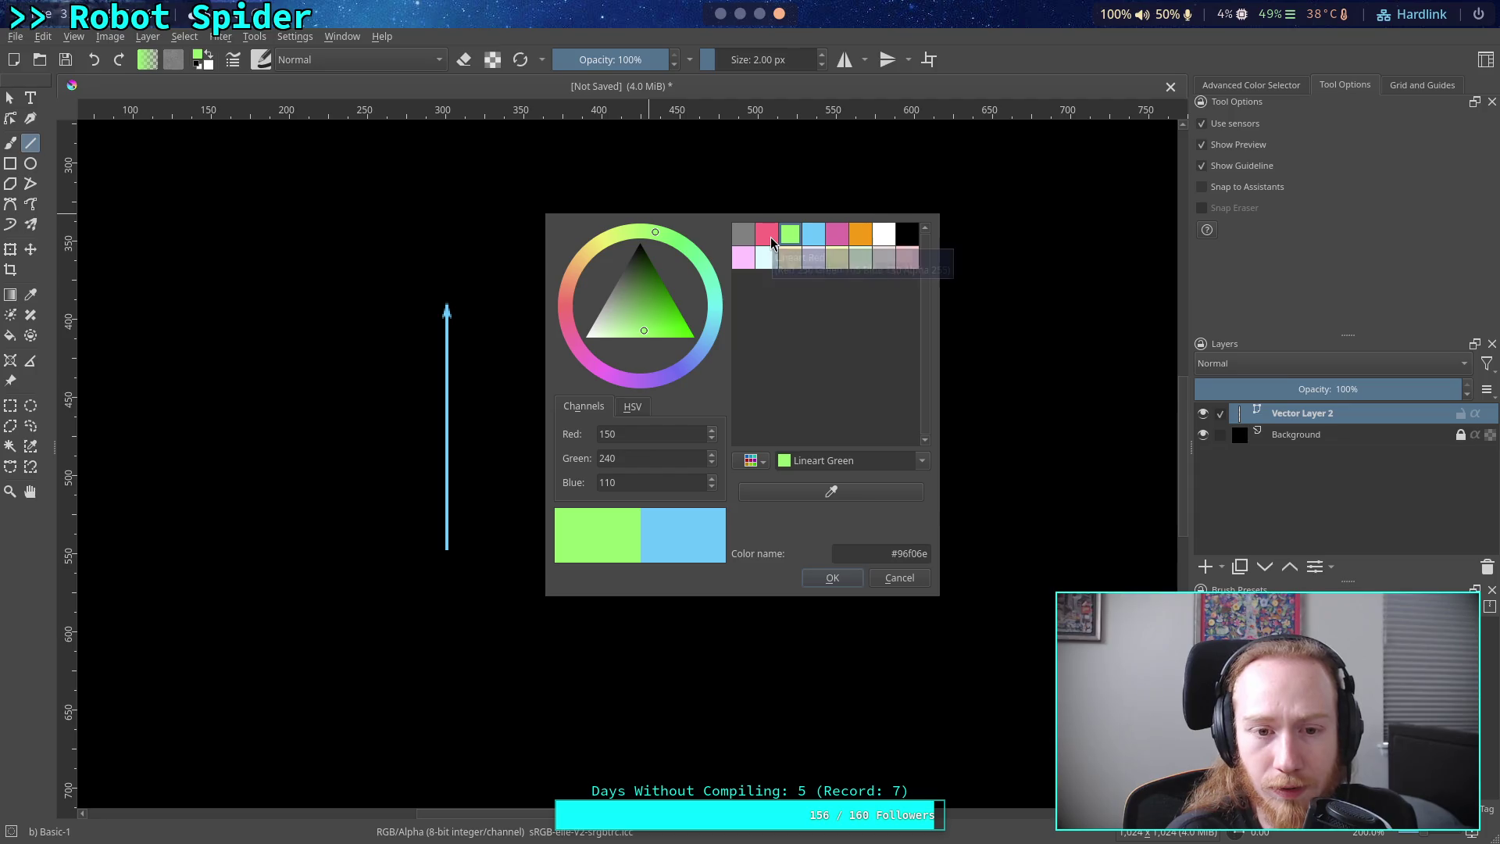
click(770, 236)
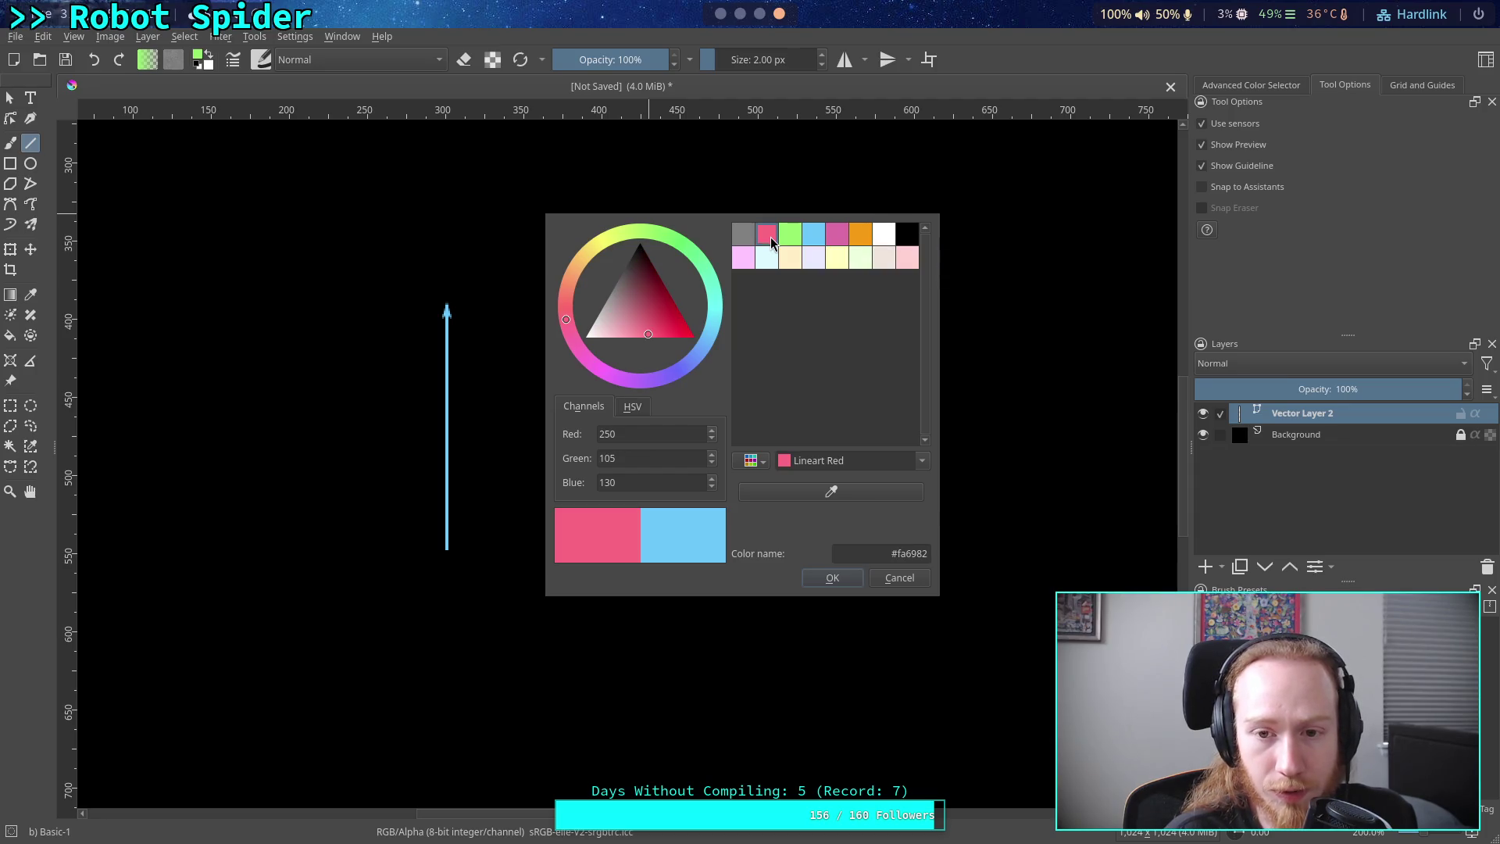
click(790, 233)
click(832, 578)
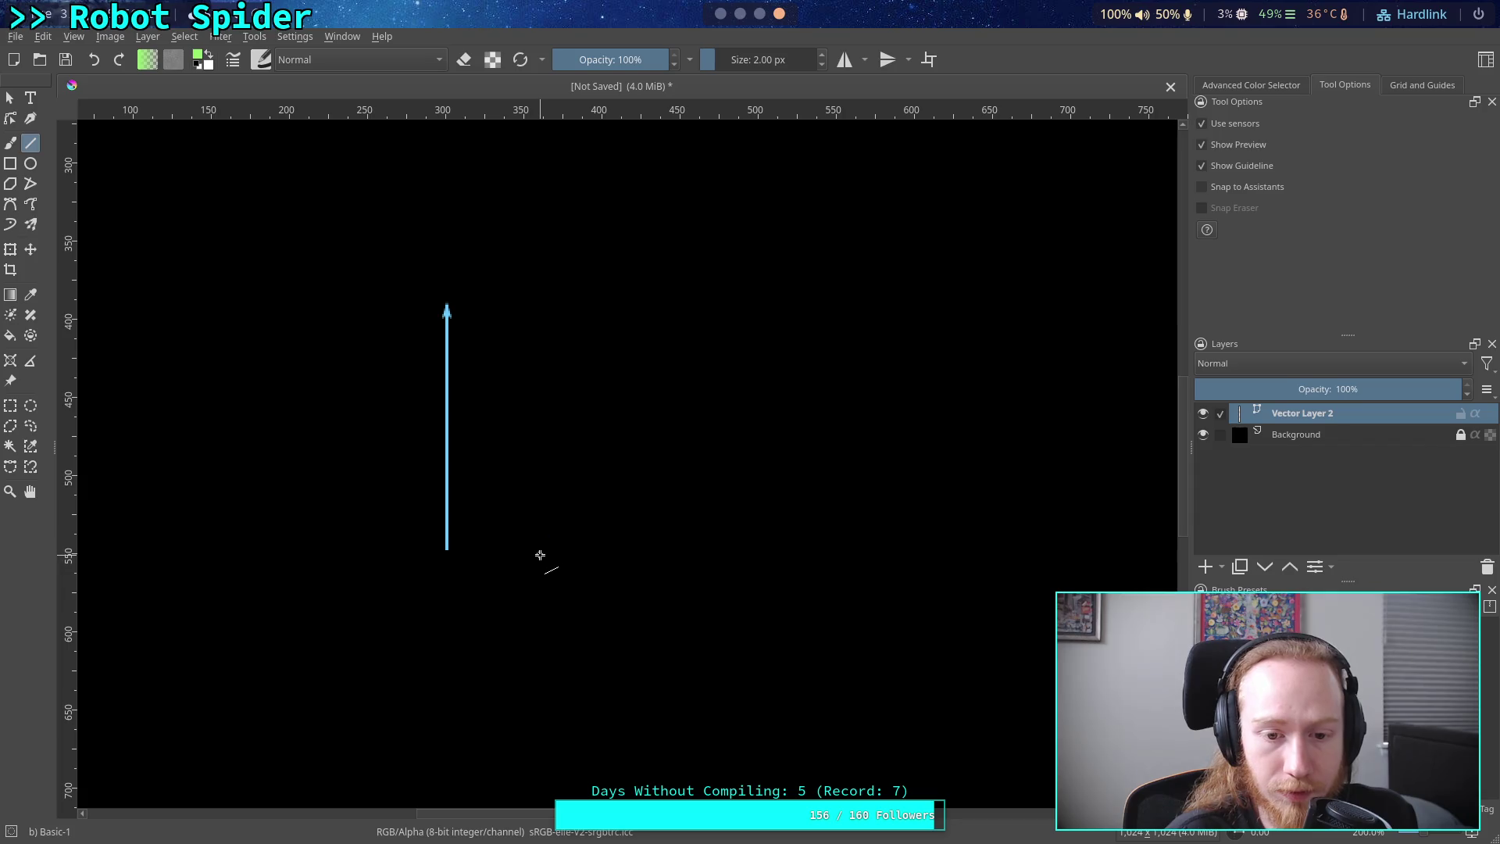
mouse_move(541, 554)
mouse_down()
mouse_move(503, 274)
mouse_move(541, 301)
mouse_up()
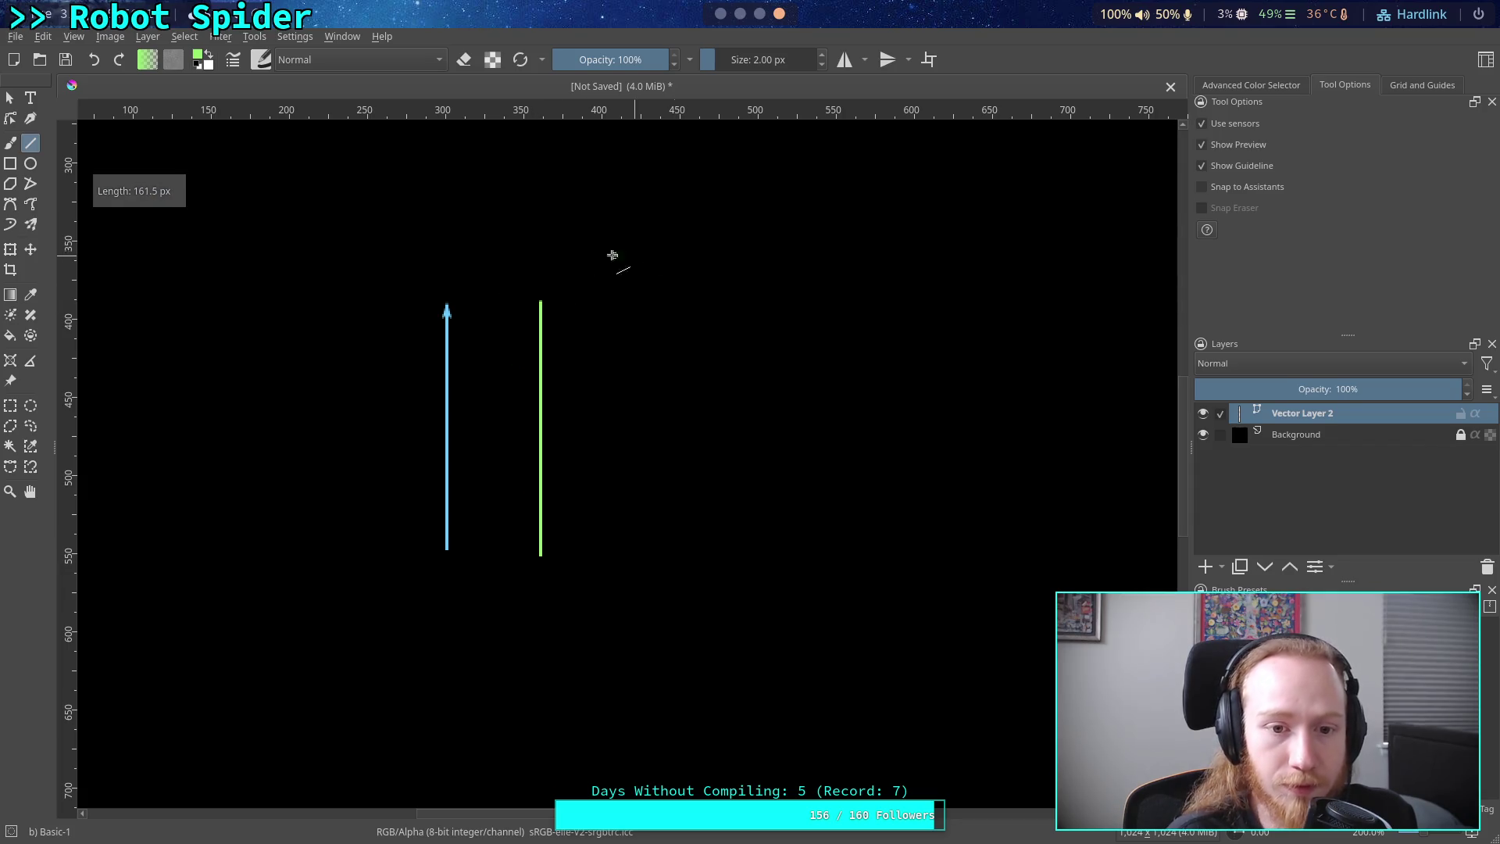
- Add an arrowhead to the green line and flip it into a short downward arrow
click(9, 99)
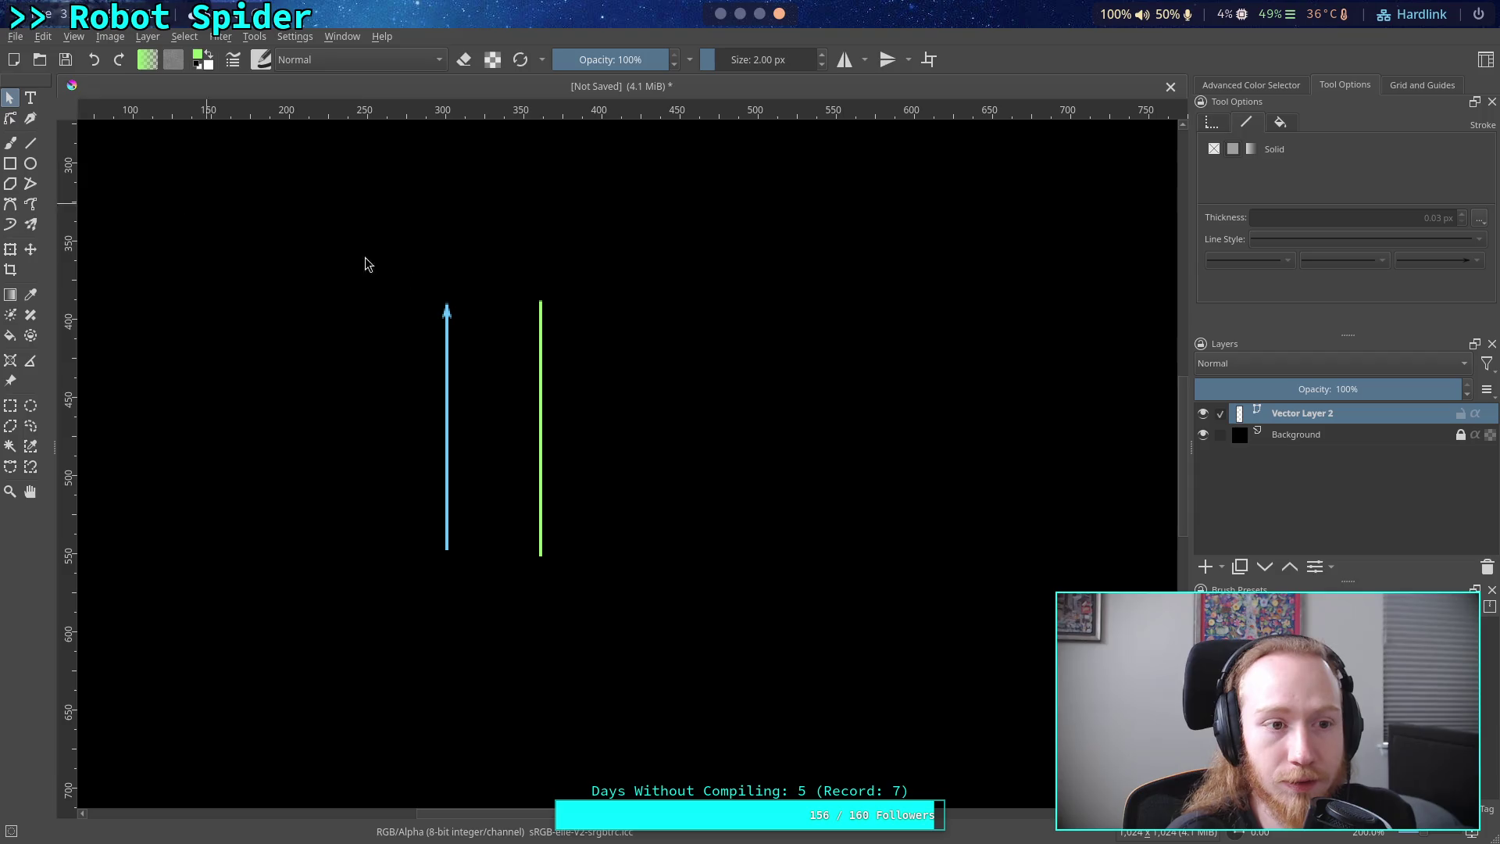
click(540, 327)
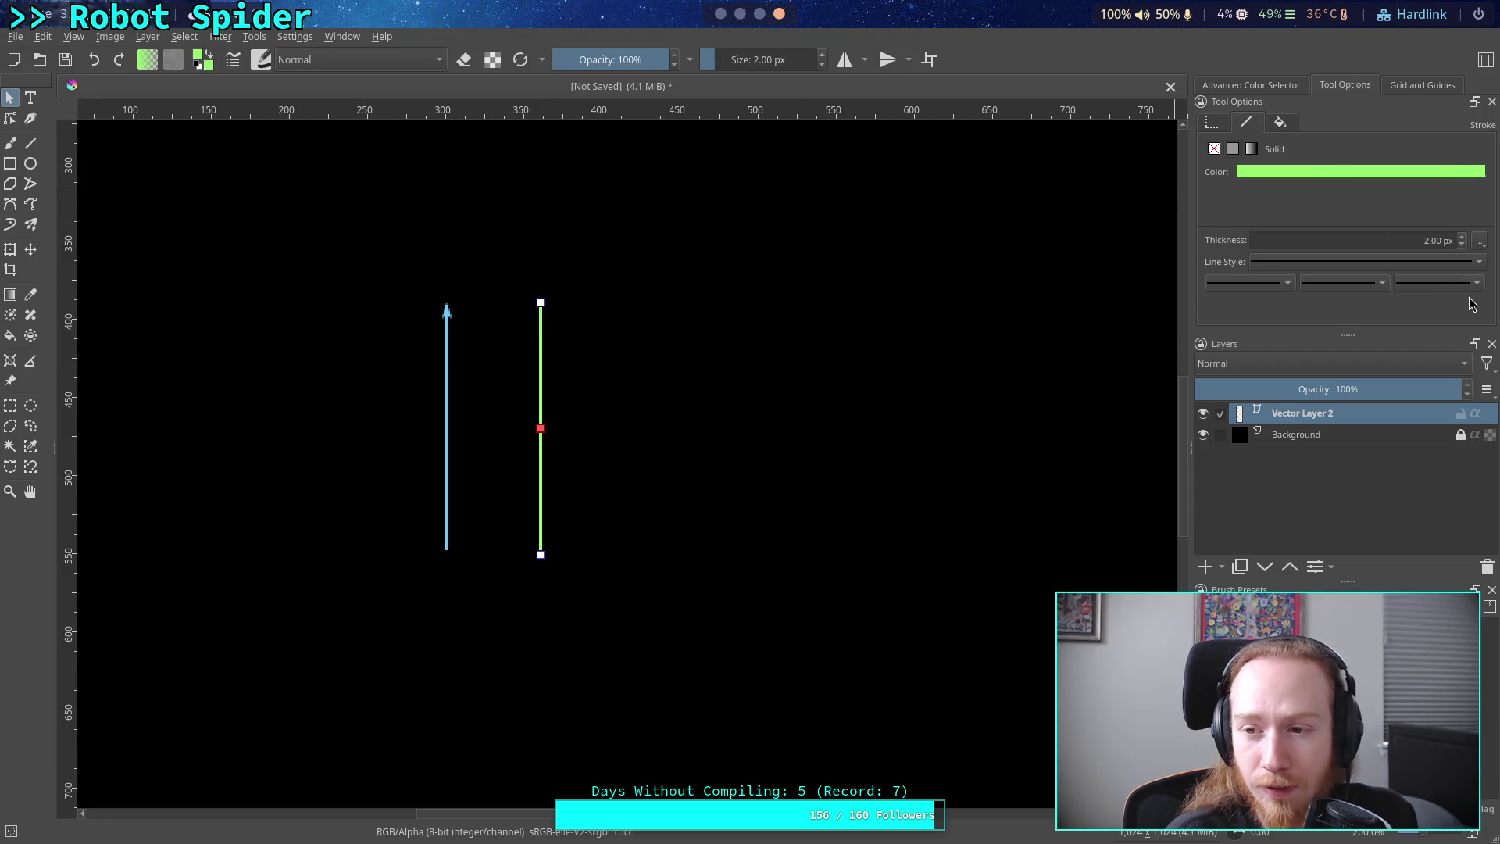
click(1473, 282)
click(1451, 408)
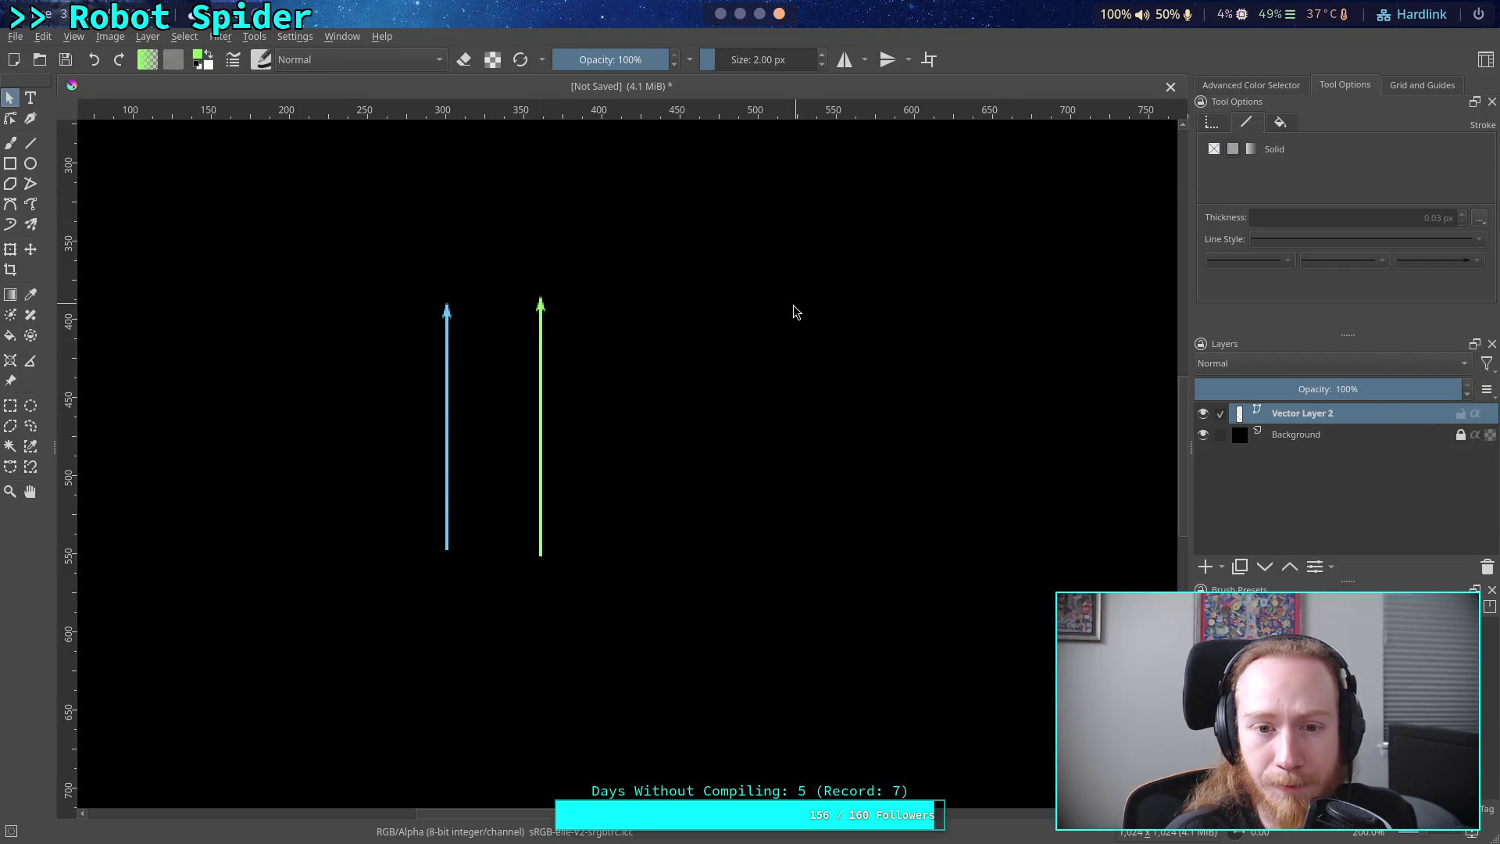
click(540, 420)
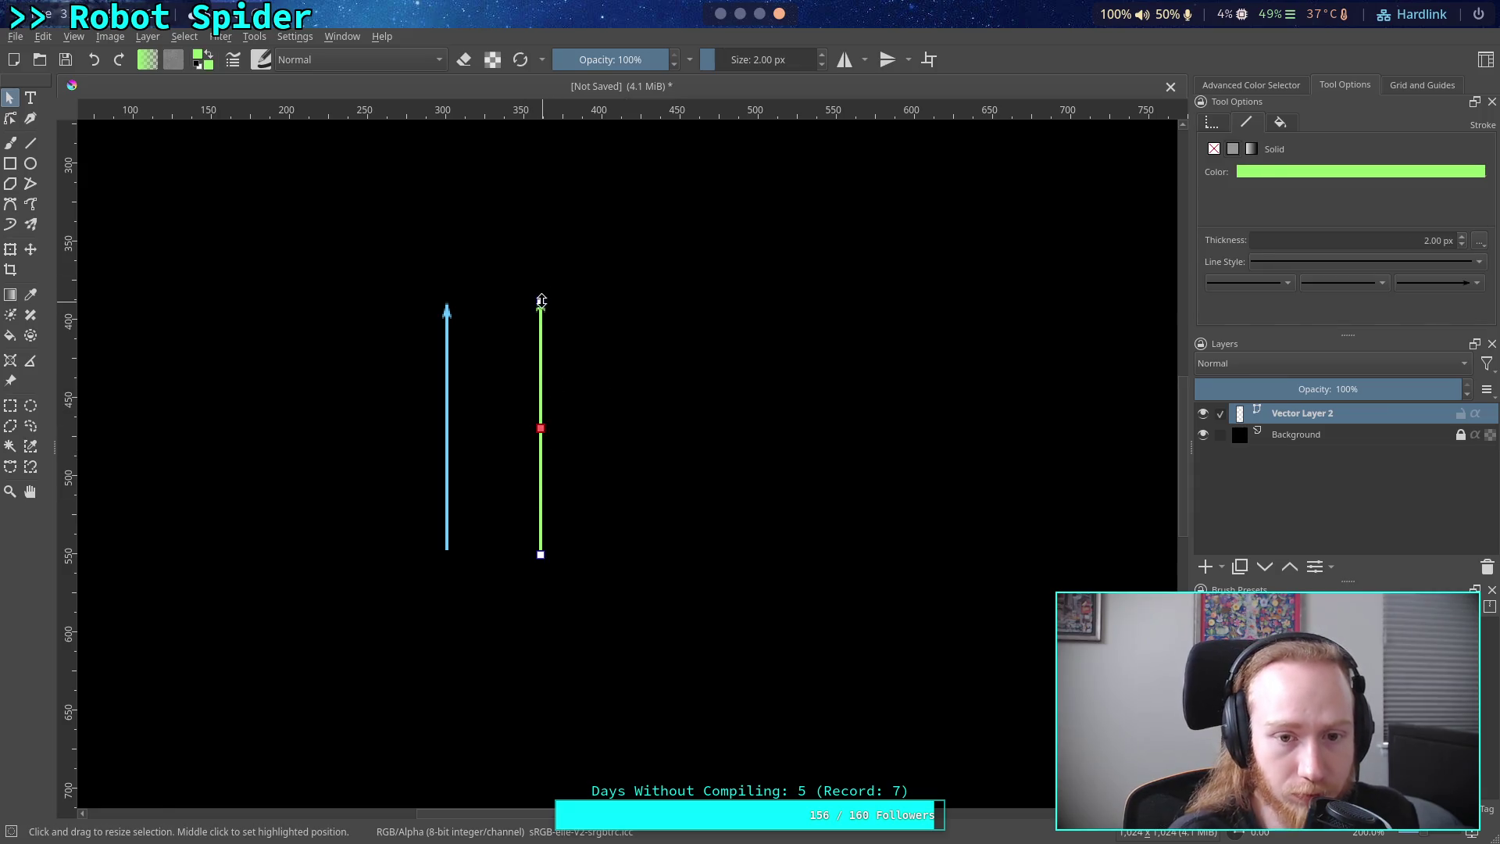
mouse_move(541, 303)
mouse_down()
mouse_move(640, 368)
mouse_move(578, 620)
mouse_move(540, 597)
mouse_up()
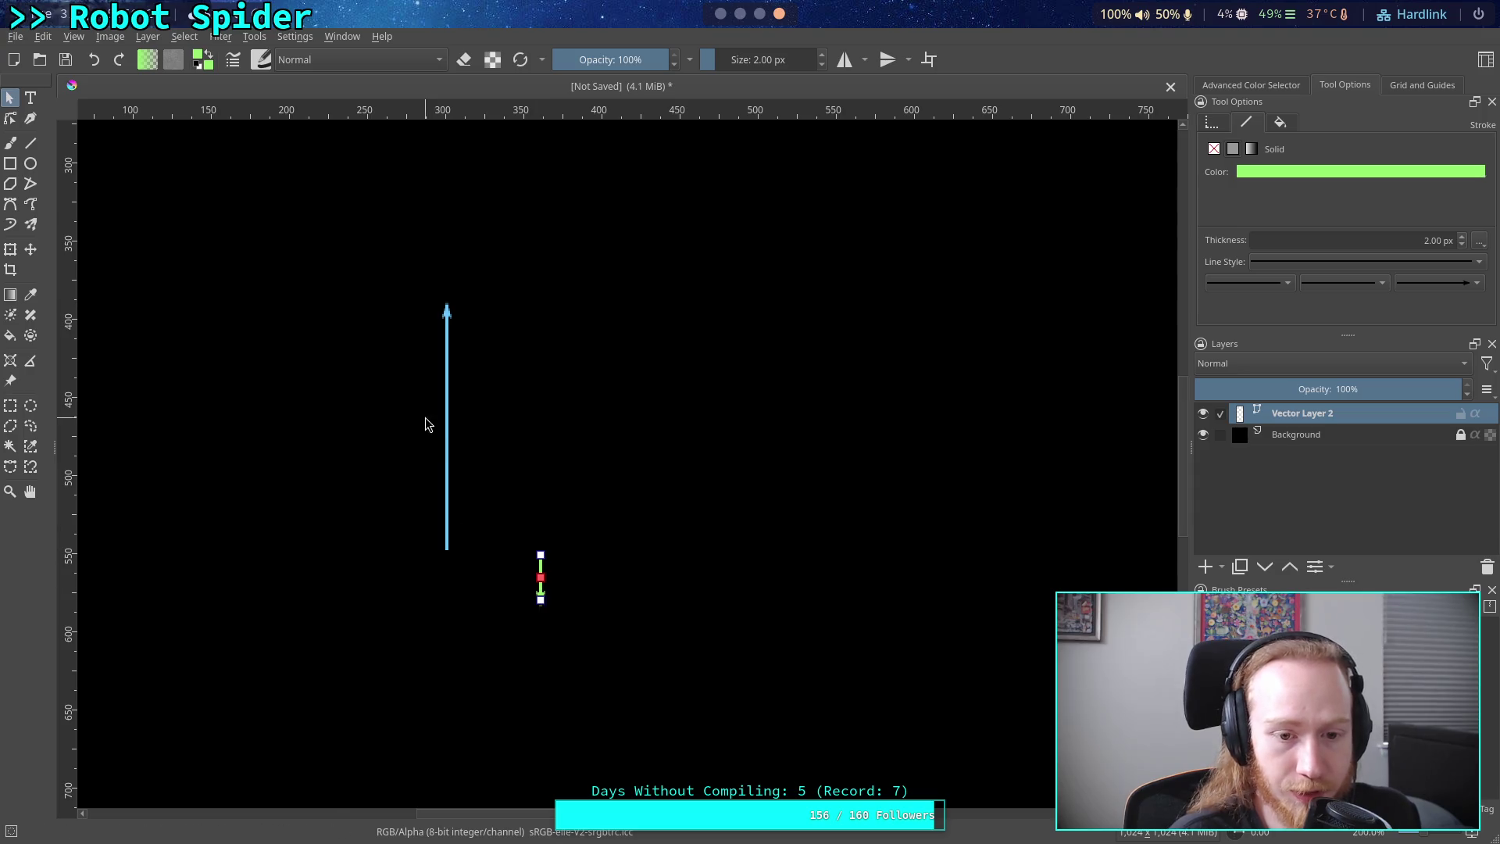
- Reposition the blue line and green arrow, moving the blue arrow right
click(450, 429)
drag(447, 465, 470, 459)
click(539, 486)
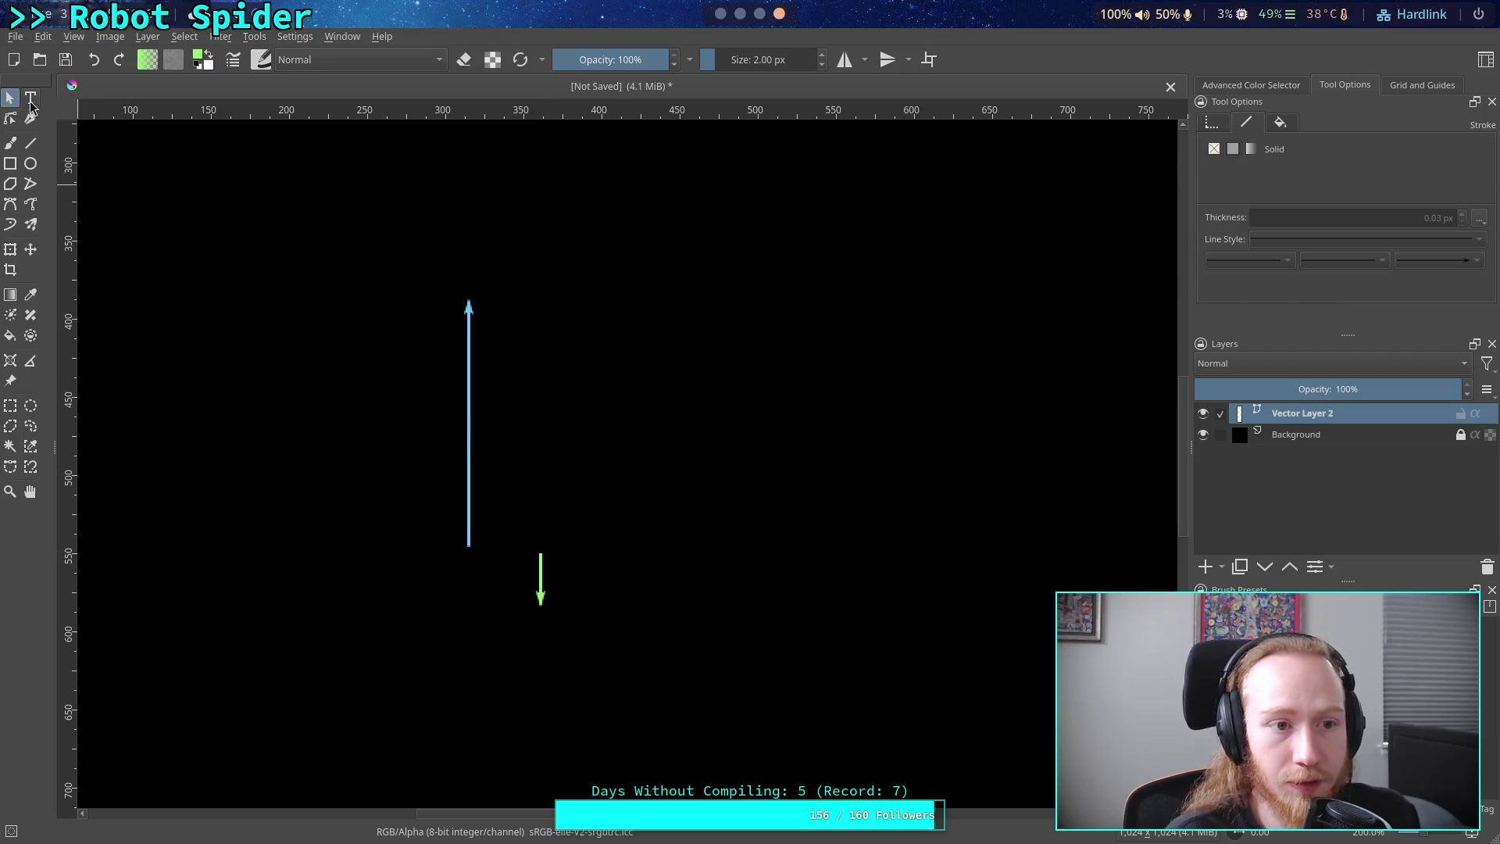
mouse_move(539, 586)
mouse_down()
mouse_move(566, 575)
mouse_move(586, 536)
mouse_move(572, 578)
mouse_move(618, 601)
mouse_move(560, 576)
mouse_move(584, 596)
mouse_move(607, 568)
mouse_up()
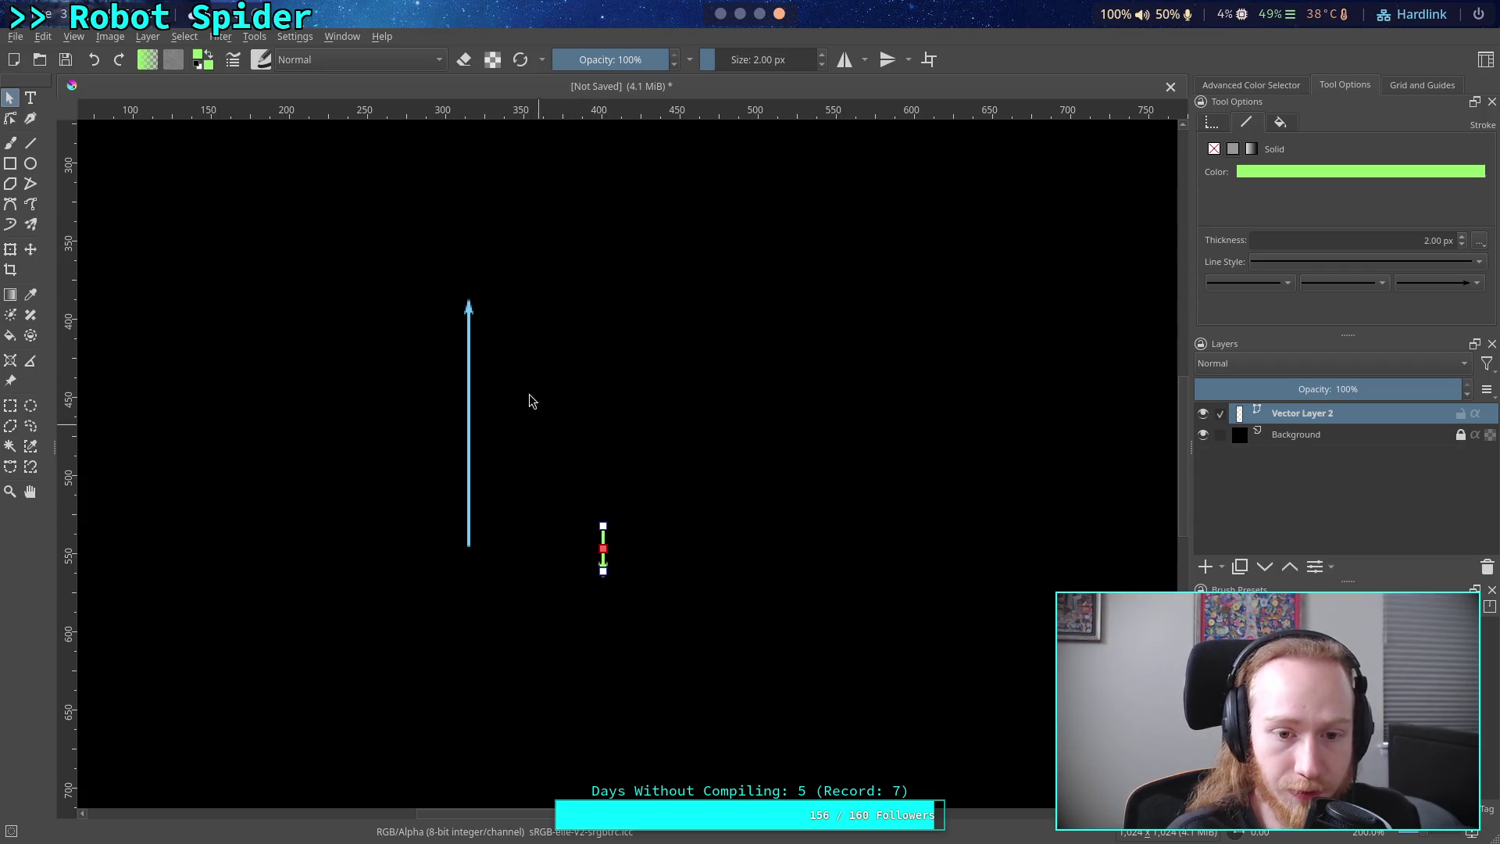
click(468, 350)
mouse_move(467, 350)
mouse_down()
mouse_move(870, 342)
mouse_move(589, 667)
mouse_move(599, 626)
mouse_move(706, 543)
mouse_move(702, 525)
mouse_up()
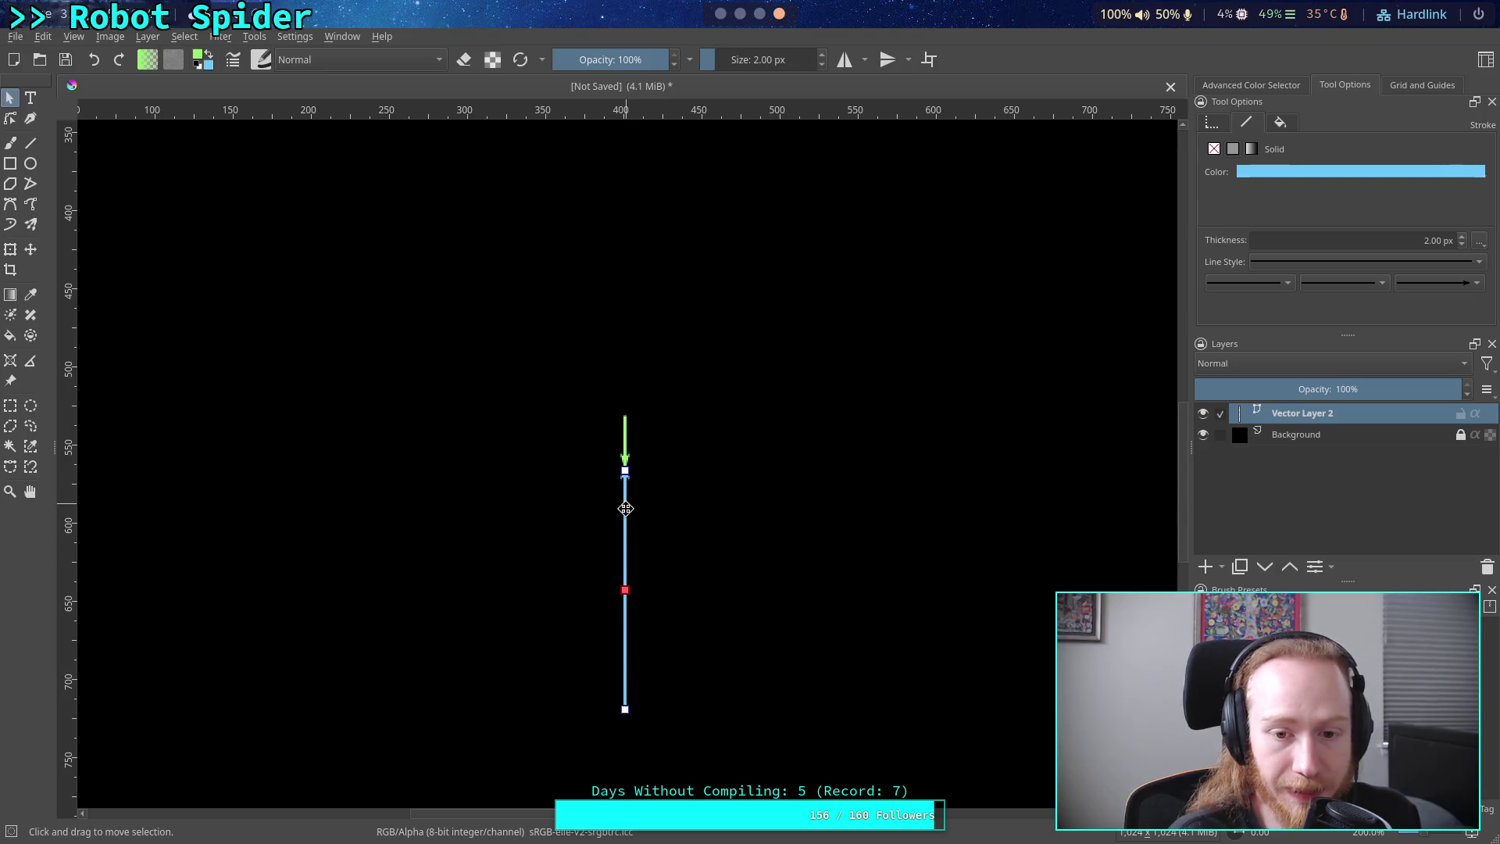
- Move the blue arrow left and up, keeping the green arrow below it
mouse_move(624, 512)
mouse_down()
mouse_move(539, 503)
mouse_move(536, 218)
mouse_move(534, 241)
mouse_up()
mouse_move(541, 359)
mouse_down()
mouse_move(579, 503)
mouse_move(591, 451)
mouse_up()
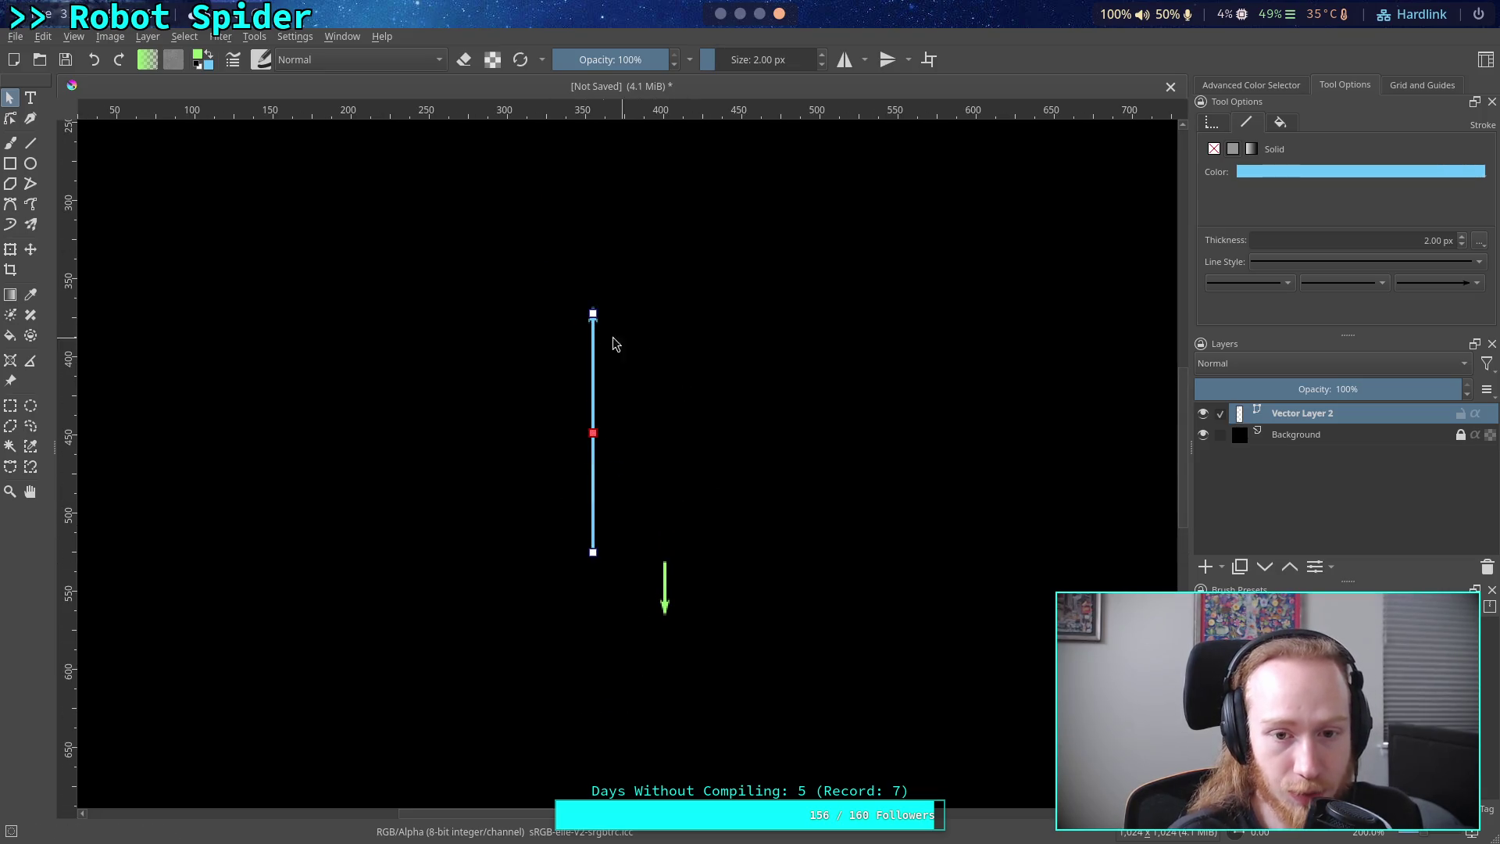
click(664, 582)
mouse_move(663, 576)
mouse_down()
mouse_move(656, 409)
mouse_move(630, 293)
mouse_move(593, 270)
mouse_up()
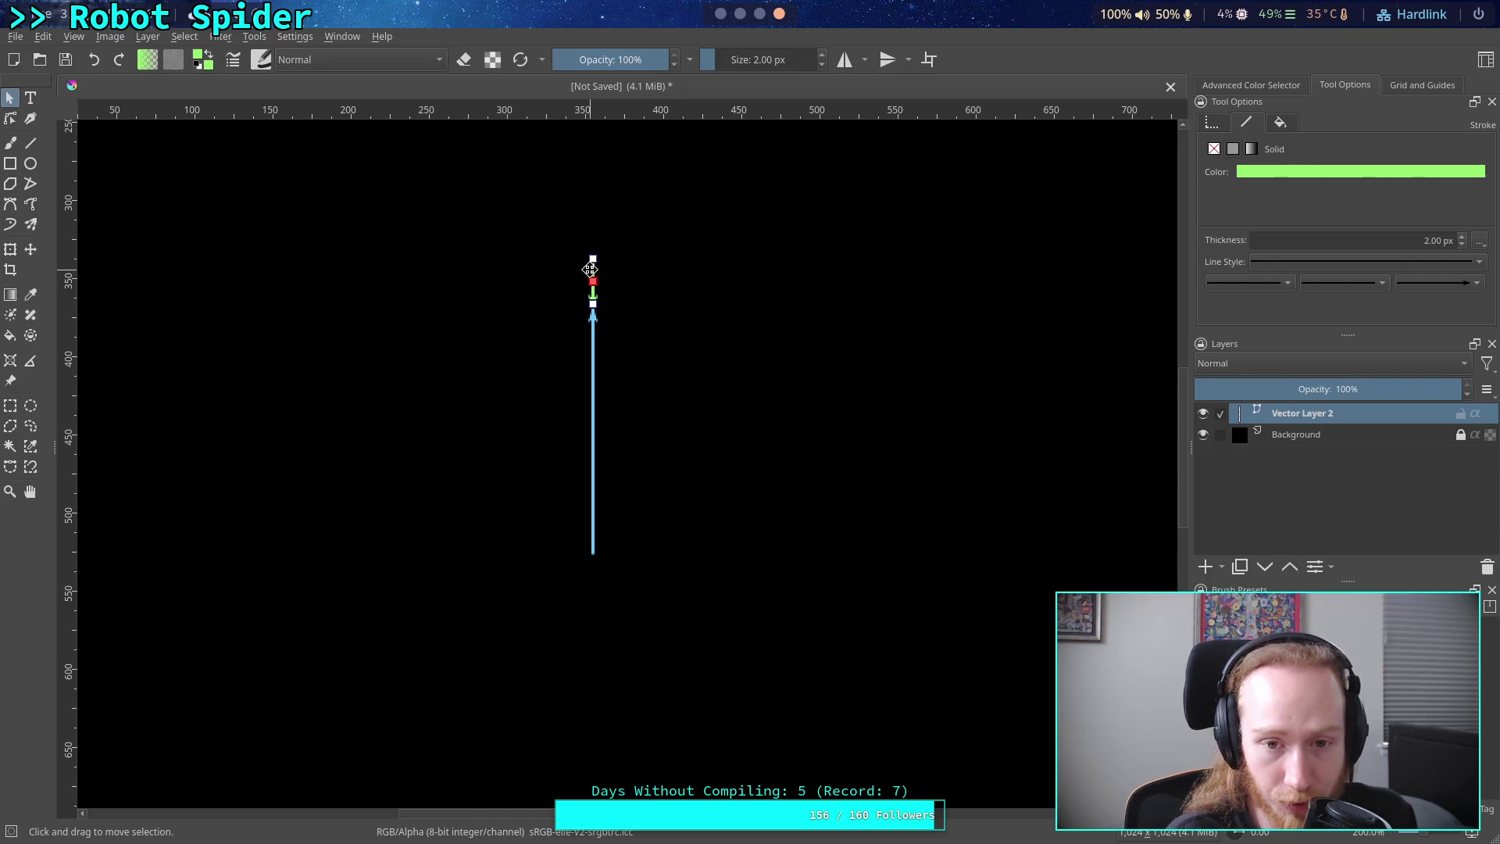
mouse_move(590, 270)
mouse_down()
mouse_move(717, 266)
mouse_move(670, 570)
mouse_up()
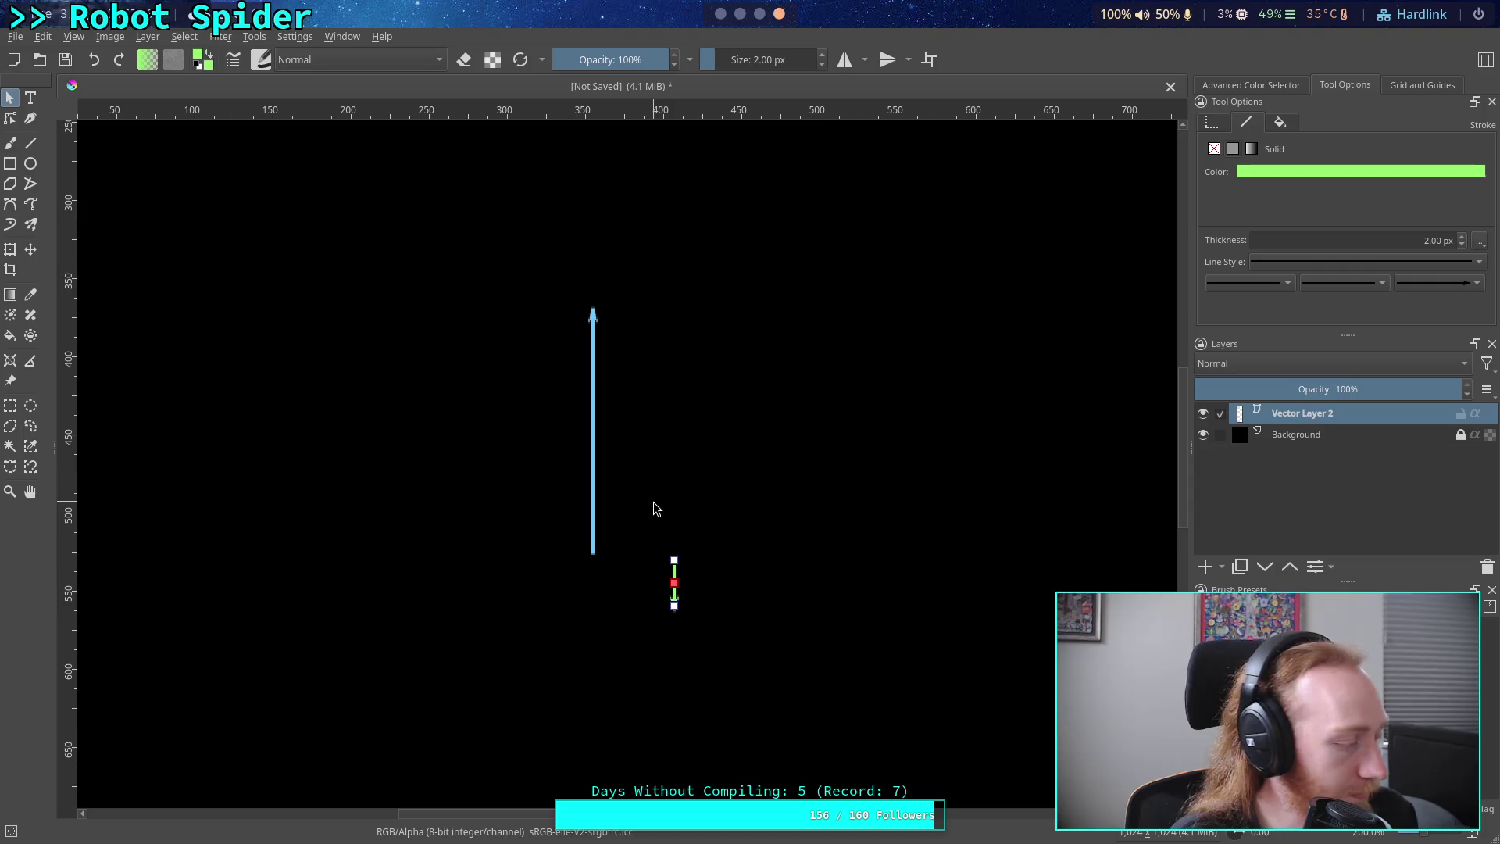
- Flip the blue line to point downward, lengthen it, and lower it
click(592, 395)
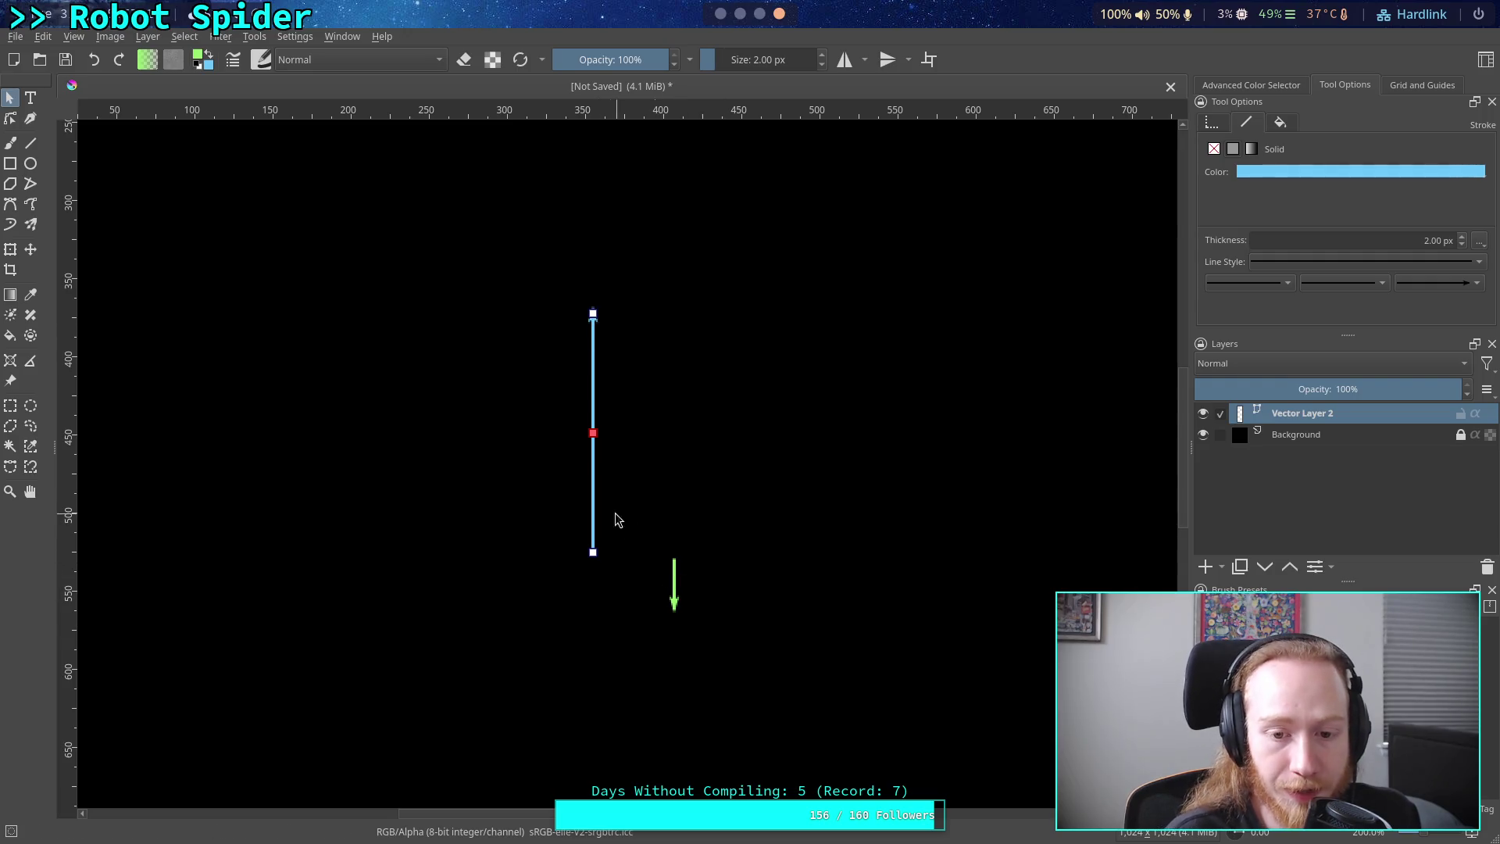
mouse_move(593, 313)
mouse_down()
mouse_move(593, 793)
mouse_move(603, 666)
mouse_up()
drag(611, 514, 585, 416)
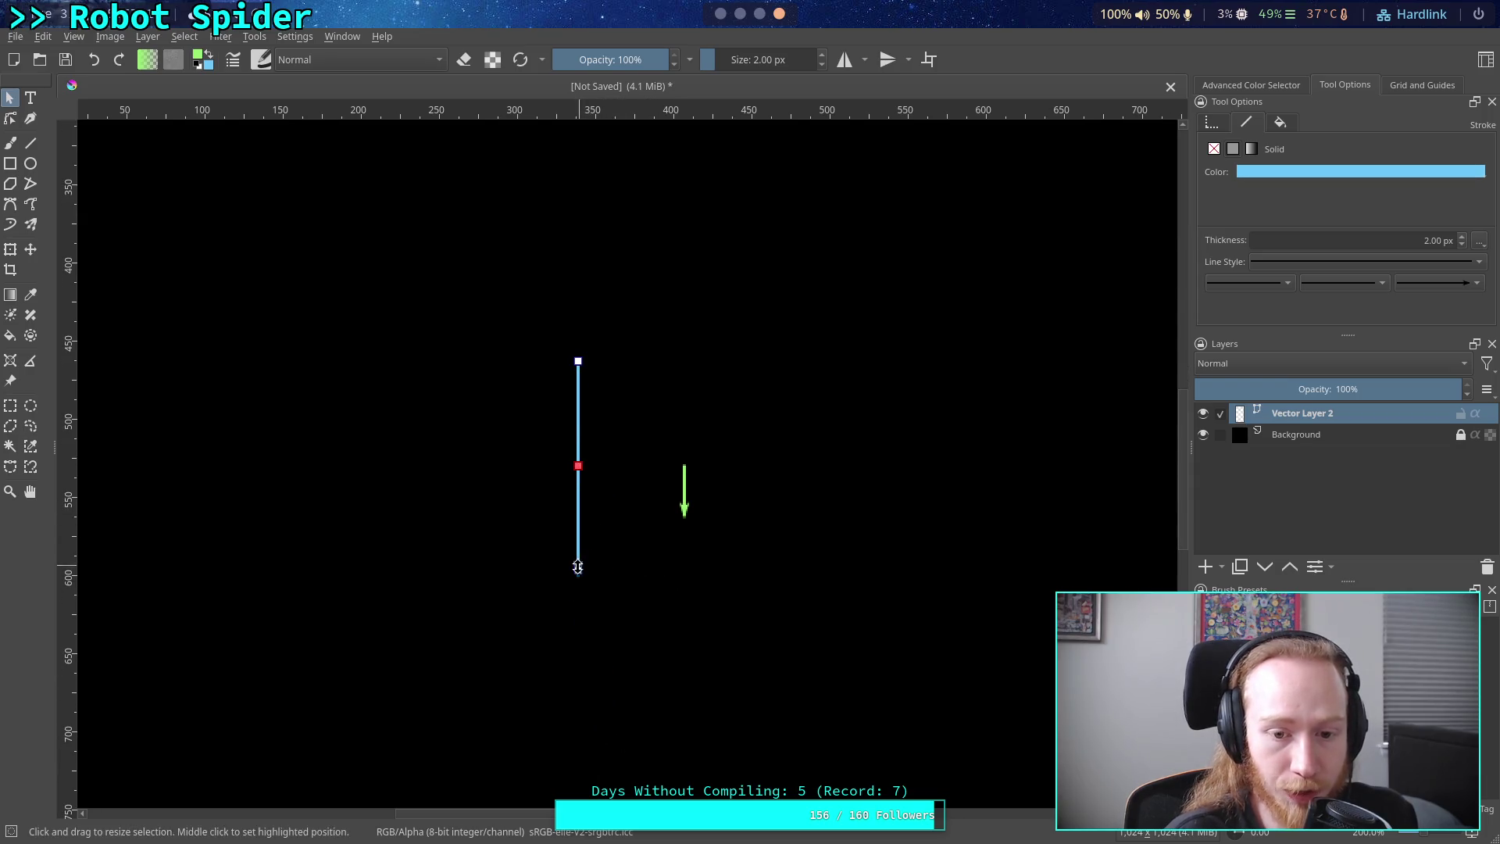
drag(577, 566, 577, 595)
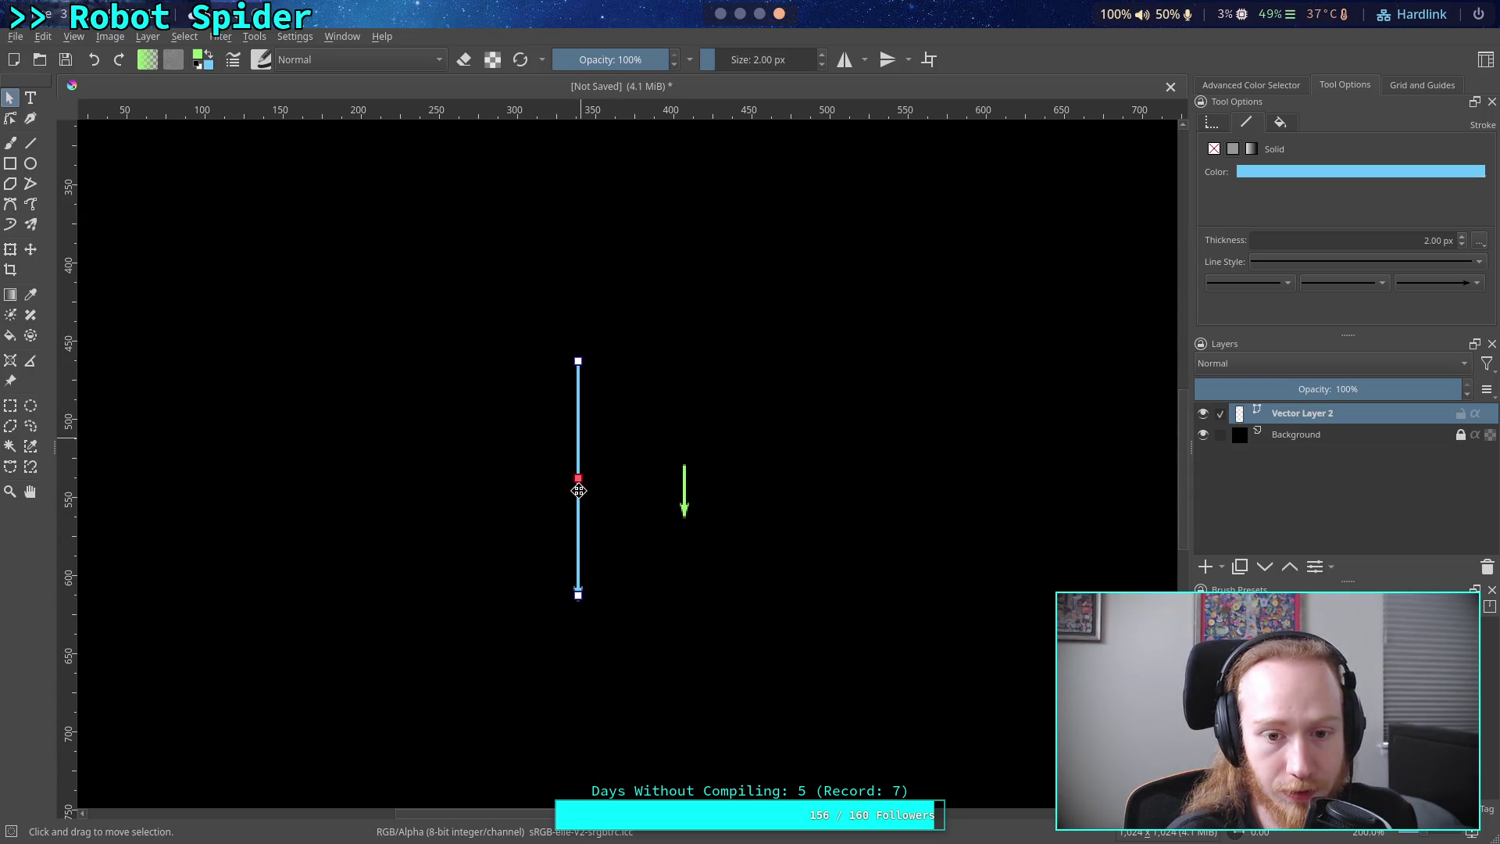
drag(578, 445, 578, 495)
click(673, 492)
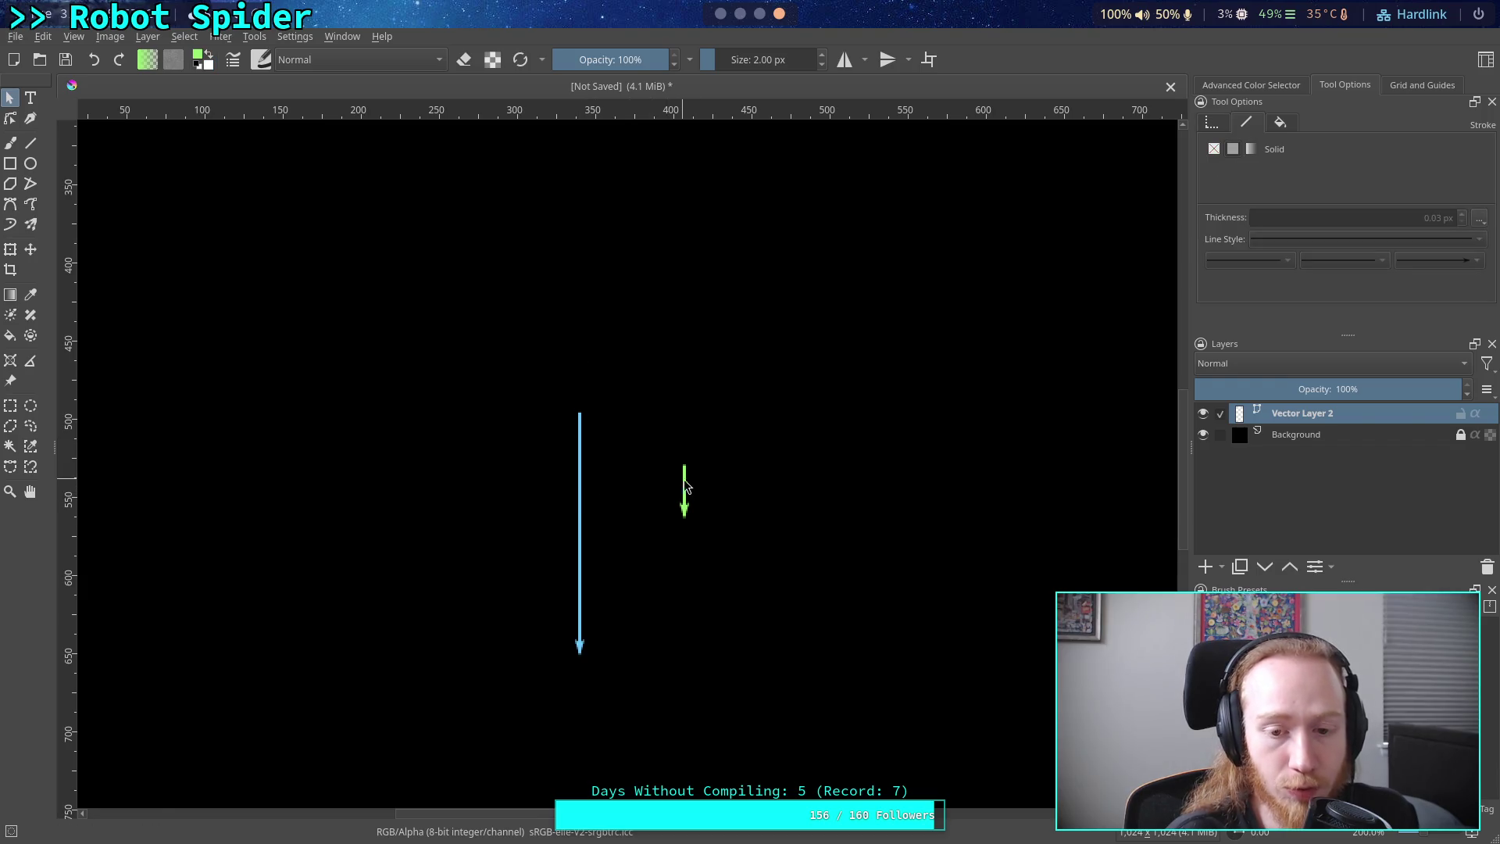
- Move the long blue line up and then left toward the small green arrow
click(684, 486)
click(578, 468)
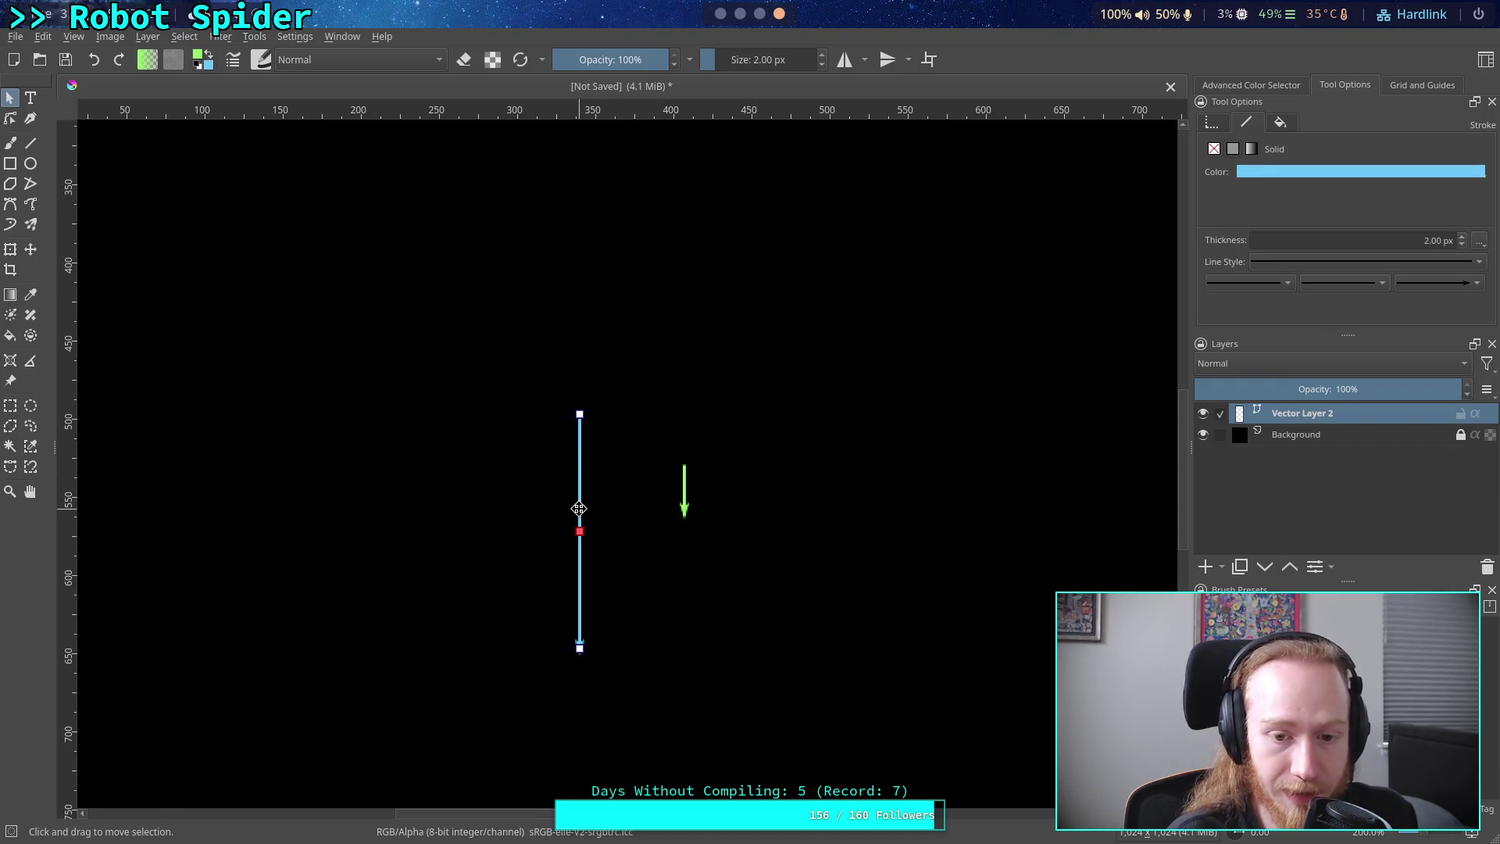
mouse_move(579, 508)
mouse_down()
mouse_move(797, 374)
mouse_move(679, 379)
mouse_up()
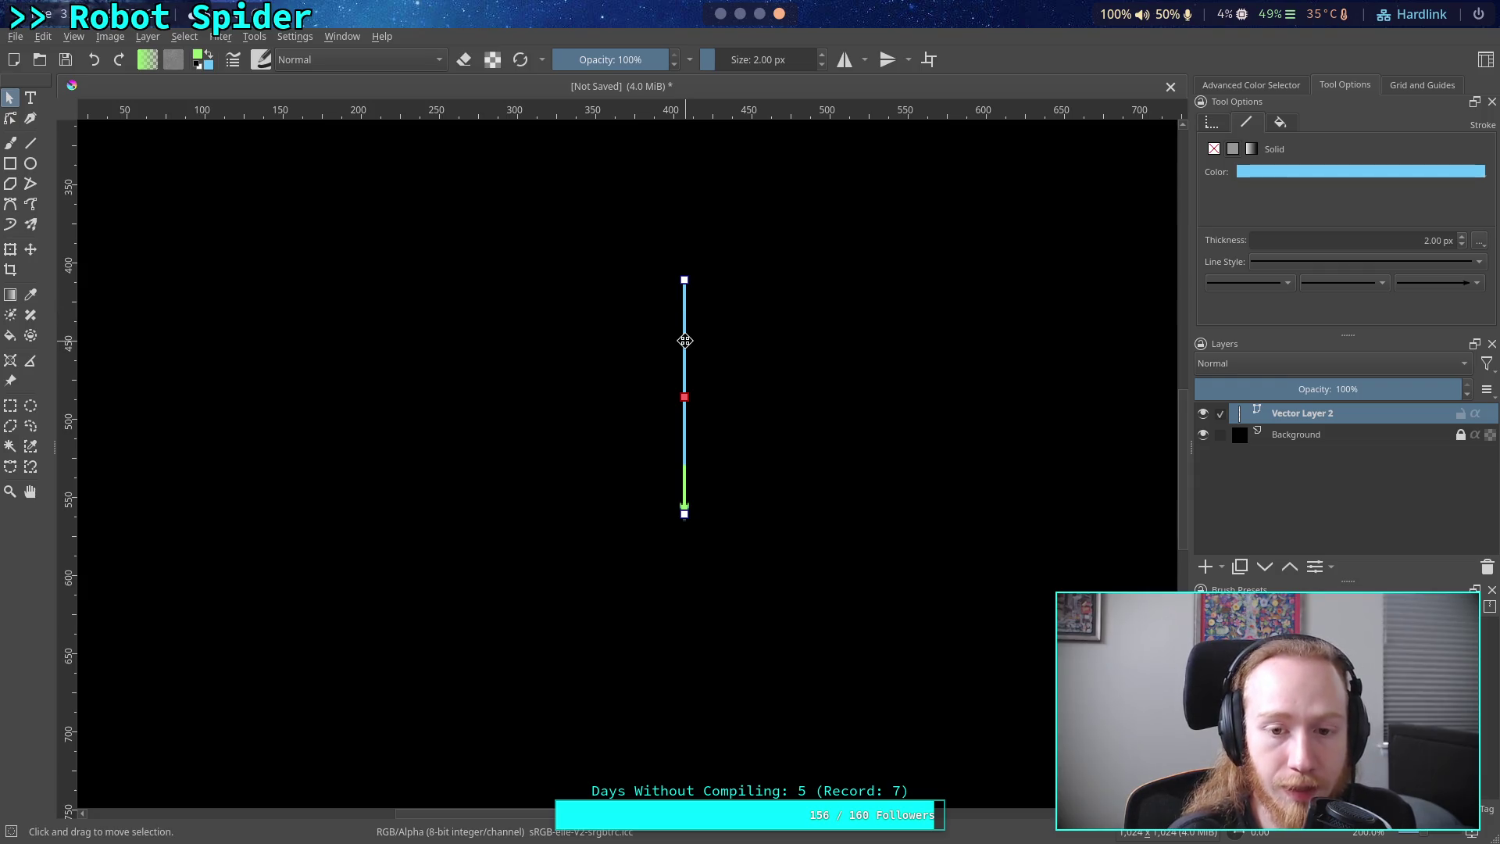
drag(684, 340, 617, 340)
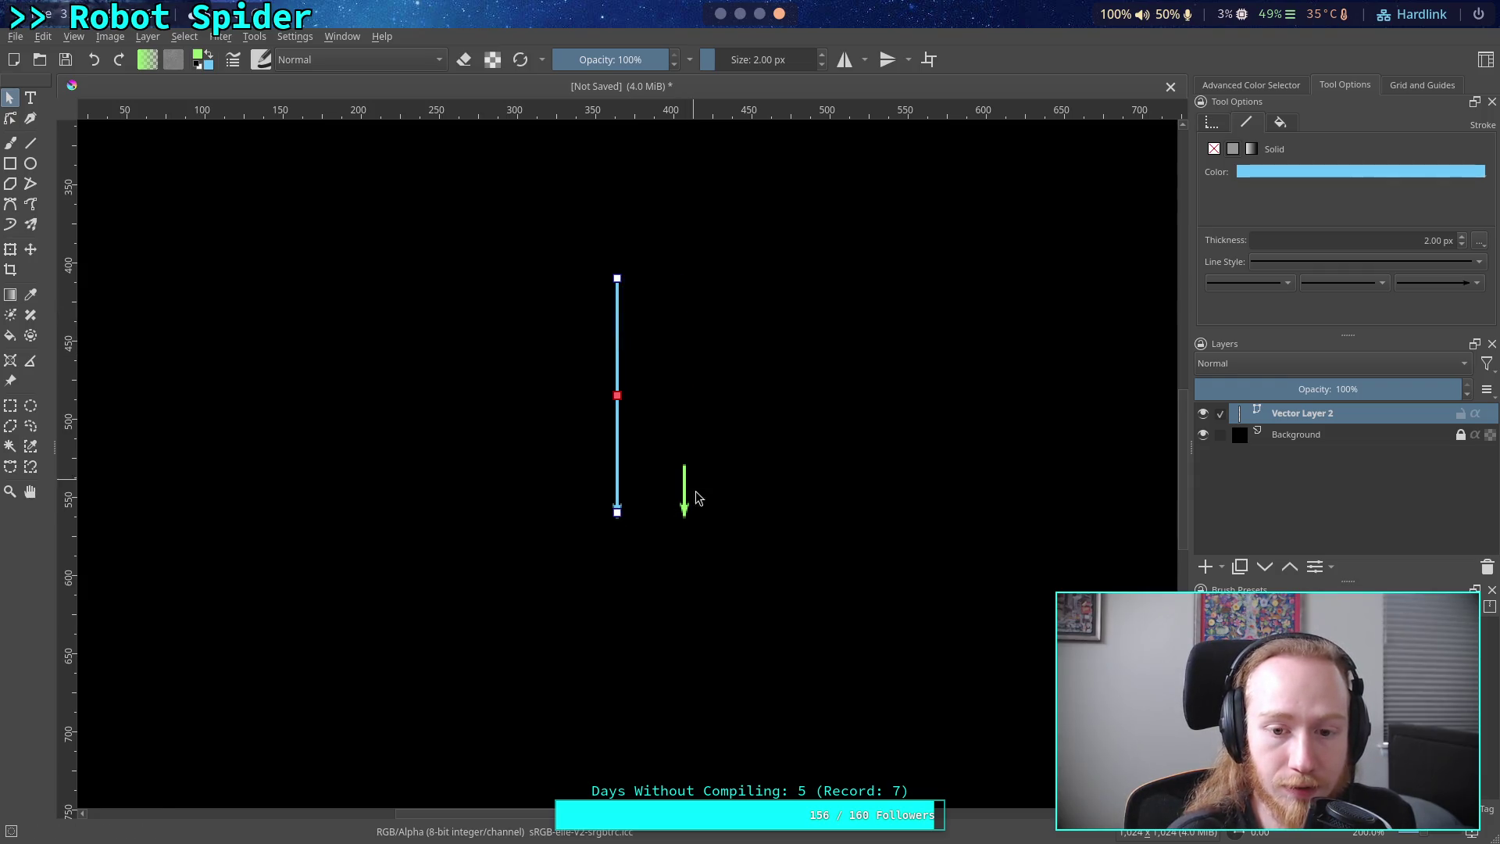
- Flip the green arrow to point upward and set it just beneath the blue line's tip
click(685, 502)
mouse_move(682, 514)
mouse_down()
mouse_move(684, 416)
mouse_move(619, 422)
mouse_move(598, 537)
mouse_up()
click(692, 446)
mouse_move(685, 438)
mouse_down()
mouse_move(621, 617)
mouse_move(594, 638)
mouse_up()
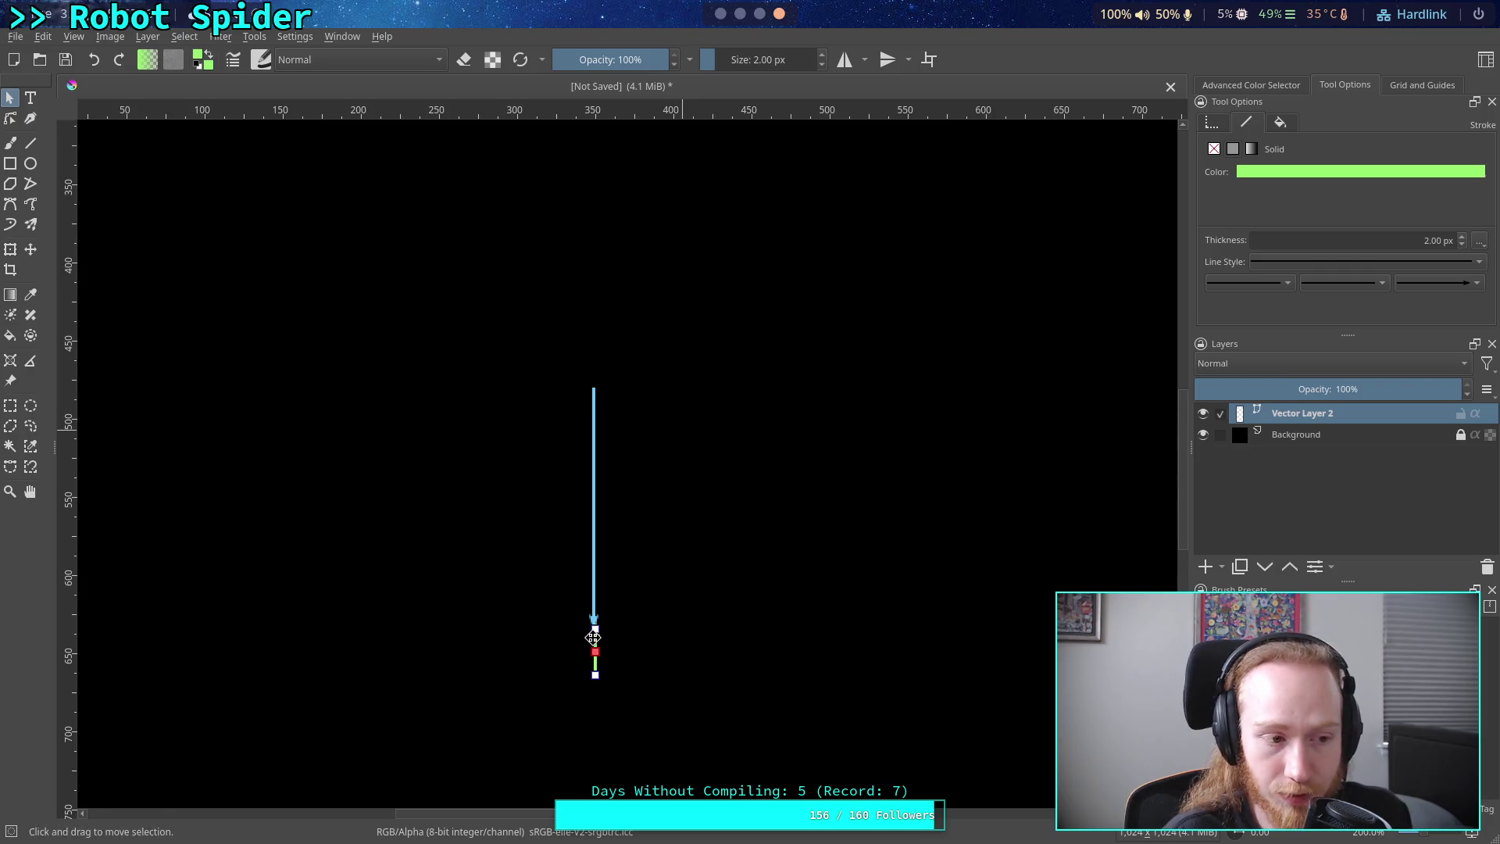
click(696, 561)
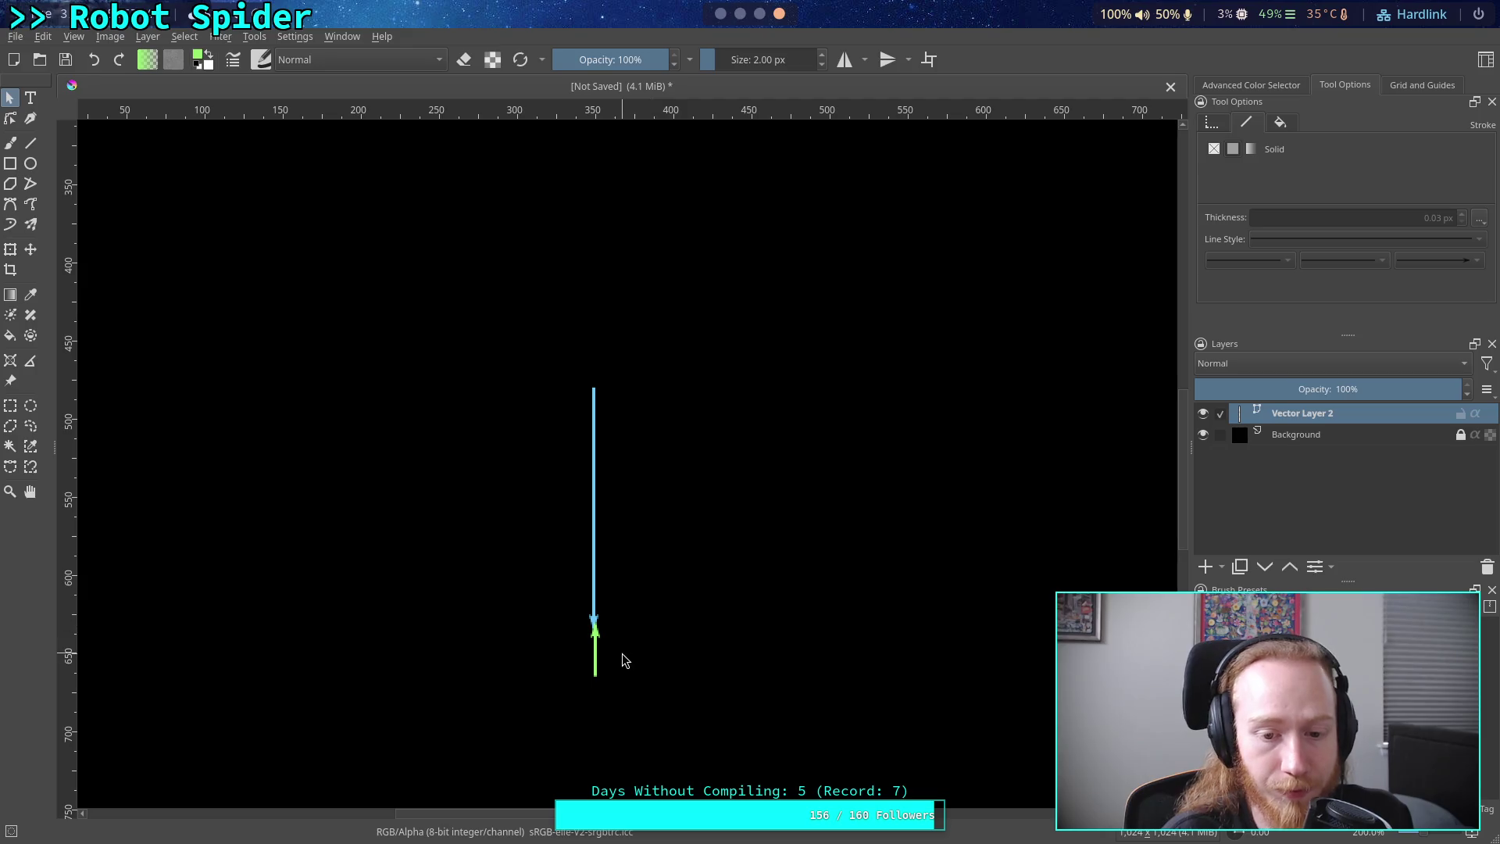
click(595, 661)
mouse_move(595, 661)
mouse_down()
mouse_move(593, 607)
mouse_move(593, 672)
mouse_up()
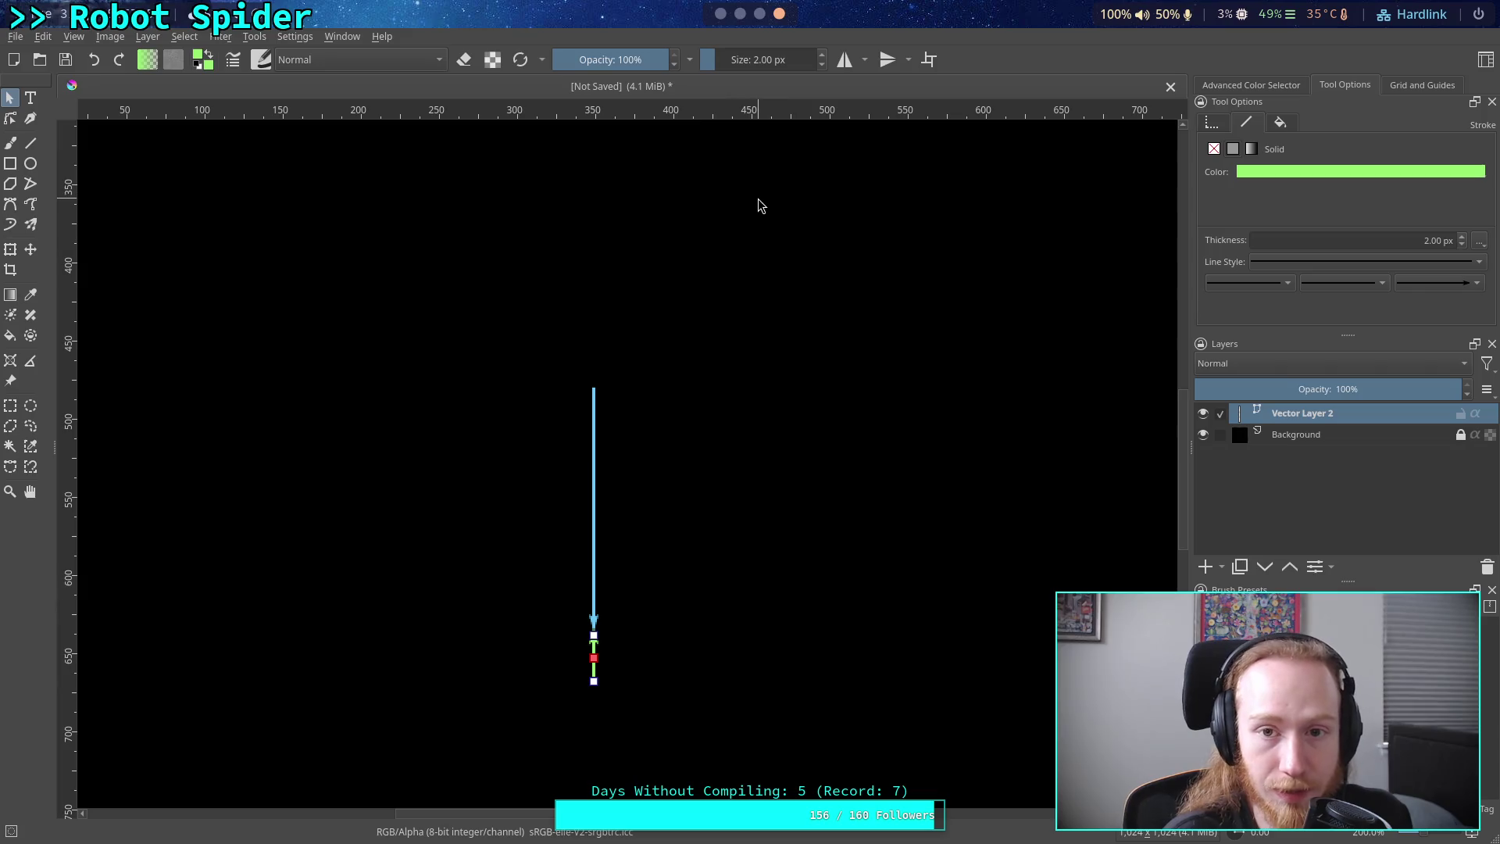
scroll(764, 30, down, 1)
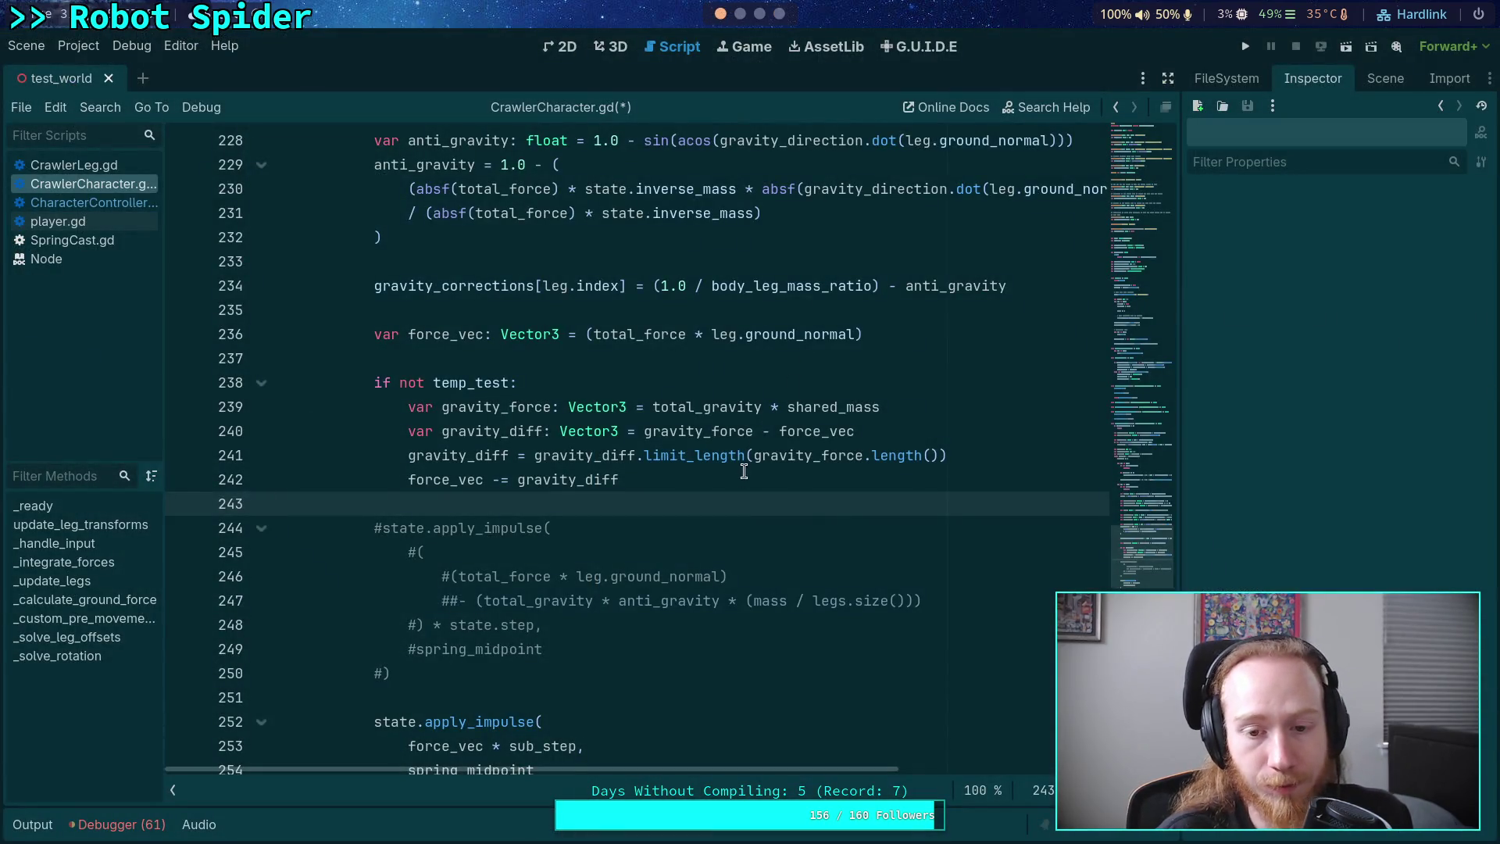
- Review the gravity_diff lines around line 242 of CrawlerCharacter.gd, then select Krita's long blue line
click(738, 486)
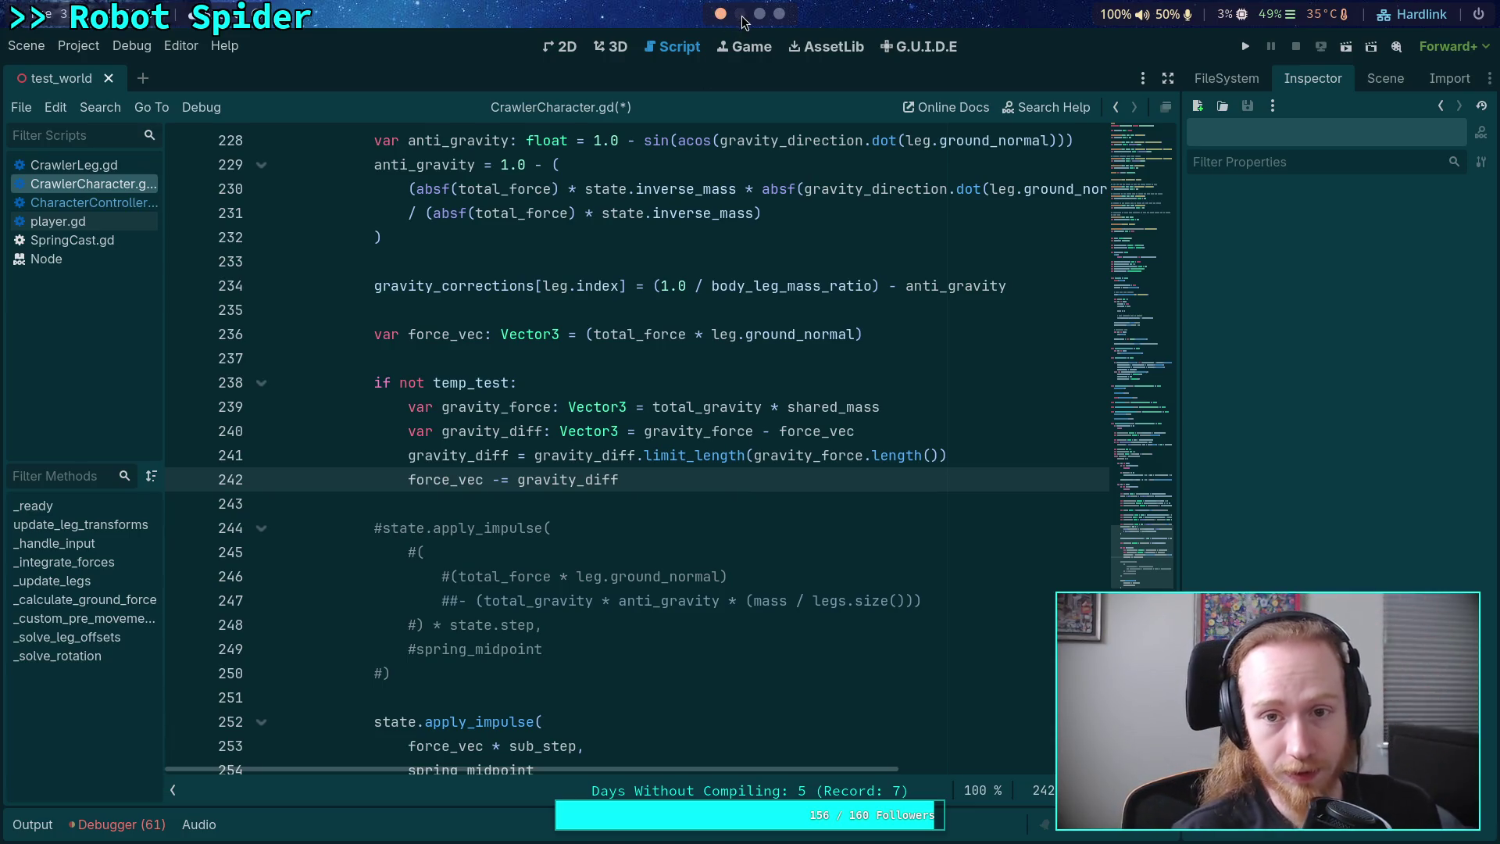
scroll(783, 20, down, 2)
scroll(783, 21, down, 1)
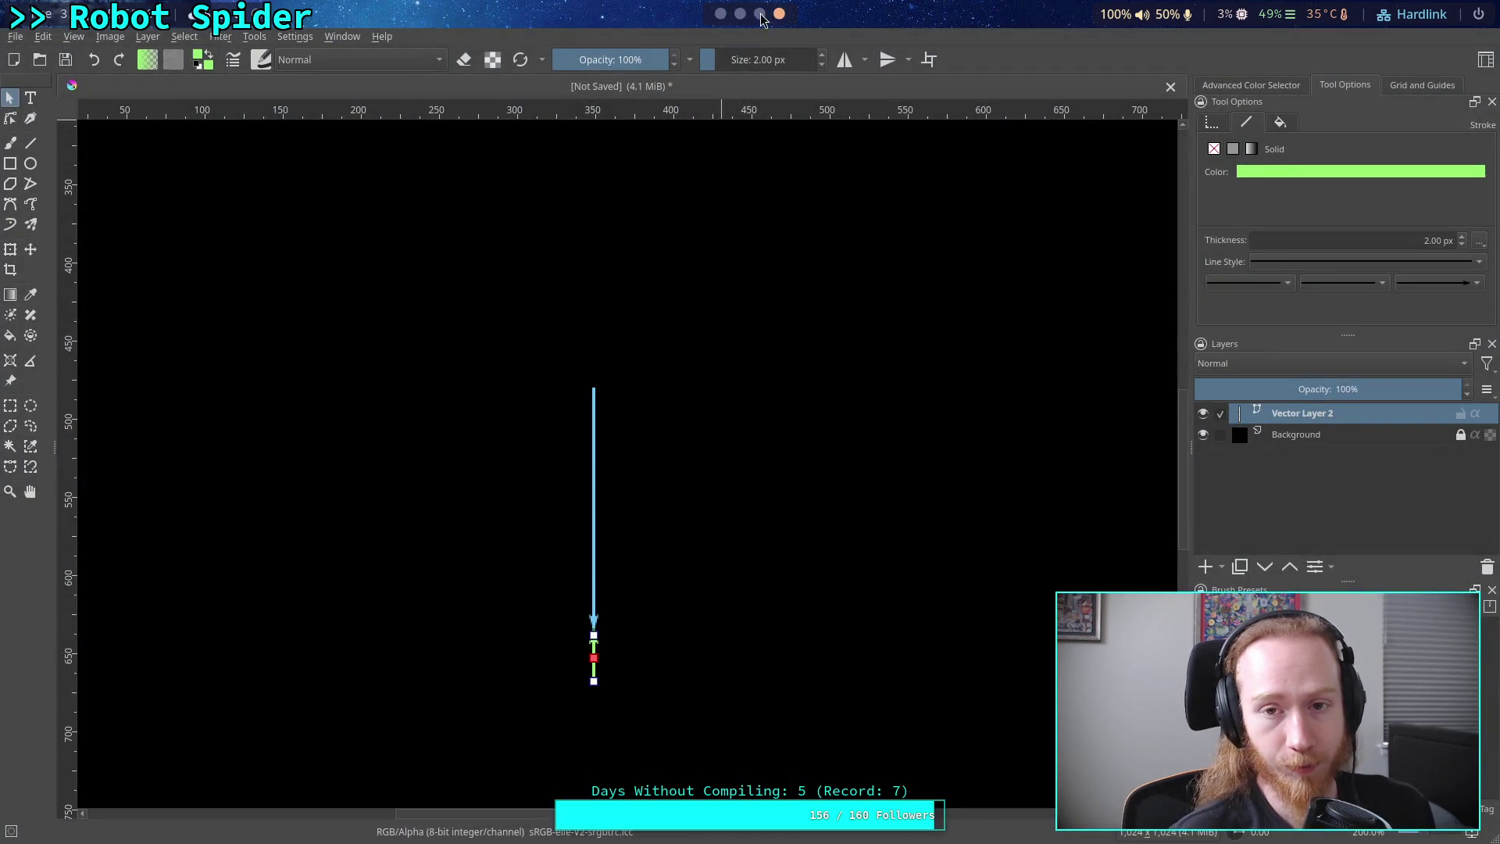
scroll(760, 20, down, 1)
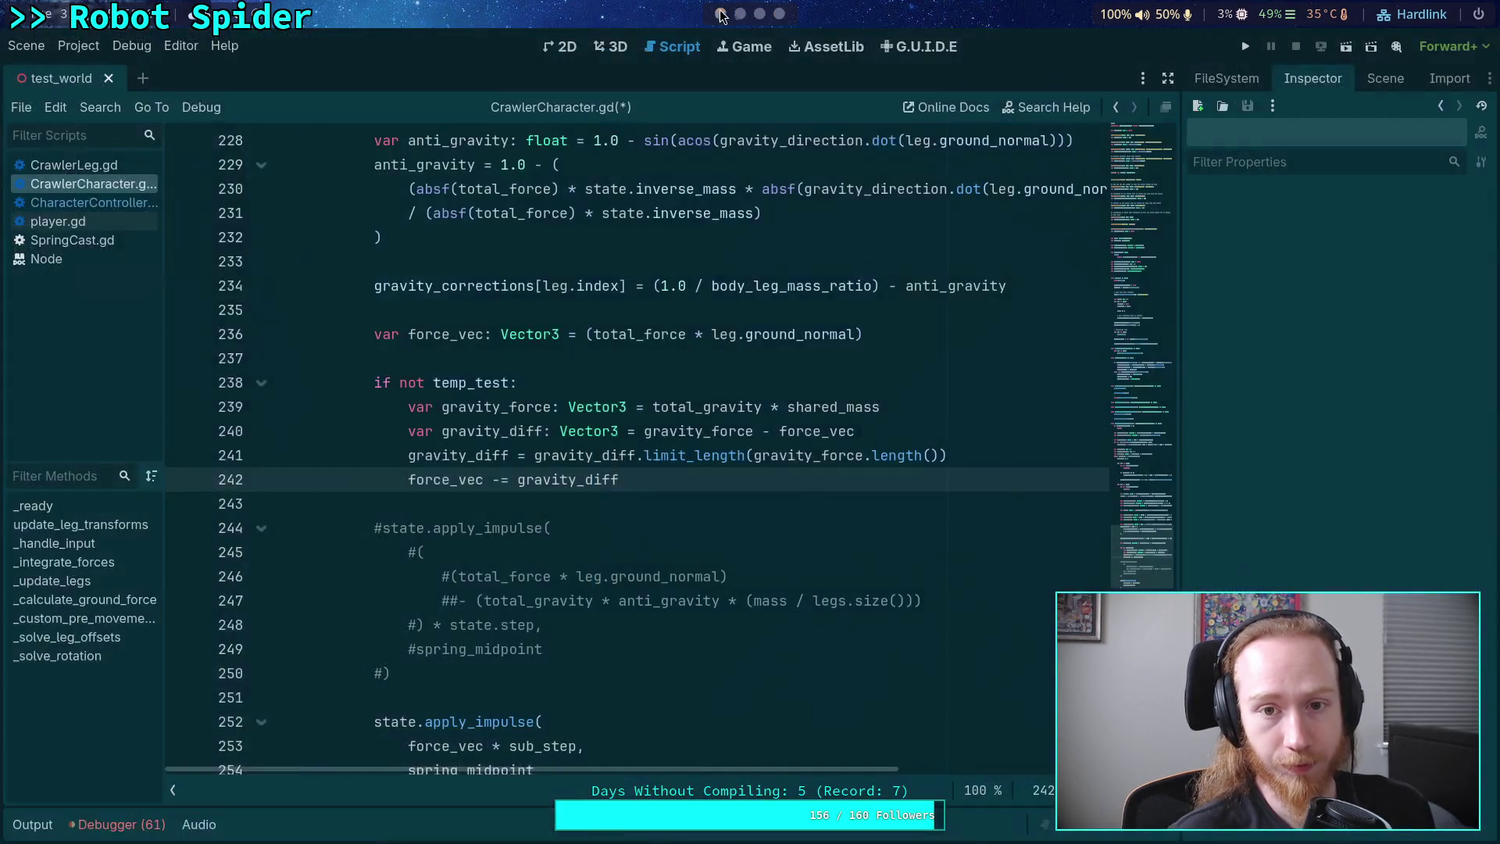
click(778, 14)
click(594, 469)
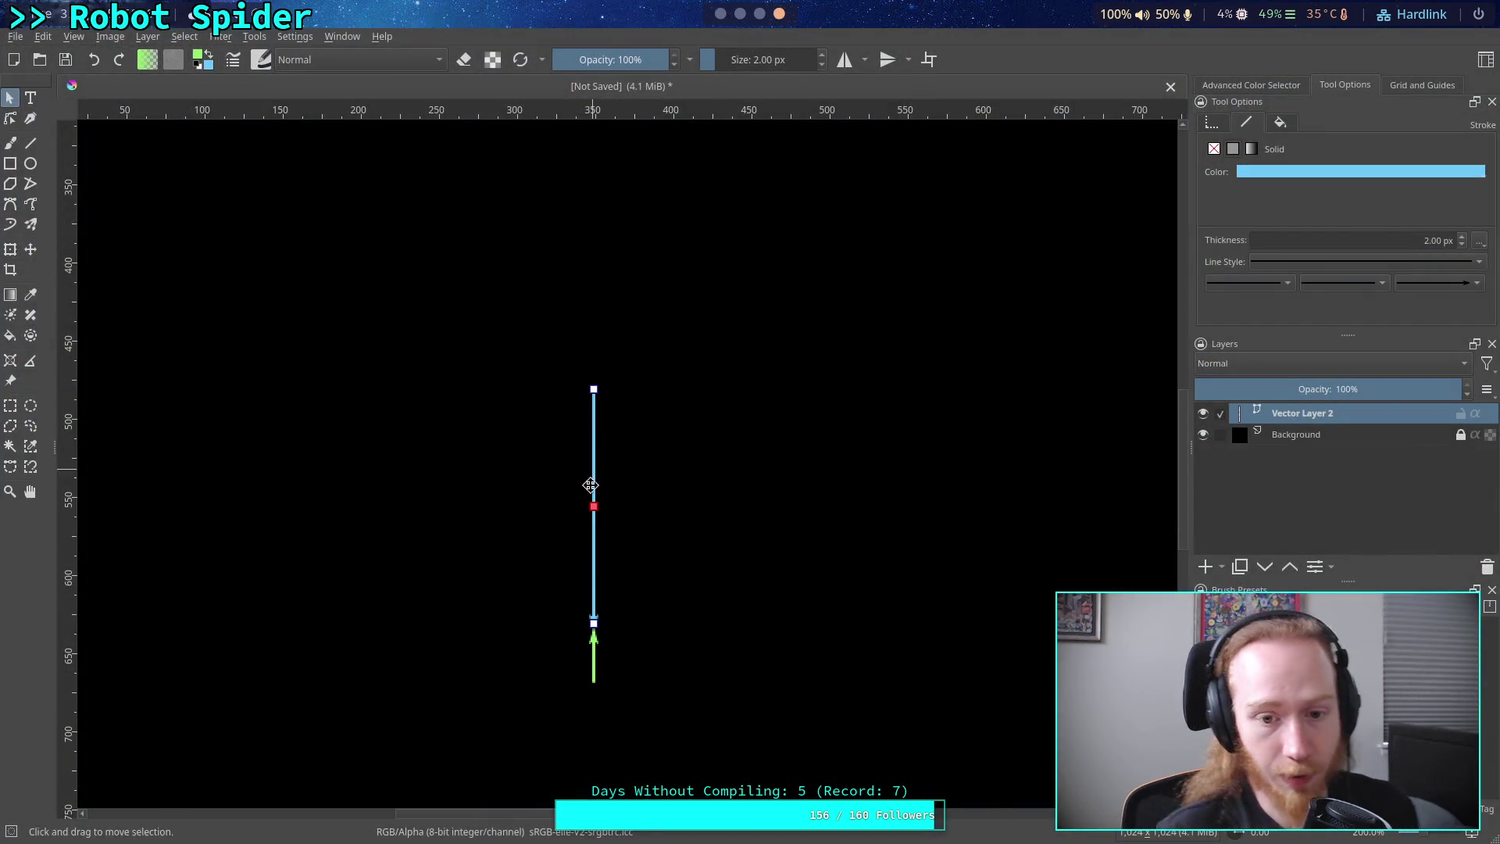
- Shorten the blue line and swing its endpoint so it lies horizontal, pointing left
mouse_move(594, 617)
mouse_down()
mouse_move(500, 523)
mouse_move(594, 501)
mouse_up()
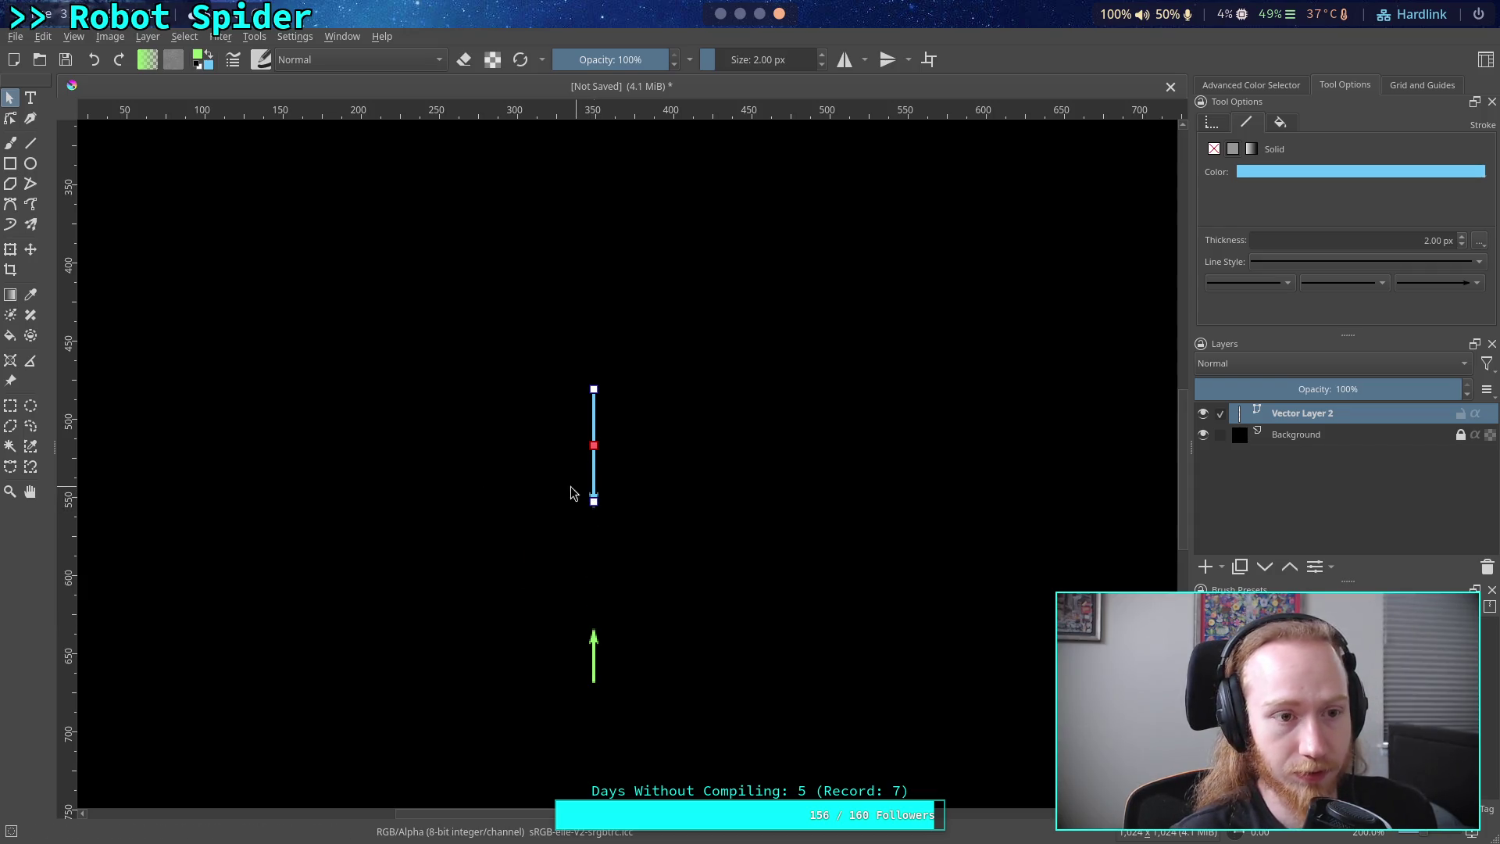
click(10, 118)
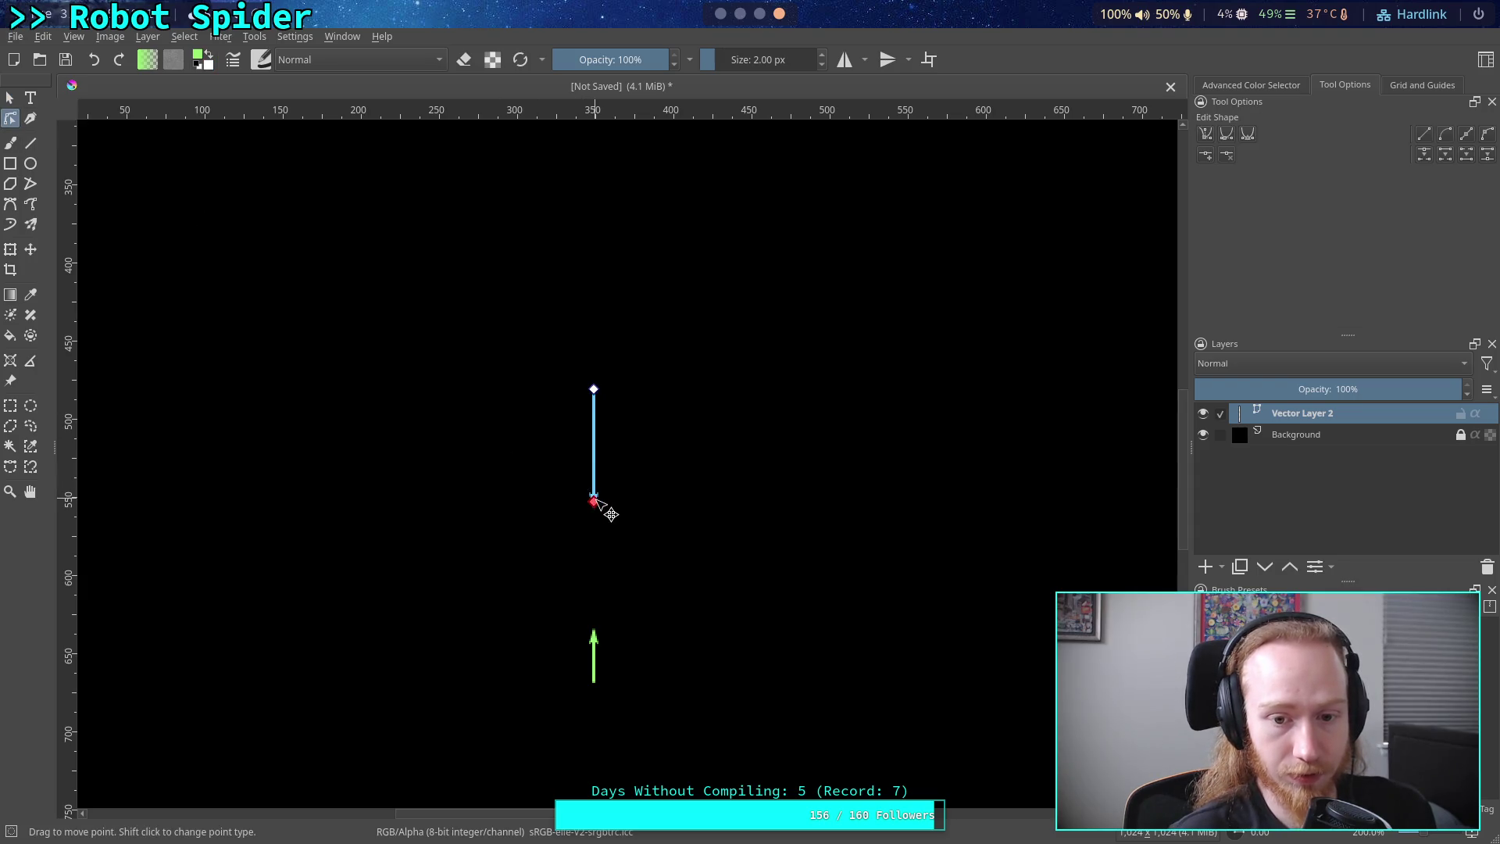
mouse_move(594, 501)
mouse_down()
mouse_move(485, 390)
mouse_move(499, 395)
mouse_move(493, 513)
mouse_move(500, 379)
mouse_move(508, 455)
mouse_move(643, 415)
mouse_move(581, 397)
mouse_move(451, 401)
mouse_up()
- Shorten the green arrow and move it up beside the blue arrow's right end
click(594, 660)
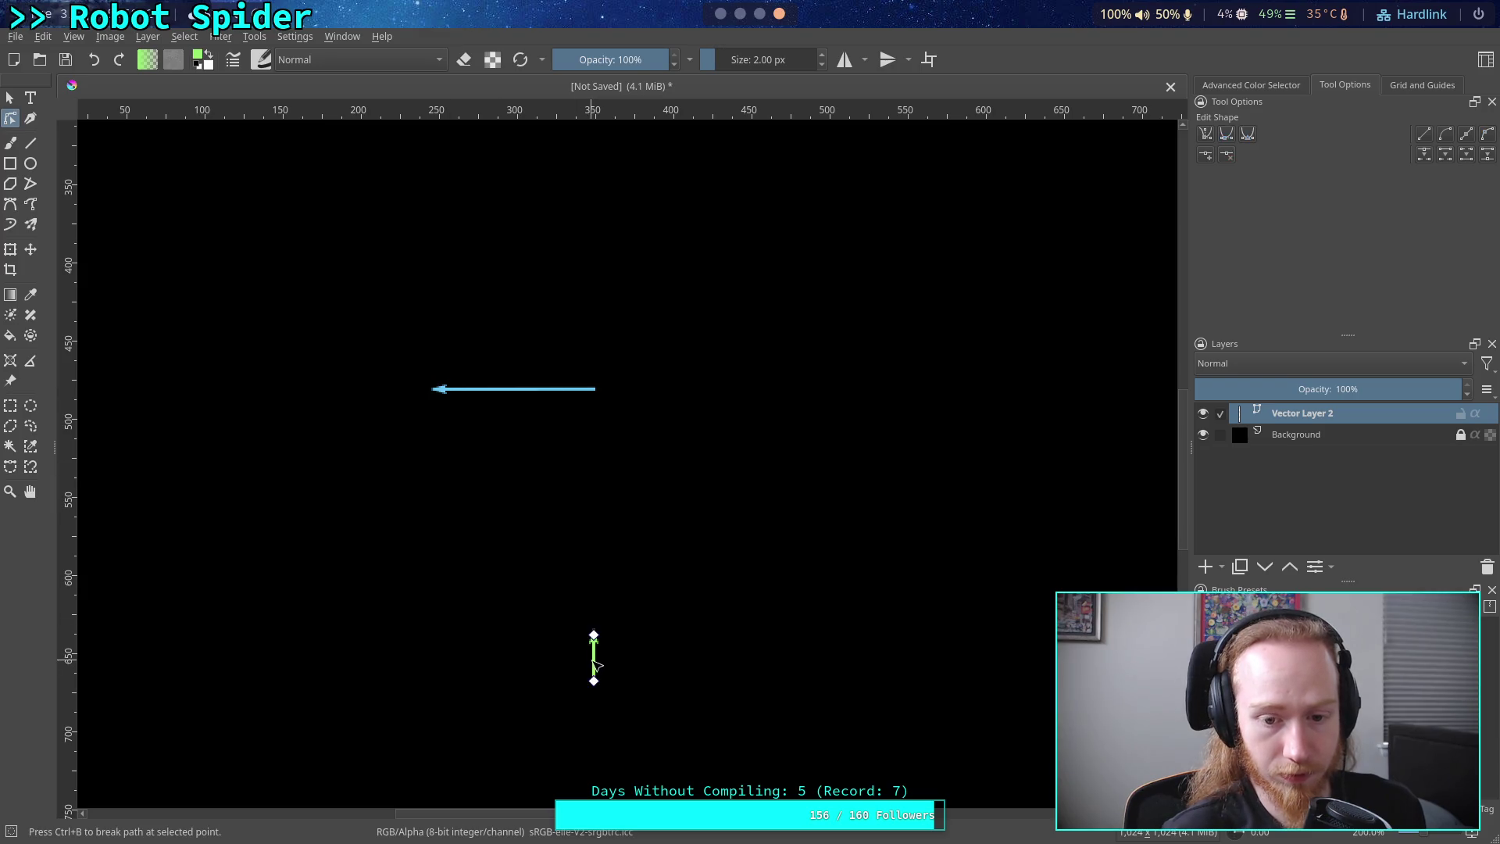
mouse_move(606, 642)
mouse_down()
mouse_move(645, 693)
mouse_move(606, 714)
mouse_move(609, 739)
mouse_up()
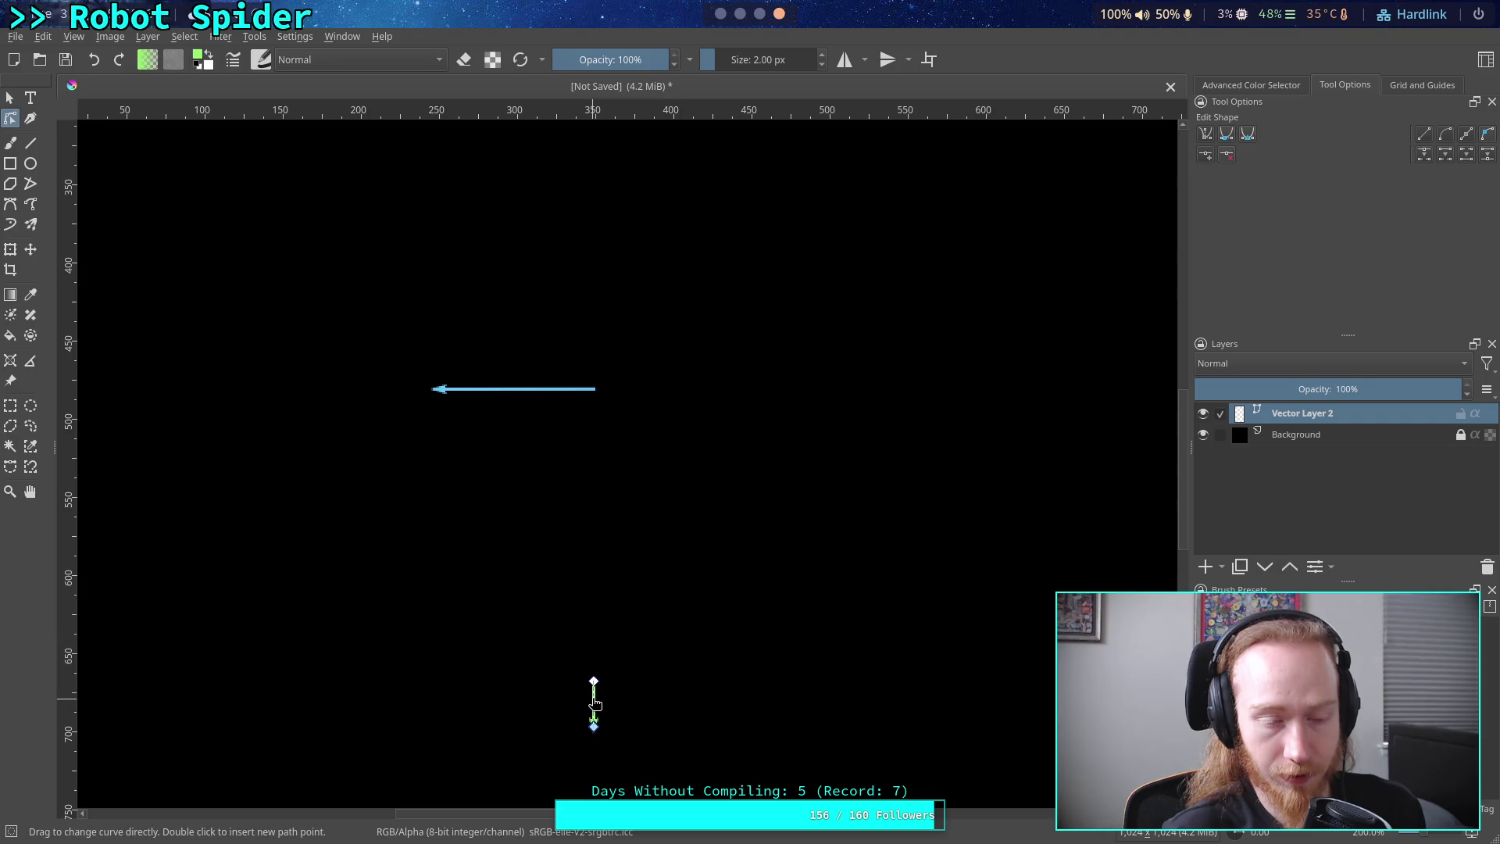
key(Escape)
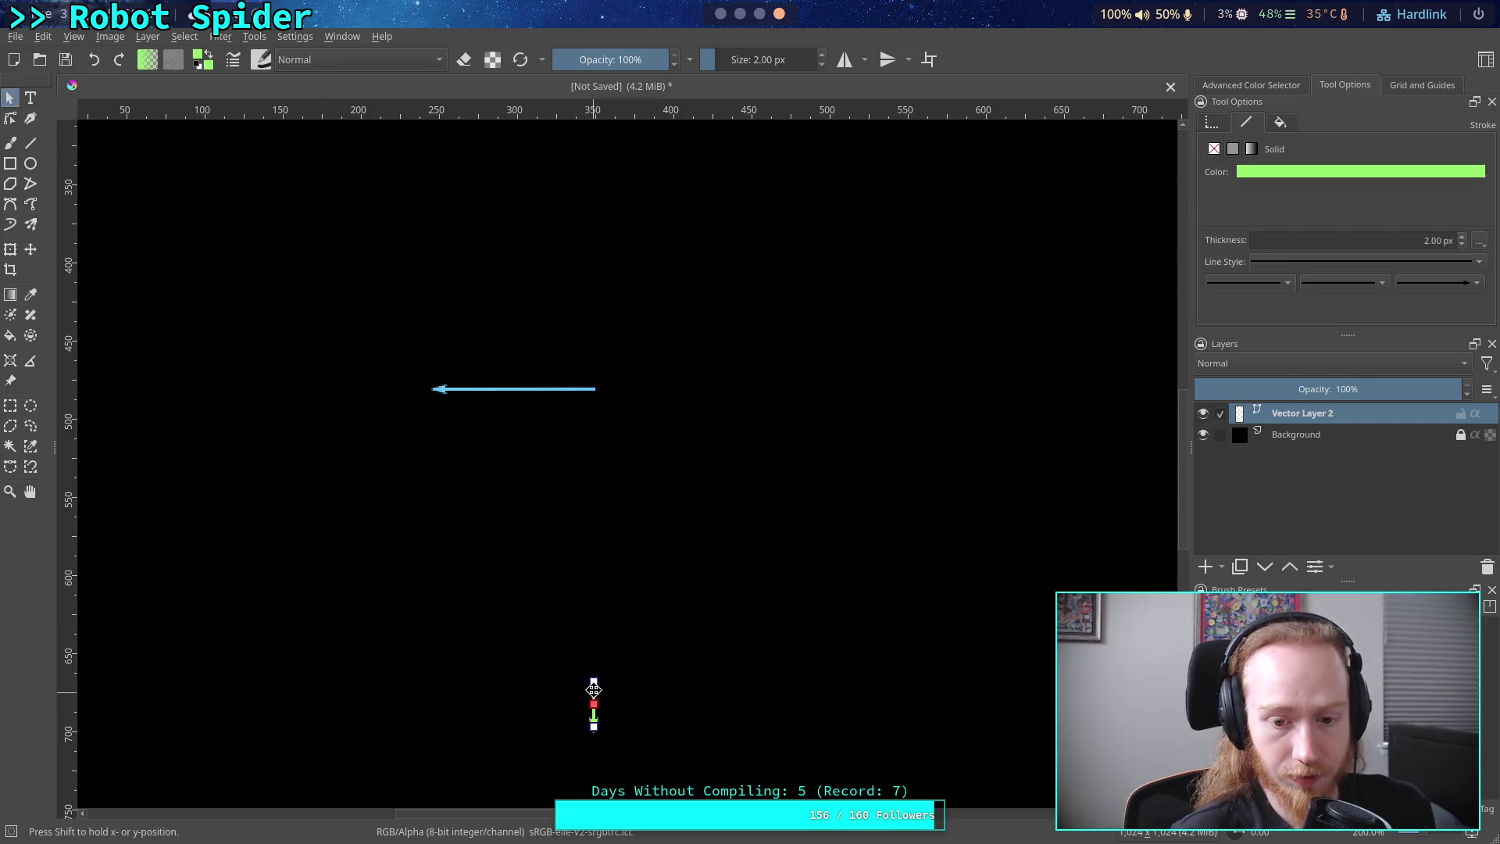
mouse_move(600, 700)
mouse_down()
mouse_move(647, 418)
mouse_move(628, 437)
mouse_up()
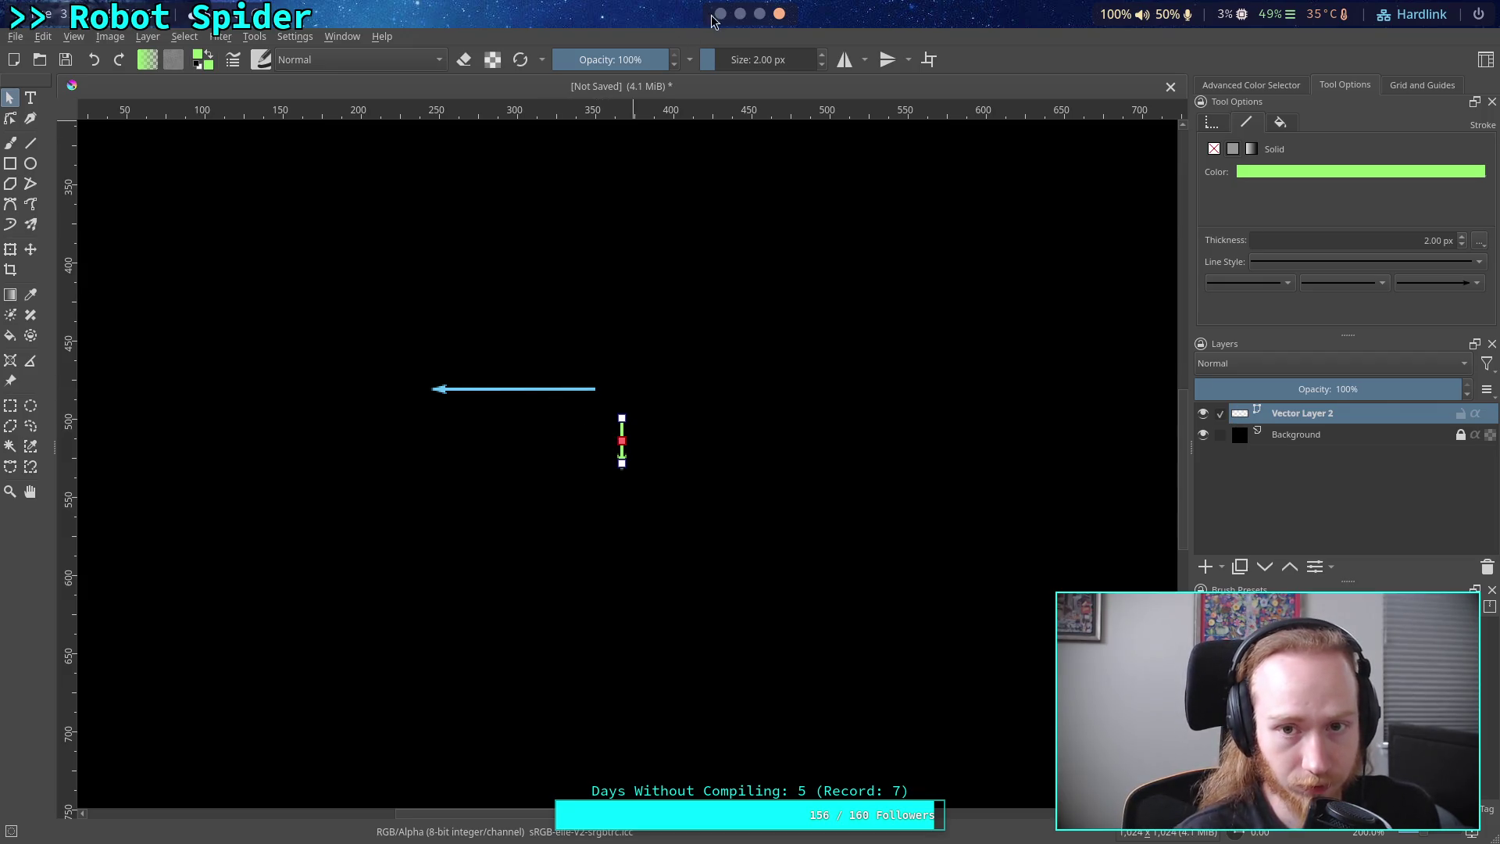
scroll(715, 20, up, 3)
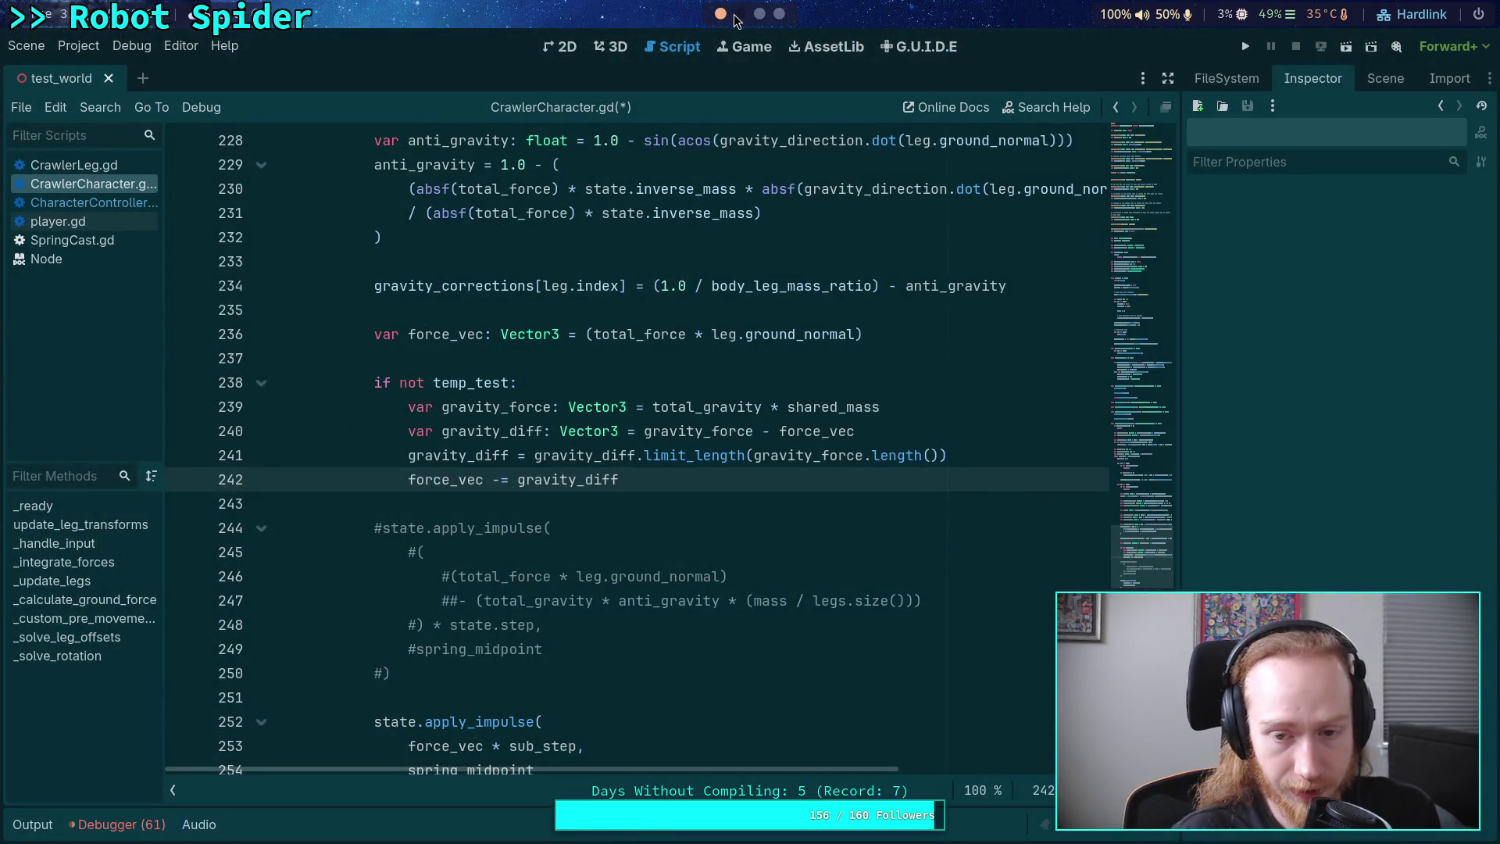
- Slide the green line left and lower the blue arrow so they meet at a corner
click(779, 13)
mouse_move(622, 425)
mouse_down()
mouse_move(504, 394)
mouse_move(657, 418)
mouse_move(570, 493)
mouse_move(558, 484)
mouse_up()
click(489, 389)
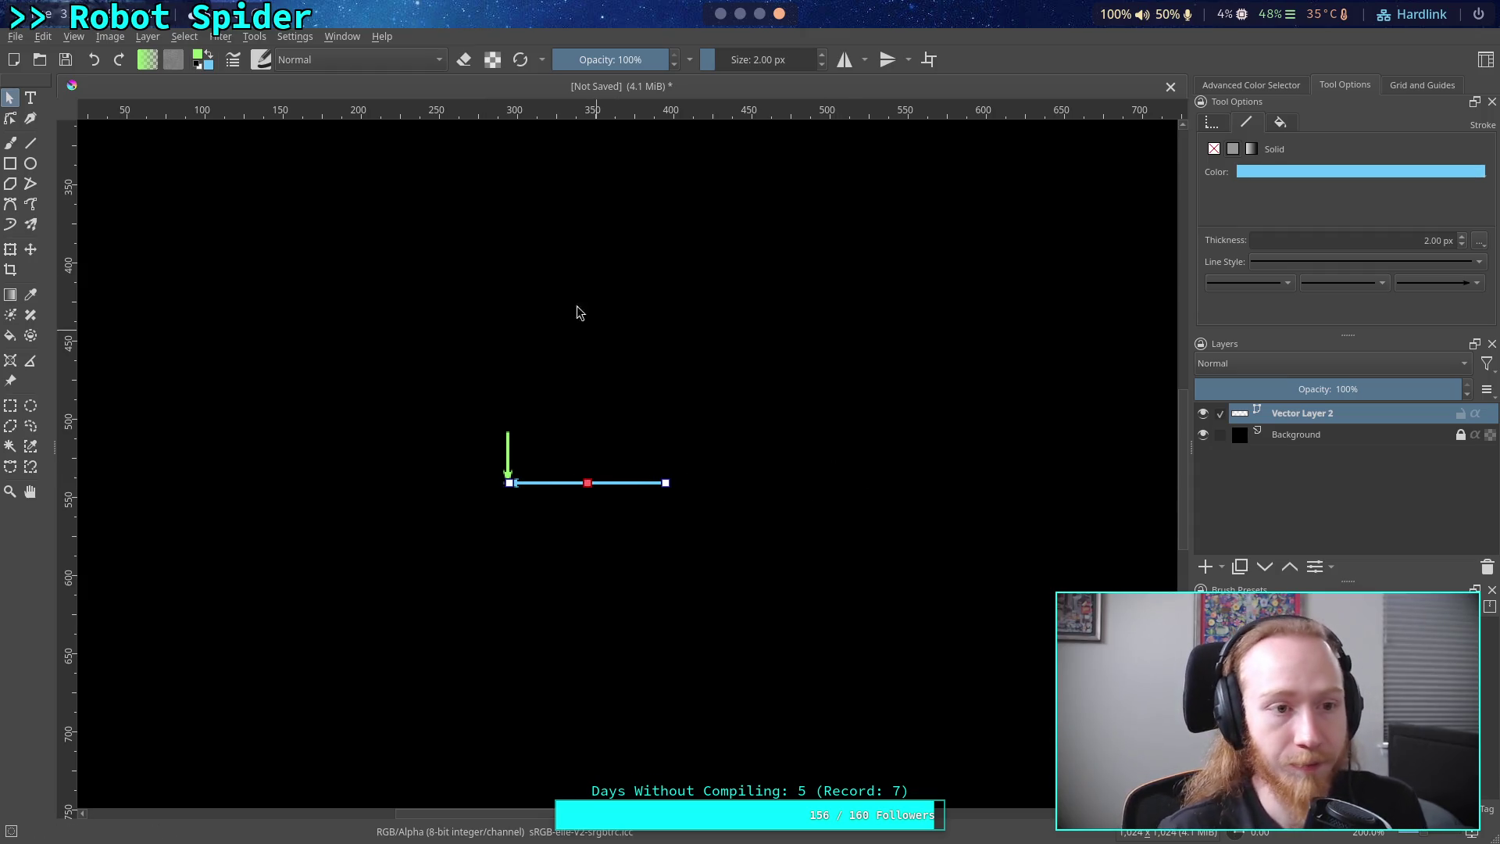
click(30, 143)
- Set the foreground drawing colour to white
click(200, 60)
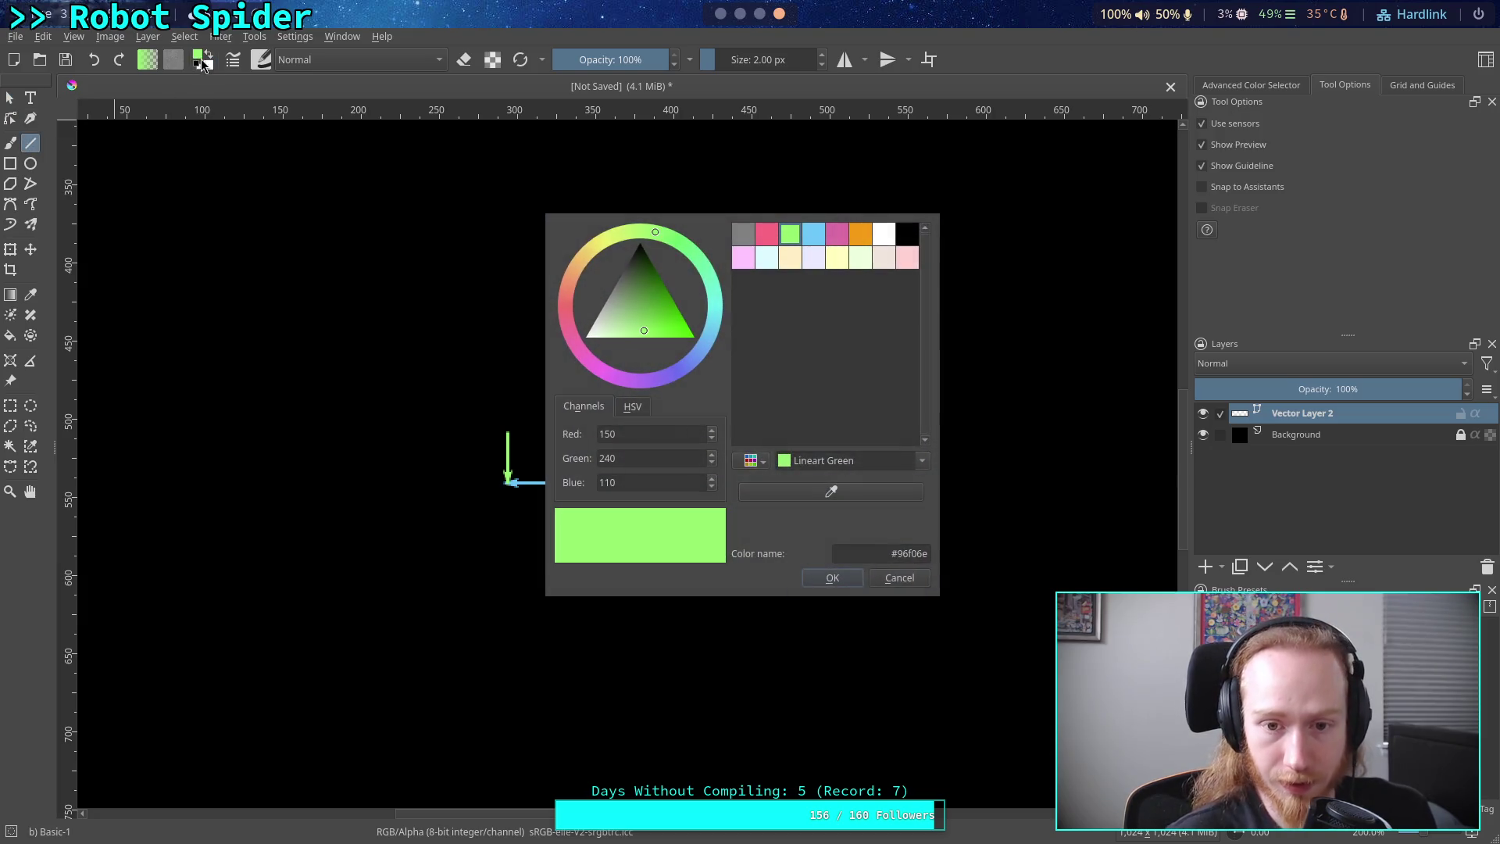
click(861, 234)
click(884, 233)
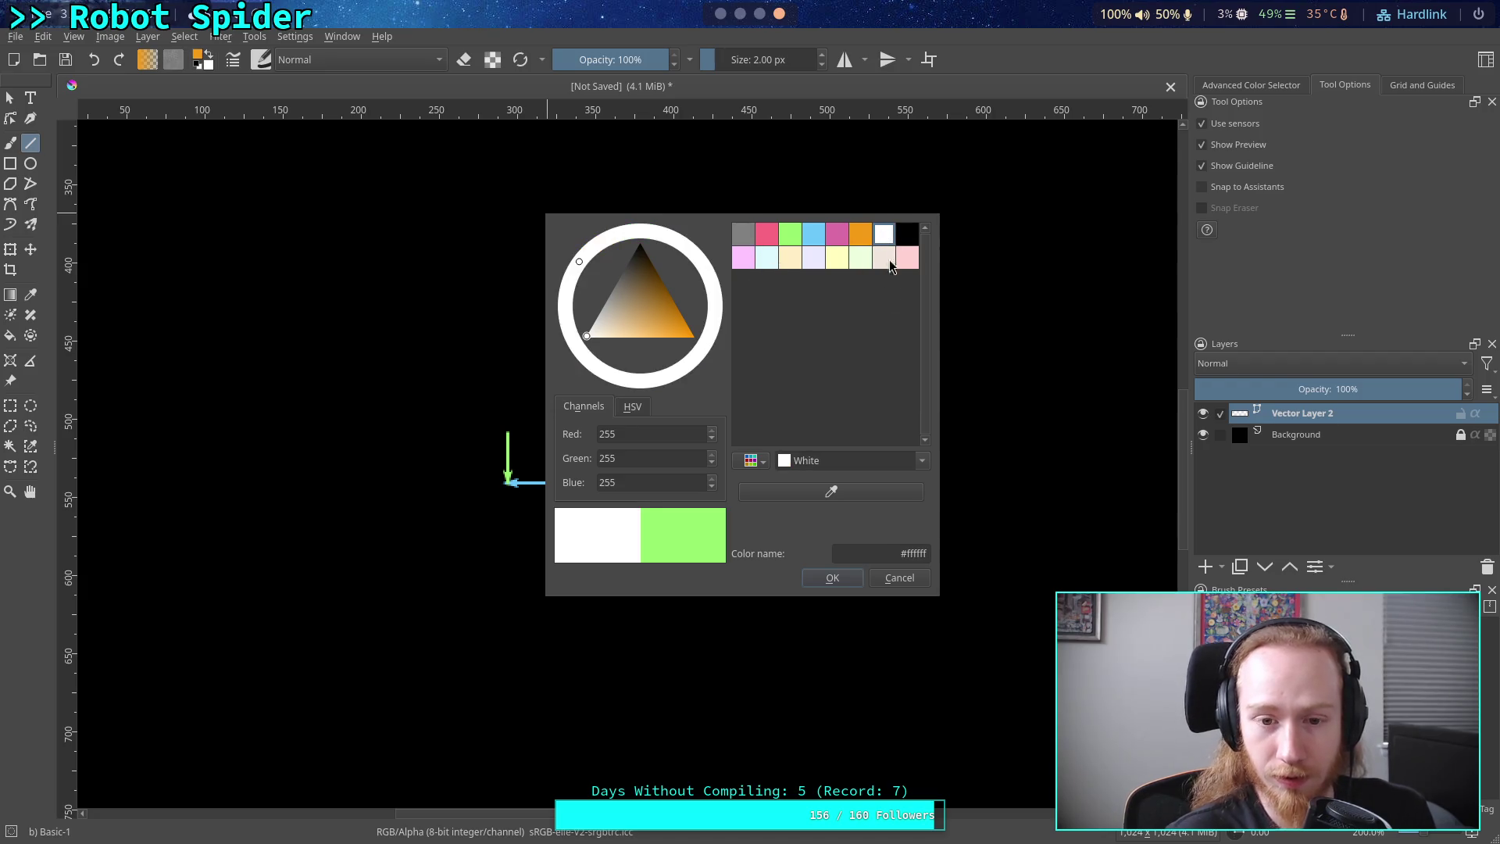
click(830, 578)
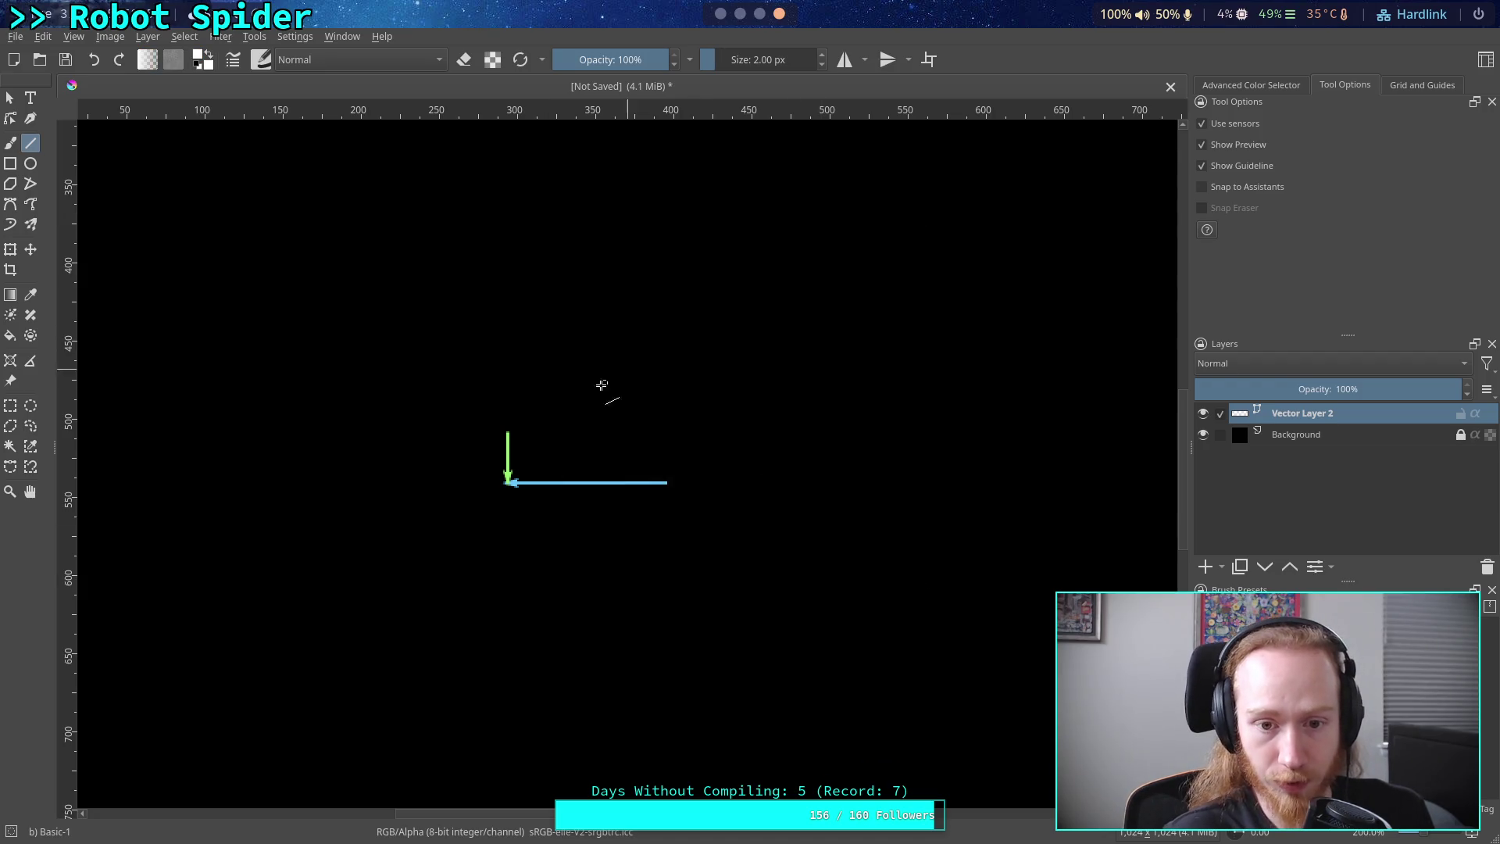
- Draw a white line from the green arrow's top to the blue arrow's end, with an arrowhead end marker
mouse_move(507, 434)
mouse_down()
mouse_move(680, 485)
mouse_move(667, 481)
mouse_up()
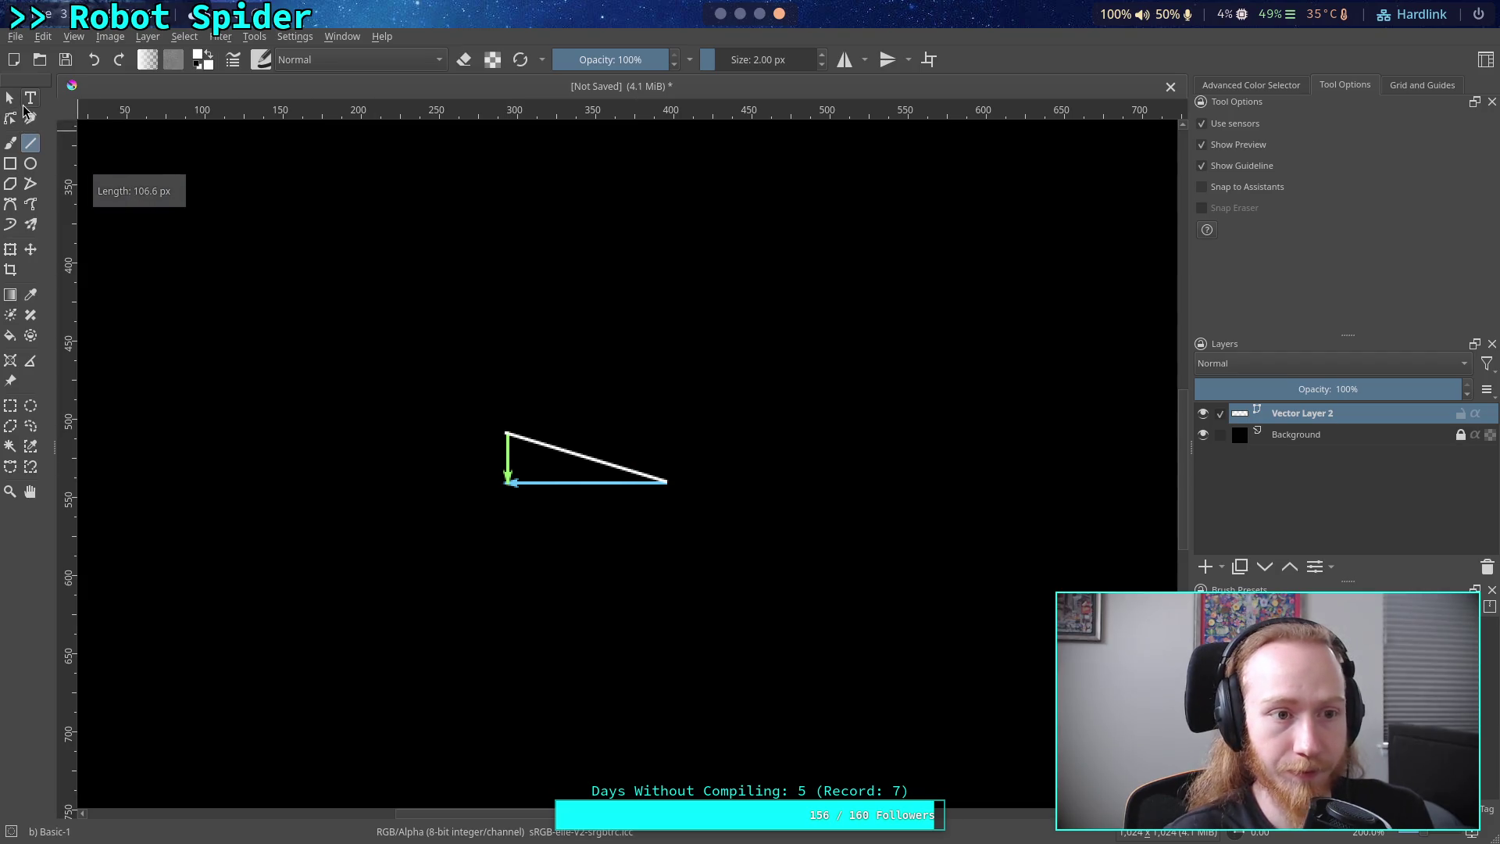
click(9, 97)
click(613, 460)
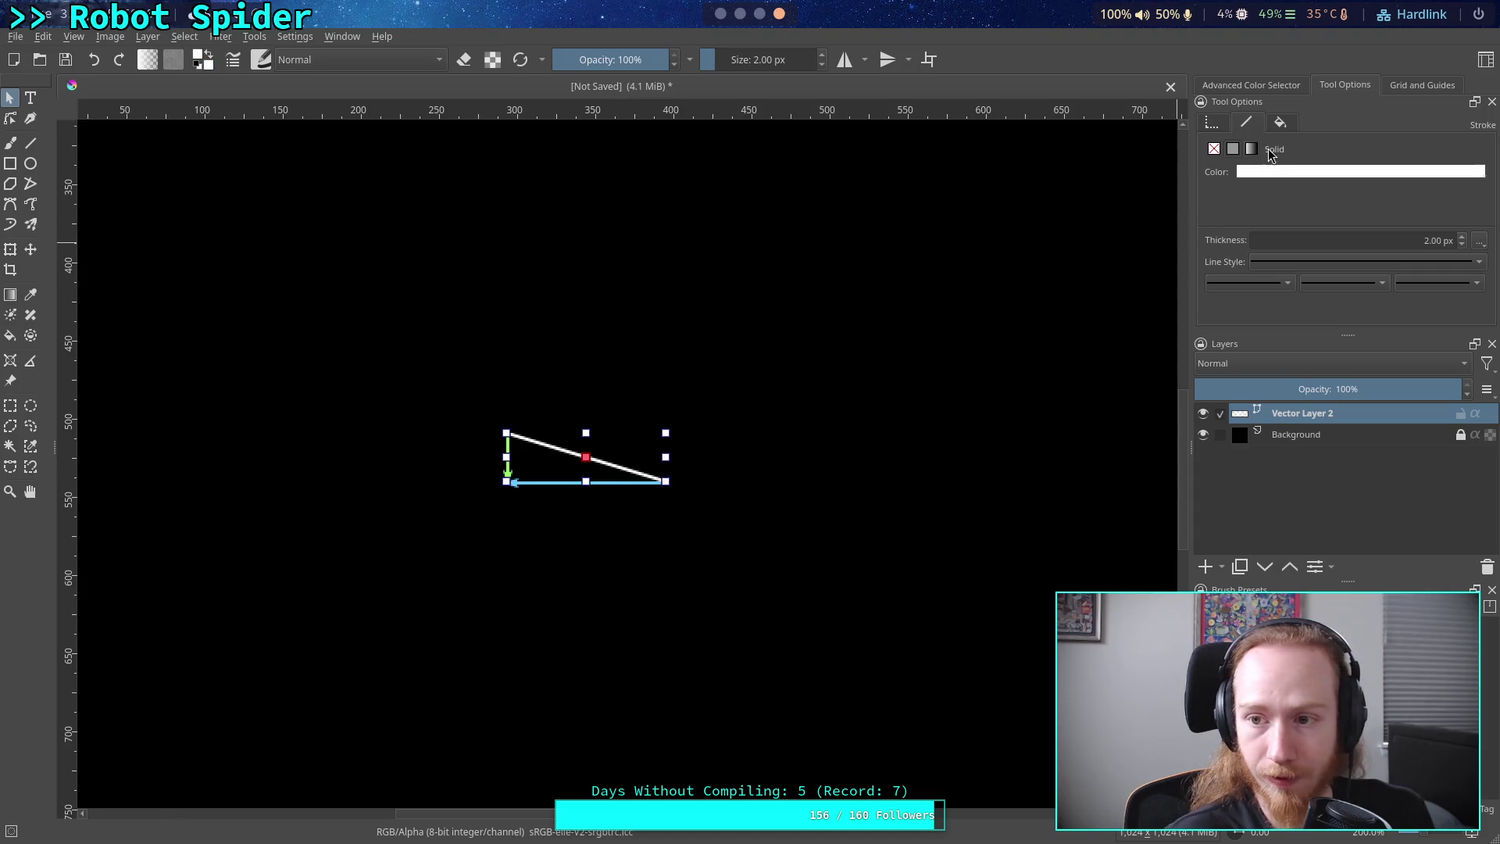
click(1437, 282)
click(1437, 400)
click(980, 371)
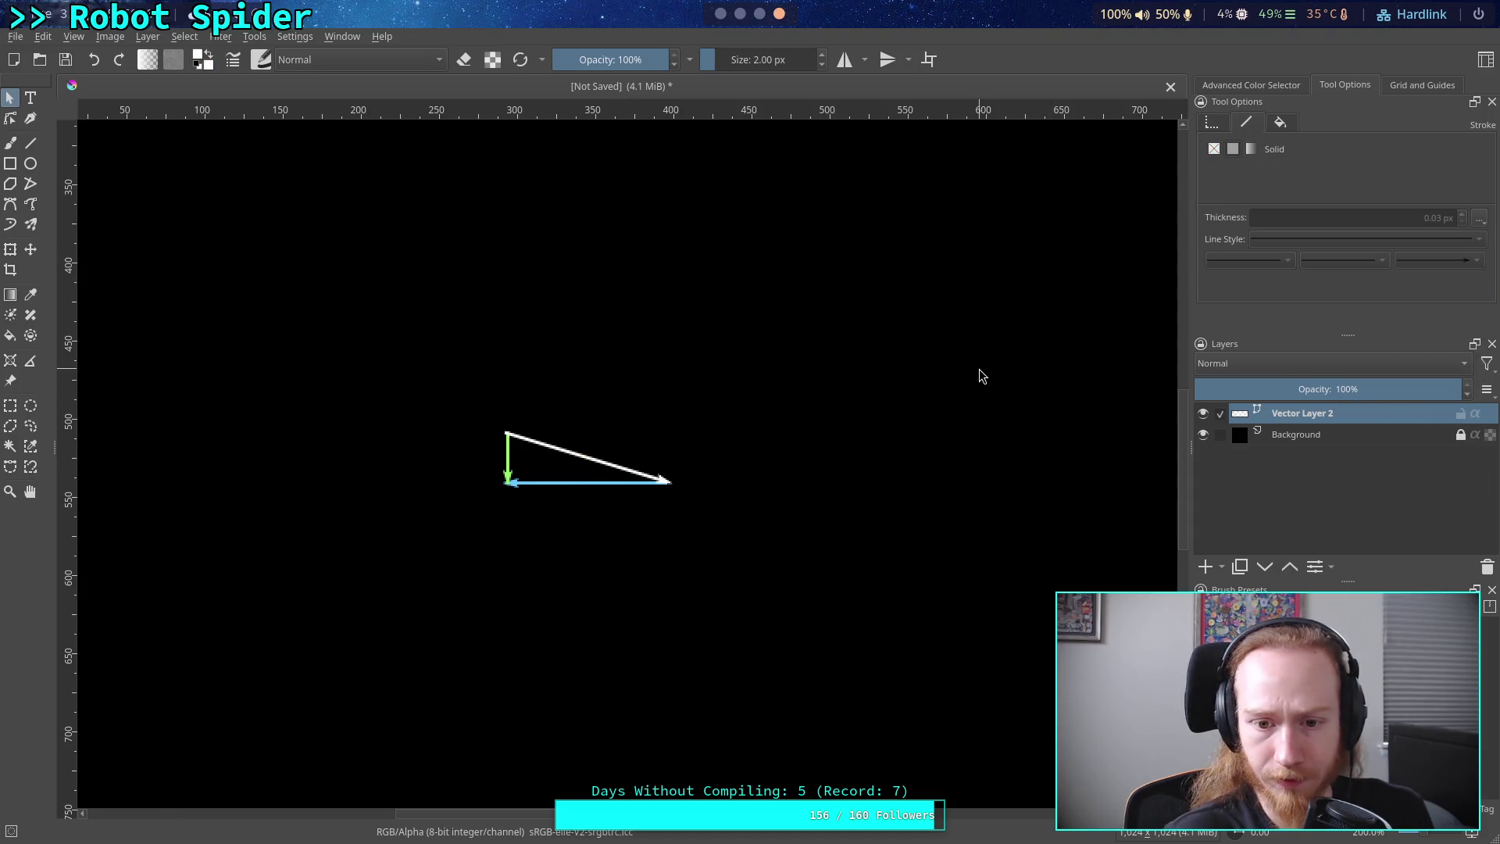
- Move the white arrow up-left and nudge the green arrow slightly, then return to CrawlerCharacter.gd
click(602, 458)
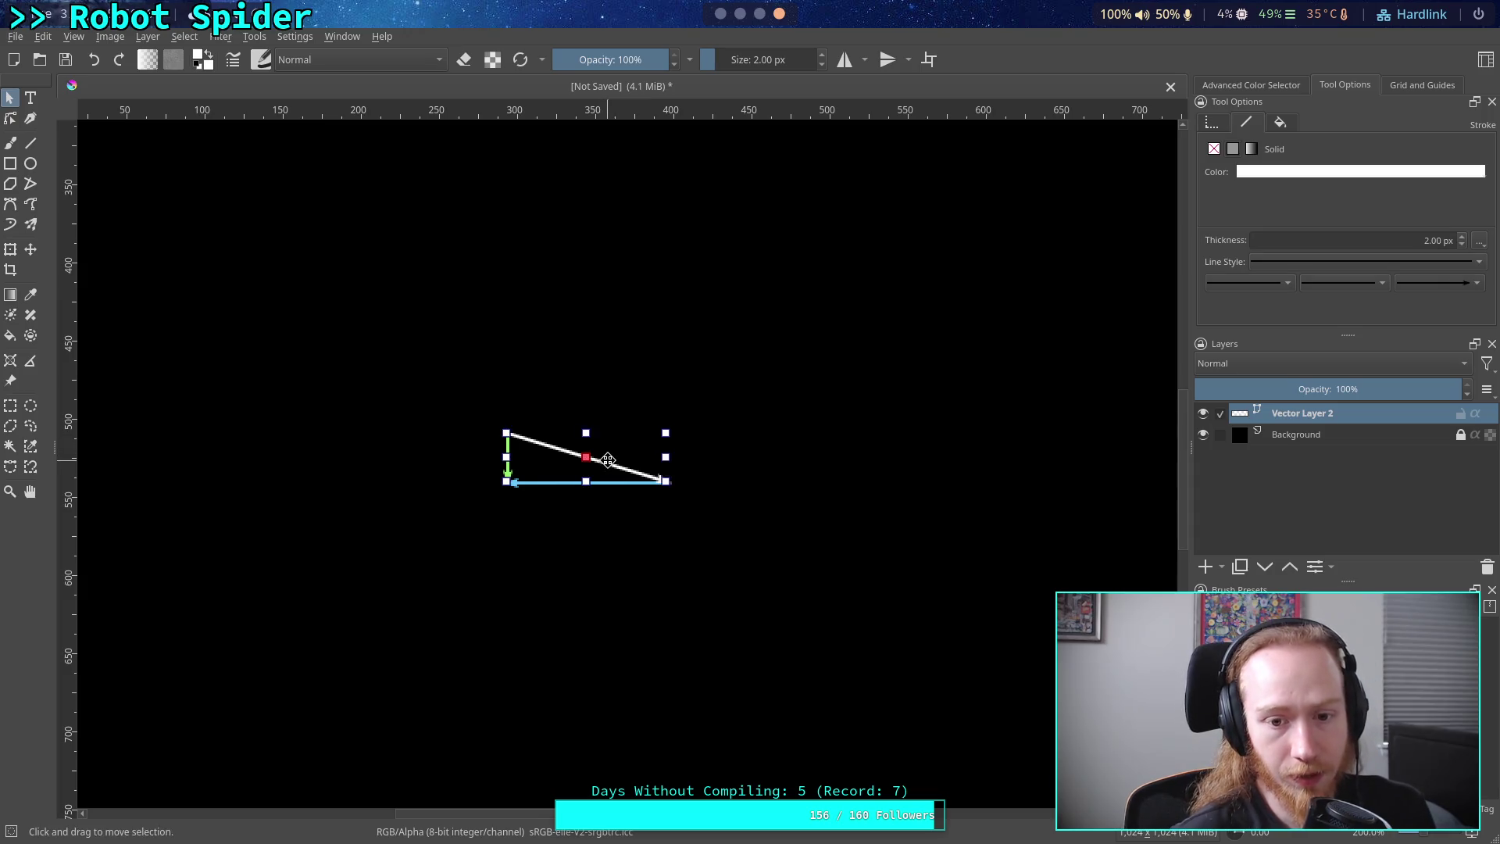
mouse_move(601, 458)
mouse_down()
mouse_move(550, 340)
mouse_move(500, 356)
mouse_up()
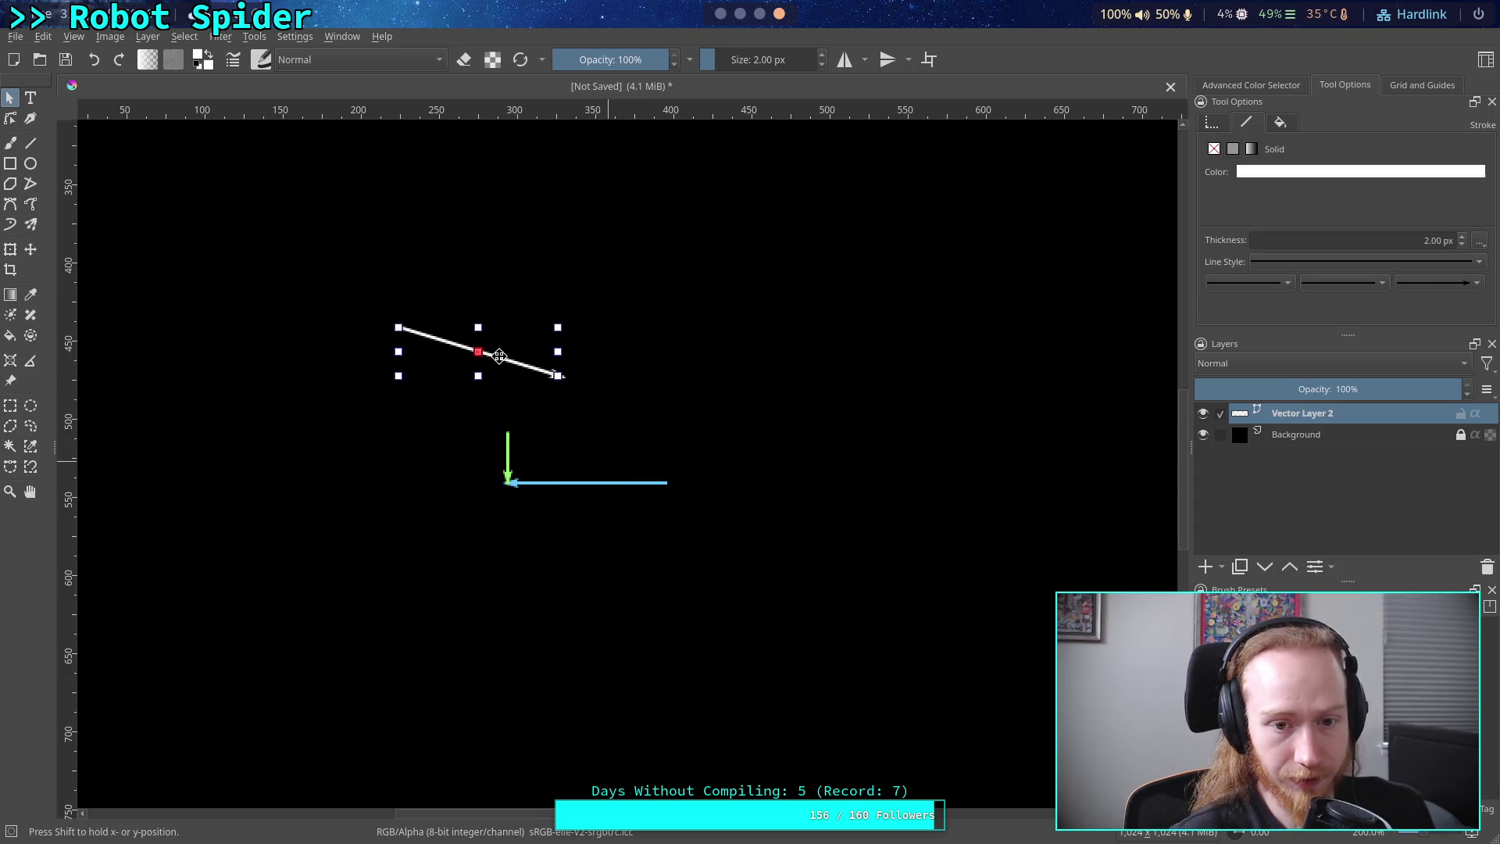
click(711, 321)
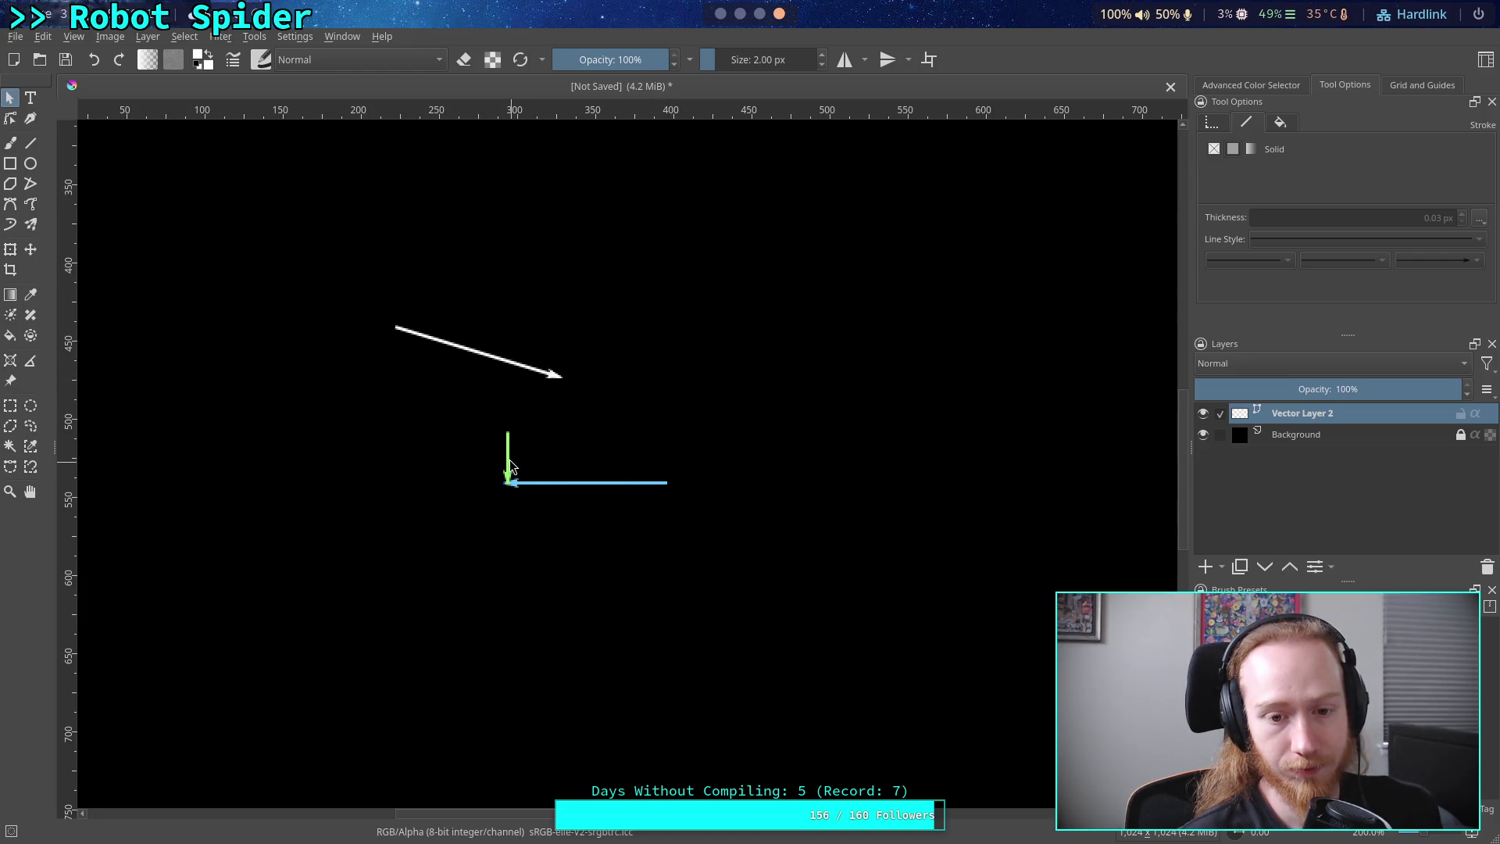
mouse_move(510, 466)
mouse_down()
mouse_move(506, 450)
mouse_move(670, 522)
mouse_move(507, 447)
mouse_move(505, 468)
mouse_up()
click(722, 15)
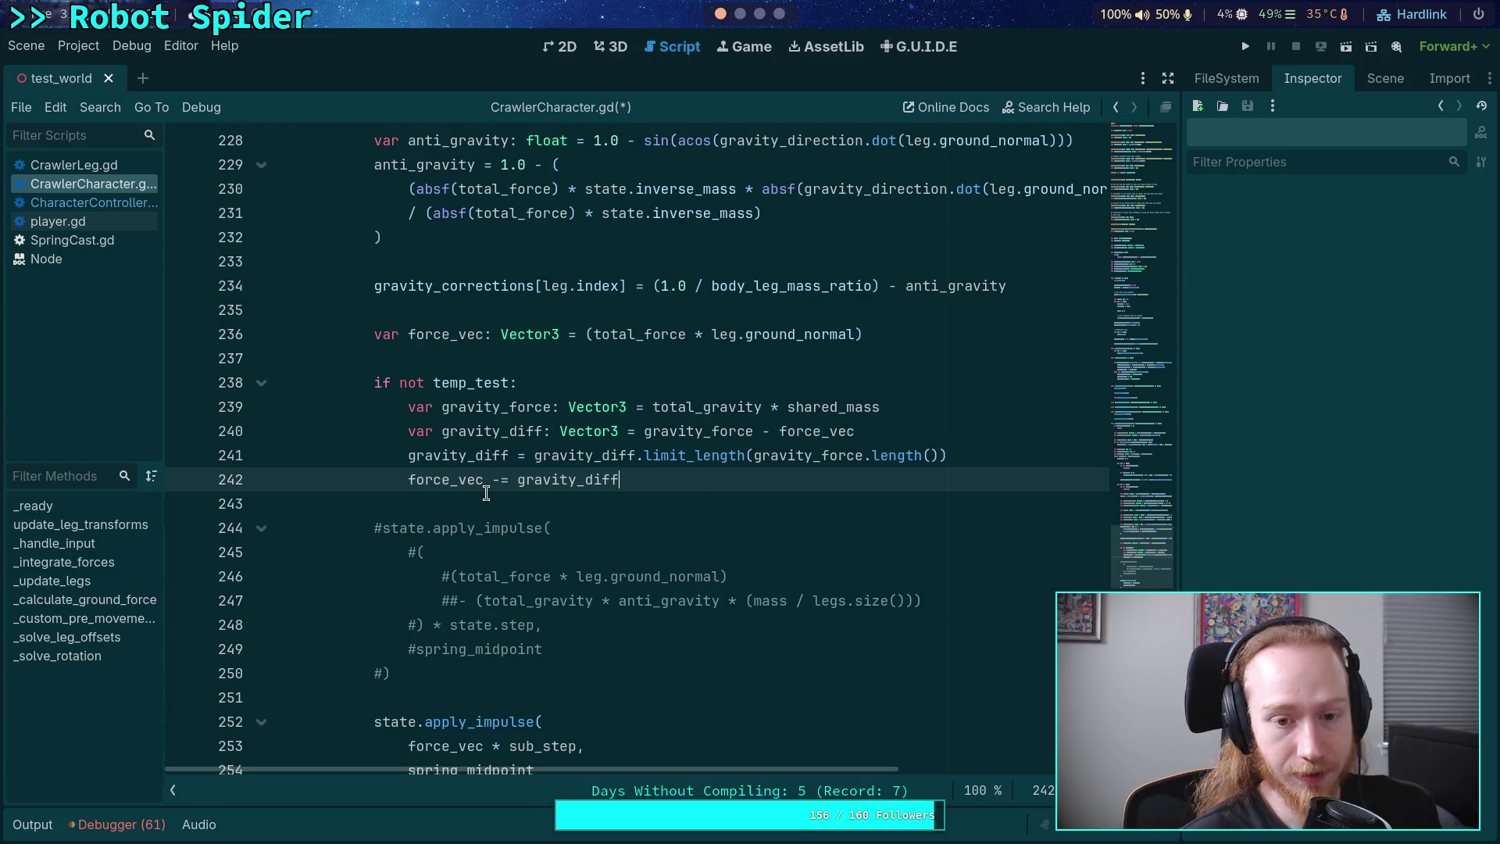
- Shorten the white diagonal arrow in the Krita diagram and nudge it slightly up-right
click(760, 14)
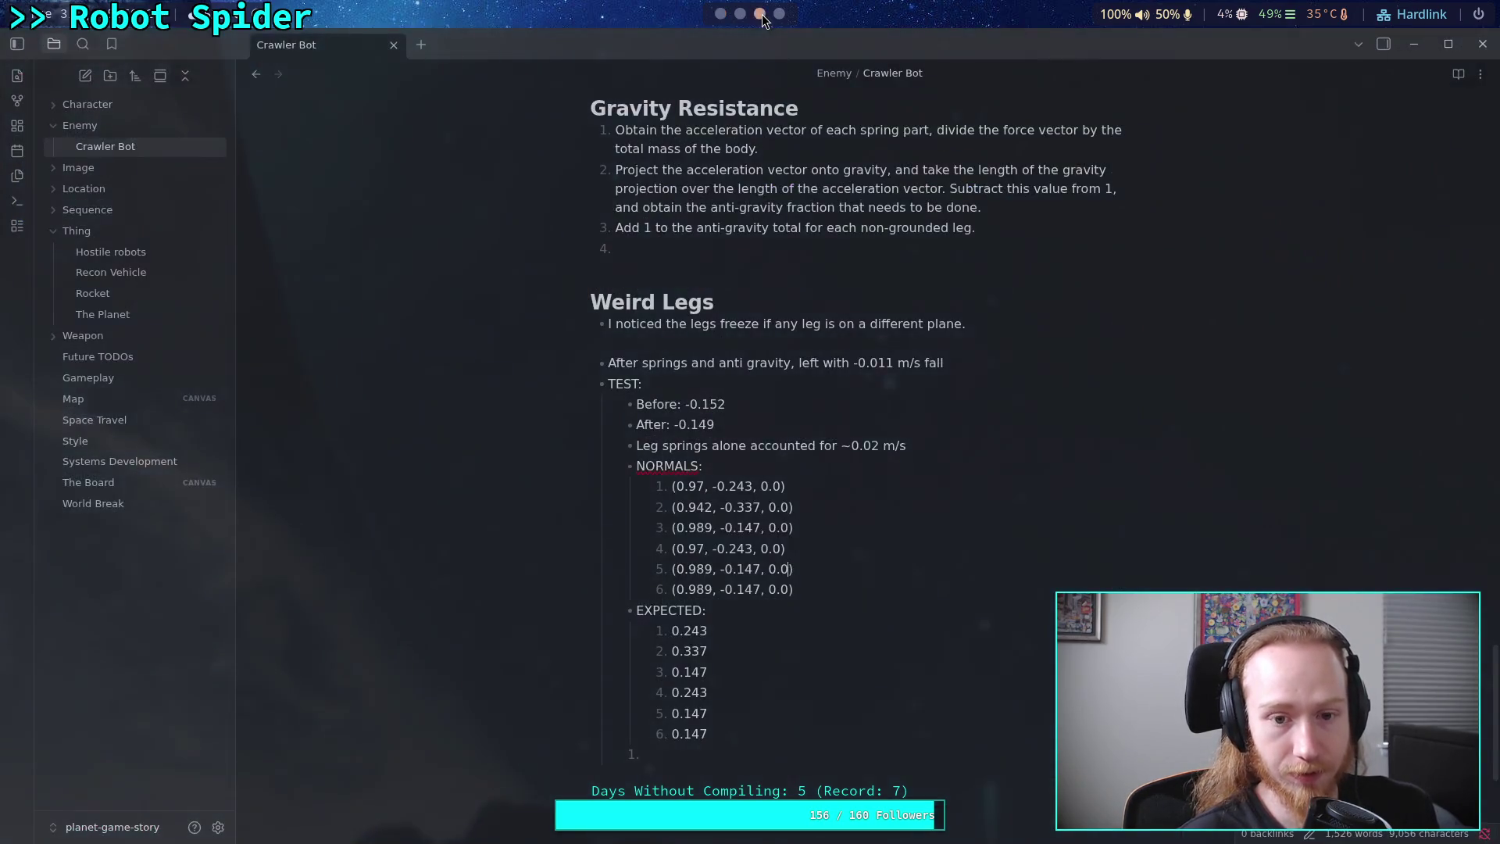
click(779, 14)
click(549, 373)
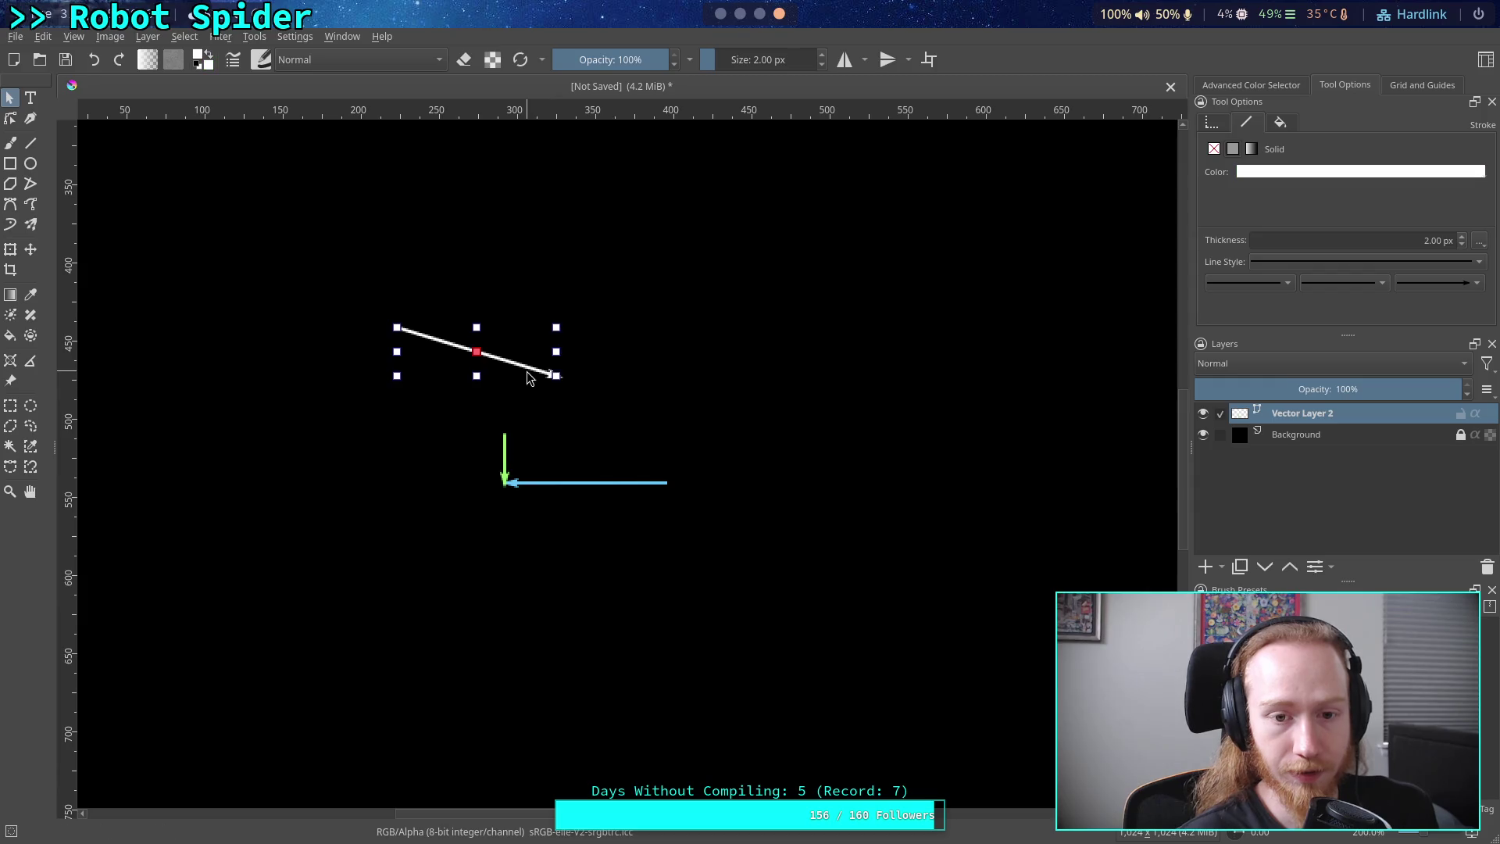
mouse_move(555, 376)
mouse_down()
mouse_move(442, 341)
mouse_move(609, 438)
mouse_move(500, 452)
mouse_up()
click(444, 339)
click(434, 340)
drag(594, 416, 598, 398)
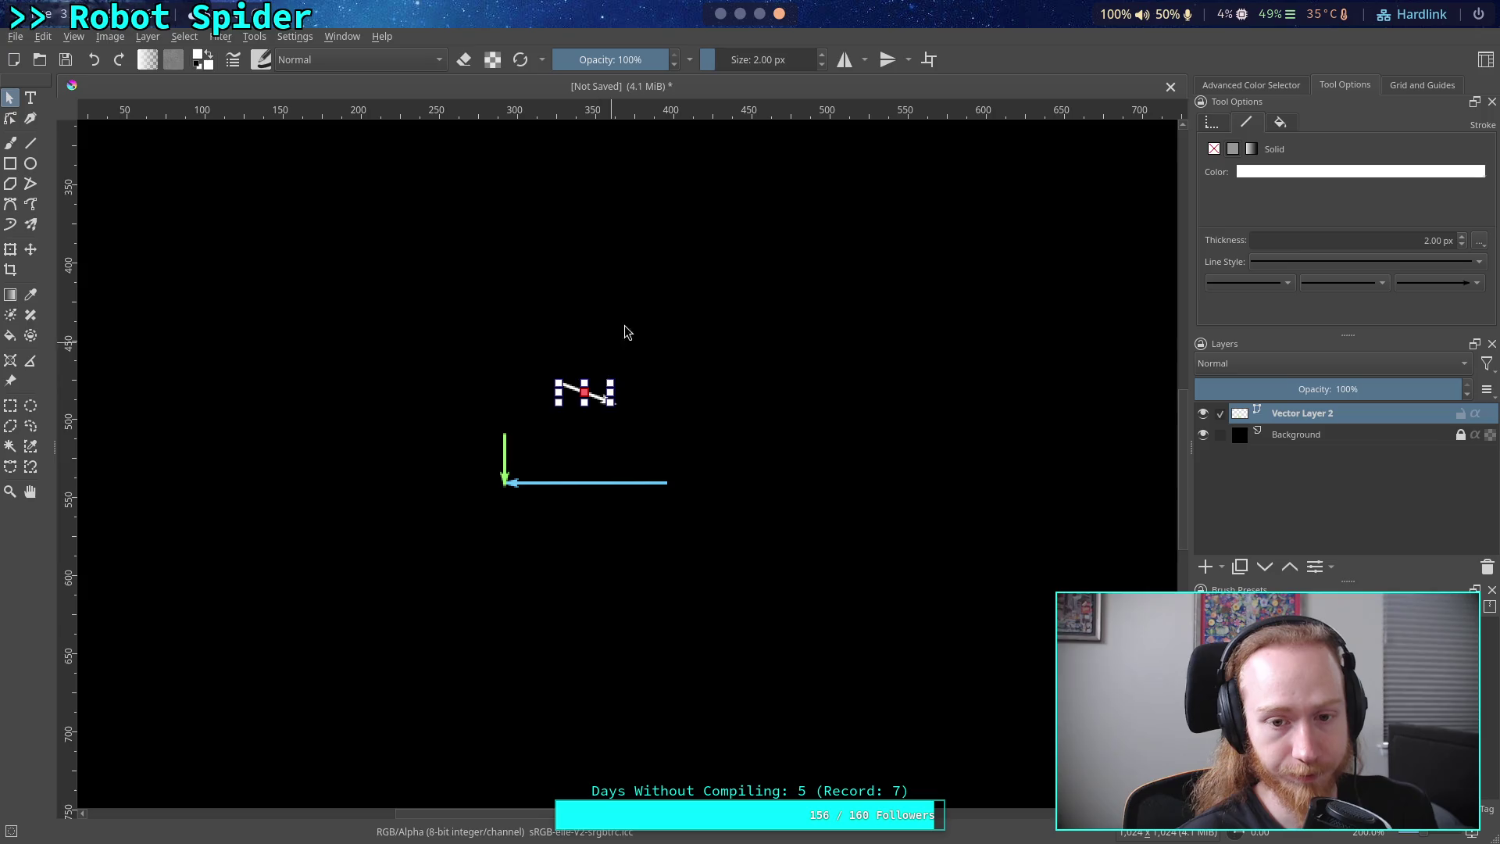
click(625, 336)
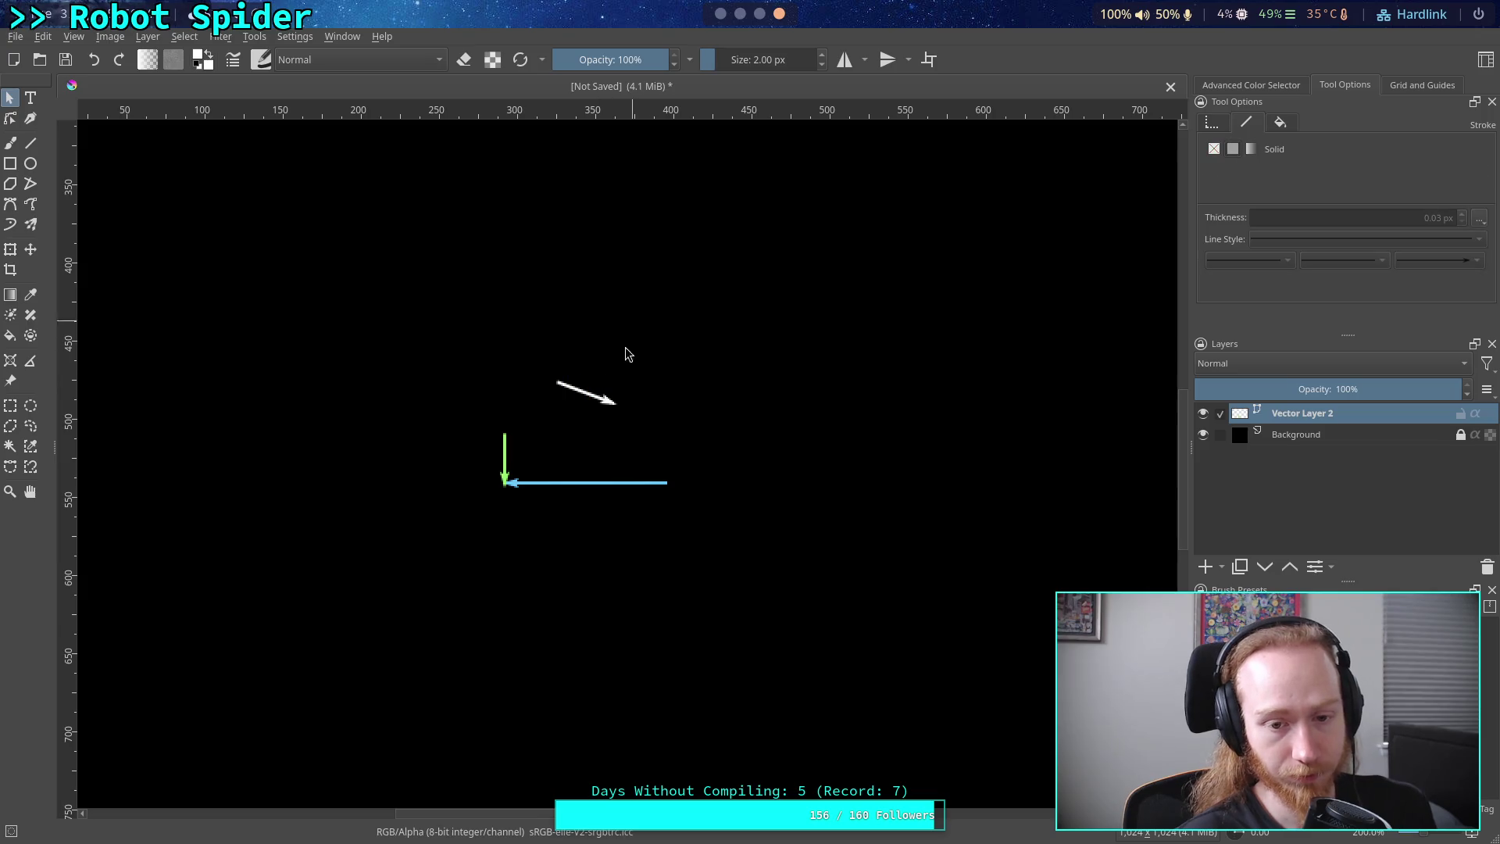
- Place the white arrow beside the green arrow's base, then return to the Godot script
click(556, 484)
click(584, 393)
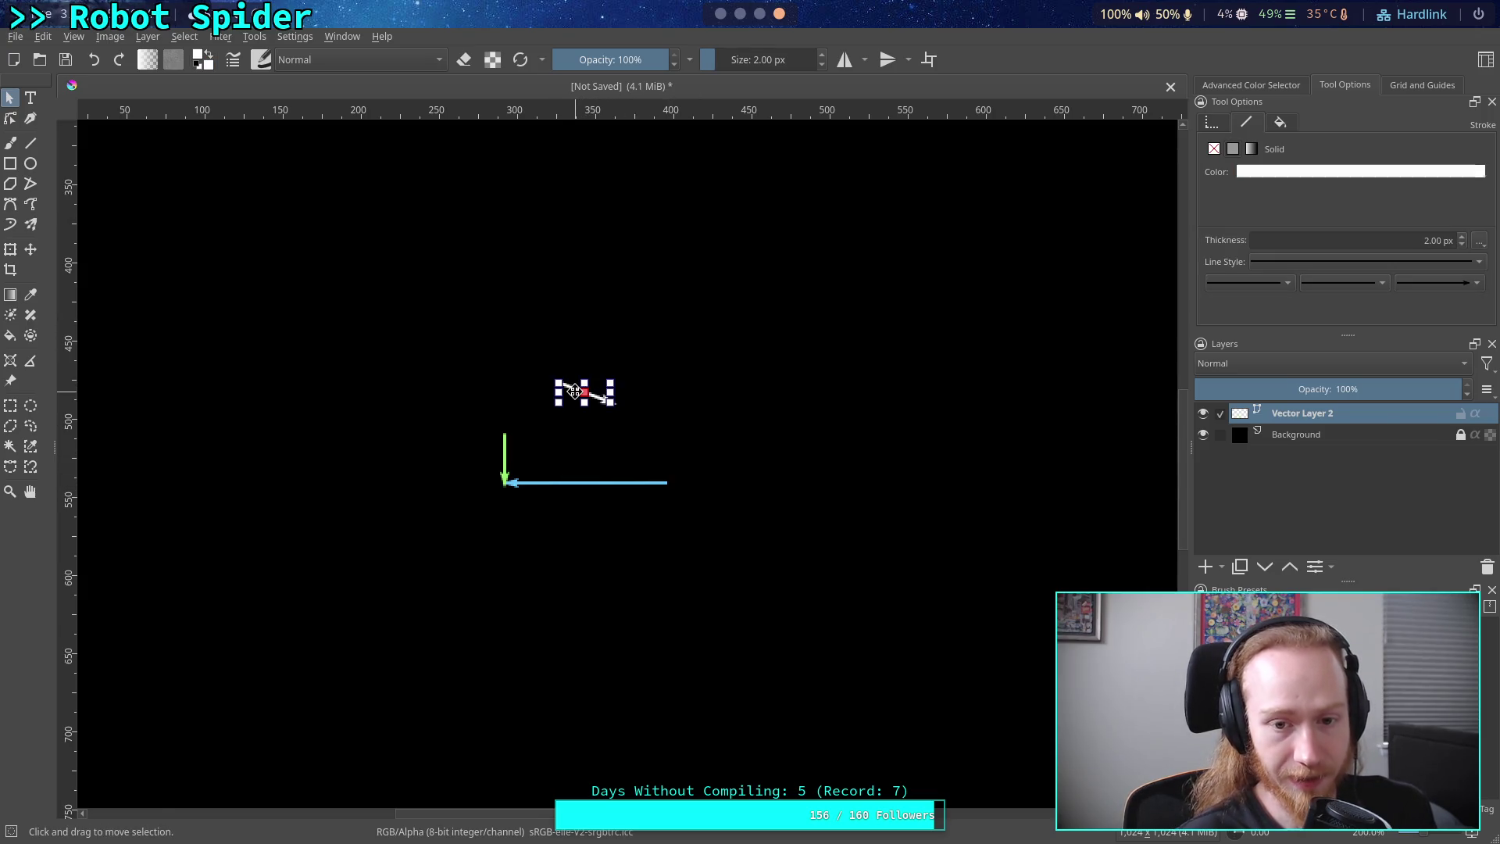
drag(584, 393, 472, 471)
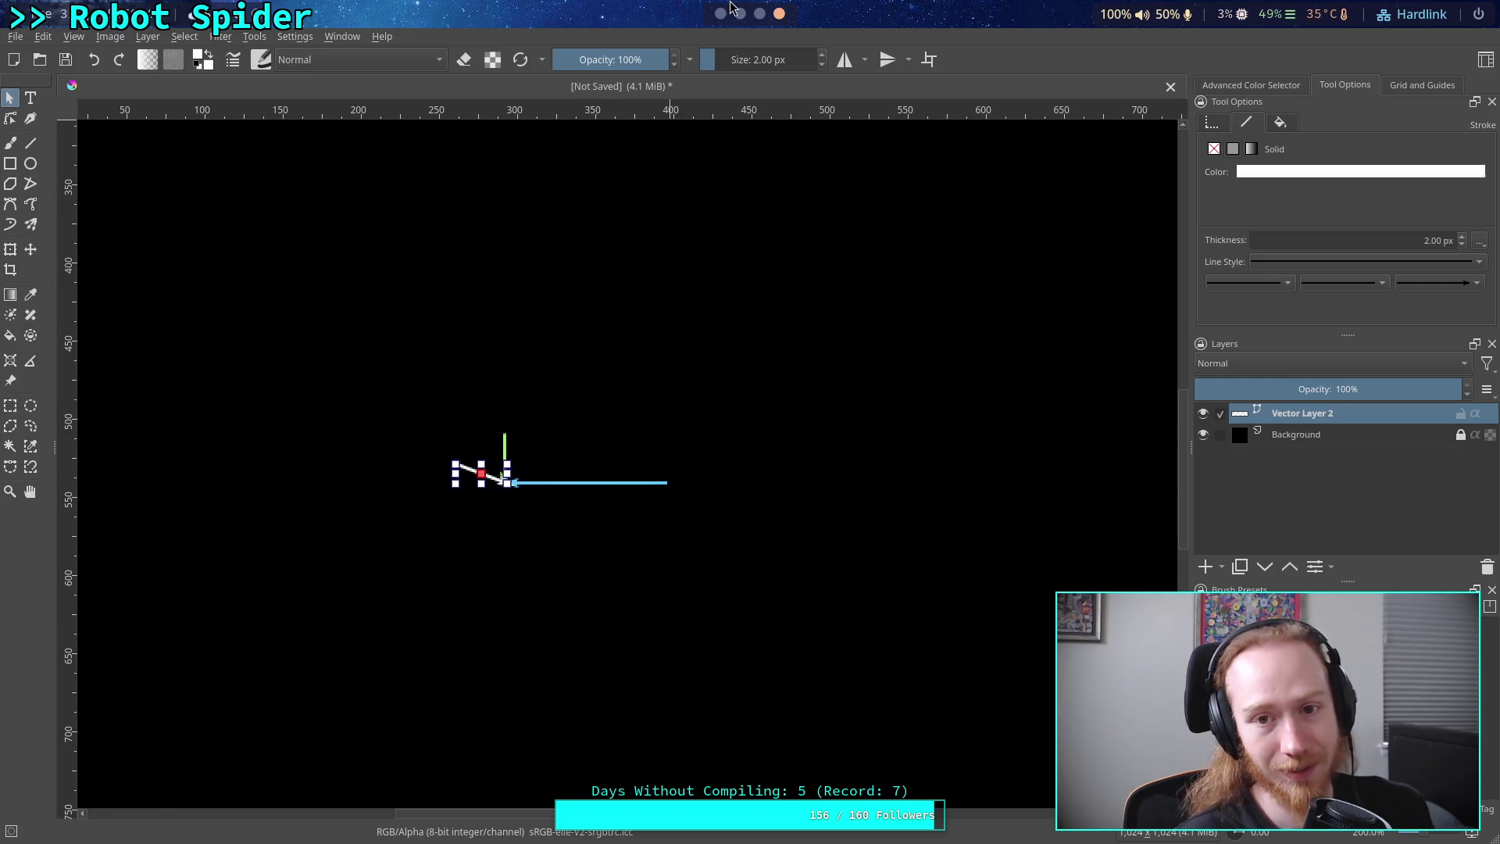
click(720, 14)
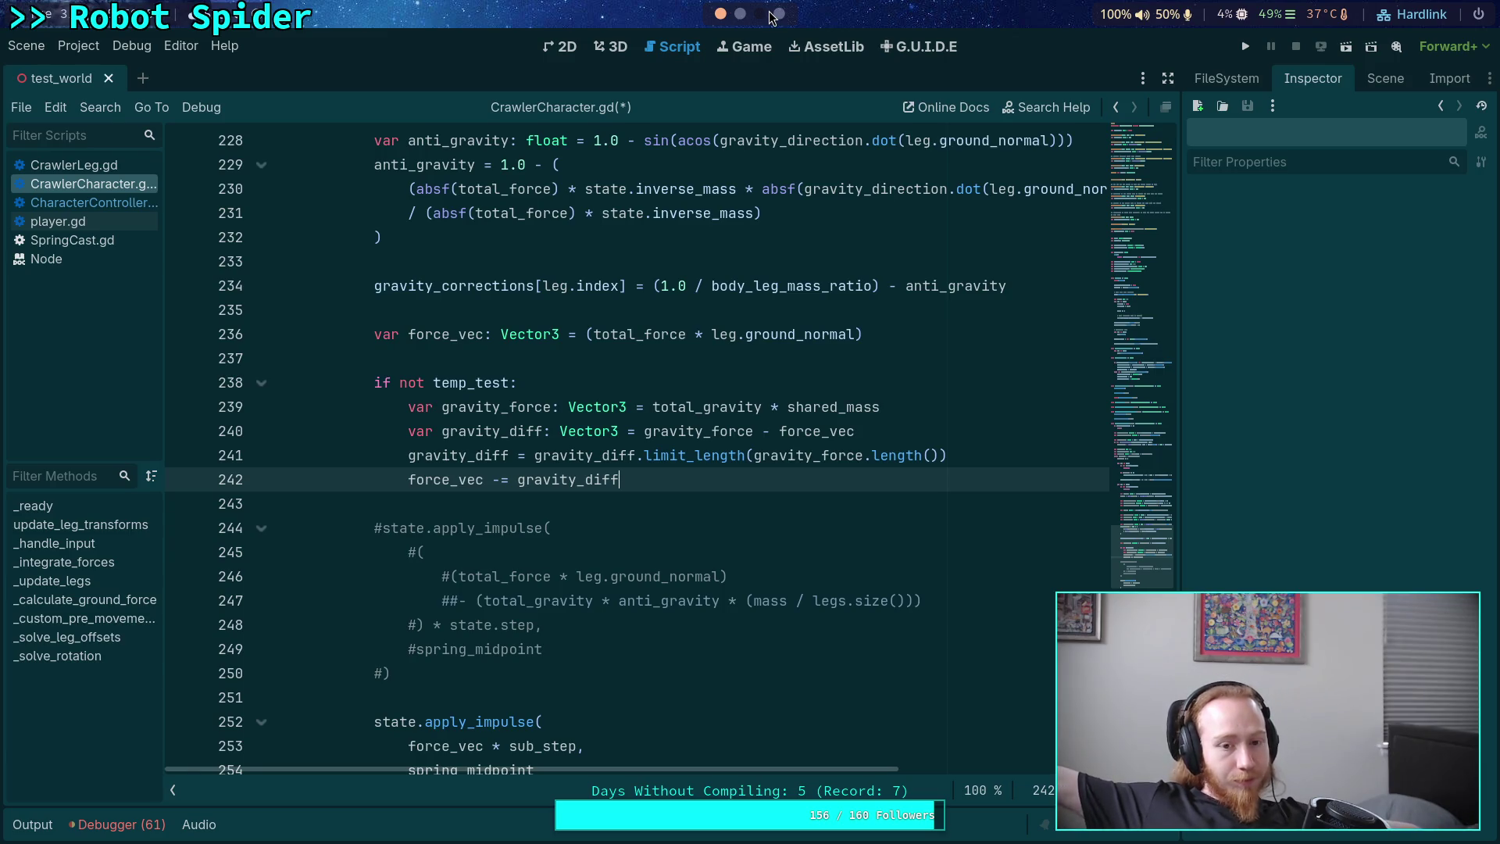
- Shift the green arrow about 9 px right onto the white arrow's tip, then return to Godot
click(769, 14)
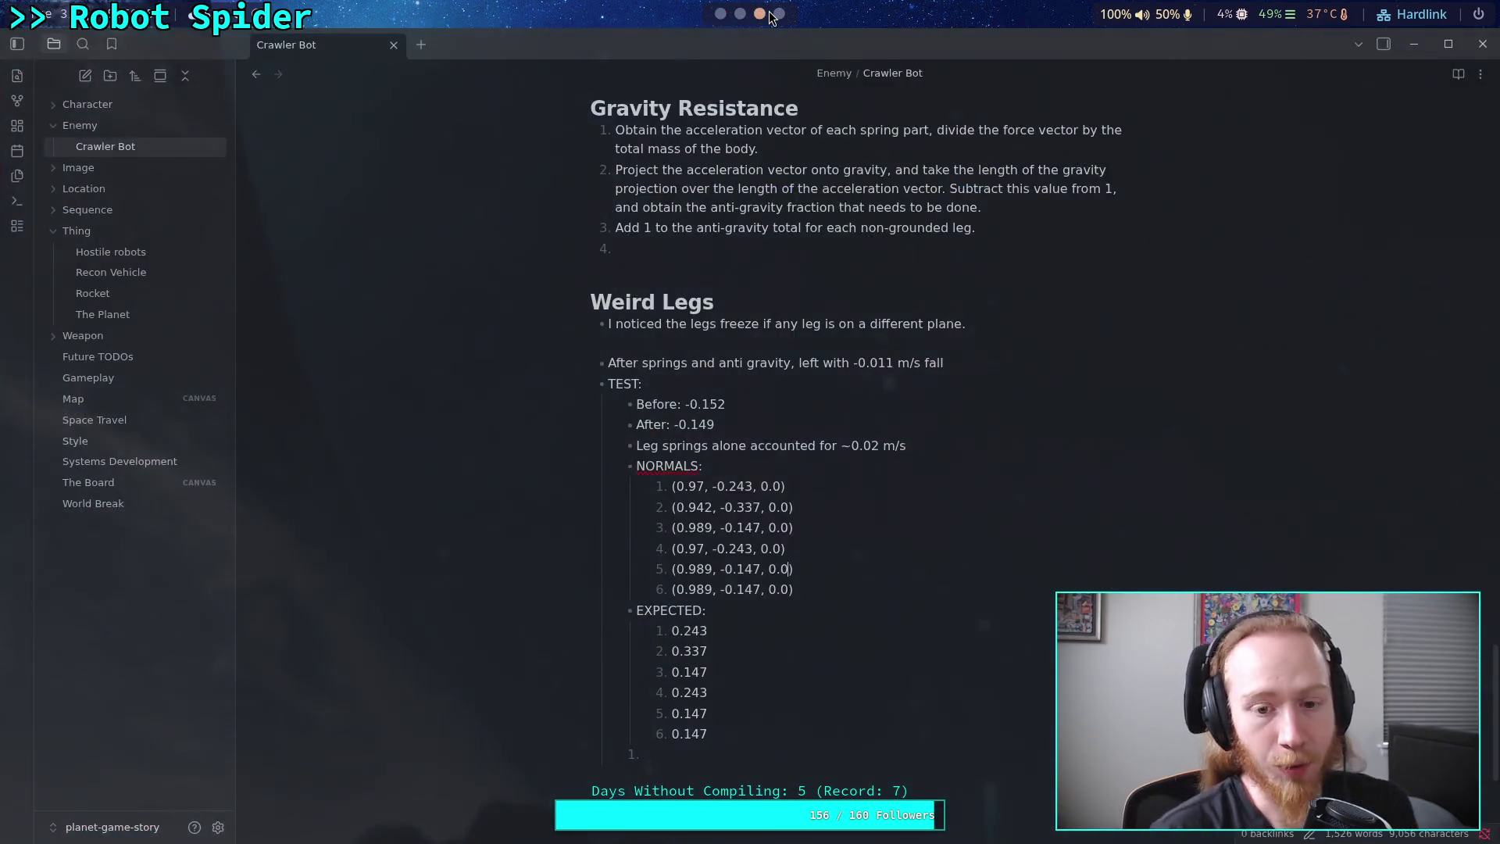
click(778, 15)
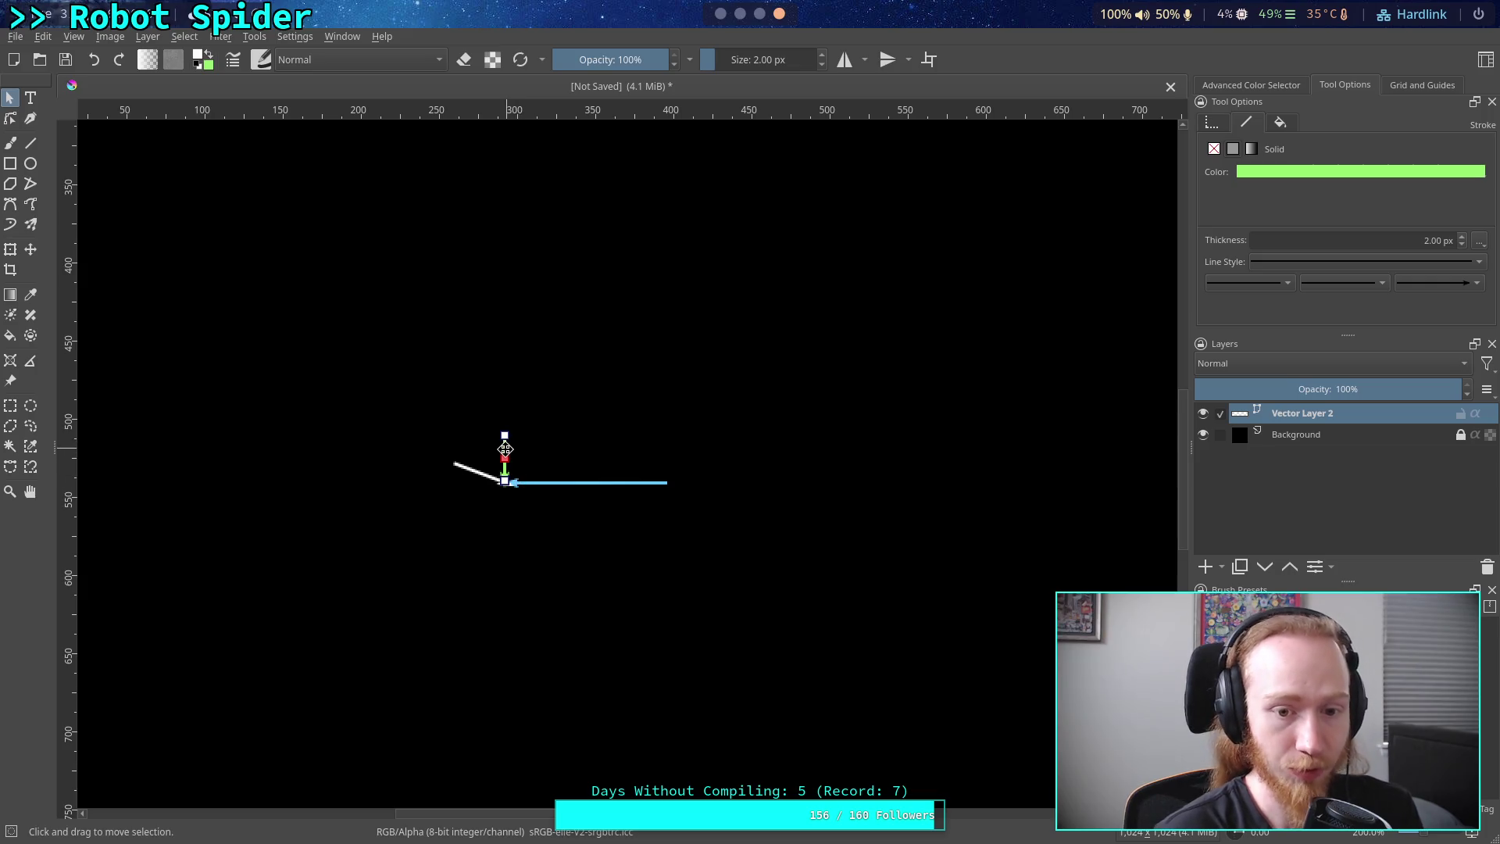
drag(505, 450, 512, 450)
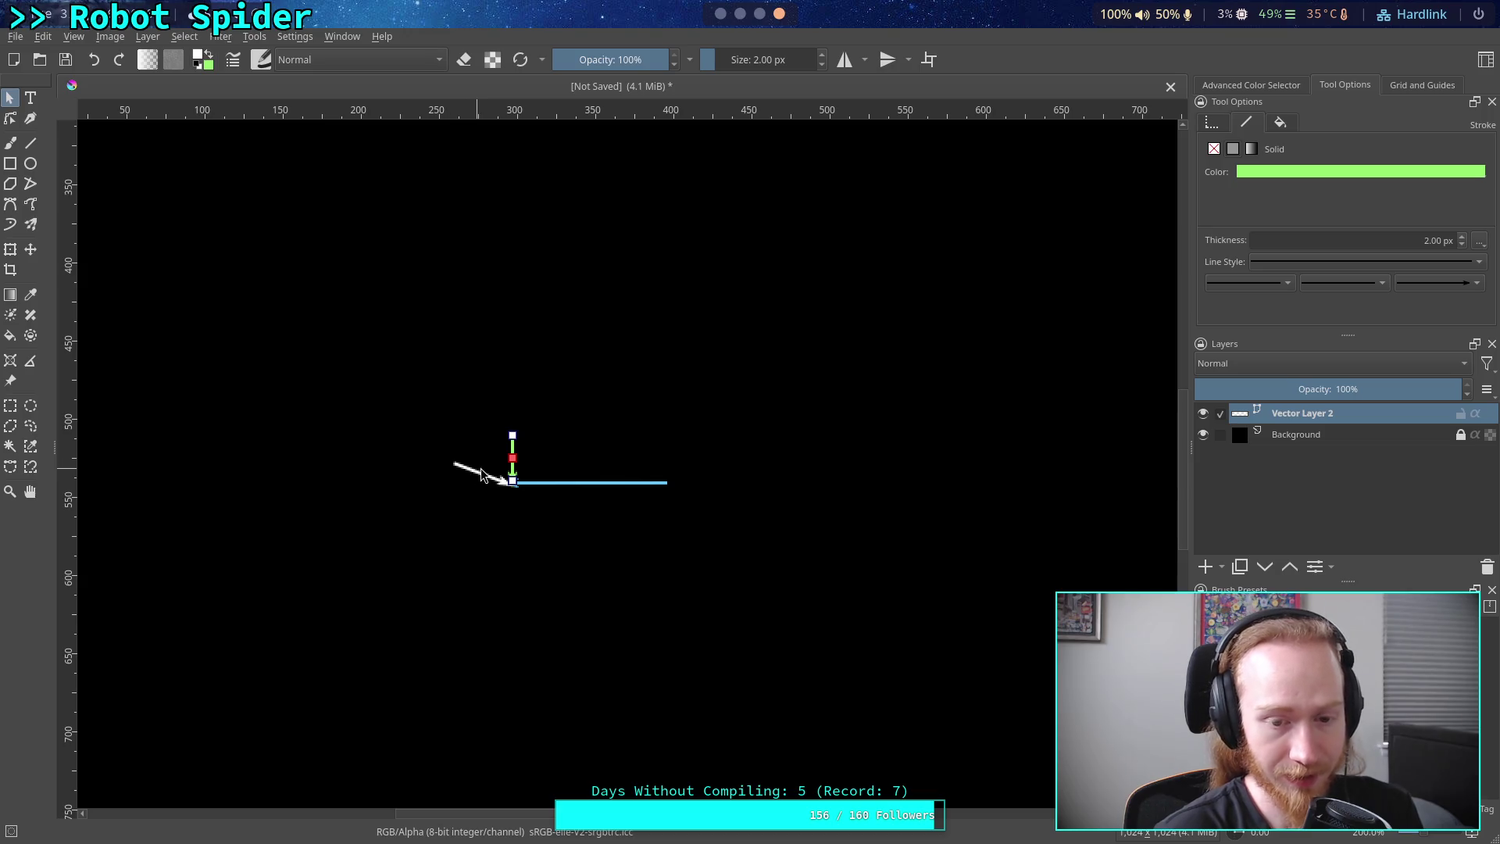
click(672, 200)
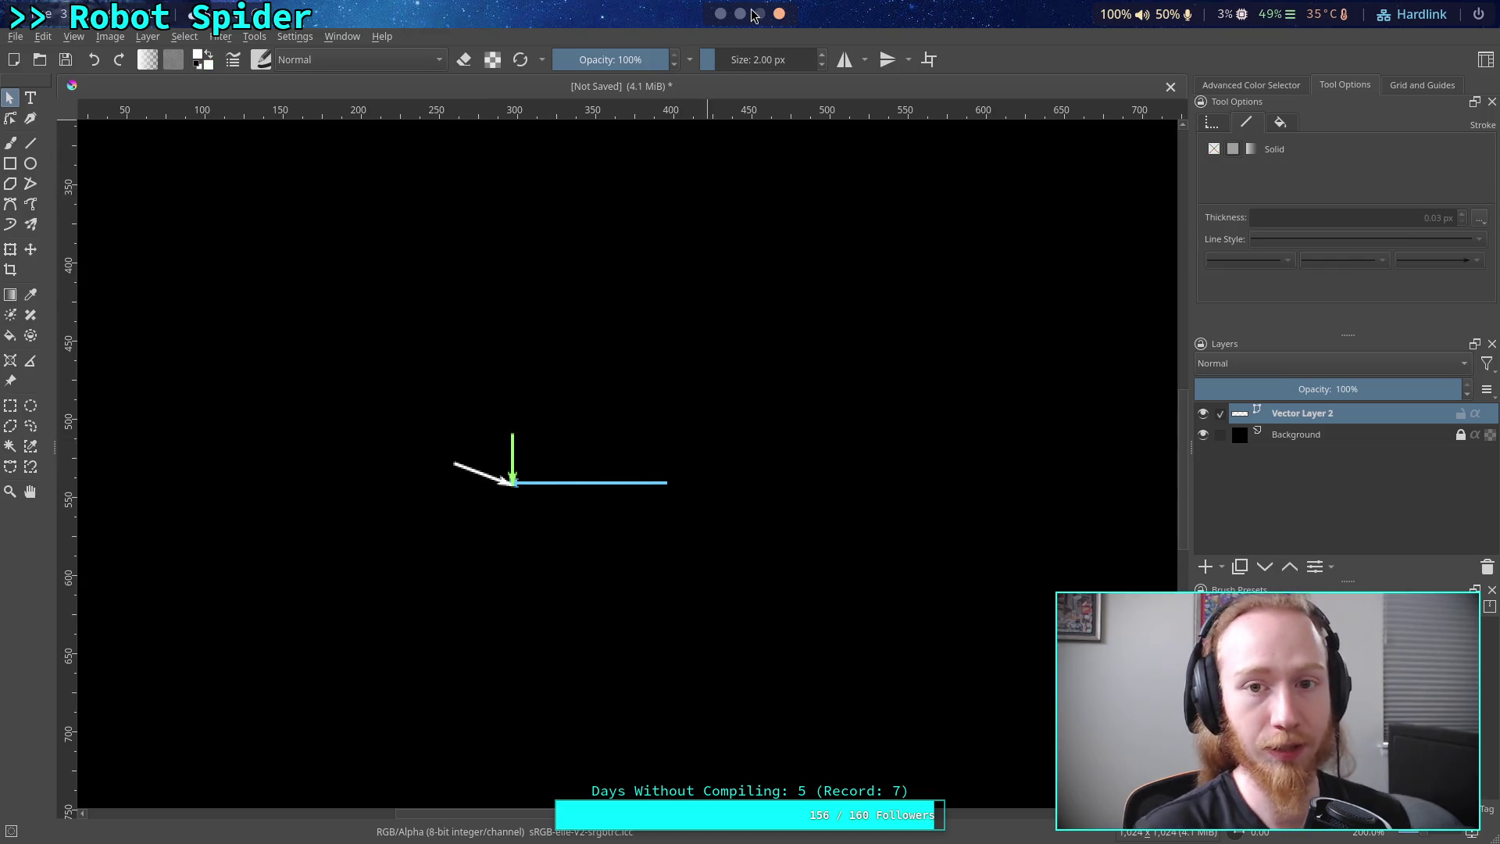
click(721, 16)
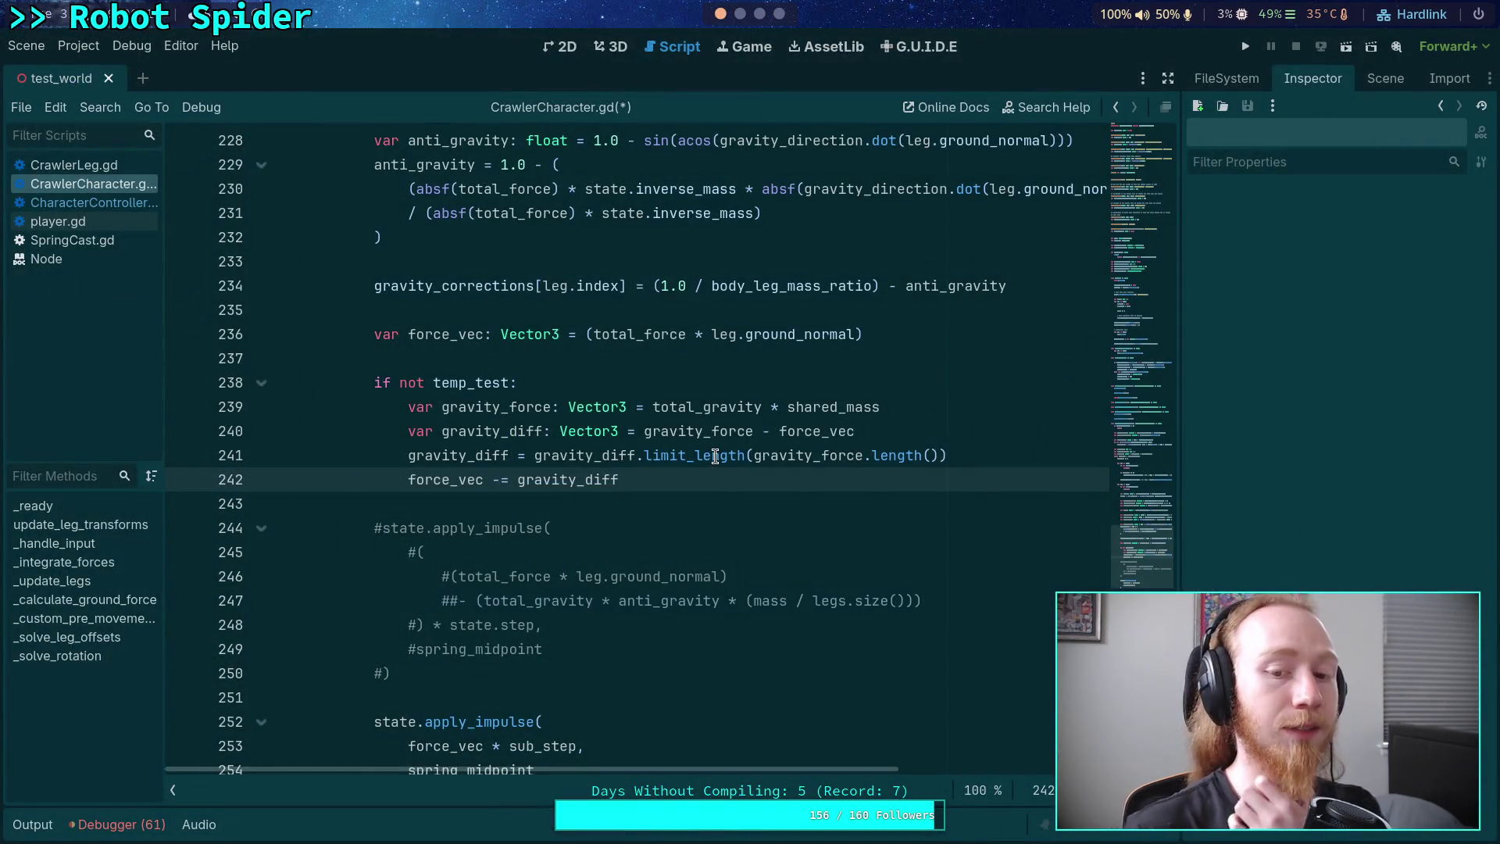
- Read the limit_length documentation tooltip in CrawlerCharacter.gd, then bring up the Krita arrow diagram
mouse_move(716, 456)
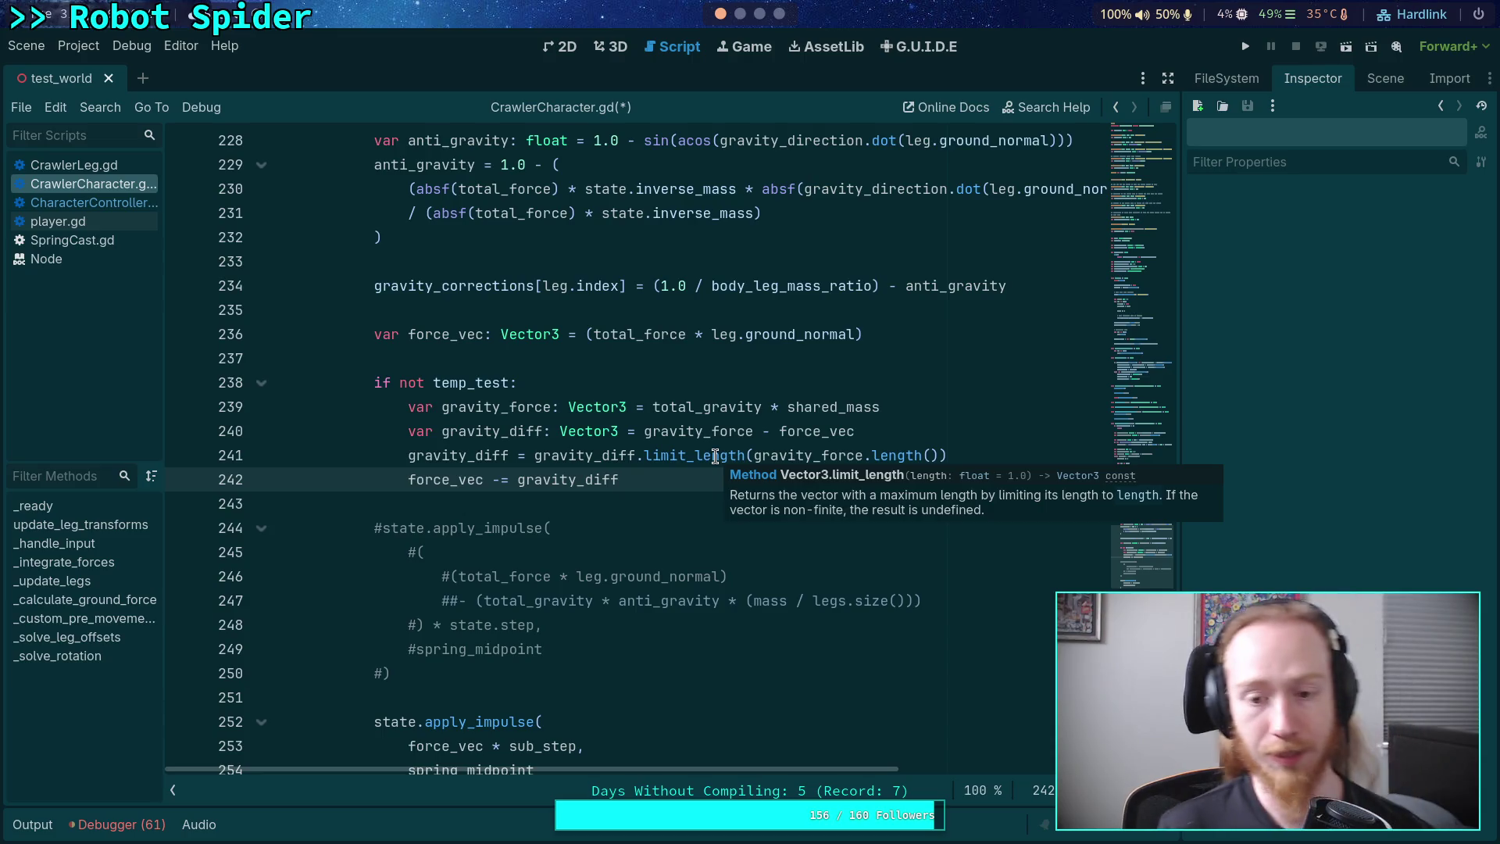
click(566, 507)
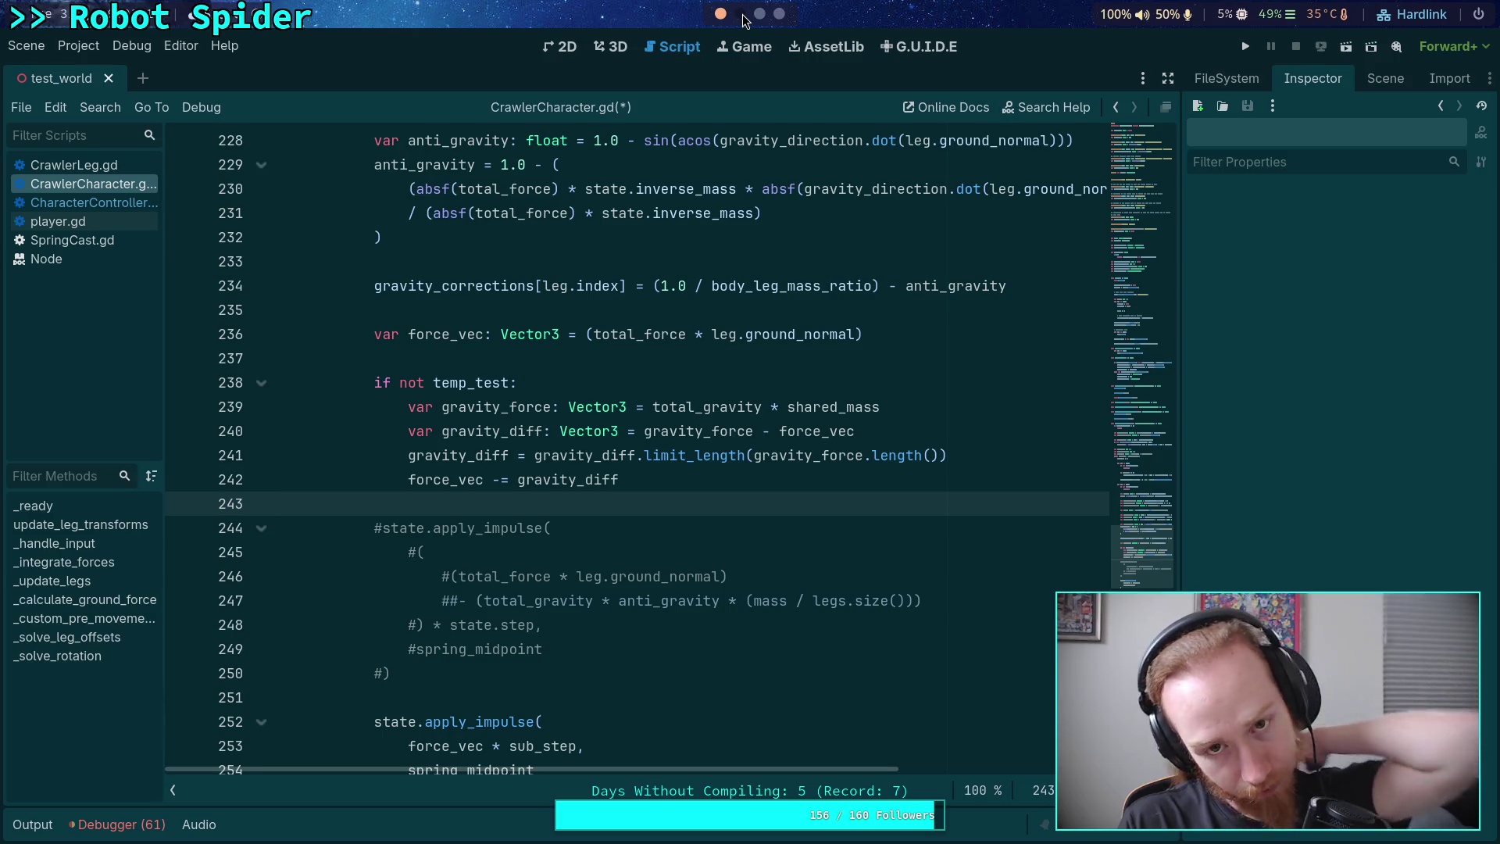
click(740, 14)
click(760, 14)
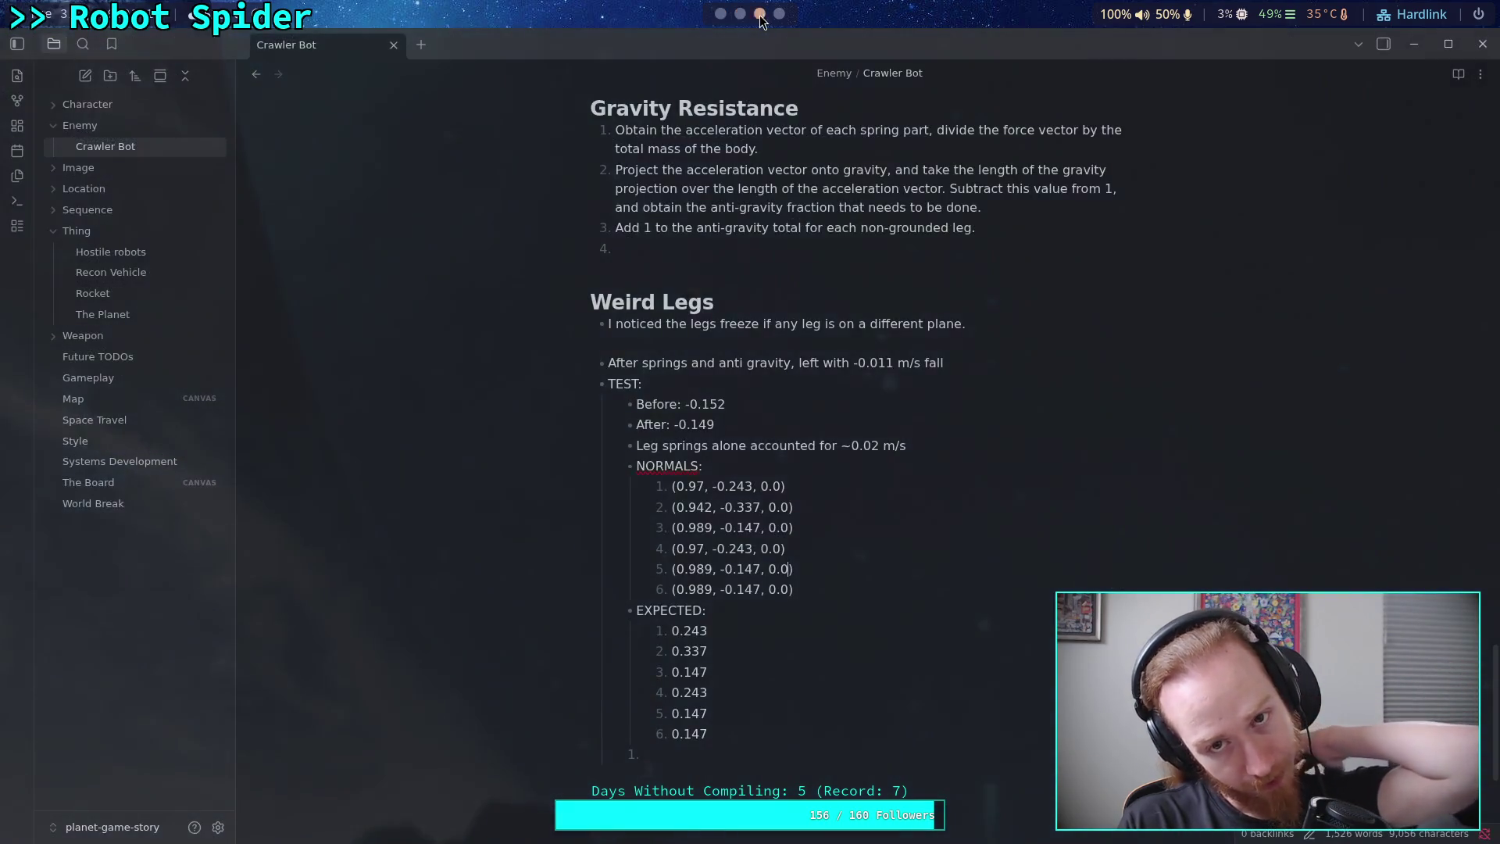
click(722, 17)
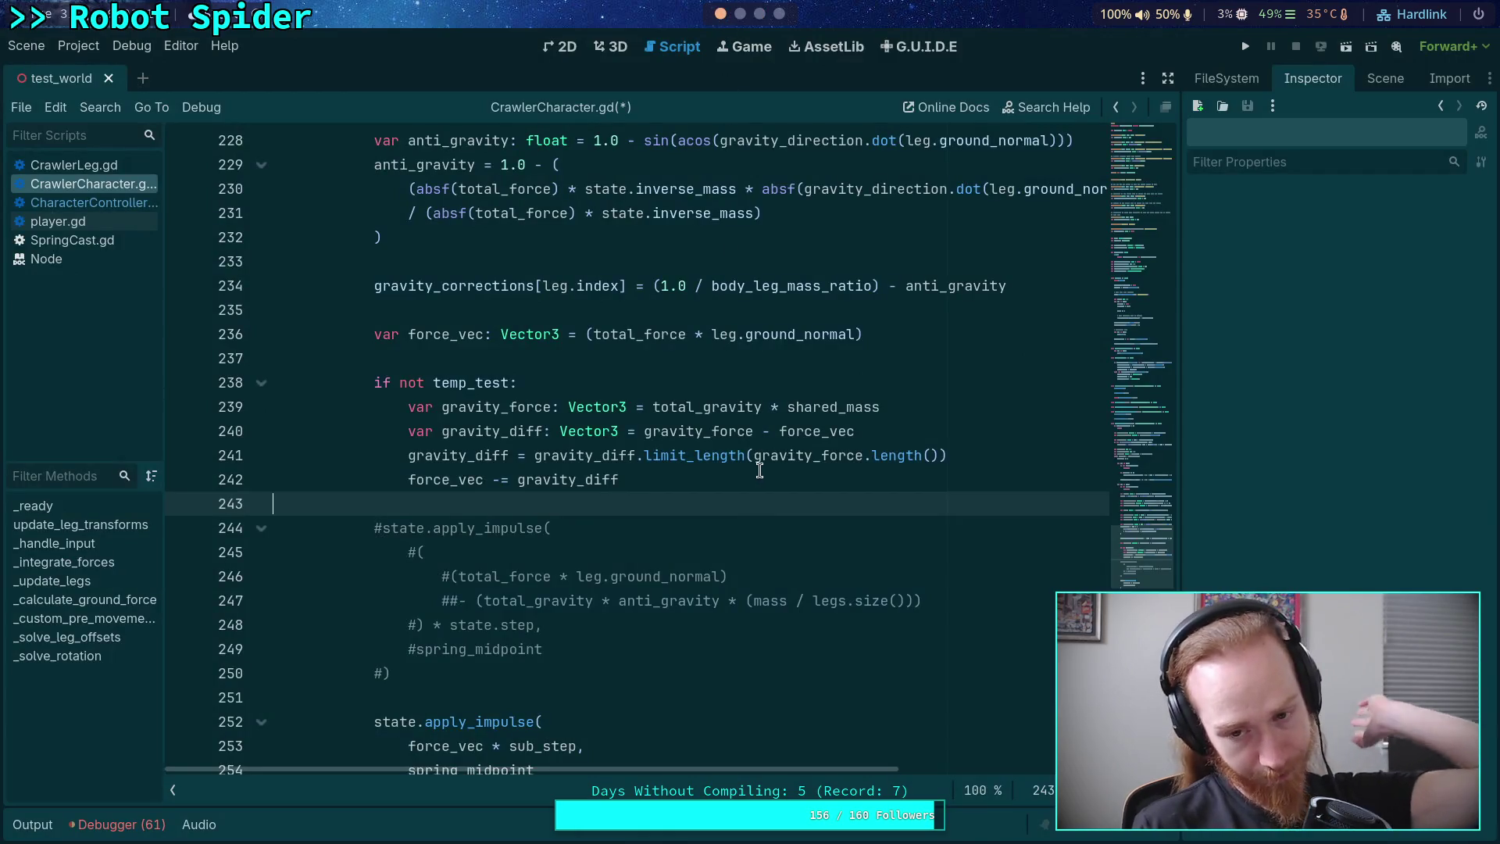
click(779, 15)
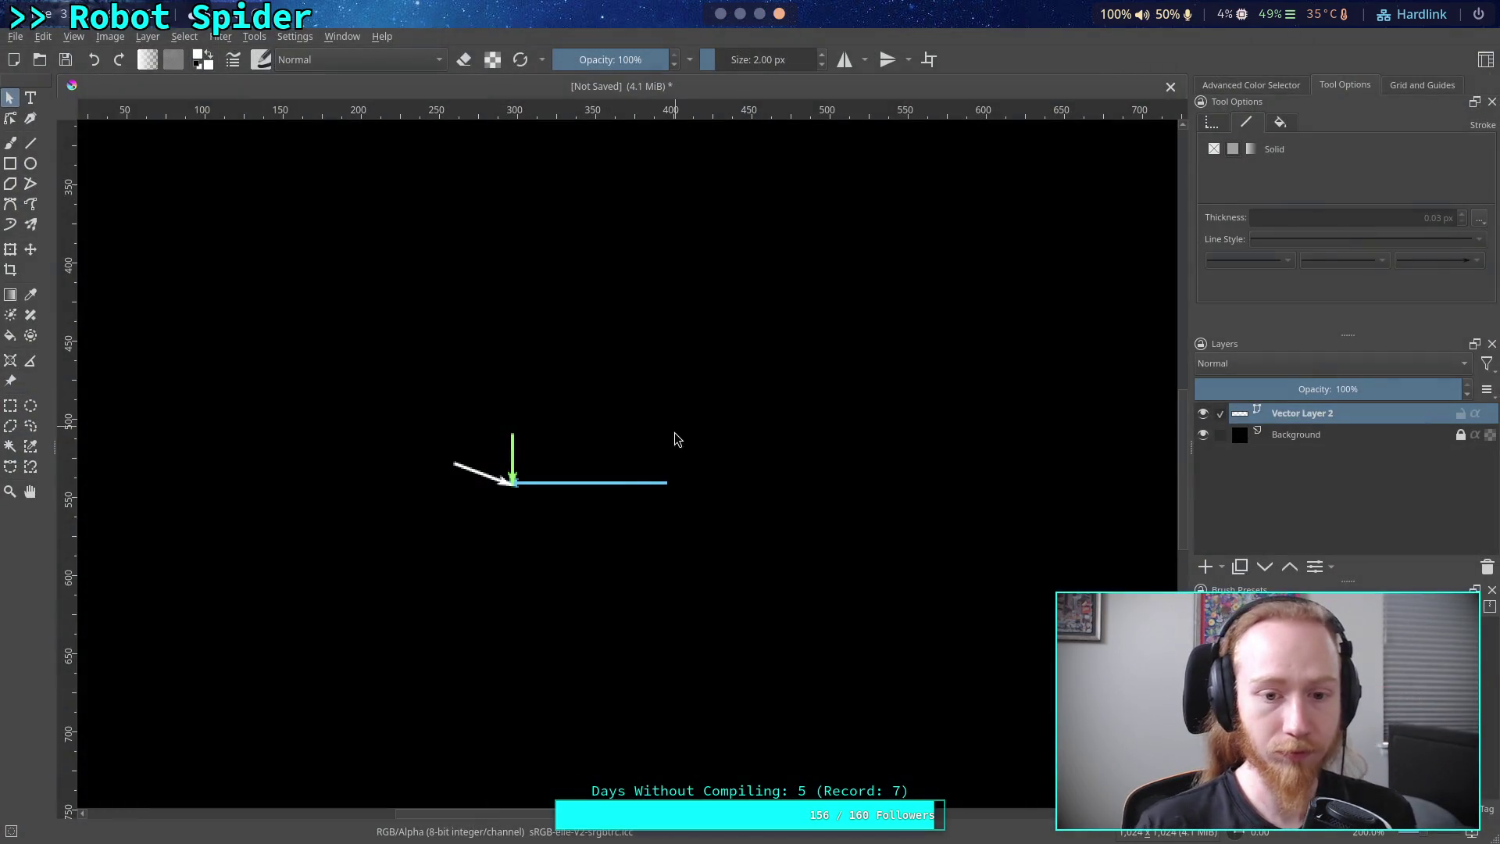
- Spread the arrows: white down-left, blue up near the top, green to the upper left
click(625, 482)
drag(625, 483, 688, 614)
click(479, 472)
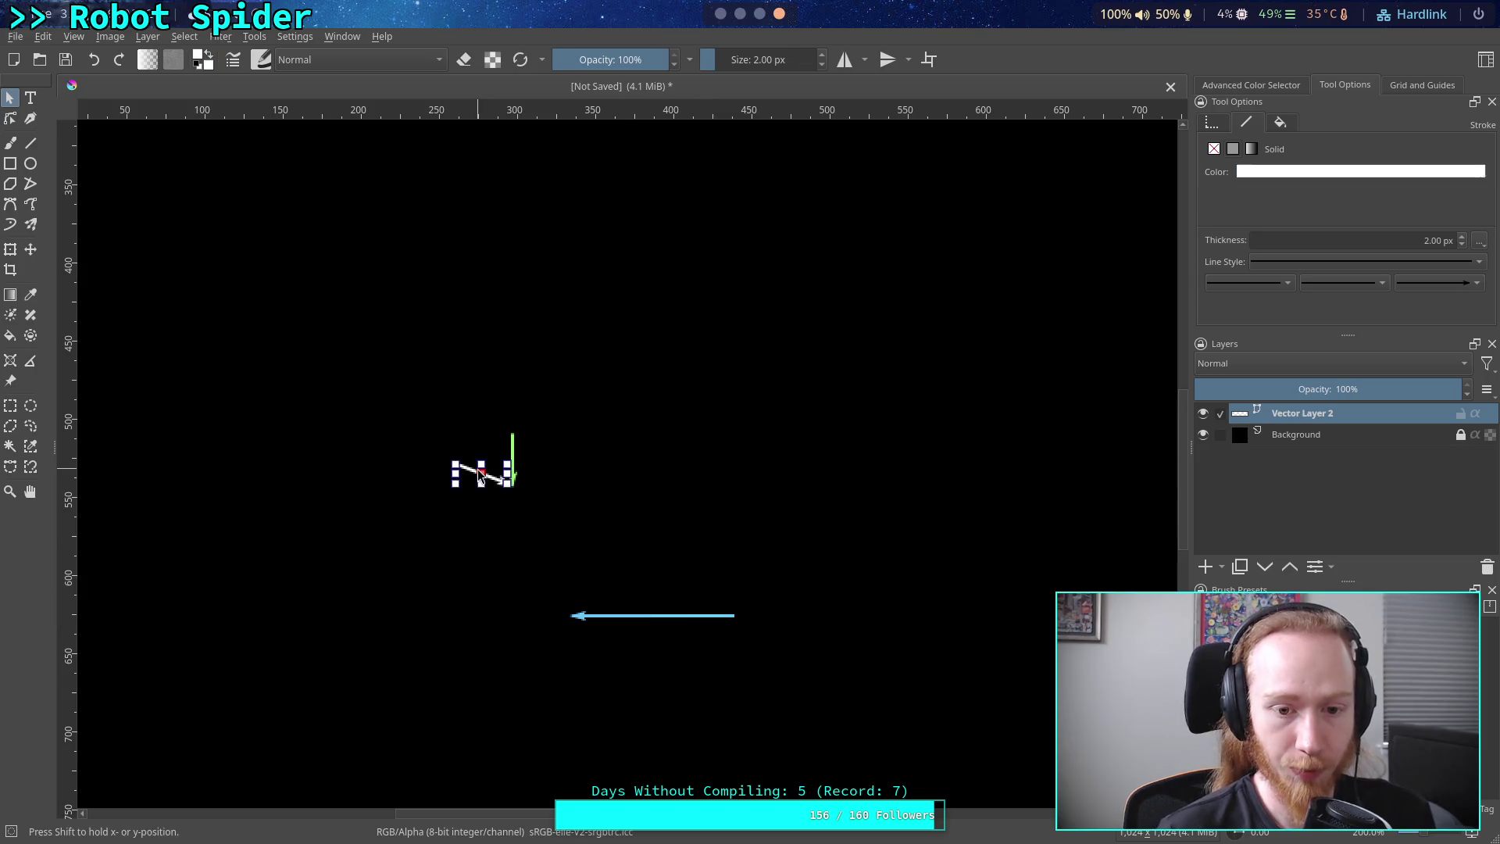
drag(479, 472, 325, 536)
mouse_move(641, 608)
mouse_down()
mouse_move(527, 461)
mouse_move(444, 295)
mouse_up()
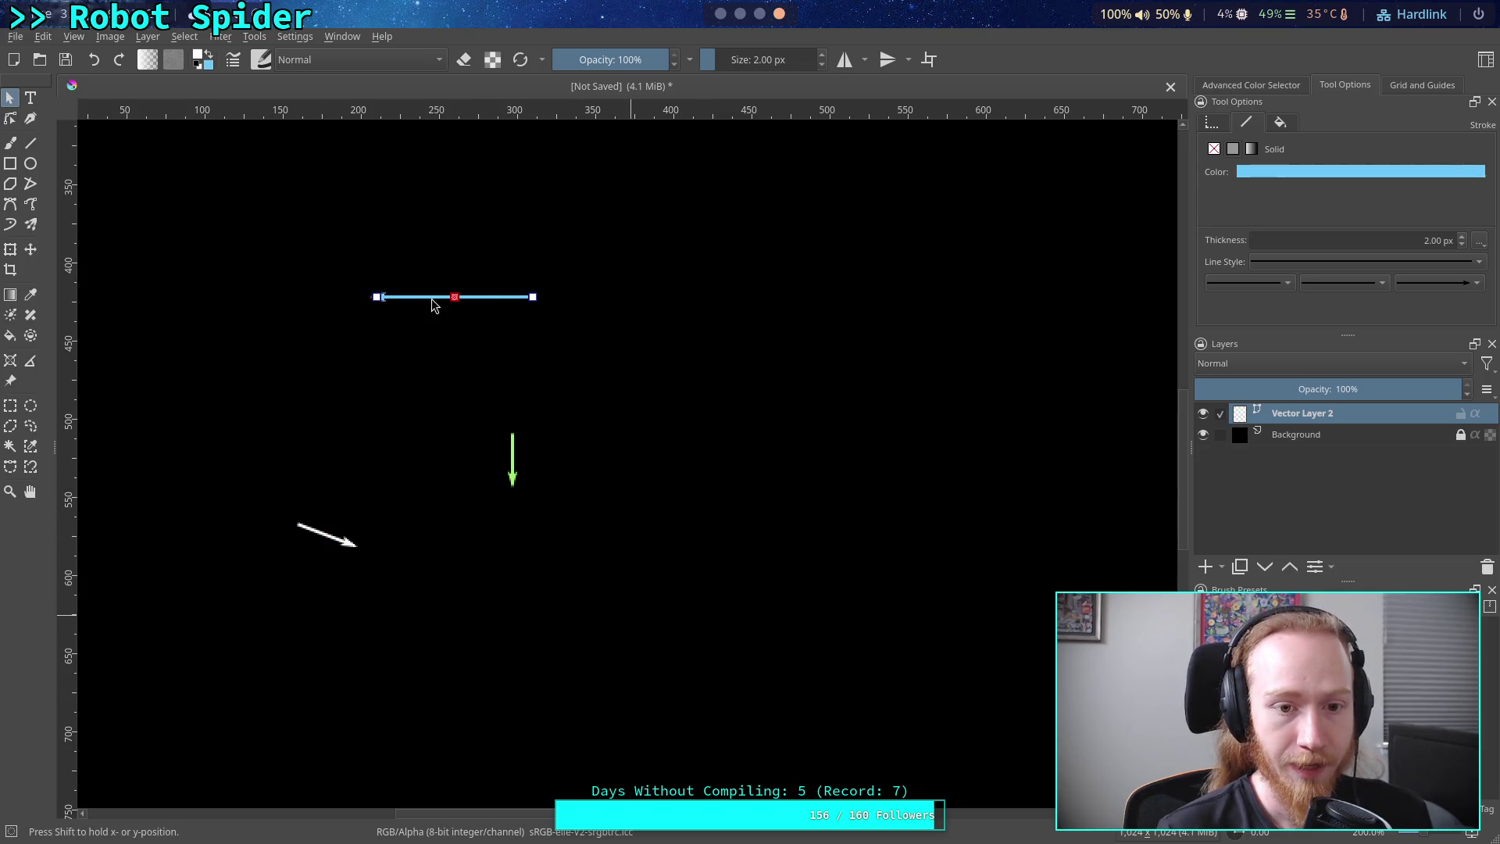
drag(513, 459, 265, 292)
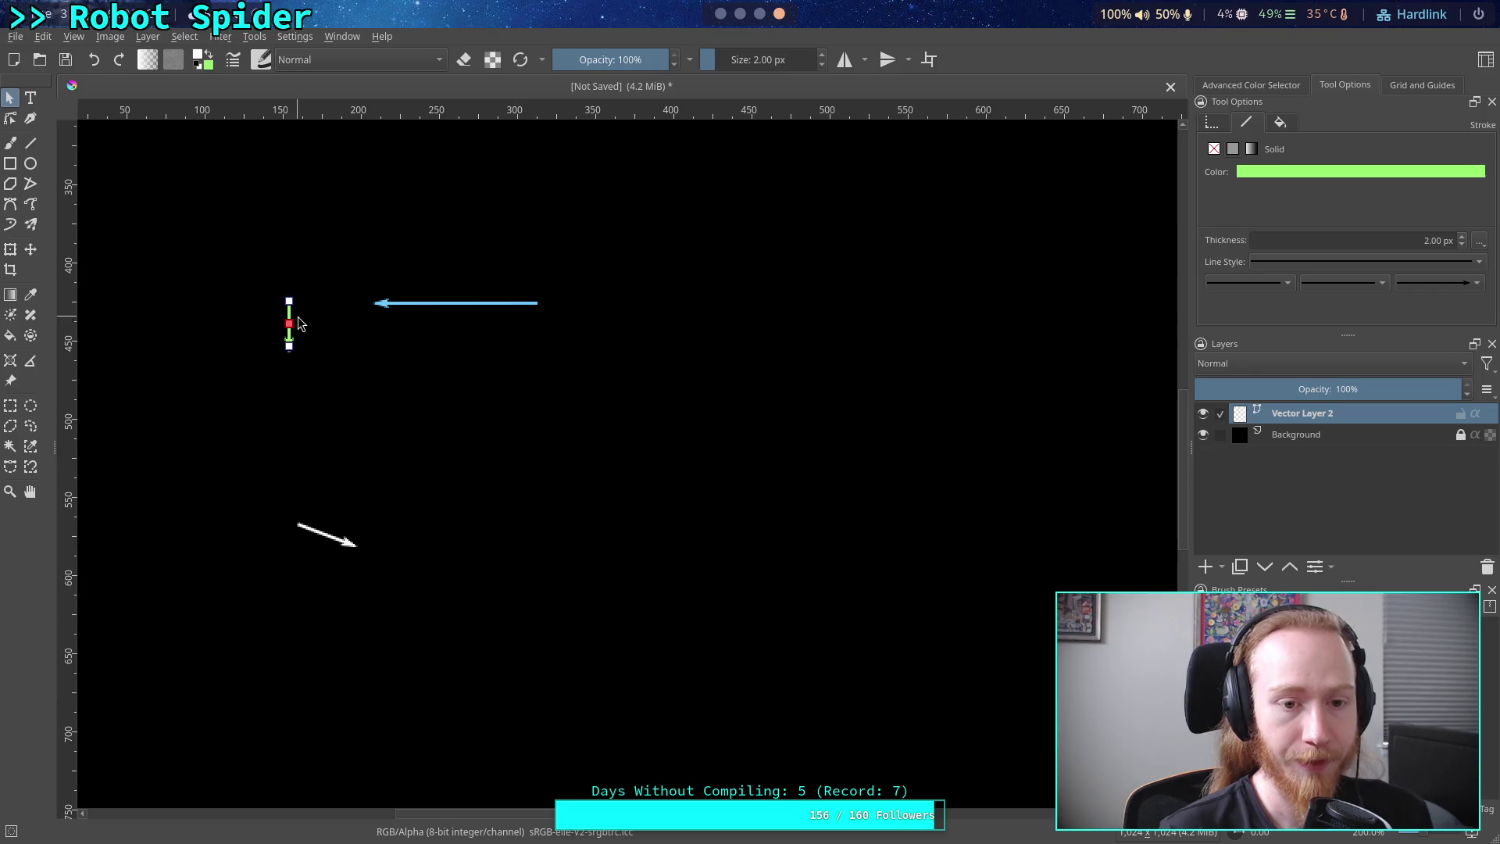
- Fine-tune the green arrow's upper-left position, select the blue arrow, and pick the Line tool with v
click(367, 556)
click(327, 544)
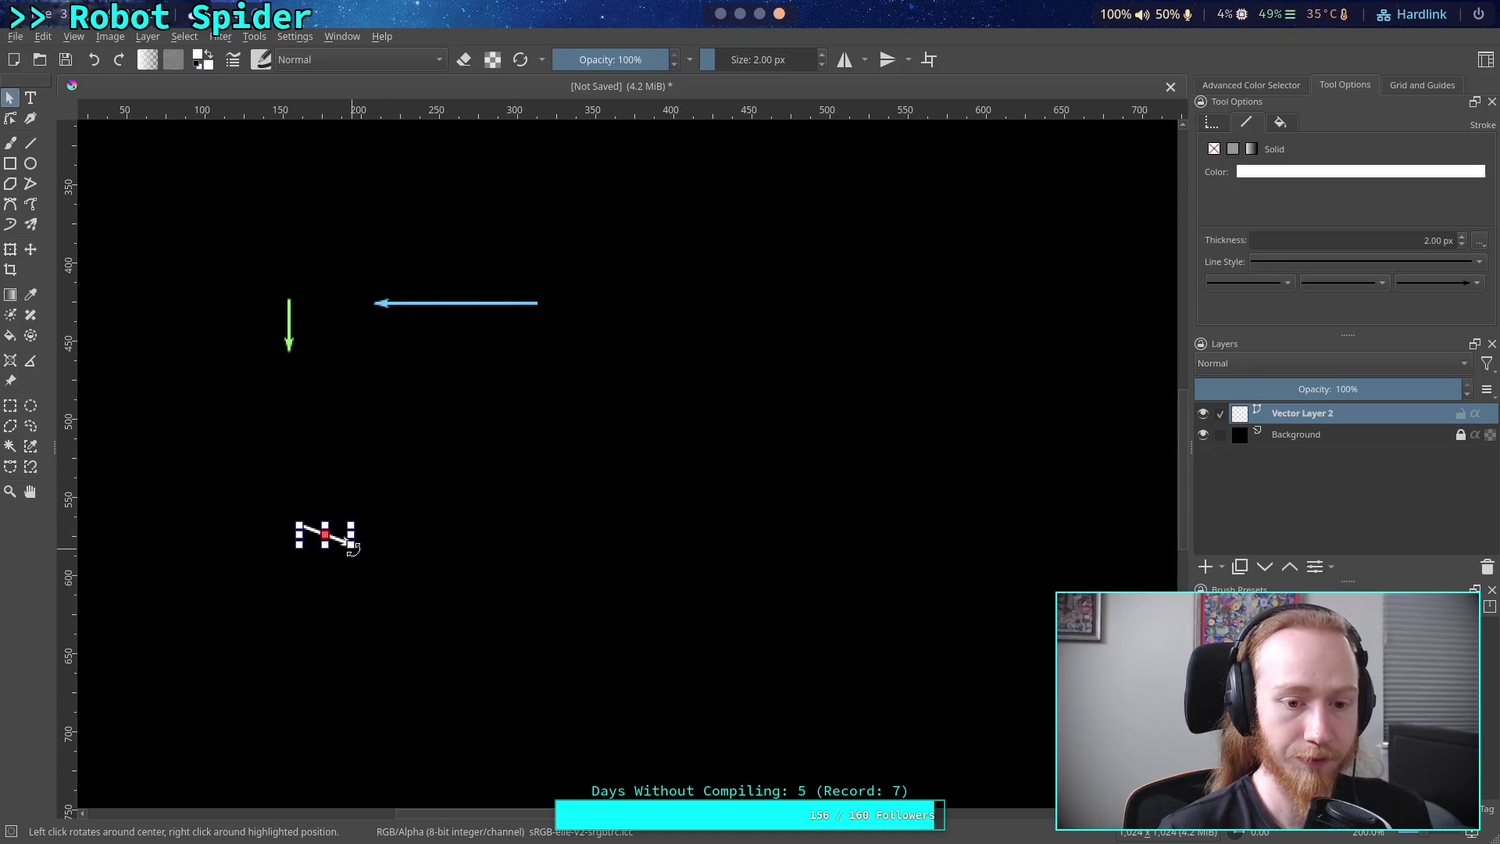
click(289, 314)
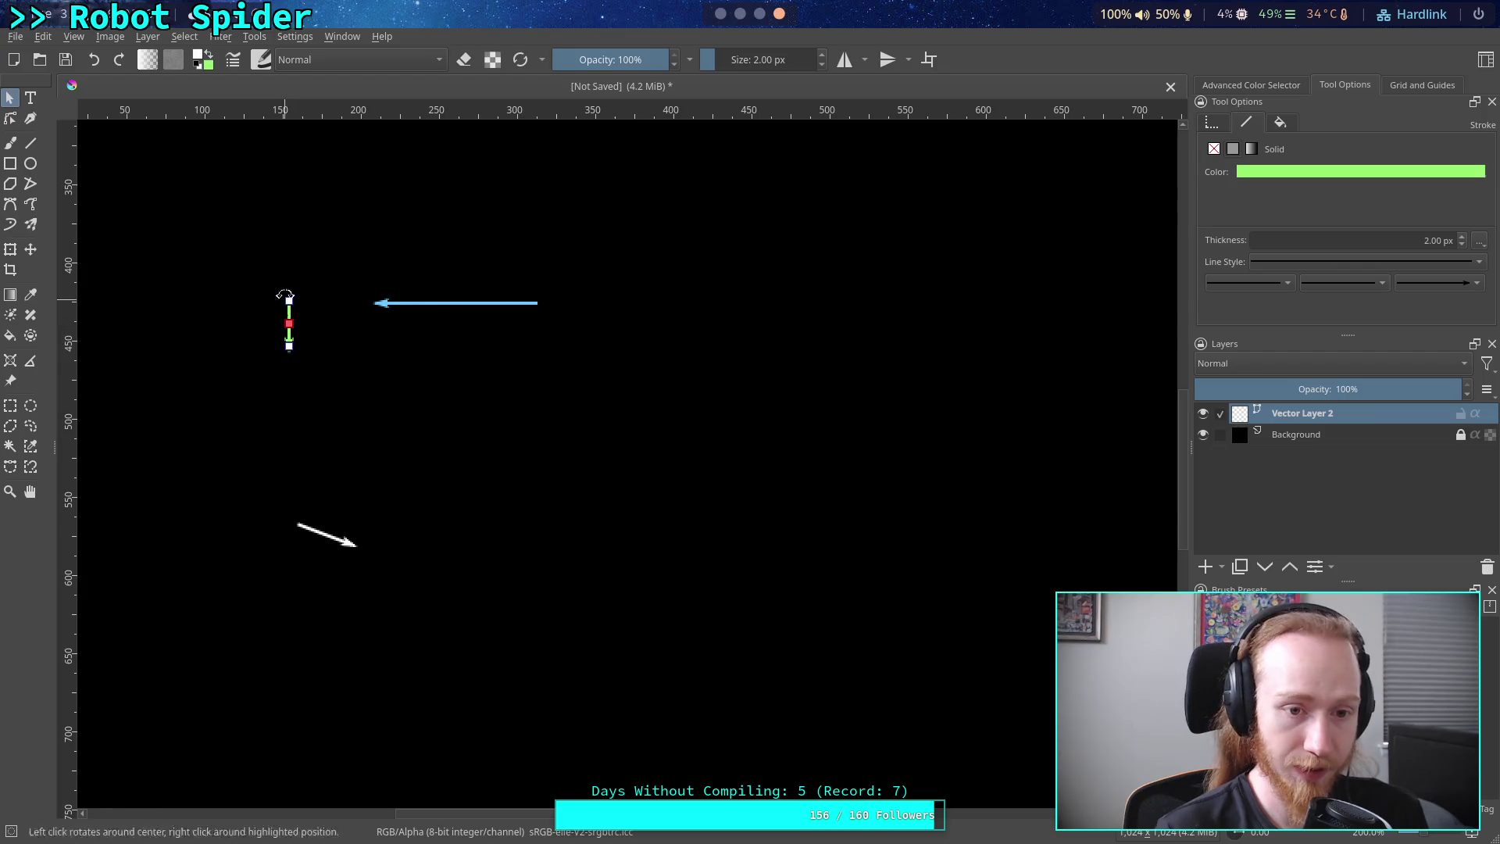
mouse_move(291, 314)
mouse_down()
mouse_move(380, 231)
mouse_move(378, 268)
mouse_move(293, 292)
mouse_move(268, 321)
mouse_up()
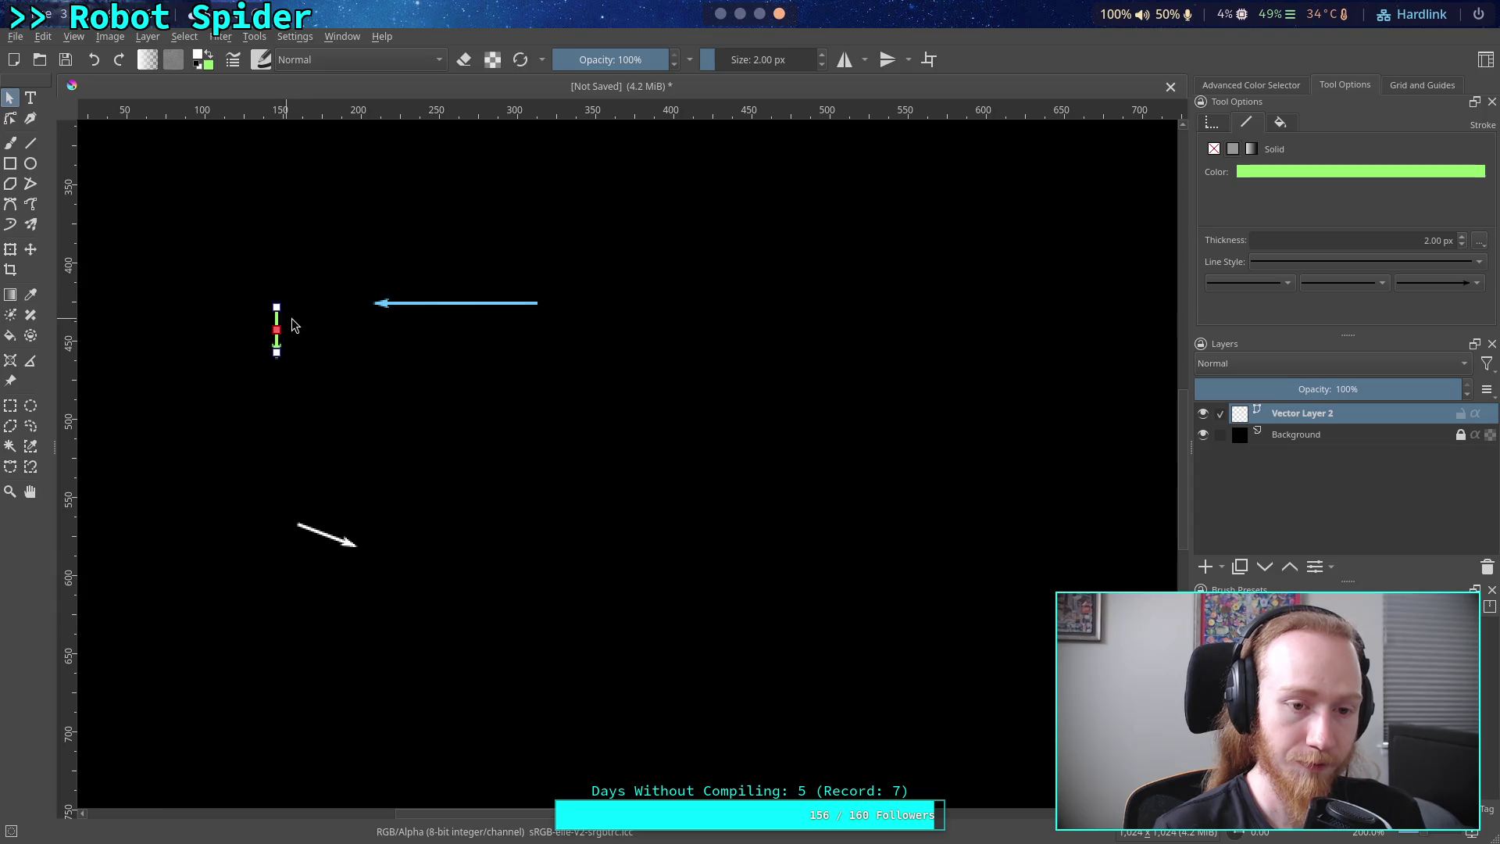
click(326, 537)
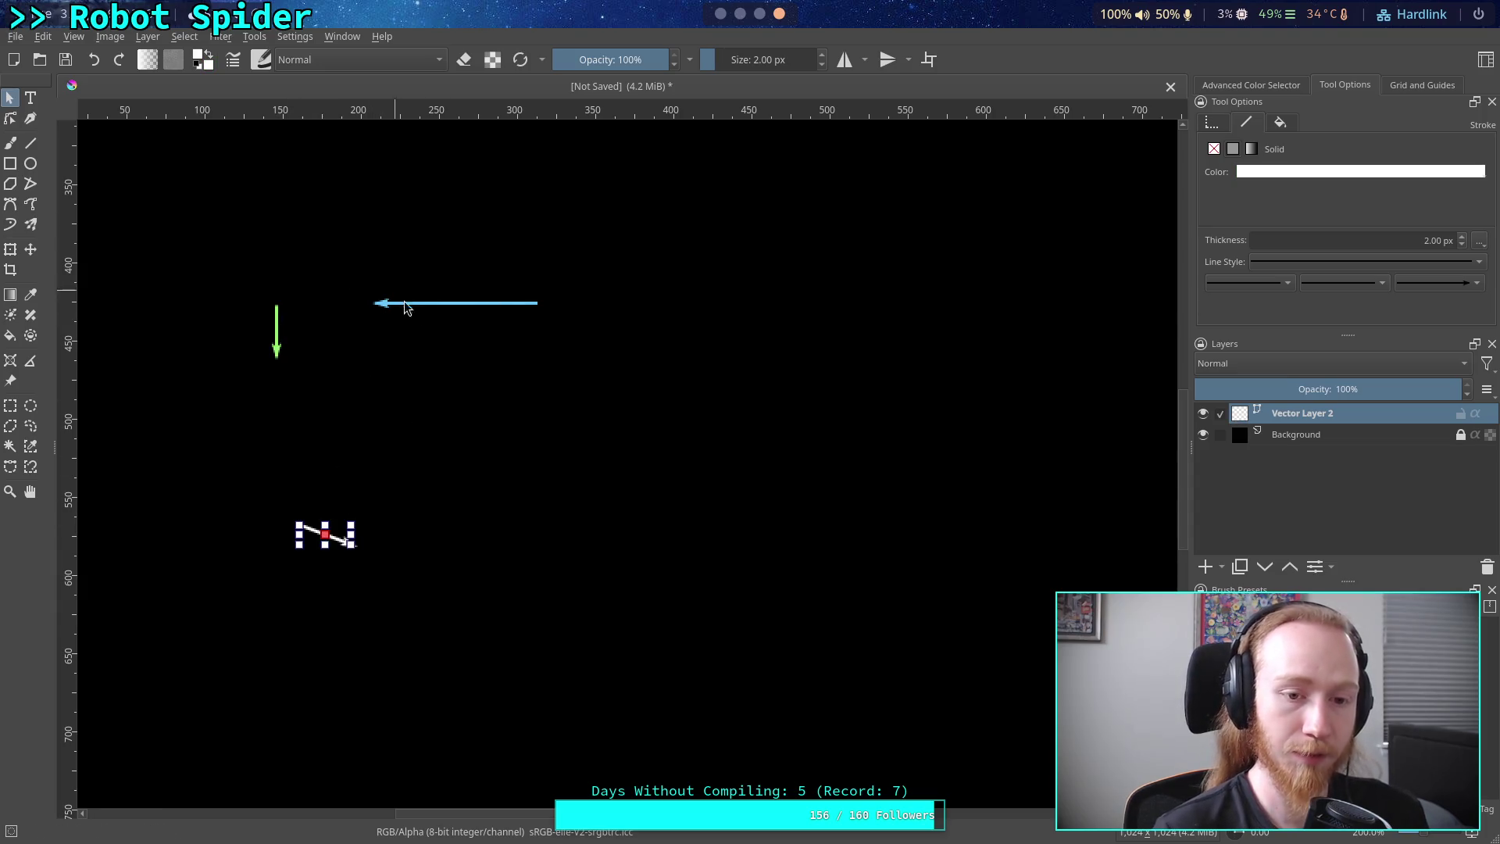
click(414, 311)
click(382, 303)
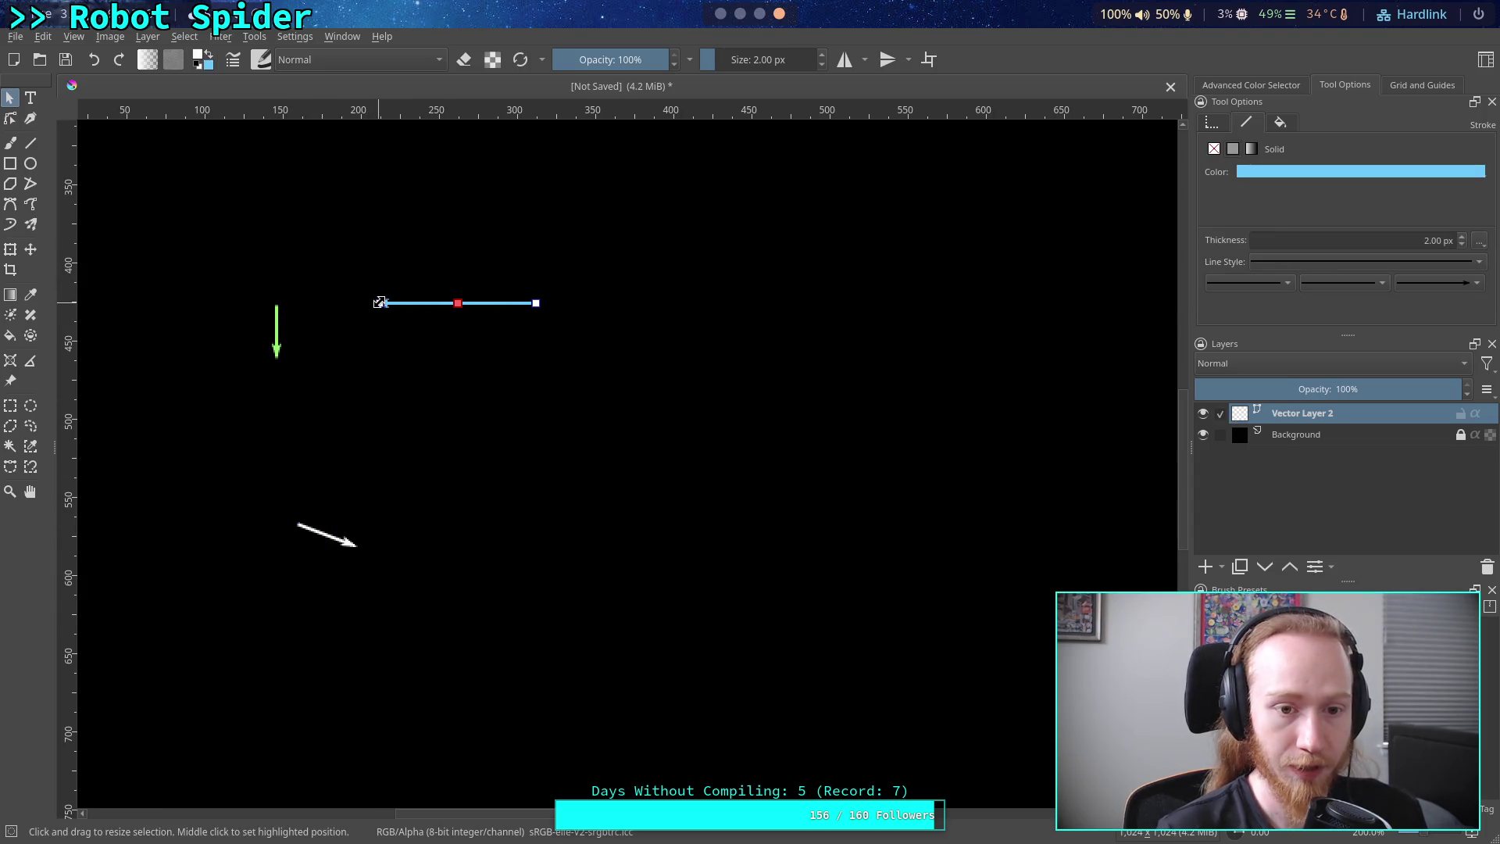
key(v)
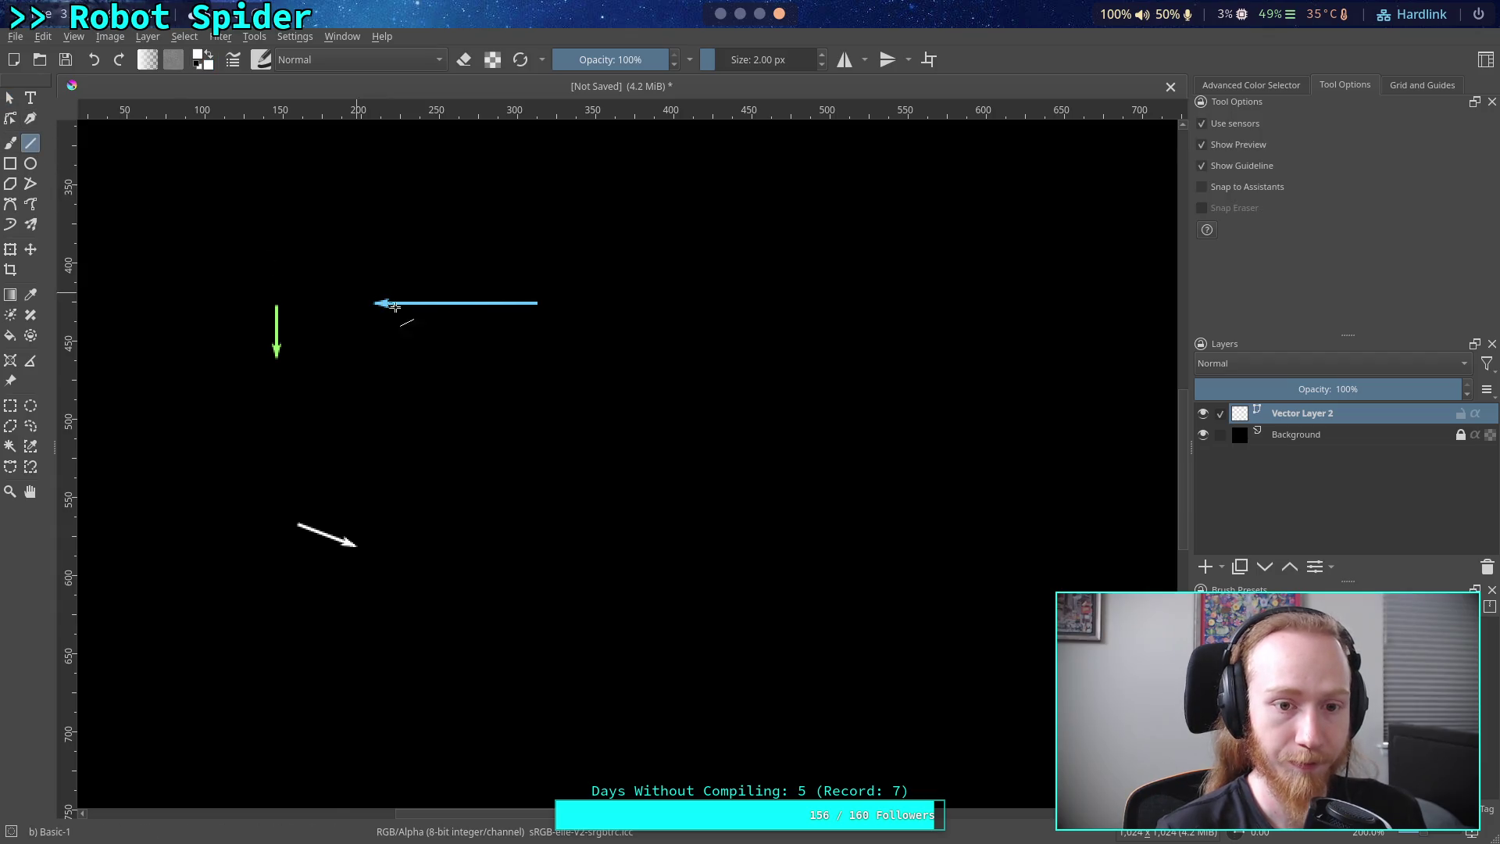
- Move the white arrow beside the blue arrow and snap its start onto the blue arrow's end
click(9, 97)
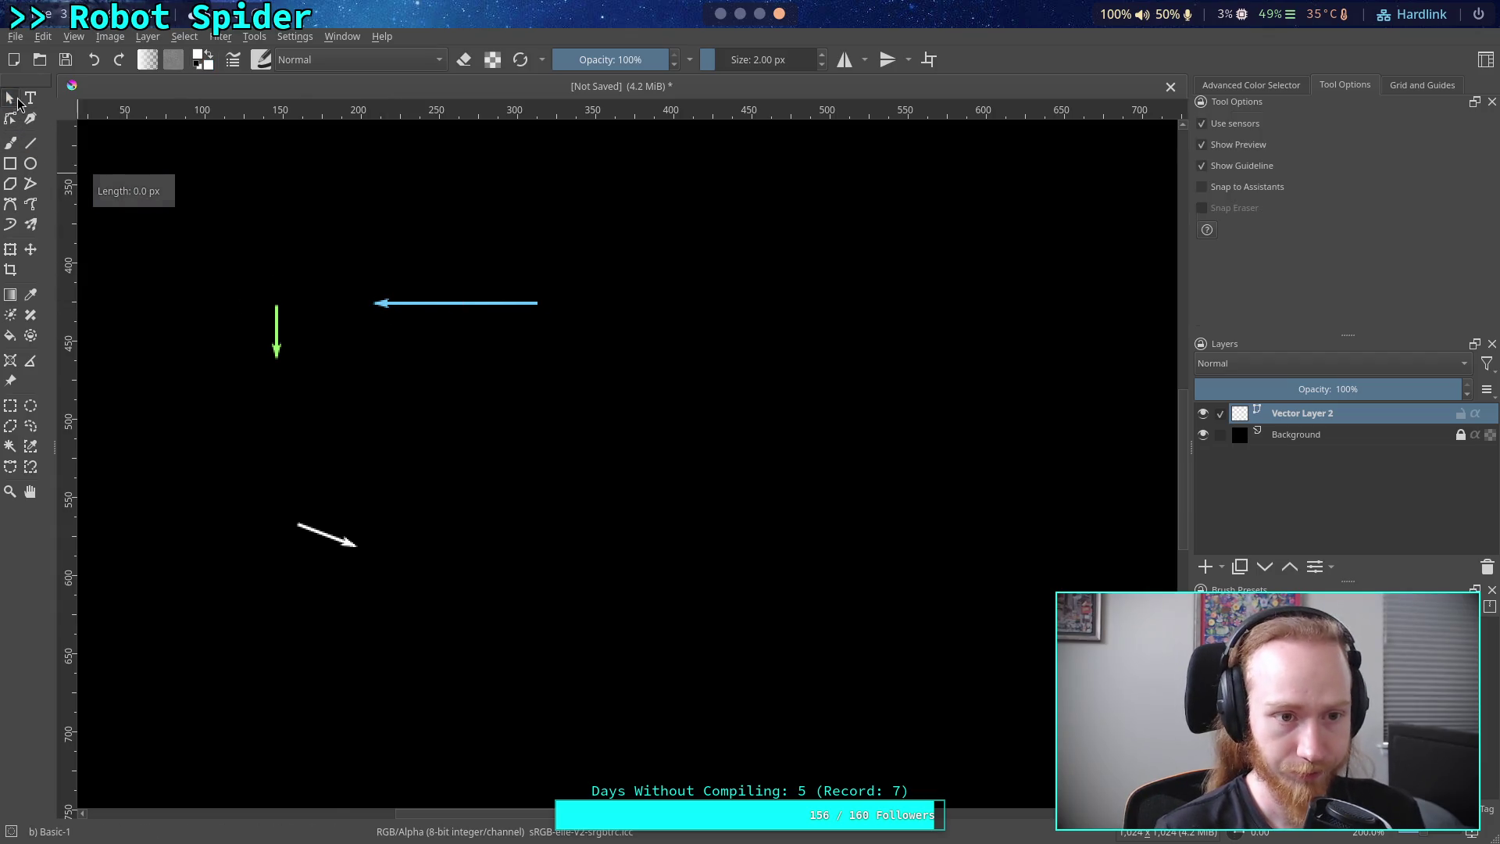
click(343, 541)
drag(344, 541, 577, 330)
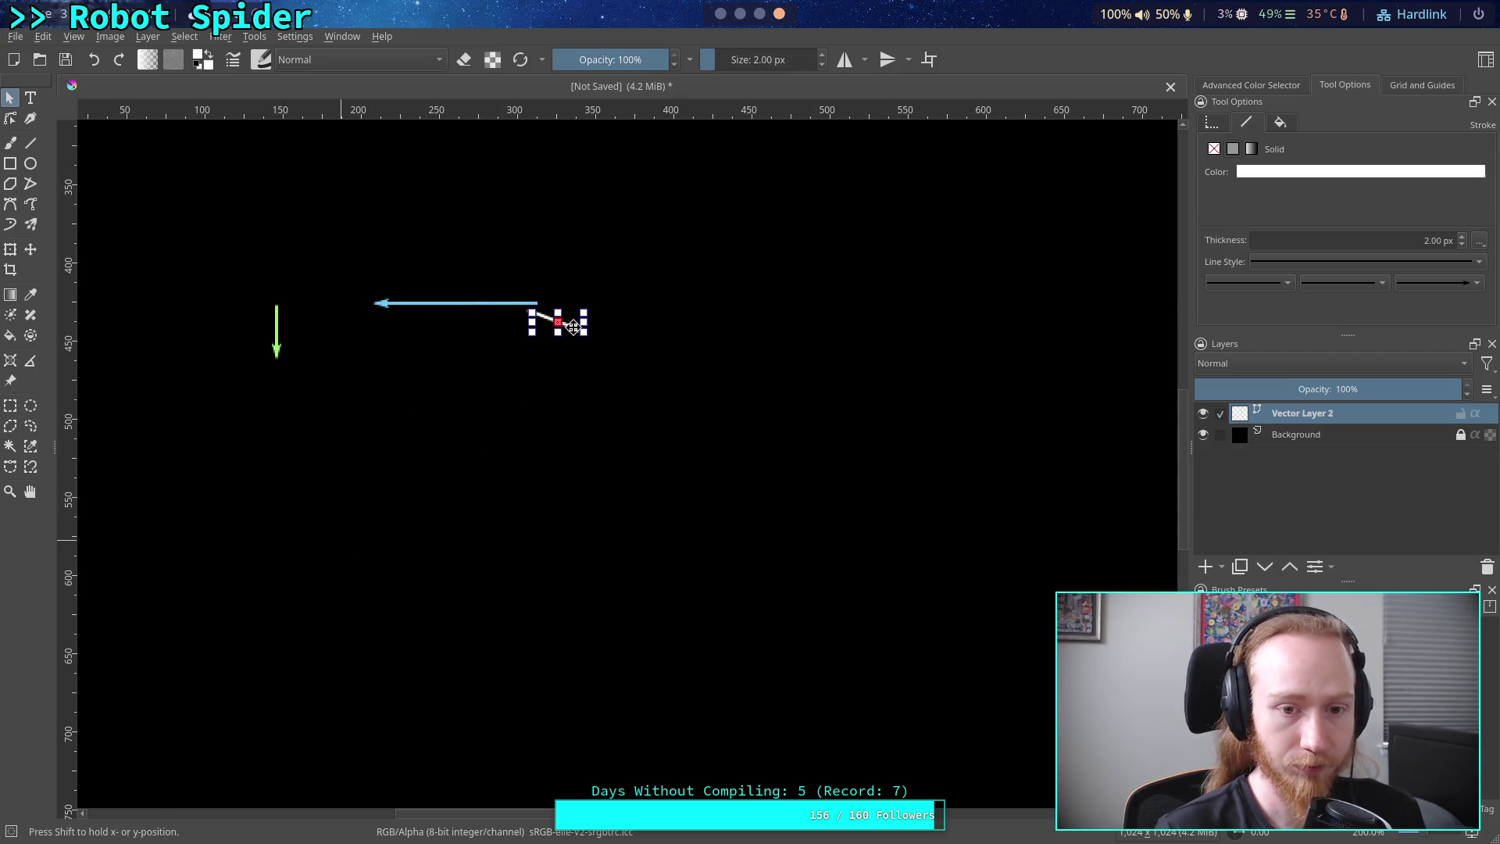
click(32, 145)
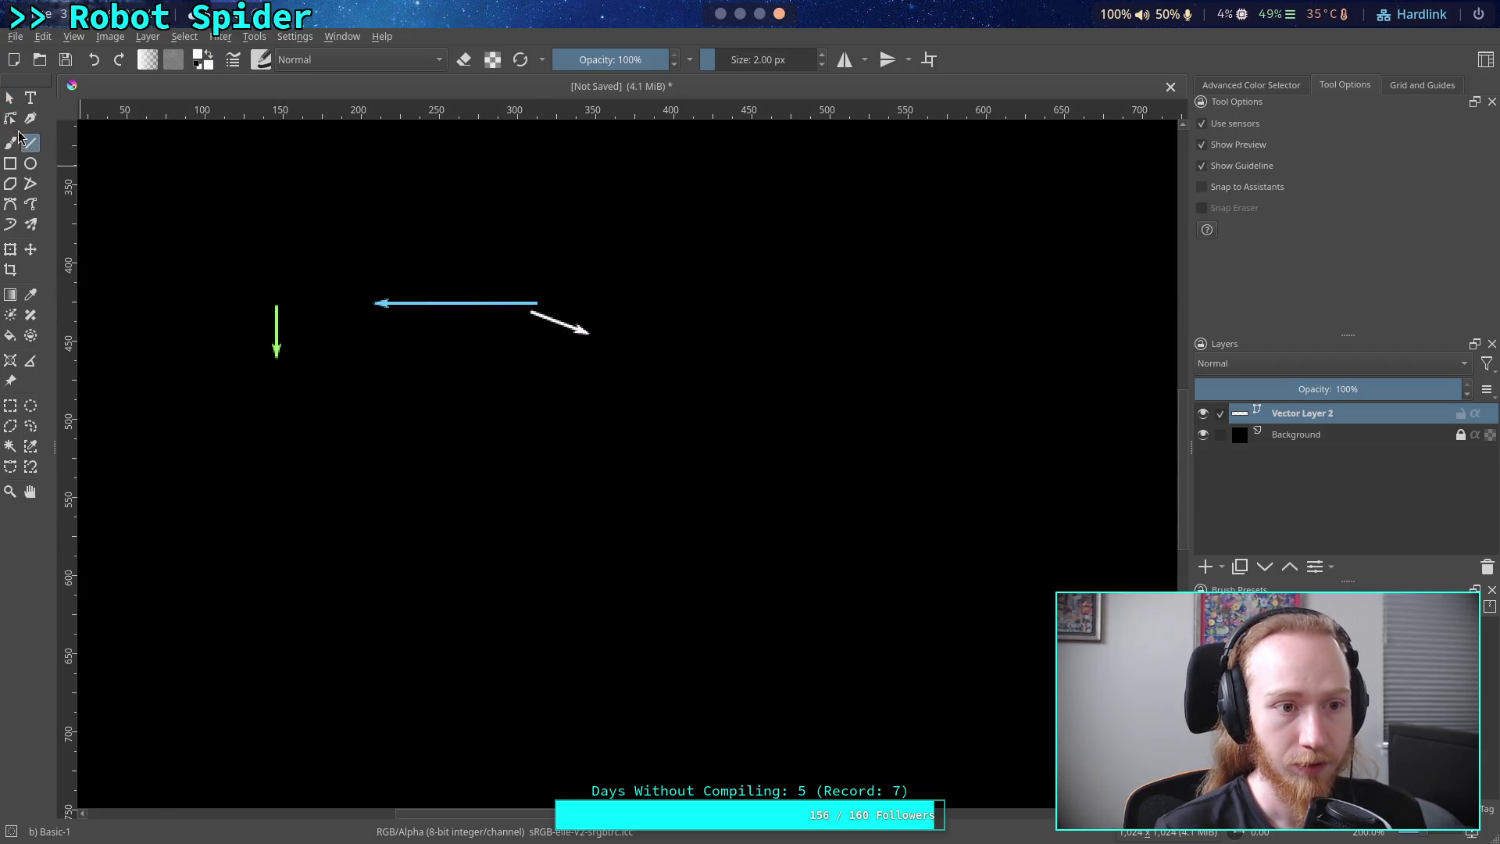
click(10, 117)
mouse_move(532, 312)
mouse_down()
mouse_move(375, 257)
mouse_move(385, 264)
mouse_up()
- Move the green arrow to the blue arrow's left end, undoing an accidental bend
click(279, 337)
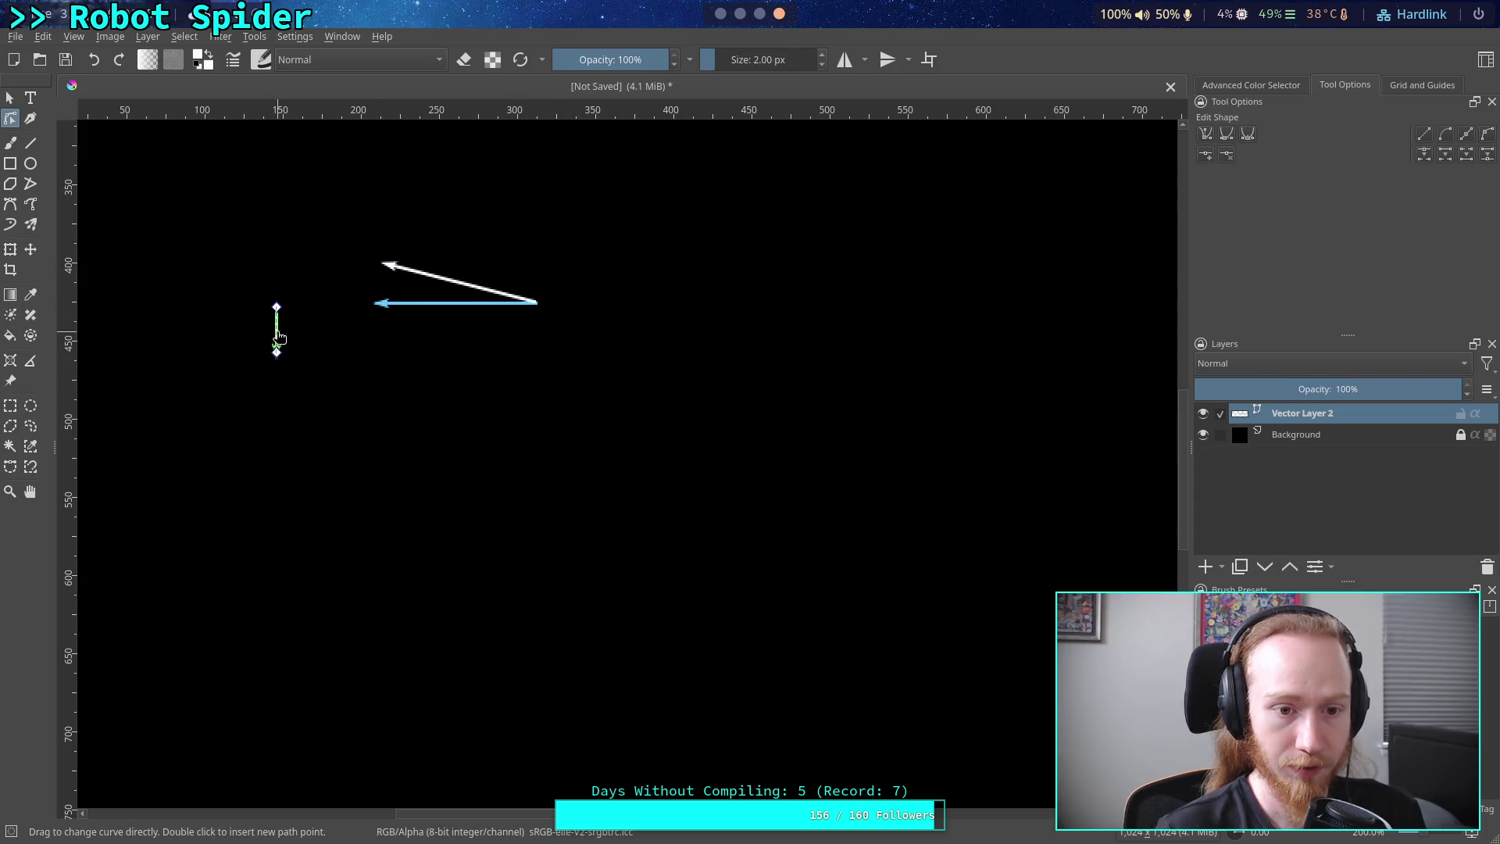
drag(278, 338, 297, 303)
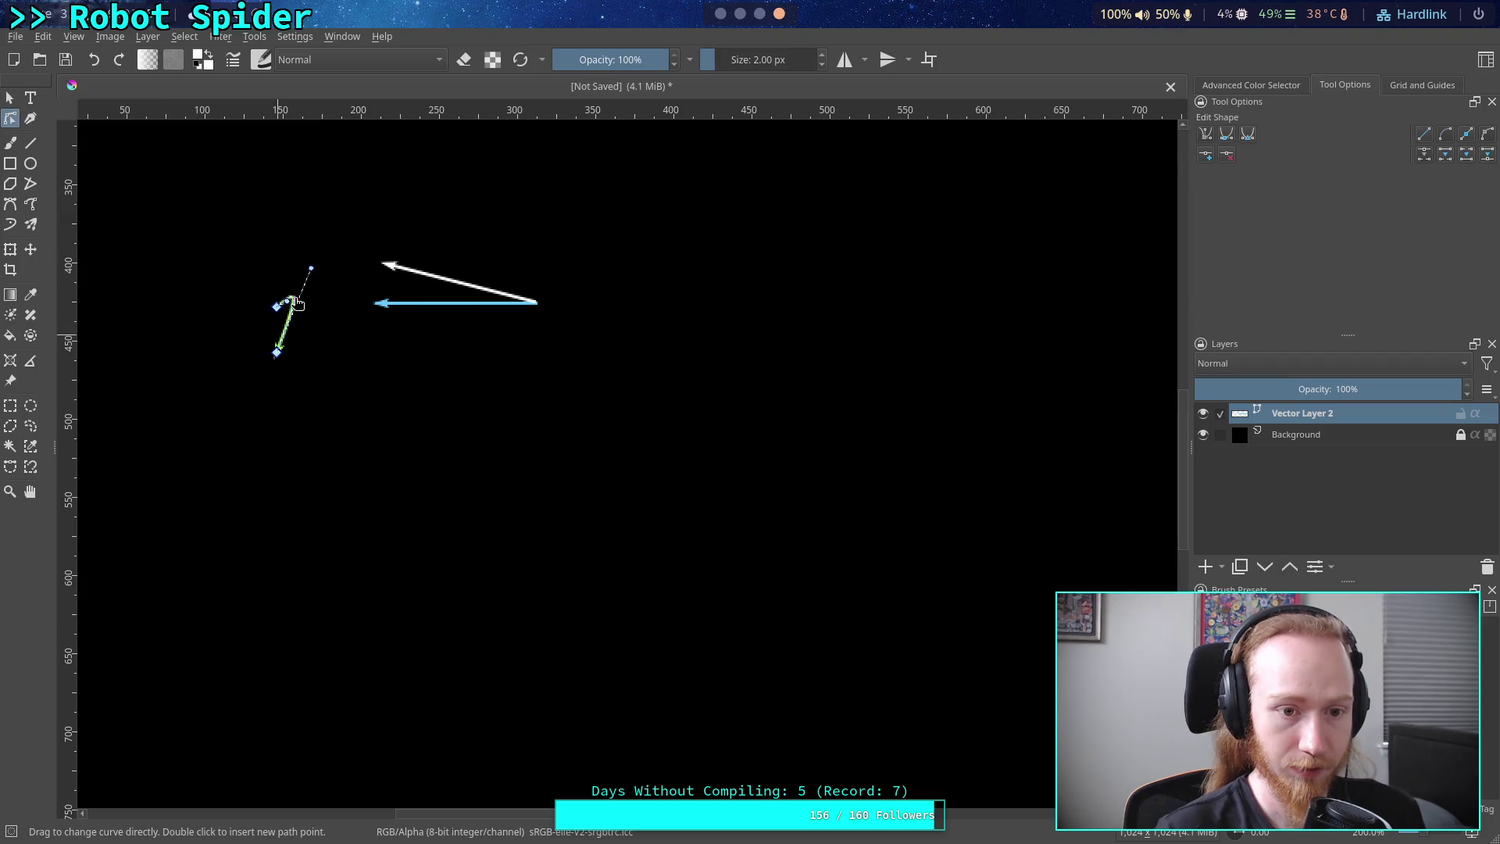
key(ctrl+z)
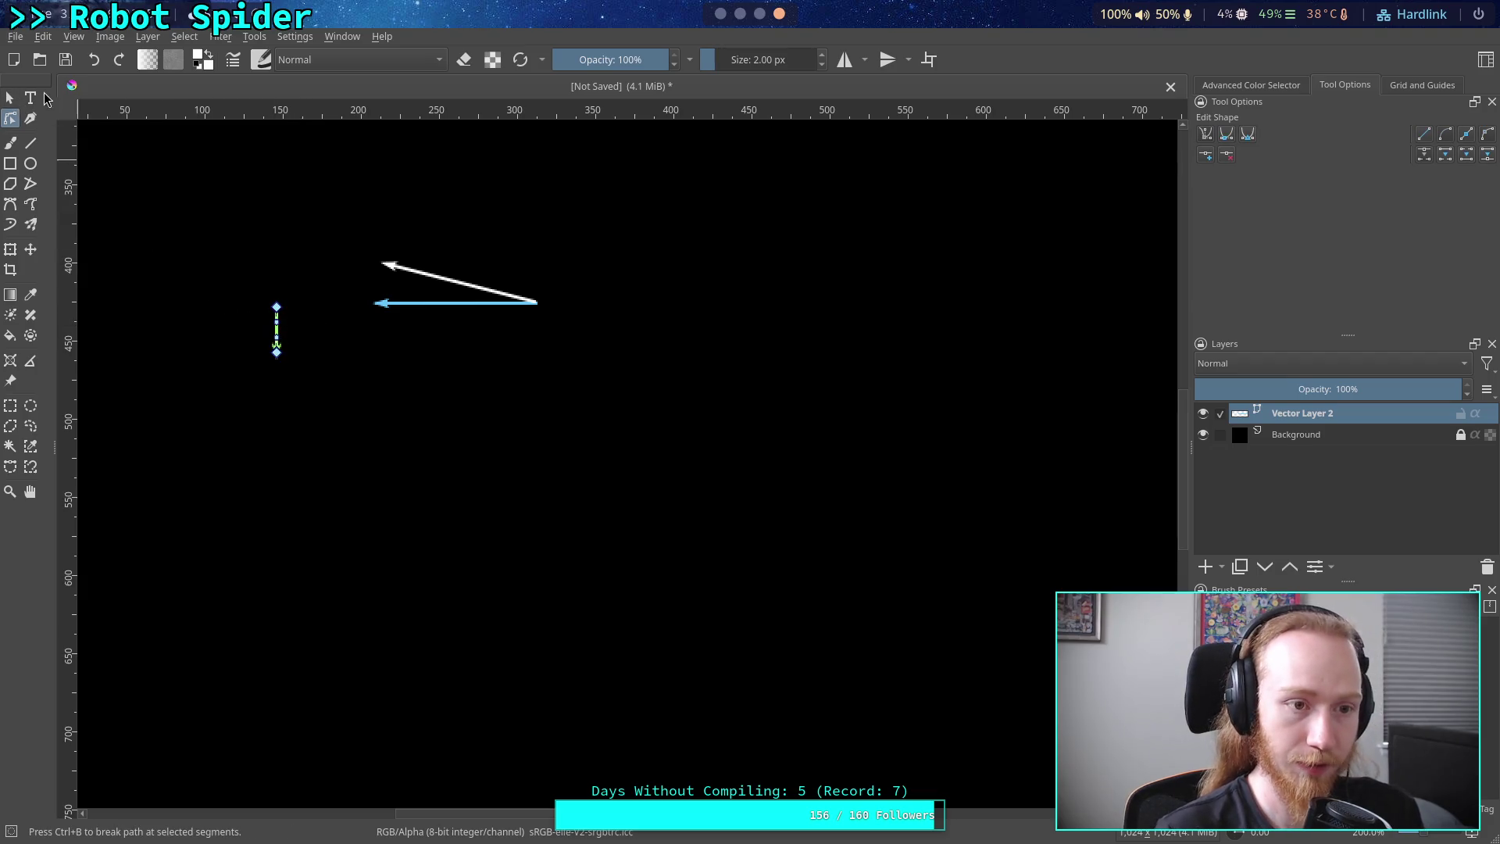
click(9, 97)
click(10, 119)
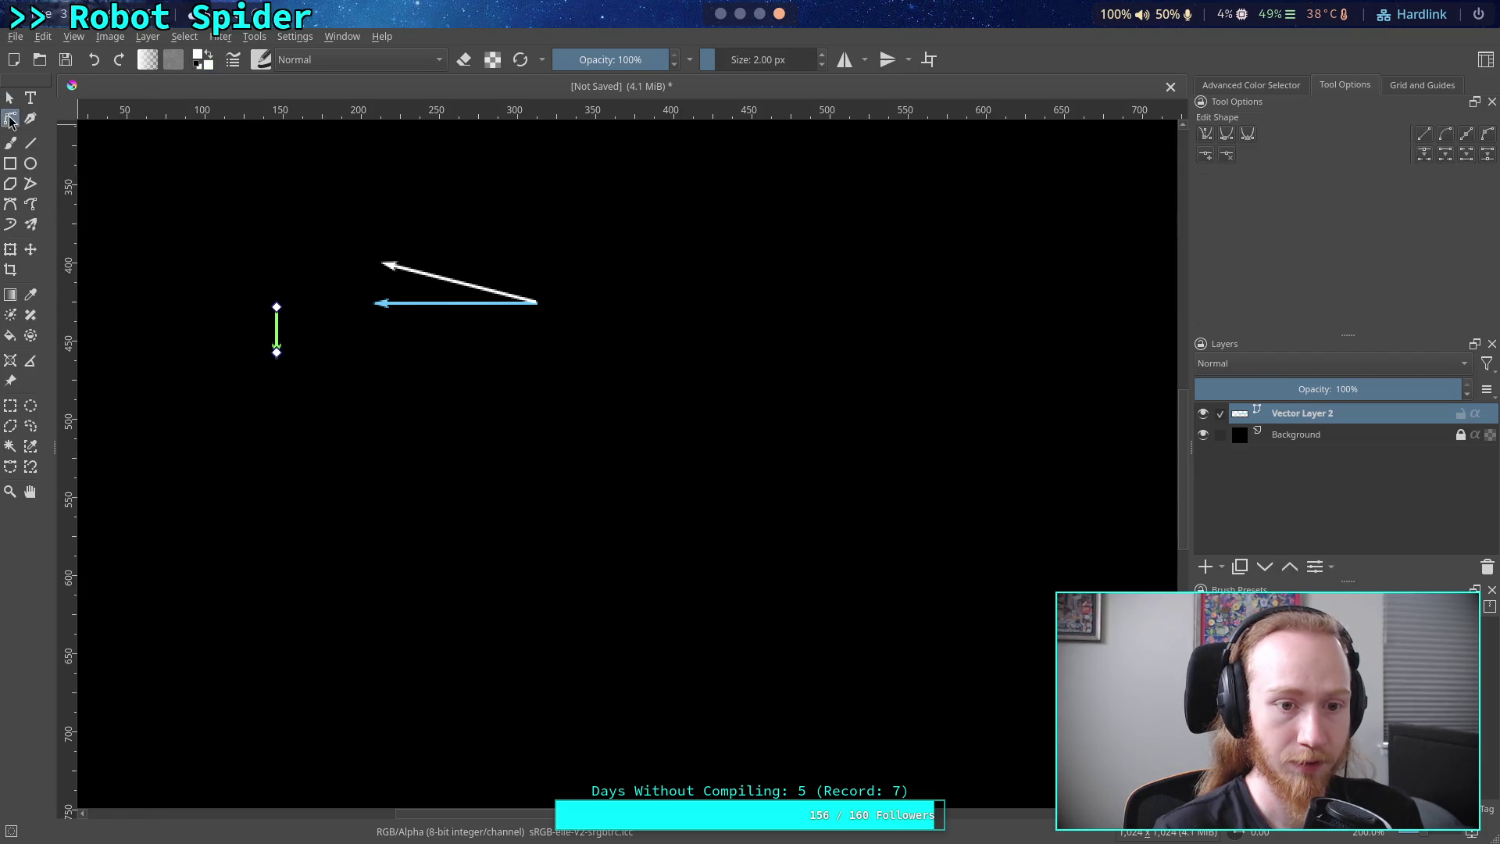
click(10, 96)
drag(276, 321, 376, 267)
- Pull the white arrow's tip onto the green arrow's top, closing the triangle
click(407, 270)
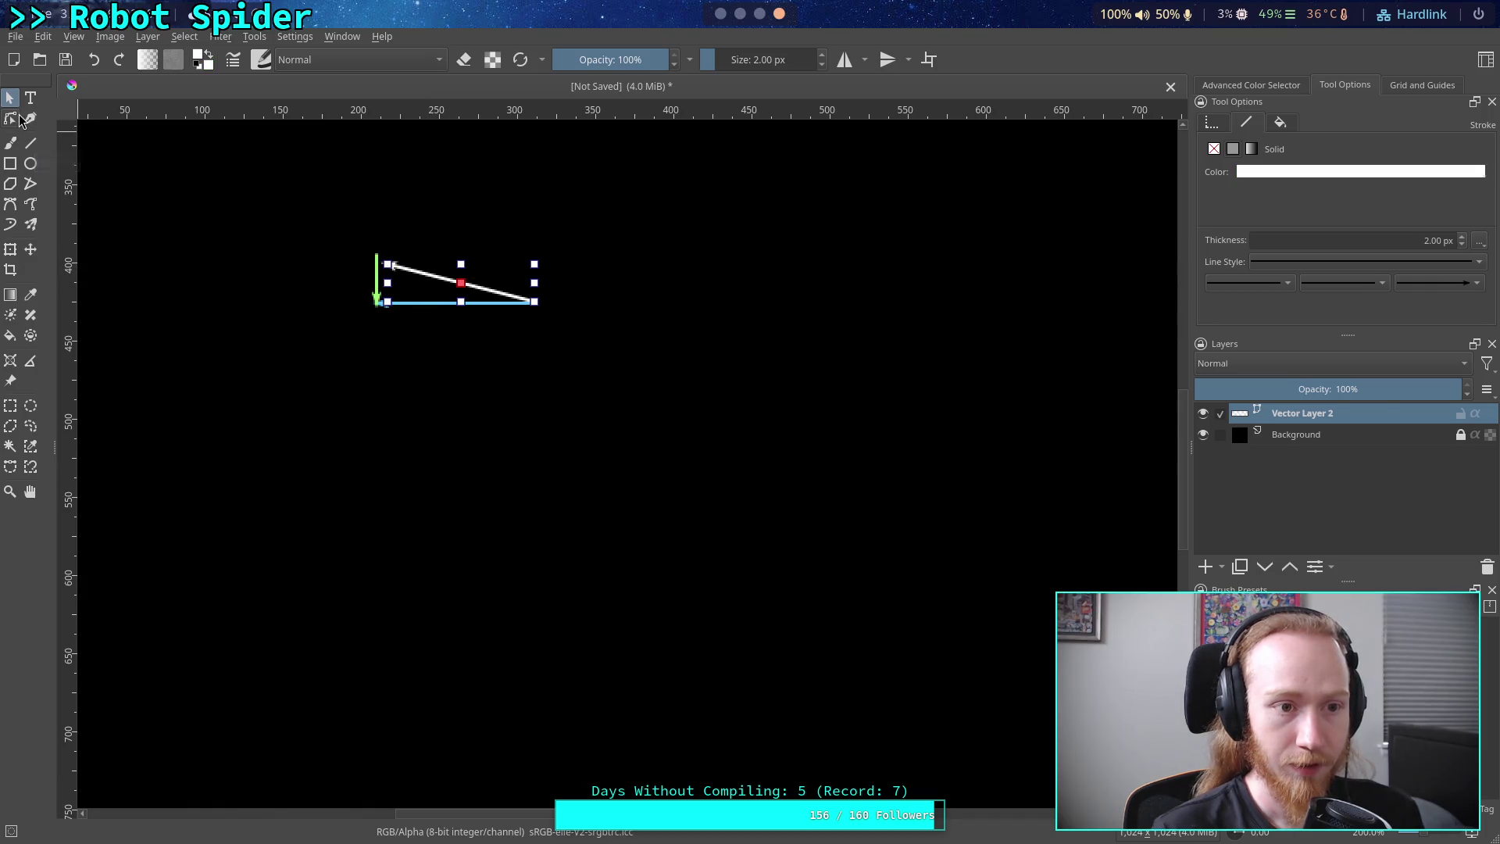
click(11, 118)
drag(390, 266, 382, 255)
click(10, 97)
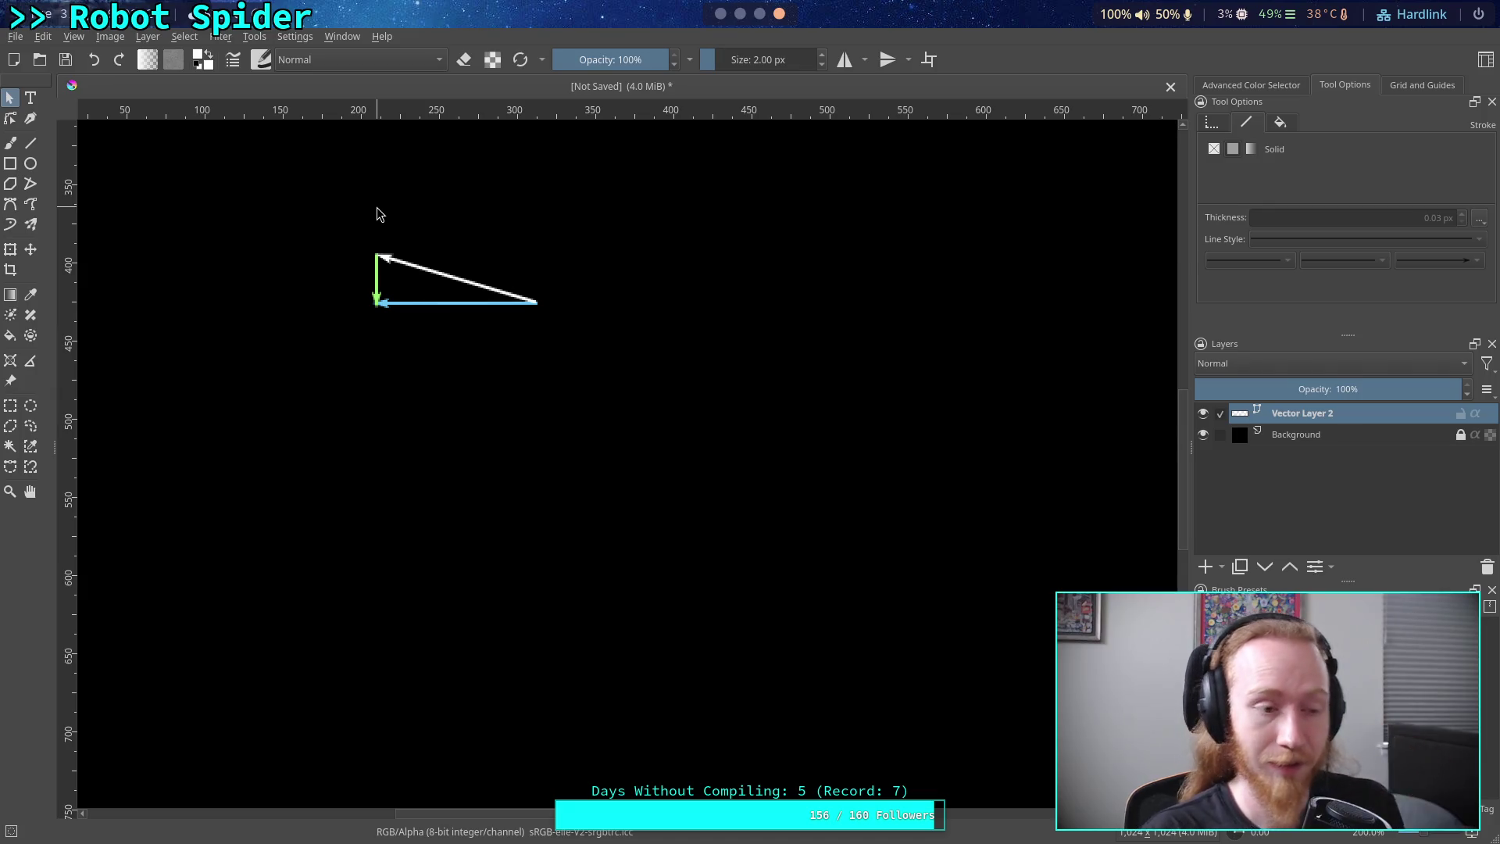
click(434, 271)
click(273, 295)
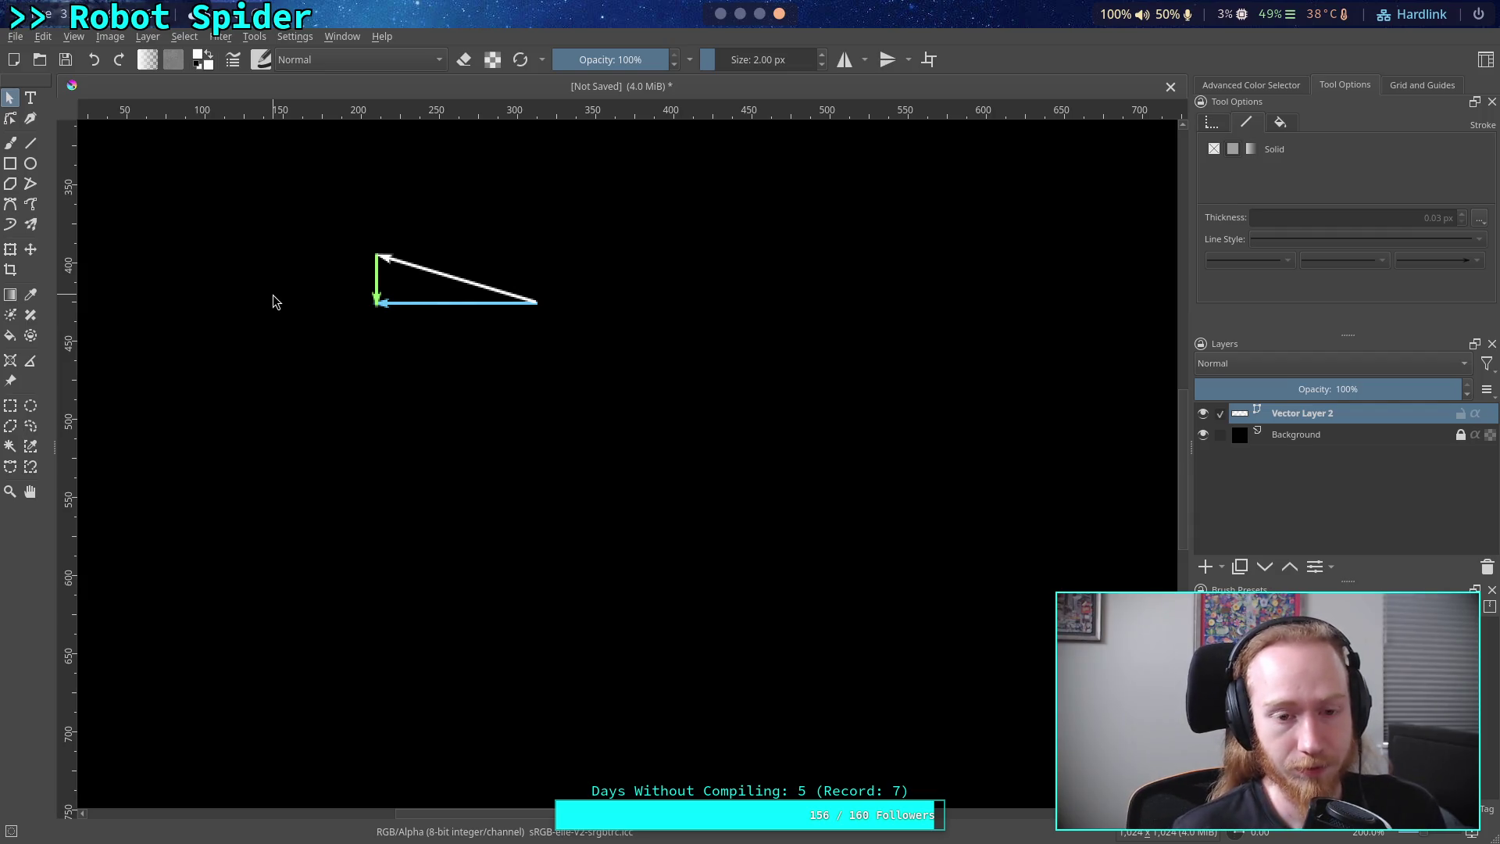
click(30, 142)
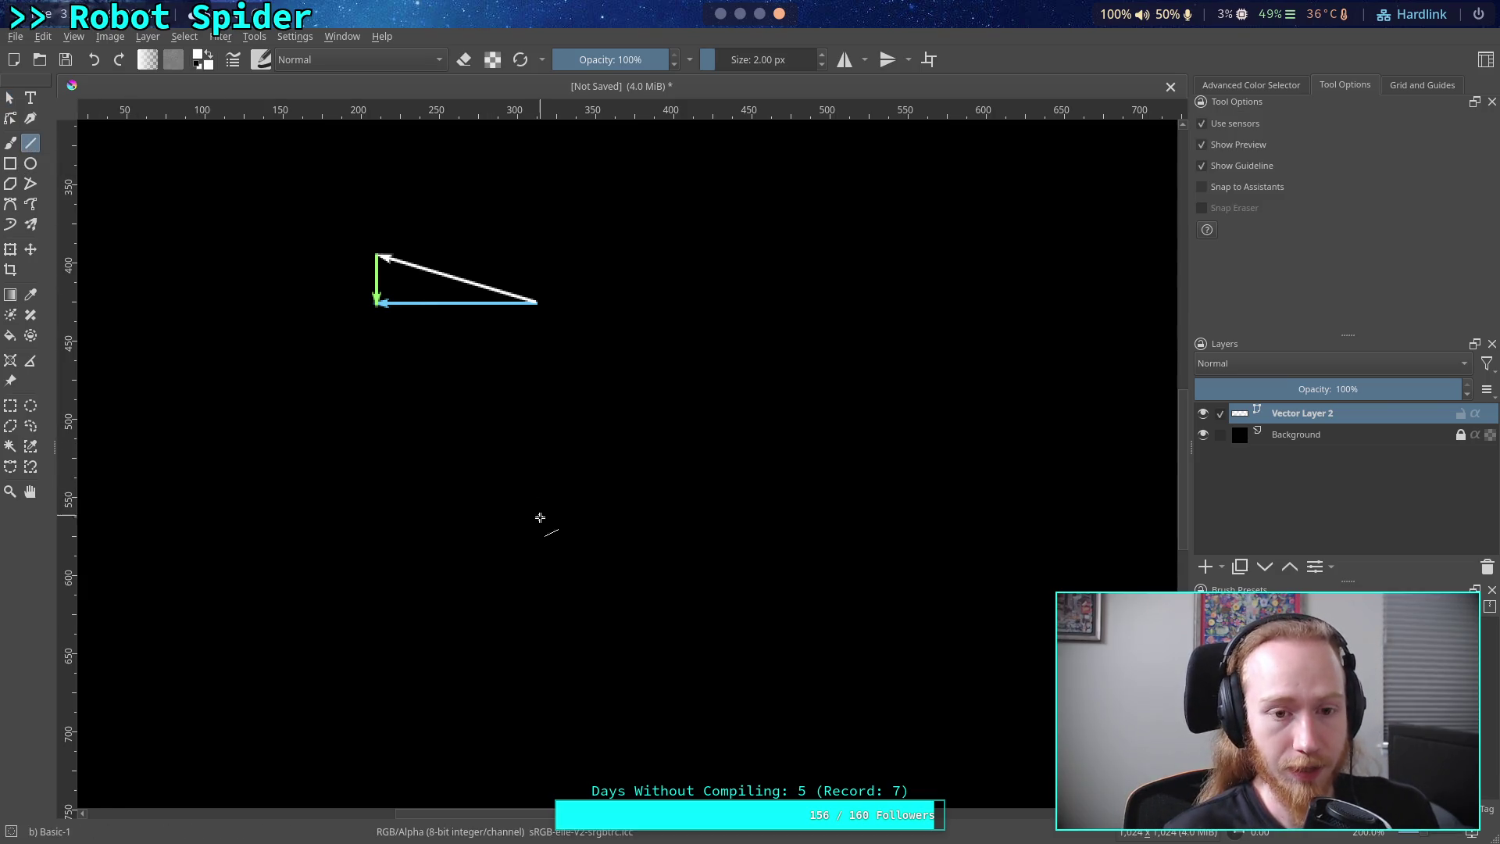
mouse_move(549, 585)
mouse_down()
mouse_move(445, 546)
mouse_move(427, 561)
mouse_move(396, 547)
mouse_up()
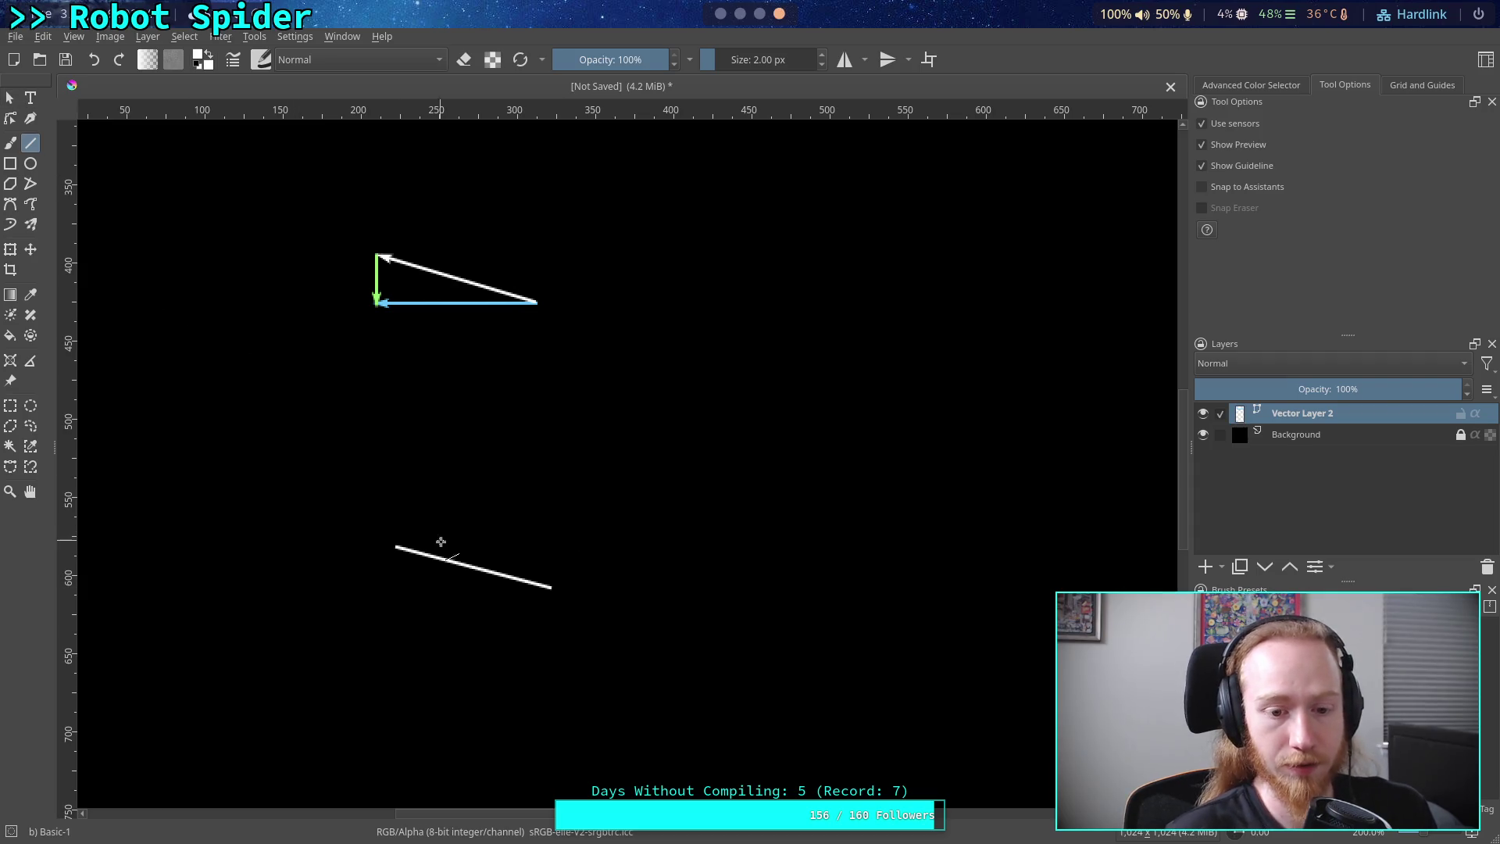
click(10, 118)
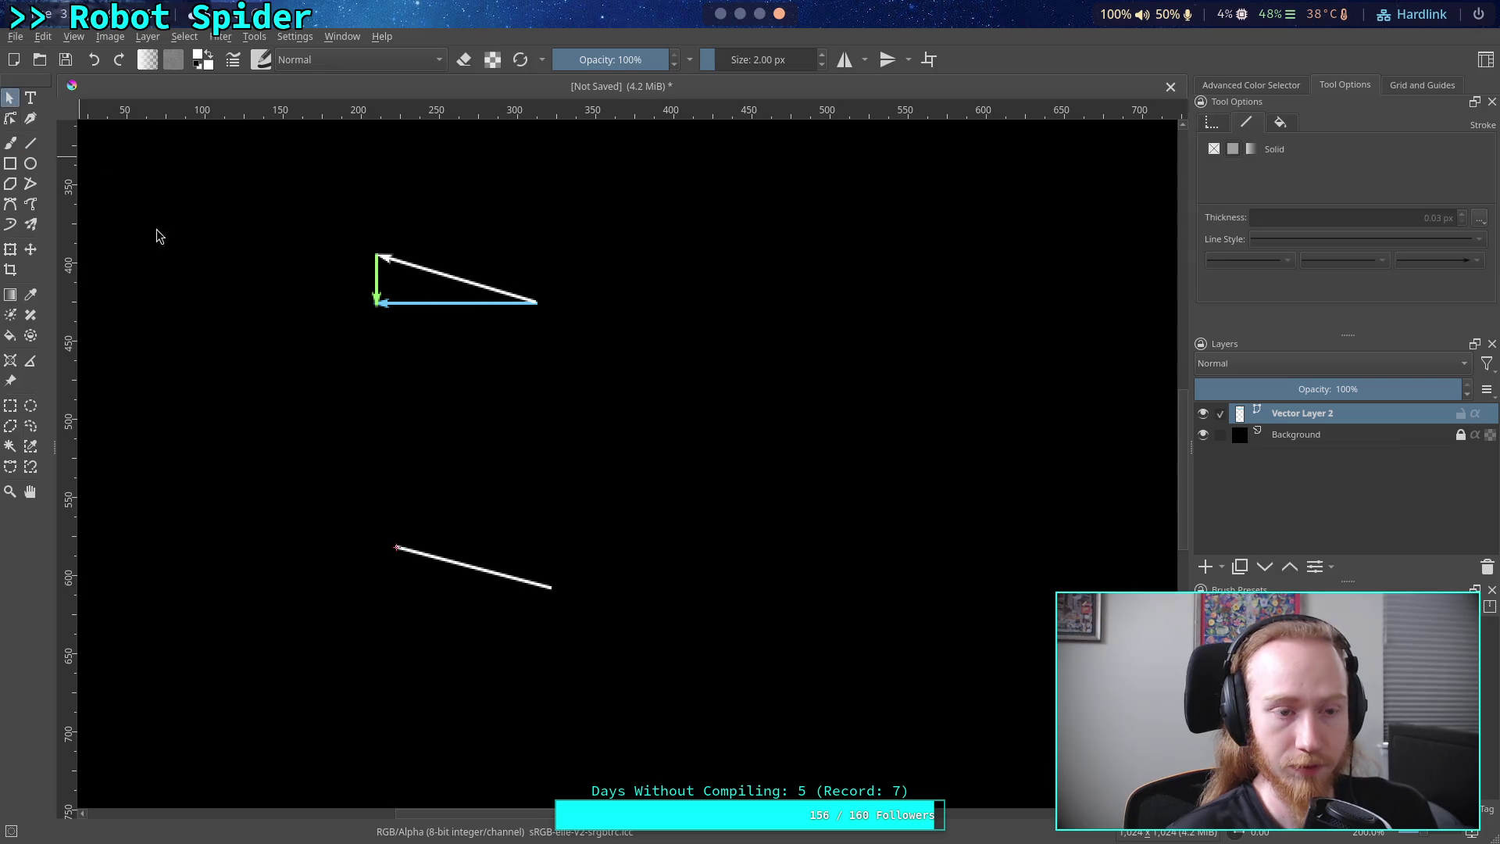
click(489, 568)
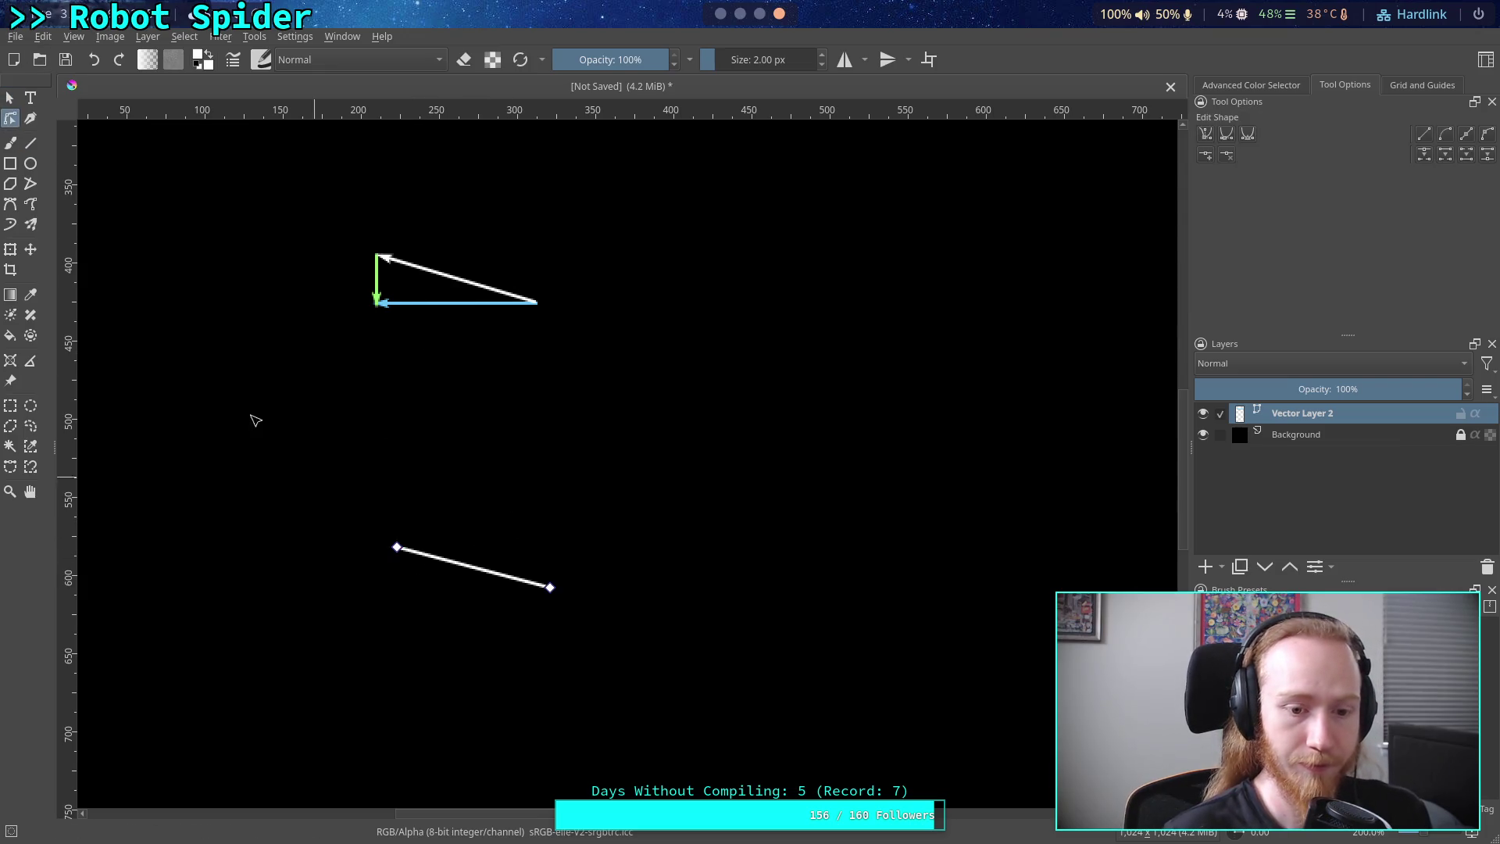
click(9, 98)
key(Delete)
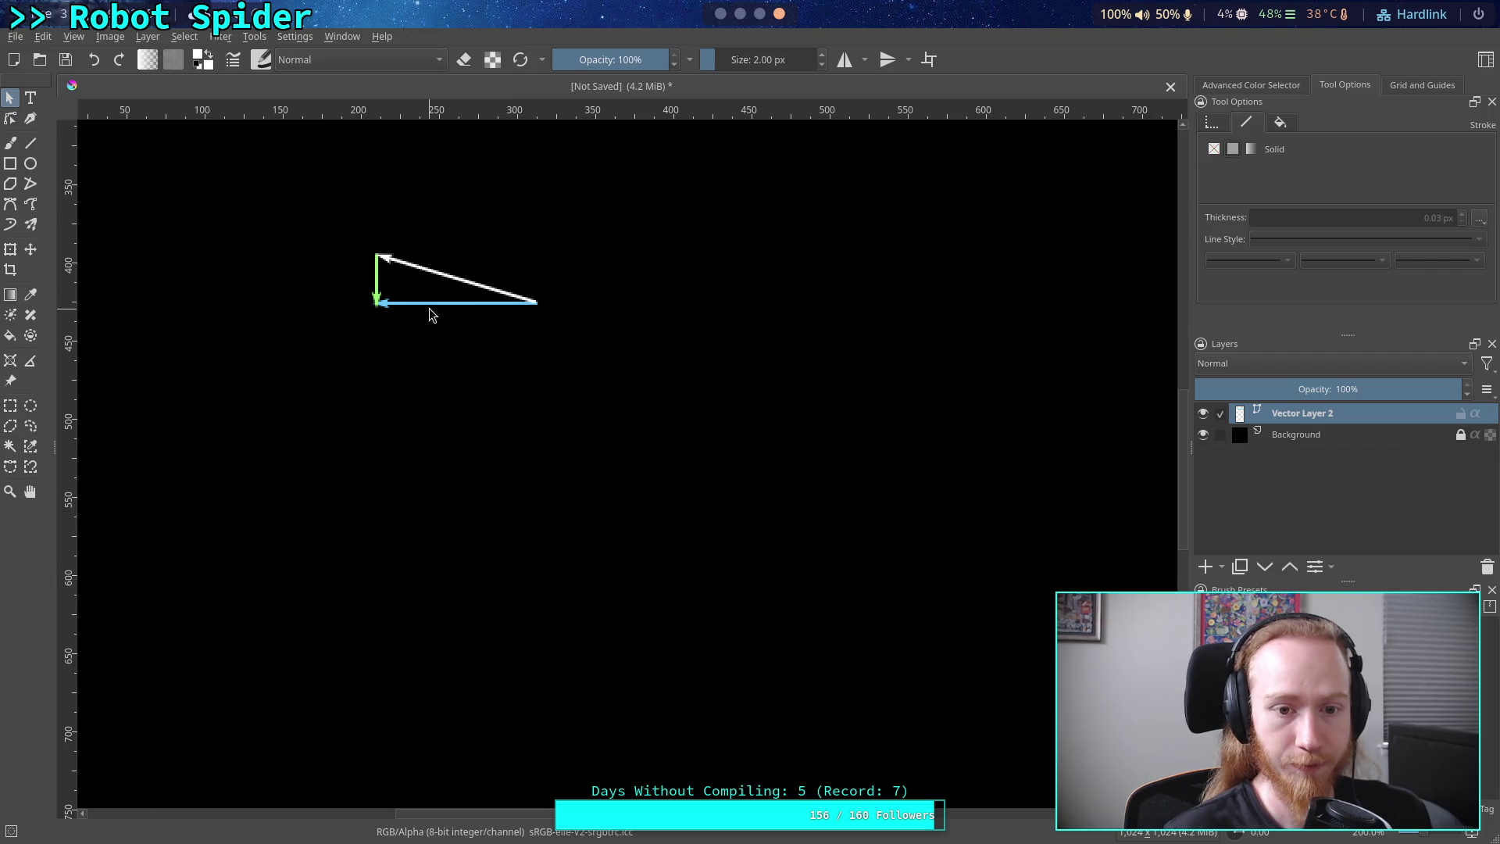
click(433, 304)
- Copy the blue arrow and paste the copy below the triangle
right_click(429, 304)
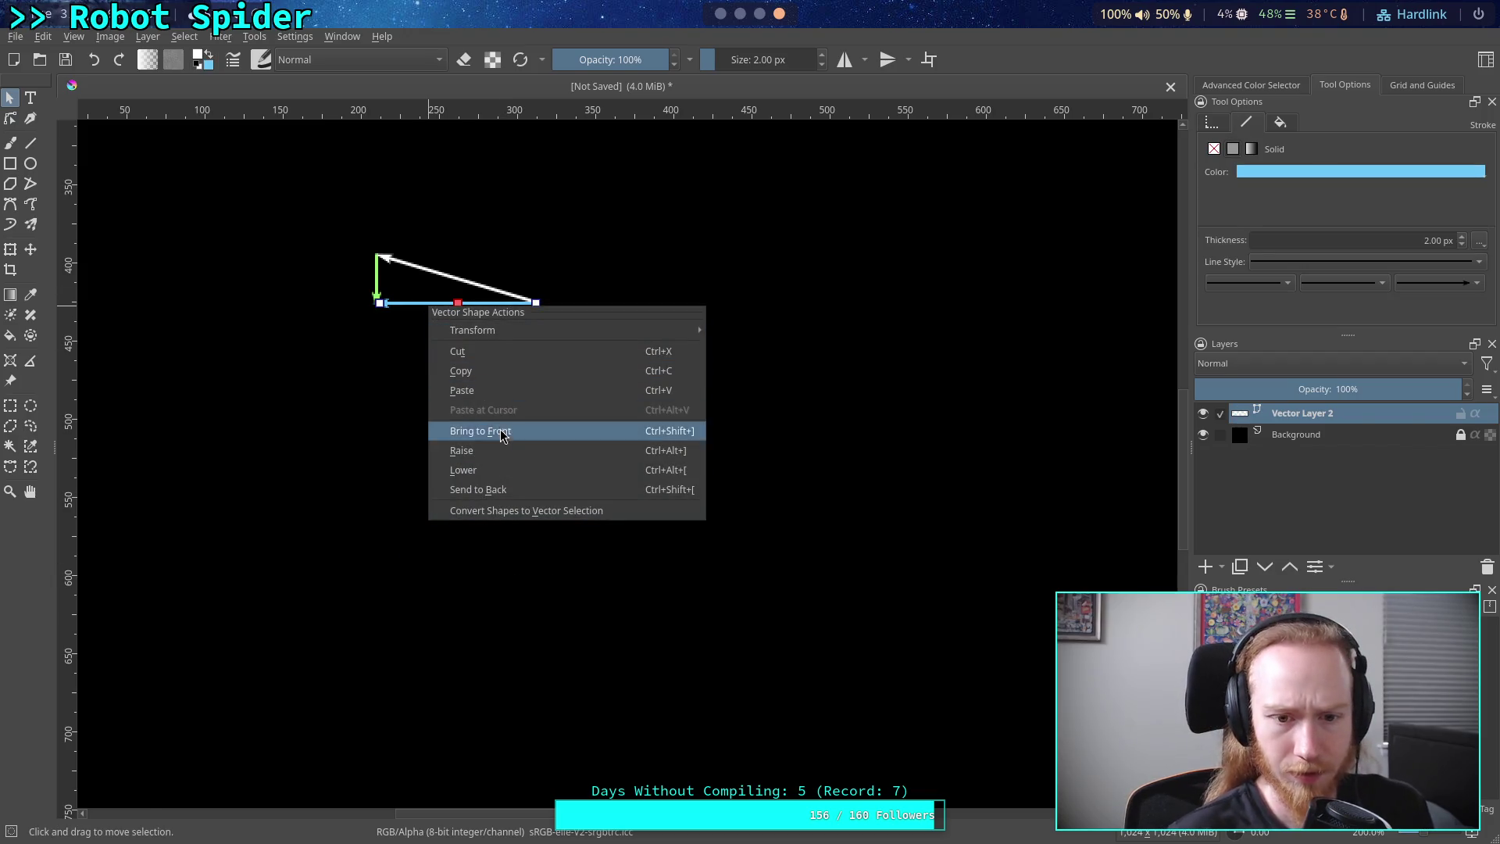
click(461, 371)
click(459, 429)
right_click(459, 429)
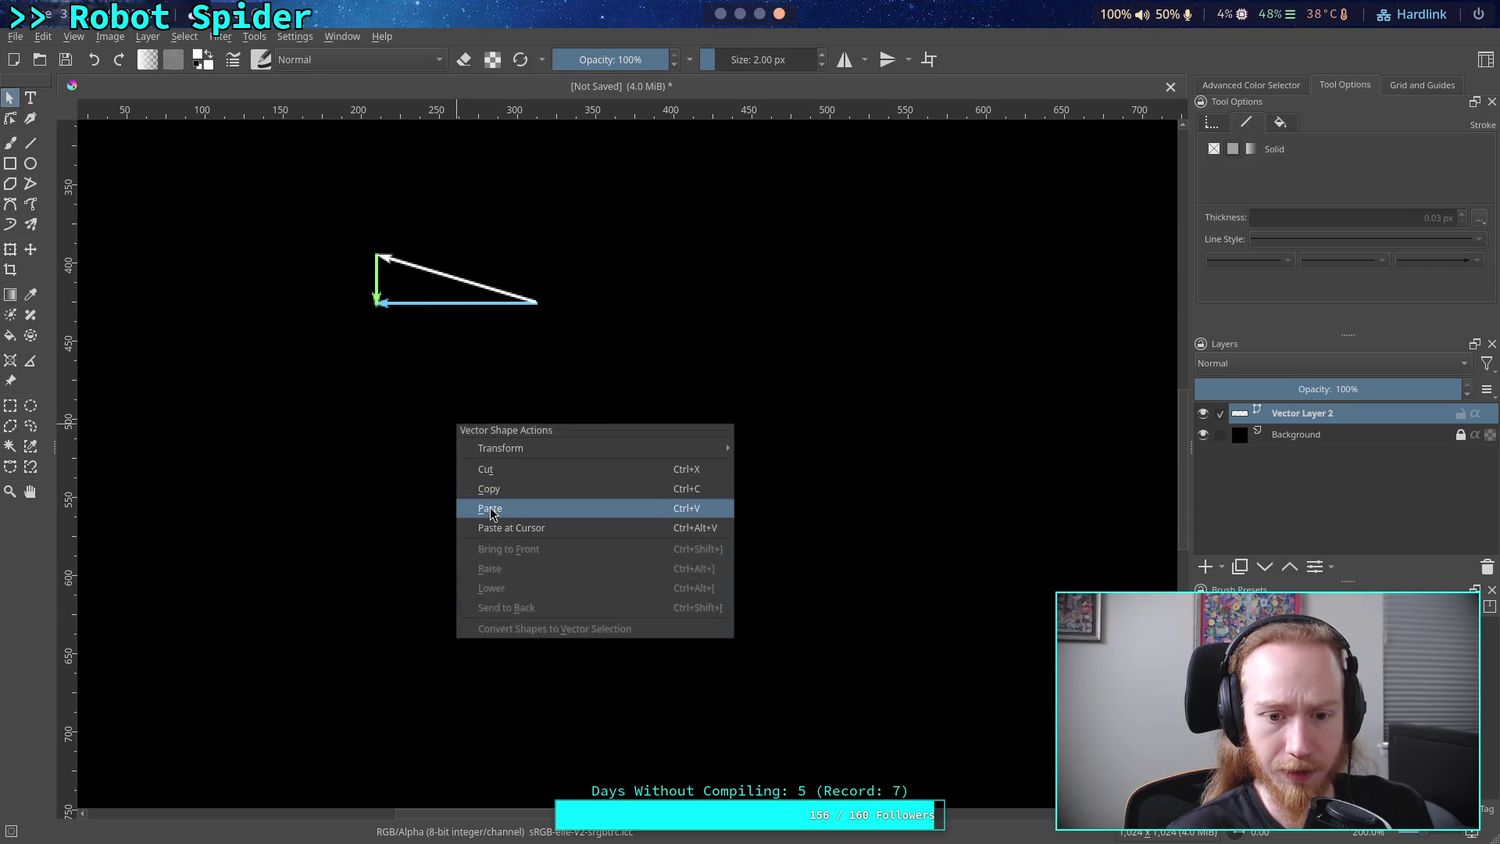
click(490, 510)
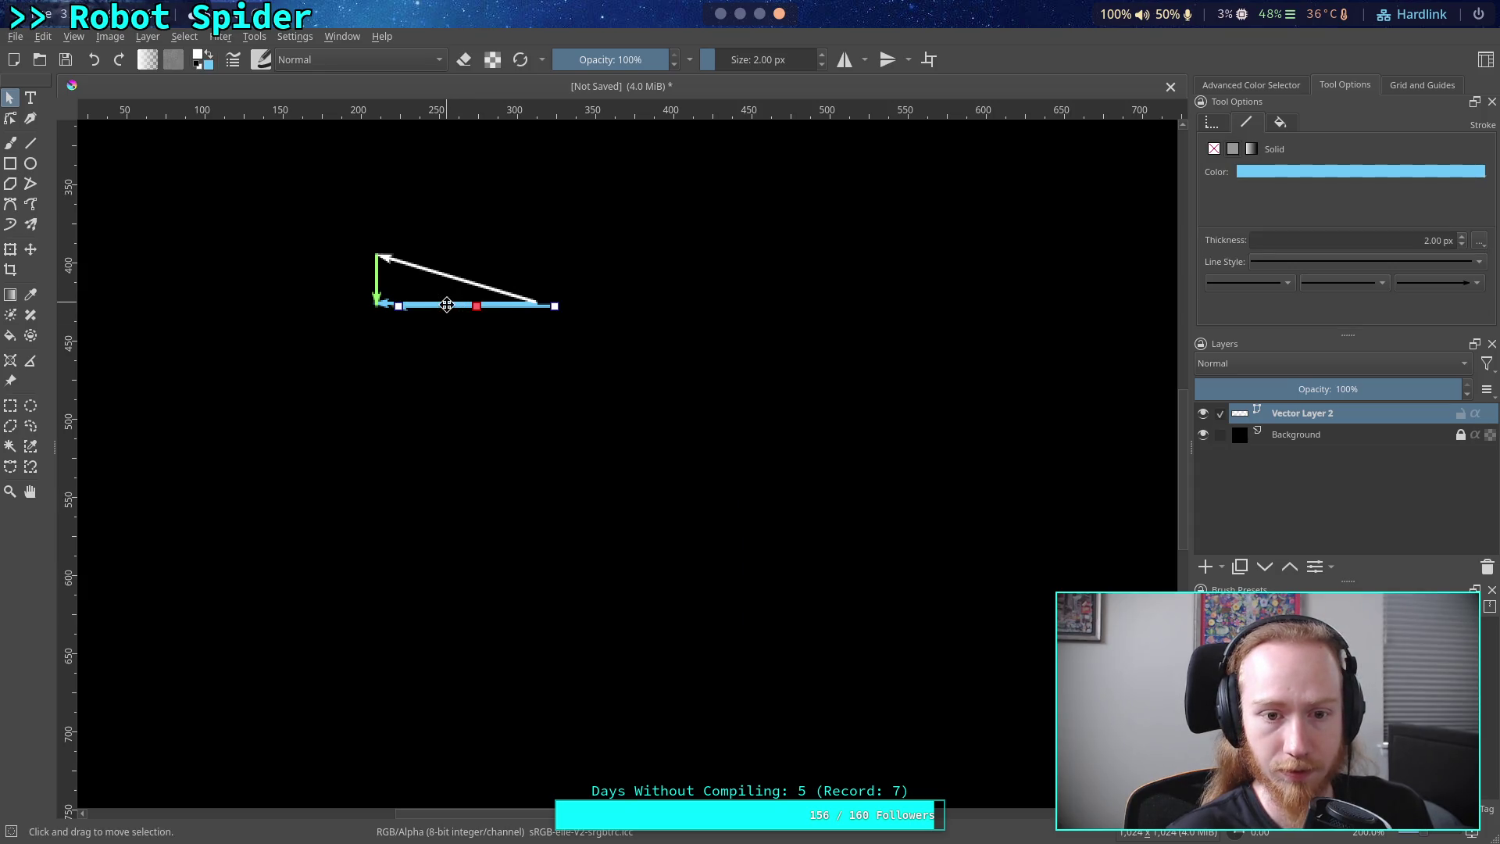
drag(446, 316, 434, 489)
- Tilt the lower blue arrow by raising its left tip slightly
click(435, 467)
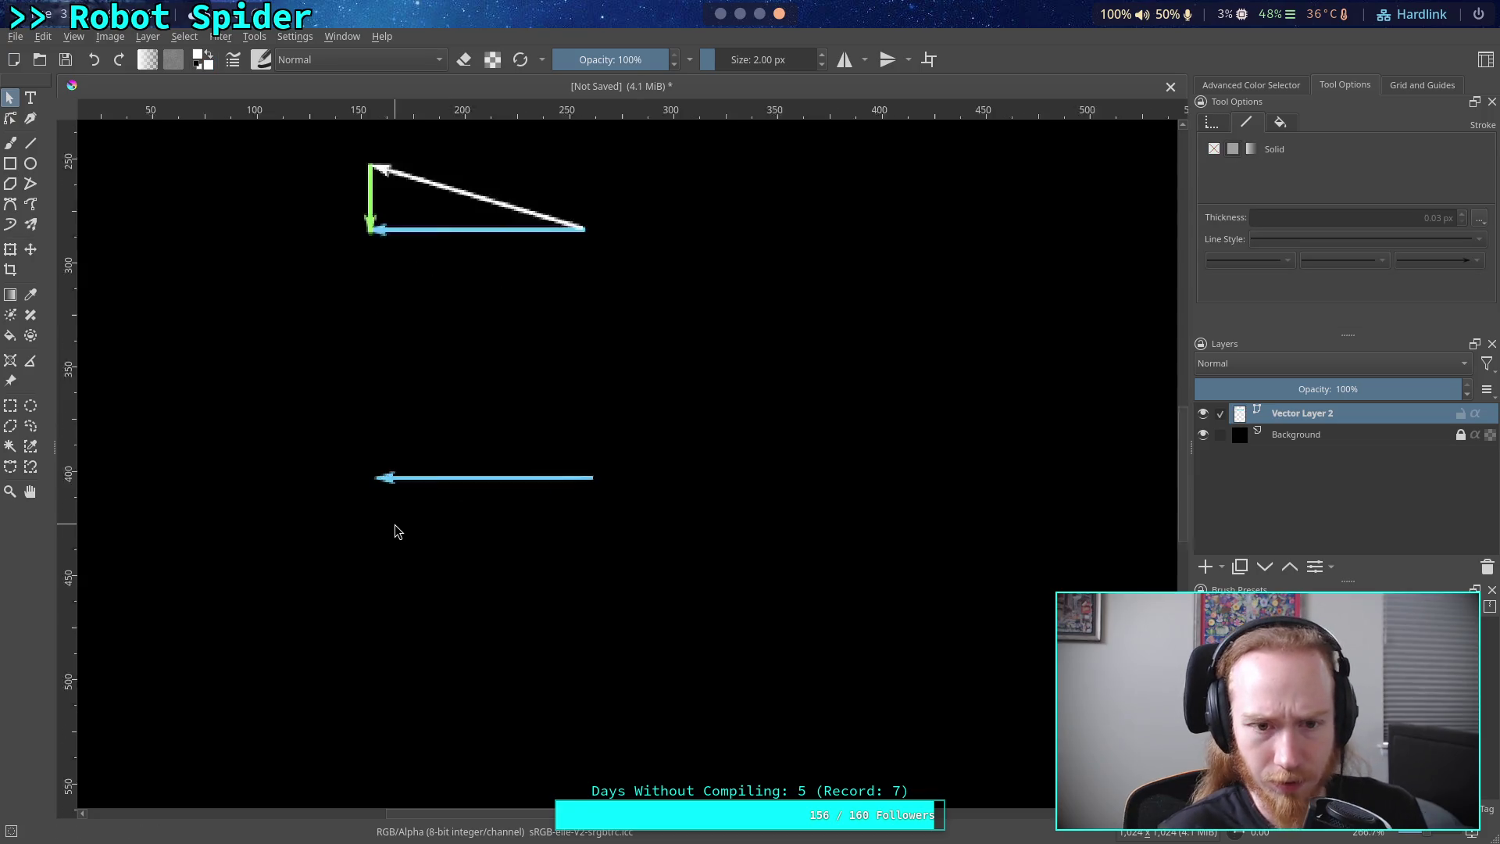
ctrl+scroll(395, 525, up, 3)
ctrl+scroll(362, 452, down, 3)
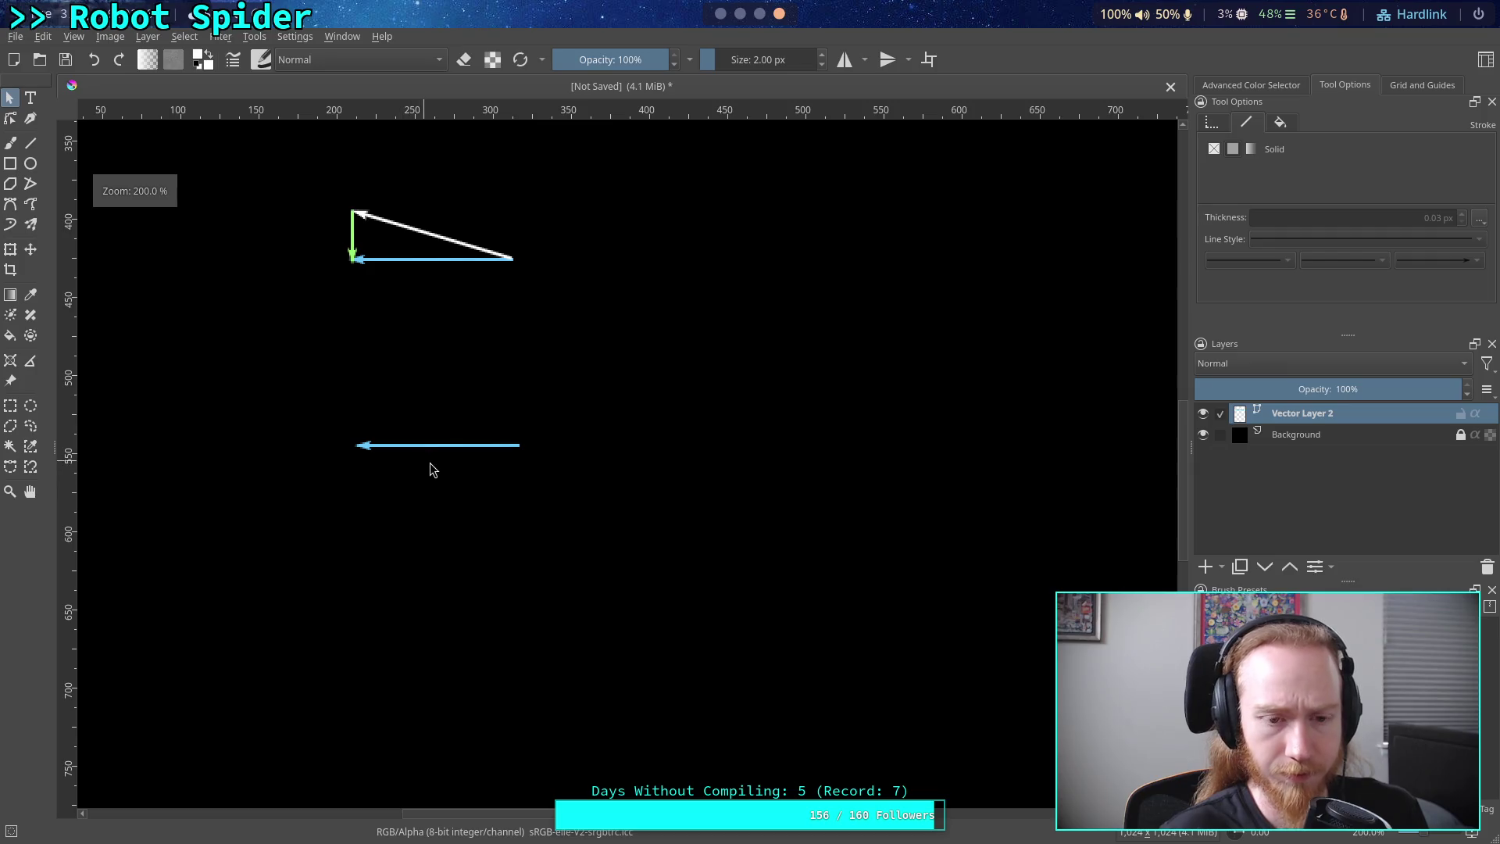
click(421, 503)
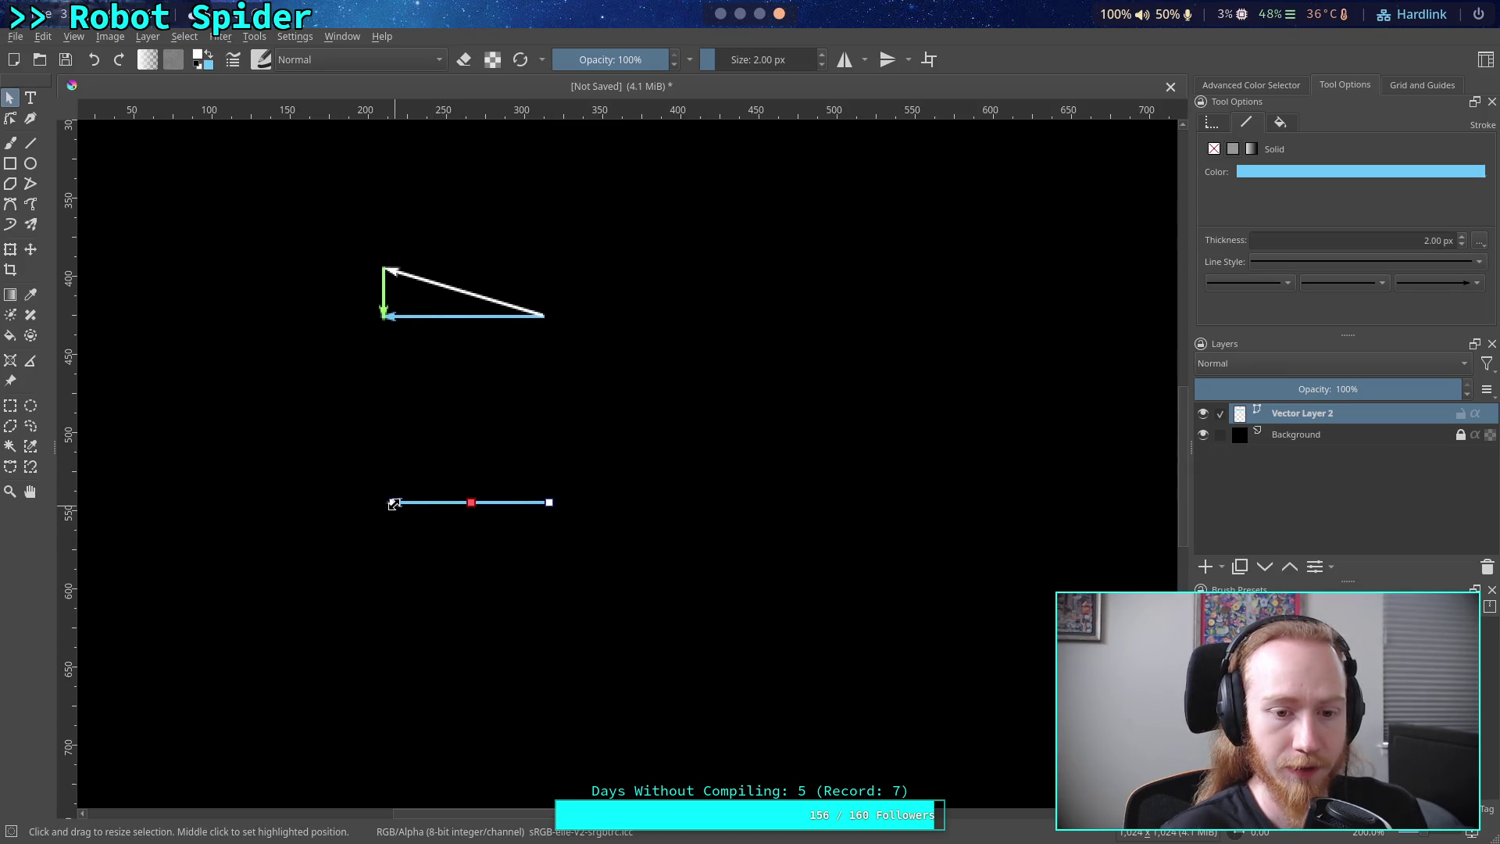
click(10, 118)
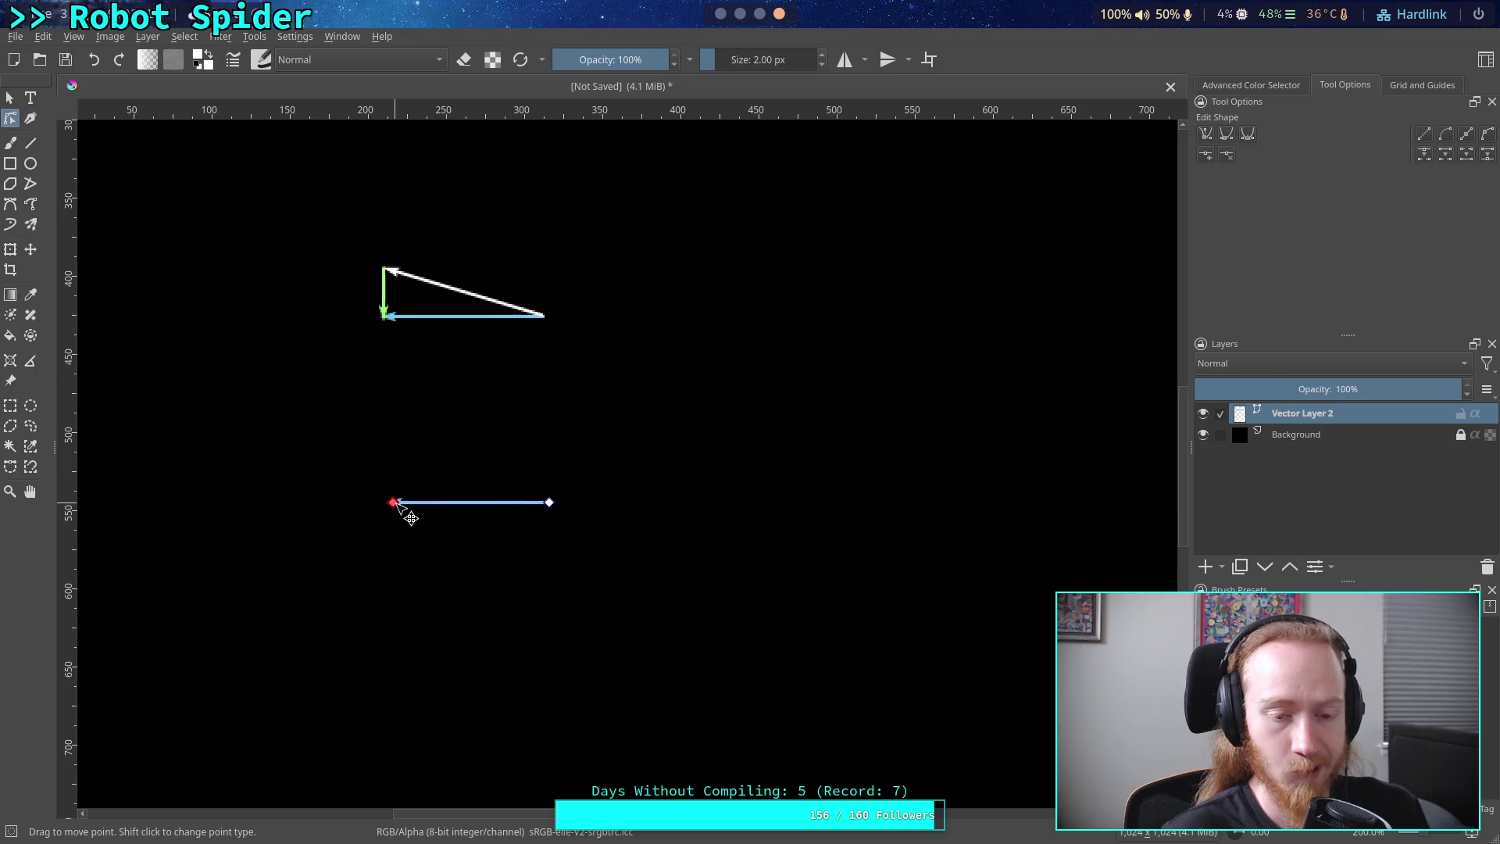
mouse_move(397, 505)
mouse_down()
mouse_move(397, 529)
mouse_move(395, 480)
mouse_up()
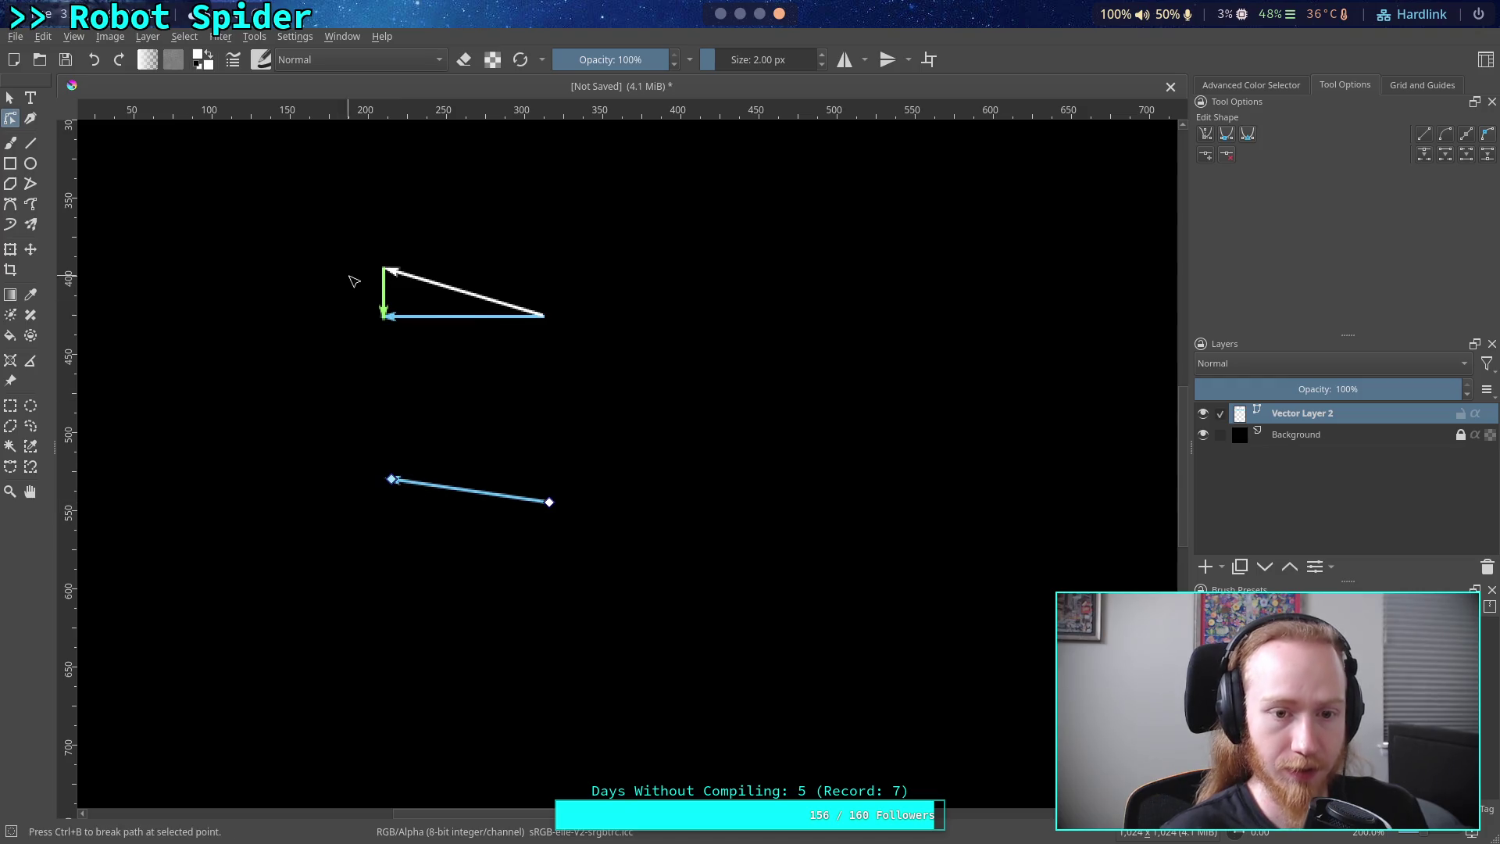
- Copy the triangle's green arrow
click(388, 302)
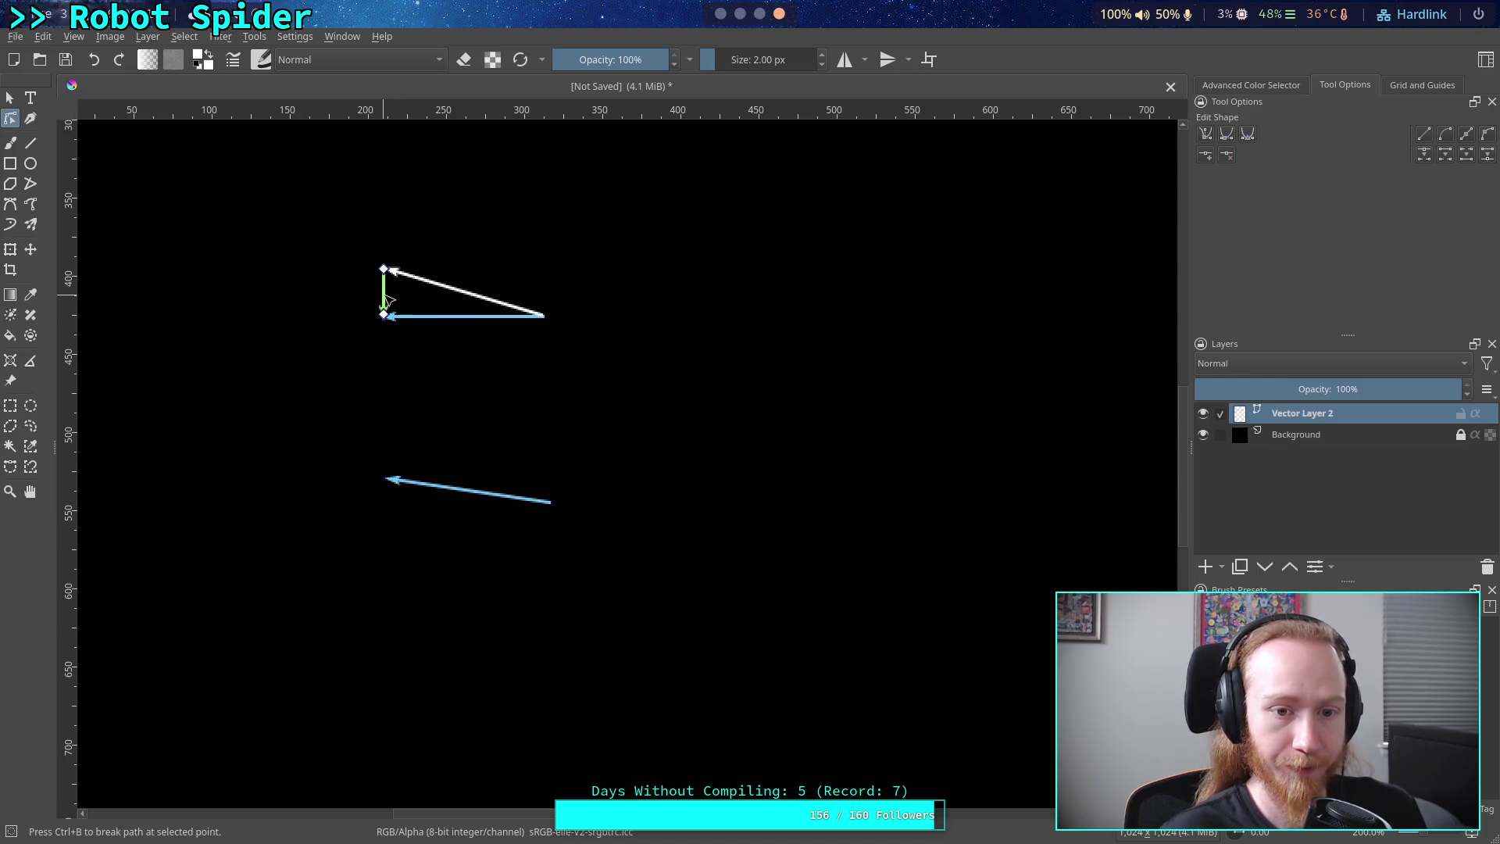
key(Escape)
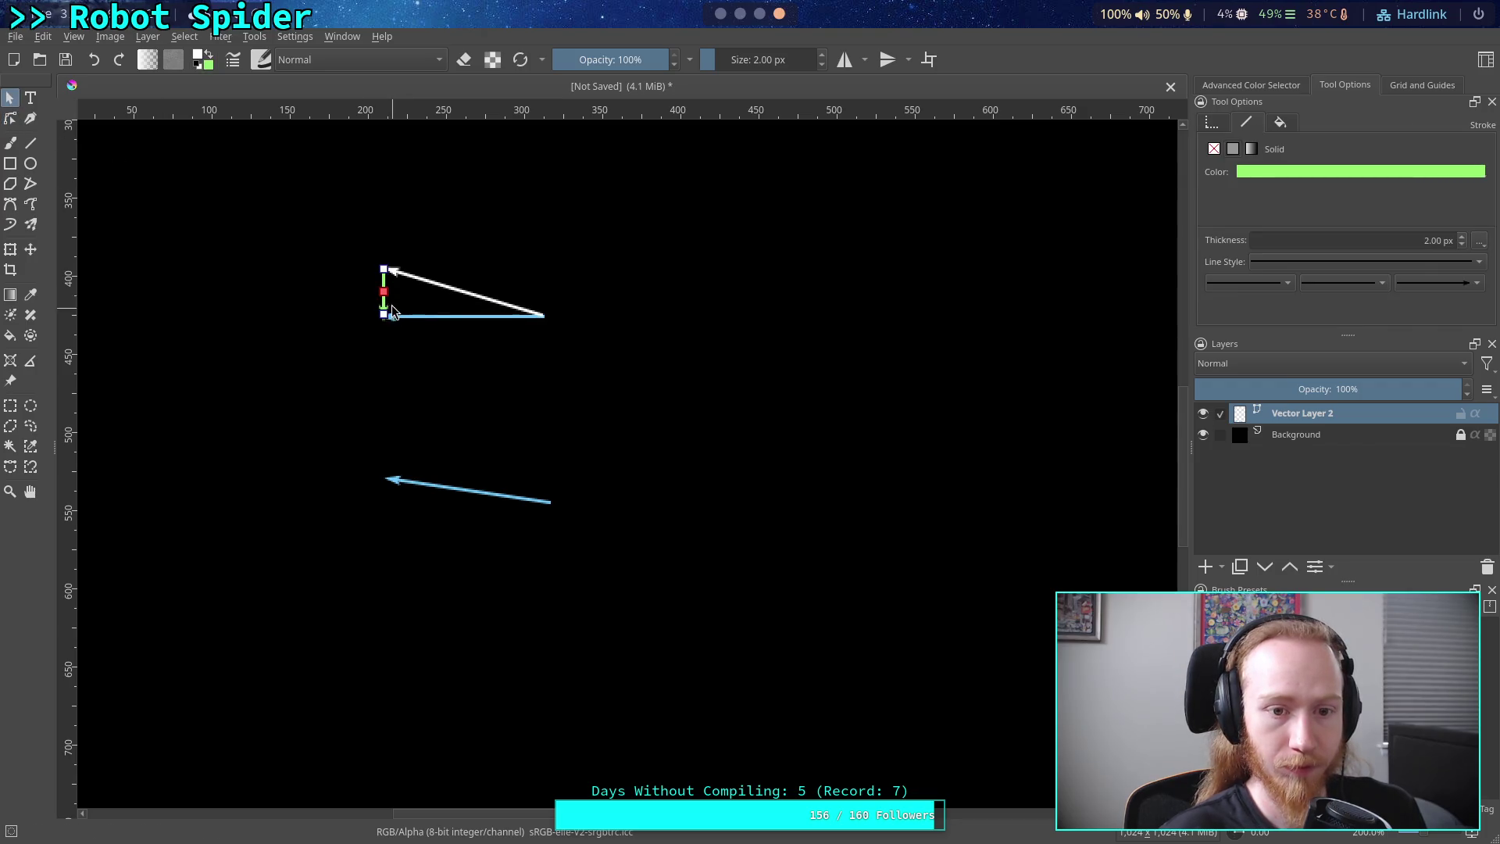
right_click(392, 311)
click(299, 440)
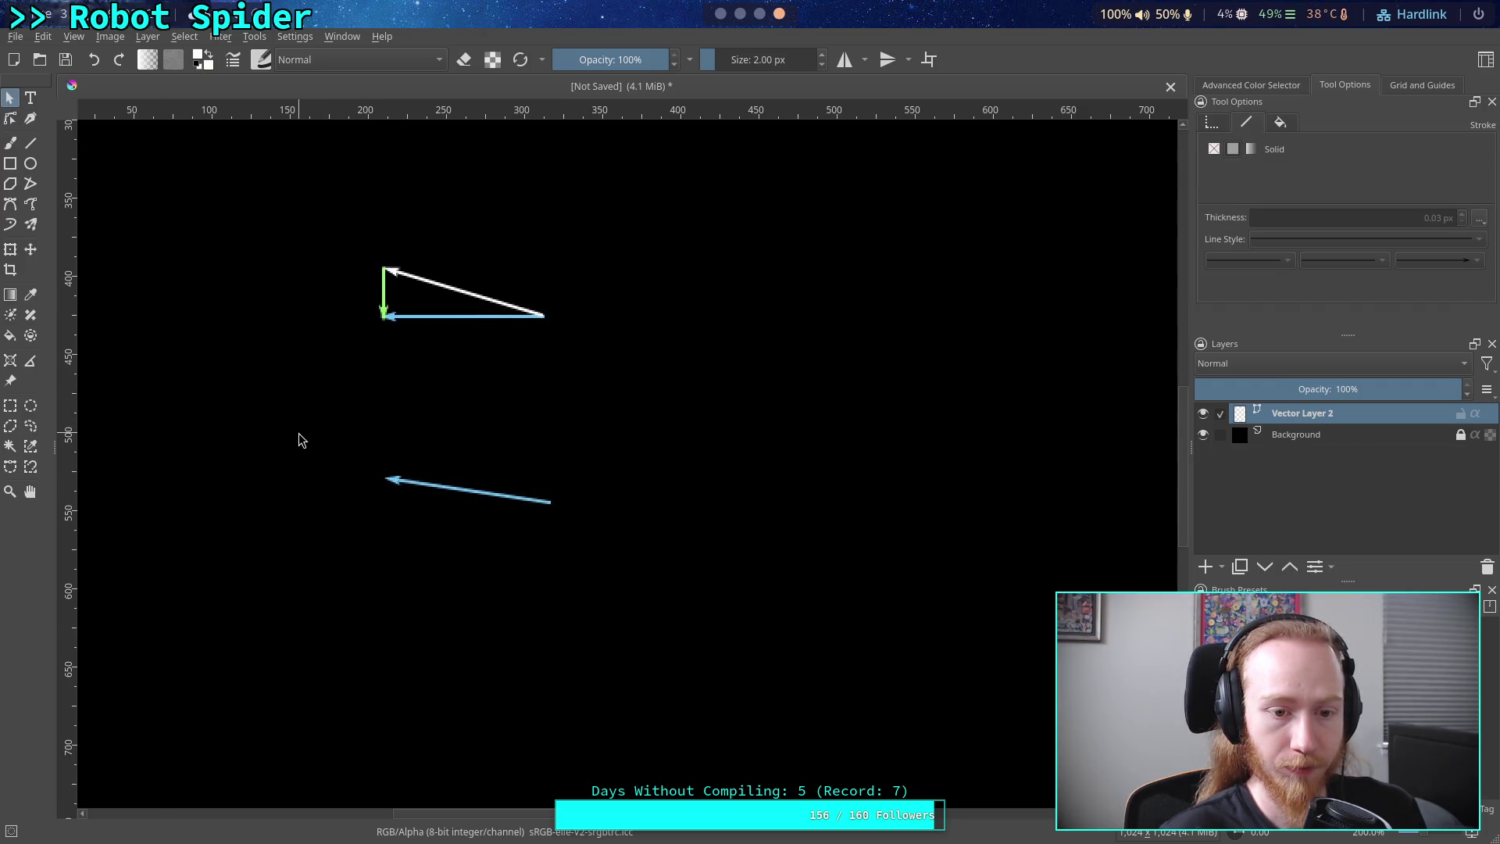
right_click(299, 440)
click(344, 529)
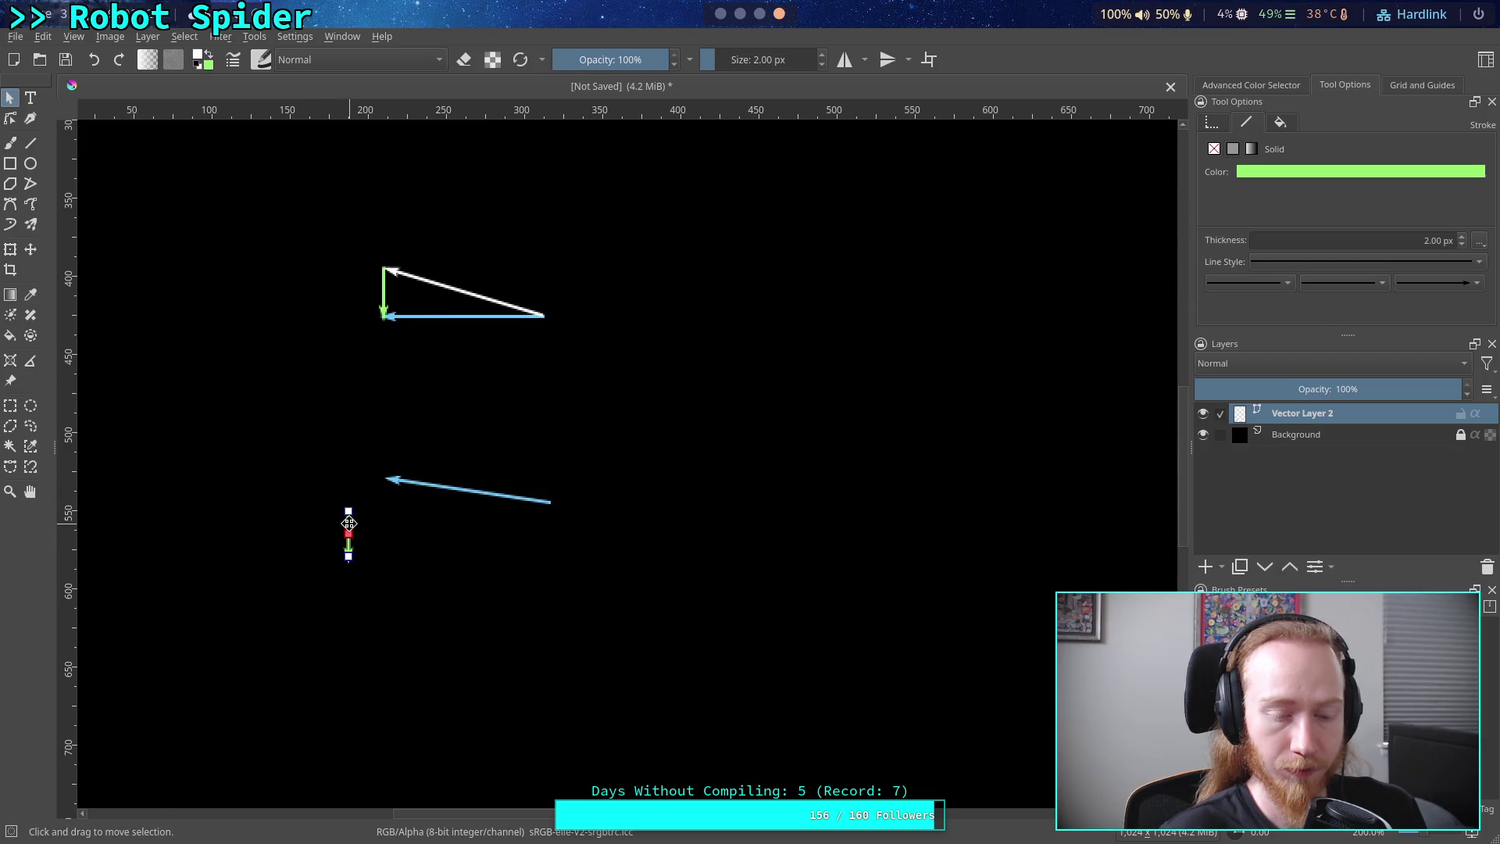
mouse_move(349, 522)
mouse_down()
mouse_move(387, 478)
mouse_move(552, 468)
mouse_up()
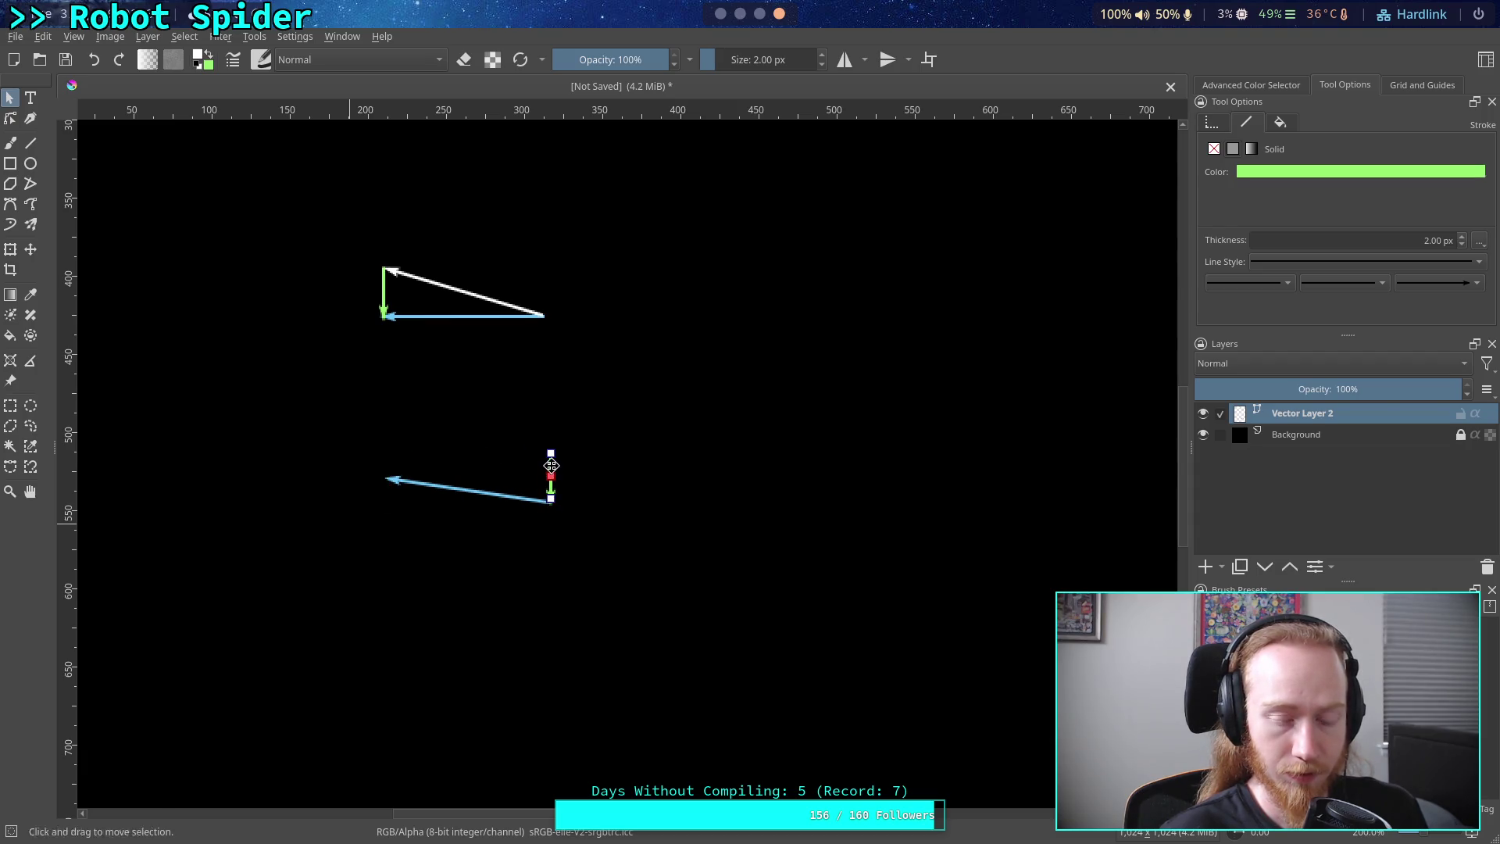
click(457, 451)
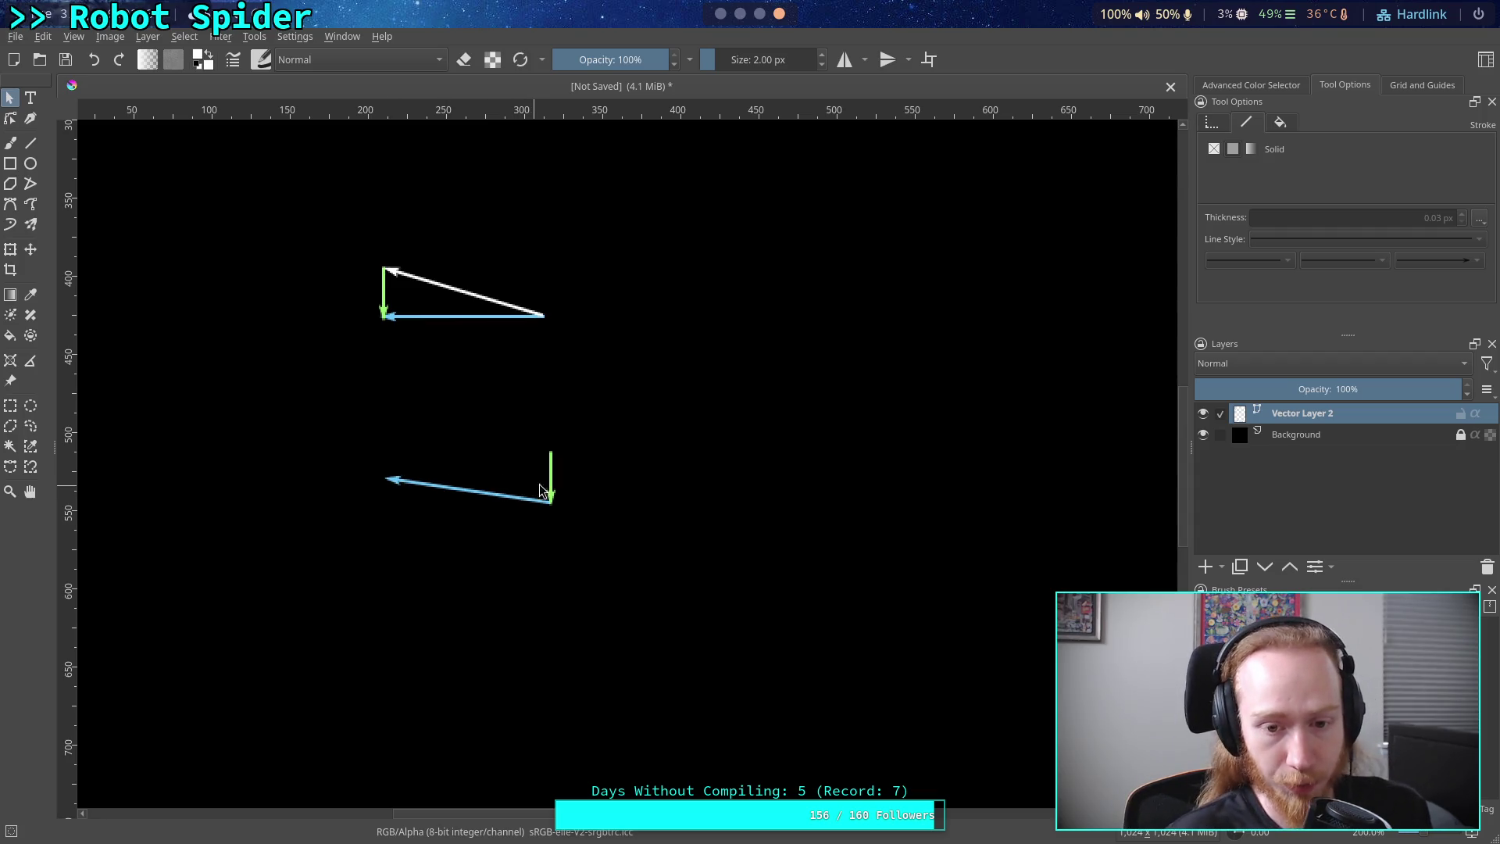
click(399, 479)
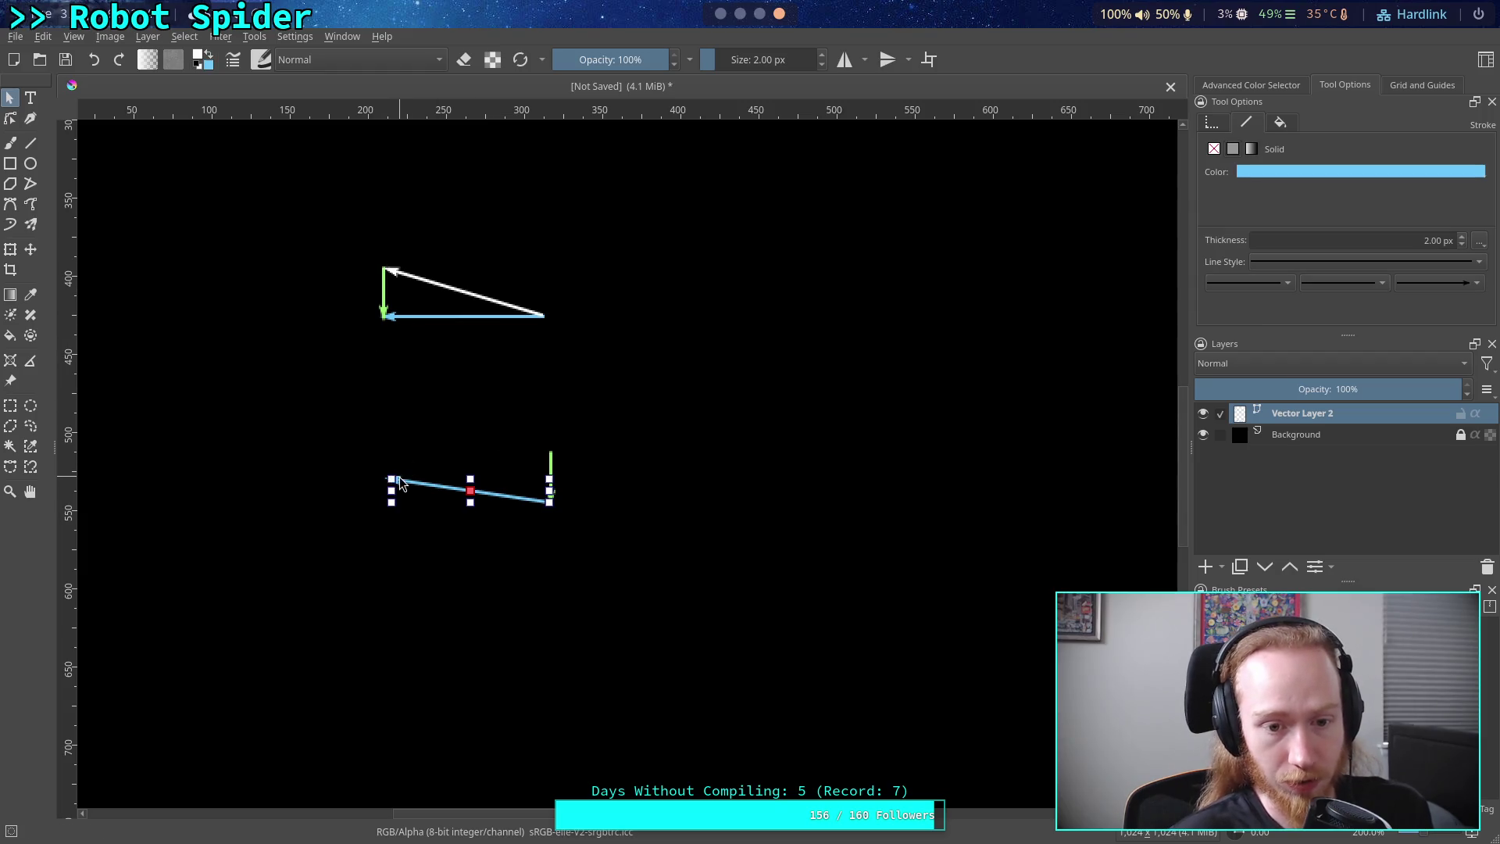
key(Escape)
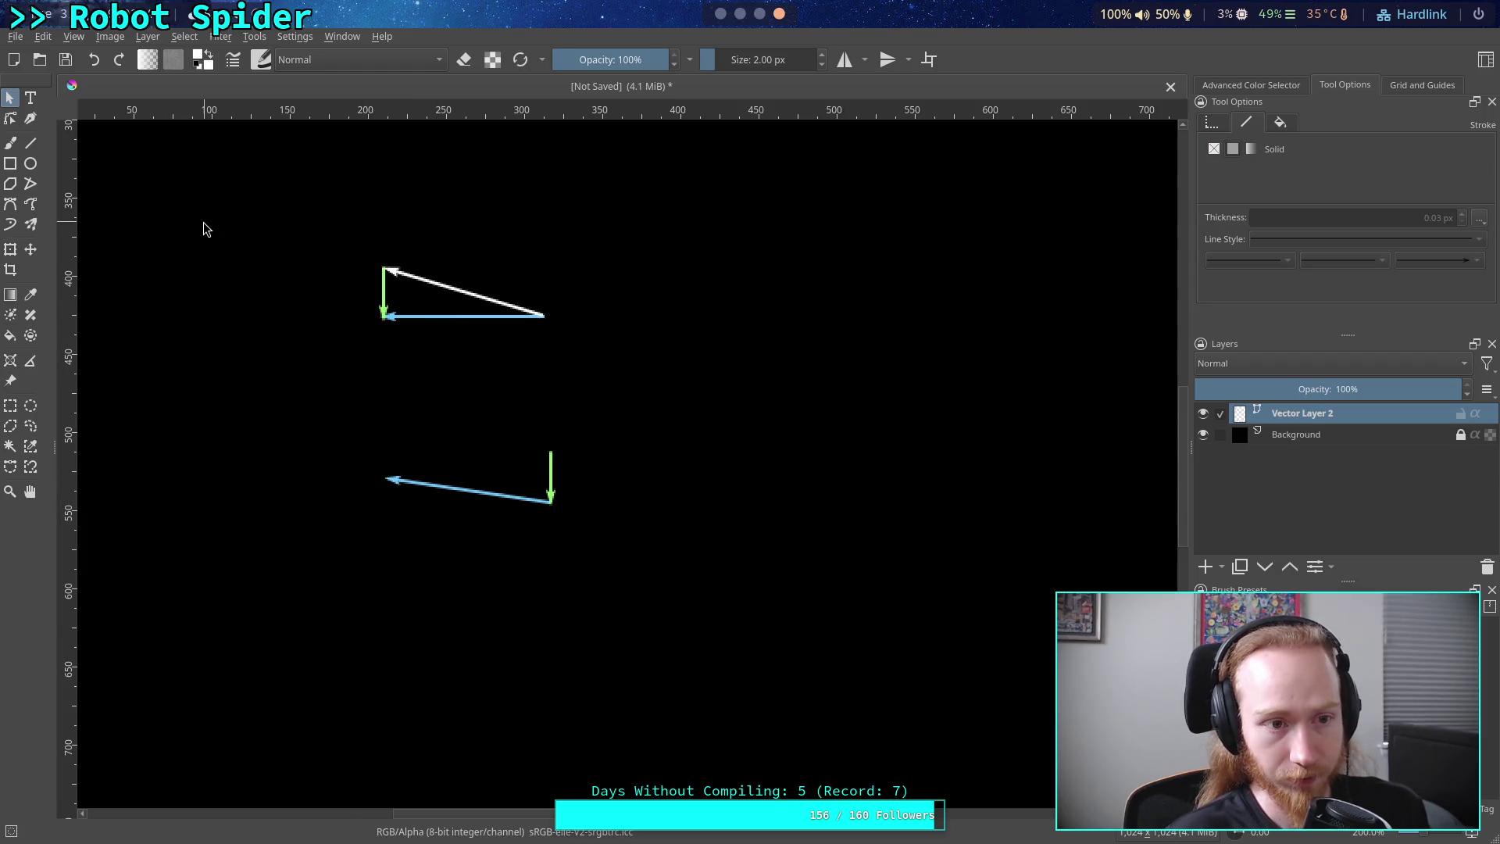
- Copy the white diagonal arrow and paste it on empty canvas
click(430, 280)
right_click(430, 280)
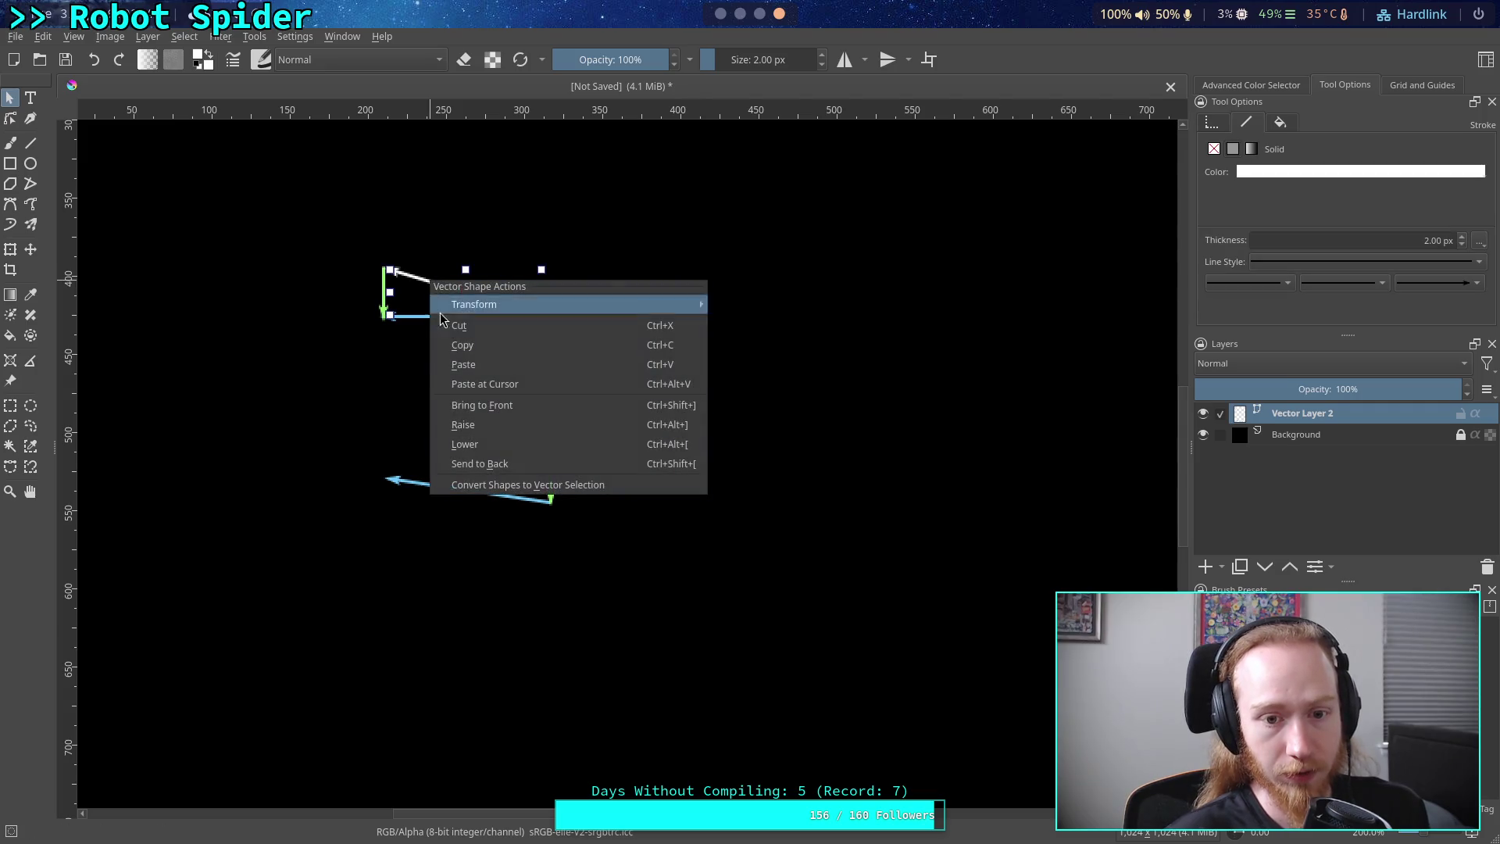
click(784, 445)
right_click(783, 444)
click(830, 542)
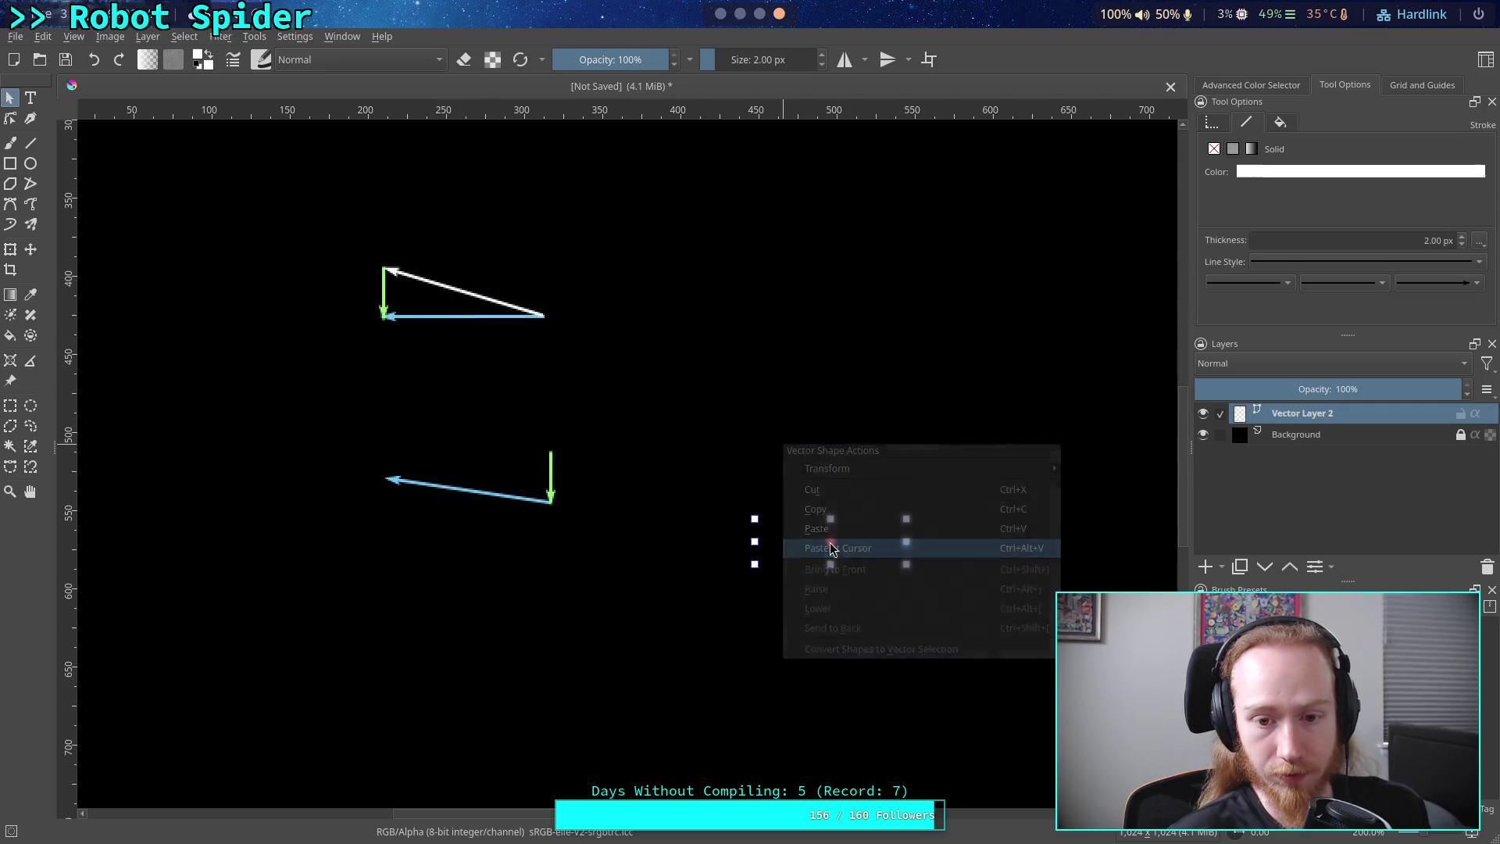
- Drag the pasted arrow's start point near the lower blue arrow
click(9, 118)
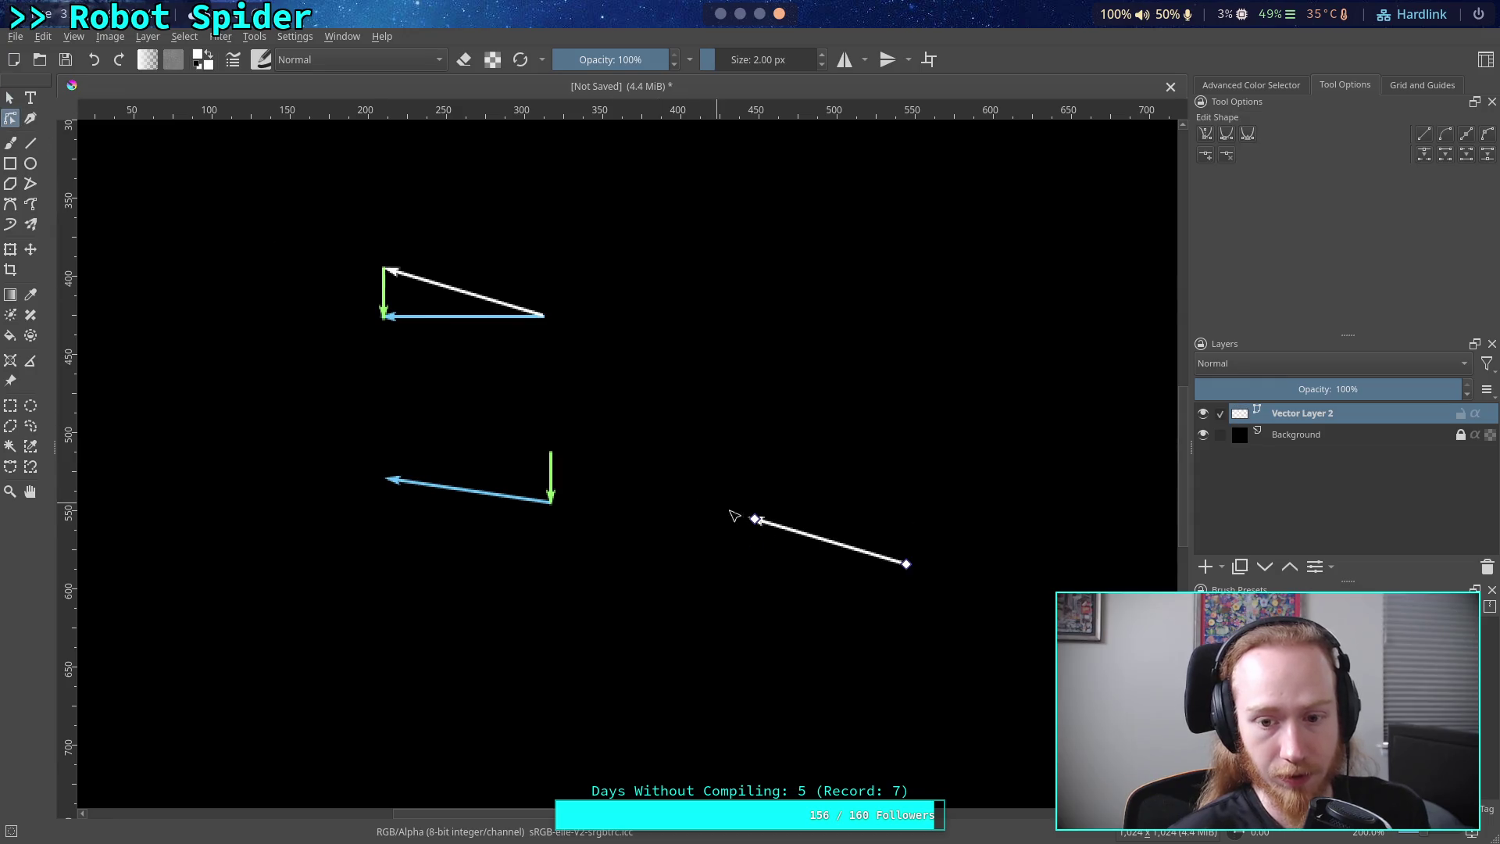
mouse_move(758, 521)
mouse_down()
mouse_move(421, 488)
mouse_move(407, 500)
mouse_up()
scroll(523, 467, up, 2)
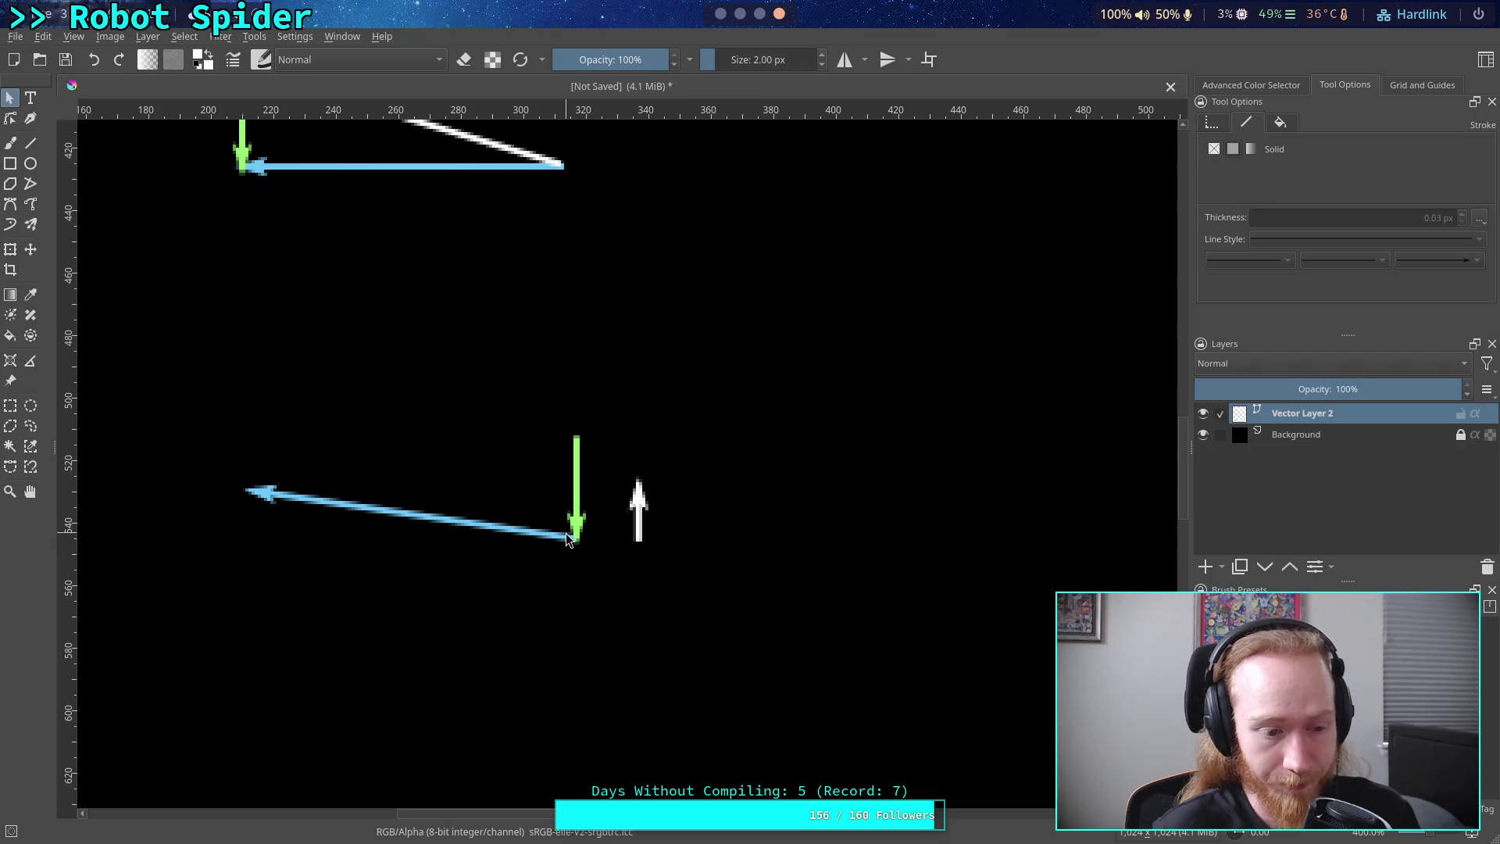
click(577, 450)
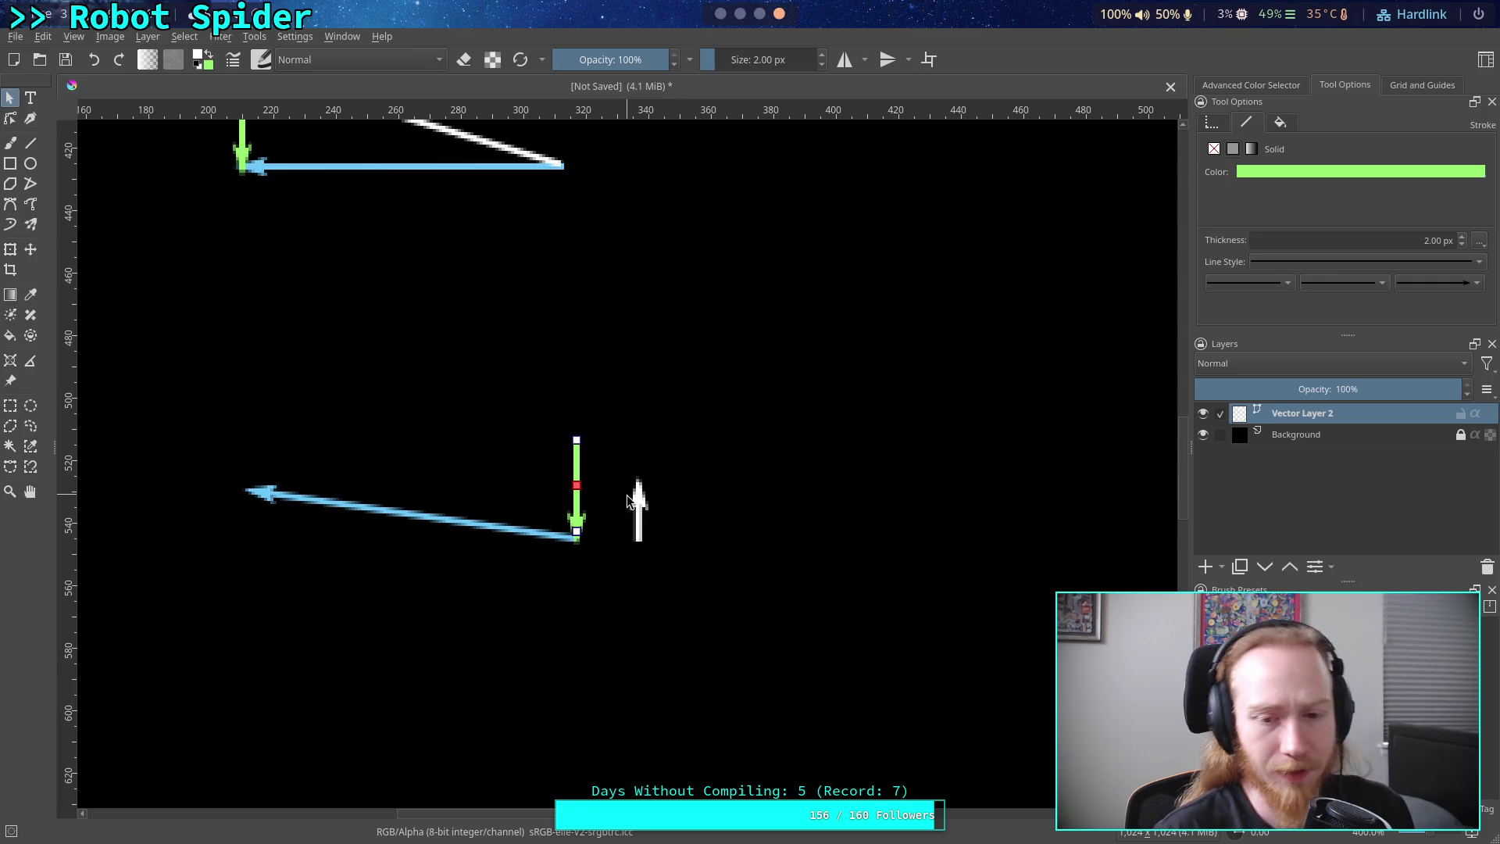
- Extend the green arrow downward and move the white arrow to its tip
scroll(627, 495, up, 4)
scroll(545, 444, down, 4)
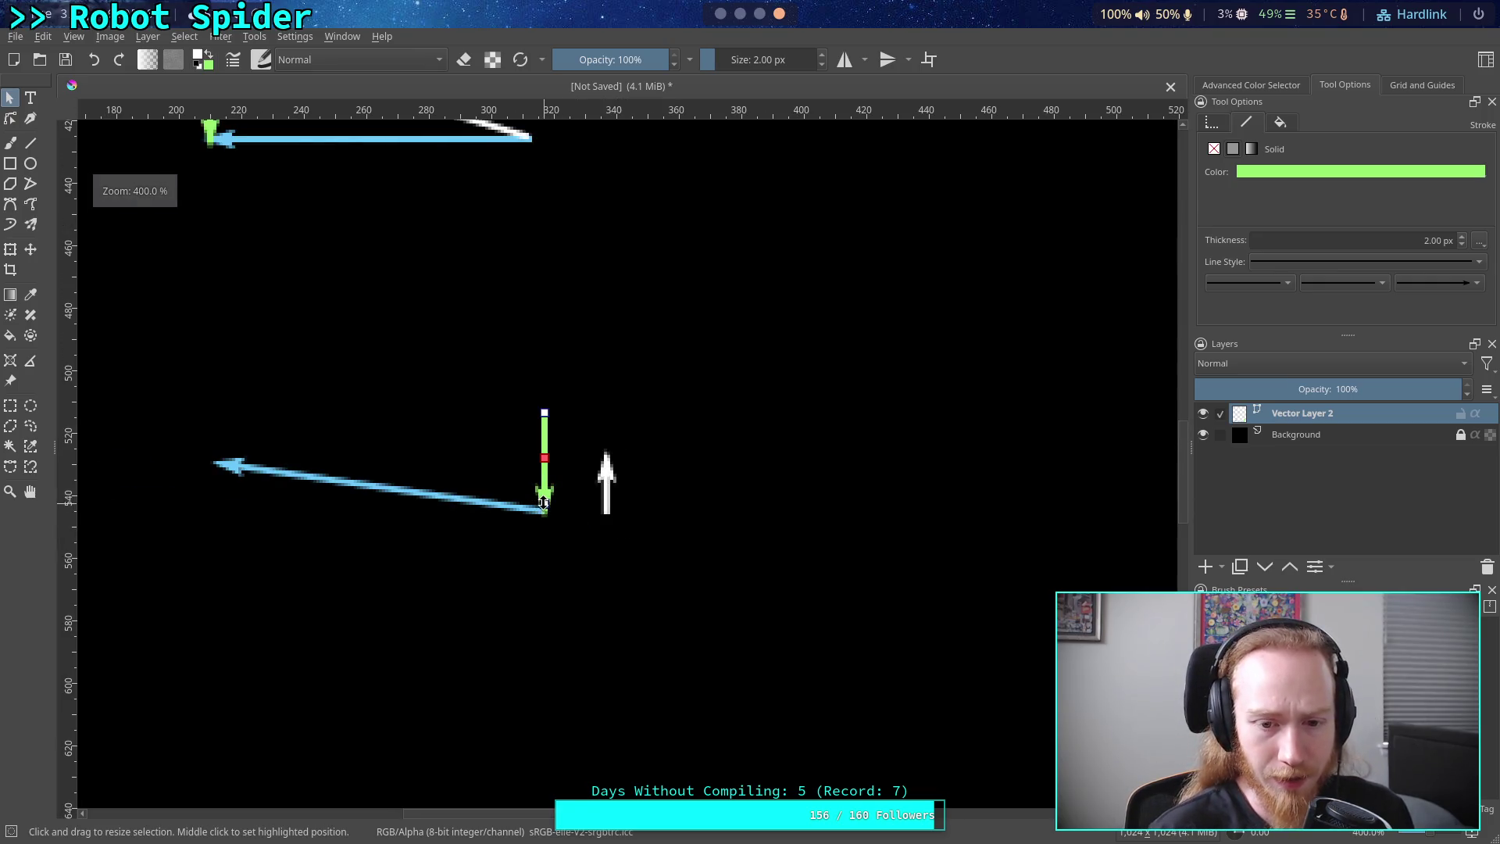
drag(544, 508, 544, 618)
click(607, 504)
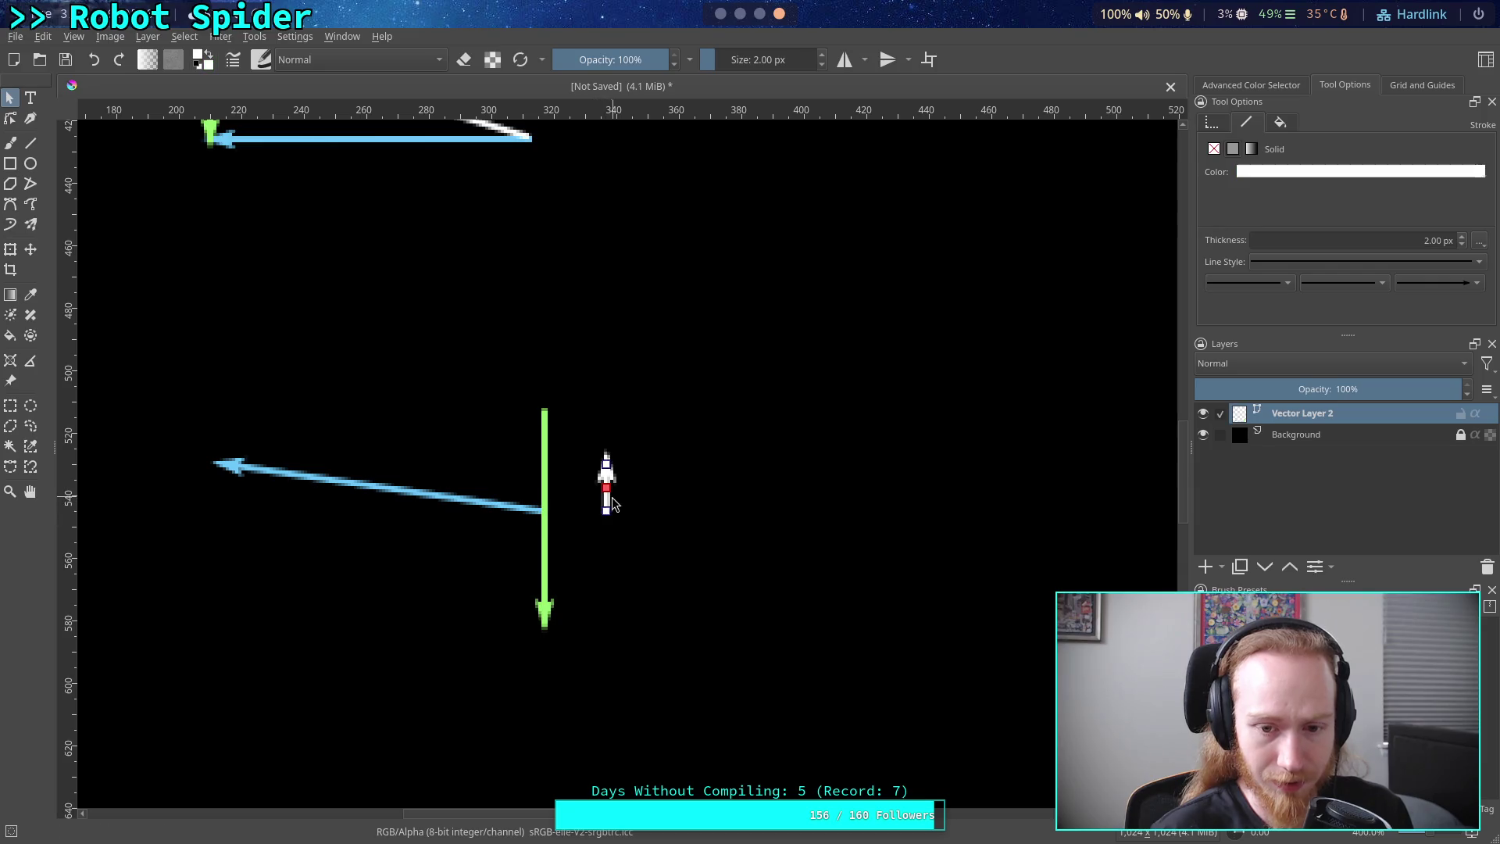
drag(607, 513, 606, 550)
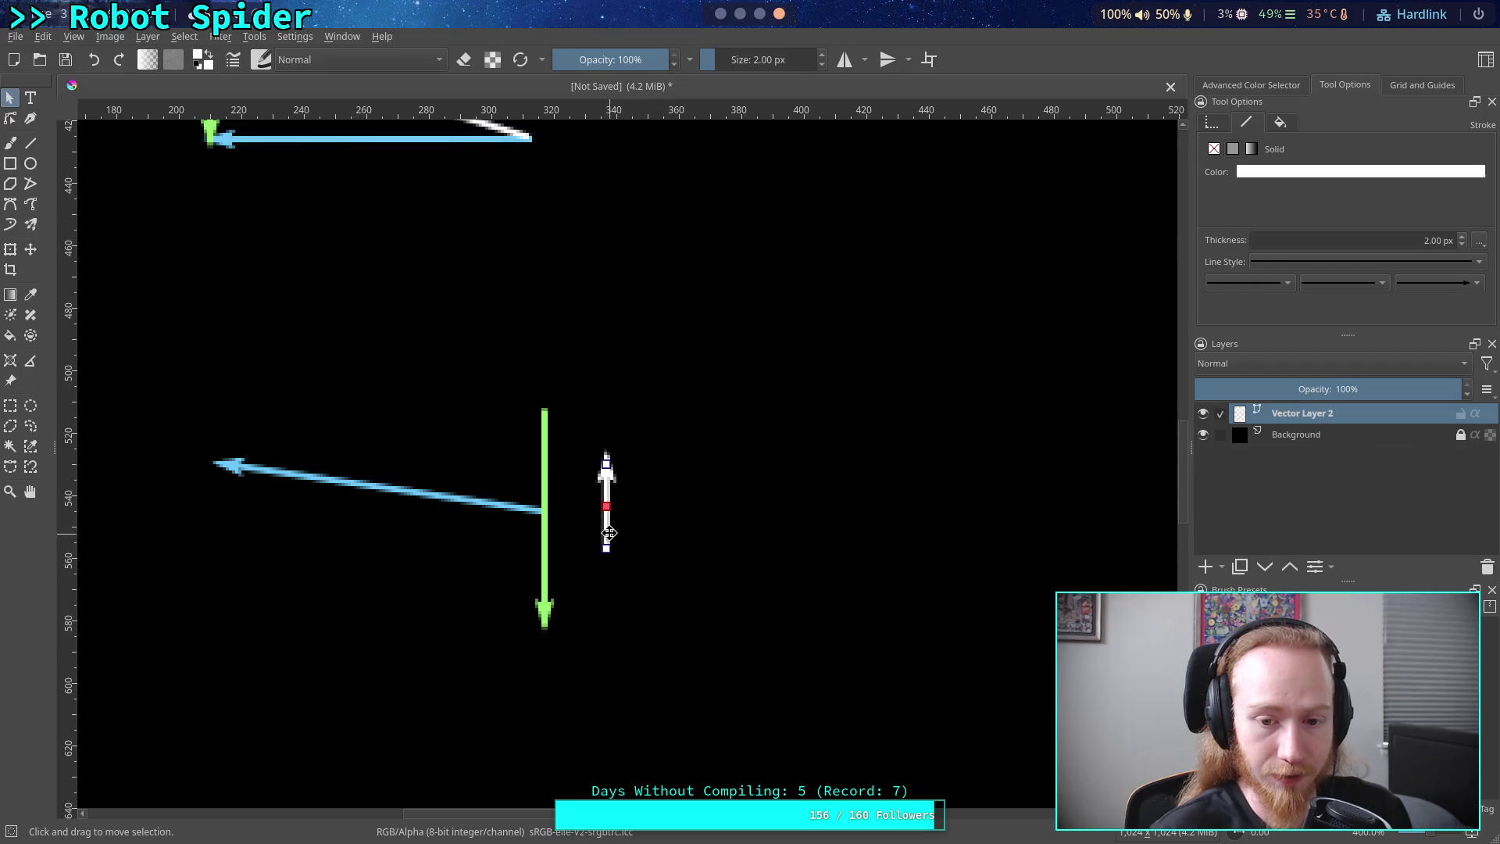
mouse_move(607, 532)
mouse_down()
mouse_move(563, 608)
mouse_move(544, 742)
mouse_up()
click(563, 609)
click(569, 597)
drag(569, 598, 572, 714)
click(592, 562)
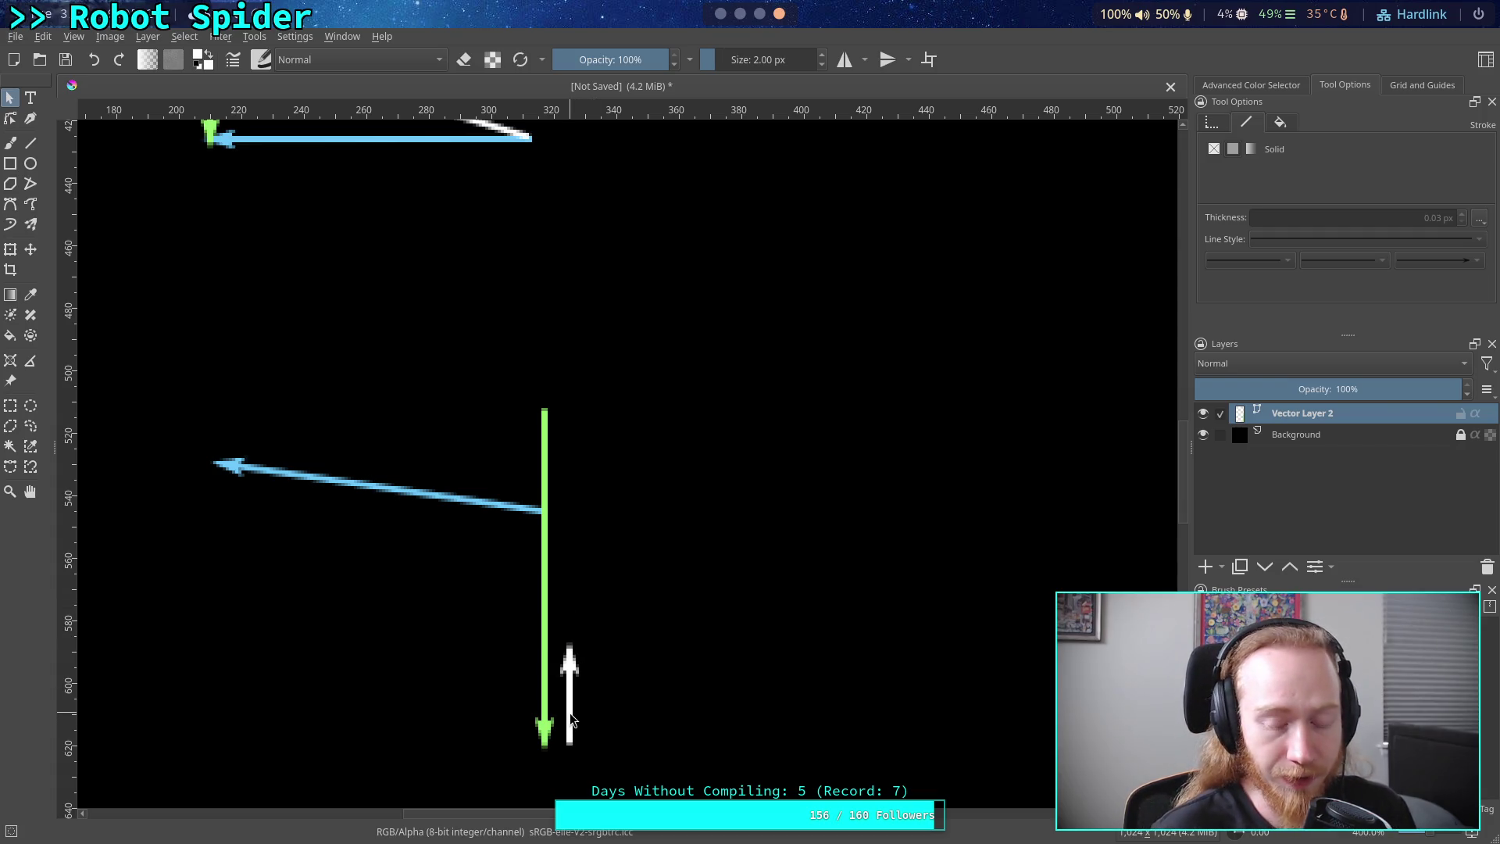
- Swing the blue arrow down alongside the green arrow
click(490, 507)
mouse_move(226, 464)
mouse_down()
mouse_move(245, 513)
mouse_move(519, 687)
mouse_move(544, 664)
mouse_move(542, 678)
mouse_move(498, 673)
mouse_up()
click(10, 118)
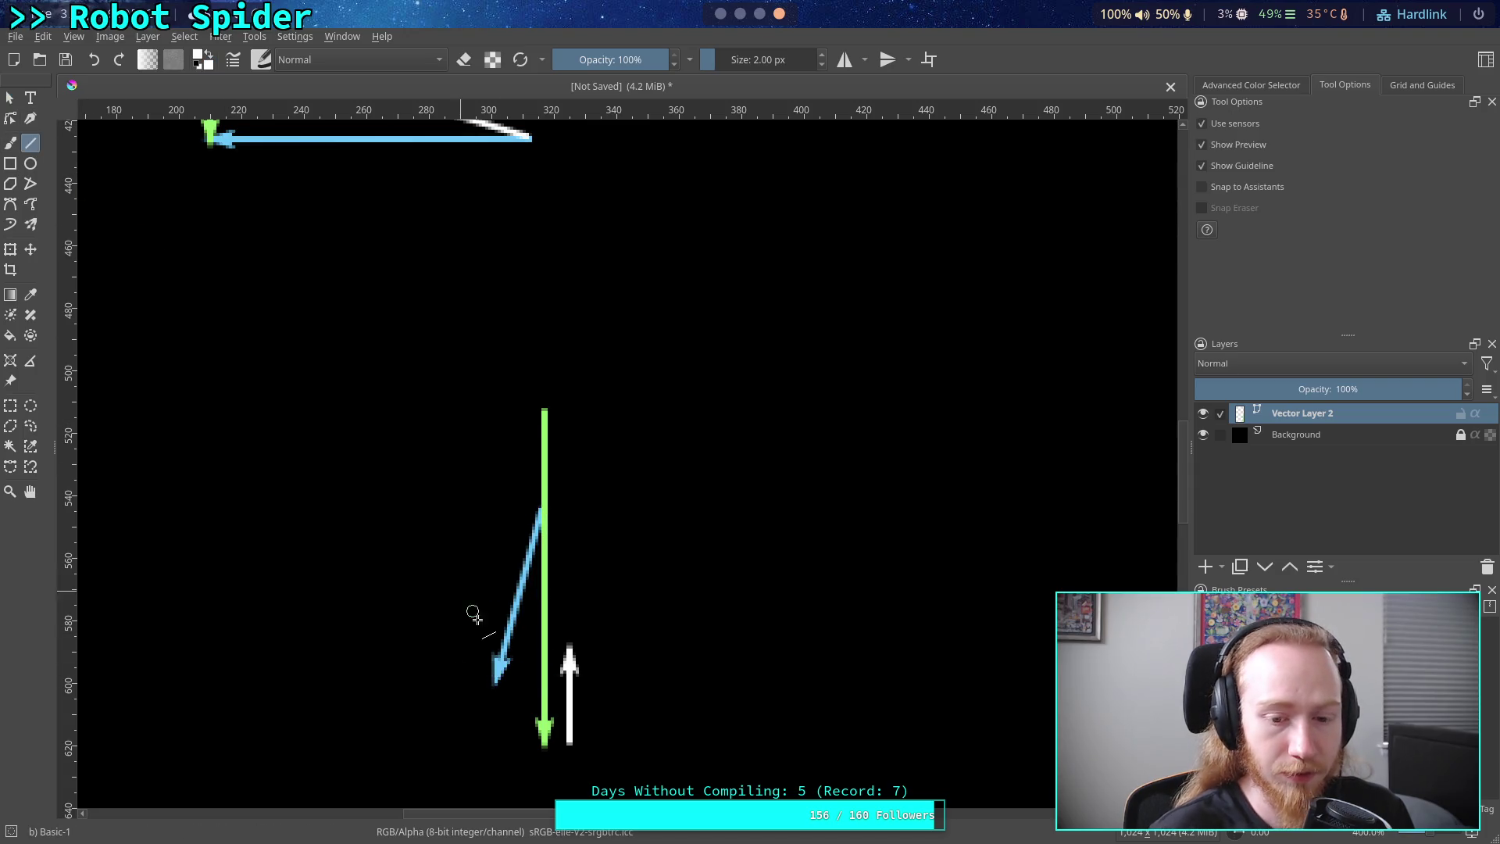
- Straighten the blue arrow vertically and move it up beside the green arrow
drag(498, 674, 541, 680)
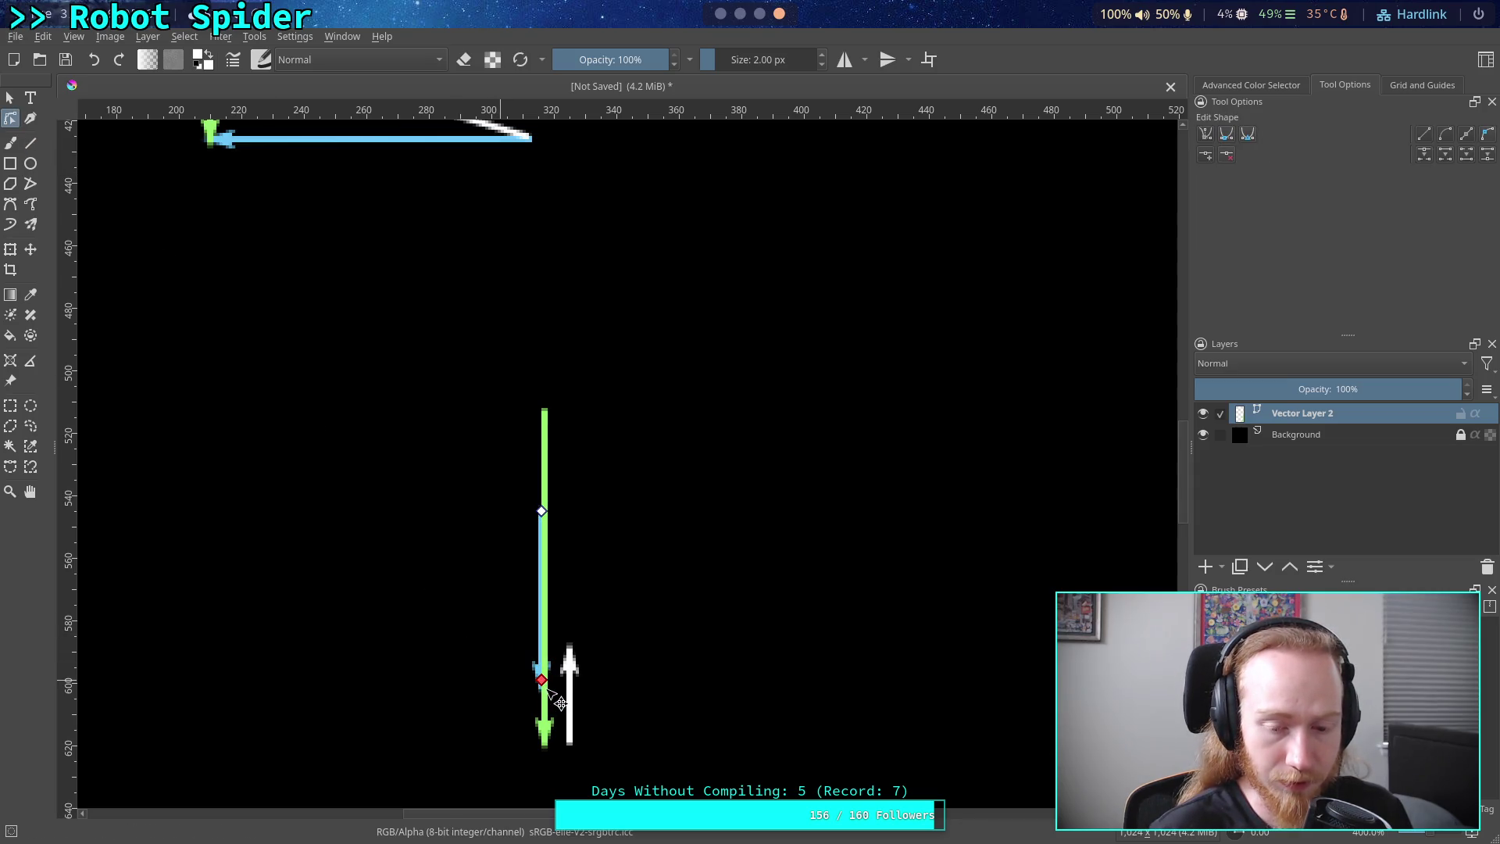
click(10, 97)
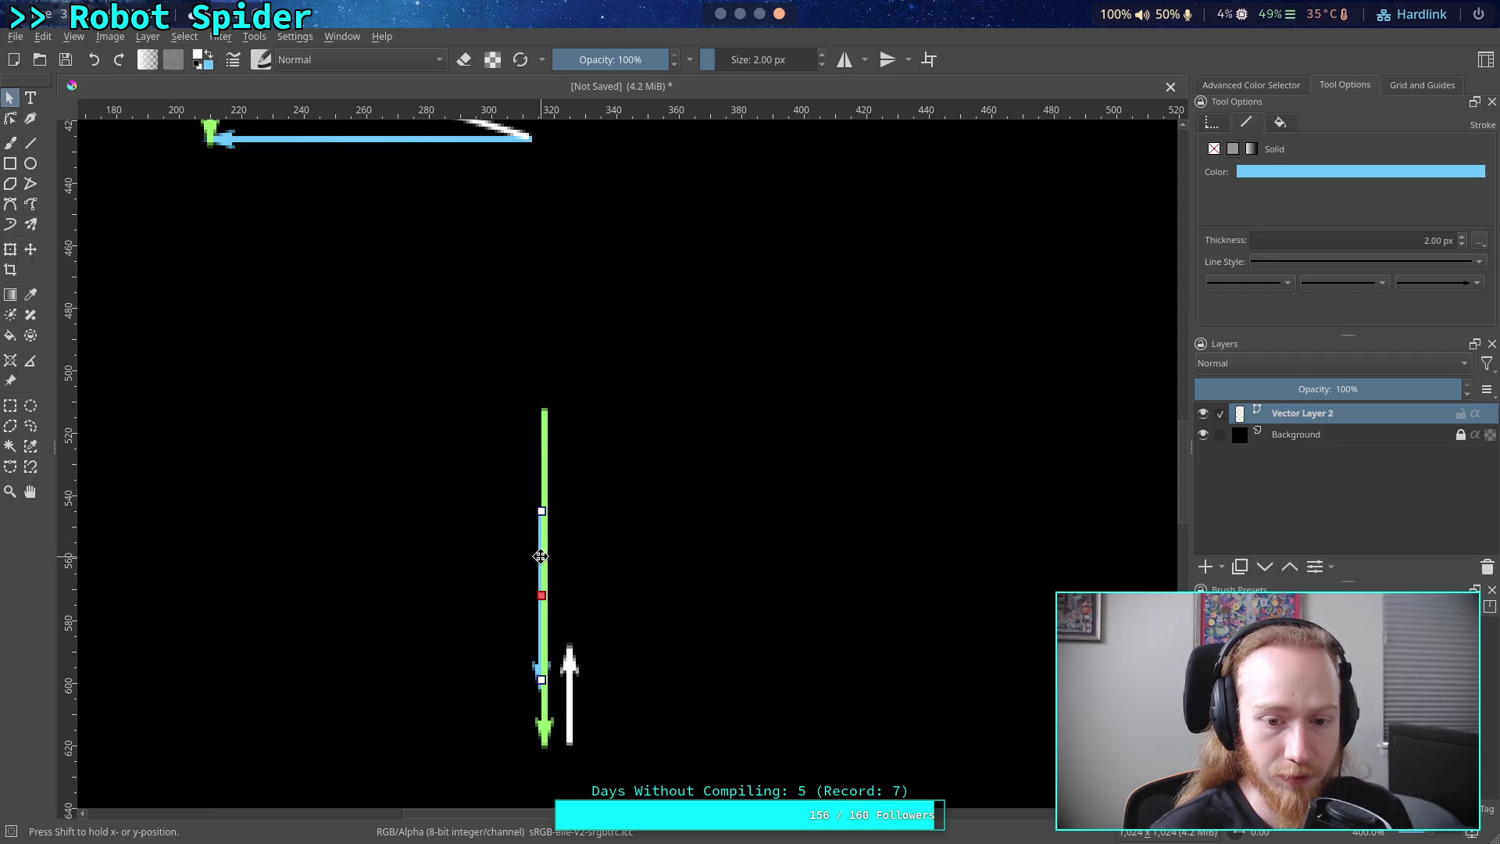
drag(541, 557, 573, 453)
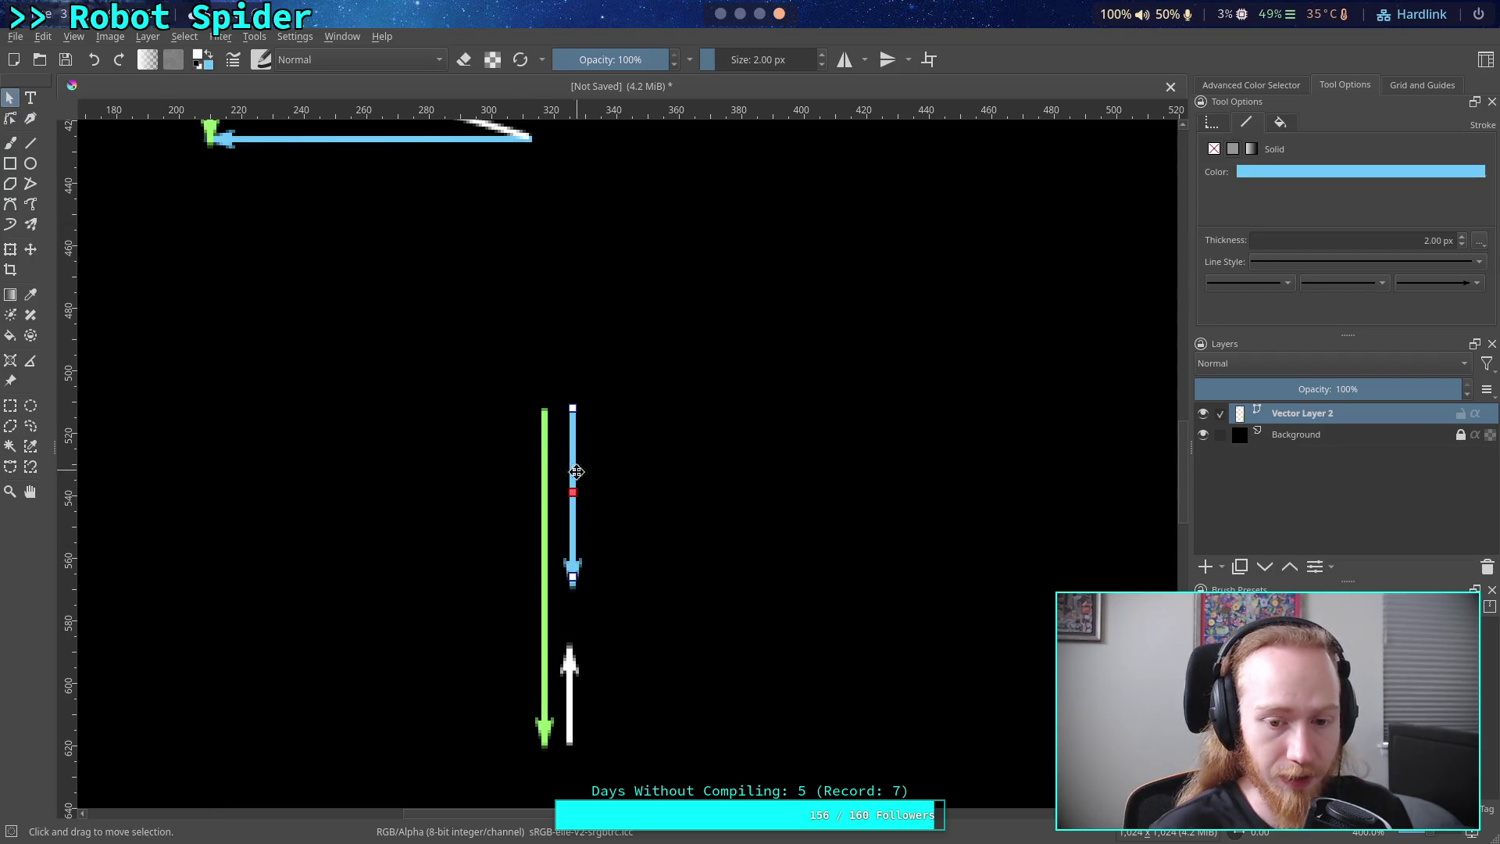
drag(575, 577, 572, 634)
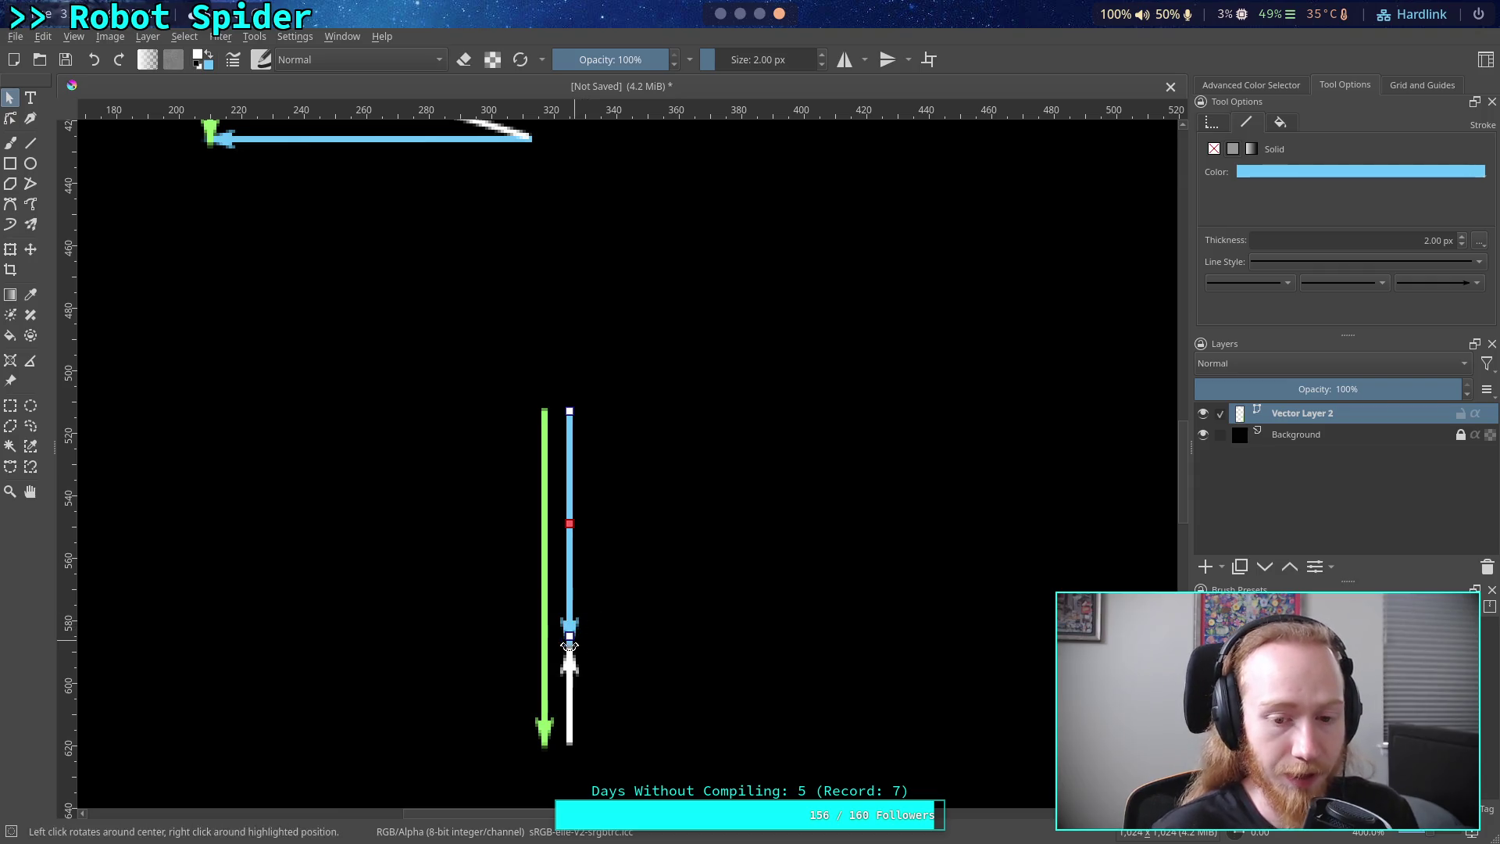
- Shorten the vertical blue arrow from its bottom end
mouse_move(602, 551)
mouse_down()
mouse_move(681, 591)
mouse_move(390, 626)
mouse_up()
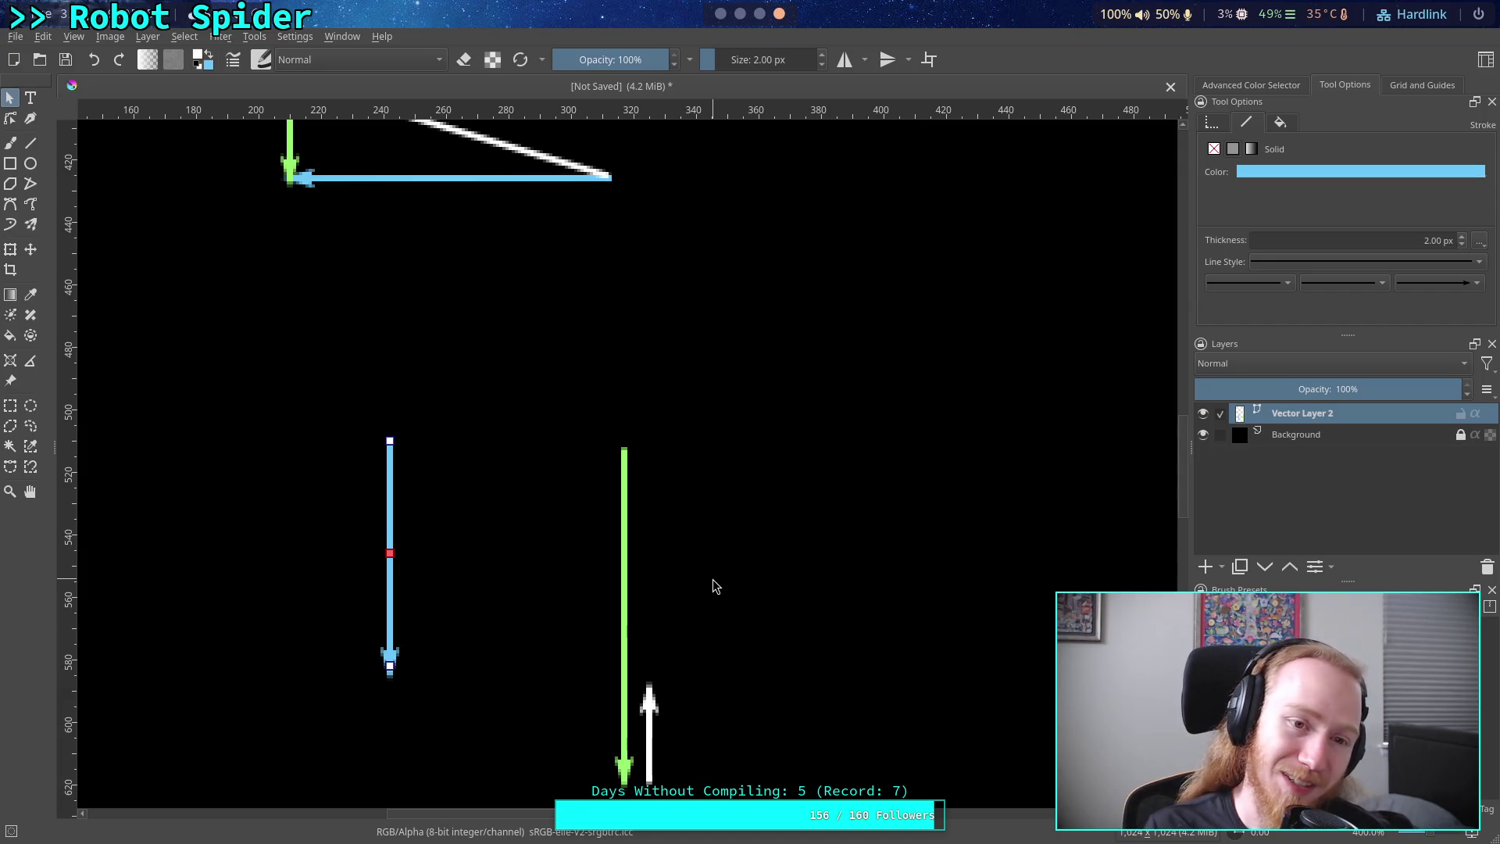
drag(743, 500, 656, 523)
scroll(715, 489, down, 1)
scroll(627, 485, up, 1)
scroll(649, 481, down, 1)
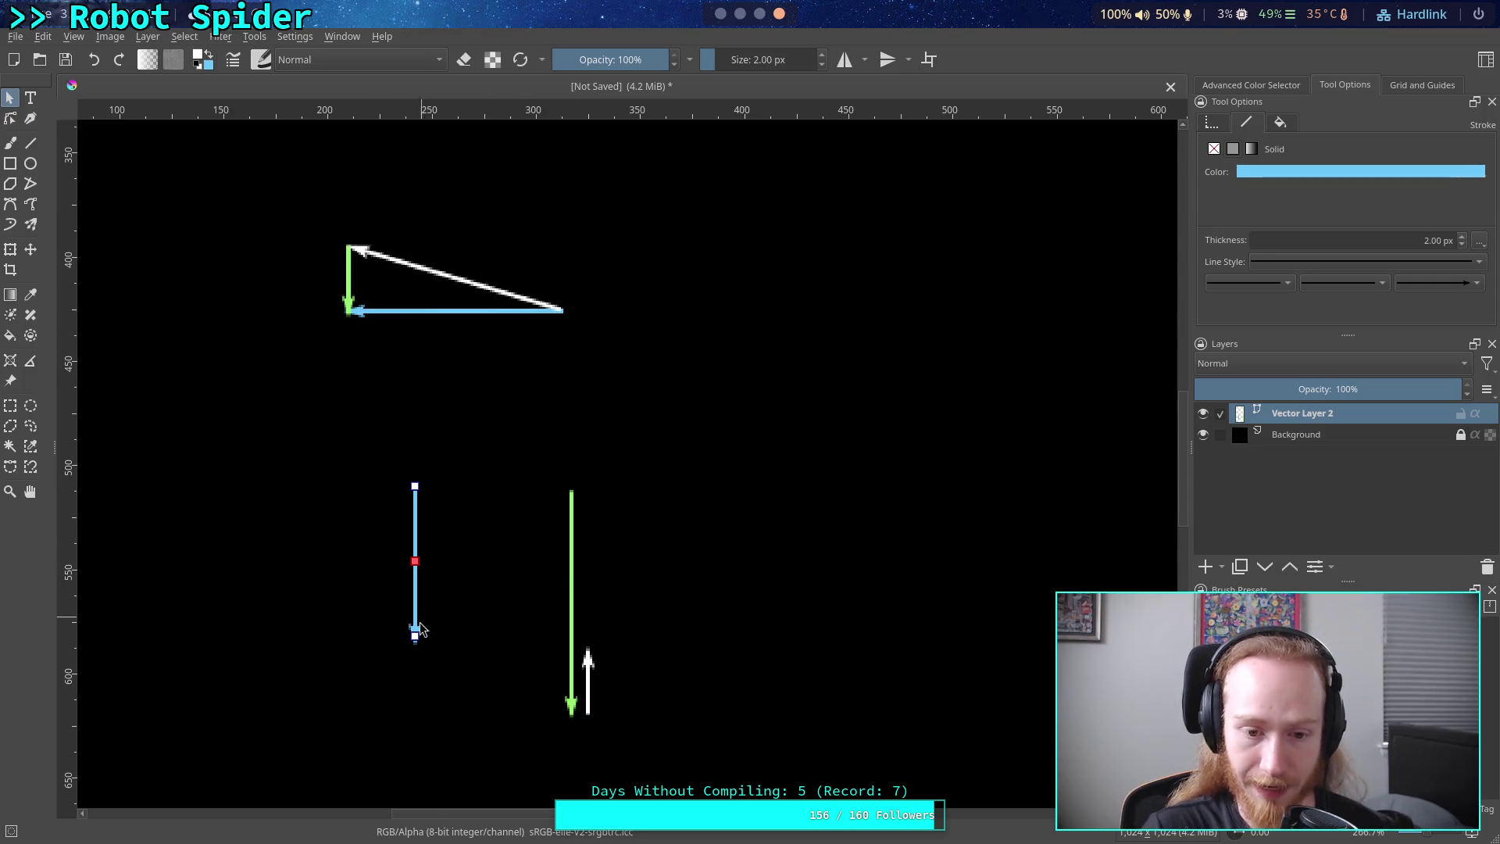
drag(415, 635, 415, 576)
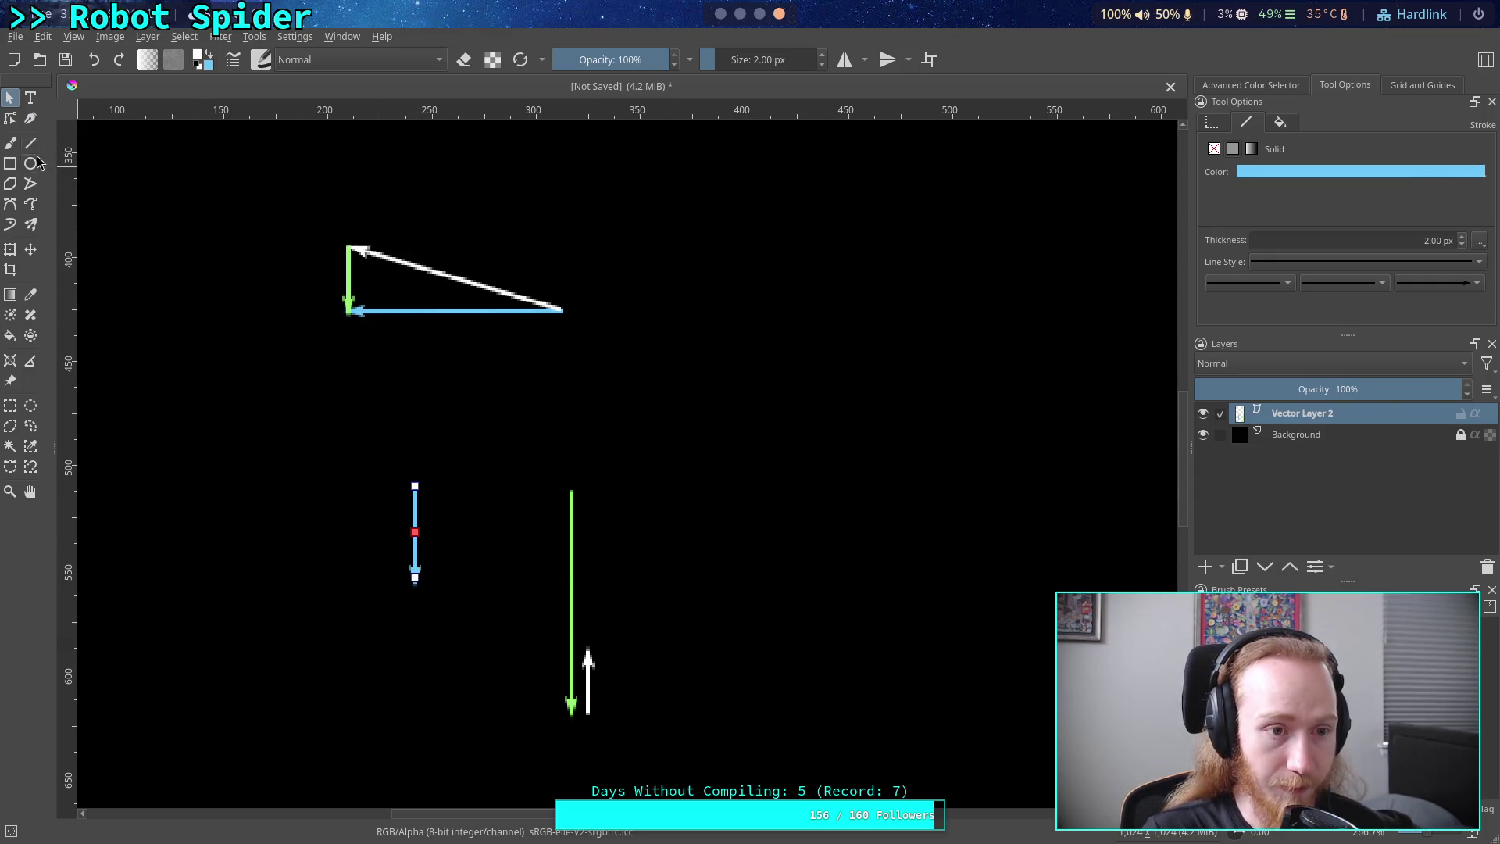
click(11, 118)
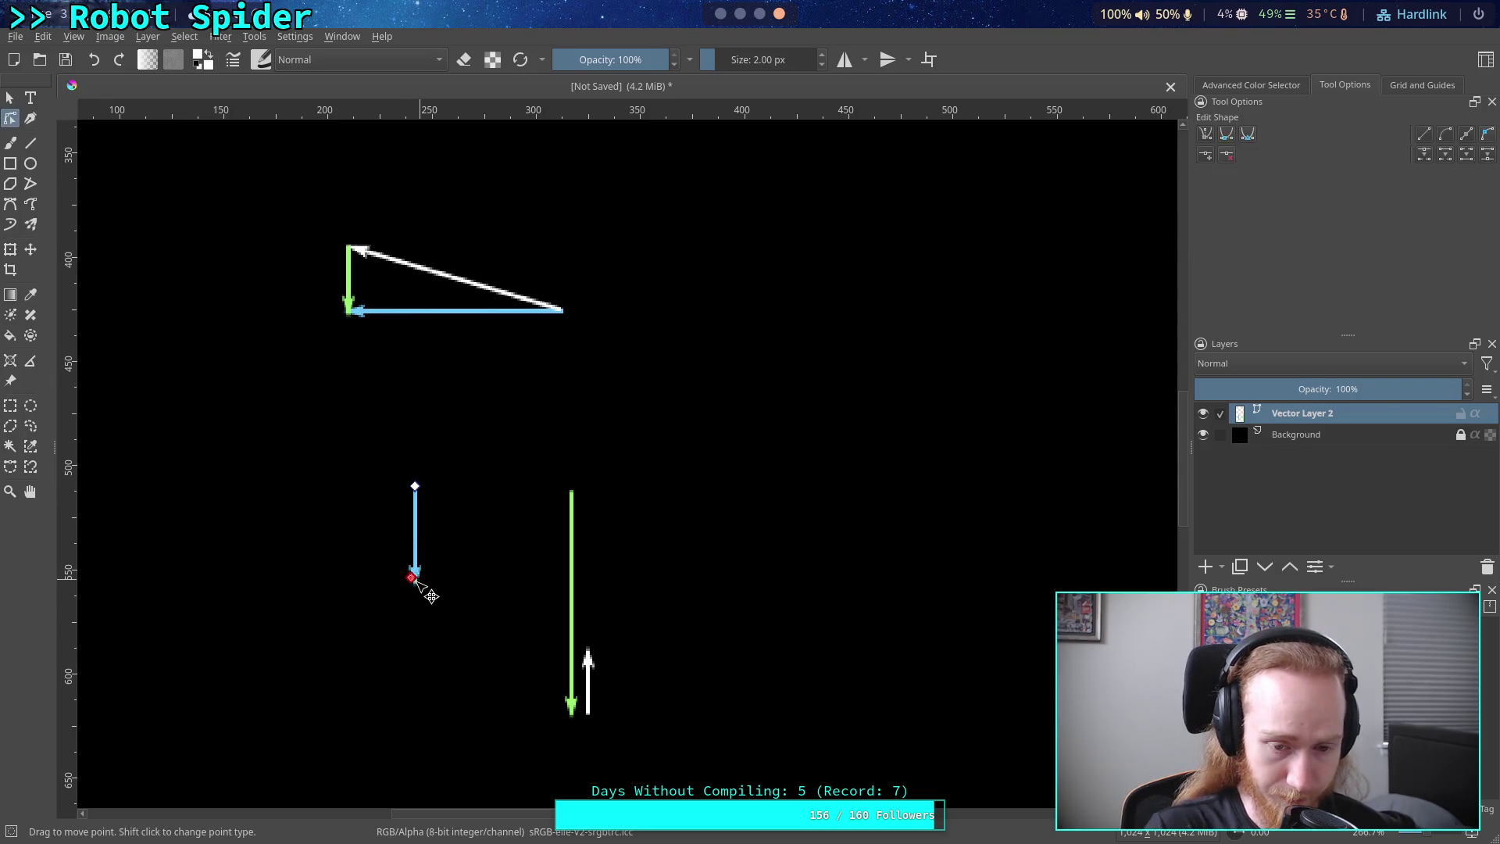
- Tilt the blue arrow down-left and move the long green arrow up to the triangle's side
mouse_move(414, 581)
mouse_down()
mouse_move(283, 555)
mouse_move(283, 526)
mouse_up()
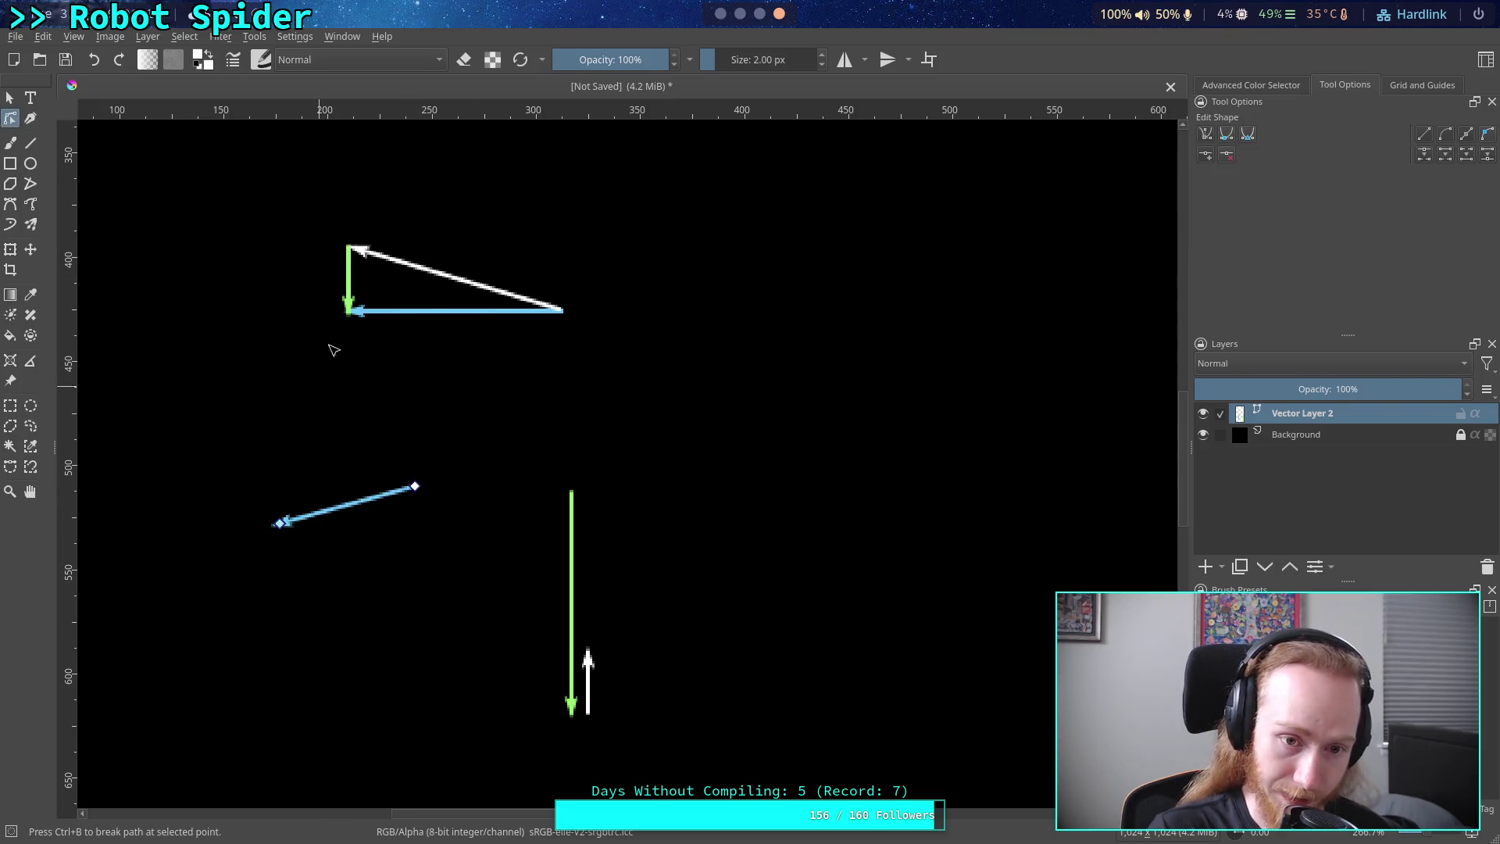
click(575, 568)
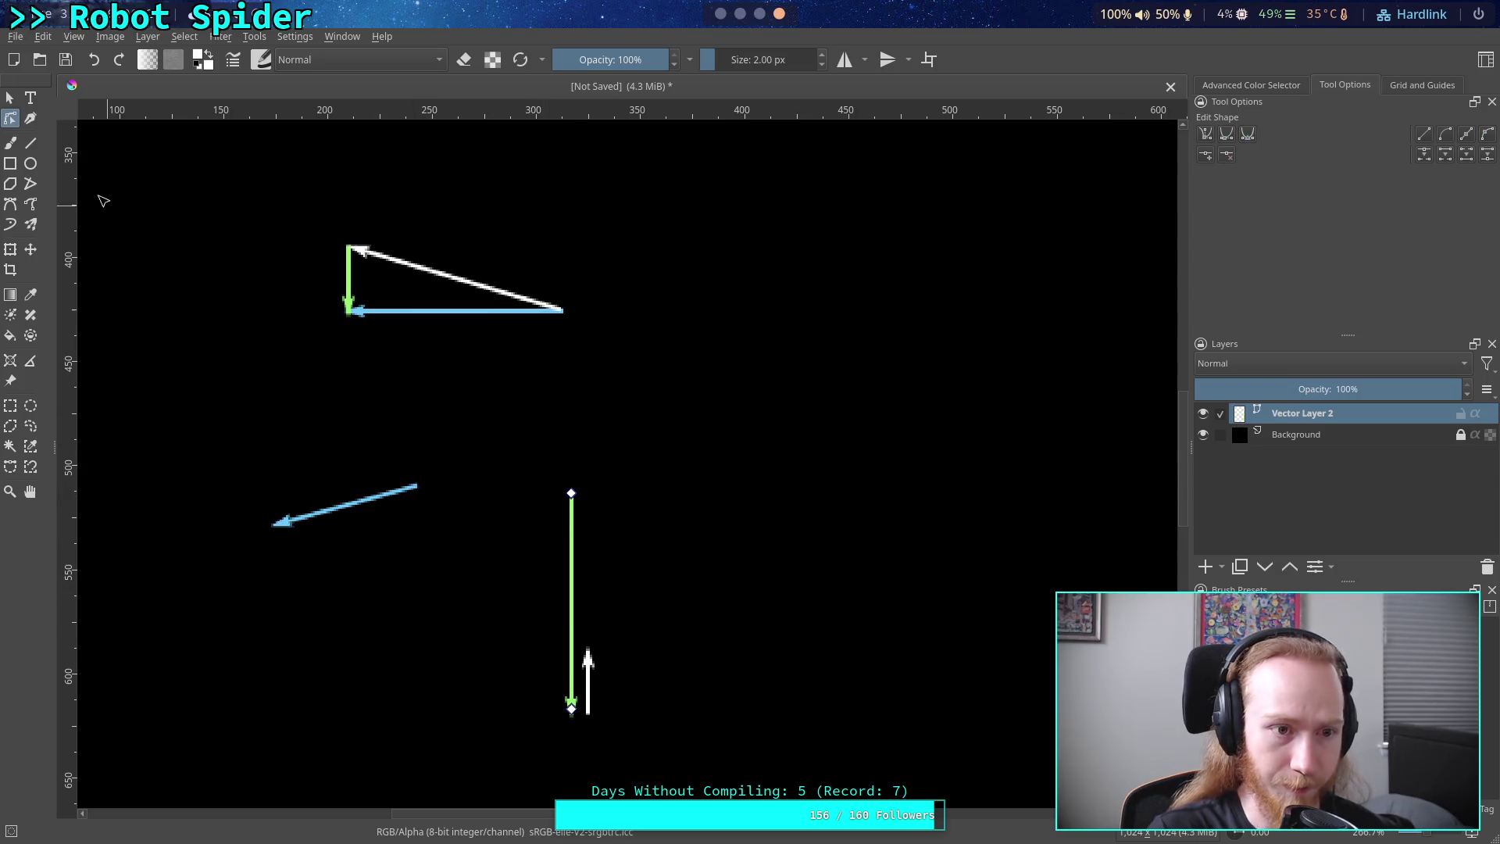
click(9, 97)
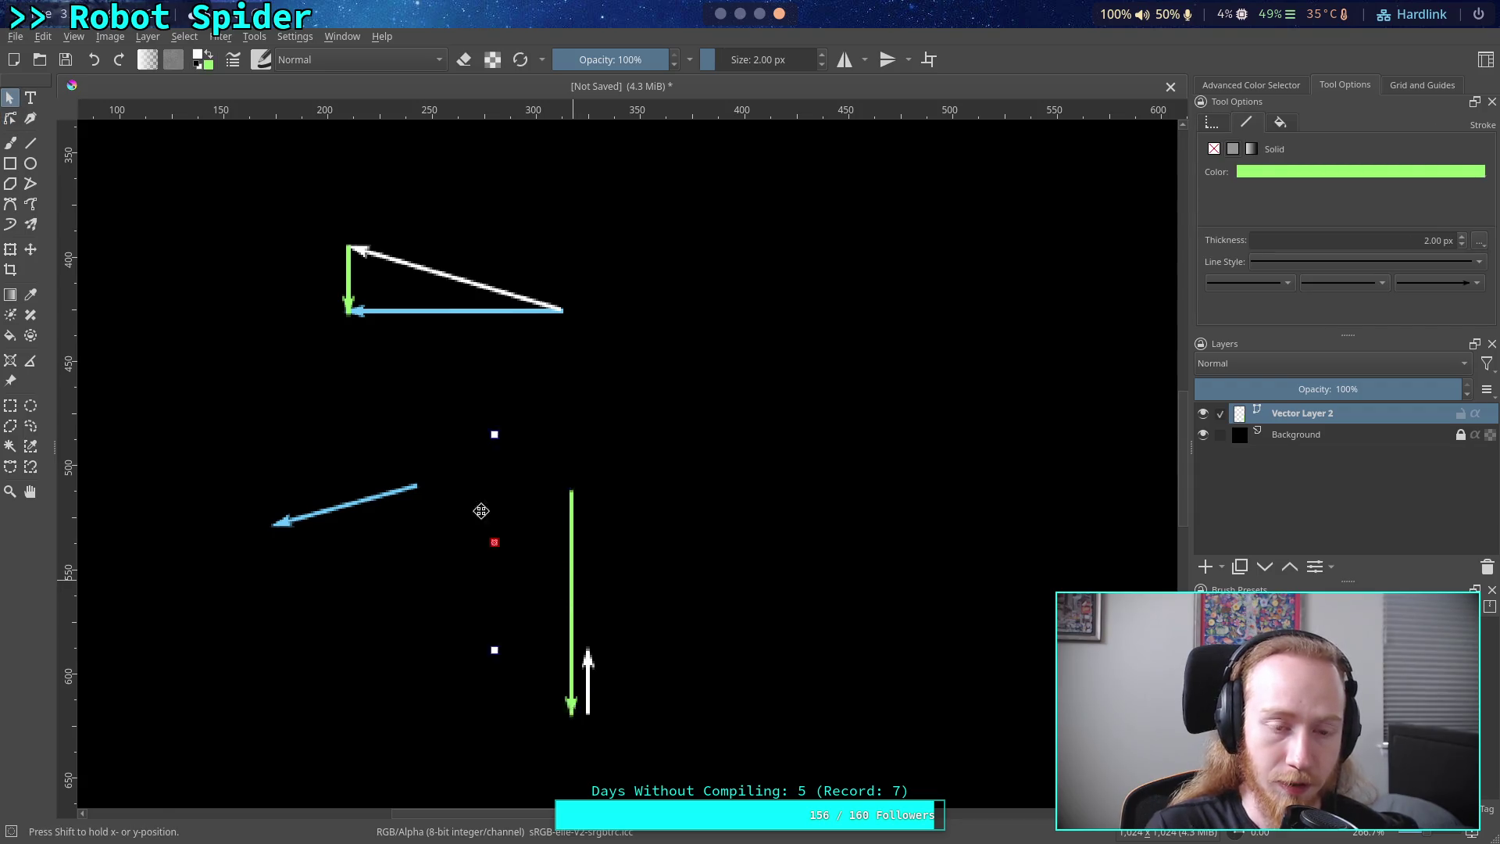
mouse_move(480, 510)
mouse_down()
mouse_move(315, 333)
mouse_move(338, 334)
mouse_up()
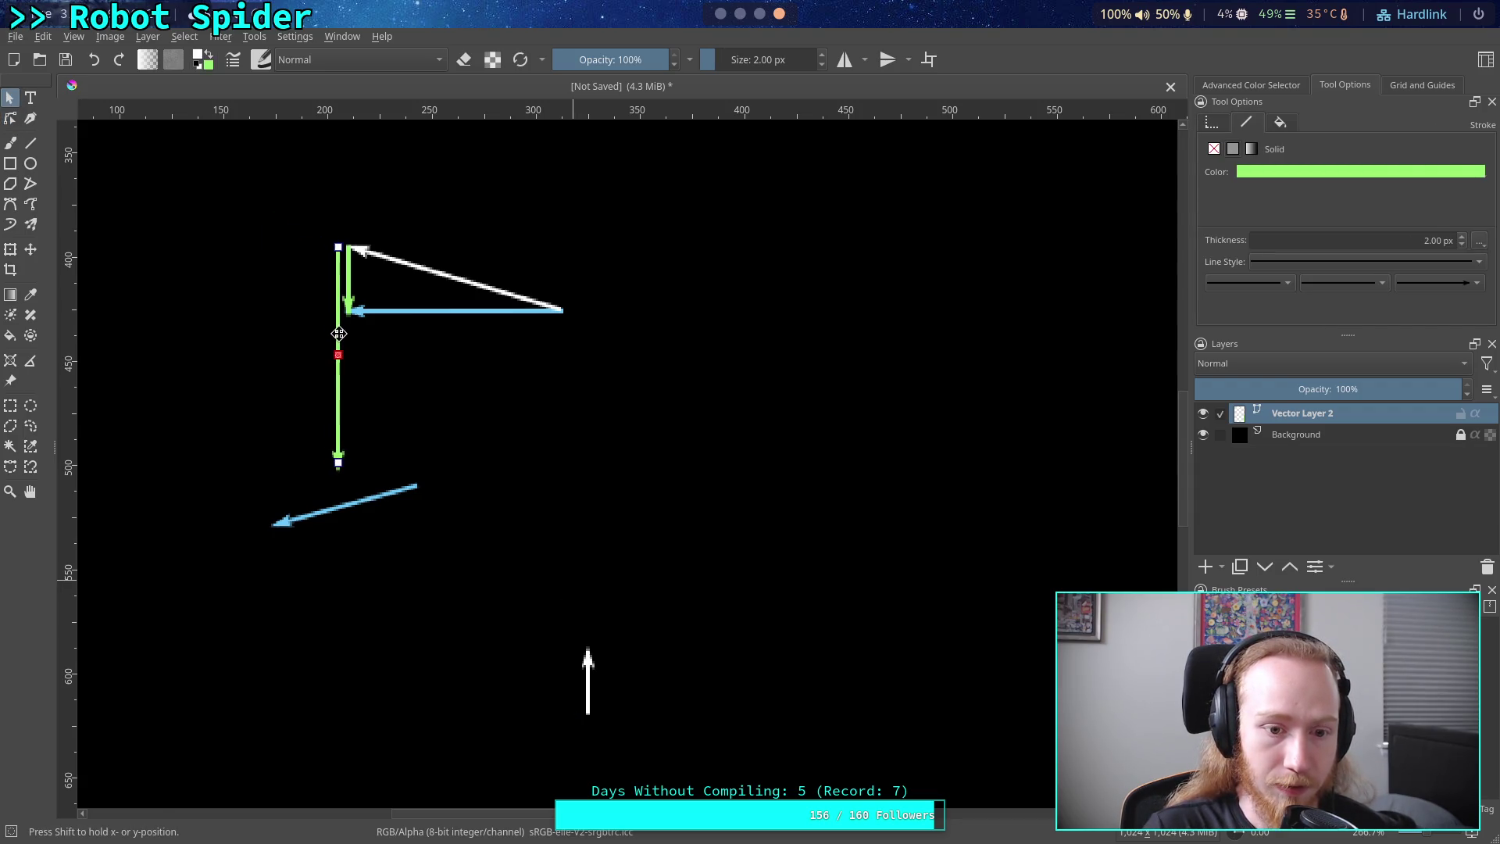
- Shorten the green arrow to the triangle's side length and place it on the blue tip
click(31, 143)
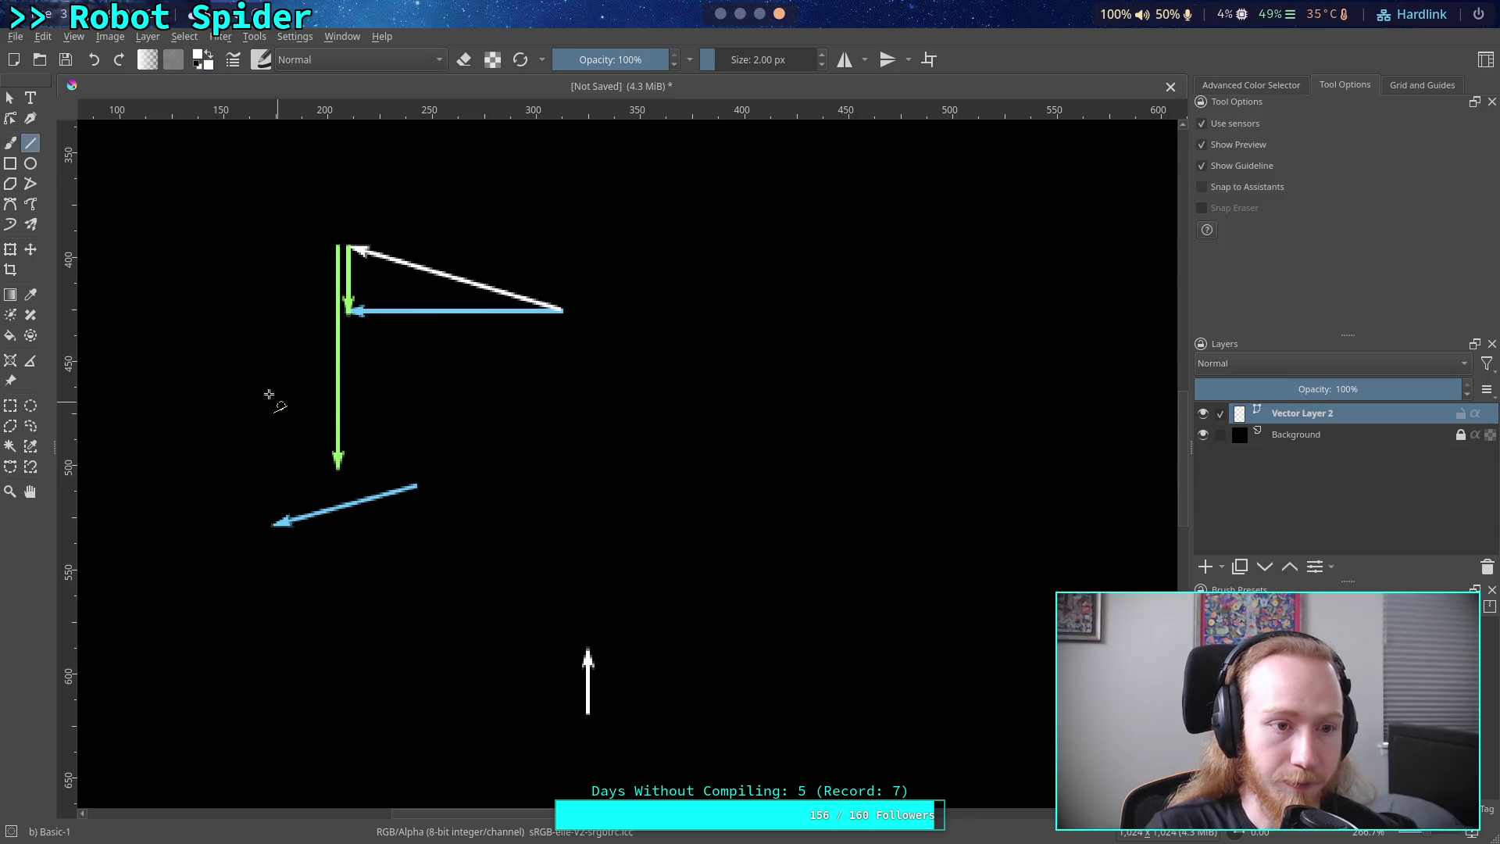
click(11, 117)
drag(339, 463, 352, 324)
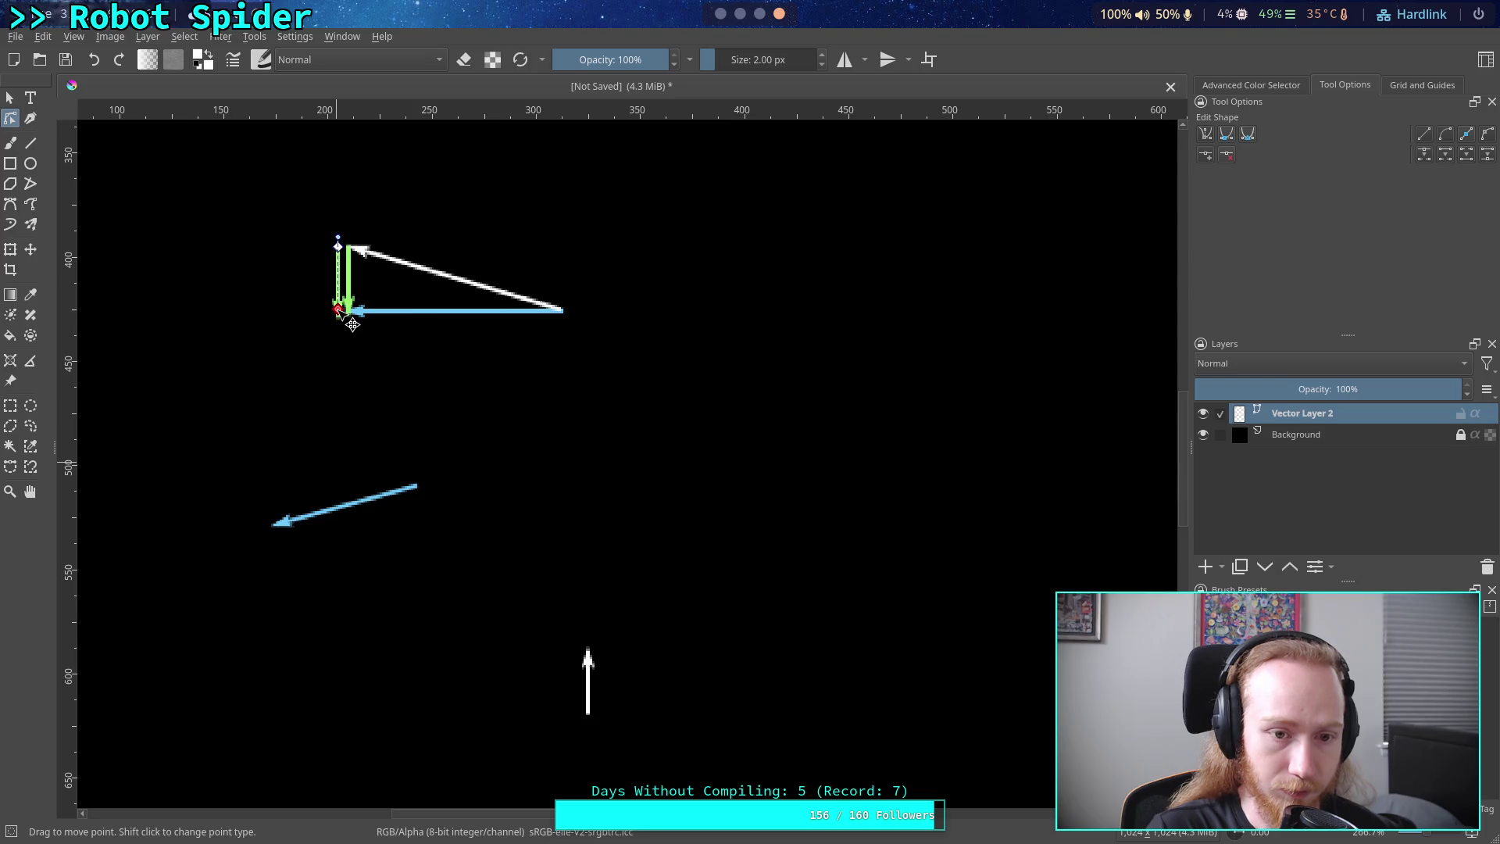
click(10, 97)
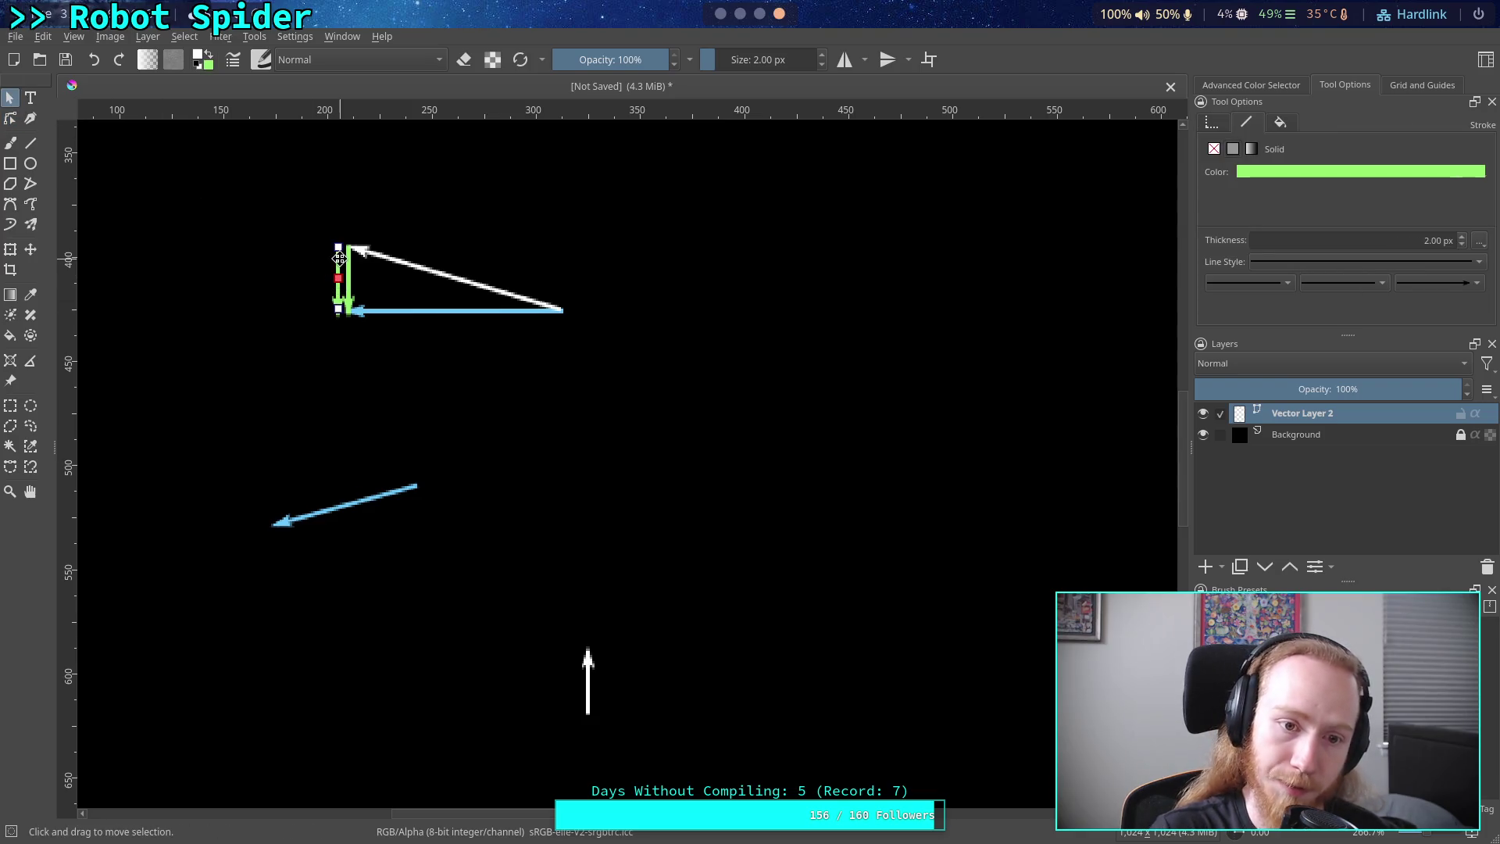
mouse_move(338, 258)
mouse_down()
mouse_move(257, 397)
mouse_move(276, 472)
mouse_up()
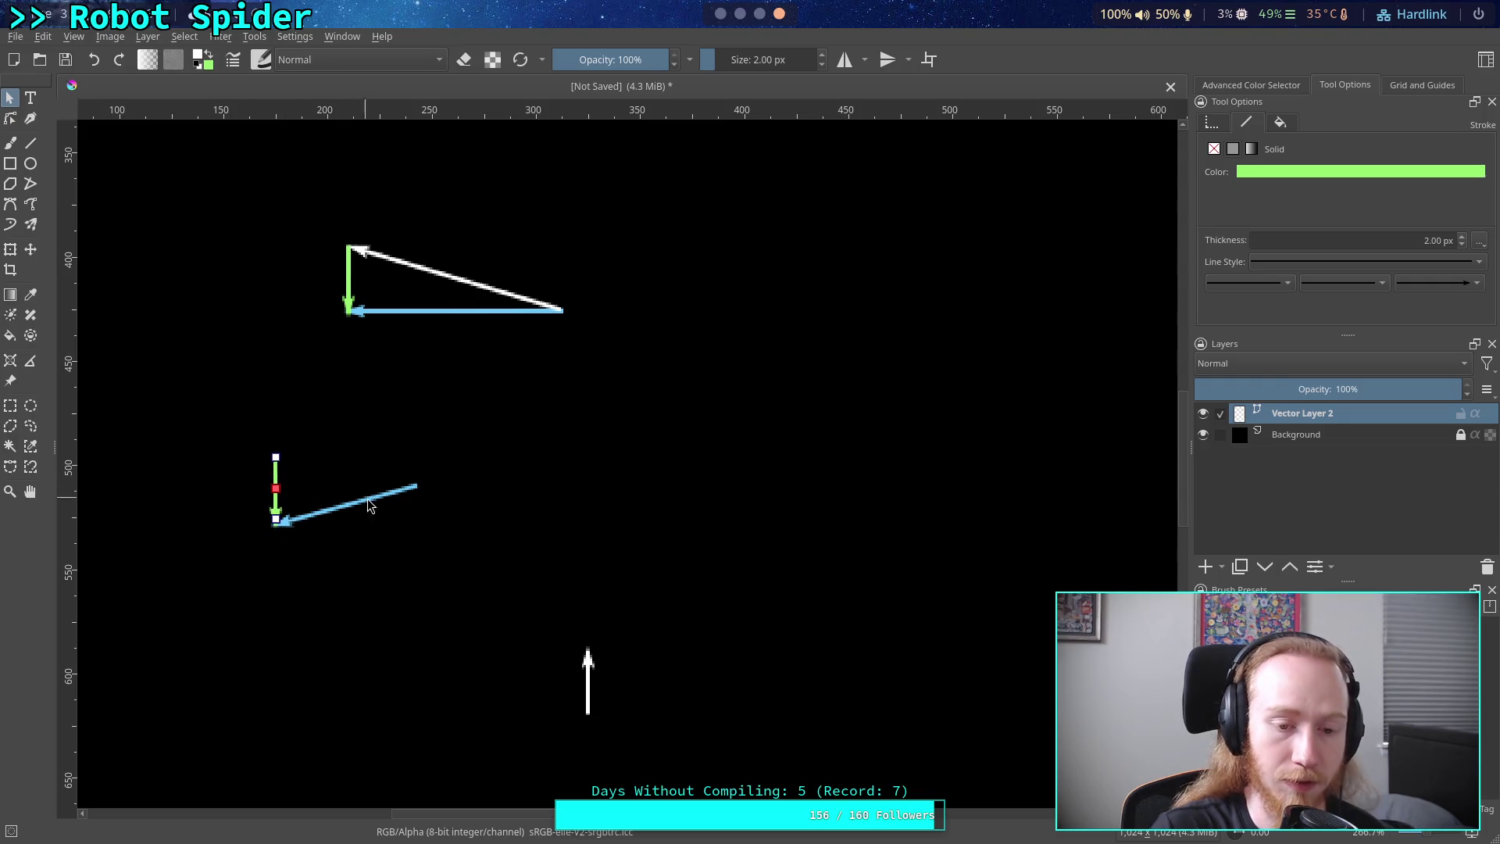
click(591, 687)
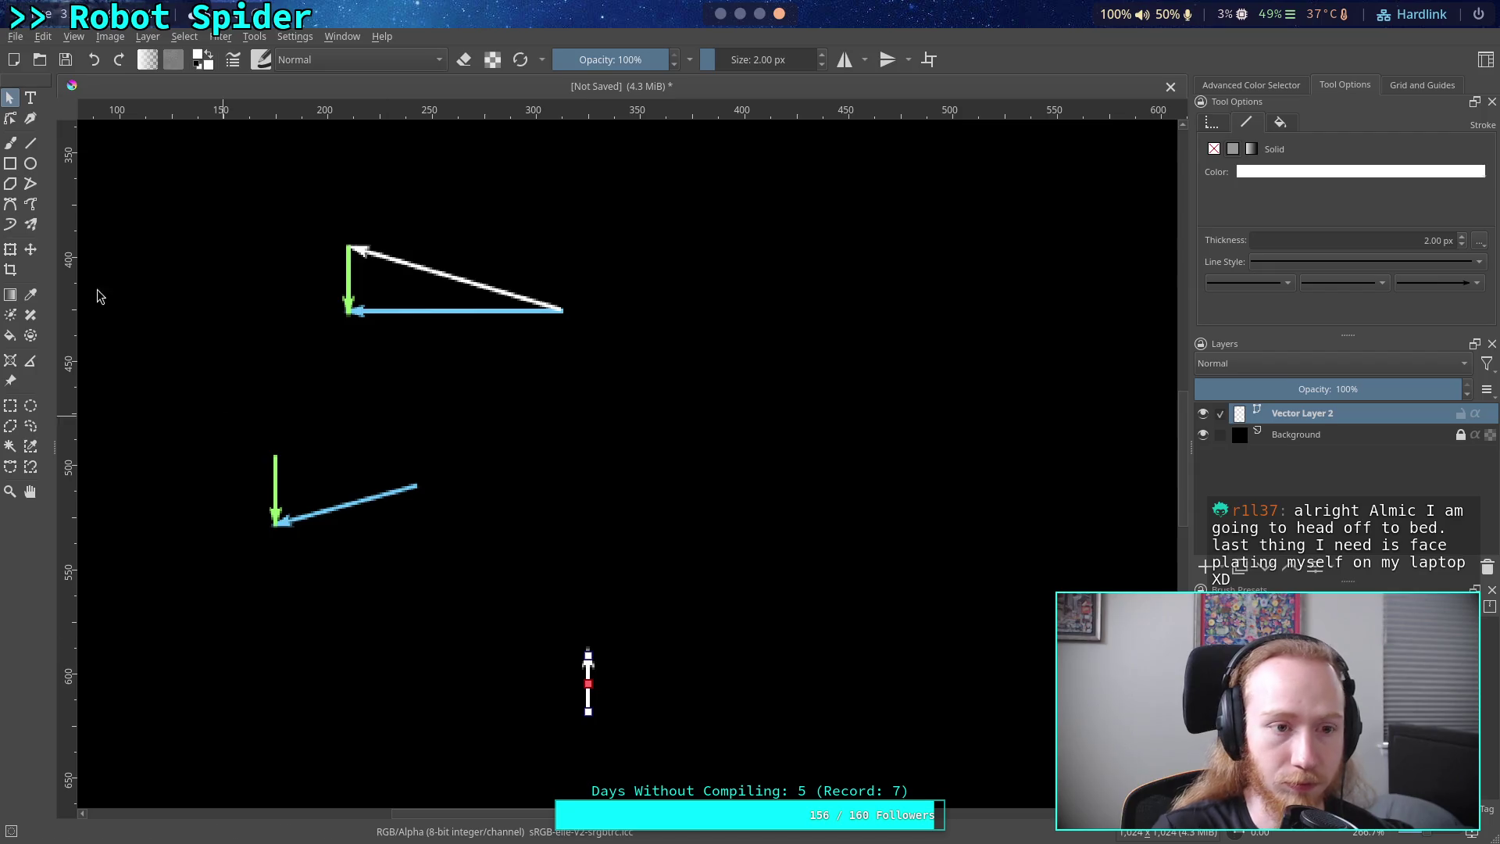
click(31, 143)
- Pin the white line to the green arrow's corner and pull its far end back short
click(10, 118)
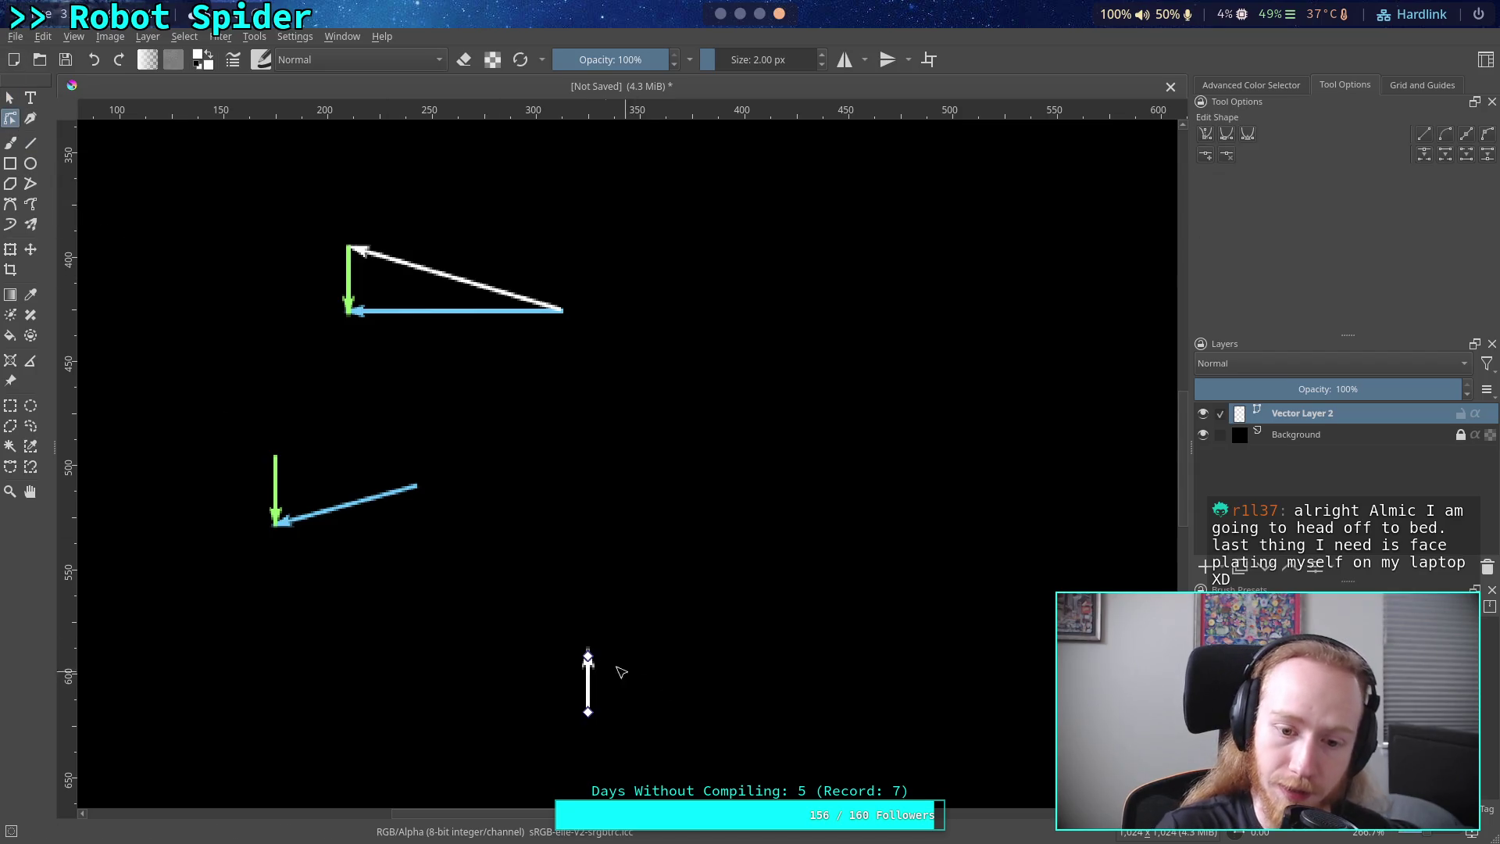
mouse_move(597, 668)
mouse_down()
mouse_move(357, 539)
mouse_move(298, 541)
mouse_up()
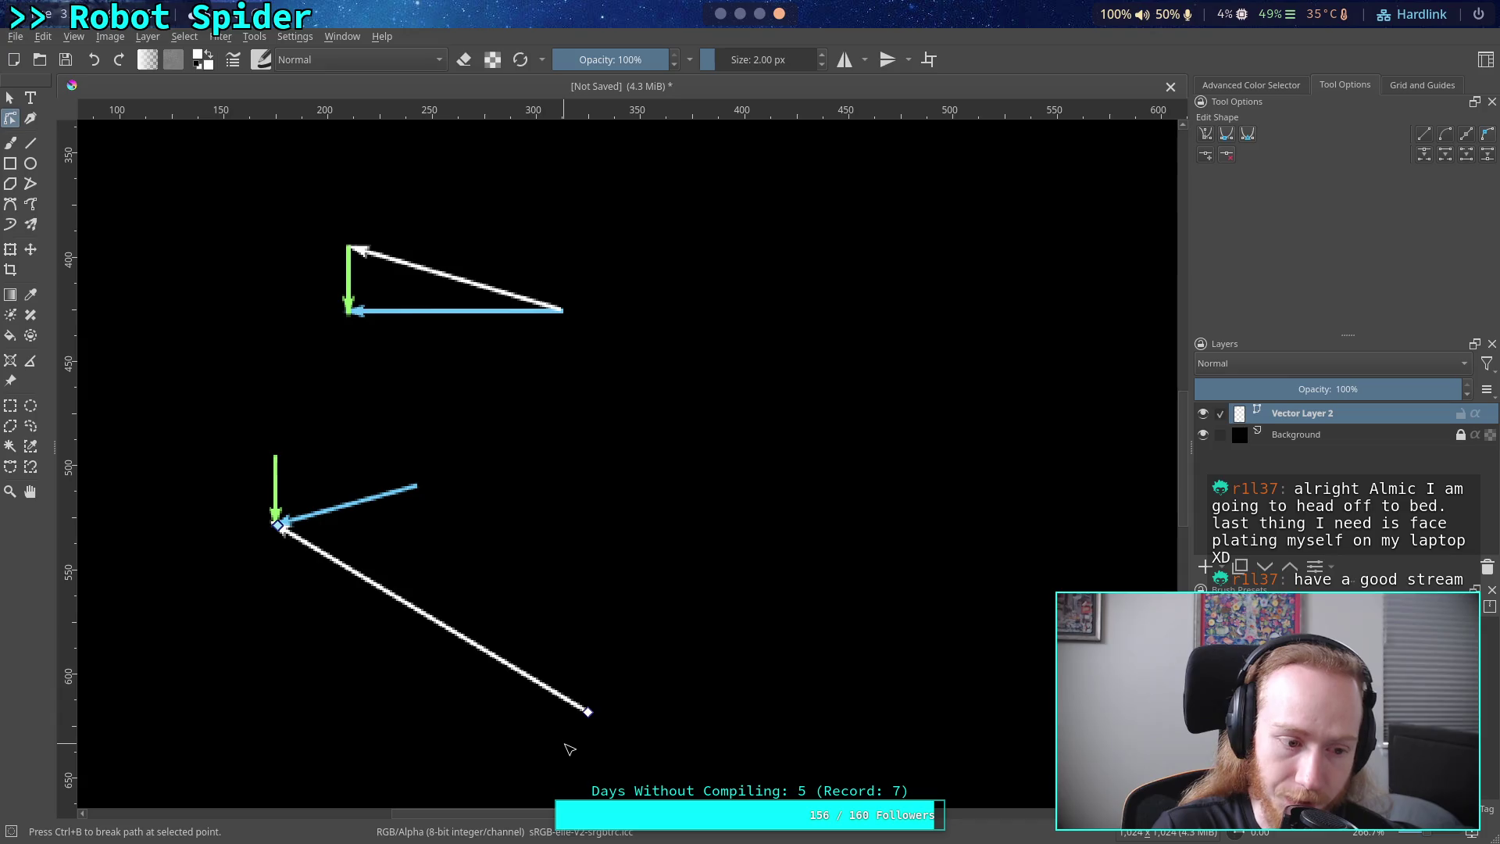
scroll(364, 598, up, 2)
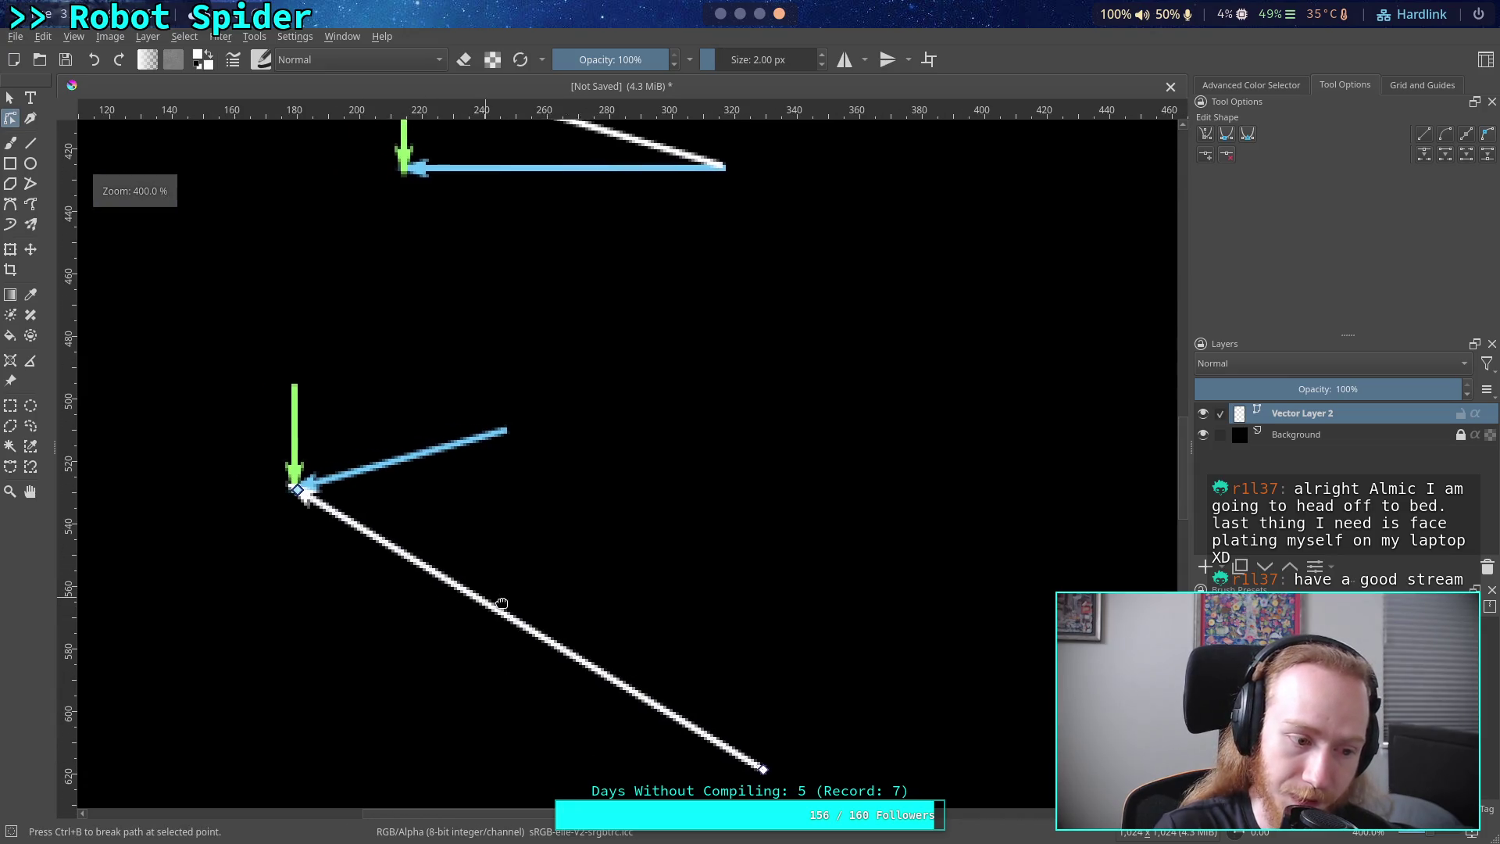
mouse_move(777, 760)
mouse_down()
mouse_move(714, 509)
mouse_move(518, 425)
mouse_up()
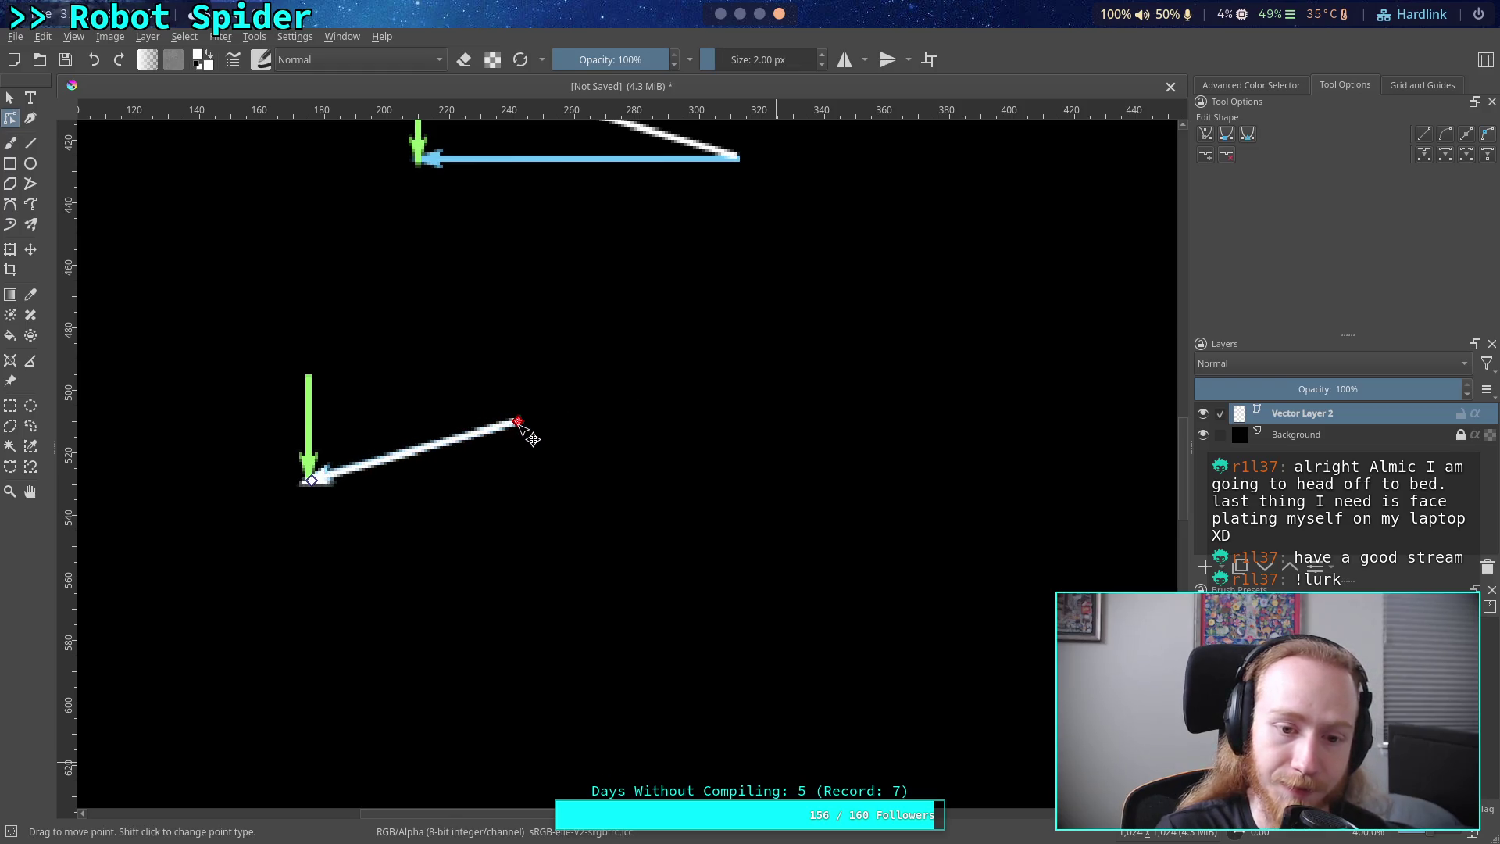
click(315, 478)
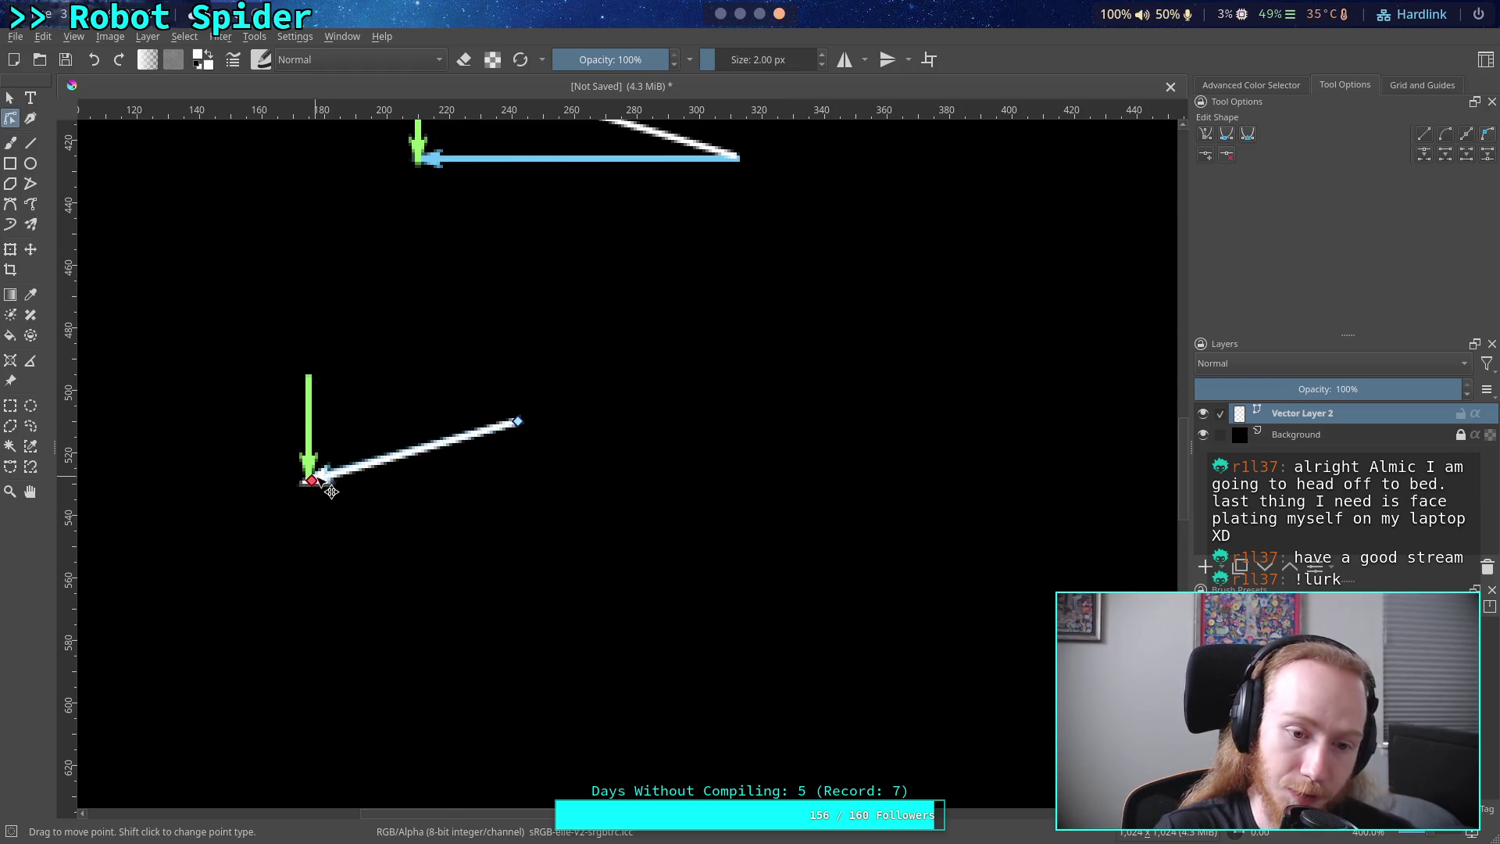
click(518, 422)
drag(537, 441, 327, 448)
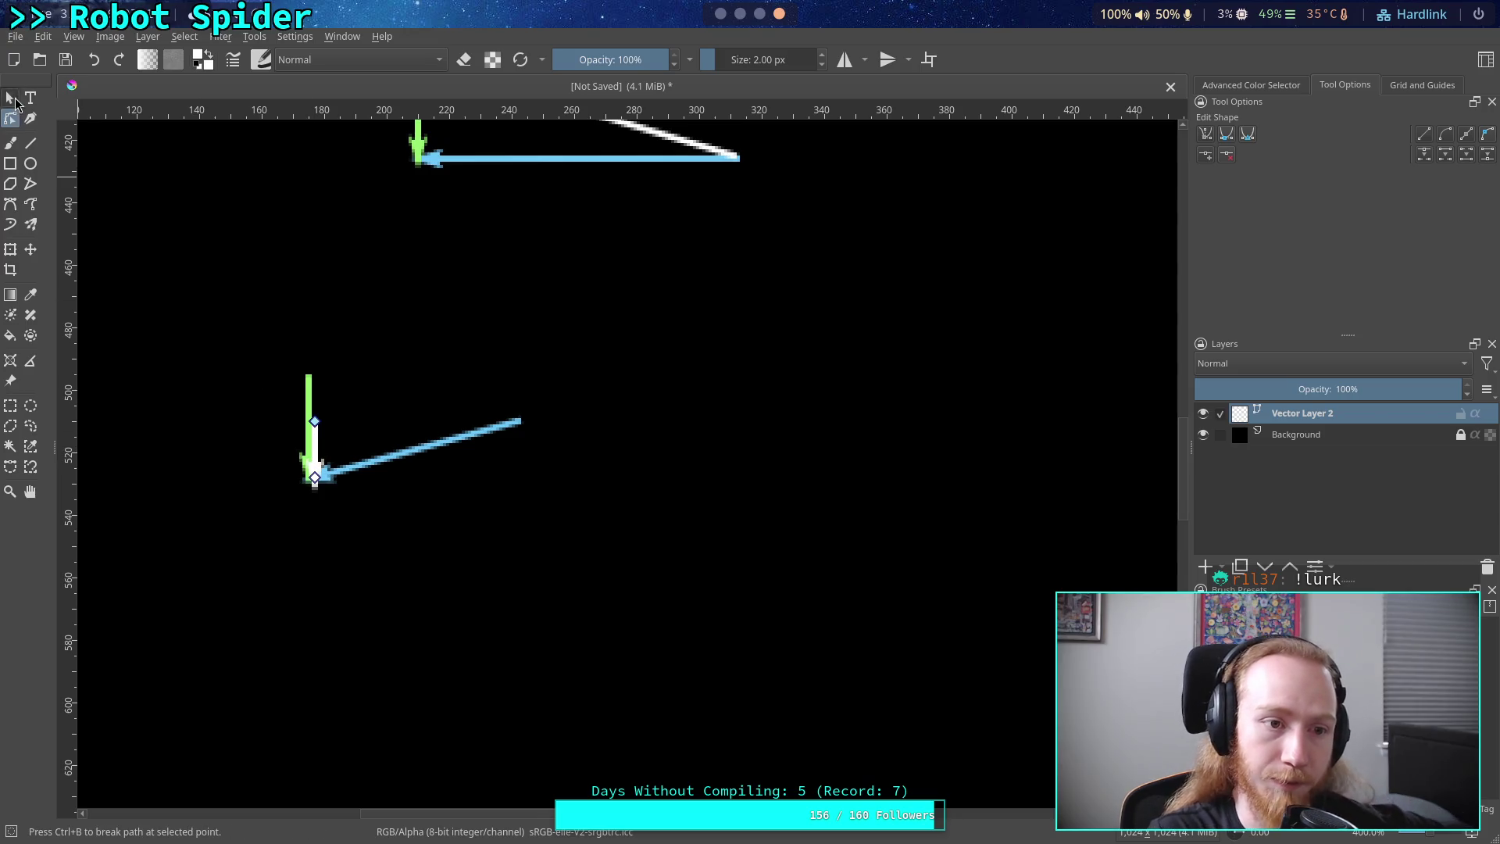
- Shift the blue arrow down-left, move the green arrow right, and place the white arrow beneath it
key(Escape)
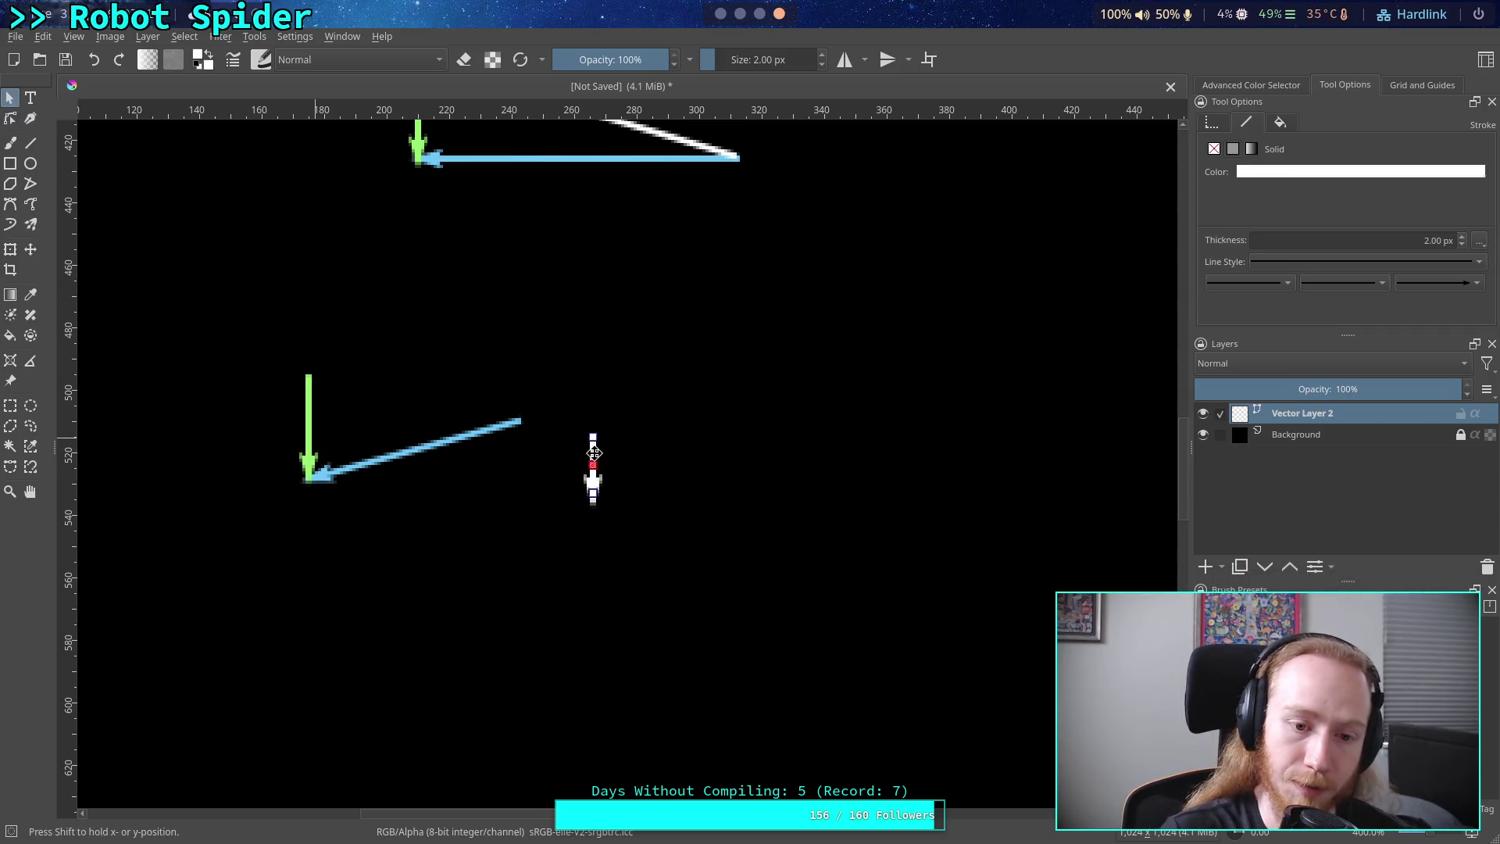
drag(387, 459, 366, 605)
click(309, 434)
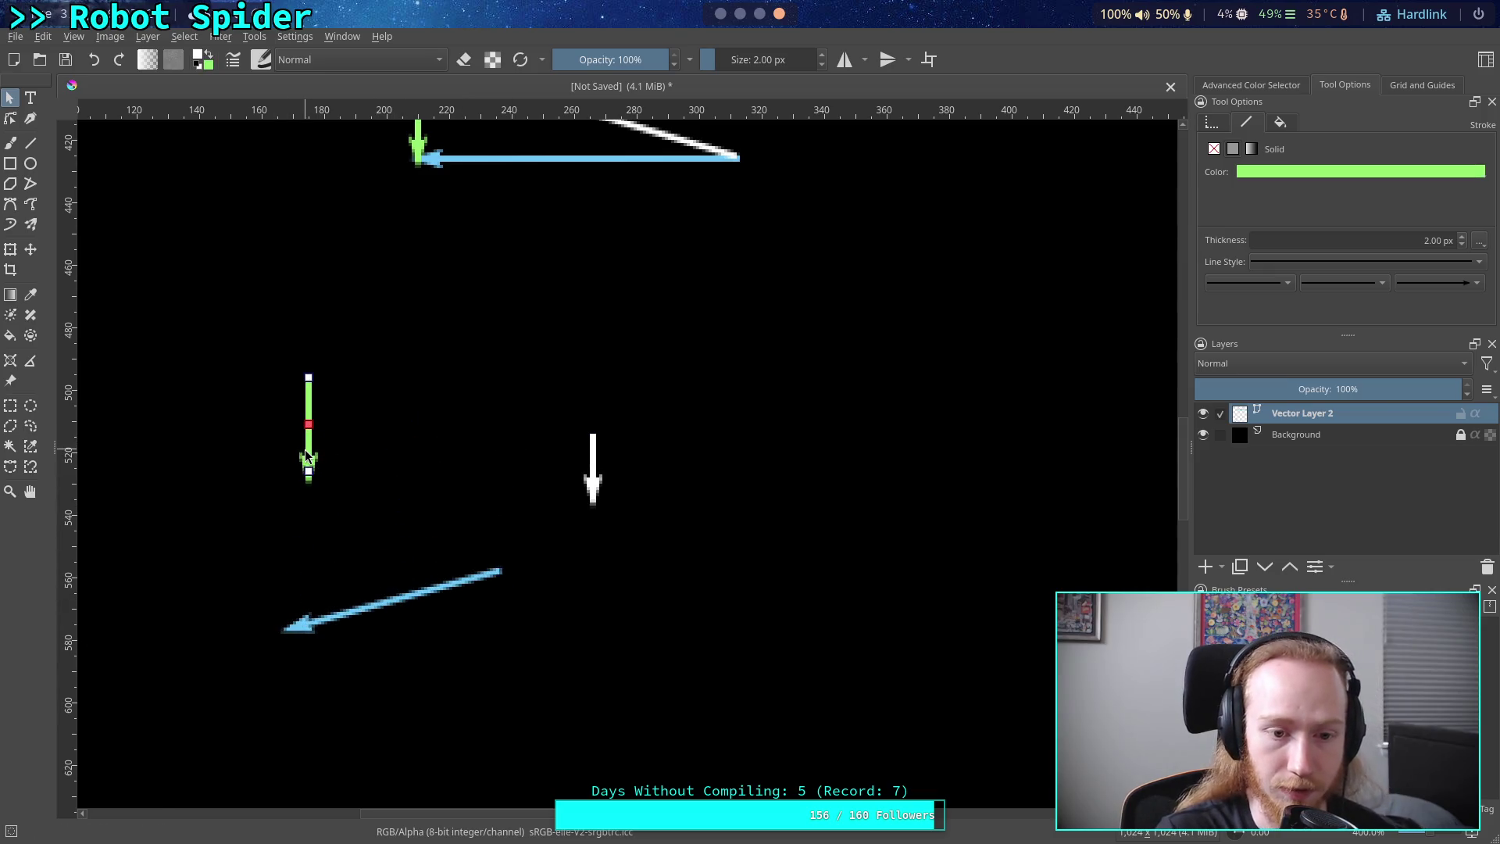
drag(309, 447, 561, 470)
click(594, 490)
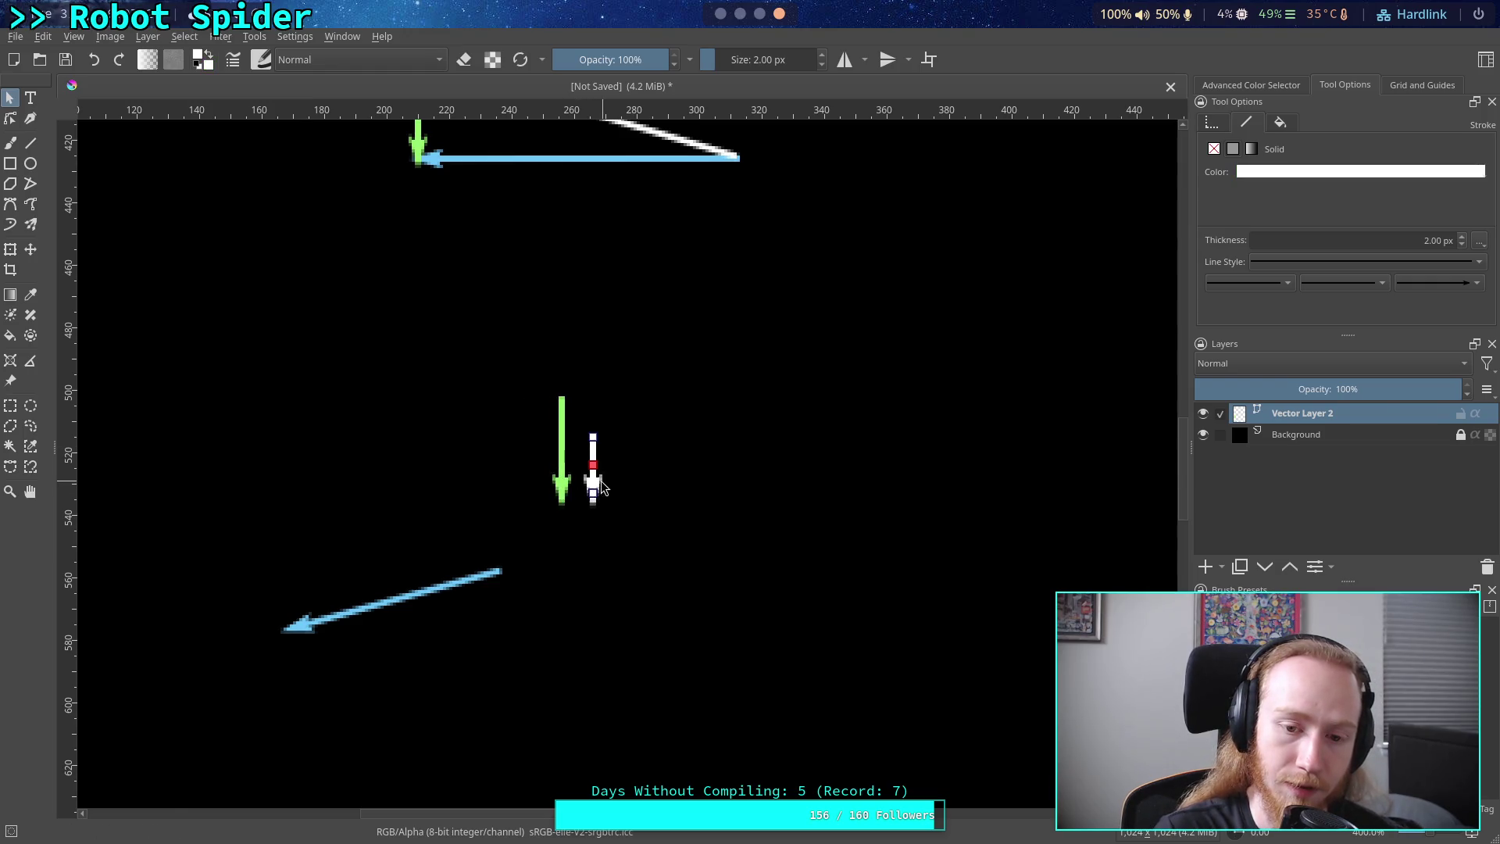
drag(595, 480, 559, 548)
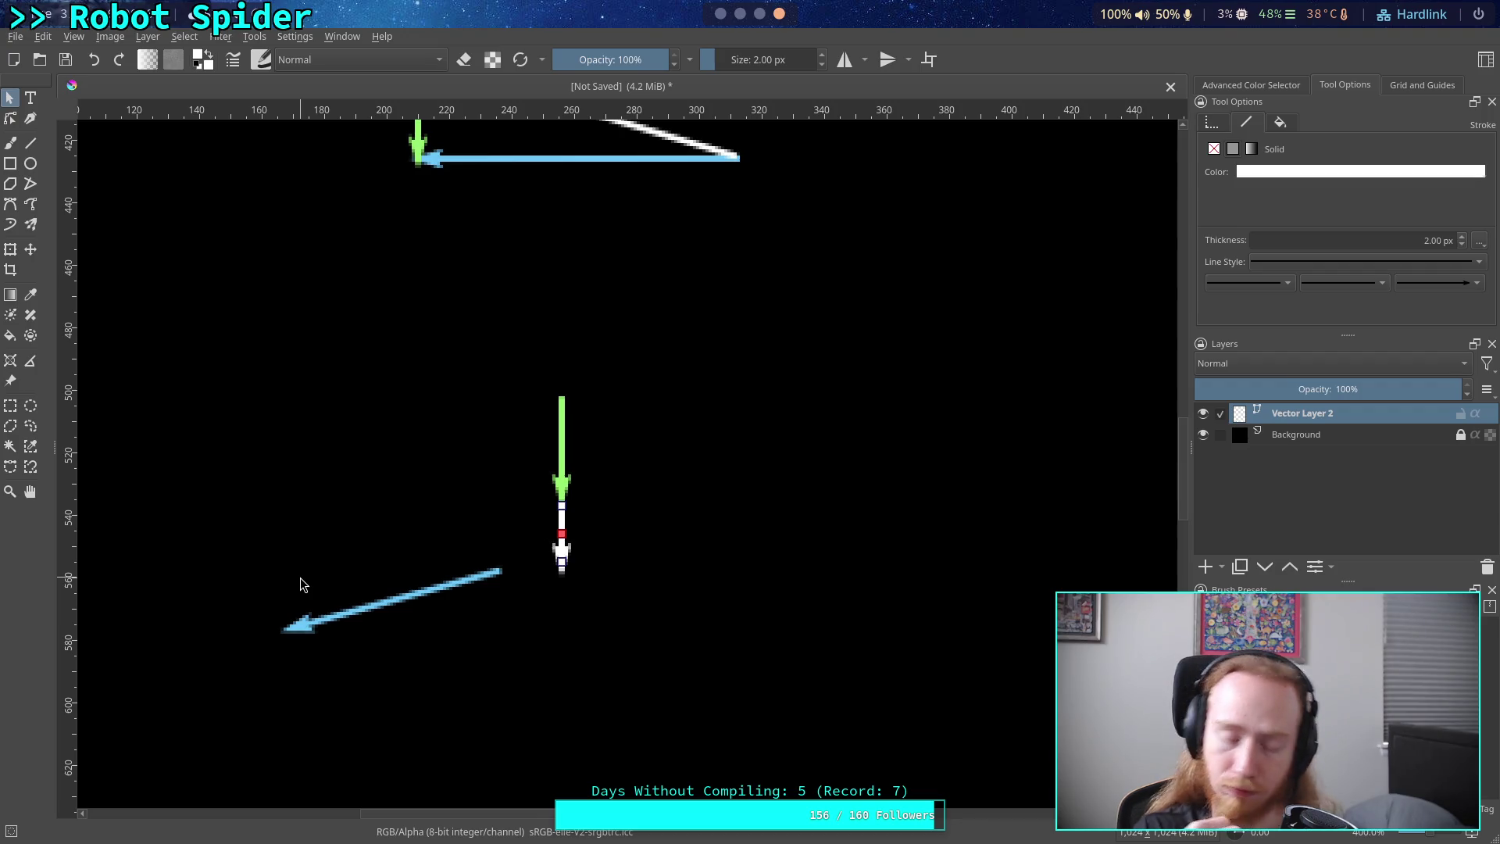
drag(741, 547, 747, 614)
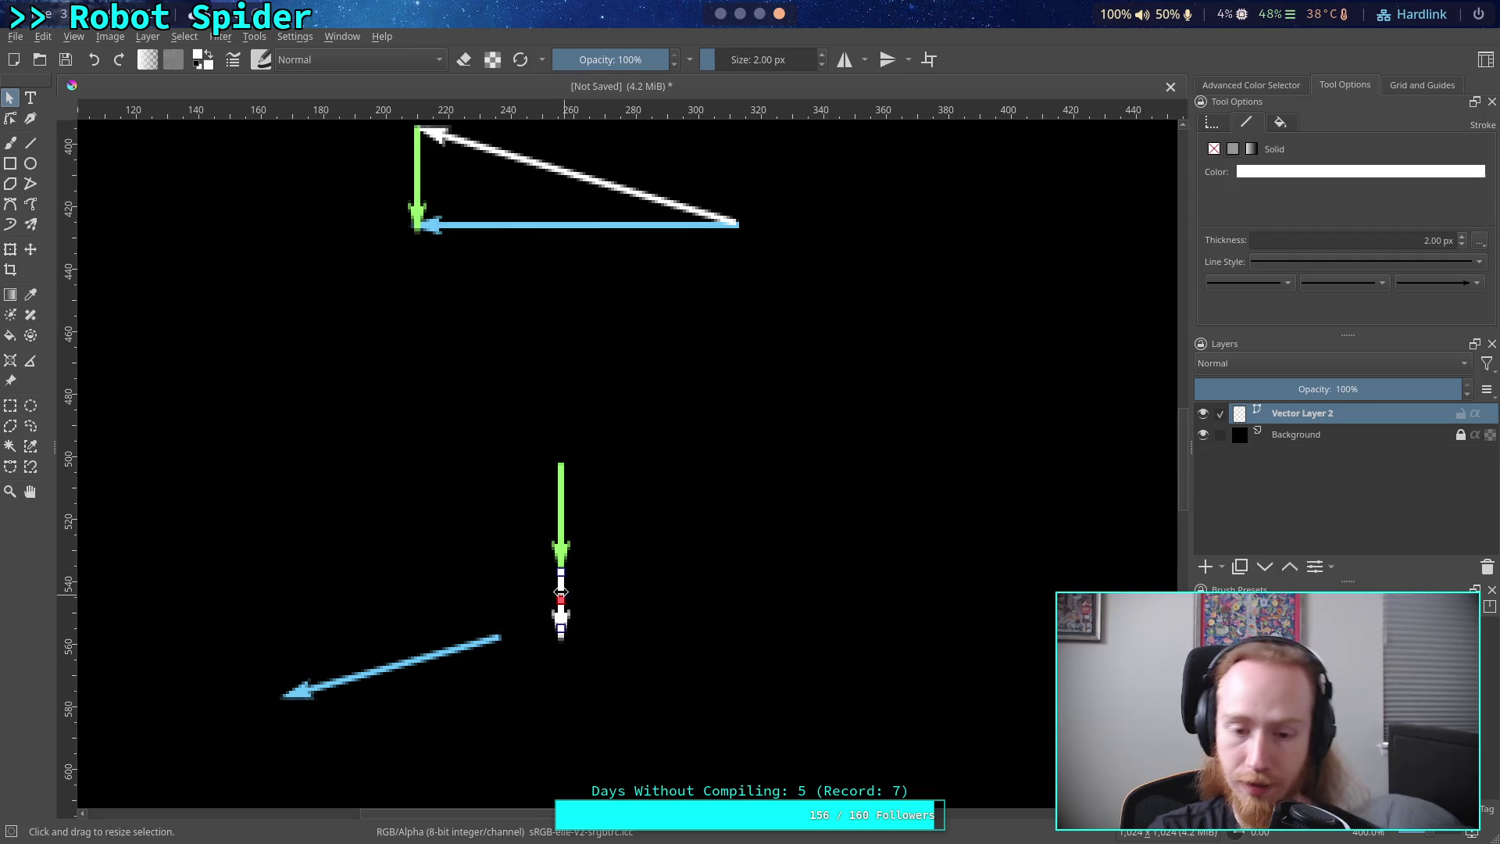
- Reposition the small white arrow beside, then just below, the green arrow's lower end
drag(562, 588, 581, 480)
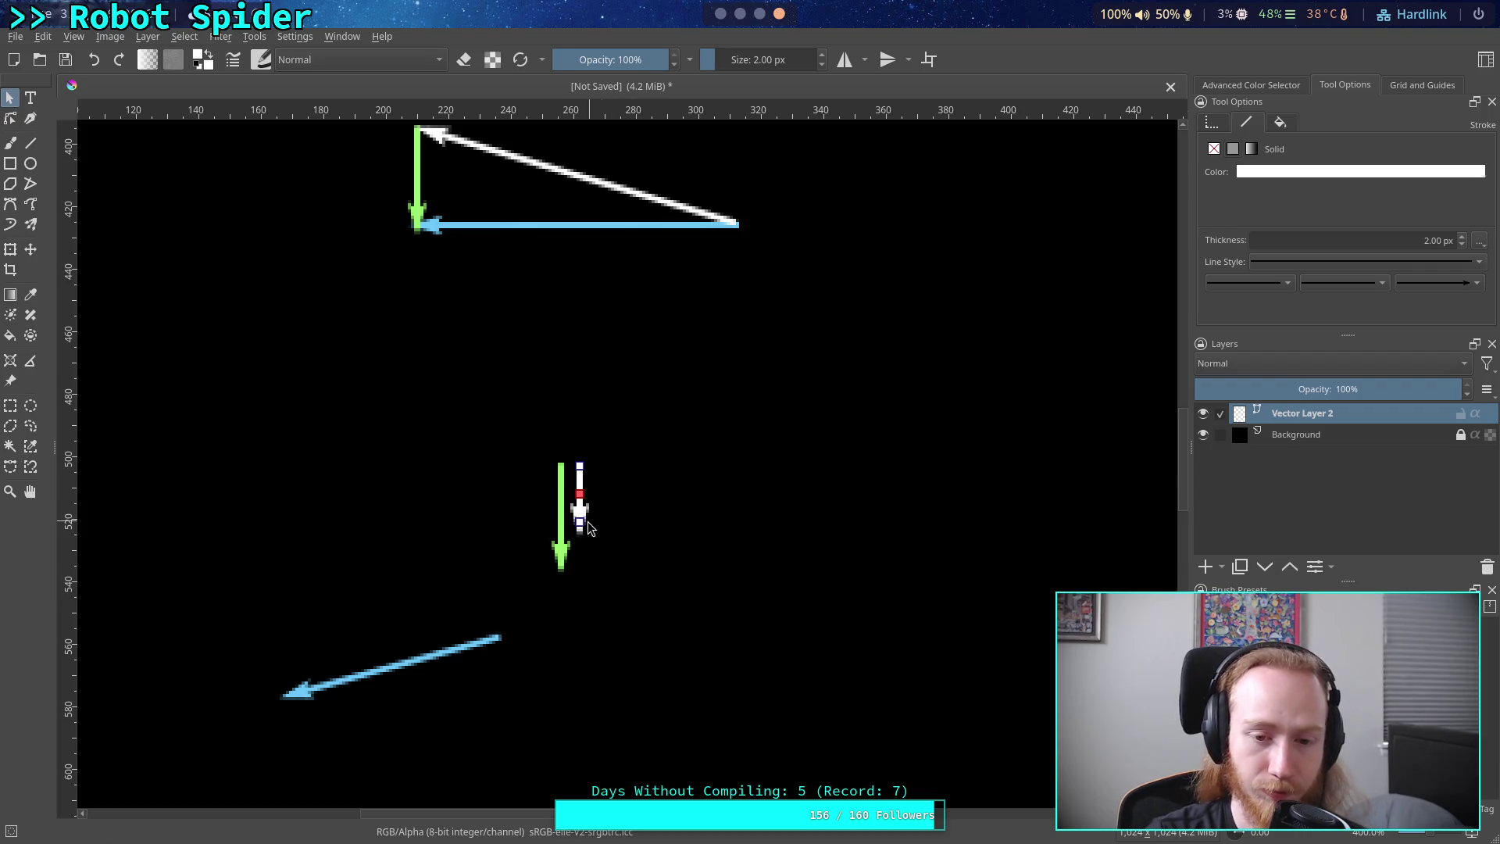
mouse_move(580, 512)
mouse_down()
mouse_move(606, 537)
mouse_move(572, 549)
mouse_up()
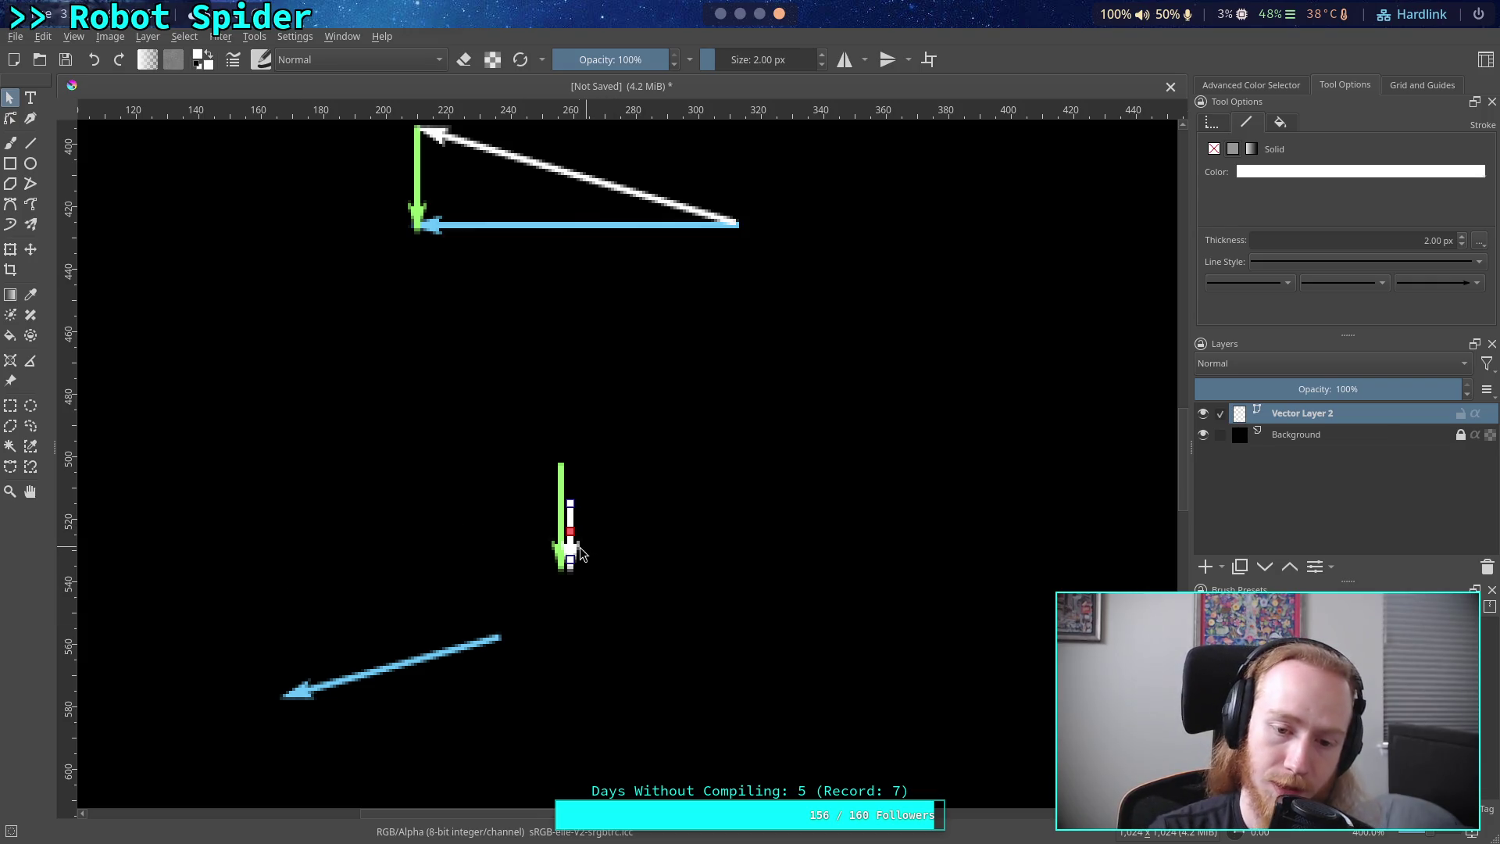
mouse_move(571, 545)
mouse_down()
mouse_move(587, 618)
mouse_move(563, 615)
mouse_up()
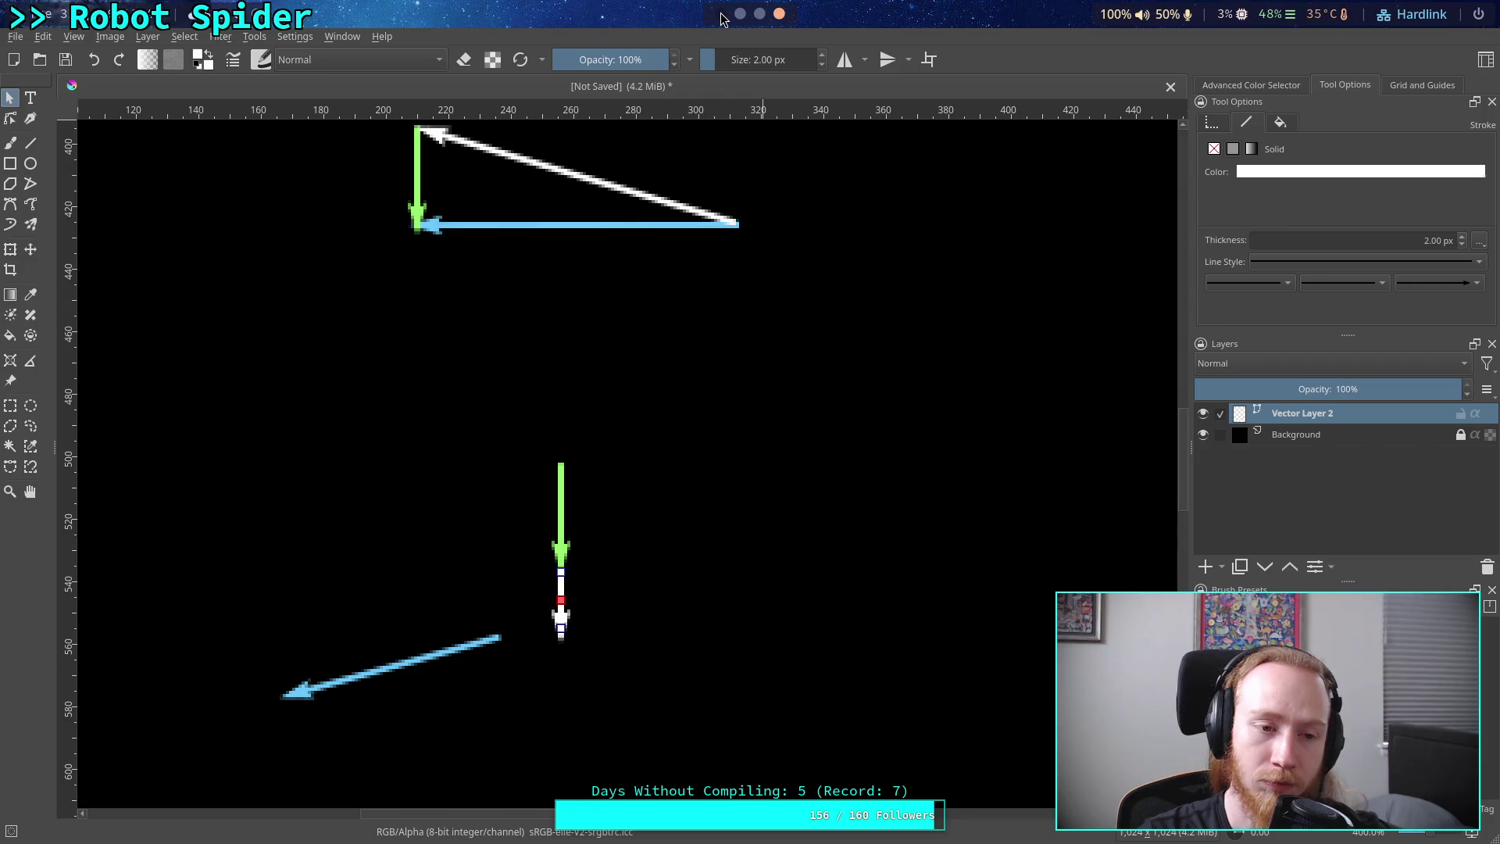
click(720, 13)
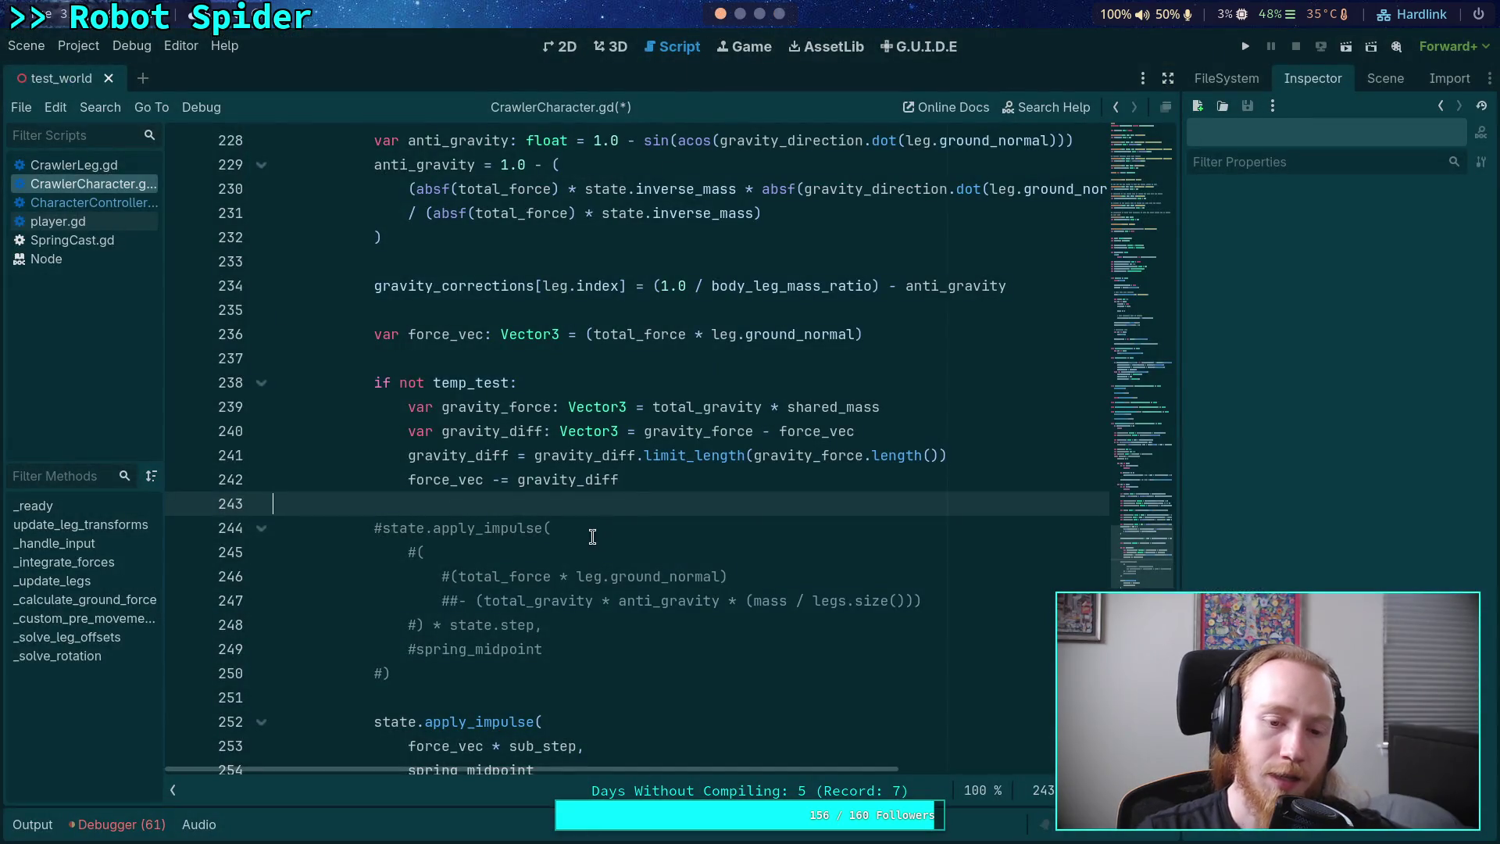
scroll(577, 513, up, 20)
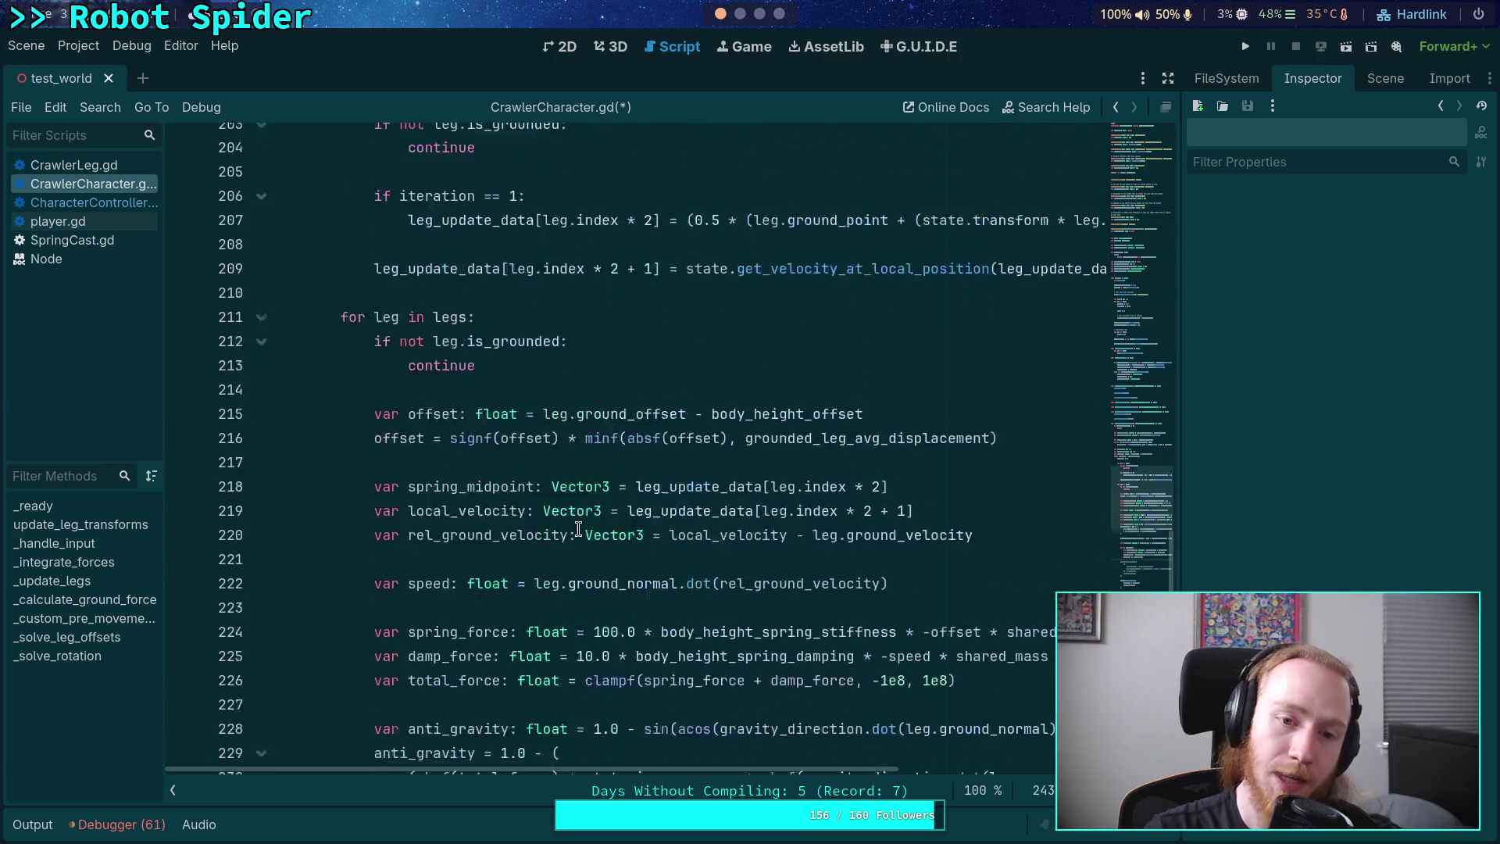
scroll(578, 529, up, 1)
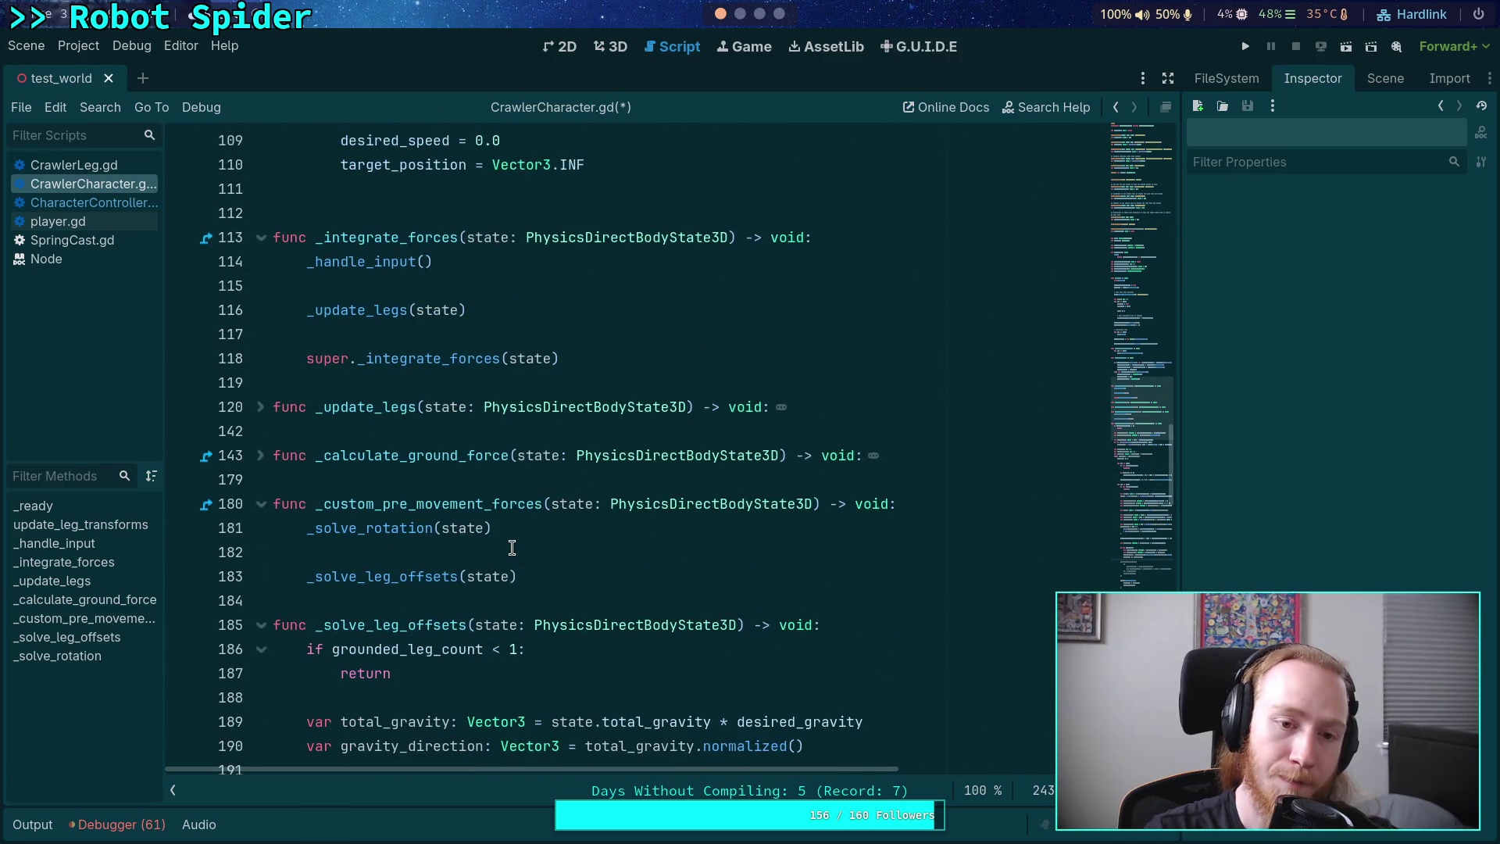
scroll(511, 547, up, 1)
double_click(357, 382)
scroll(586, 419, down, 3)
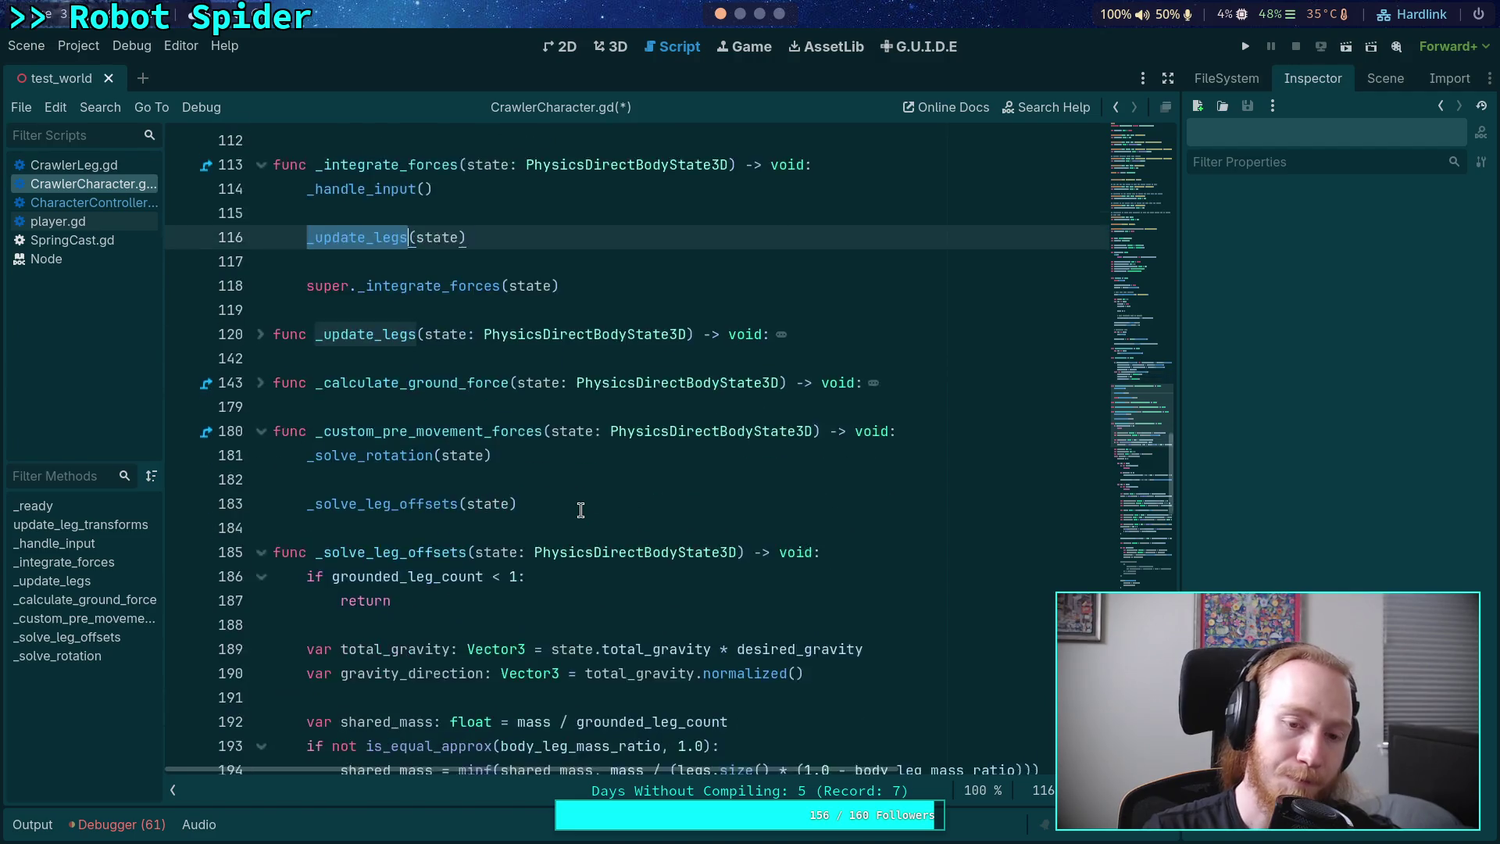
click(266, 265)
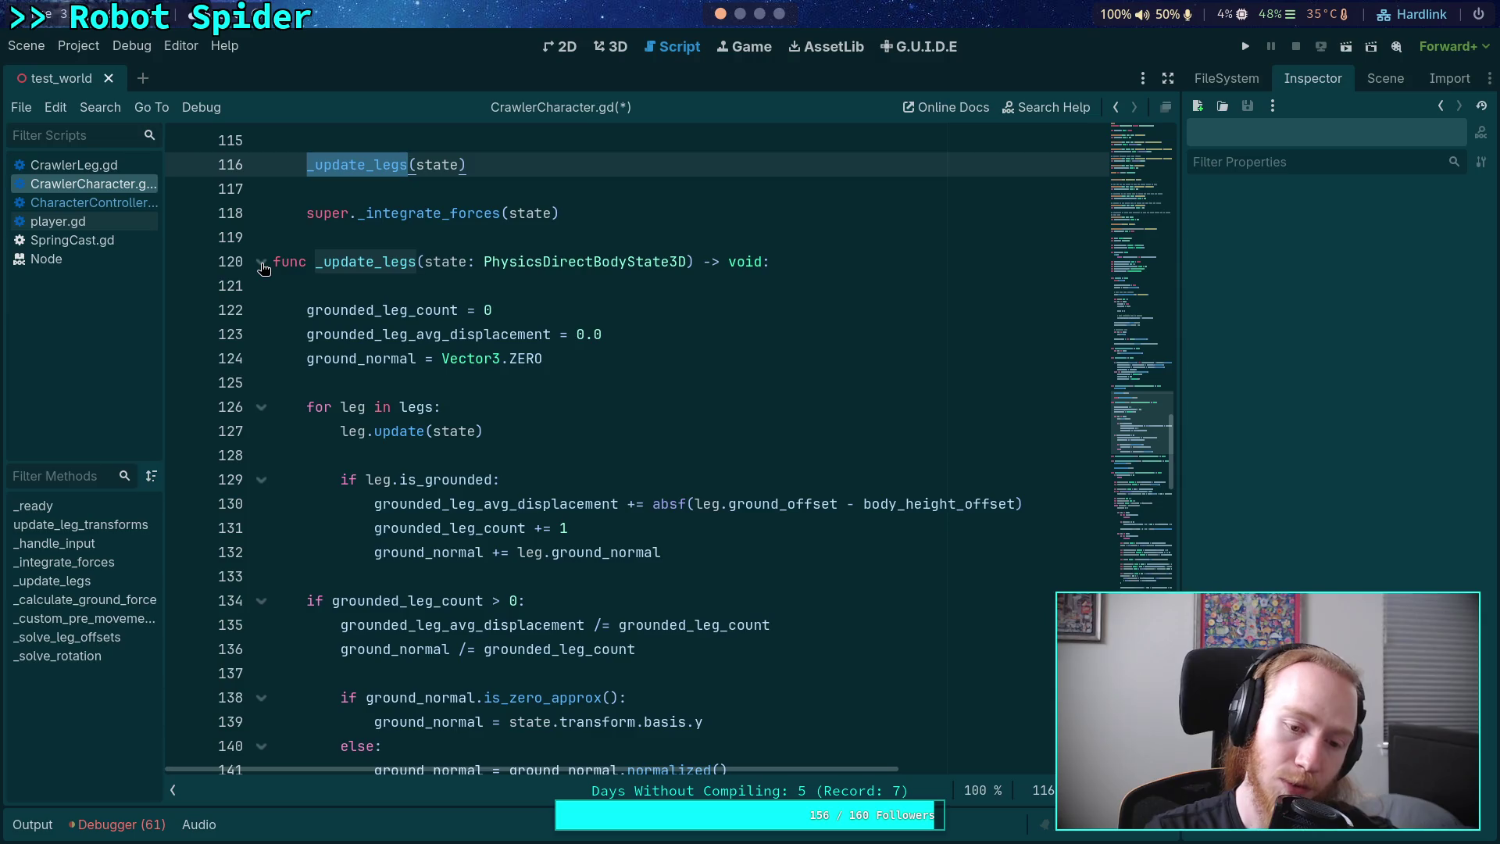
click(263, 266)
scroll(513, 429, down, 15)
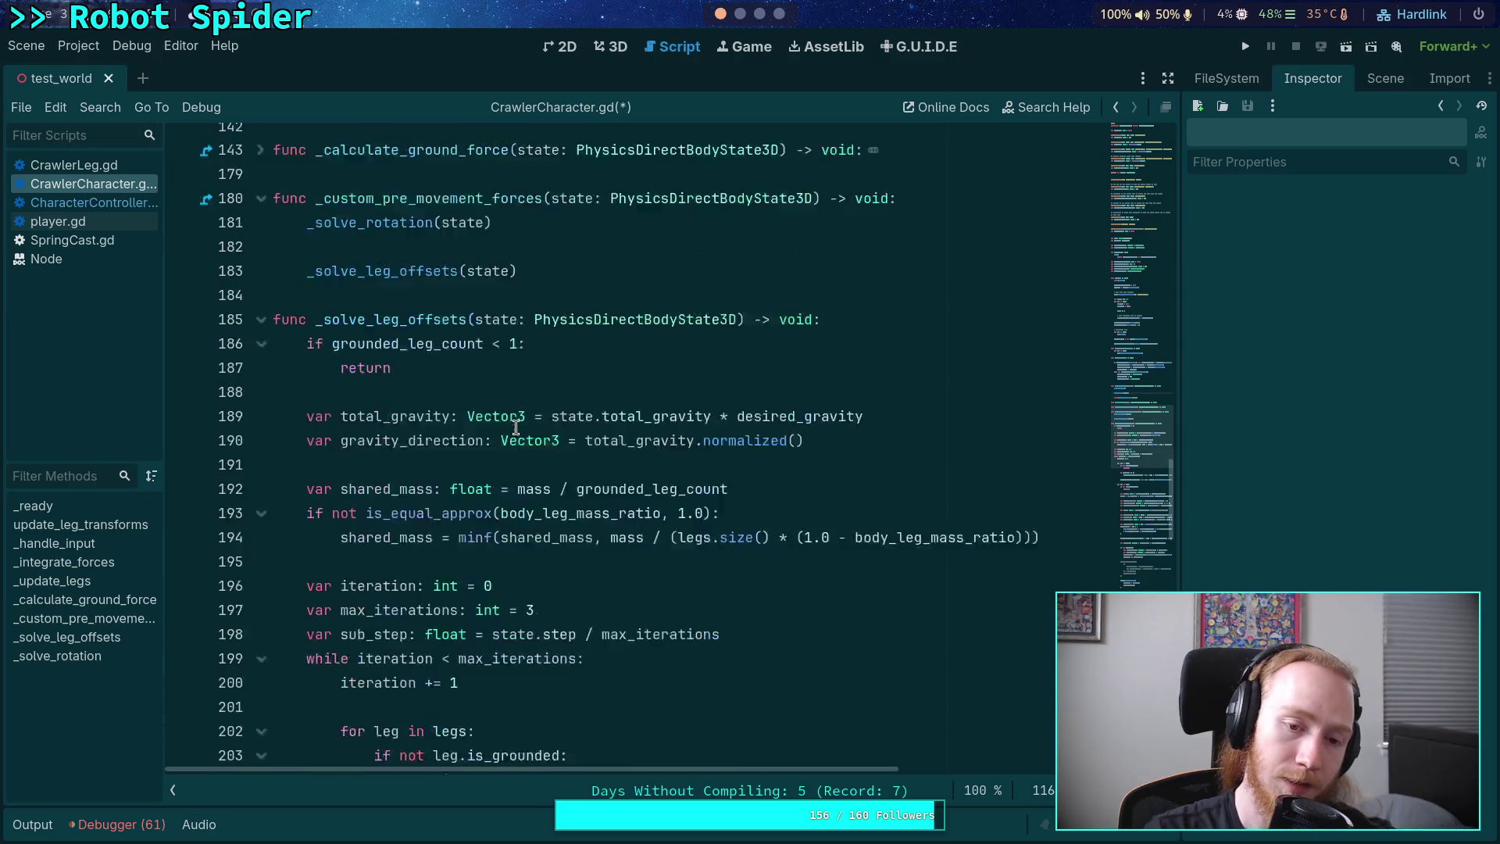
scroll(513, 429, down, 2)
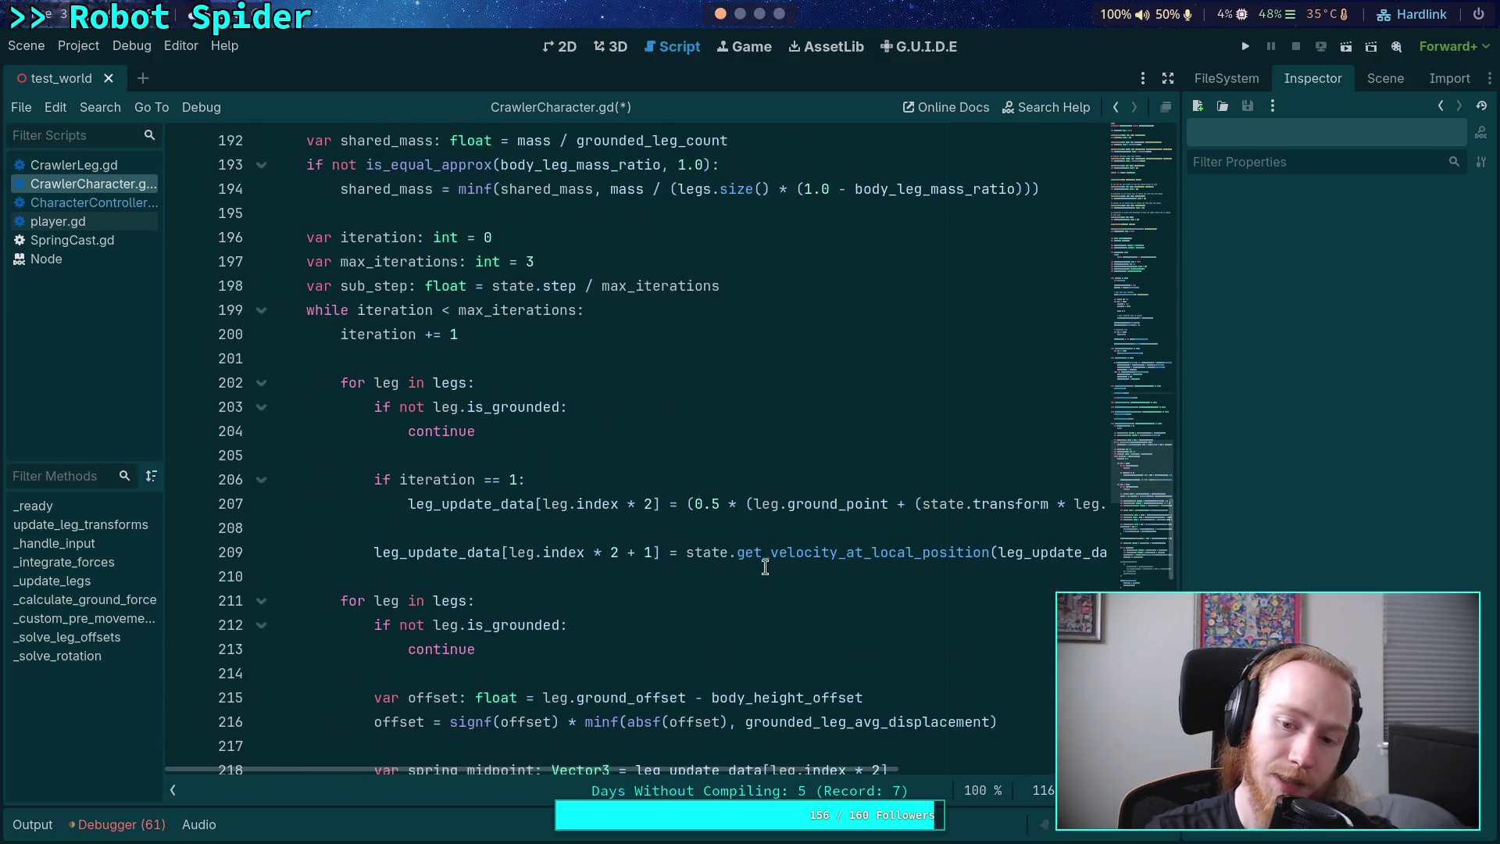
scroll(778, 574, up, 2)
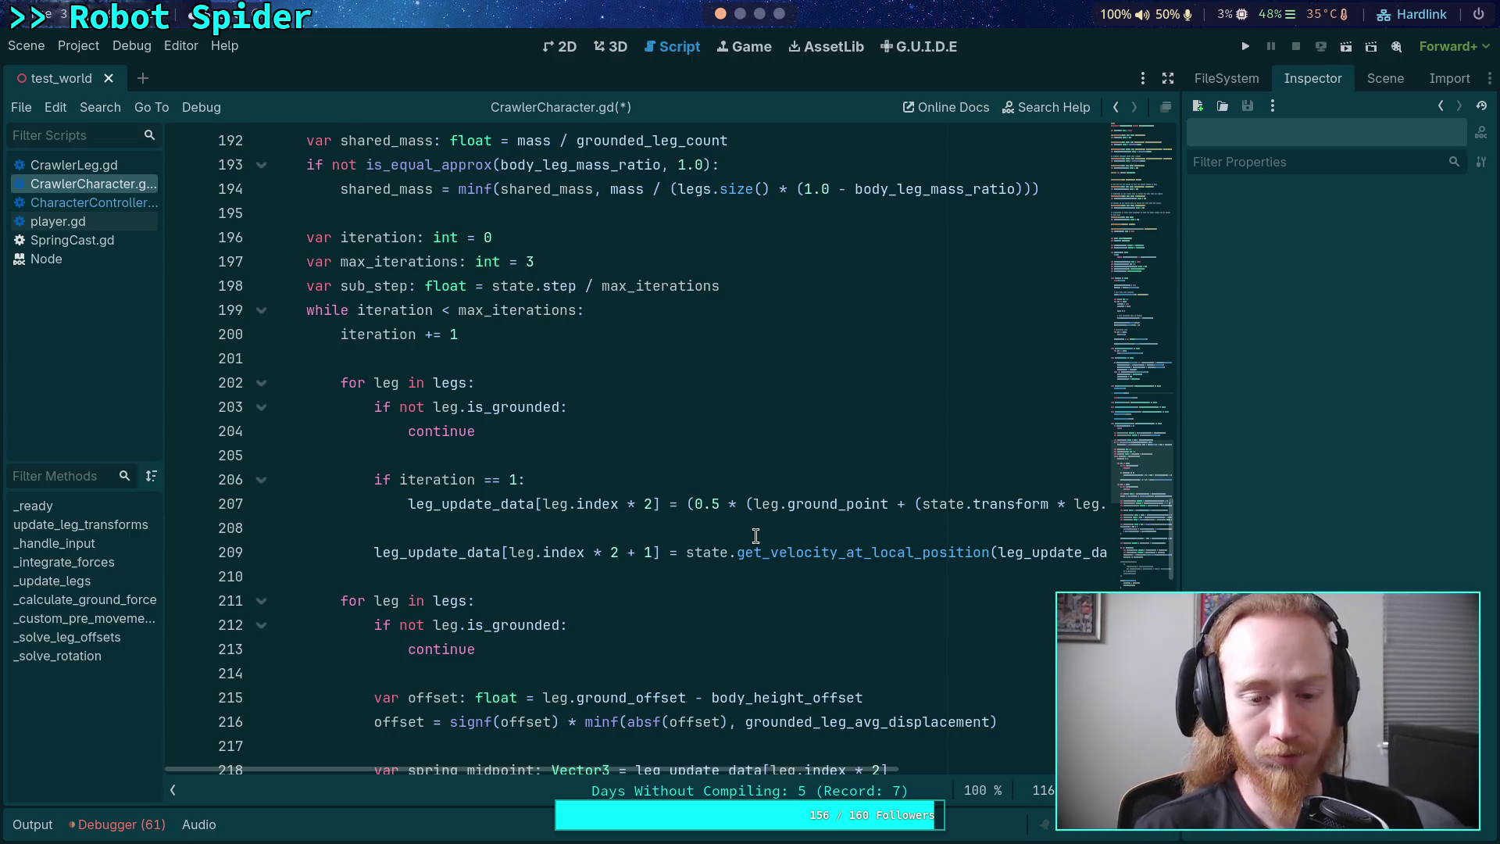
click(639, 579)
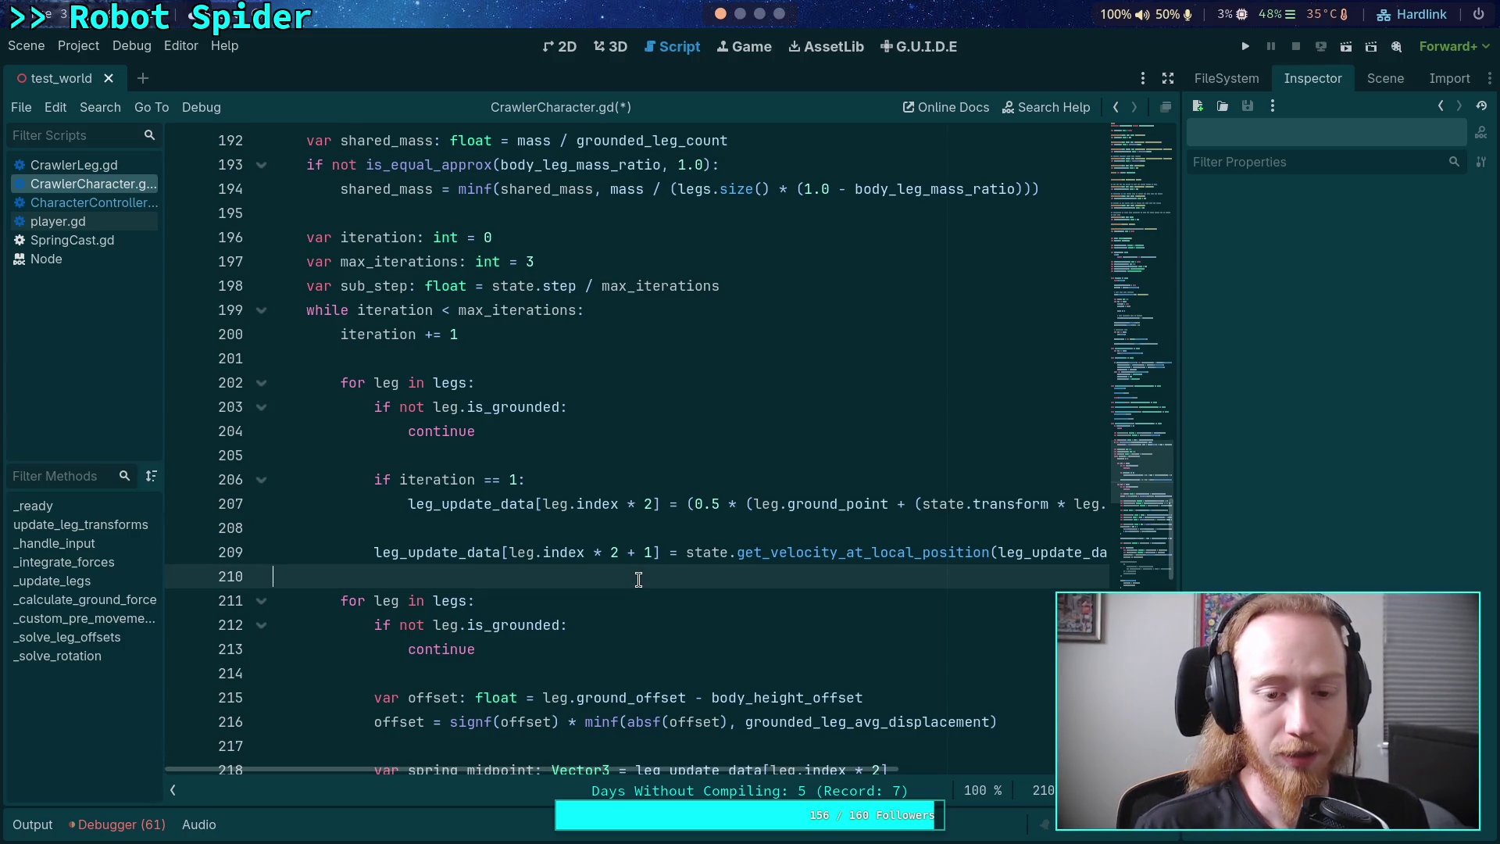